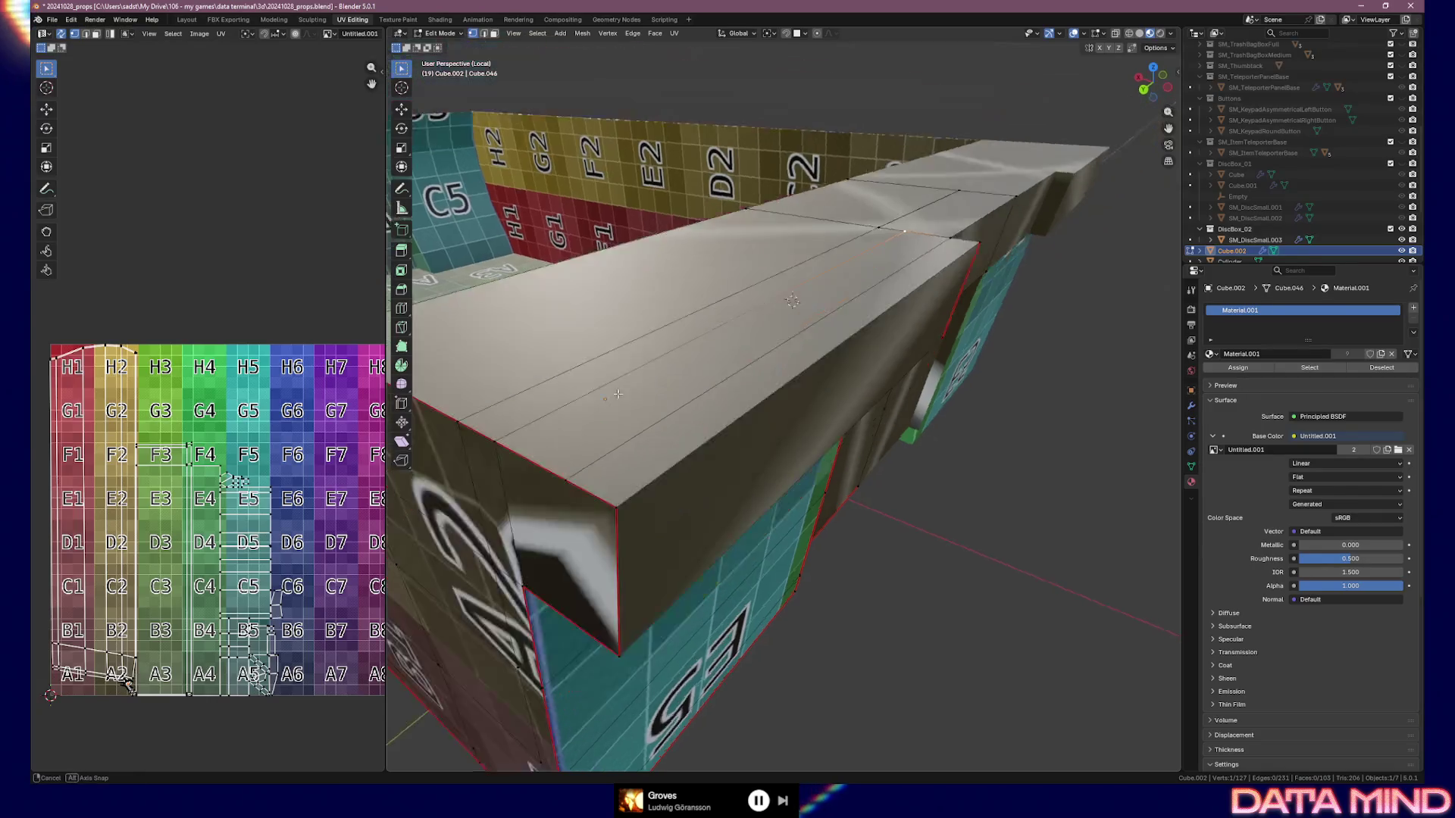
In Back Orthographic view, knife a cut on the end face from the top corner vertex to the bottom edge
{"action": "scroll", "coordinate": [634, 387], "scroll_direction": "down", "scroll_amount": 3}
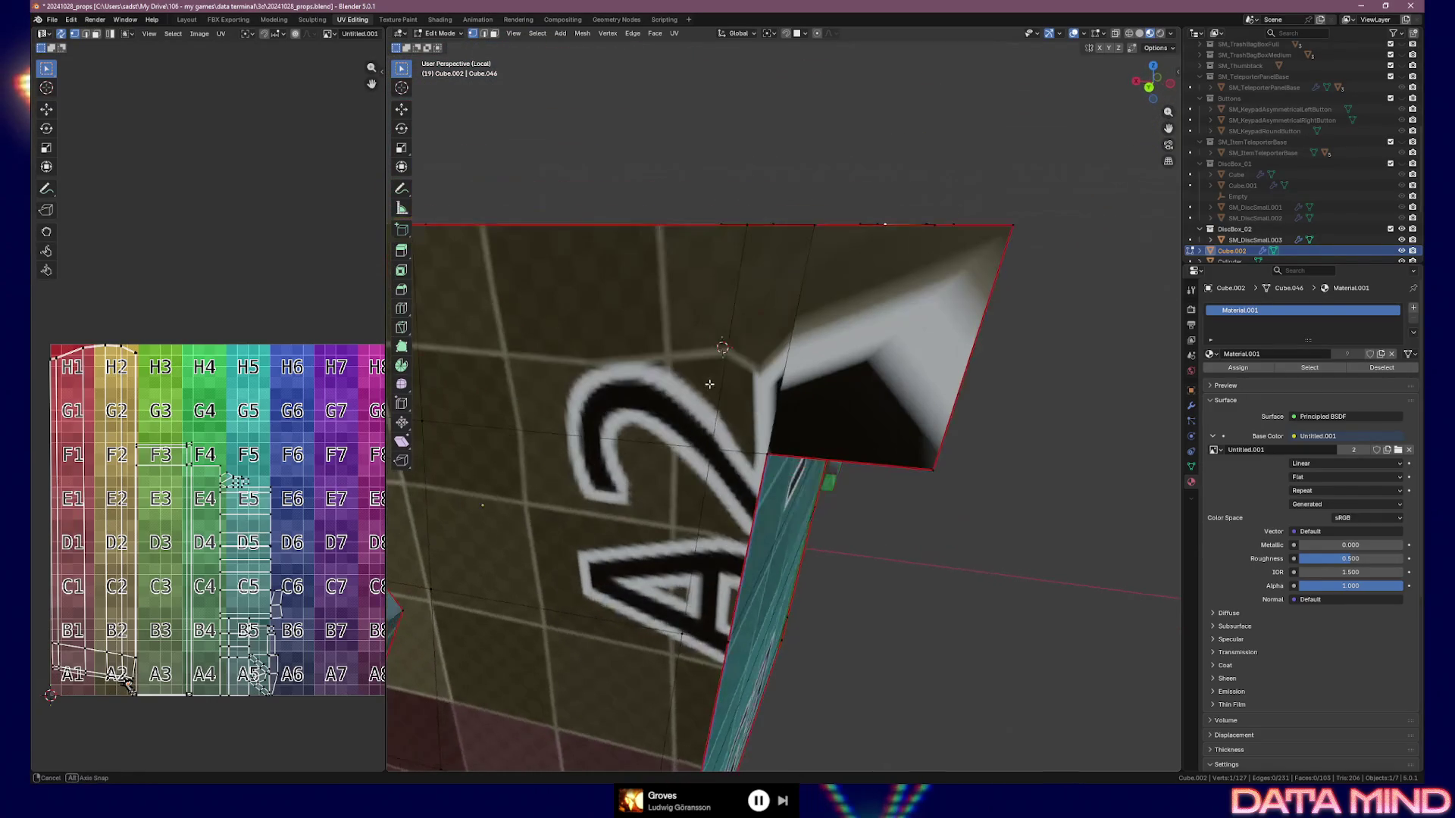
{"action": "key", "text": "KP_1"}
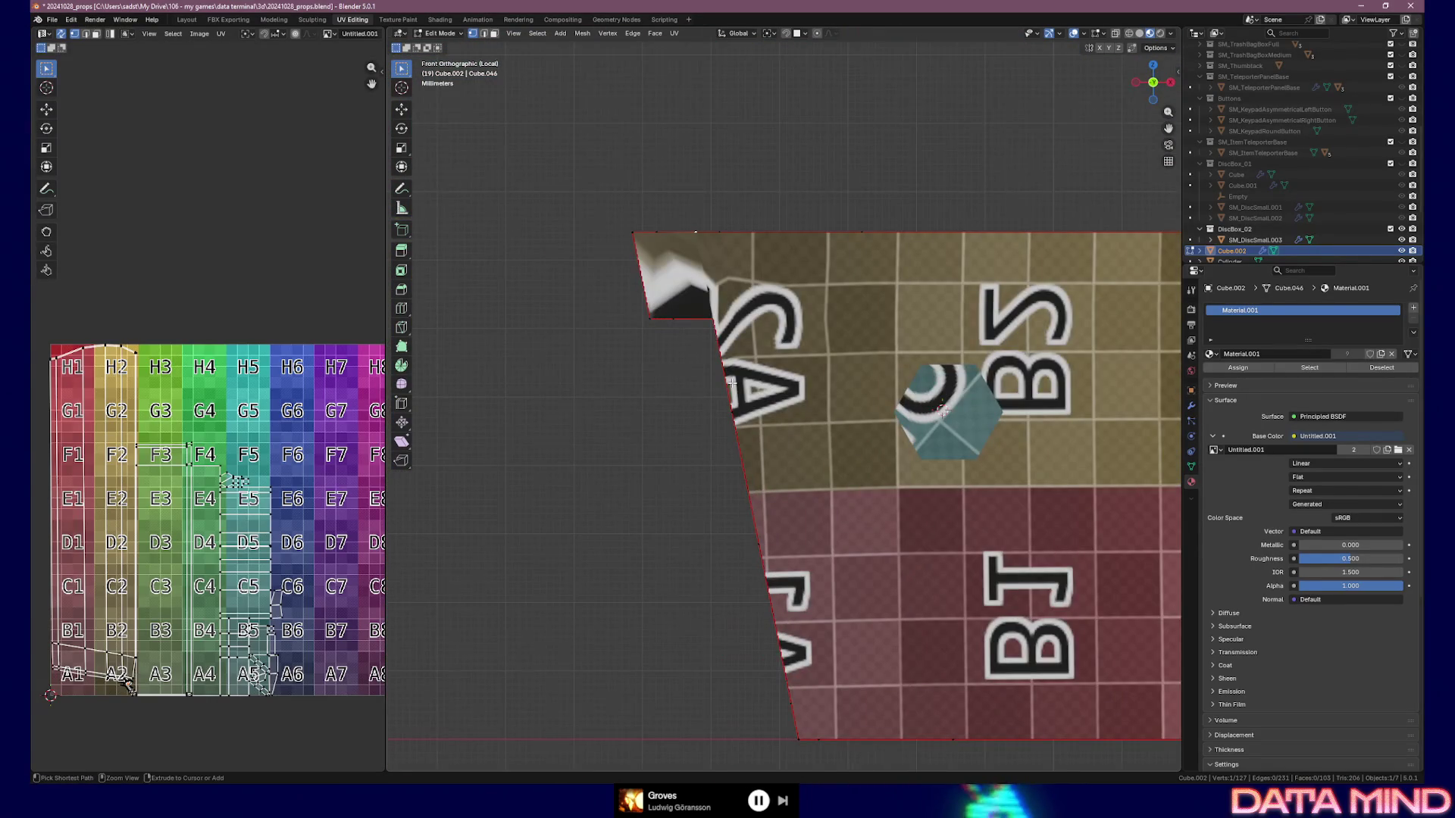
{"action": "key", "text": "ctrl+KP_1"}
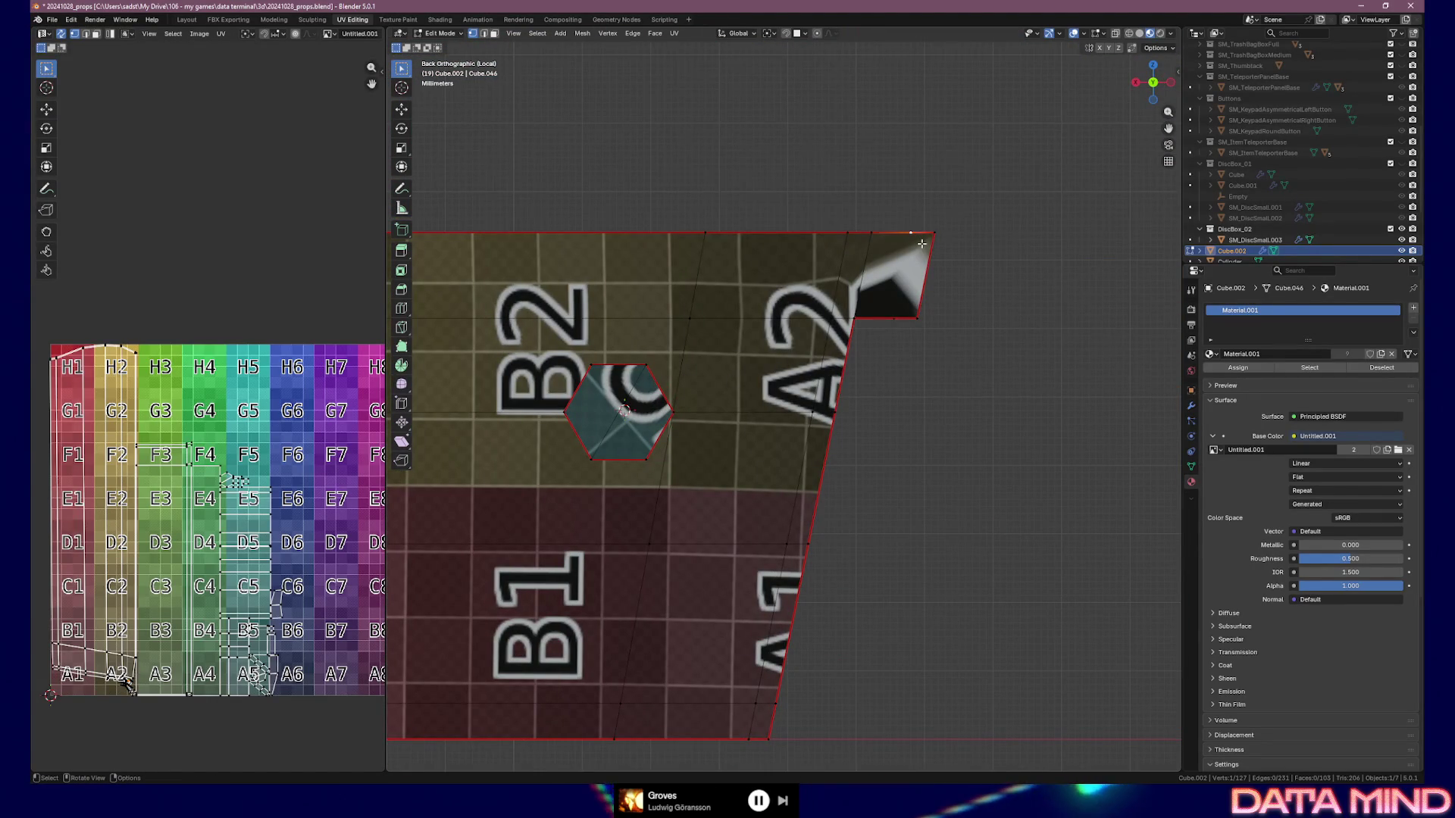
{"action": "key", "text": "k"}
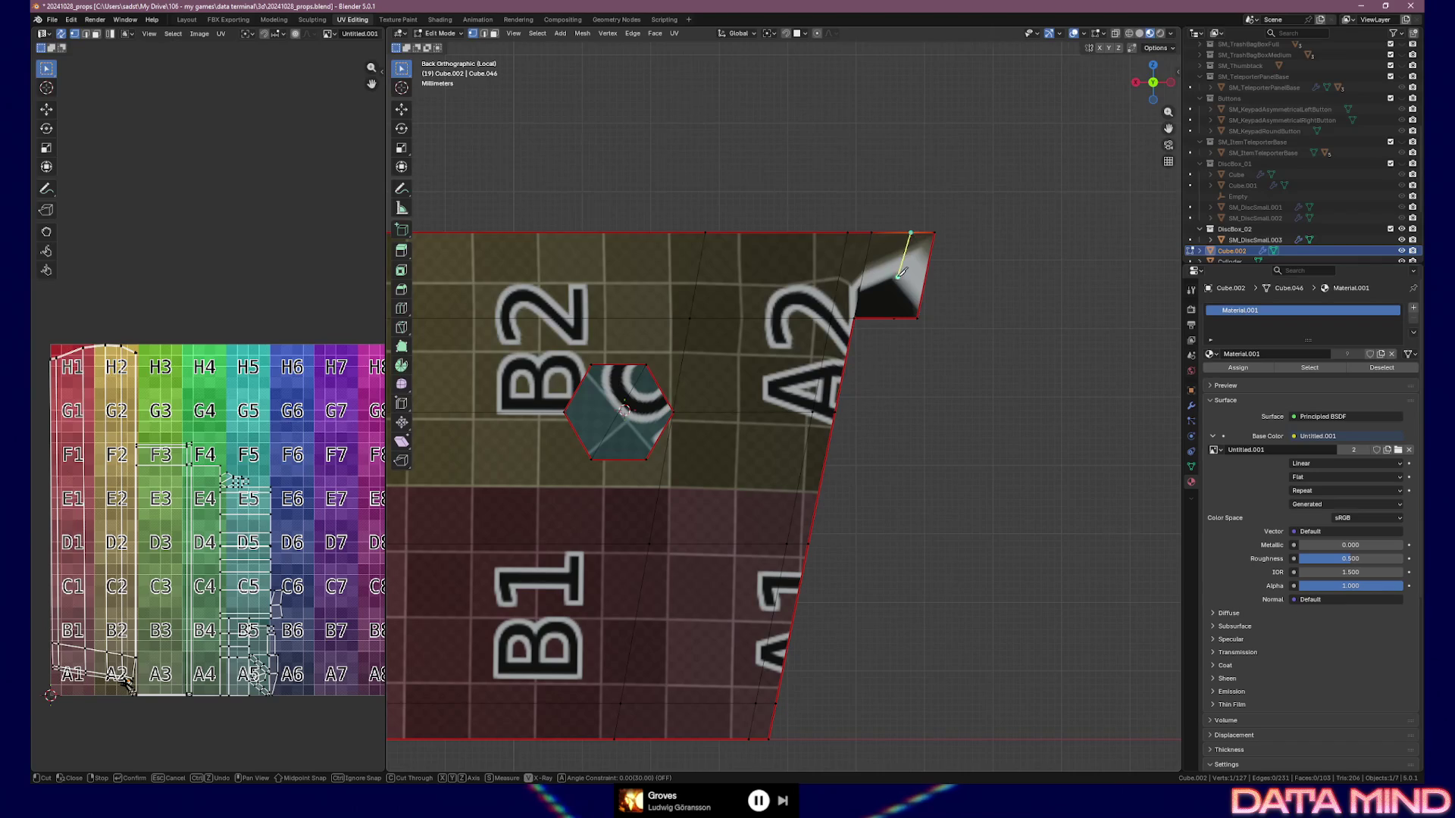
{"action": "left_click", "coordinate": [893, 318]}
{"action": "key", "text": "Return"}
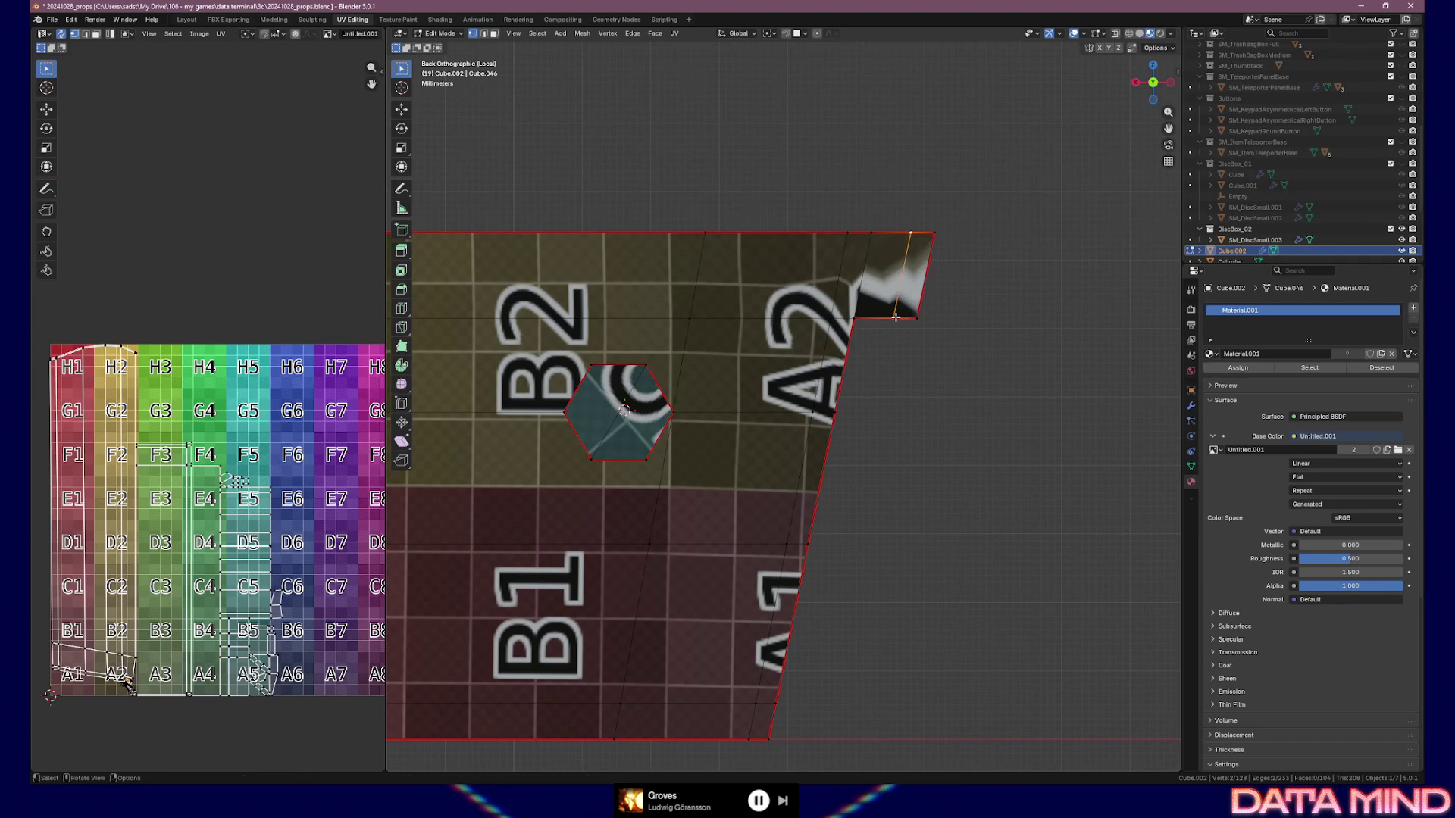
Abandon a second knife cut, select the box's bottom vertex, and view the box from directly below
{"action": "middle_click_drag", "start_coordinate": [933, 324], "coordinate": [912, 312]}
{"action": "key", "text": "k"}
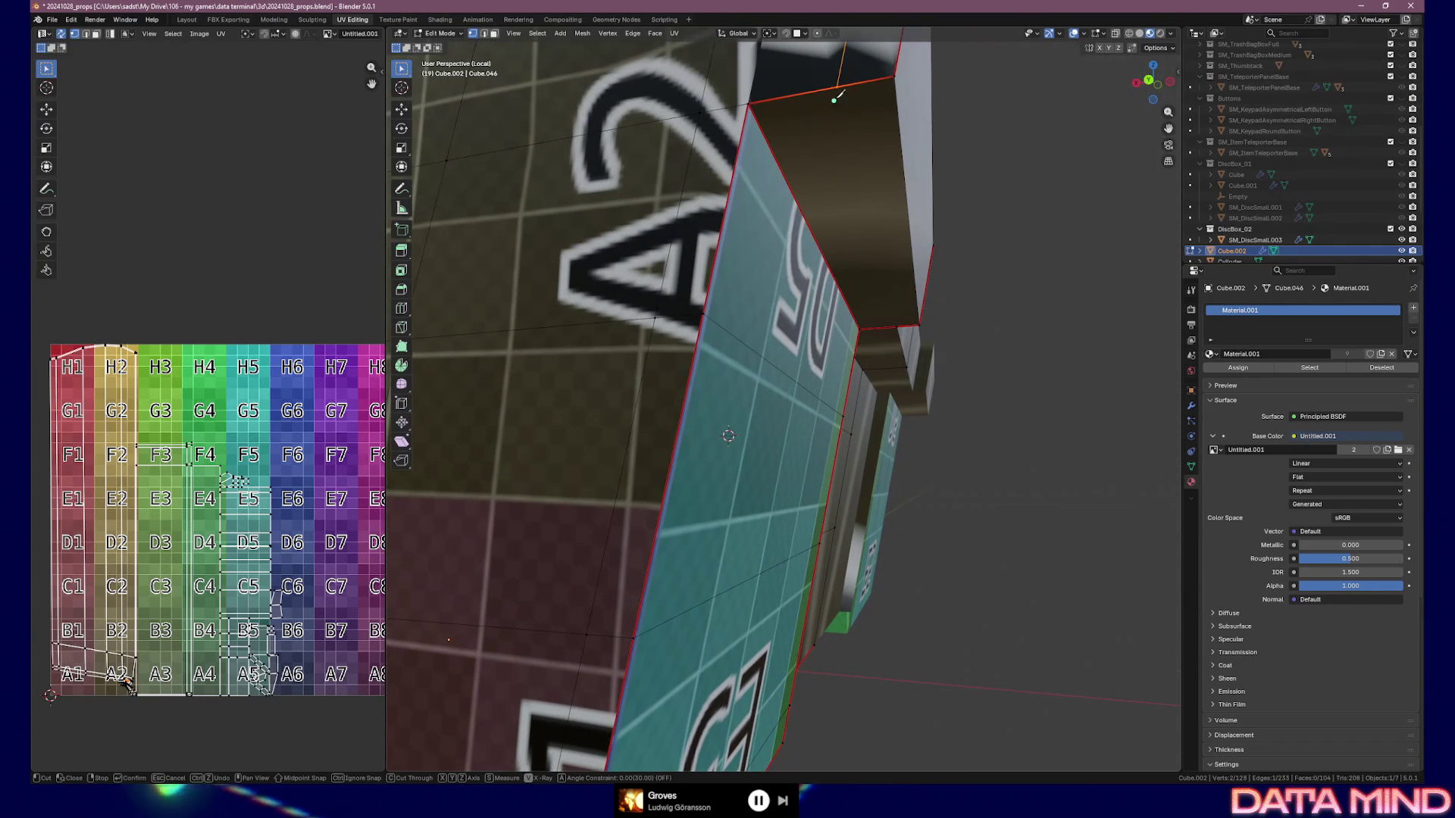
{"action": "key", "text": "Escape"}
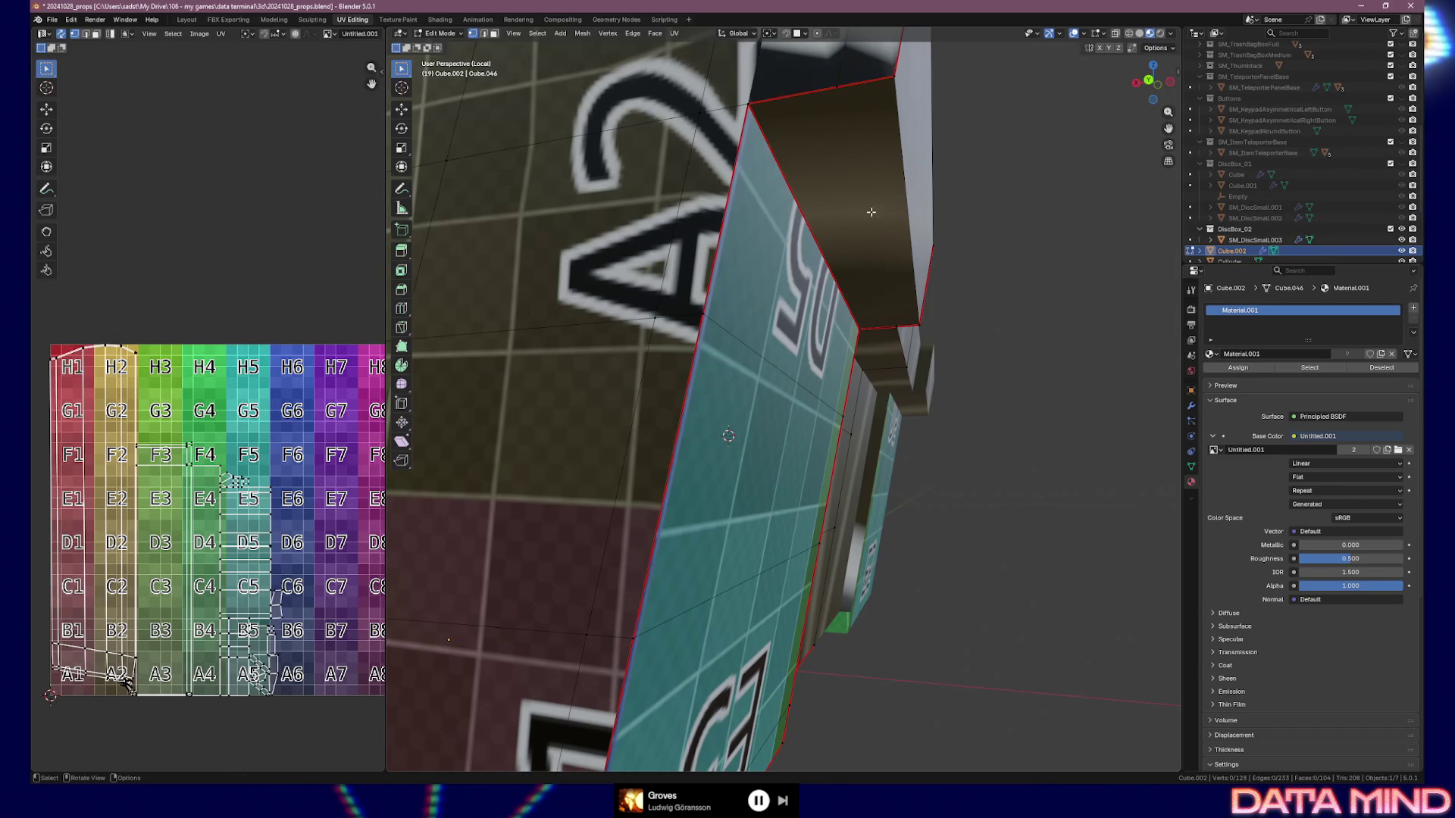
{"action": "left_click", "coordinate": [888, 193]}
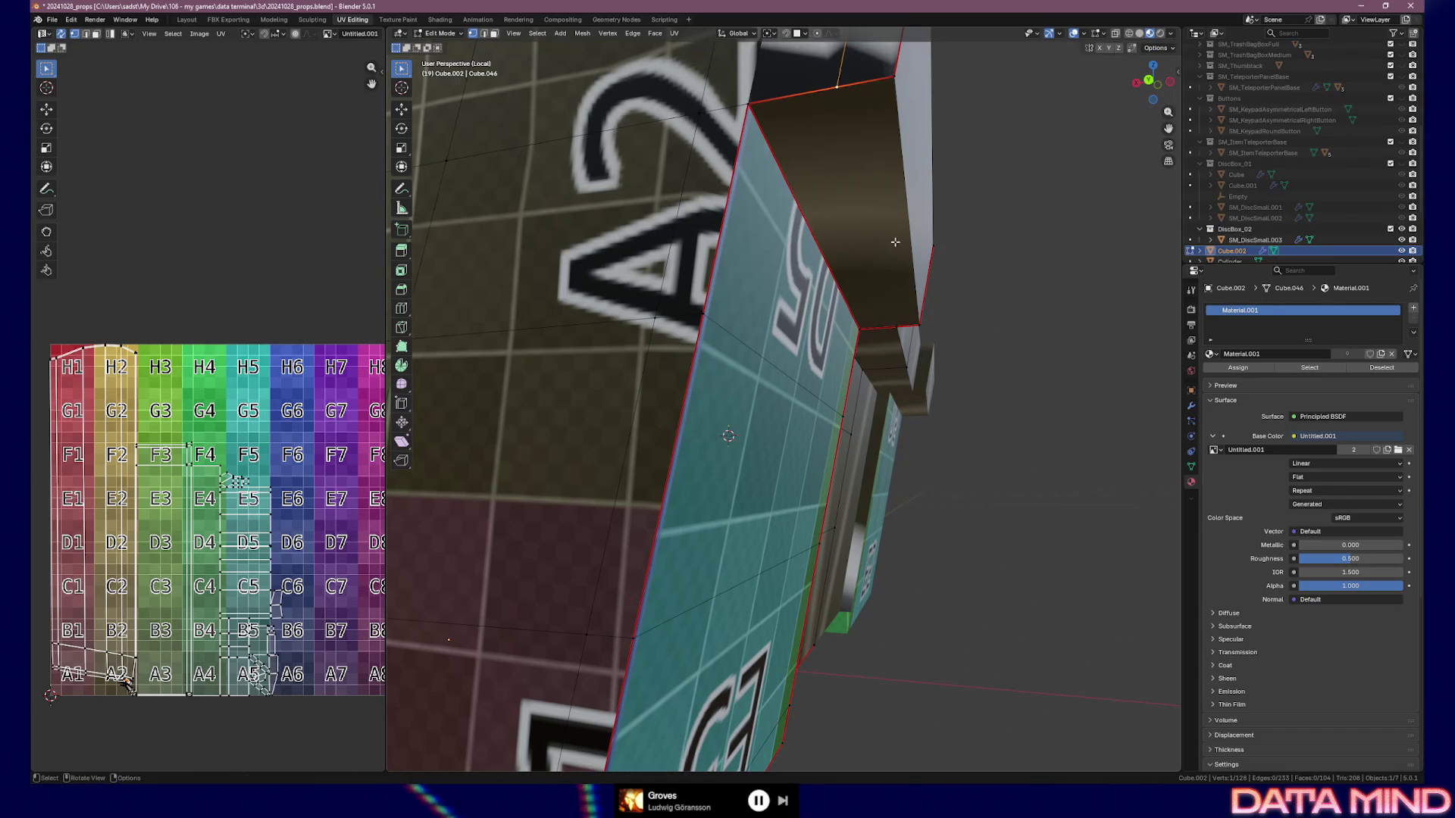
{"action": "left_click", "coordinate": [863, 331]}
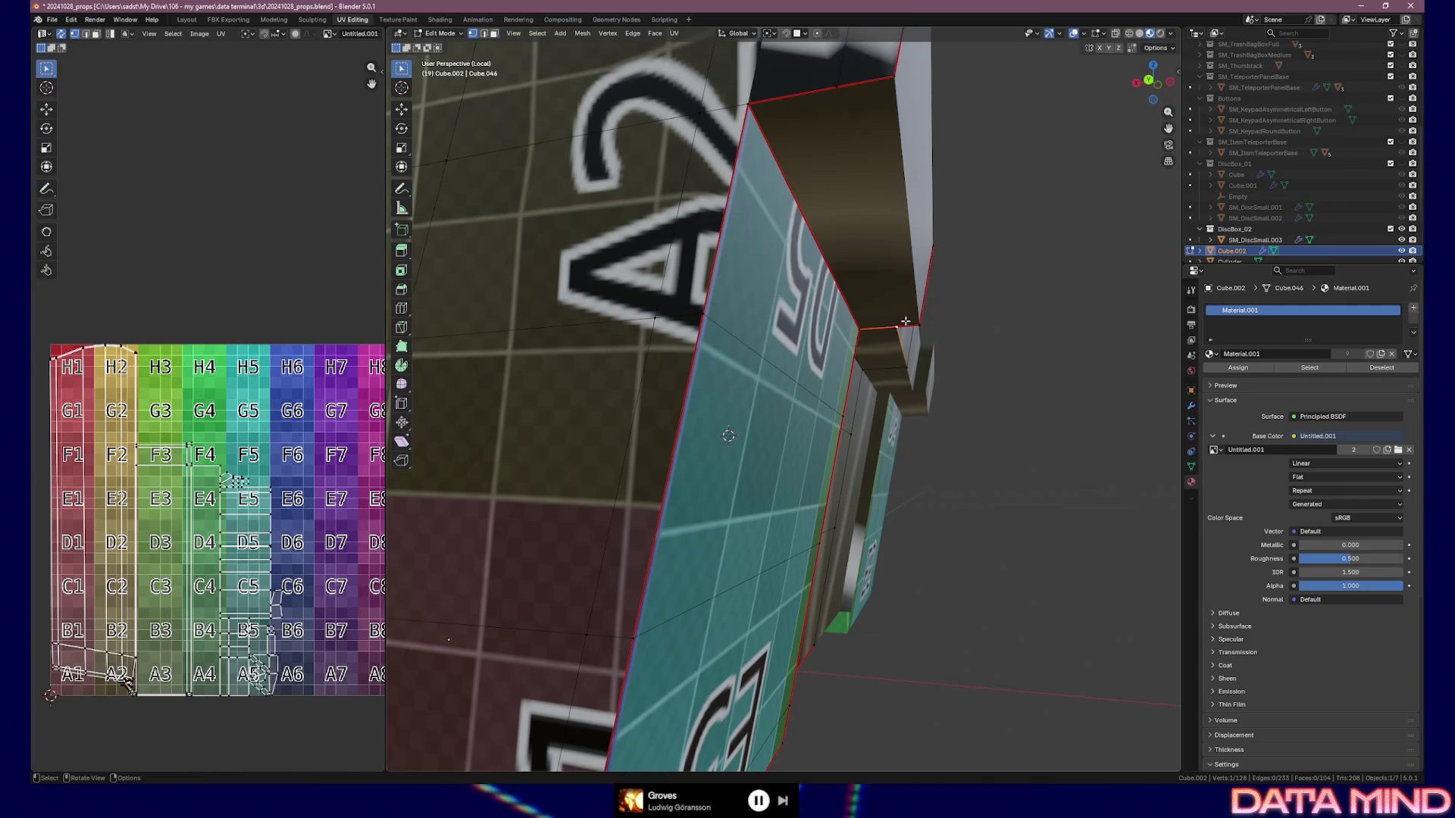
{"action": "key", "text": "ctrl+KP_7"}
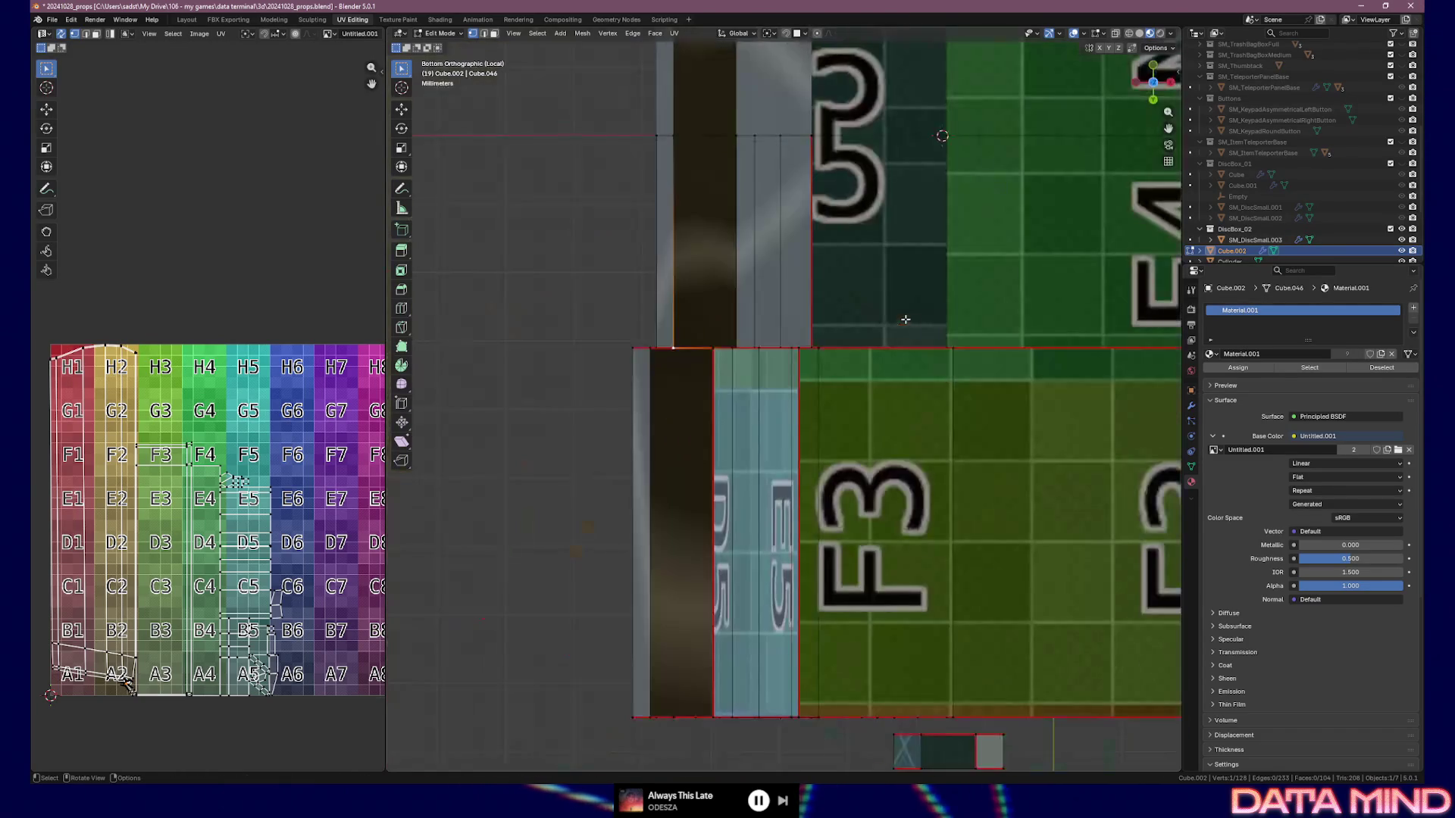
Knife an angle-constrained vertical cut across the dark underside strip, then select the top-edge vertex
{"action": "middle_click_drag", "start_coordinate": [796, 384], "coordinate": [825, 297], "text": "shift"}
{"action": "key", "text": "k"}
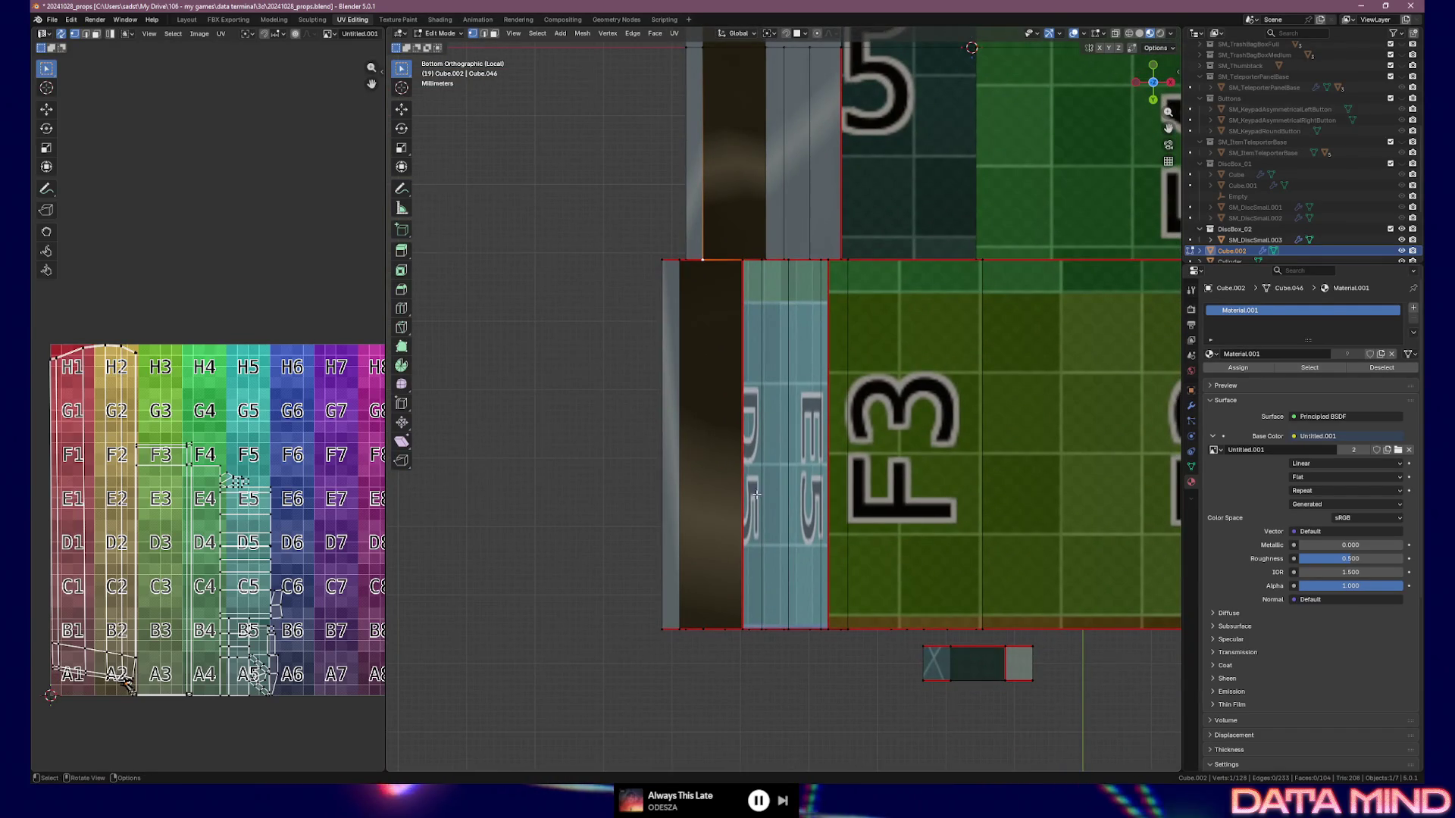
{"action": "left_click", "coordinate": [703, 260]}
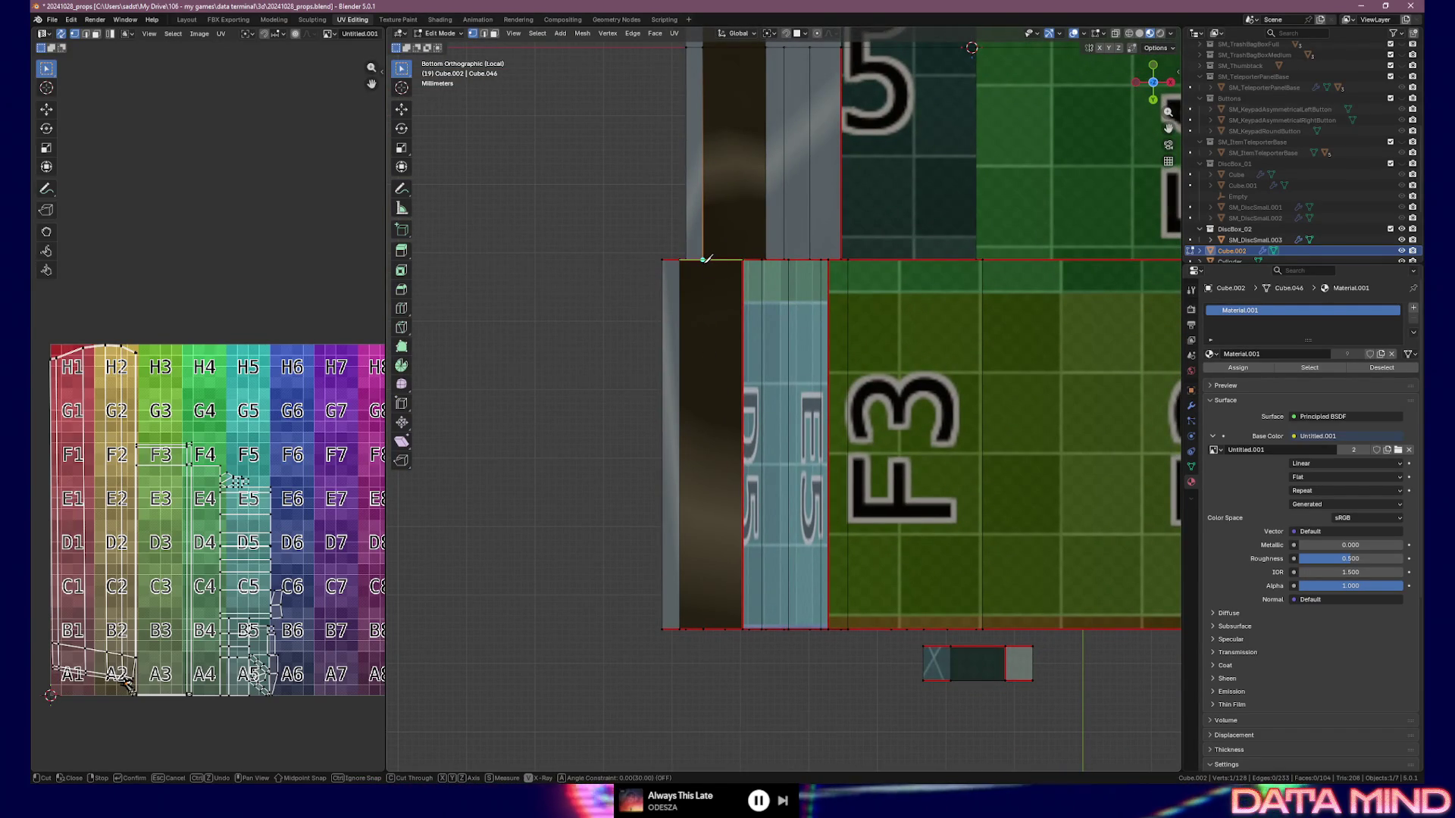
{"action": "key", "text": "a"}
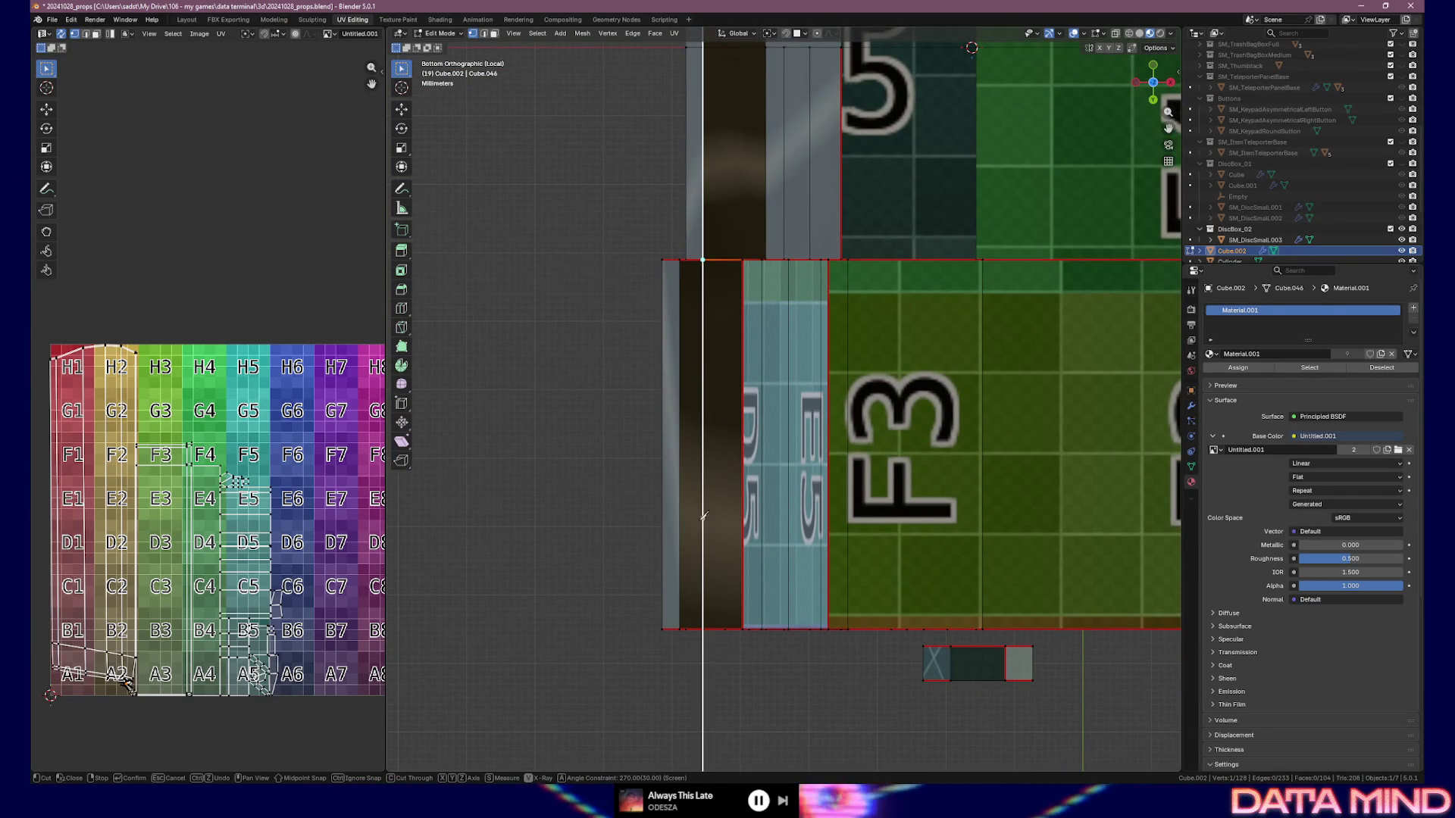
{"action": "left_click", "coordinate": [704, 629]}
{"action": "key", "text": "Return"}
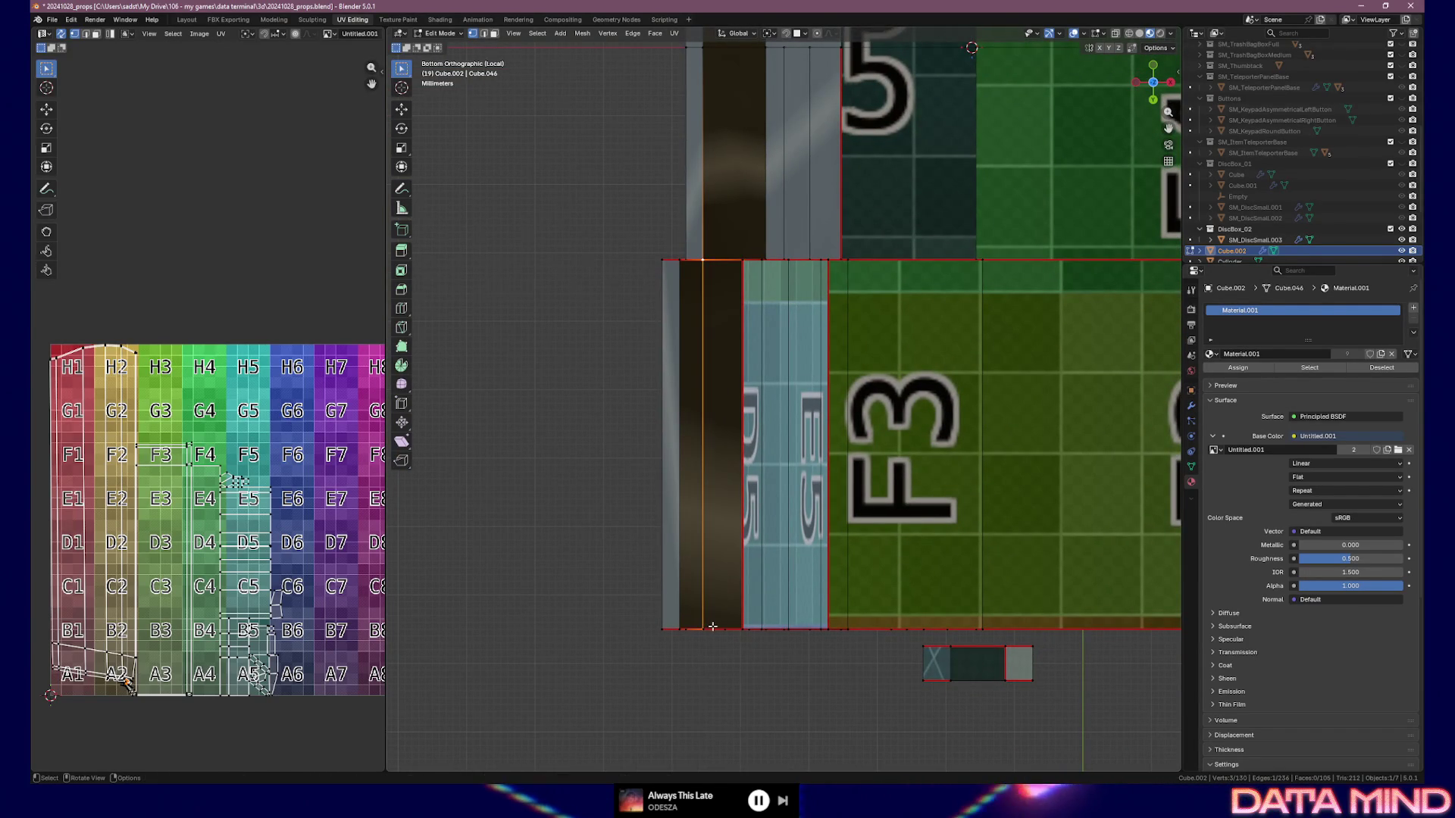
{"action": "mouse_move", "coordinate": [647, 535]}
{"action": "middle_mouse_down"}
{"action": "mouse_move", "coordinate": [672, 494]}
{"action": "mouse_move", "coordinate": [753, 510]}
{"action": "mouse_move", "coordinate": [670, 608]}
{"action": "middle_mouse_up"}
{"action": "left_click", "coordinate": [733, 220]}
Move the selected vertex and merge it with a second vertex At Last
{"action": "key", "text": "g"}
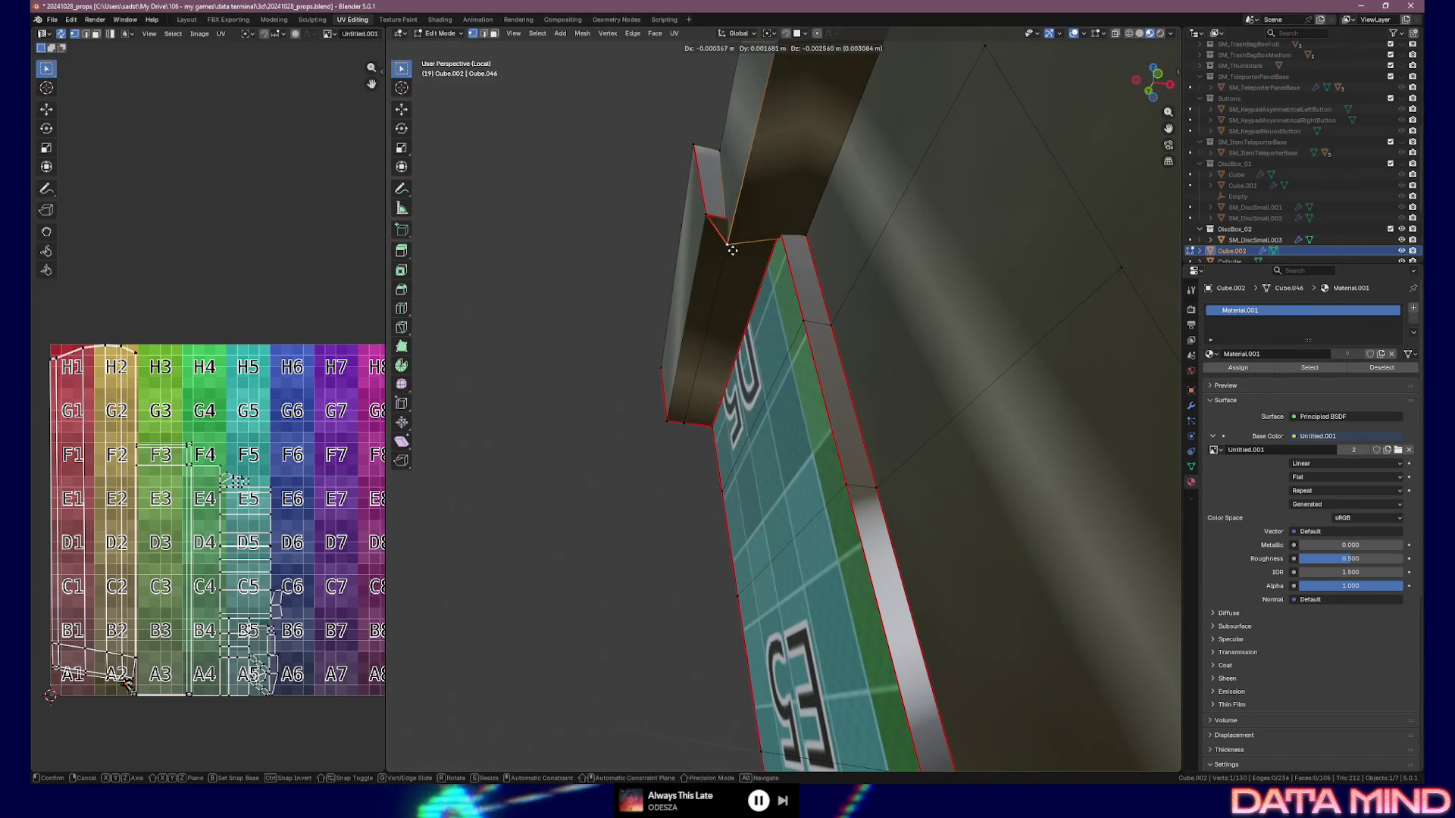
{"action": "left_click", "coordinate": [759, 206]}
{"action": "left_click", "coordinate": [743, 222], "text": "shift"}
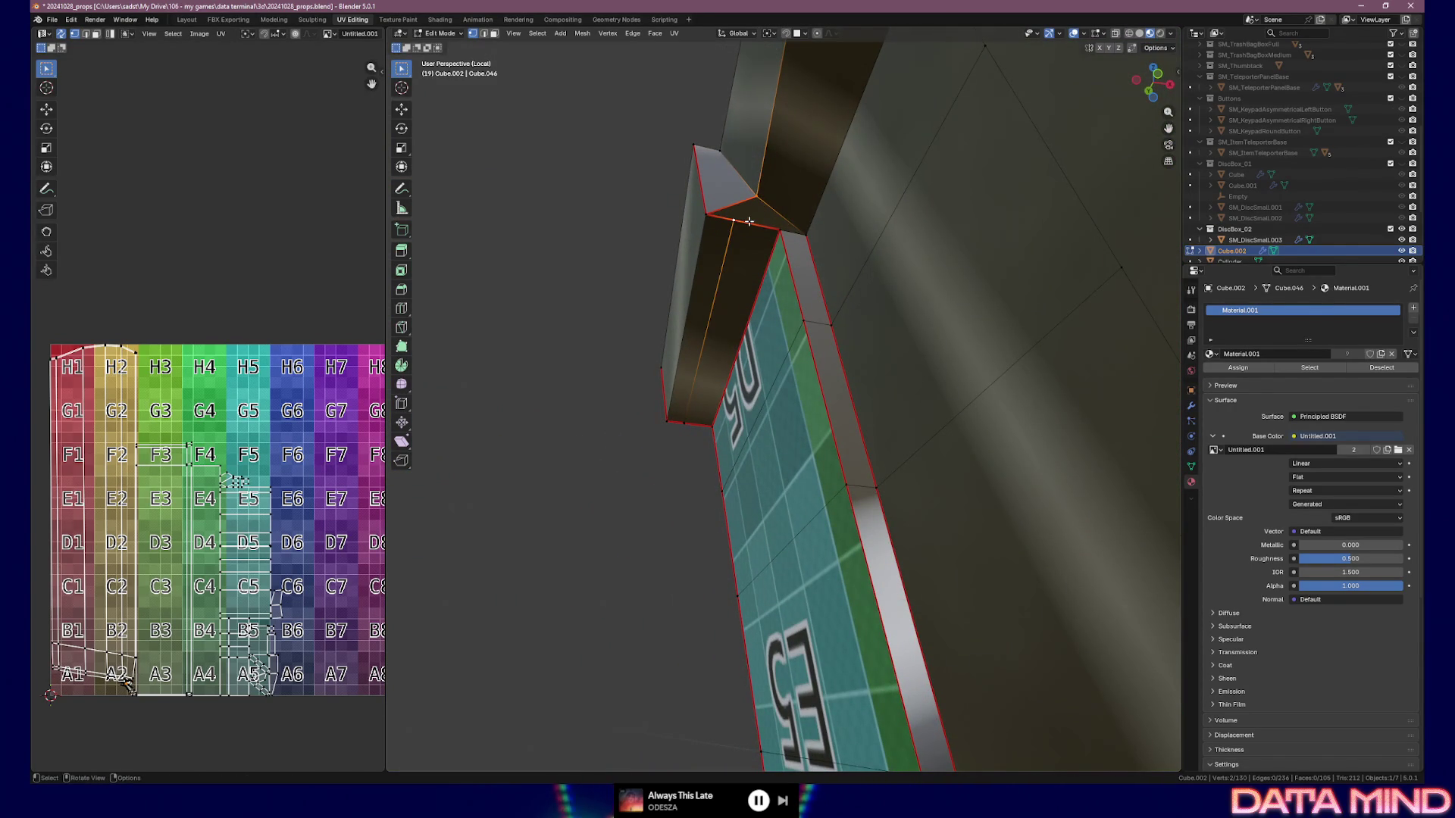
{"action": "key", "text": "m"}
{"action": "left_click", "coordinate": [749, 221]}
Undo a stray move of the merged vertex and start another knife cut from Bottom view
{"action": "key", "text": "g"}
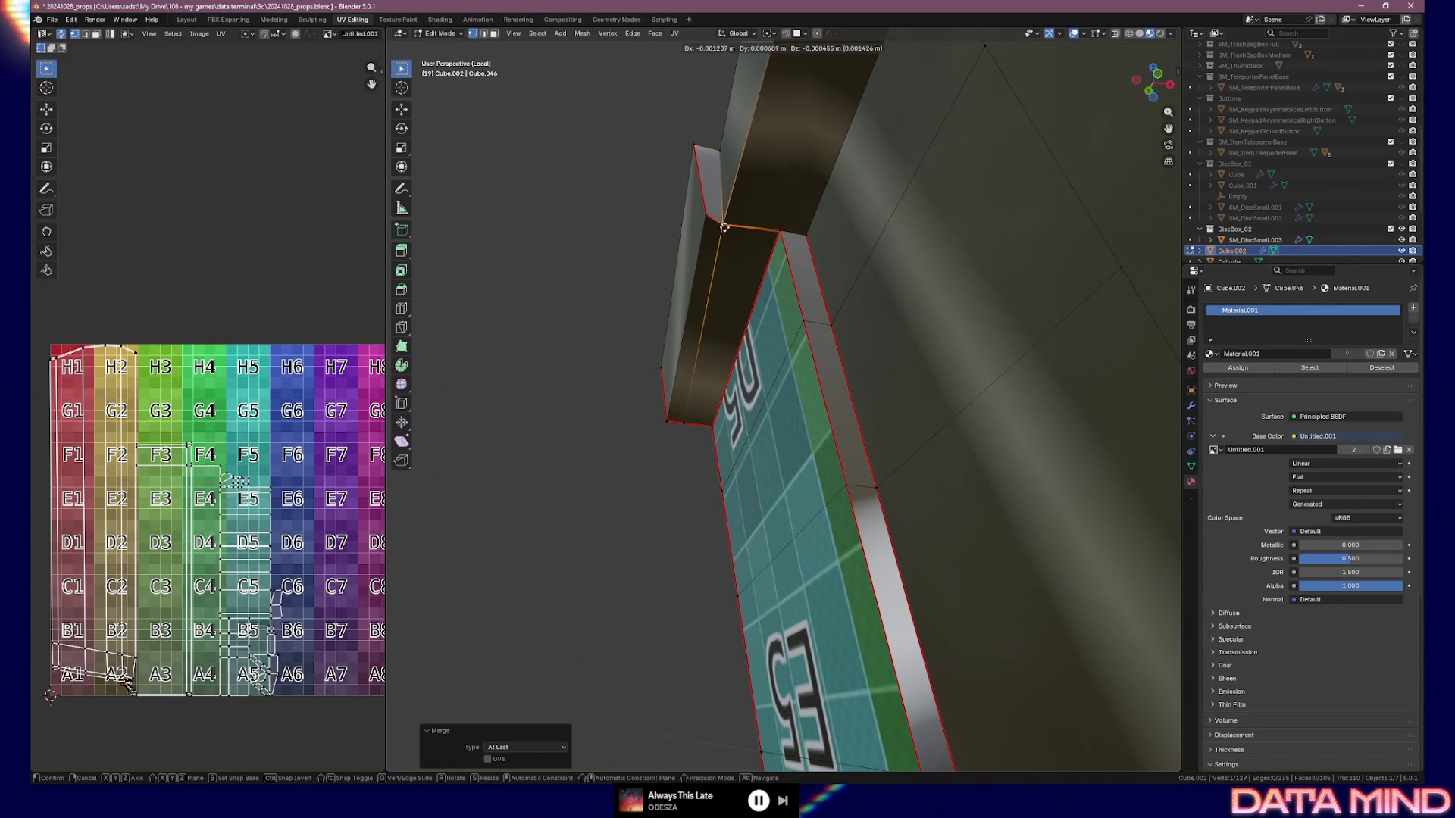
{"action": "left_click", "coordinate": [798, 237]}
{"action": "key", "text": "ctrl+z"}
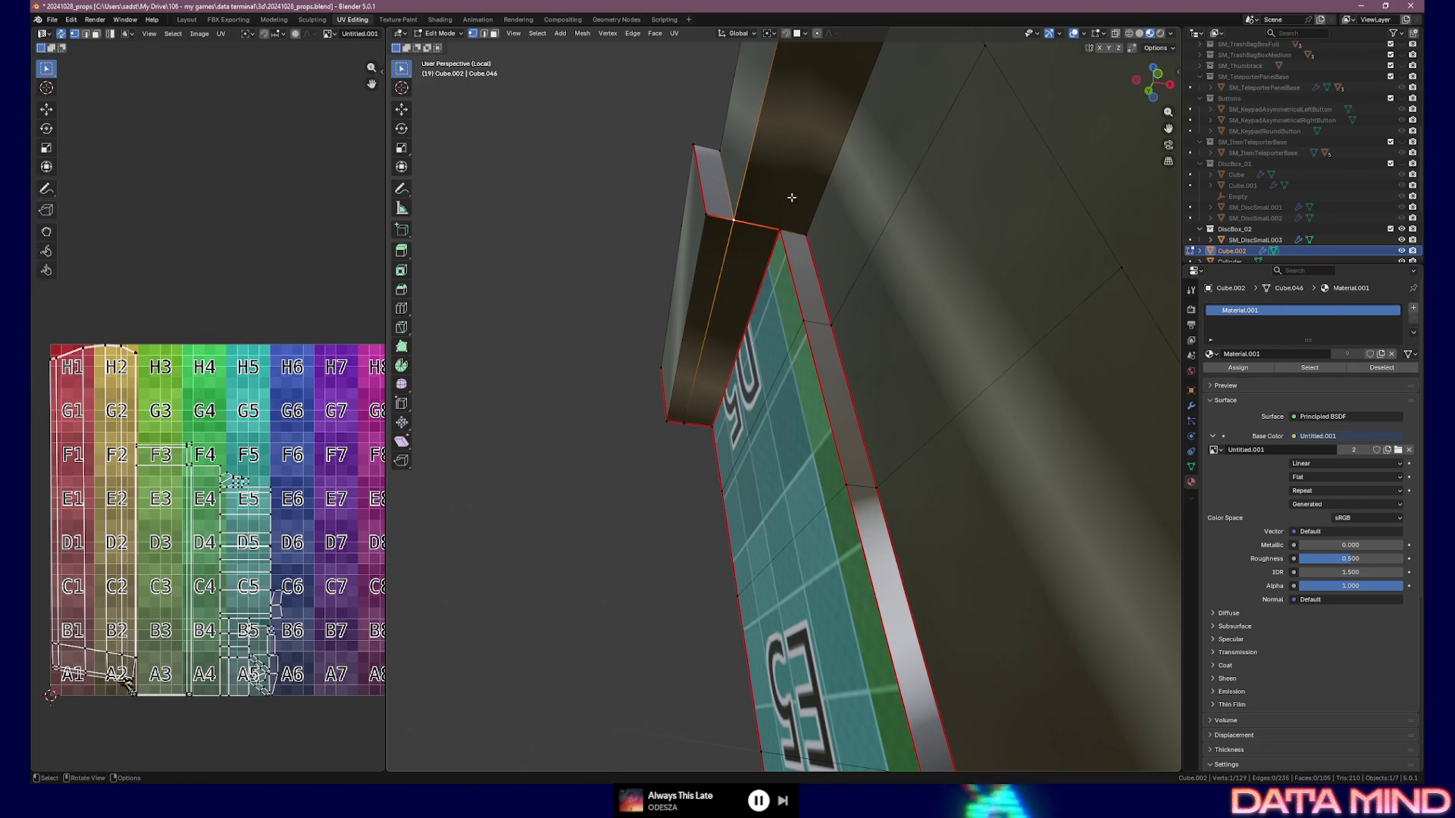
{"action": "key", "text": "ctrl+KP_7"}
{"action": "middle_click_drag", "start_coordinate": [756, 417], "coordinate": [751, 527], "text": "shift"}
{"action": "key", "text": "k"}
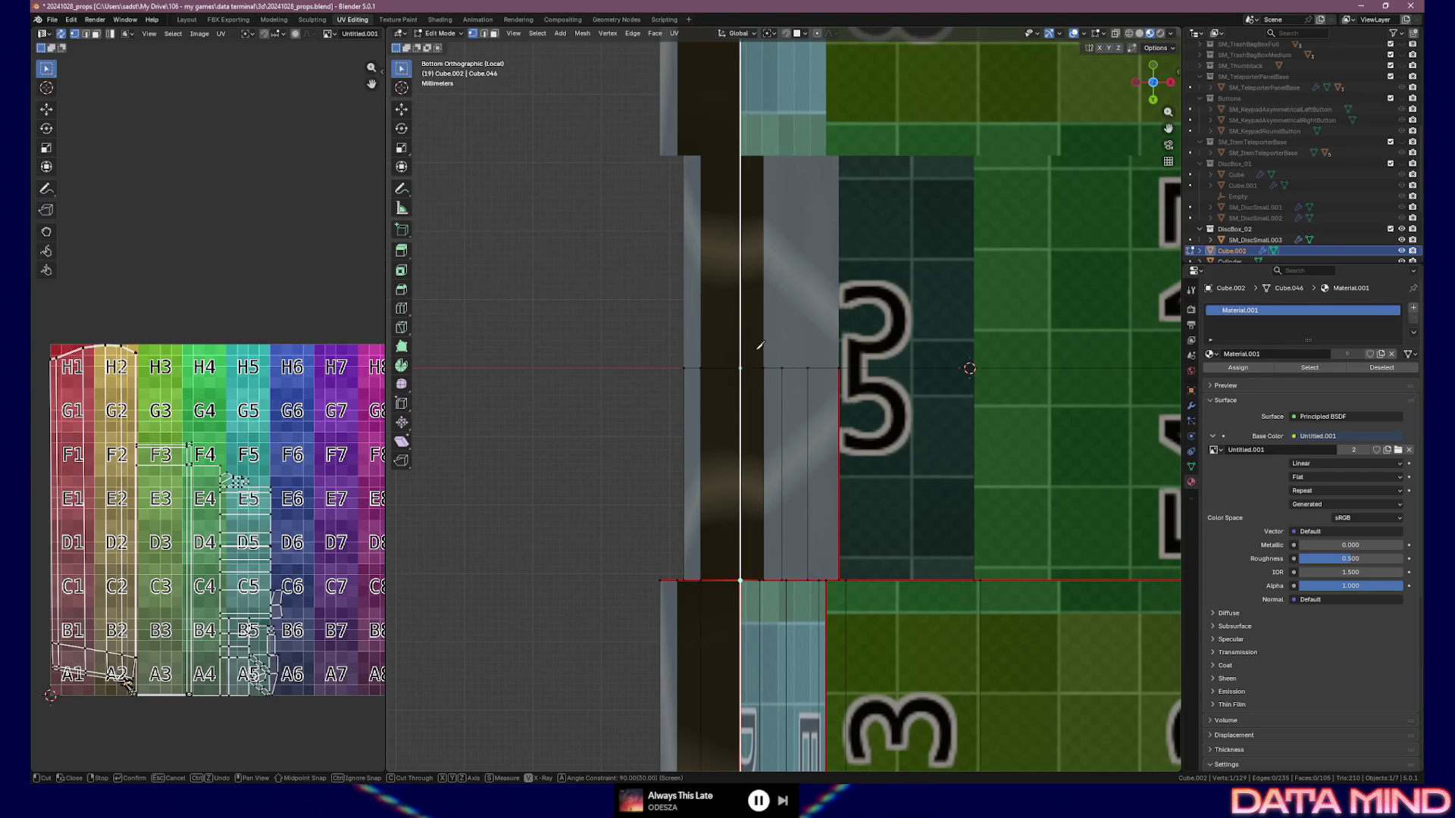
Commit the second vertical underside cut and merge its new vertex into its neighbour
{"action": "key", "text": "Return"}
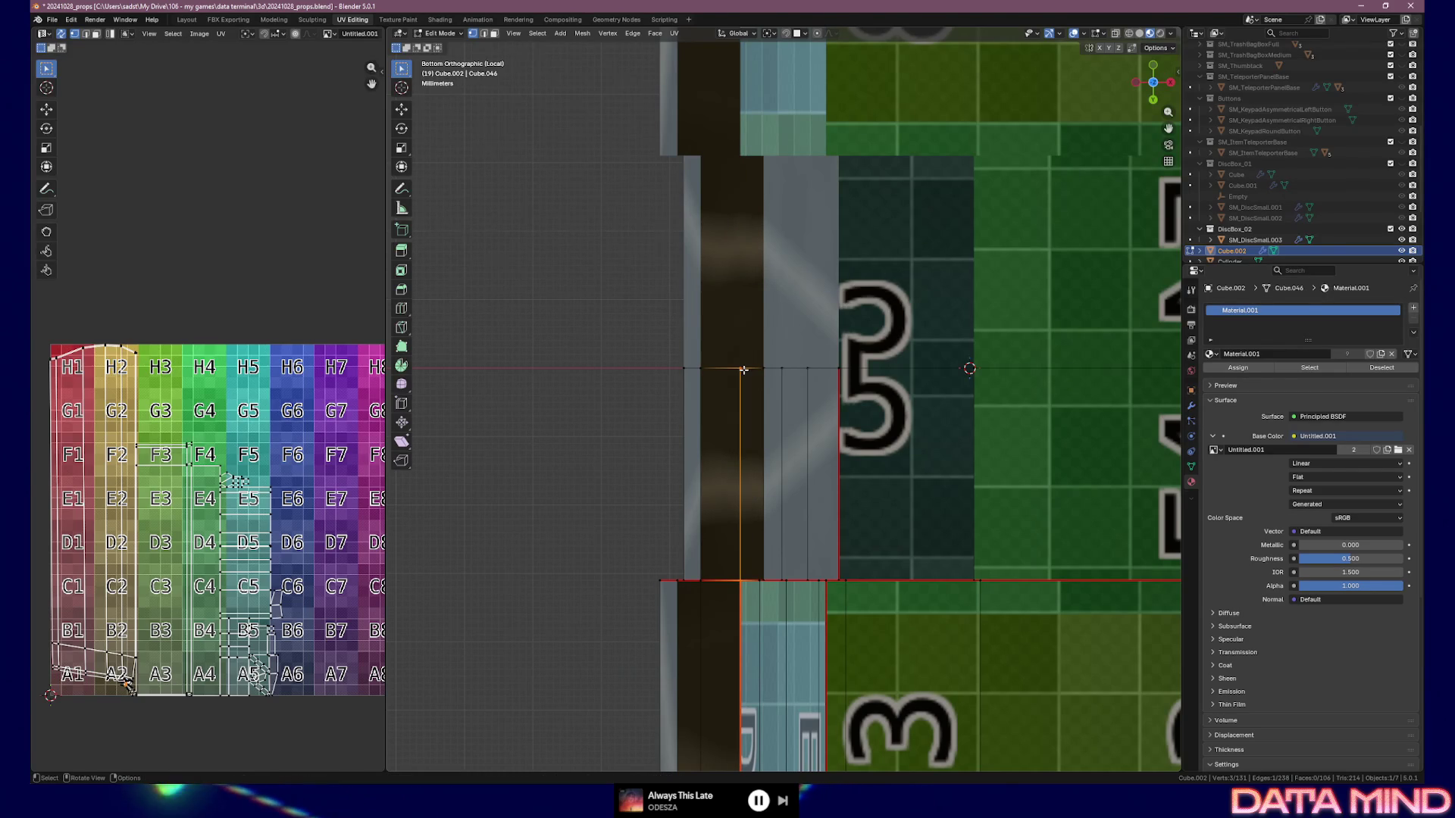
{"action": "middle_click_drag", "start_coordinate": [746, 411], "coordinate": [749, 465]}
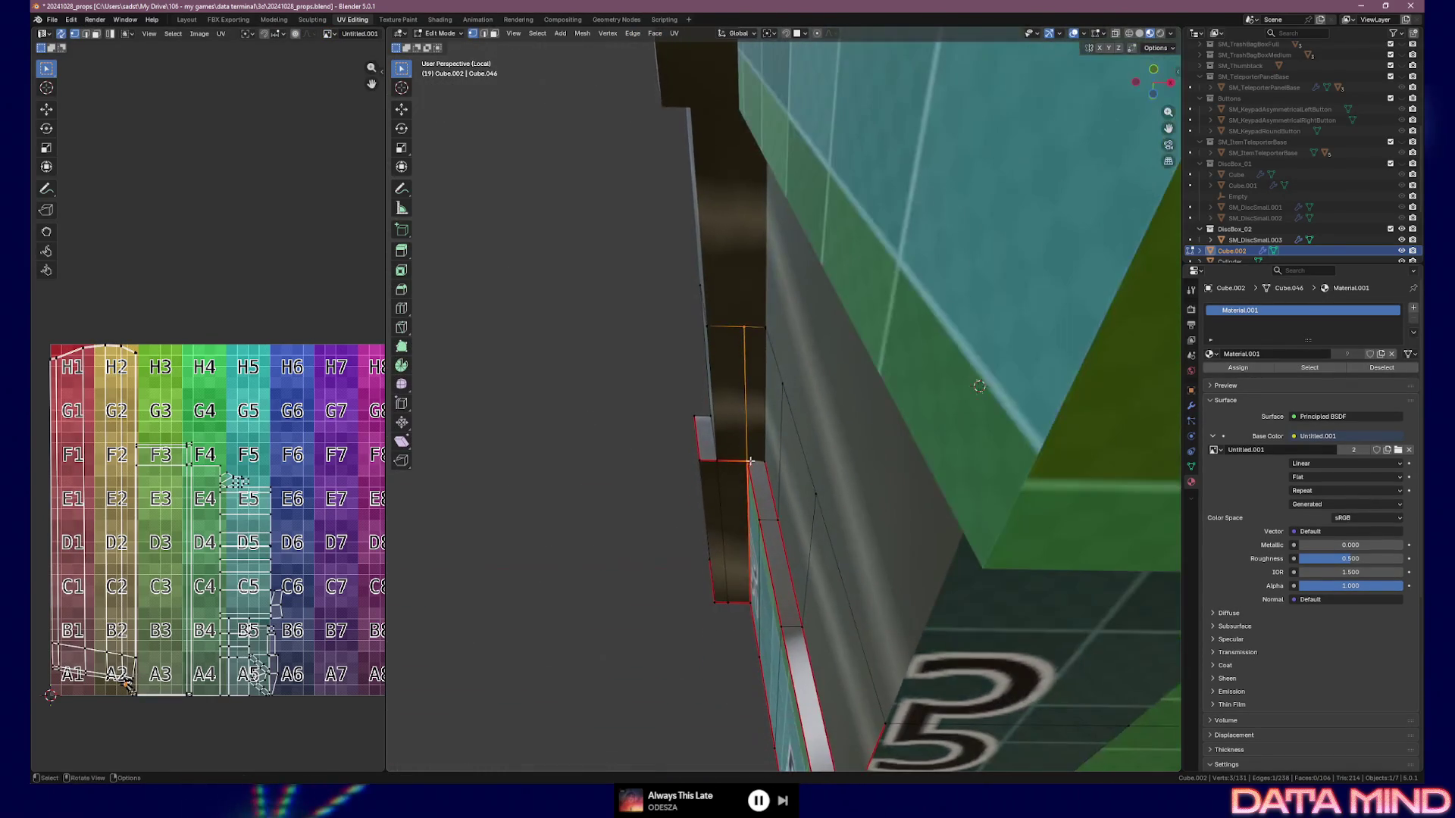
{"action": "key", "text": "g"}
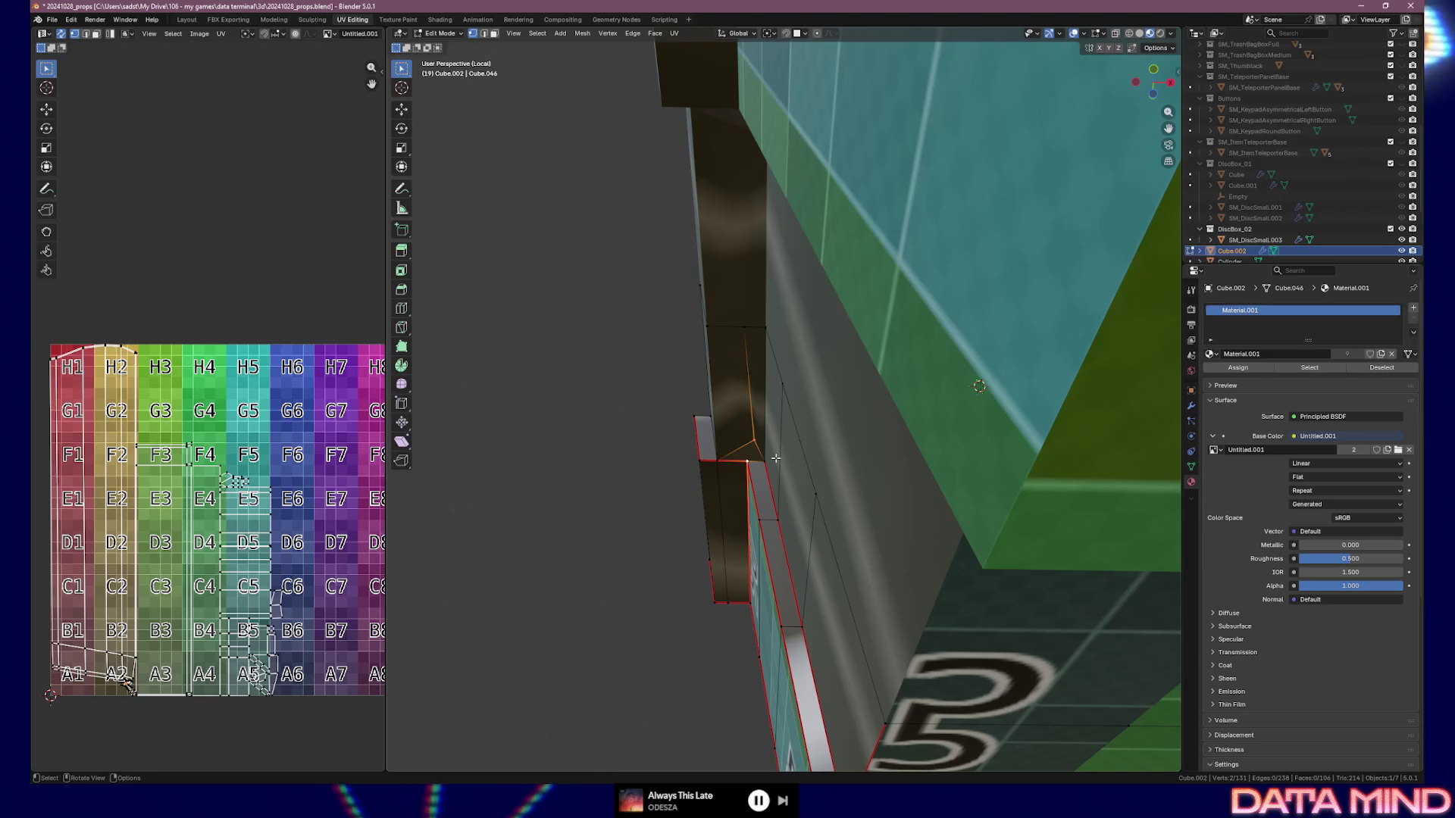
{"action": "key", "text": "m"}
{"action": "left_click", "coordinate": [776, 459]}
{"action": "key", "text": "g"}
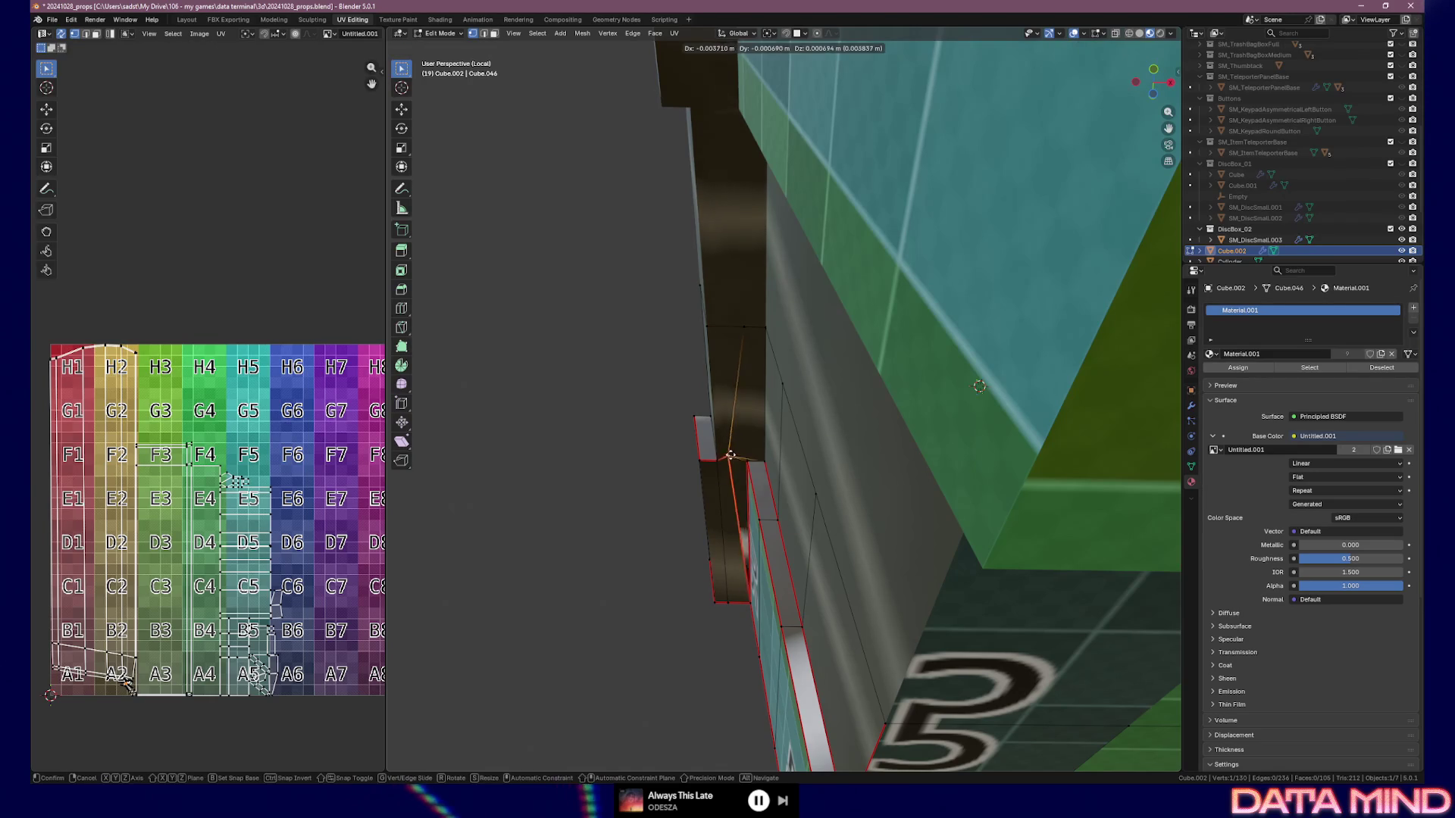
{"action": "right_click", "coordinate": [750, 447]}
Move a notch vertex and merge it with a second vertex At Last
{"action": "key", "text": "g"}
{"action": "left_click", "coordinate": [742, 440]}
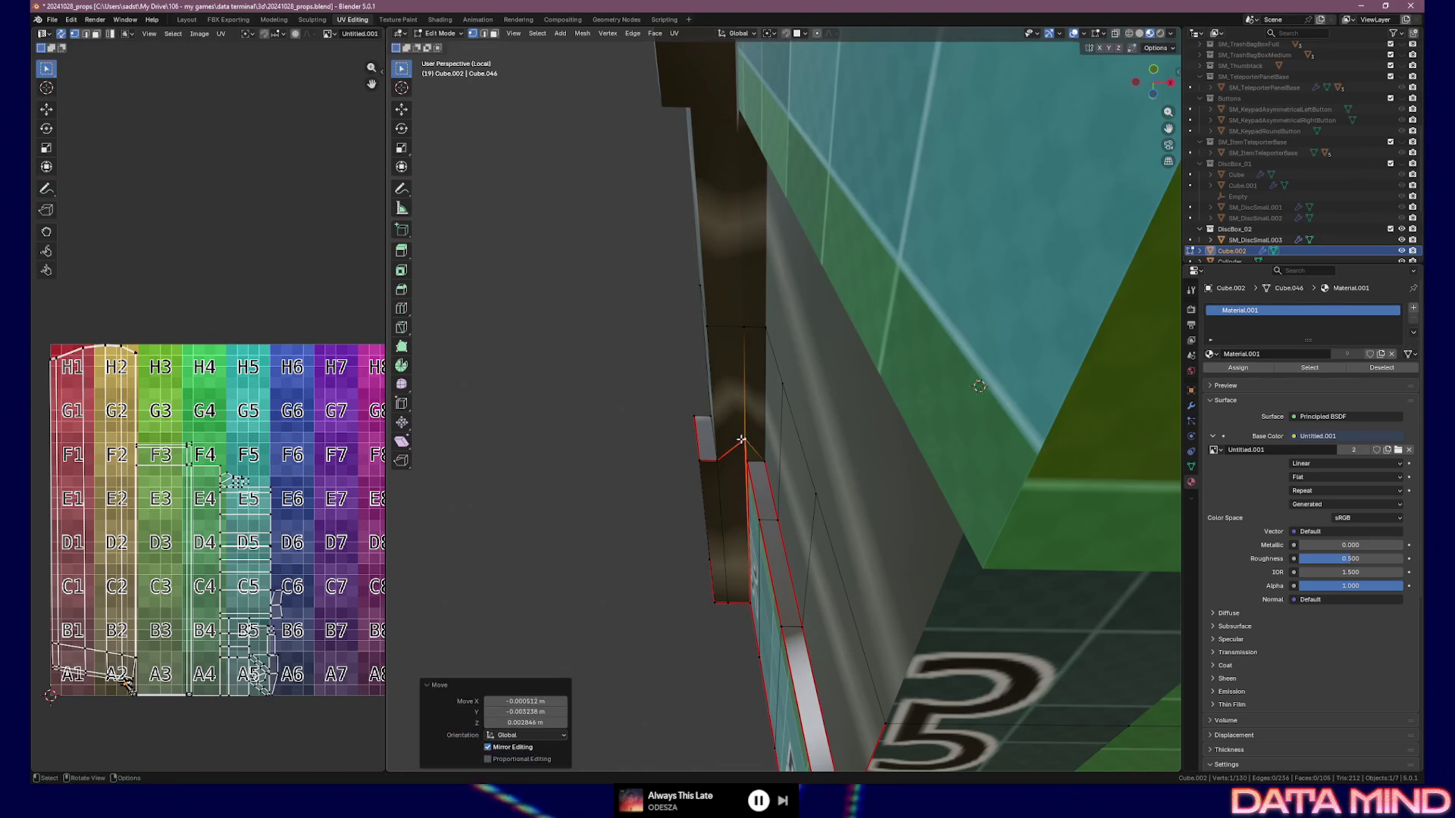
{"action": "left_click", "coordinate": [748, 459], "text": "shift"}
{"action": "key", "text": "m"}
{"action": "left_click", "coordinate": [757, 463]}
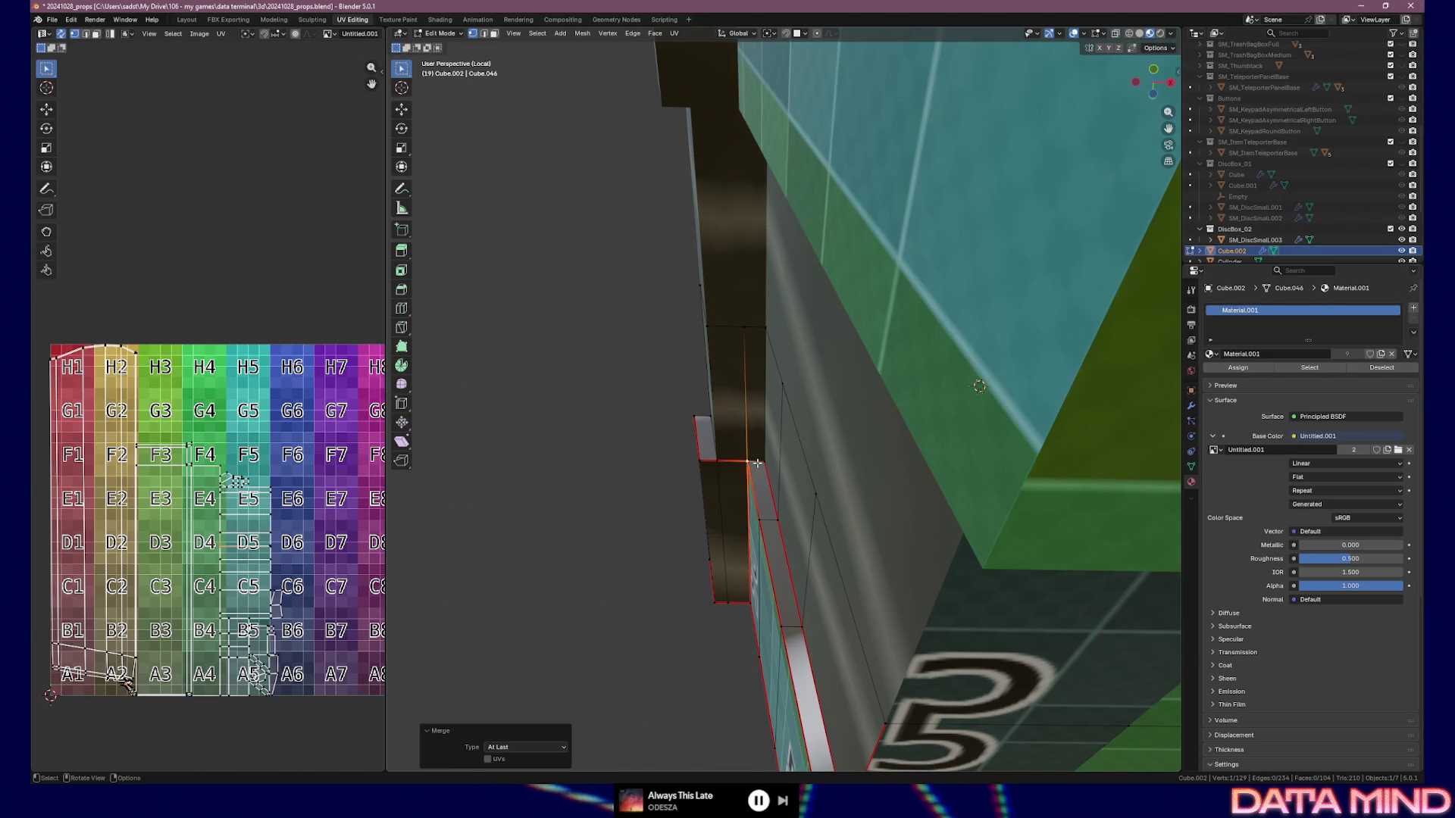
{"action": "mouse_move", "coordinate": [757, 463]}
{"action": "middle_mouse_down"}
{"action": "mouse_move", "coordinate": [788, 470]}
{"action": "mouse_move", "coordinate": [698, 423]}
{"action": "middle_mouse_up"}
Reposition the merged vertex, merge it onto the last selected one, and select a beam edge
{"action": "key", "text": "g"}
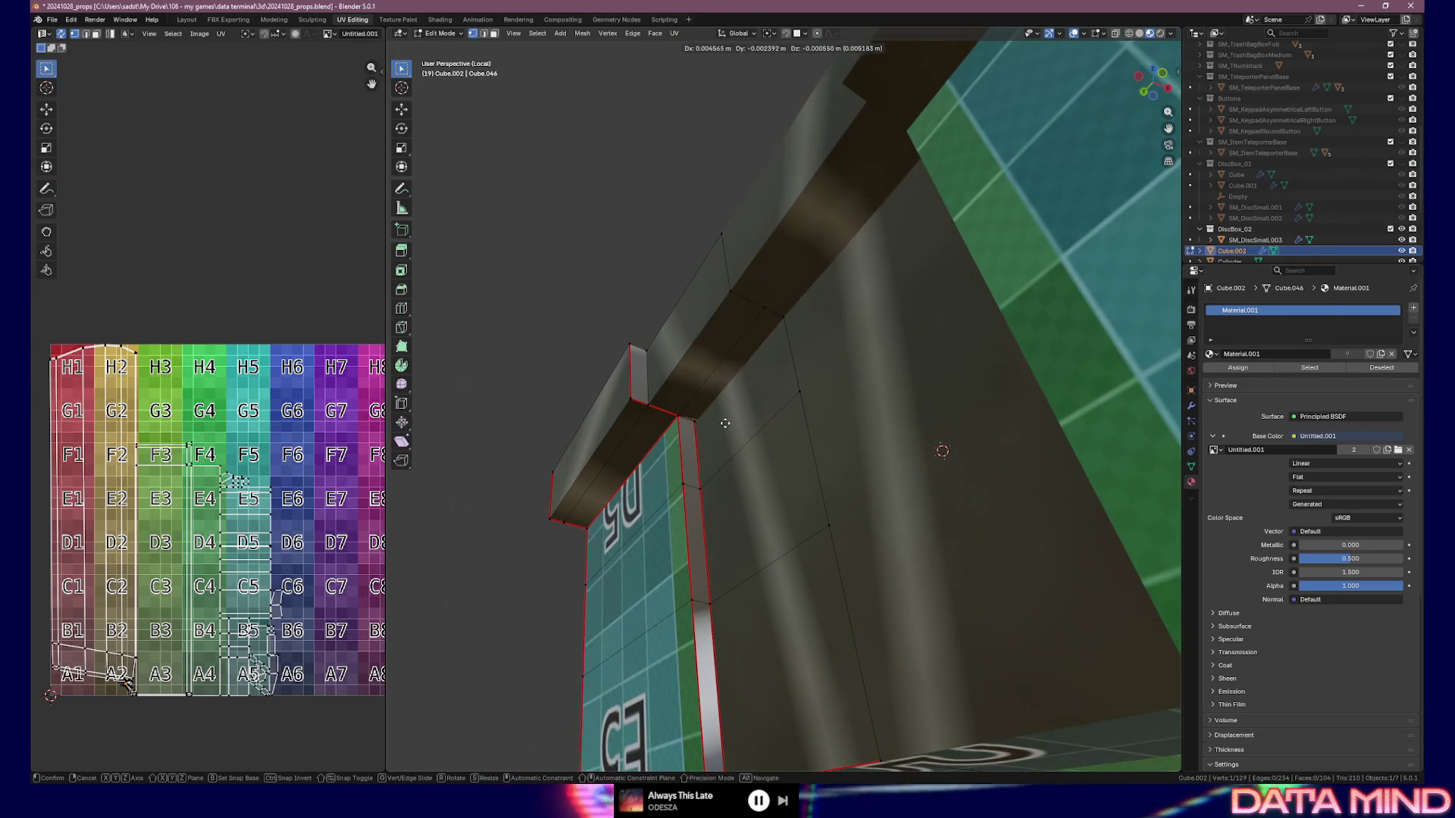
{"action": "left_click", "coordinate": [714, 409]}
{"action": "key", "text": "m"}
{"action": "left_click", "coordinate": [788, 427]}
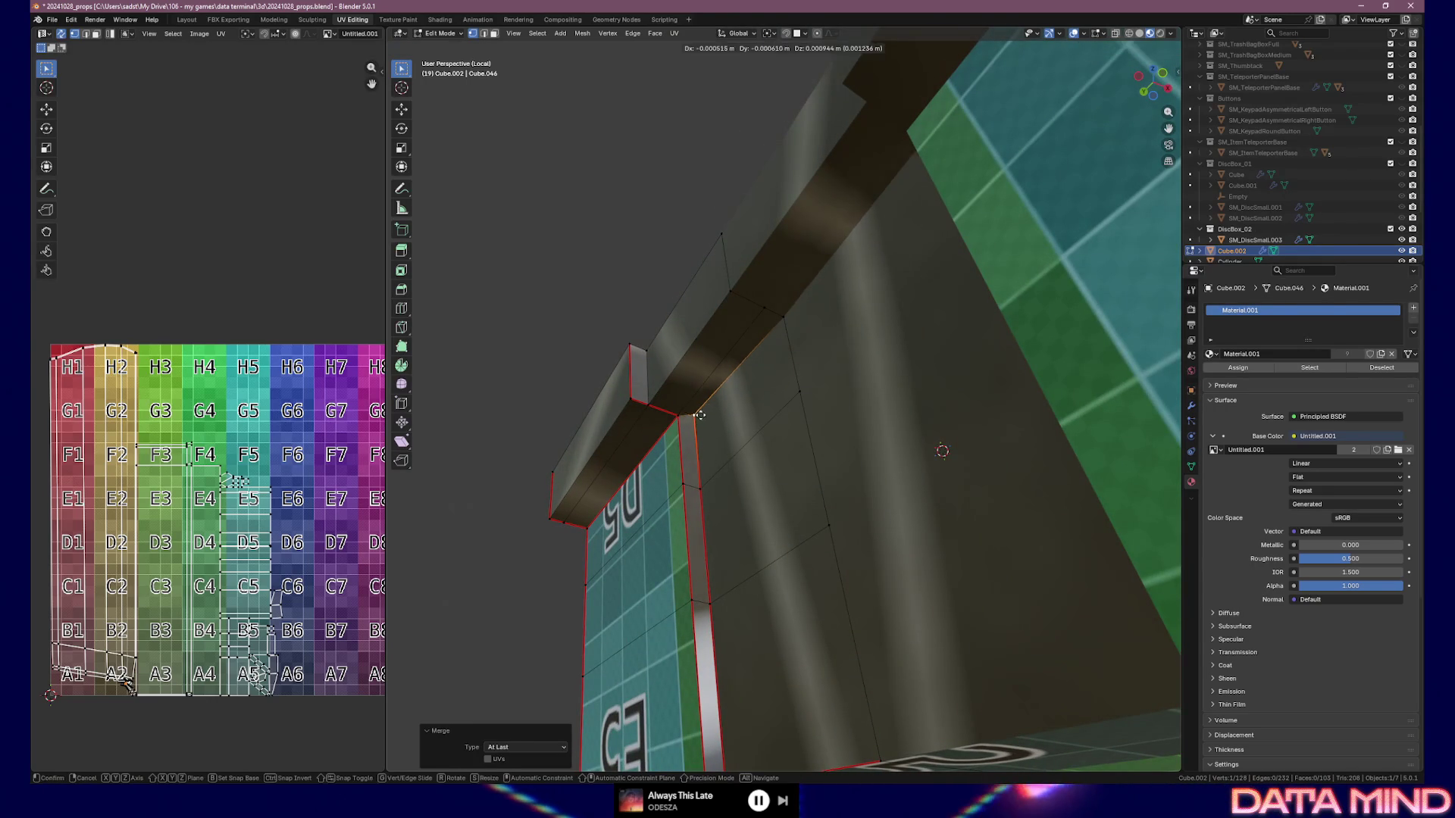
{"action": "key", "text": "g"}
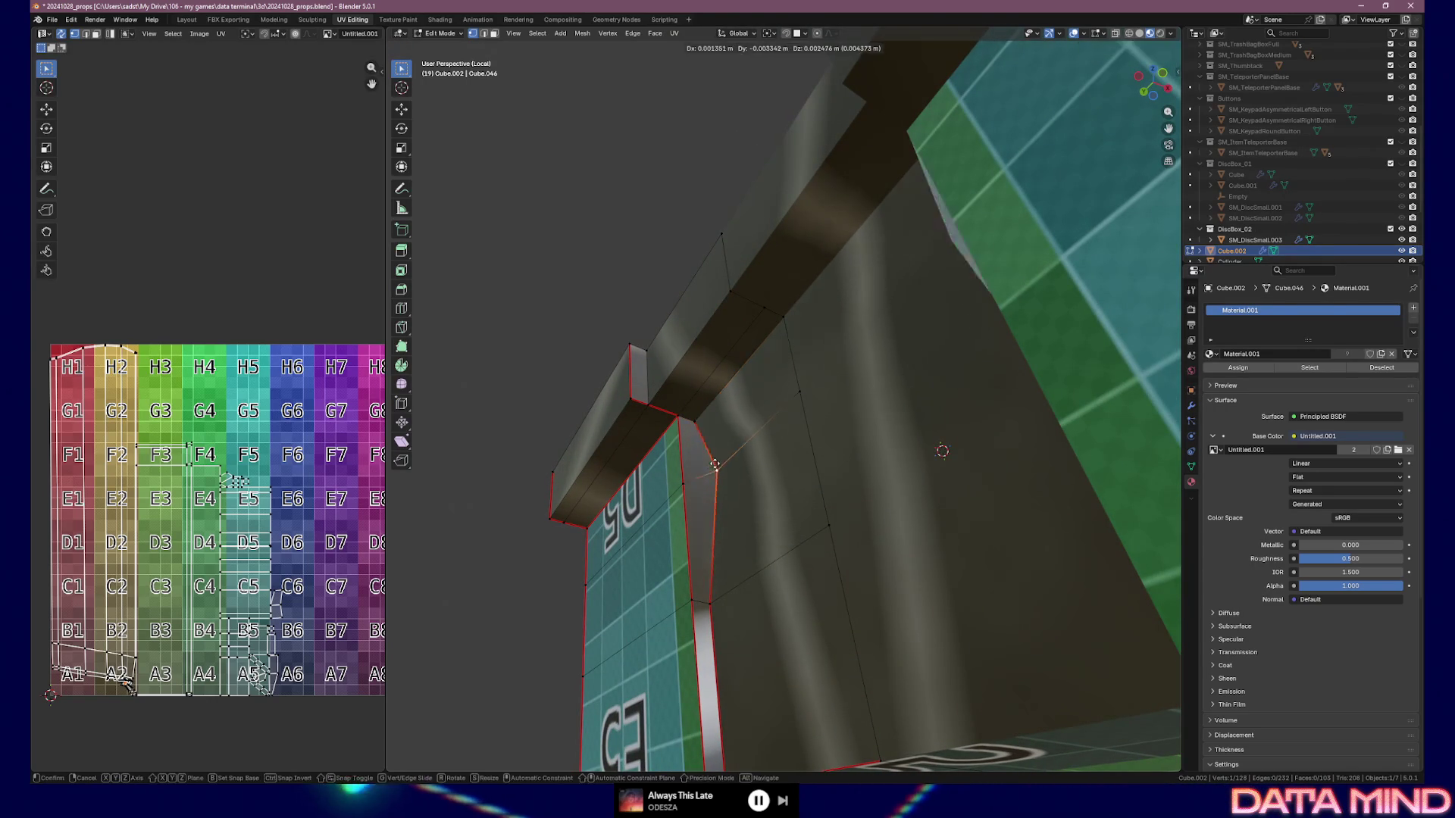
{"action": "right_click", "coordinate": [666, 481]}
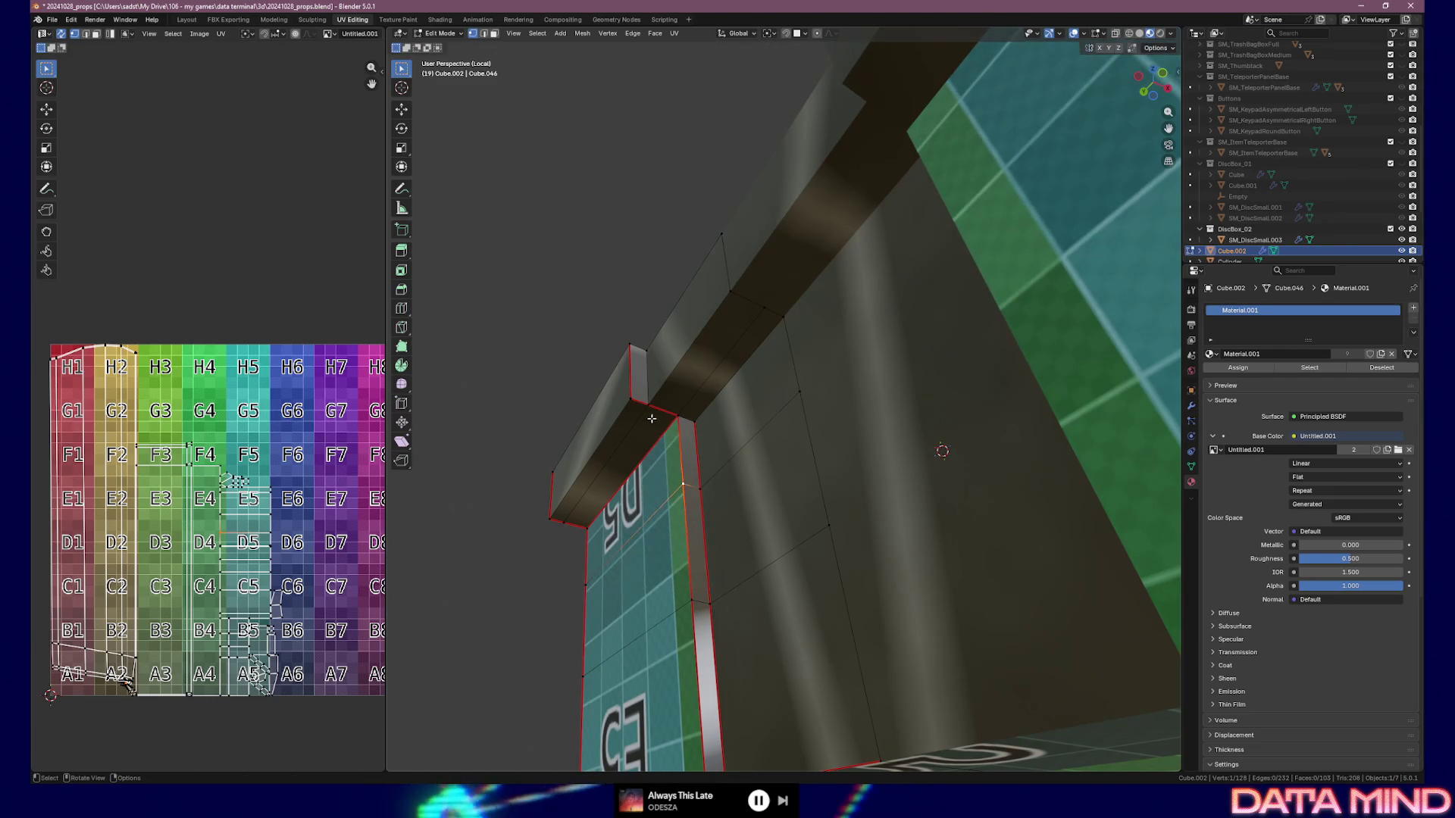
{"action": "left_click", "coordinate": [629, 397]}
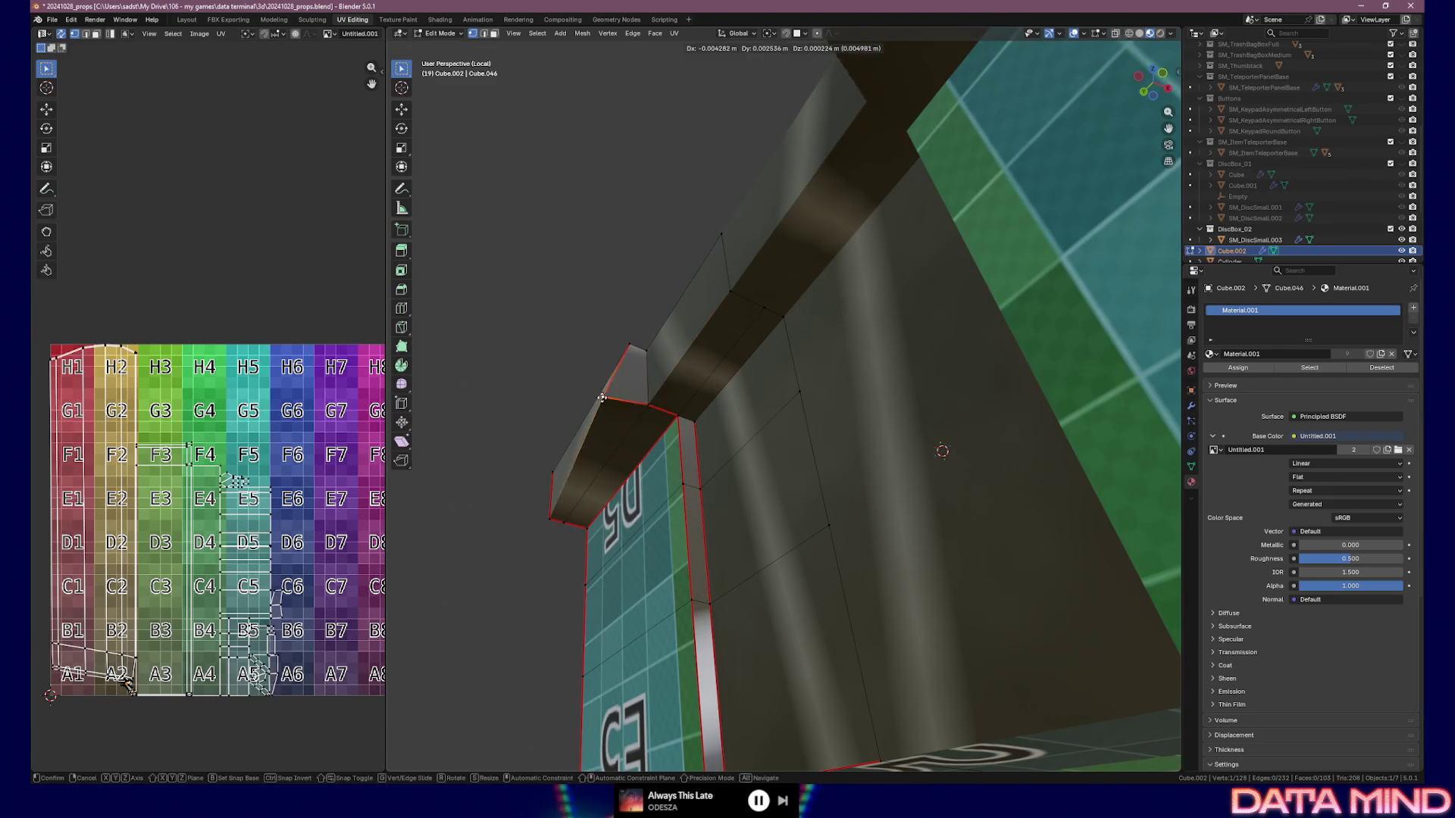
{"action": "mouse_move", "coordinate": [629, 397]}
{"action": "middle_mouse_down"}
{"action": "mouse_move", "coordinate": [654, 485]}
{"action": "mouse_move", "coordinate": [743, 451]}
{"action": "mouse_move", "coordinate": [747, 432]}
{"action": "mouse_move", "coordinate": [771, 487]}
{"action": "middle_mouse_up"}
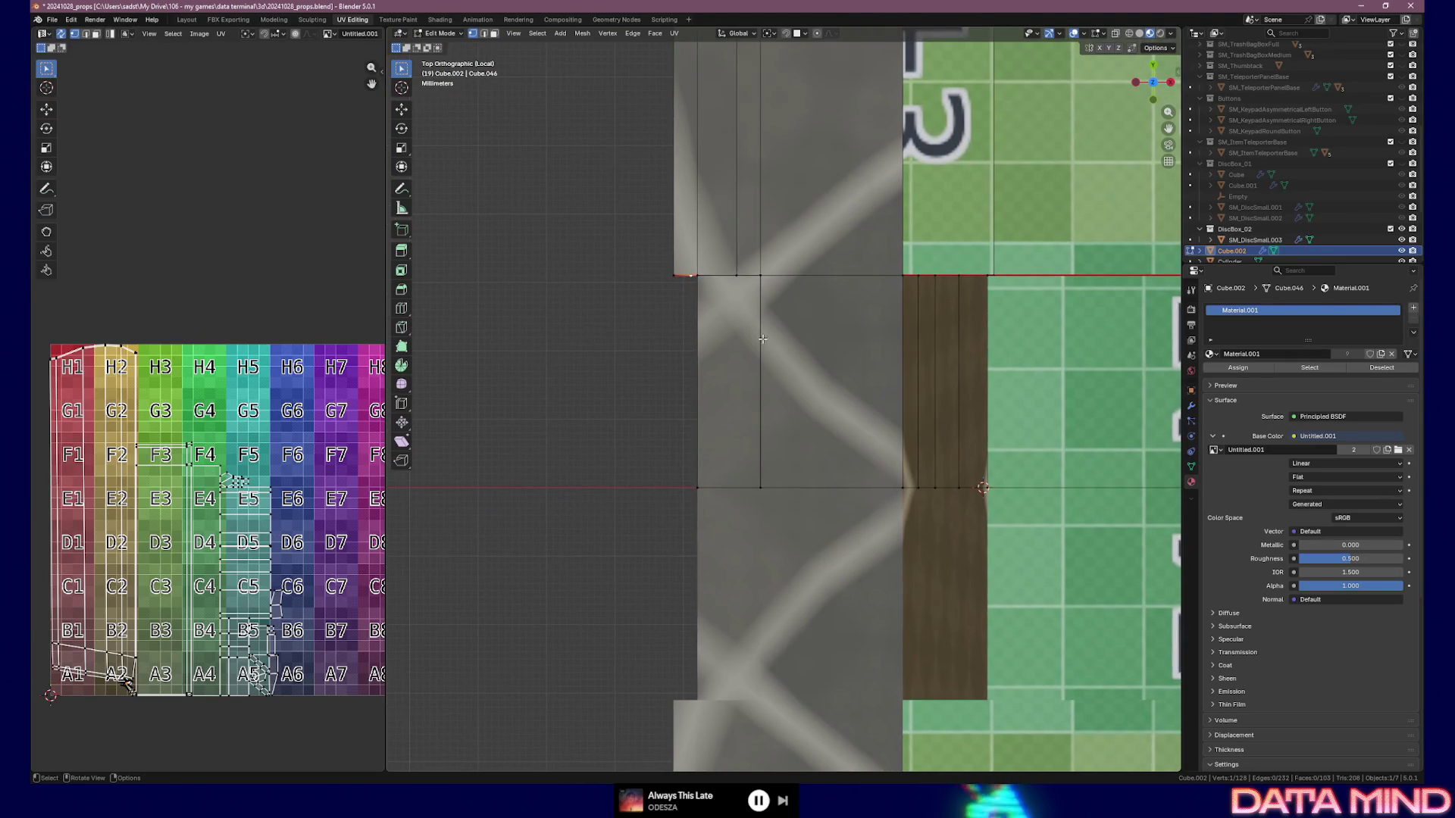
Knife a vertical cut across the top face and merge its stray end vertex into its neighbour
{"action": "key", "text": "k"}
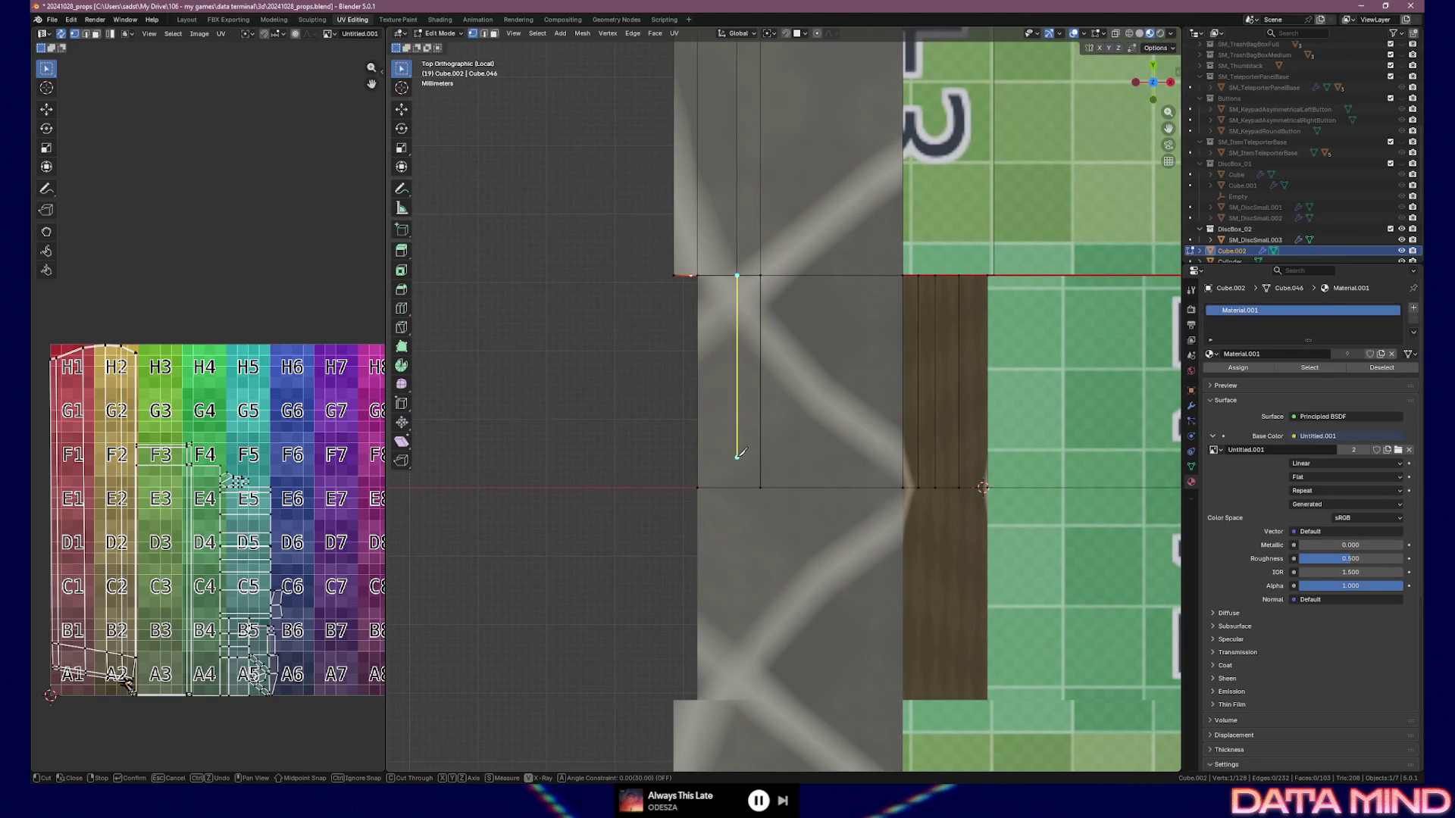
{"action": "left_click", "coordinate": [738, 487]}
{"action": "key", "text": "Return"}
{"action": "mouse_move", "coordinate": [736, 483]}
{"action": "middle_mouse_down"}
{"action": "mouse_move", "coordinate": [793, 401]}
{"action": "mouse_move", "coordinate": [817, 407]}
{"action": "mouse_move", "coordinate": [754, 345]}
{"action": "middle_mouse_up"}
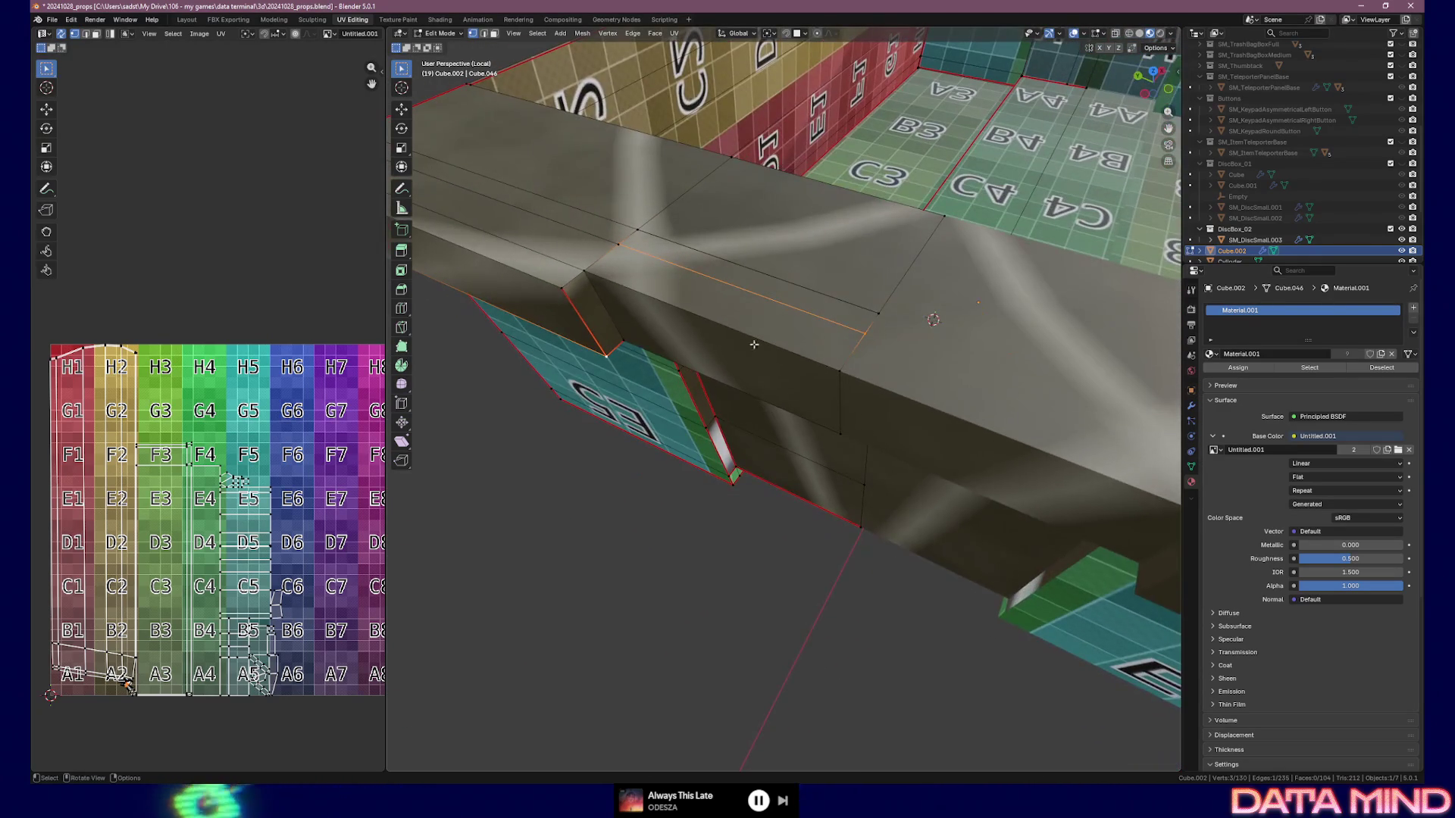
{"action": "left_click_drag", "start_coordinate": [646, 258], "coordinate": [620, 243]}
{"action": "left_click", "coordinate": [645, 257], "text": "shift"}
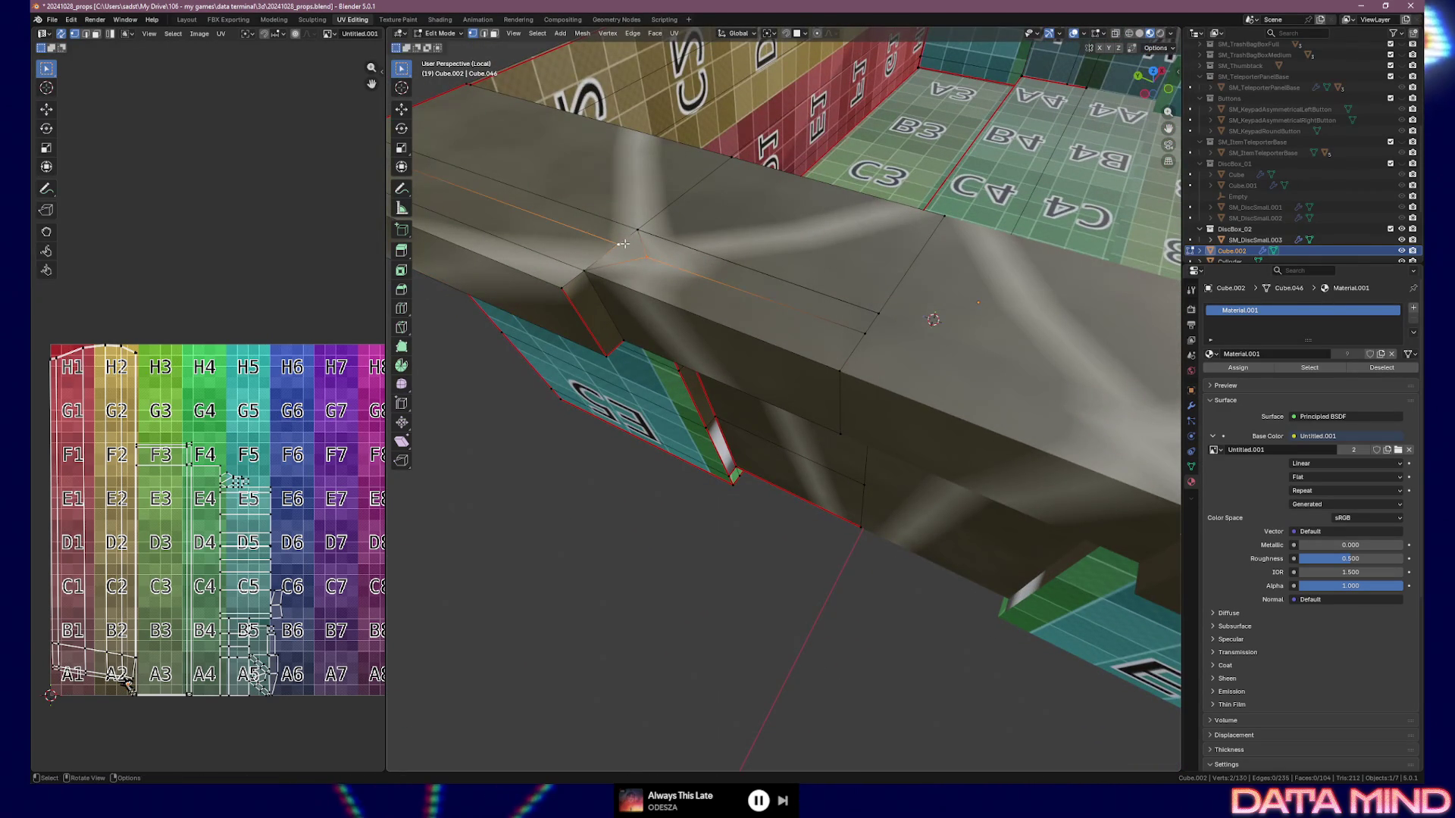
{"action": "key", "text": "m"}
{"action": "left_click", "coordinate": [632, 260]}
Move the merged vertex further right and merge it with a second vertex At Last
{"action": "key", "text": "g"}
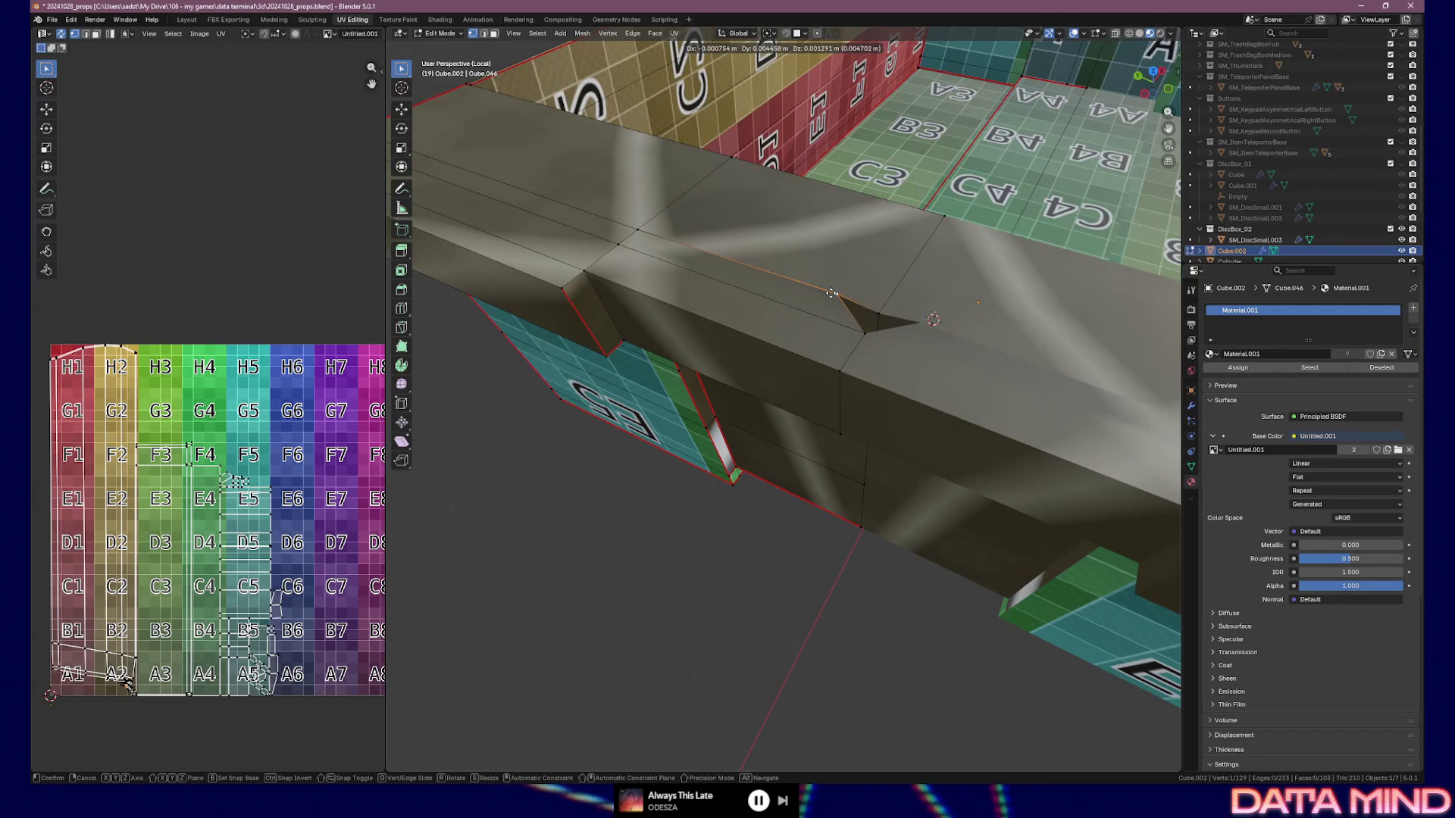
{"action": "left_click", "coordinate": [863, 301]}
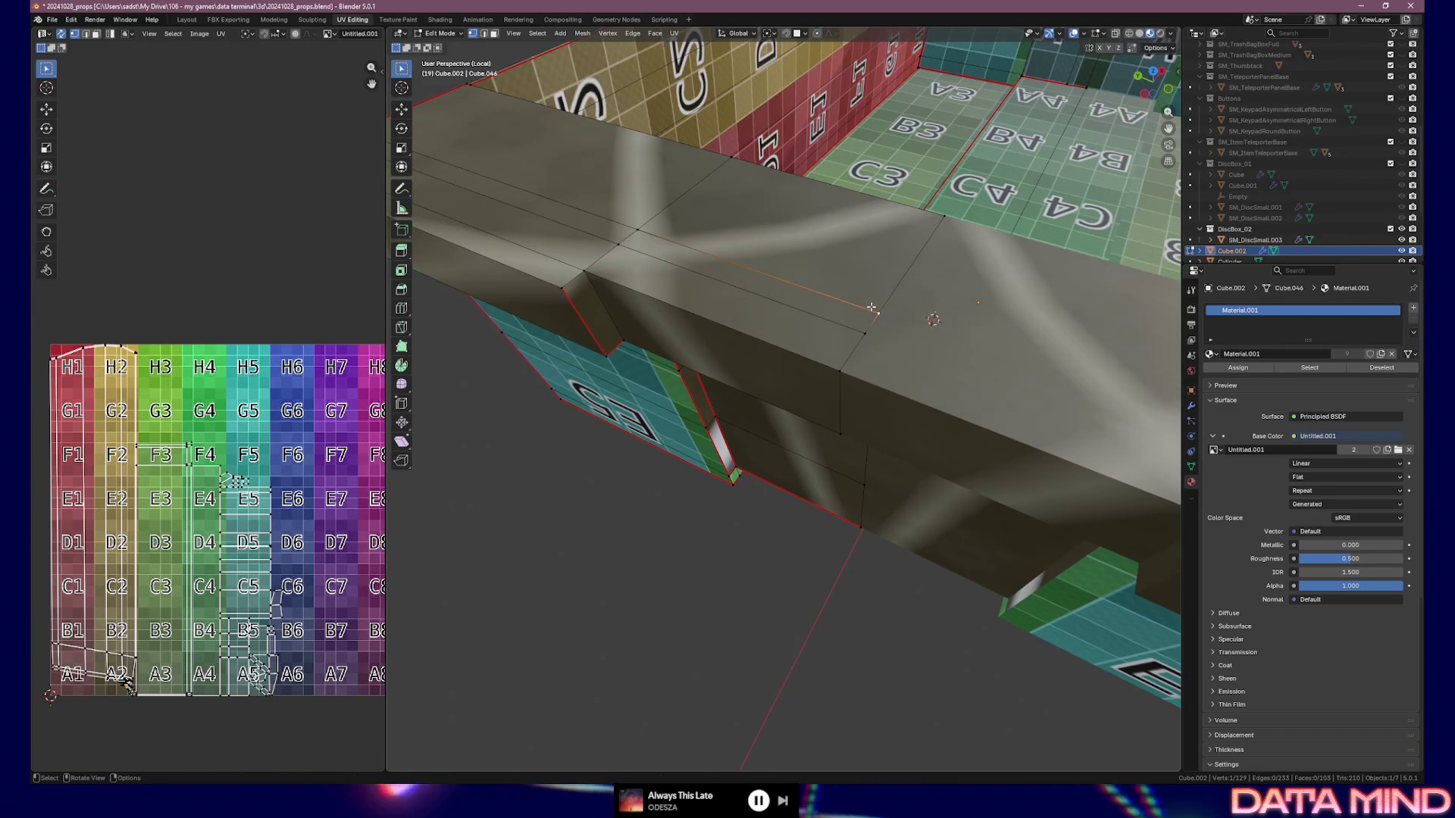
{"action": "left_click", "coordinate": [871, 309], "text": "shift"}
{"action": "key", "text": "m"}
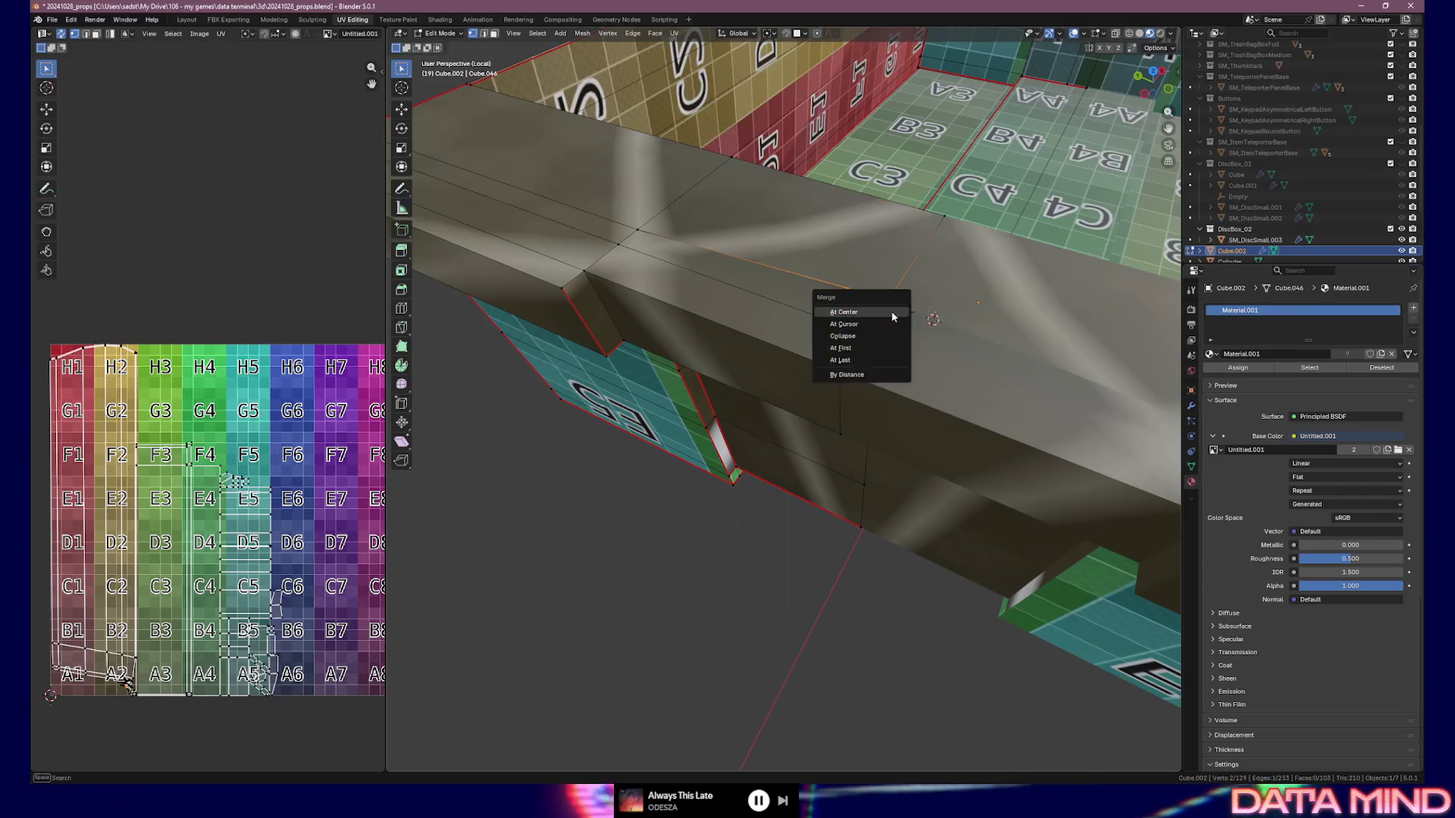
{"action": "key", "text": "l"}
{"action": "middle_click_drag", "start_coordinate": [901, 267], "coordinate": [727, 424]}
Move the selected vertex onto the slope corner and shift the slanted side's lower edge into place
{"action": "key", "text": "g"}
{"action": "left_click", "coordinate": [831, 416]}
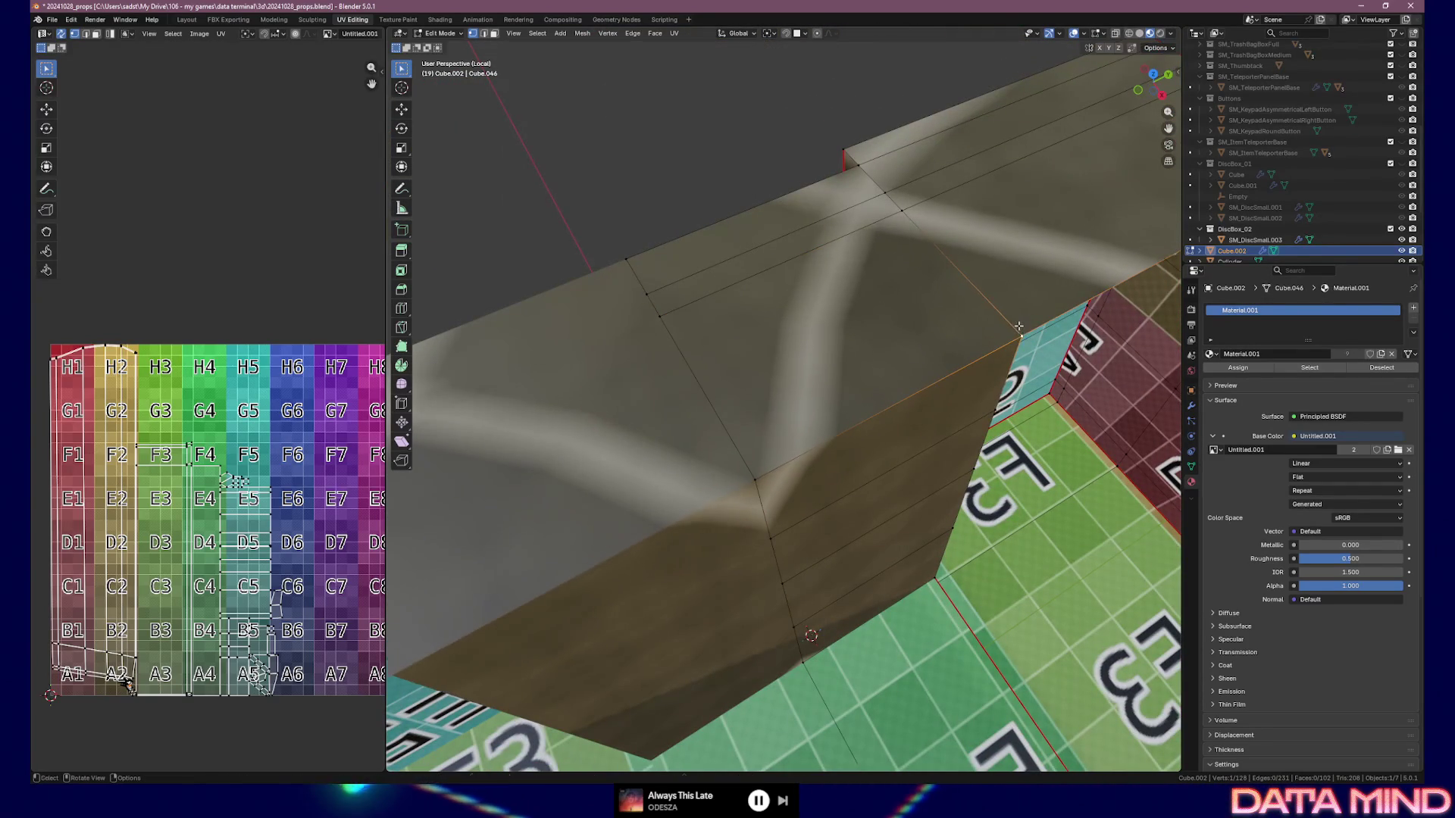
{"action": "left_click", "coordinate": [995, 413]}
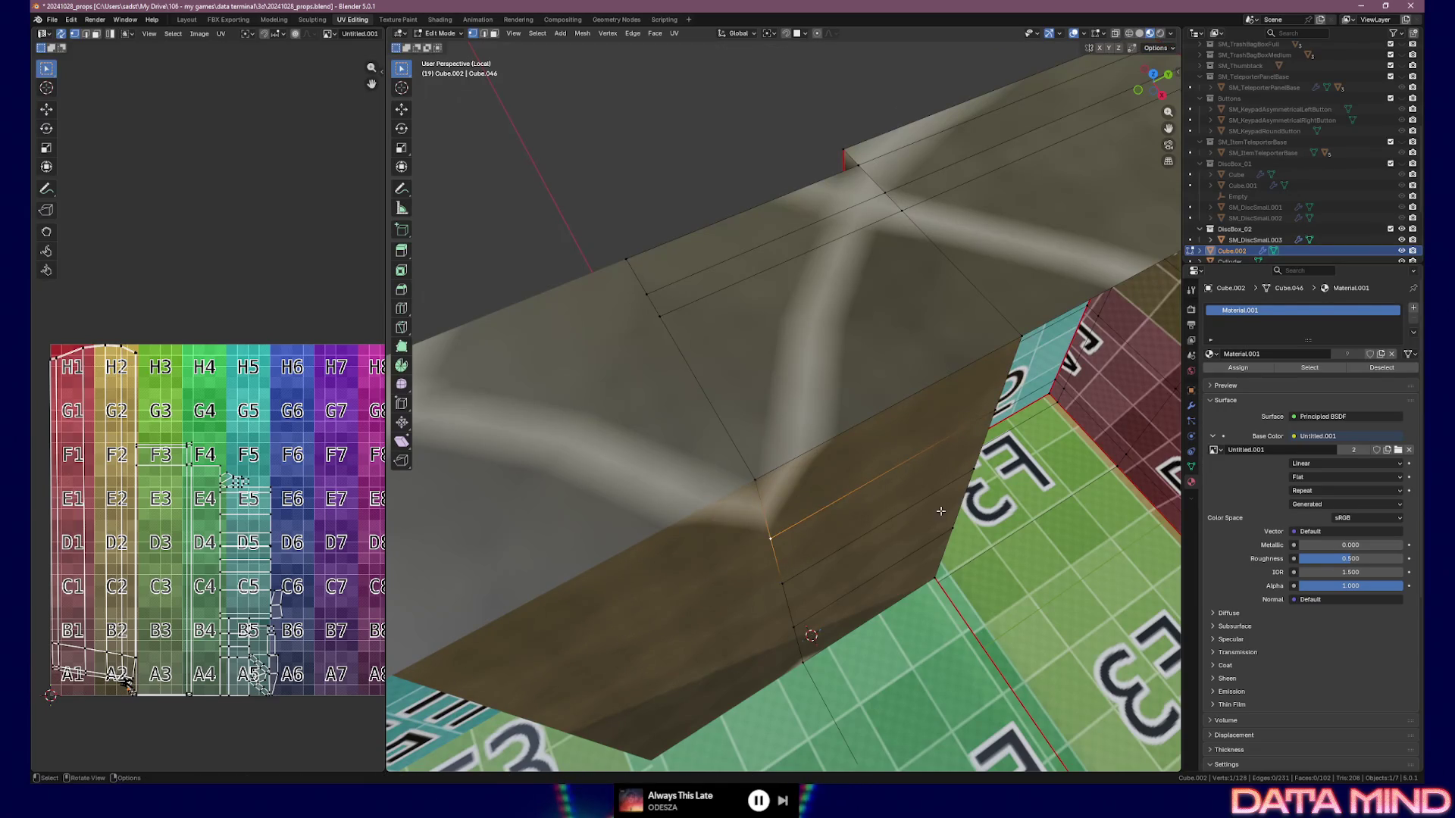
{"action": "left_click", "coordinate": [964, 517]}
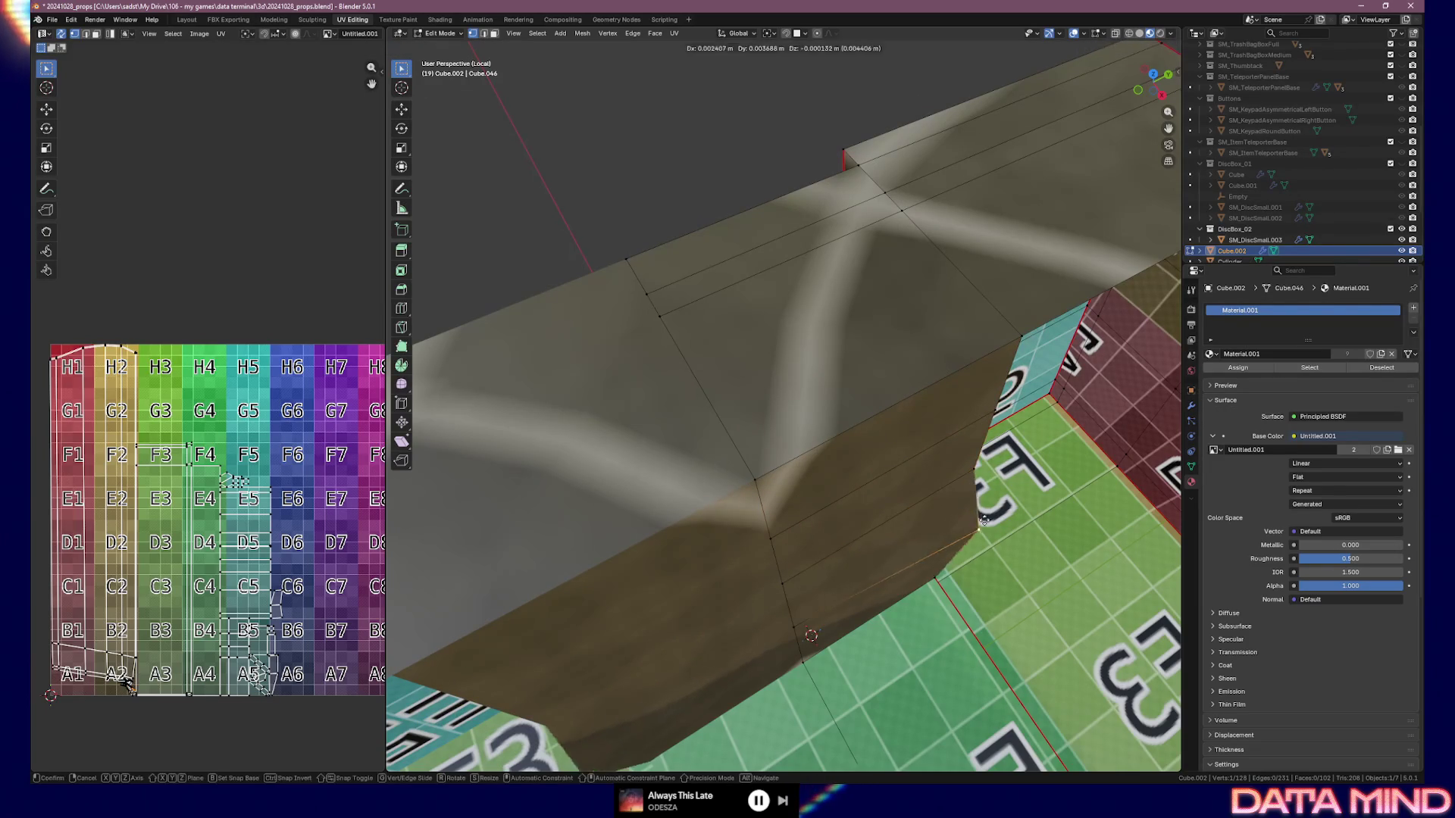
{"action": "key", "text": "g"}
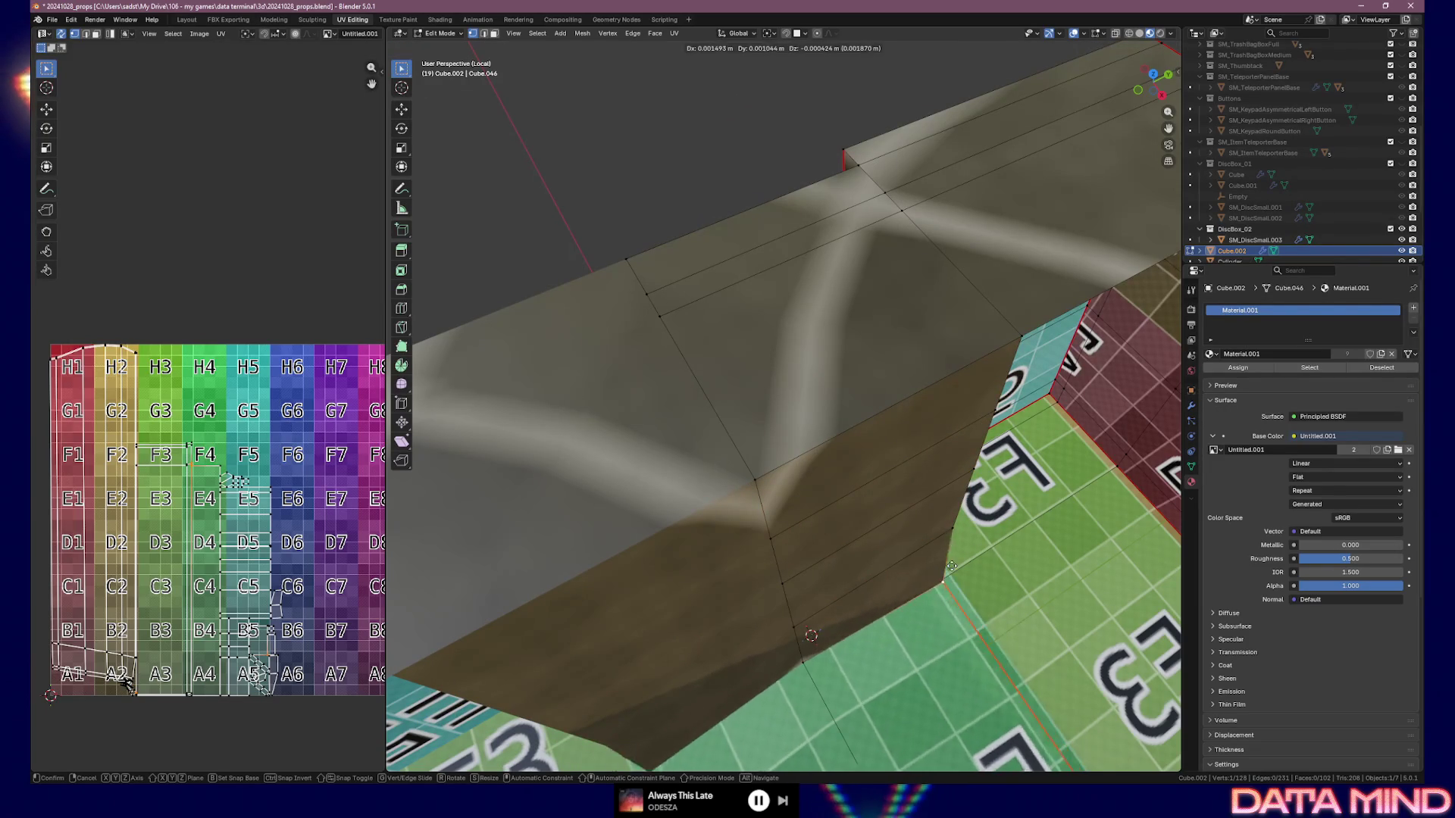
{"action": "left_click", "coordinate": [913, 579]}
{"action": "mouse_move", "coordinate": [913, 580]}
{"action": "middle_mouse_down"}
{"action": "mouse_move", "coordinate": [945, 574]}
{"action": "mouse_move", "coordinate": [873, 508]}
{"action": "middle_mouse_up"}
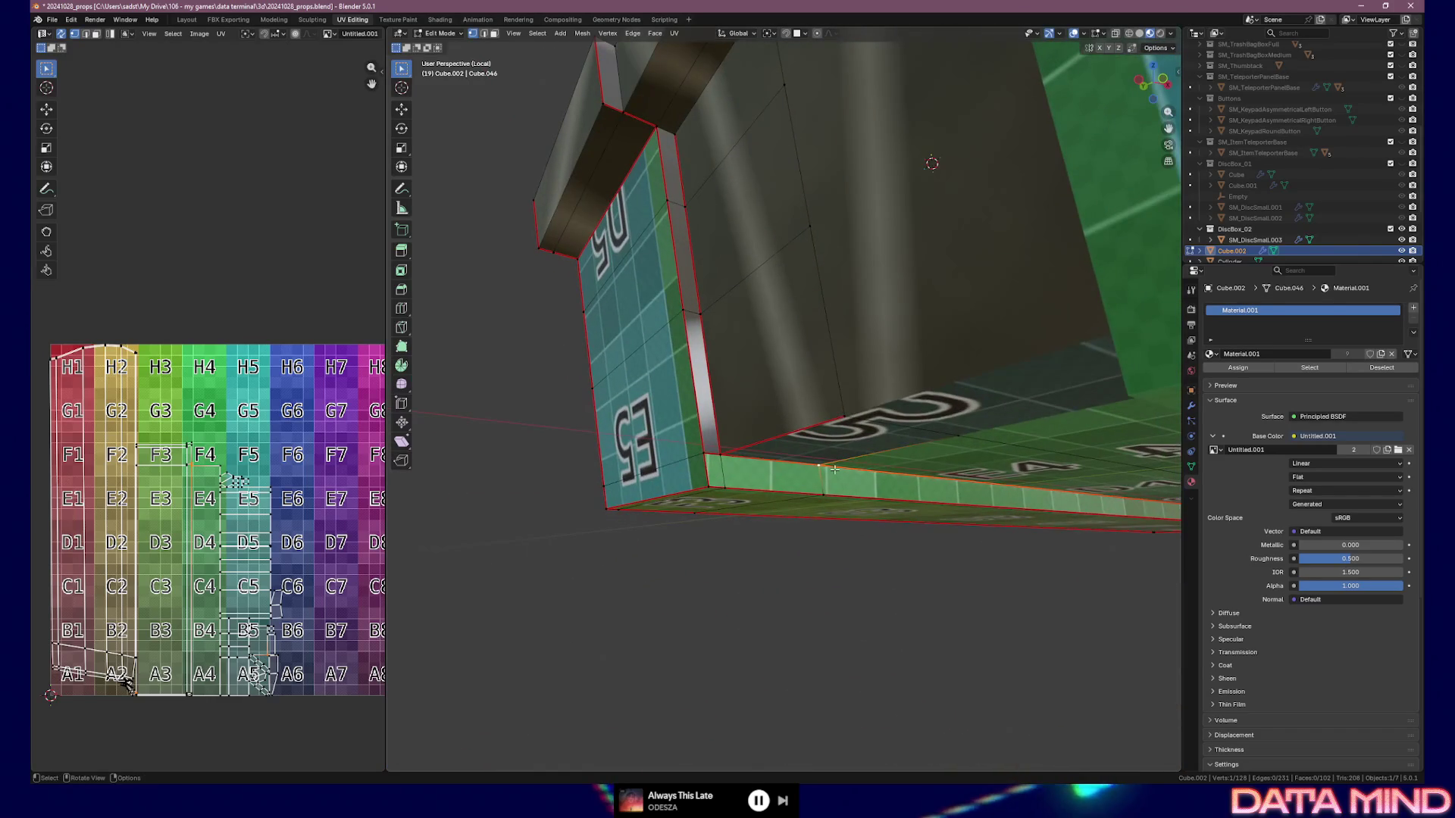
Move the proxy's bottom edge so it sits flat along the base
{"action": "key", "text": "g"}
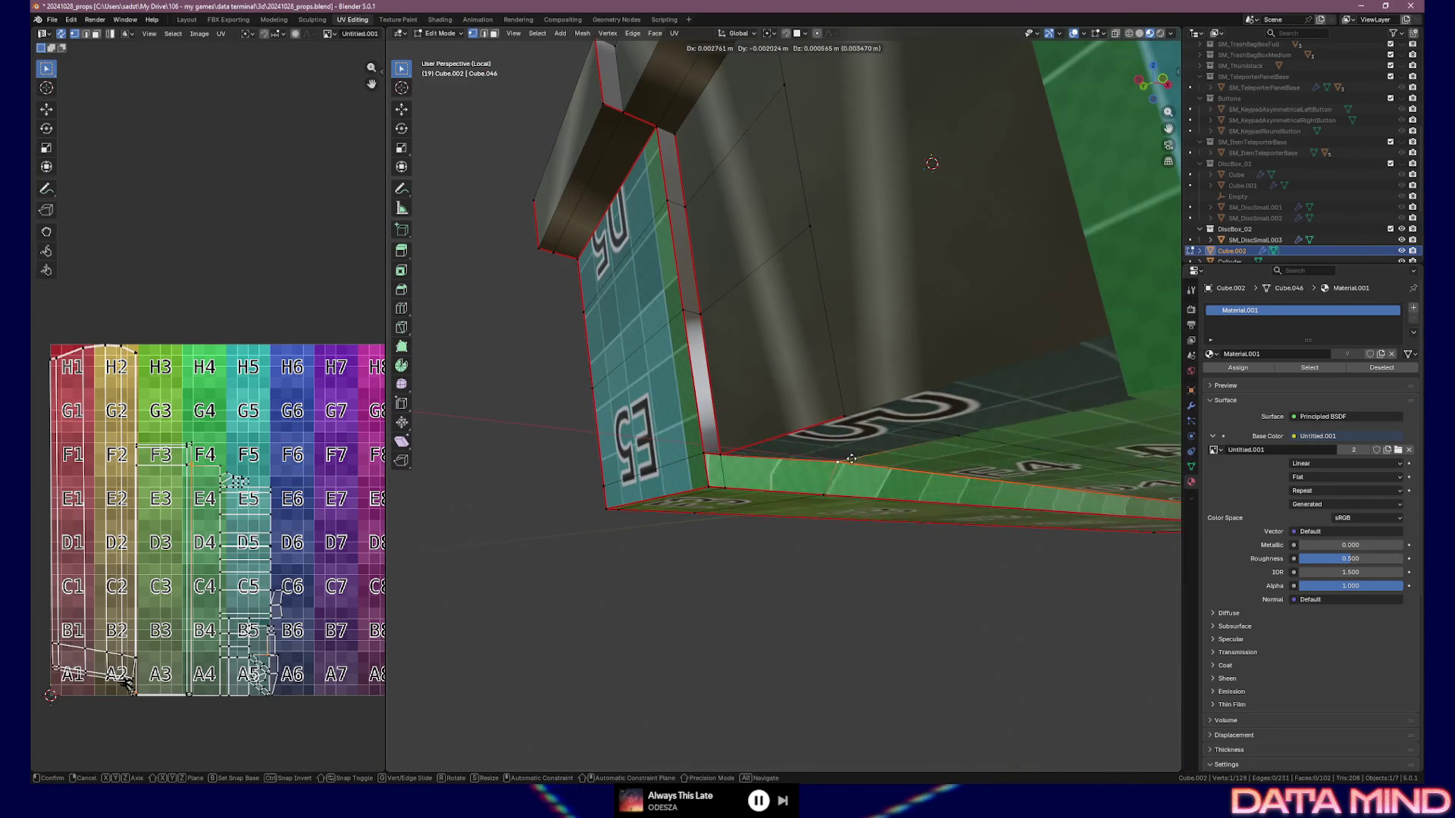
{"action": "left_click", "coordinate": [762, 472]}
{"action": "key", "text": "g"}
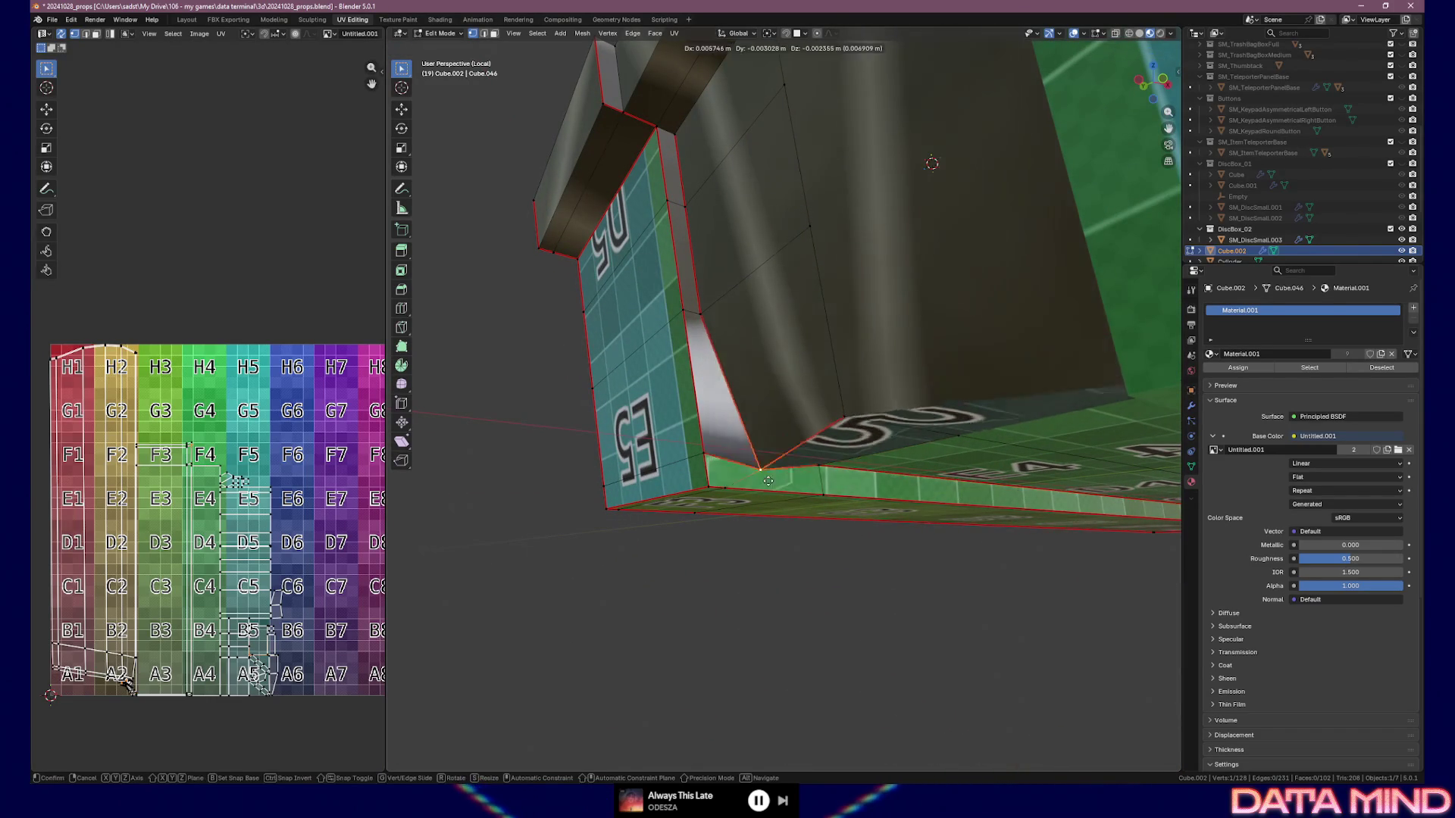
{"action": "right_click", "coordinate": [584, 512]}
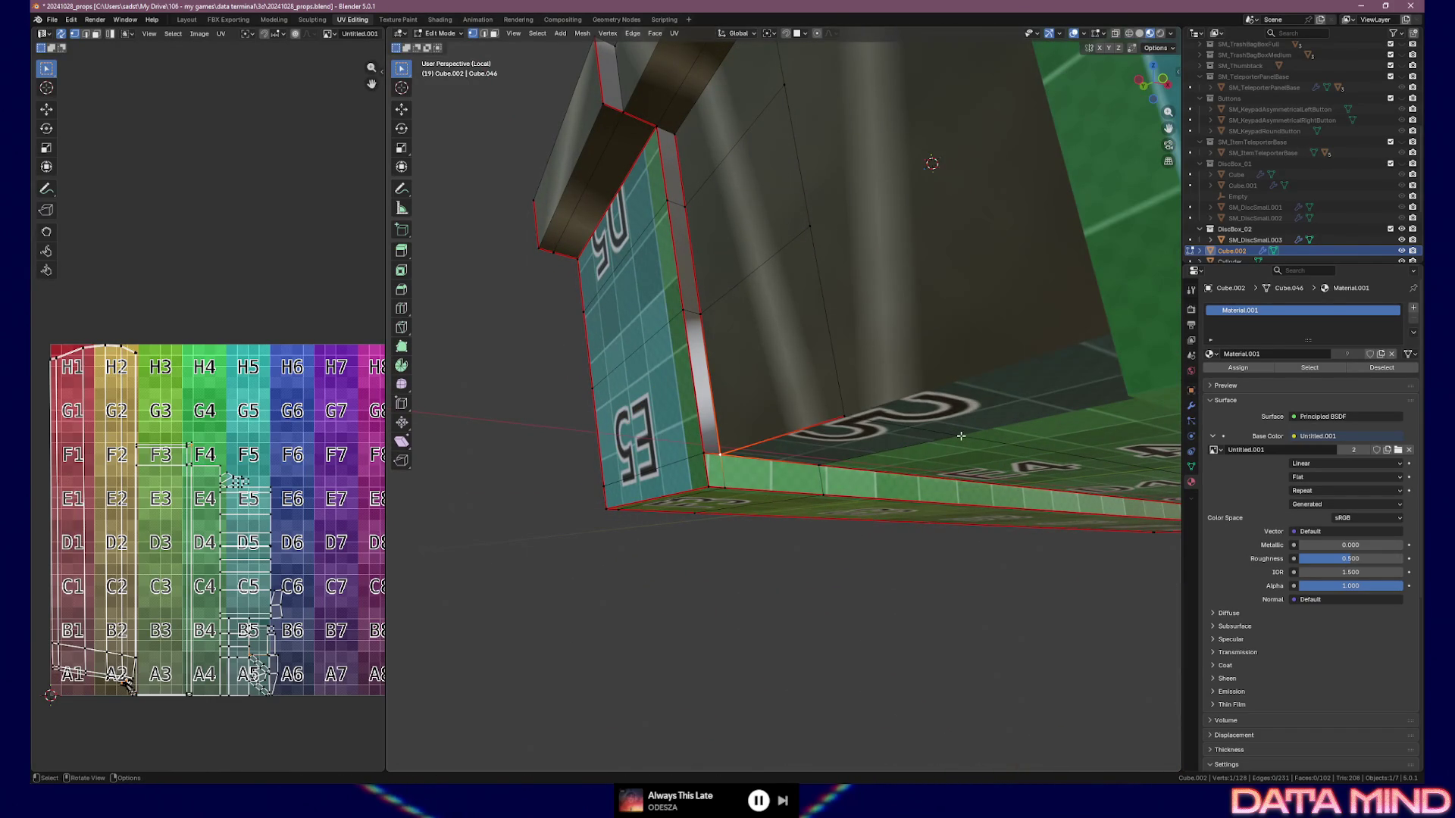
{"action": "key", "text": "g"}
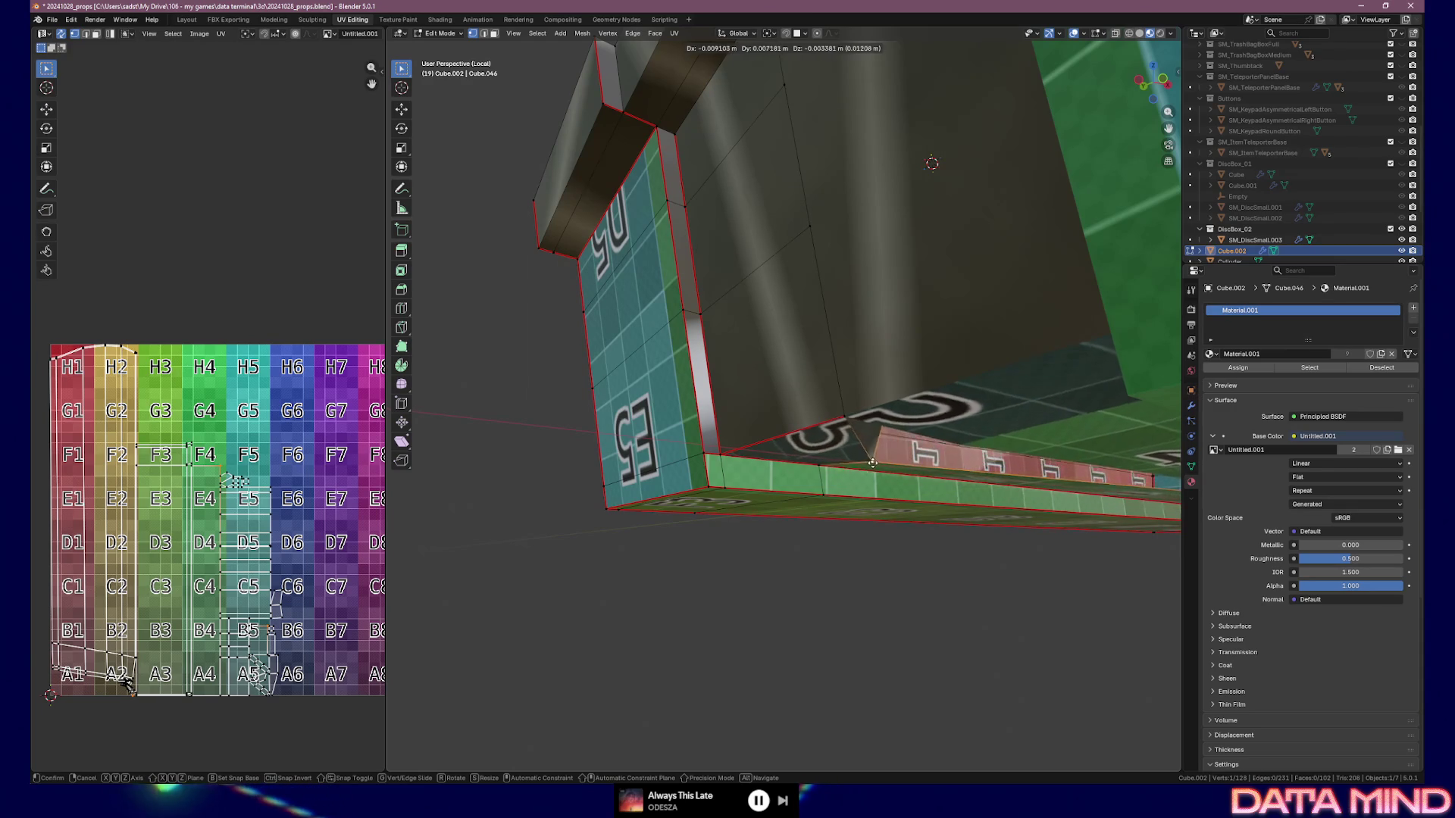
{"action": "left_click", "coordinate": [890, 468]}
{"action": "mouse_move", "coordinate": [772, 376]}
{"action": "middle_mouse_down"}
{"action": "mouse_move", "coordinate": [821, 348]}
{"action": "mouse_move", "coordinate": [870, 383]}
{"action": "mouse_move", "coordinate": [850, 497]}
{"action": "mouse_move", "coordinate": [832, 501]}
{"action": "mouse_move", "coordinate": [824, 395]}
{"action": "middle_mouse_up"}
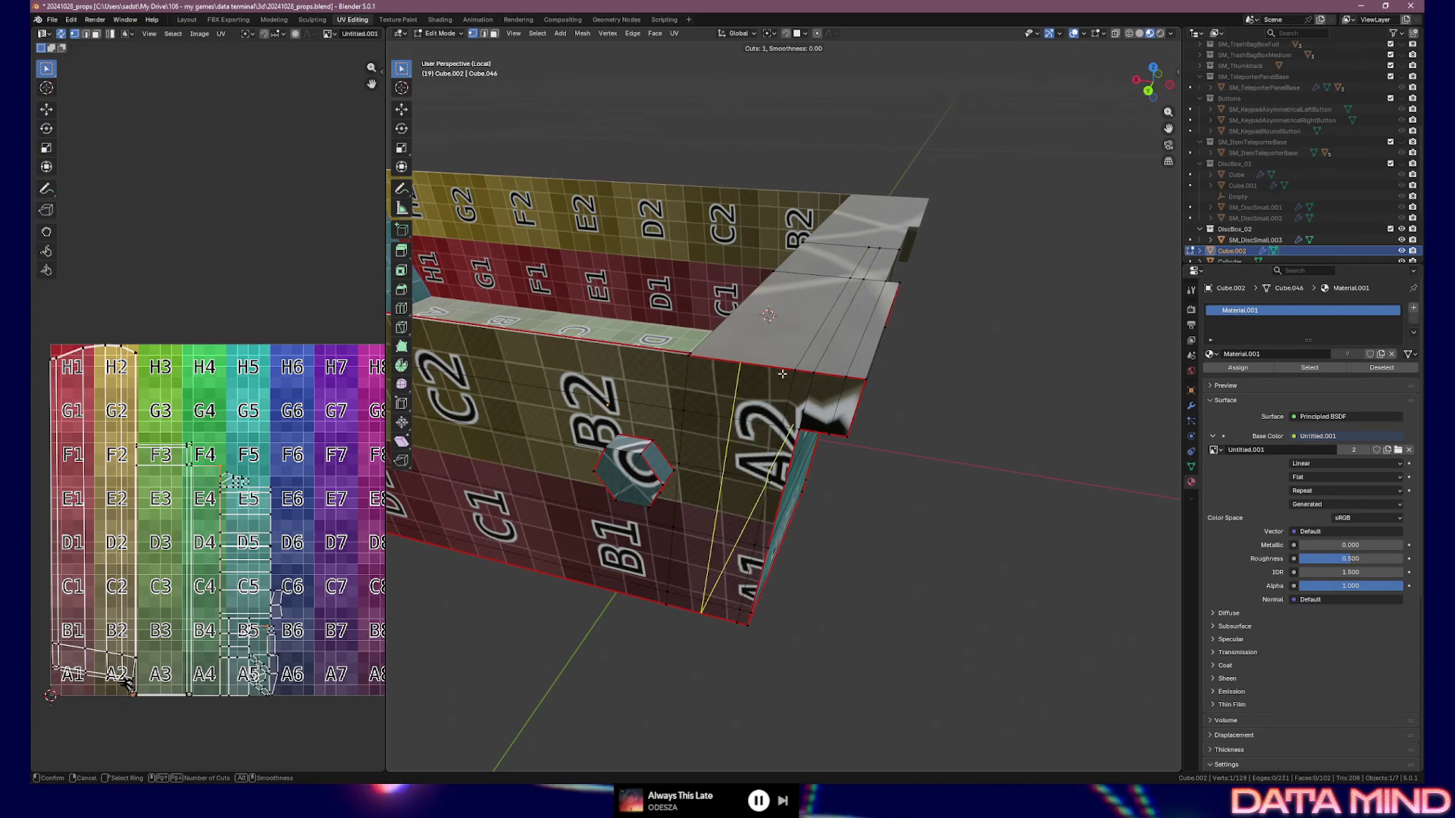
Cancel the stray loop cut and knife a straight horizontal cut along the top edge beside E3
{"action": "key", "text": "Escape"}
{"action": "mouse_move", "coordinate": [765, 358]}
{"action": "middle_mouse_down"}
{"action": "mouse_move", "coordinate": [803, 462]}
{"action": "mouse_move", "coordinate": [769, 485]}
{"action": "mouse_move", "coordinate": [803, 496]}
{"action": "mouse_move", "coordinate": [807, 458]}
{"action": "middle_mouse_up"}
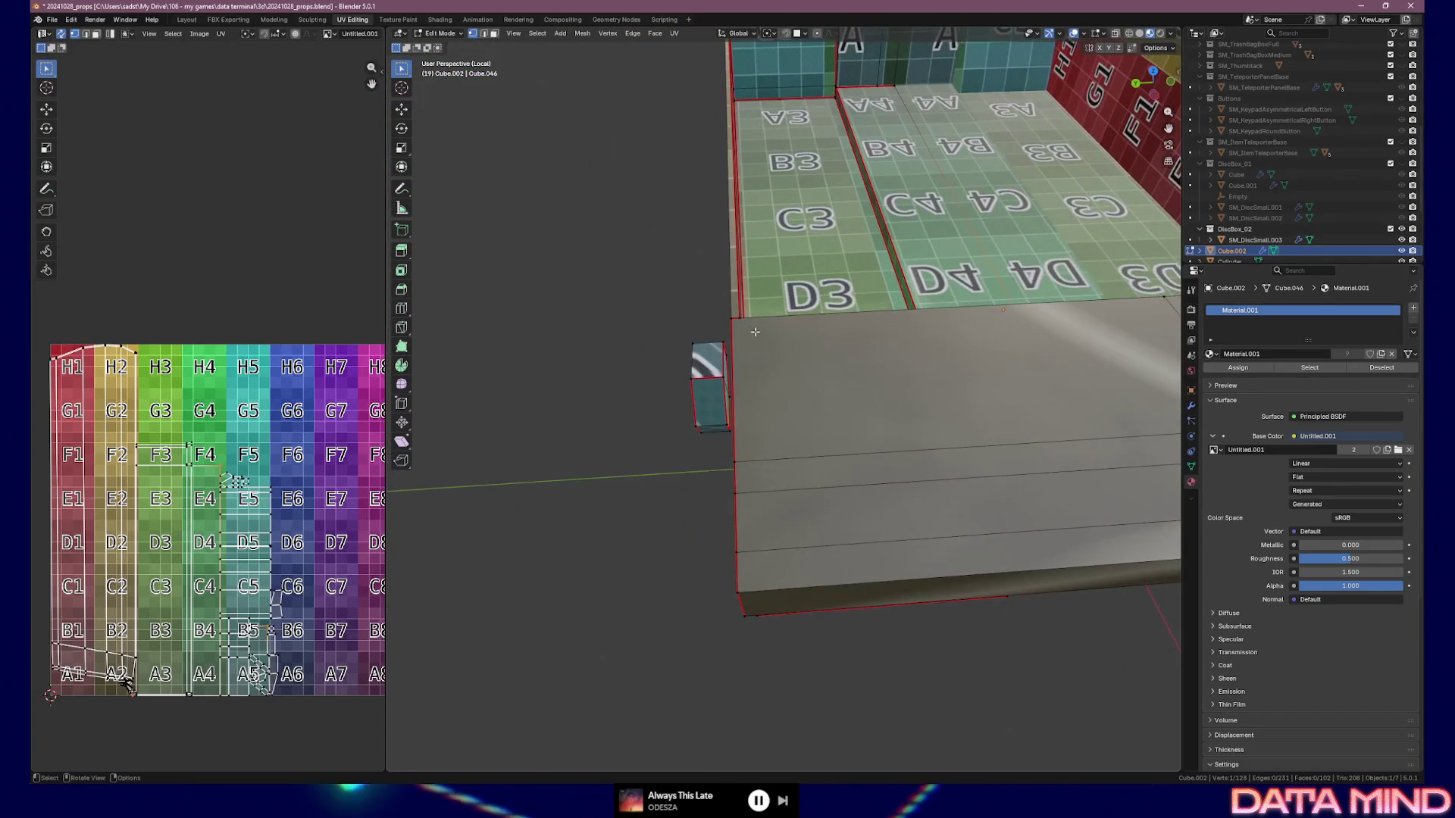
{"action": "middle_click_drag", "start_coordinate": [751, 327], "coordinate": [717, 411], "text": "alt"}
{"action": "key", "text": "k"}
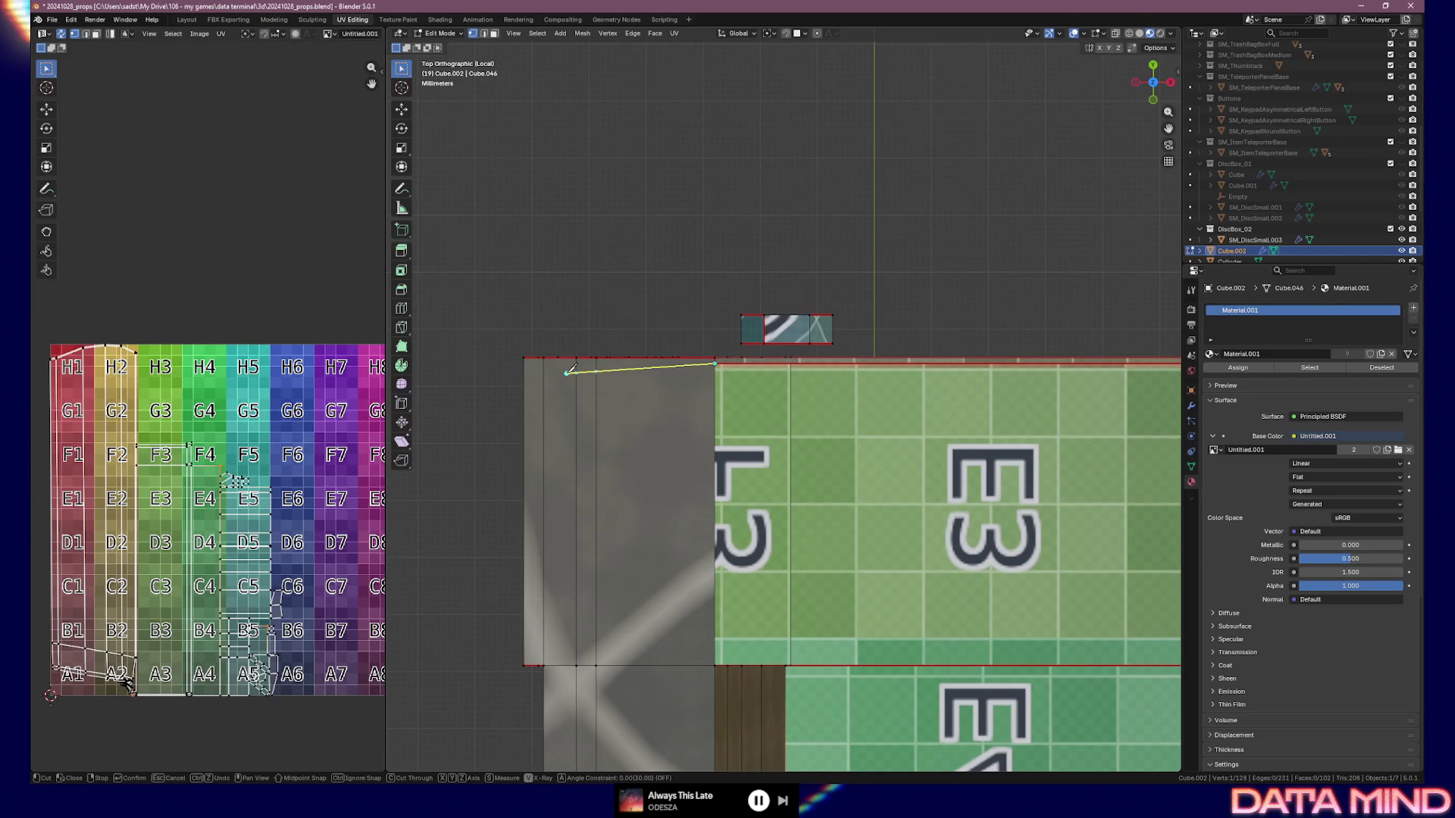
{"action": "key", "text": "a"}
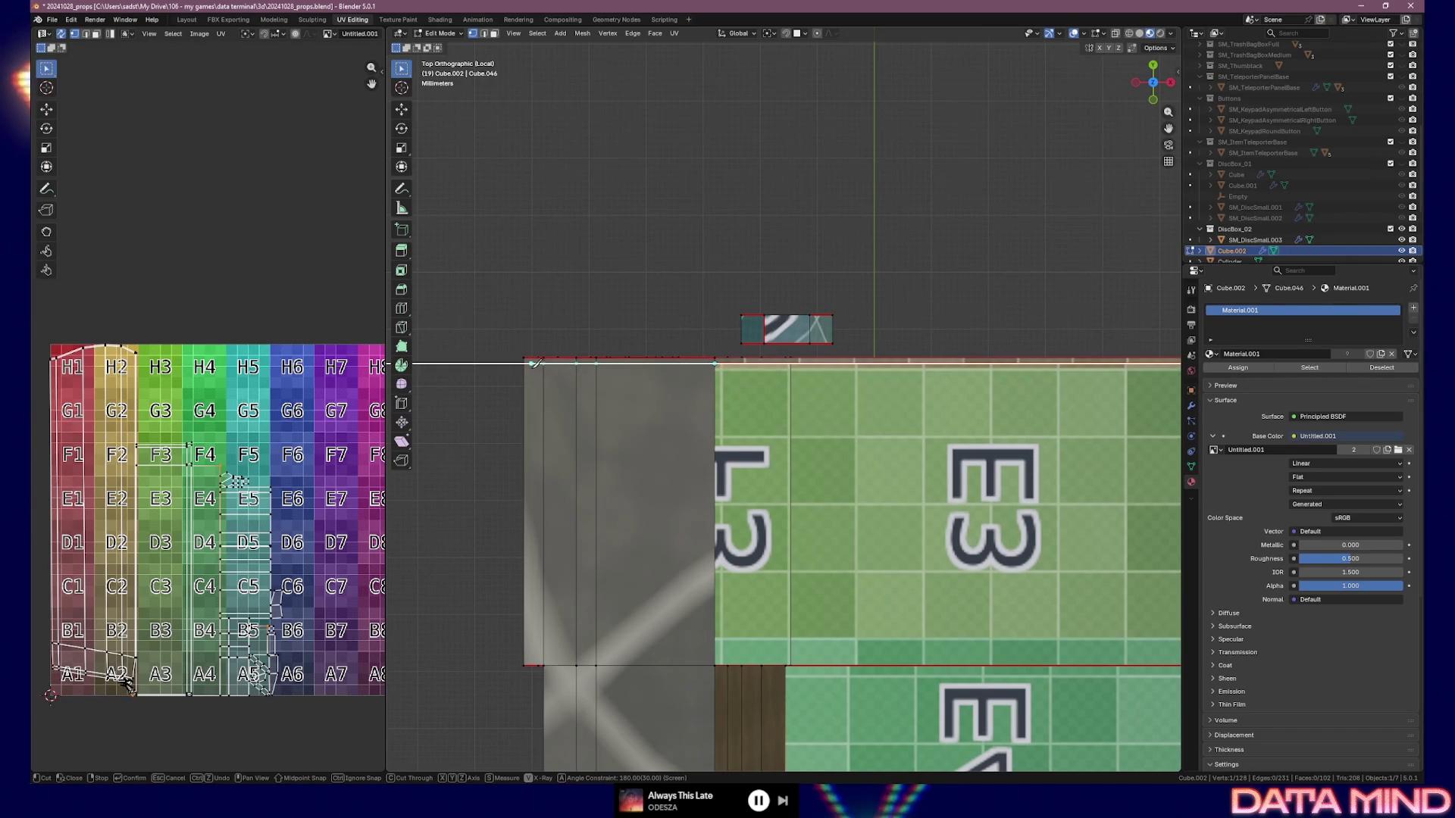
{"action": "left_click", "coordinate": [527, 363]}
{"action": "key", "text": "Return"}
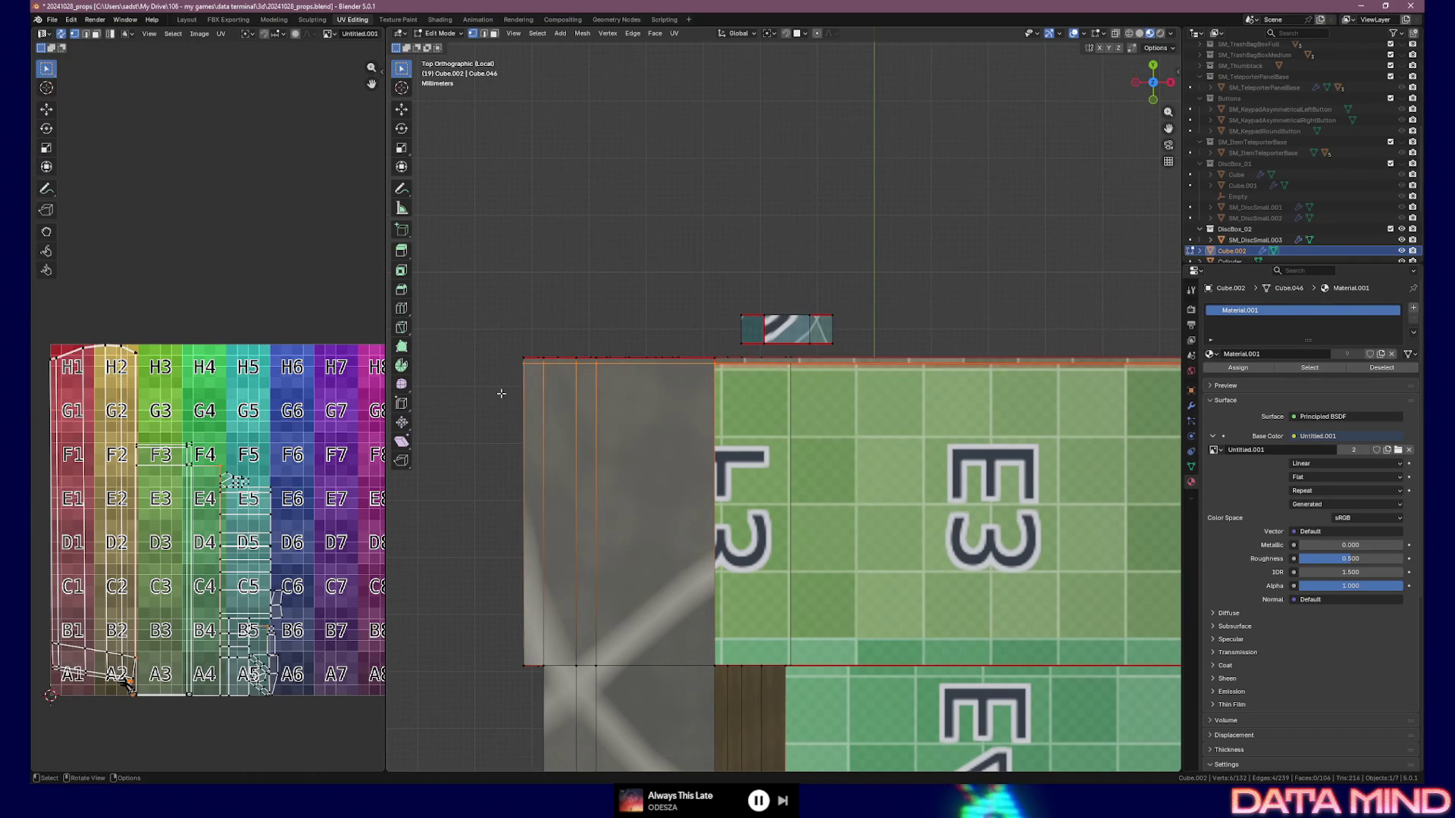
{"action": "mouse_move", "coordinate": [486, 401]}
{"action": "middle_mouse_down"}
{"action": "mouse_move", "coordinate": [569, 360]}
{"action": "mouse_move", "coordinate": [616, 309]}
{"action": "middle_mouse_up"}
In Left Orthographic view, knife a vertical cut beside D5 and E5 down to the lower vertex
{"action": "key", "text": "KP_3"}
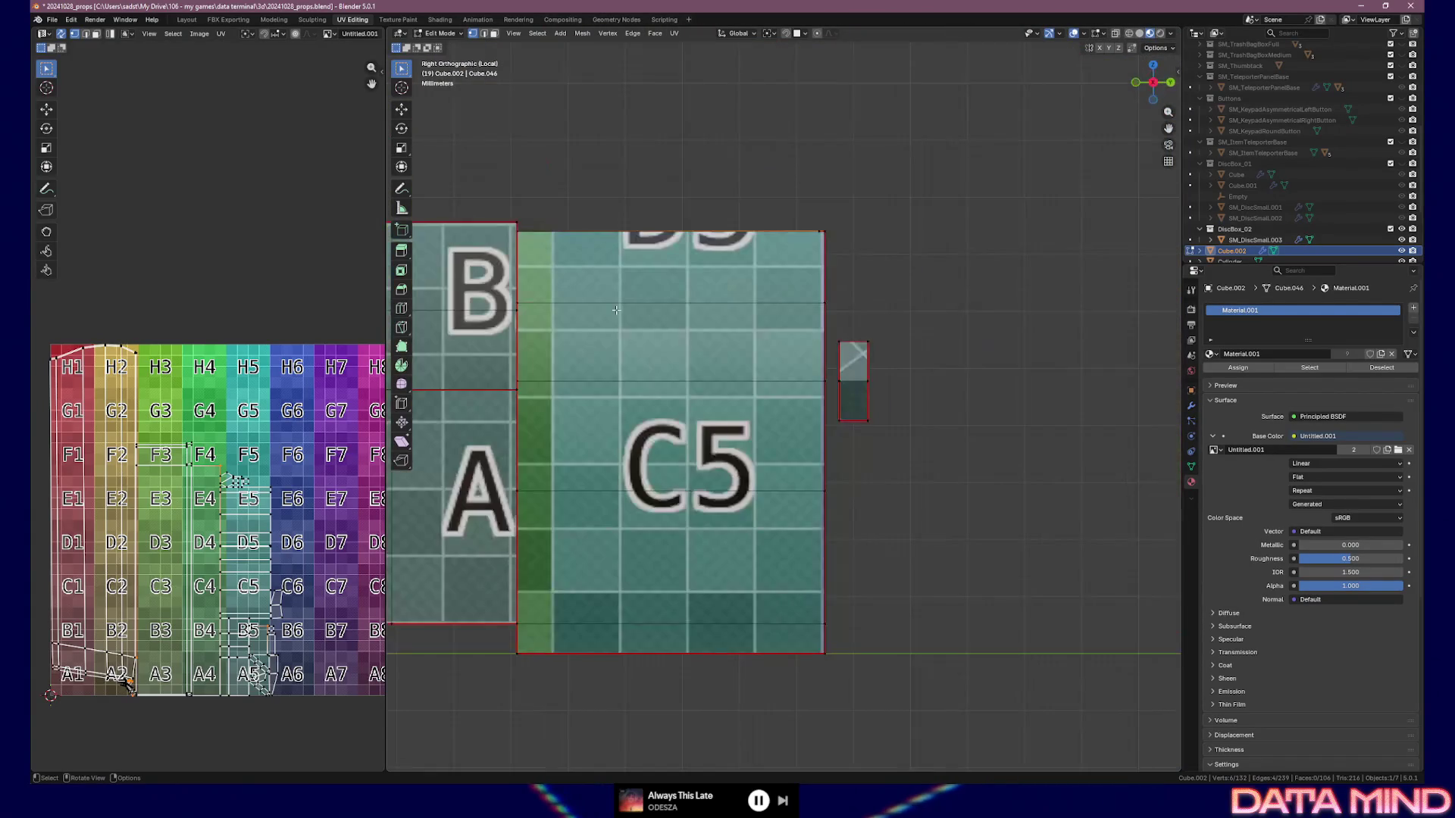
{"action": "key", "text": "KP_1"}
{"action": "key", "text": "KP_3"}
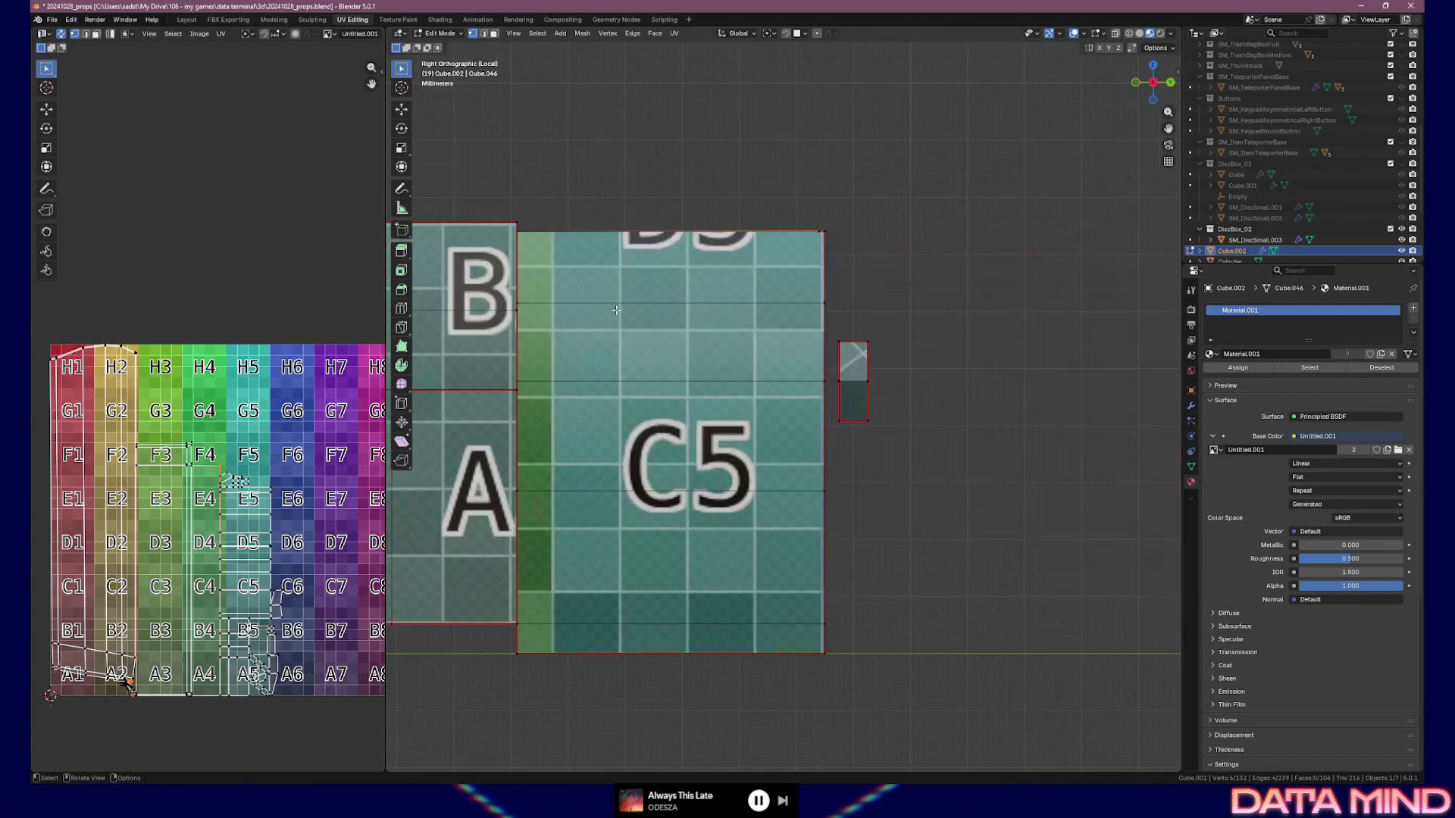
{"action": "key", "text": "ctrl+KP_3"}
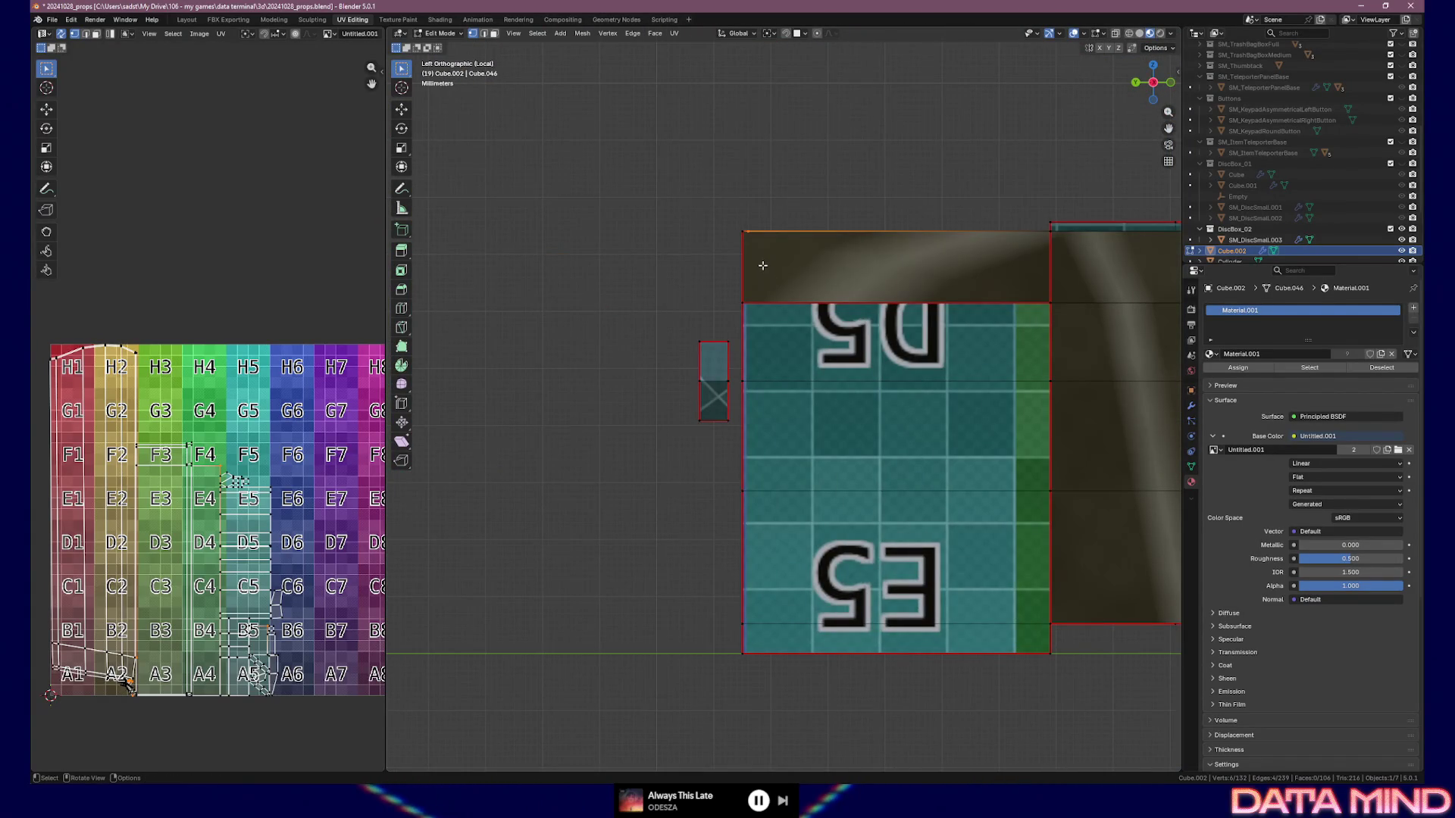
{"action": "scroll", "coordinate": [762, 266], "scroll_direction": "up", "scroll_amount": 2}
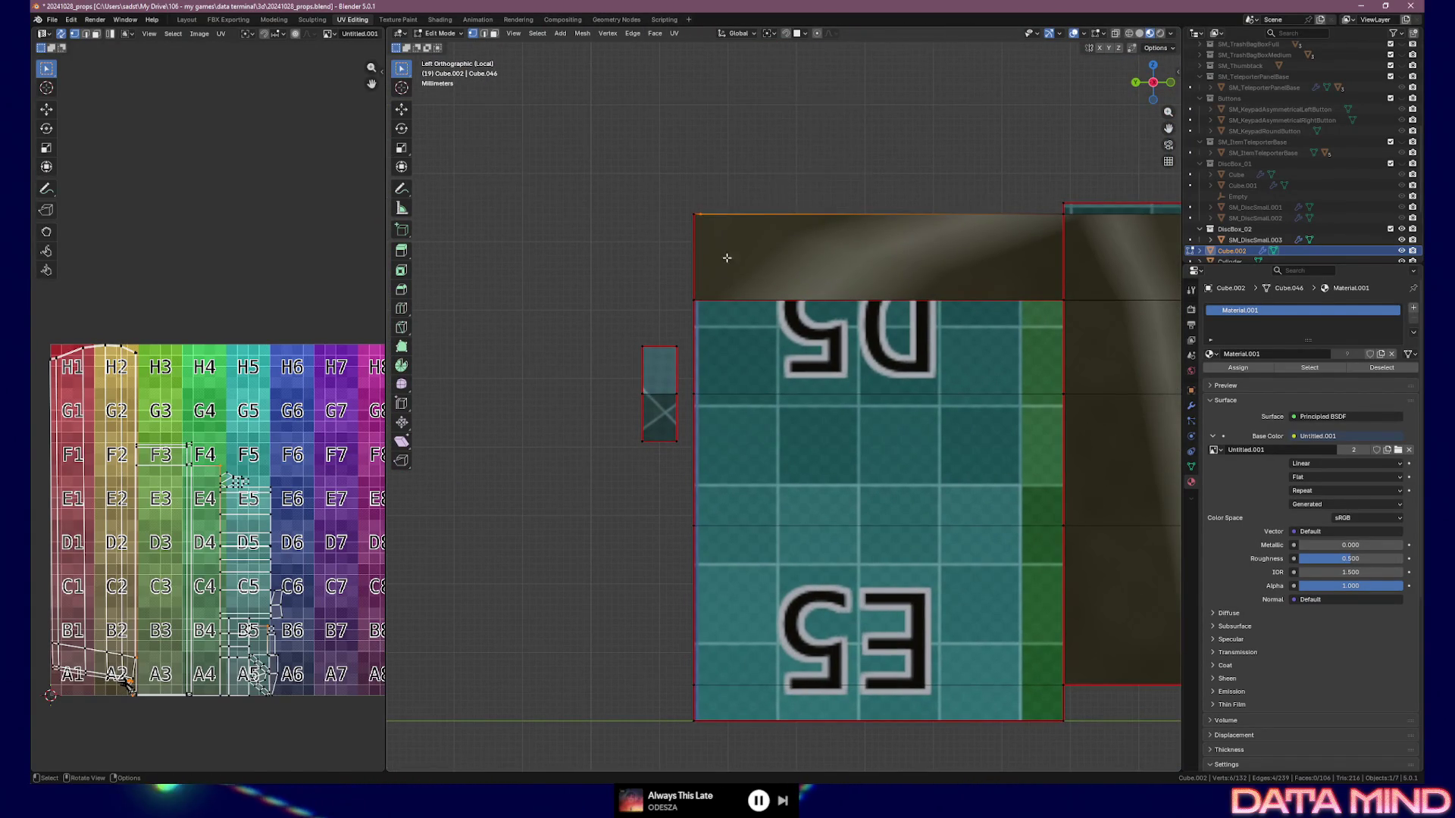
{"action": "key", "text": "k"}
{"action": "key", "text": "a"}
{"action": "left_click", "coordinate": [702, 299]}
{"action": "key", "text": "Return"}
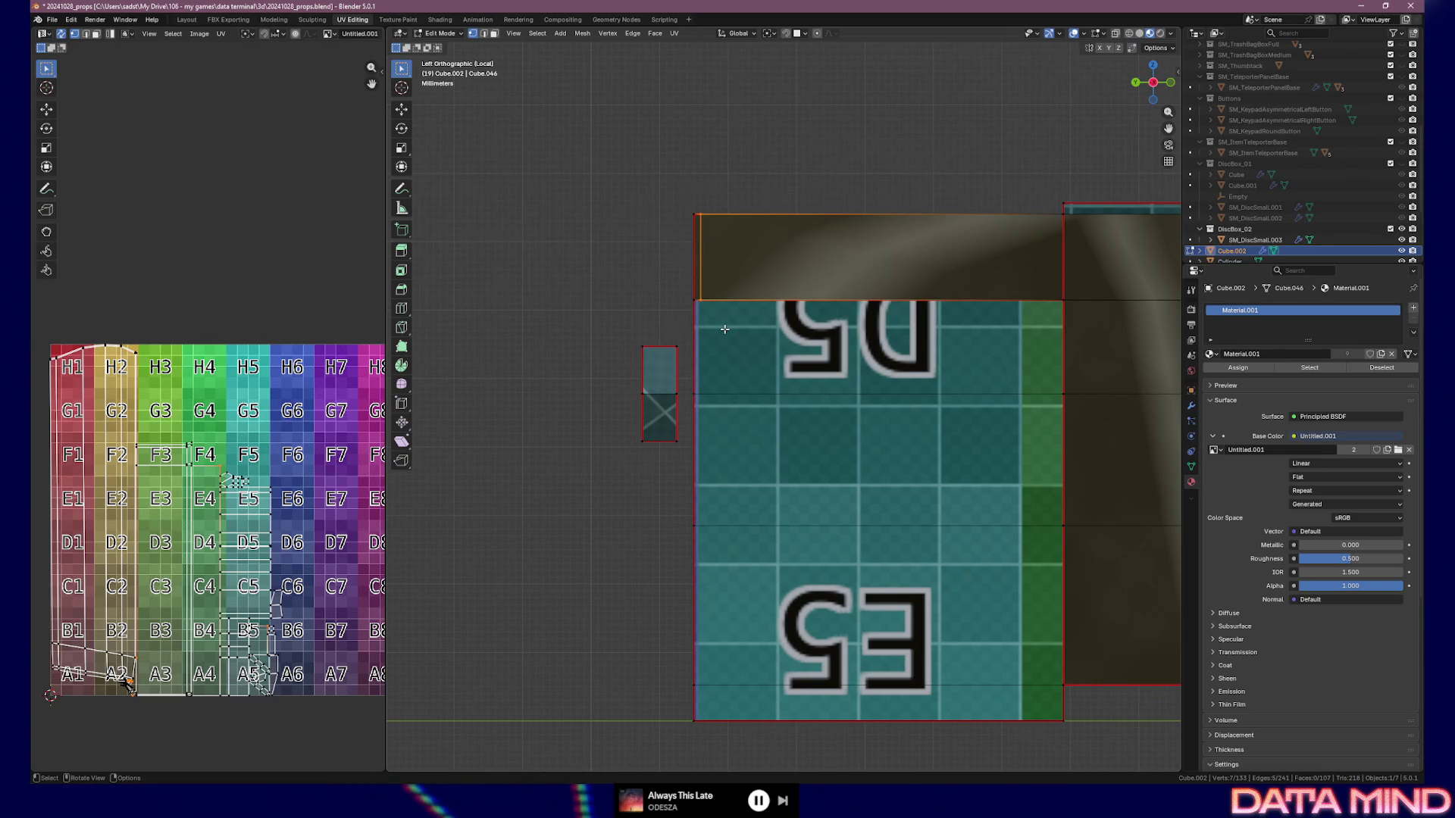
{"action": "key", "text": "ctrl+KP_7"}
{"action": "middle_click_drag", "start_coordinate": [609, 407], "coordinate": [709, 474], "text": "shift"}
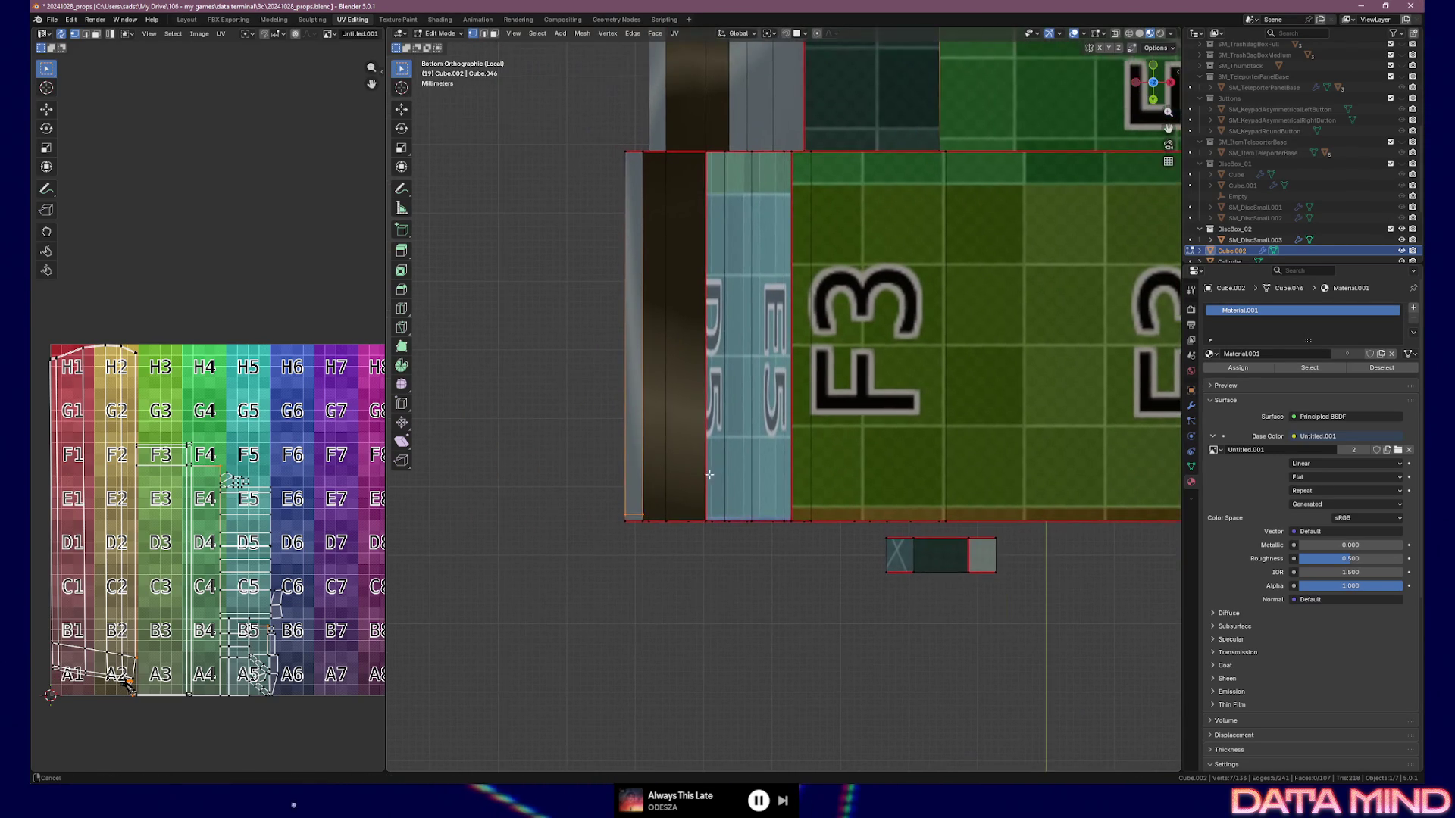
{"action": "middle_click_drag", "start_coordinate": [653, 518], "coordinate": [658, 519]}
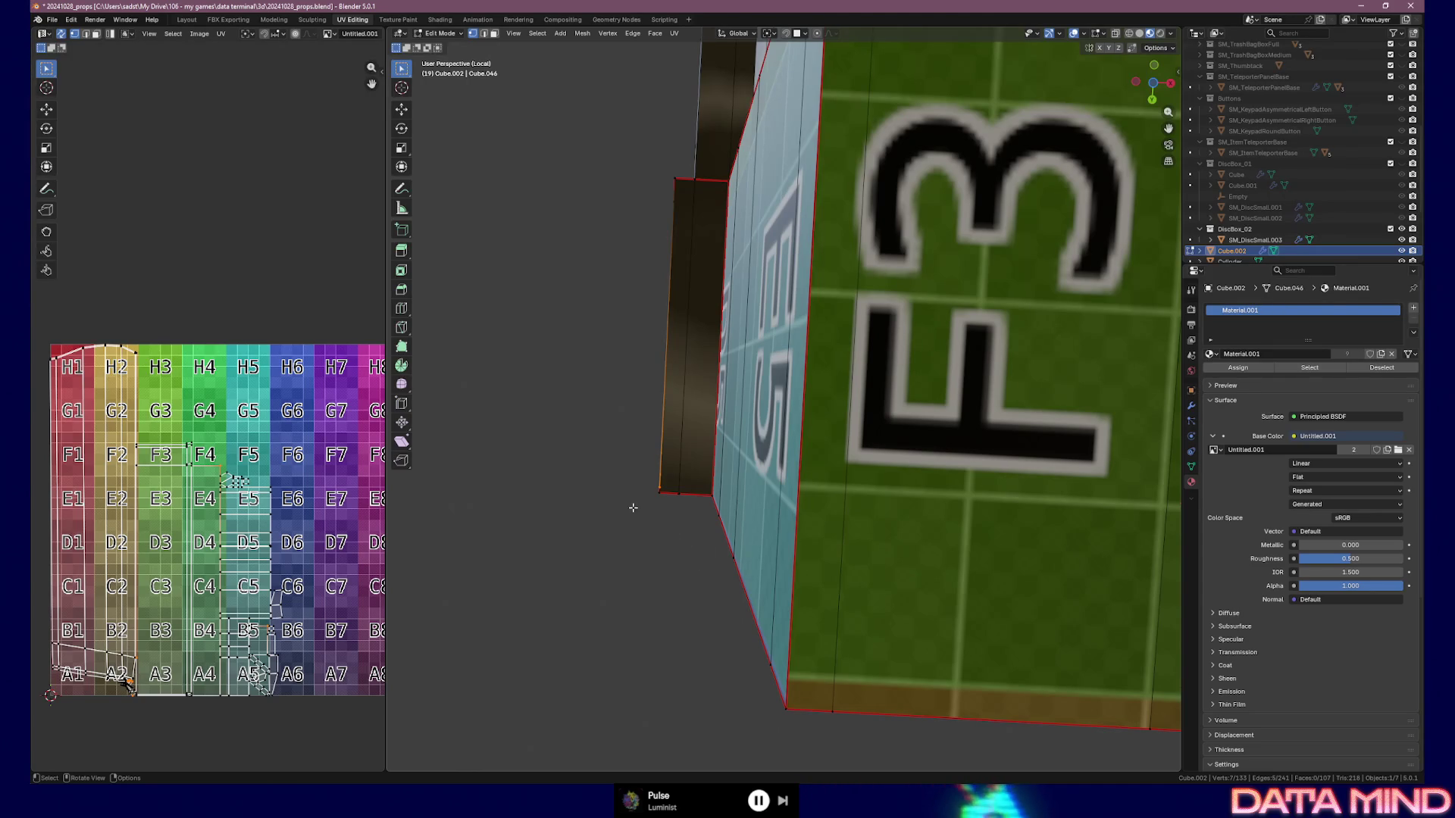
Check the mesh from below, then switch to the Left orthographic view
{"action": "middle_click_drag", "start_coordinate": [686, 456], "coordinate": [695, 473]}
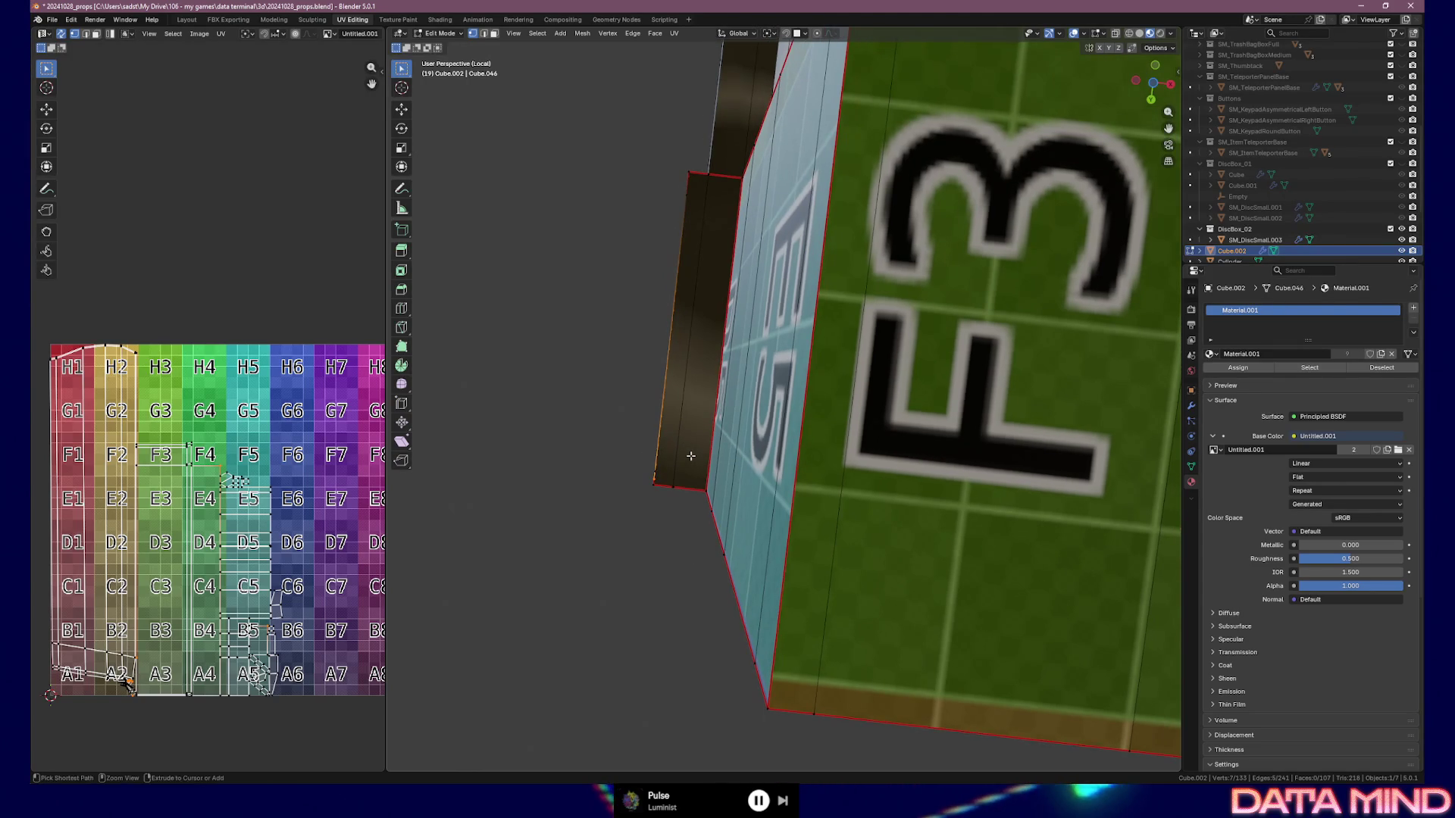
{"action": "key", "text": "ctrl+KP_7"}
{"action": "key", "text": "k"}
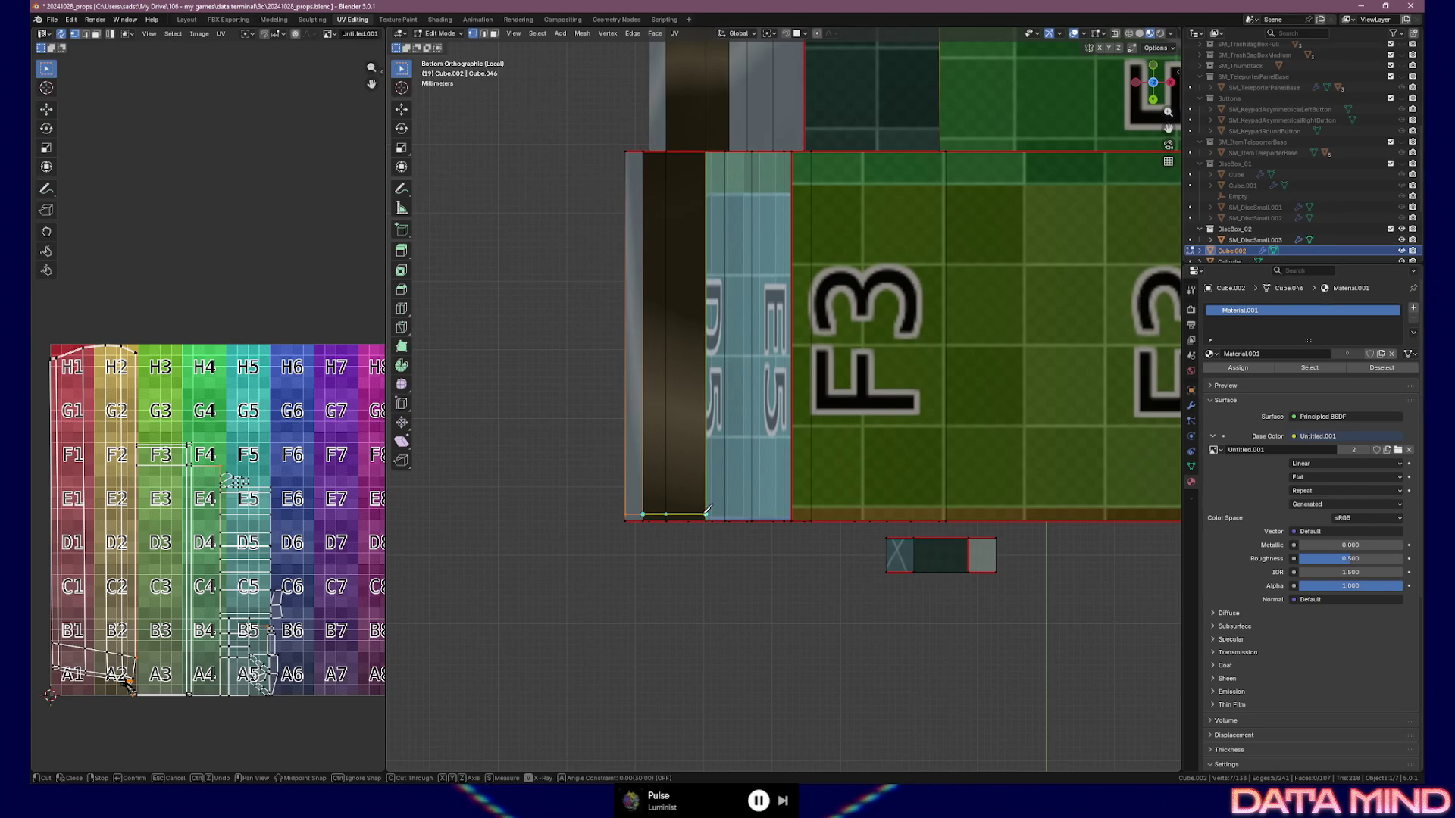
{"action": "mouse_move", "coordinate": [707, 512]}
{"action": "middle_mouse_down"}
{"action": "mouse_move", "coordinate": [731, 529]}
{"action": "mouse_move", "coordinate": [781, 494]}
{"action": "middle_mouse_up"}
{"action": "key", "text": "KP_1"}
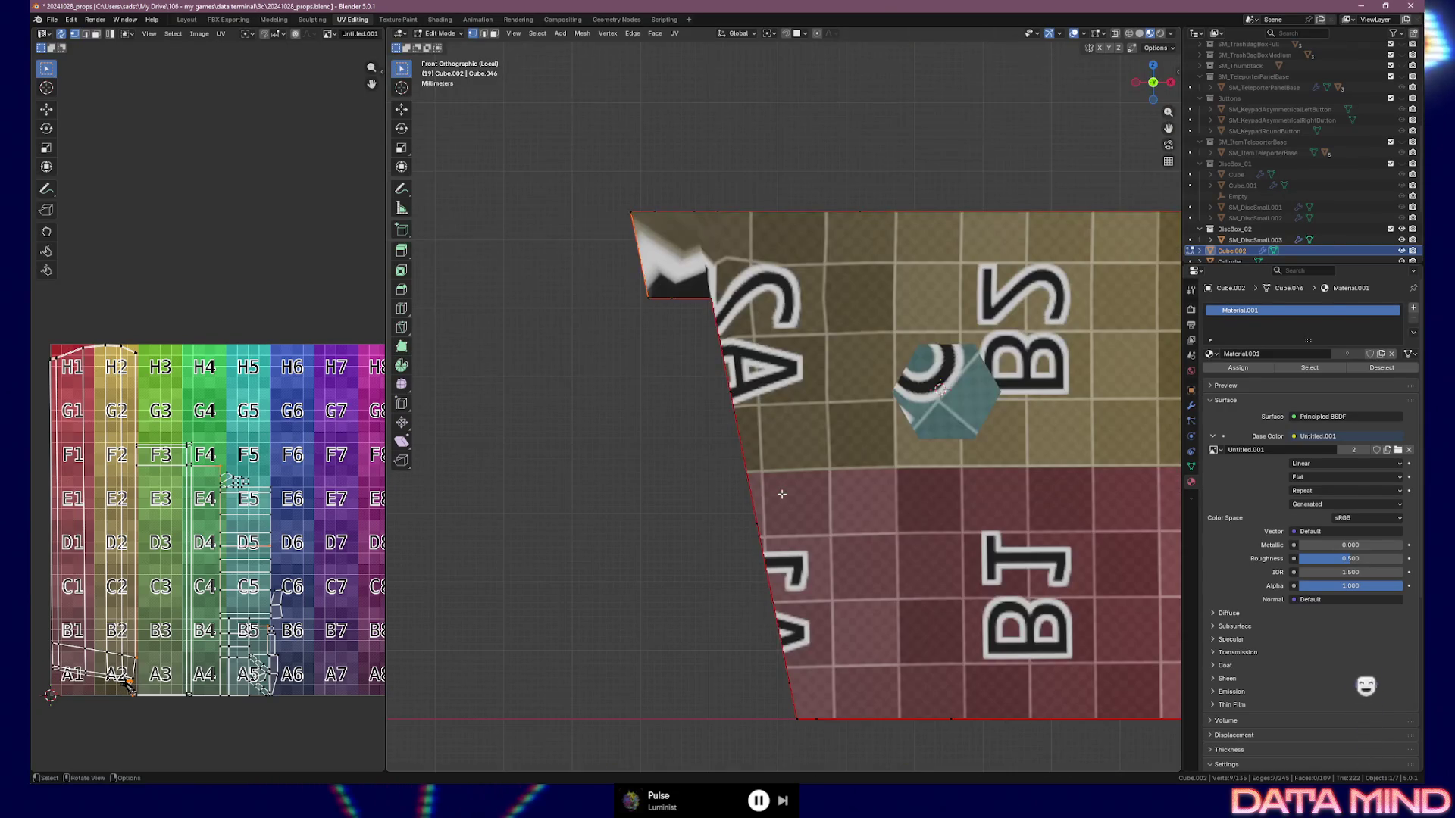
{"action": "key", "text": "KP_3"}
{"action": "key", "text": "ctrl+KP_3"}
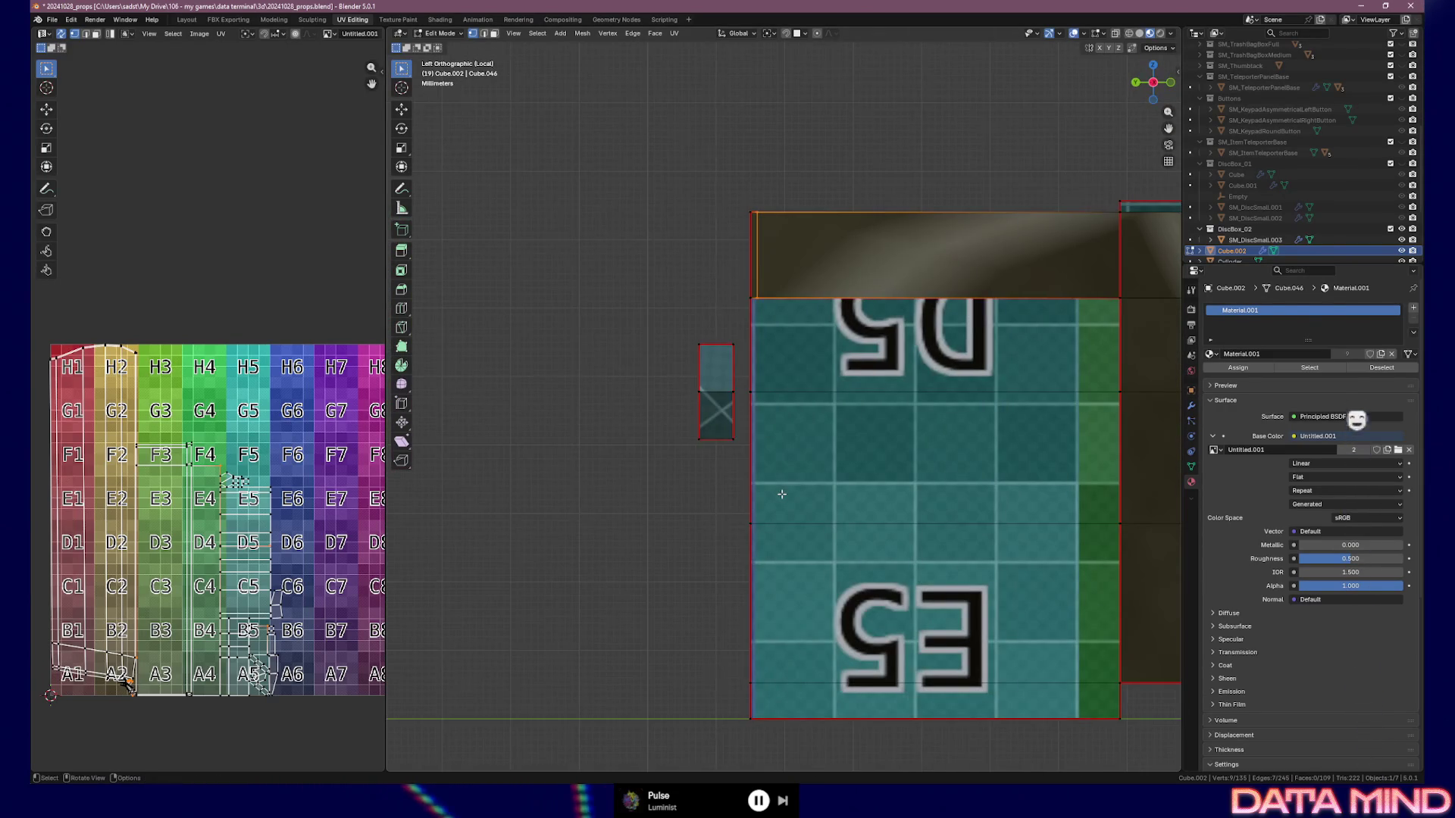
Knife a straight vertical cut from the end panel's top-left vertex to its bottom vertex
{"action": "key", "text": "k"}
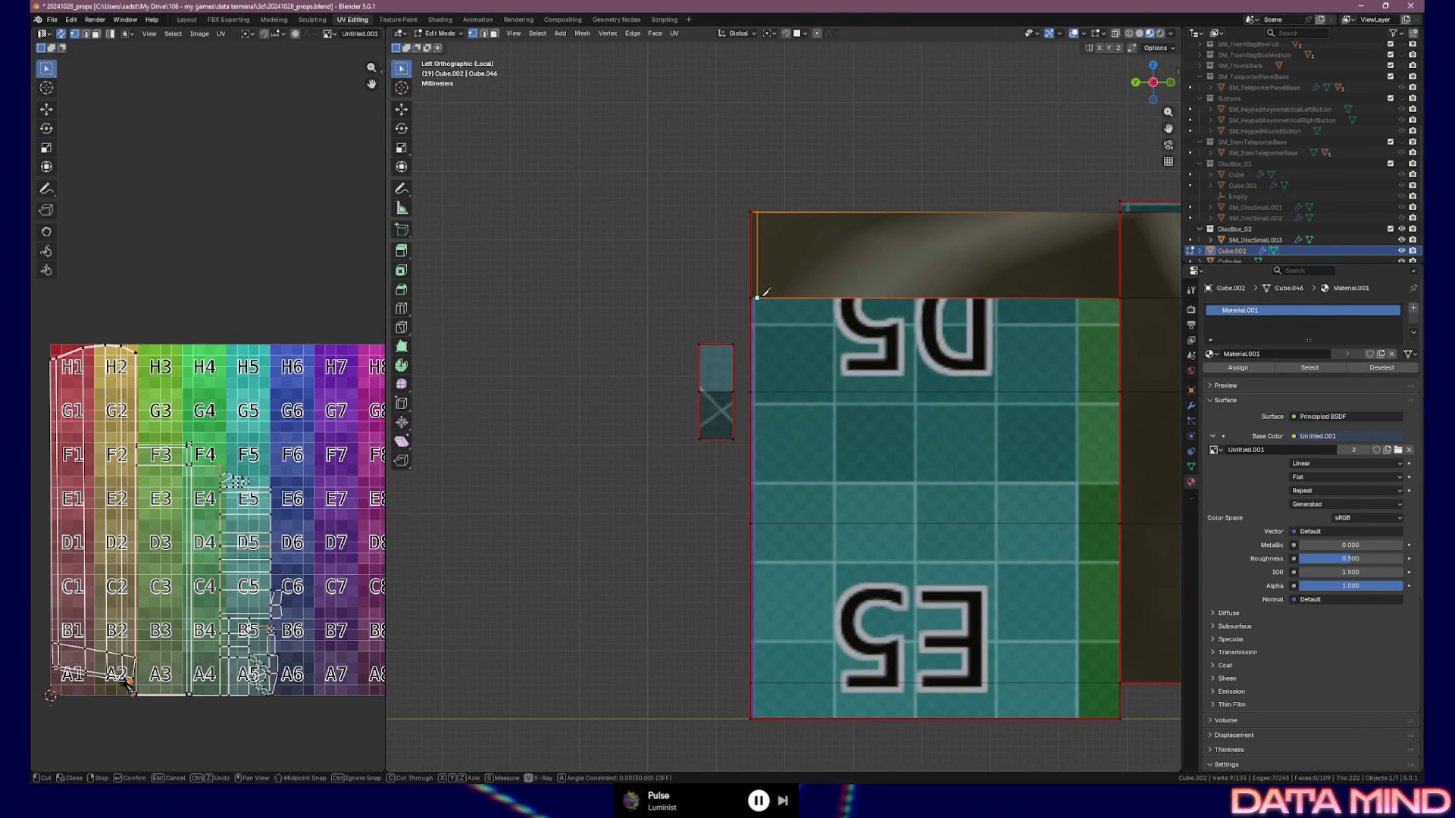
{"action": "left_click", "coordinate": [759, 299]}
{"action": "key", "text": "a"}
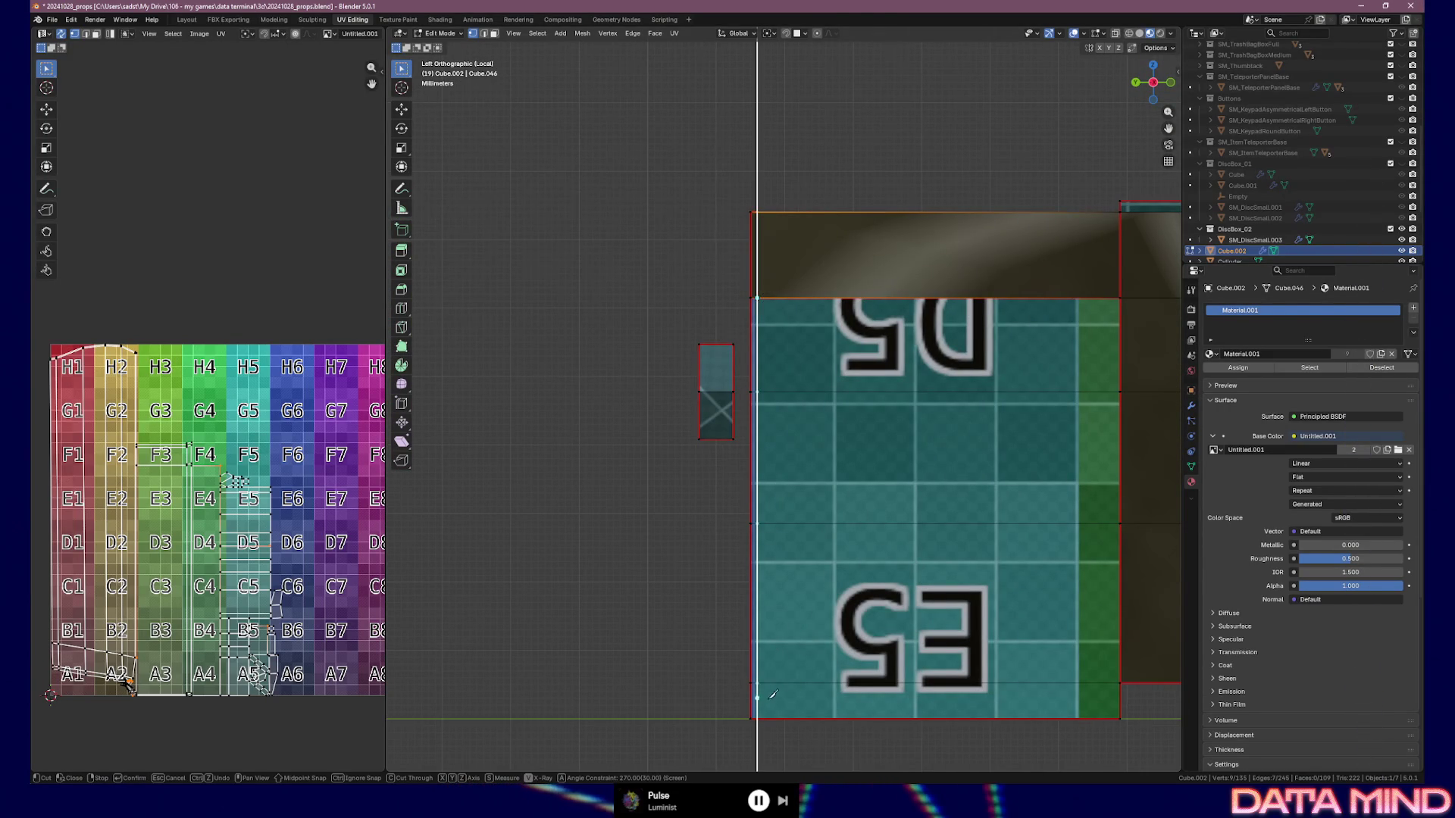
{"action": "left_click", "coordinate": [757, 719]}
{"action": "key", "text": "Return"}
{"action": "middle_click_drag", "start_coordinate": [799, 672], "coordinate": [797, 360]}
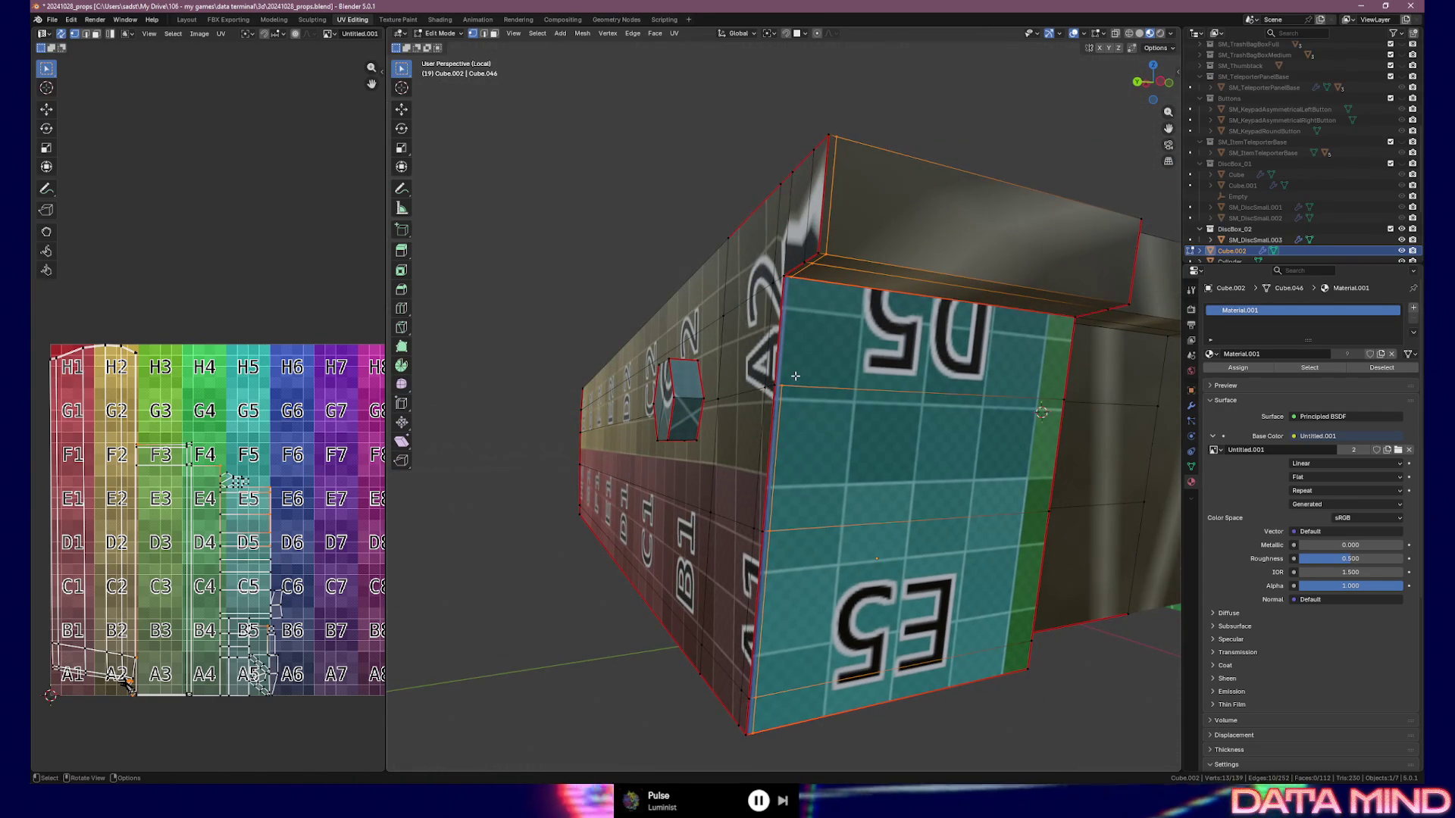
Add another knife cut along the left edge, then review the box from front and right
{"action": "key", "text": "k"}
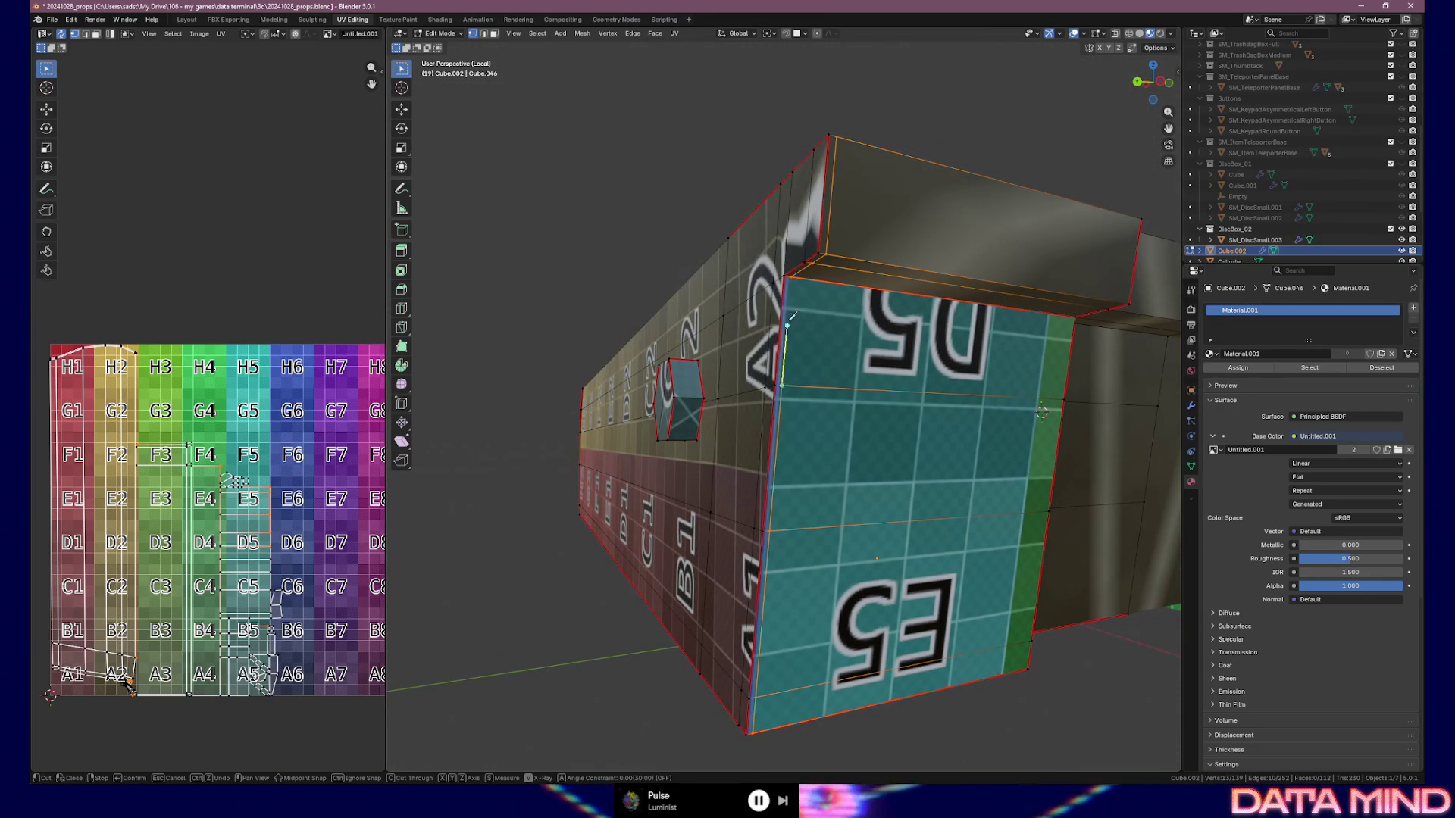
{"action": "left_click", "coordinate": [791, 277]}
{"action": "key", "text": "Return"}
{"action": "mouse_move", "coordinate": [829, 334]}
{"action": "middle_mouse_down"}
{"action": "mouse_move", "coordinate": [879, 399]}
{"action": "mouse_move", "coordinate": [843, 354]}
{"action": "middle_mouse_up"}
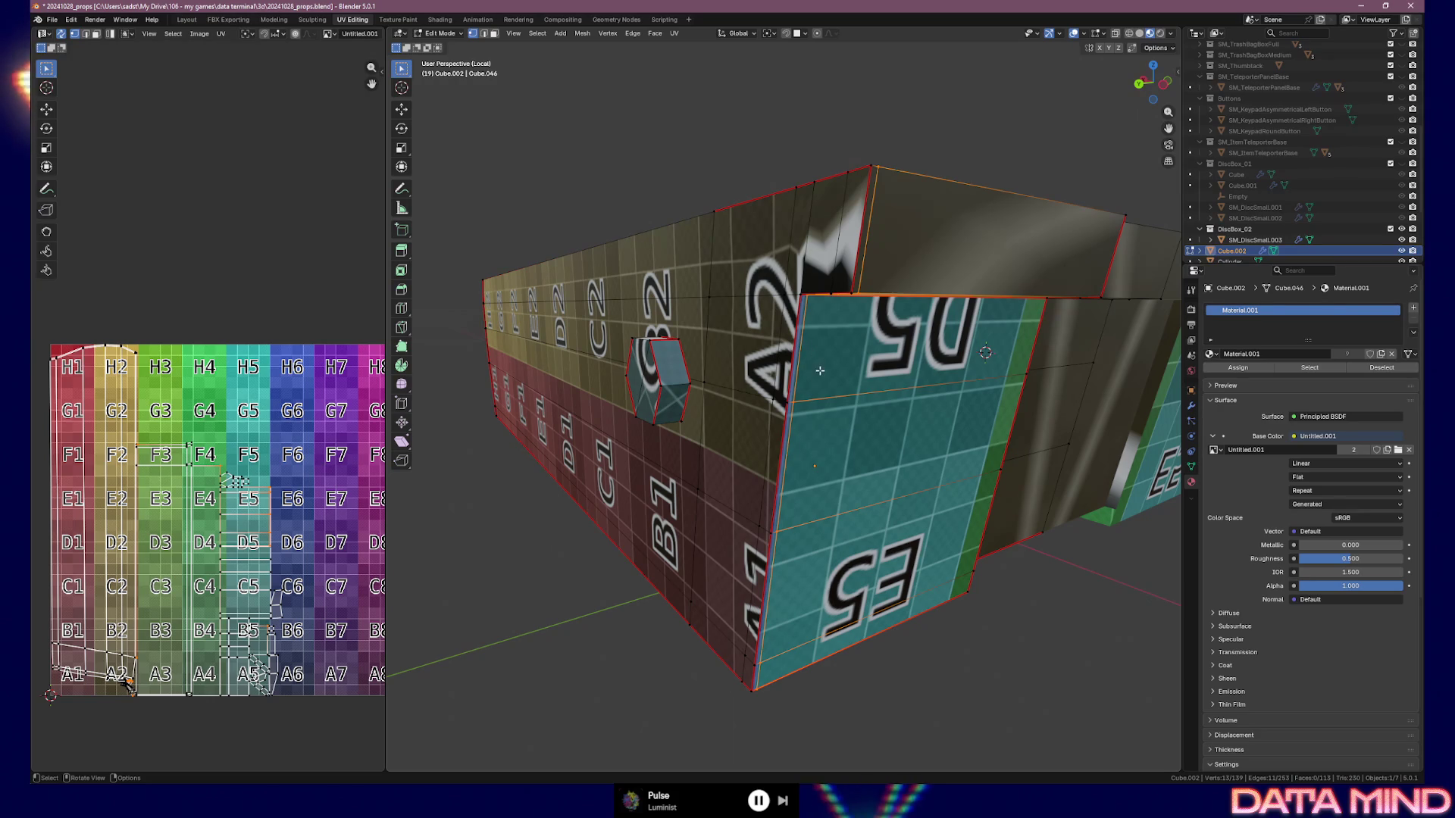
{"action": "key", "text": "KP_1"}
{"action": "key", "text": "KP_3"}
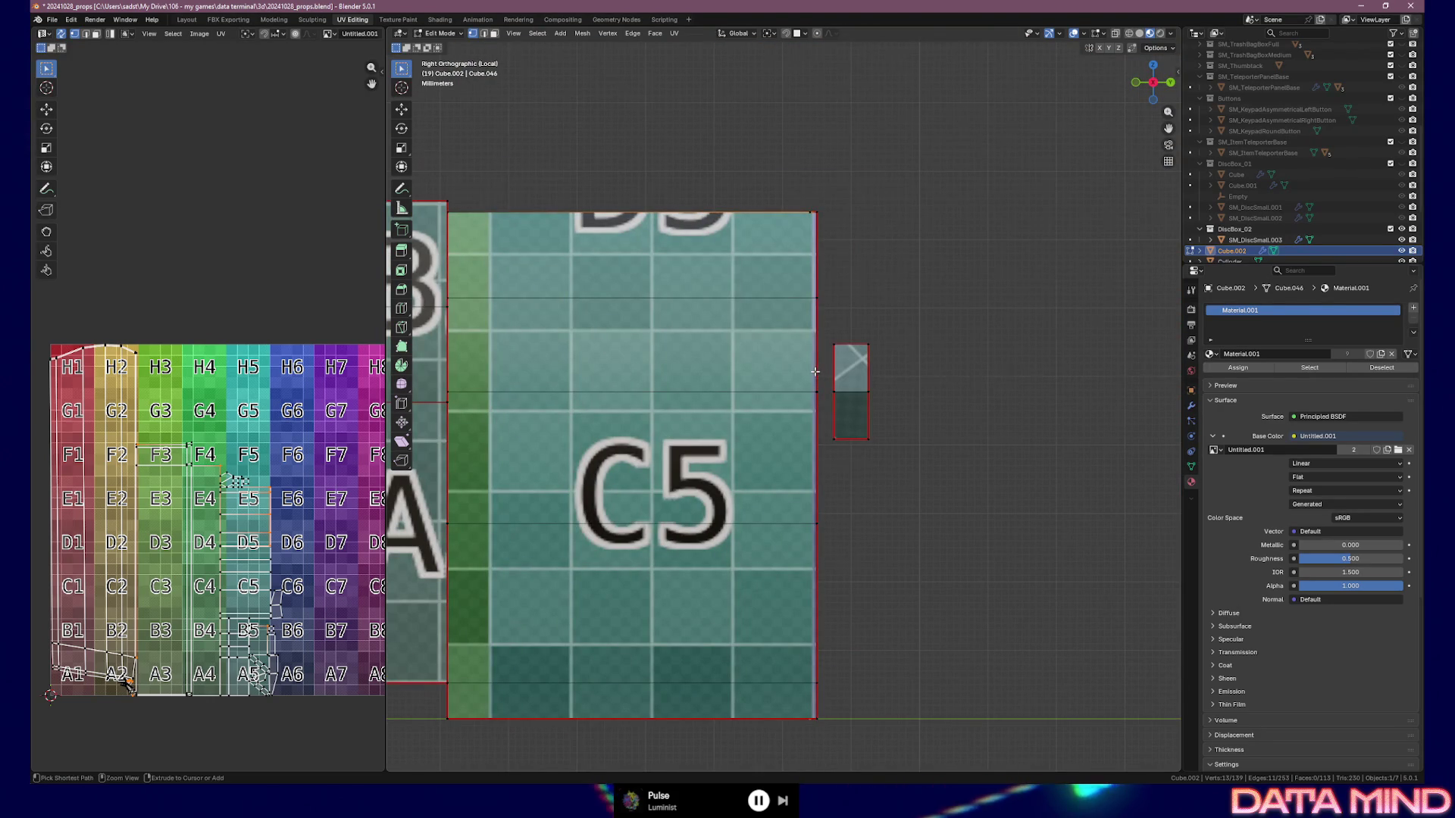
Switch to Bottom view and frame the proxy box's lettered underside
{"action": "key", "text": "ctrl+KP_7"}
{"action": "mouse_move", "coordinate": [841, 338]}
{"action": "middle_mouse_down", "text": "shift"}
{"action": "mouse_move", "coordinate": [827, 374]}
{"action": "mouse_move", "coordinate": [645, 361]}
{"action": "middle_mouse_up", "text": "shift"}
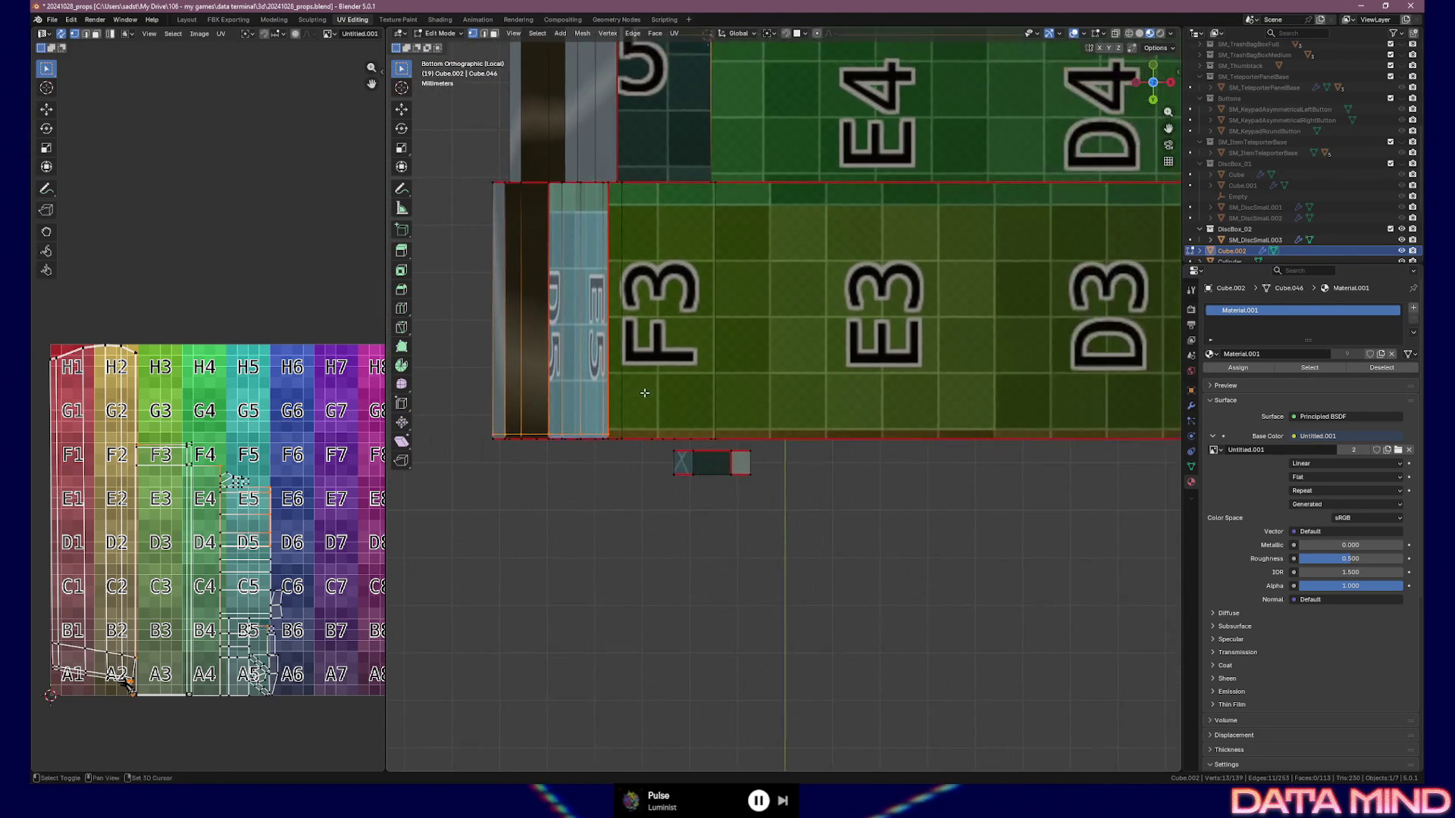
{"action": "scroll", "coordinate": [645, 360], "scroll_direction": "down", "scroll_amount": 2}
{"action": "mouse_move", "coordinate": [918, 418]}
{"action": "middle_mouse_down", "text": "shift"}
{"action": "mouse_move", "coordinate": [745, 441]}
{"action": "mouse_move", "coordinate": [801, 461]}
{"action": "middle_mouse_up", "text": "shift"}
{"action": "scroll", "coordinate": [746, 441], "scroll_direction": "down", "scroll_amount": 2}
{"action": "scroll", "coordinate": [745, 441], "scroll_direction": "down", "scroll_amount": 1}
{"action": "scroll", "coordinate": [627, 457], "scroll_direction": "up", "scroll_amount": 2}
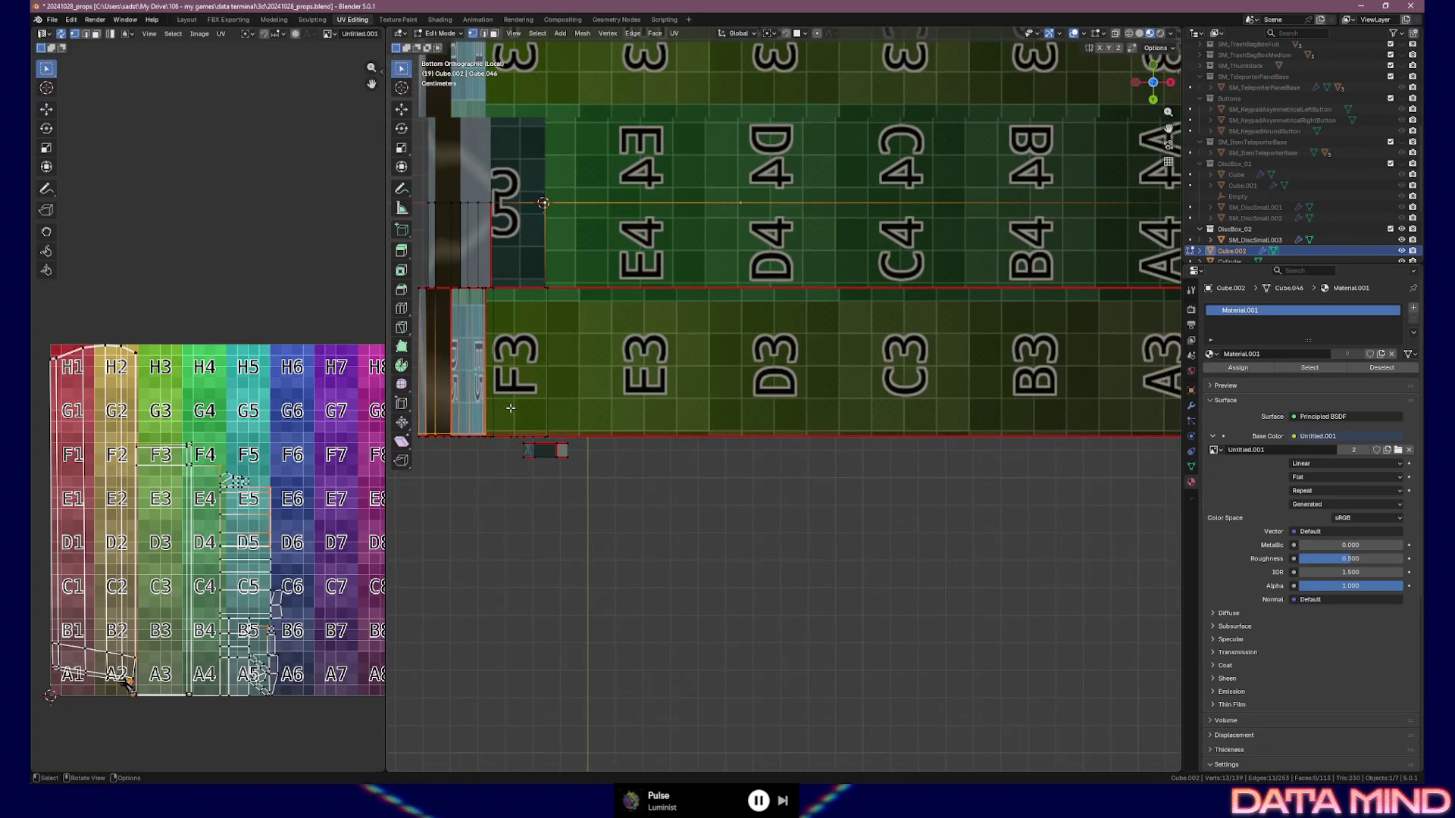
Start an angle-constrained knife cut on the bottom edge, then cancel it and return to Bottom view
{"action": "key", "text": "k"}
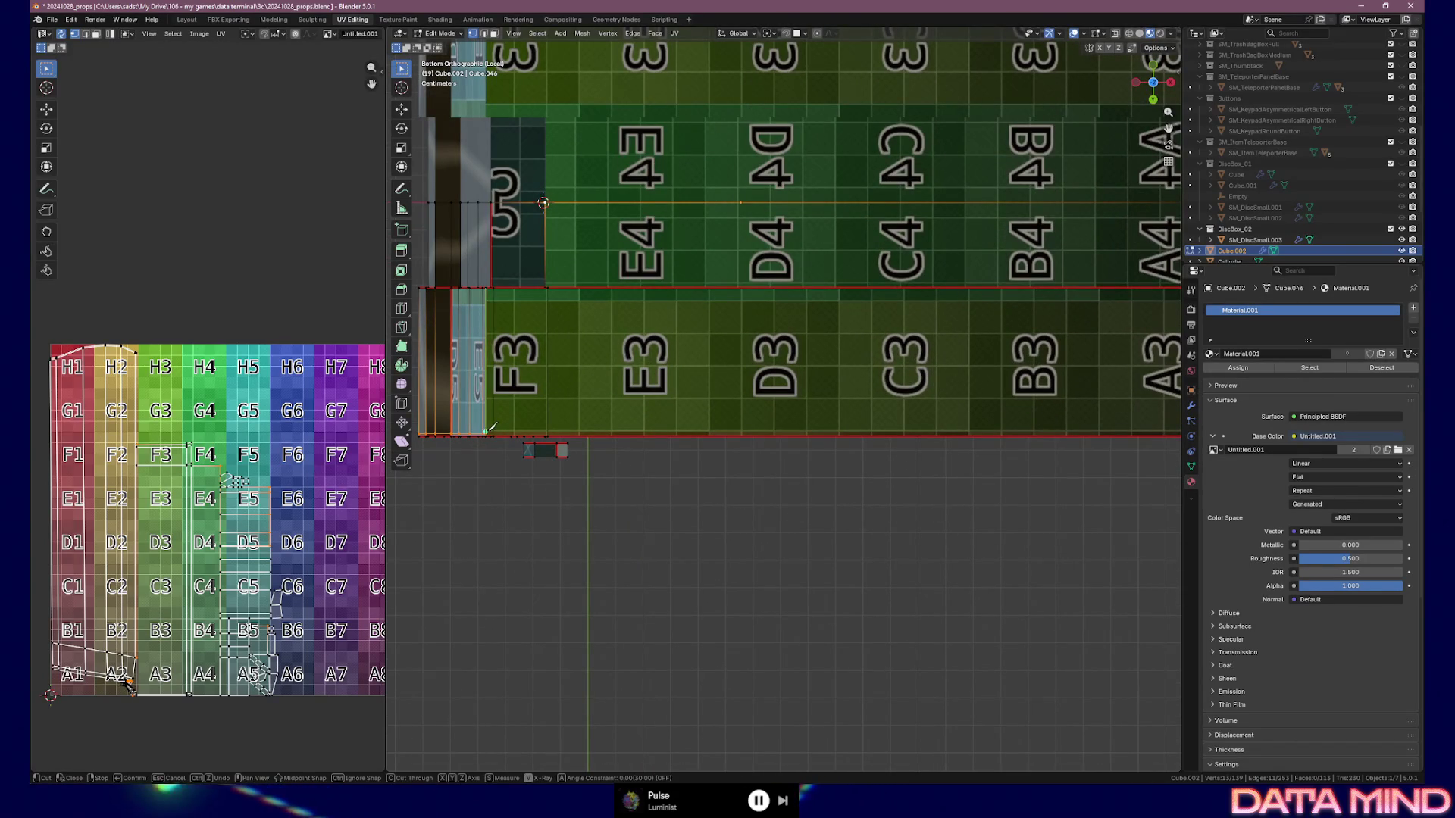
{"action": "left_click", "coordinate": [487, 432]}
{"action": "key", "text": "a"}
{"action": "middle_click_drag", "start_coordinate": [1275, 417], "coordinate": [1101, 419]}
{"action": "right_click", "coordinate": [923, 429]}
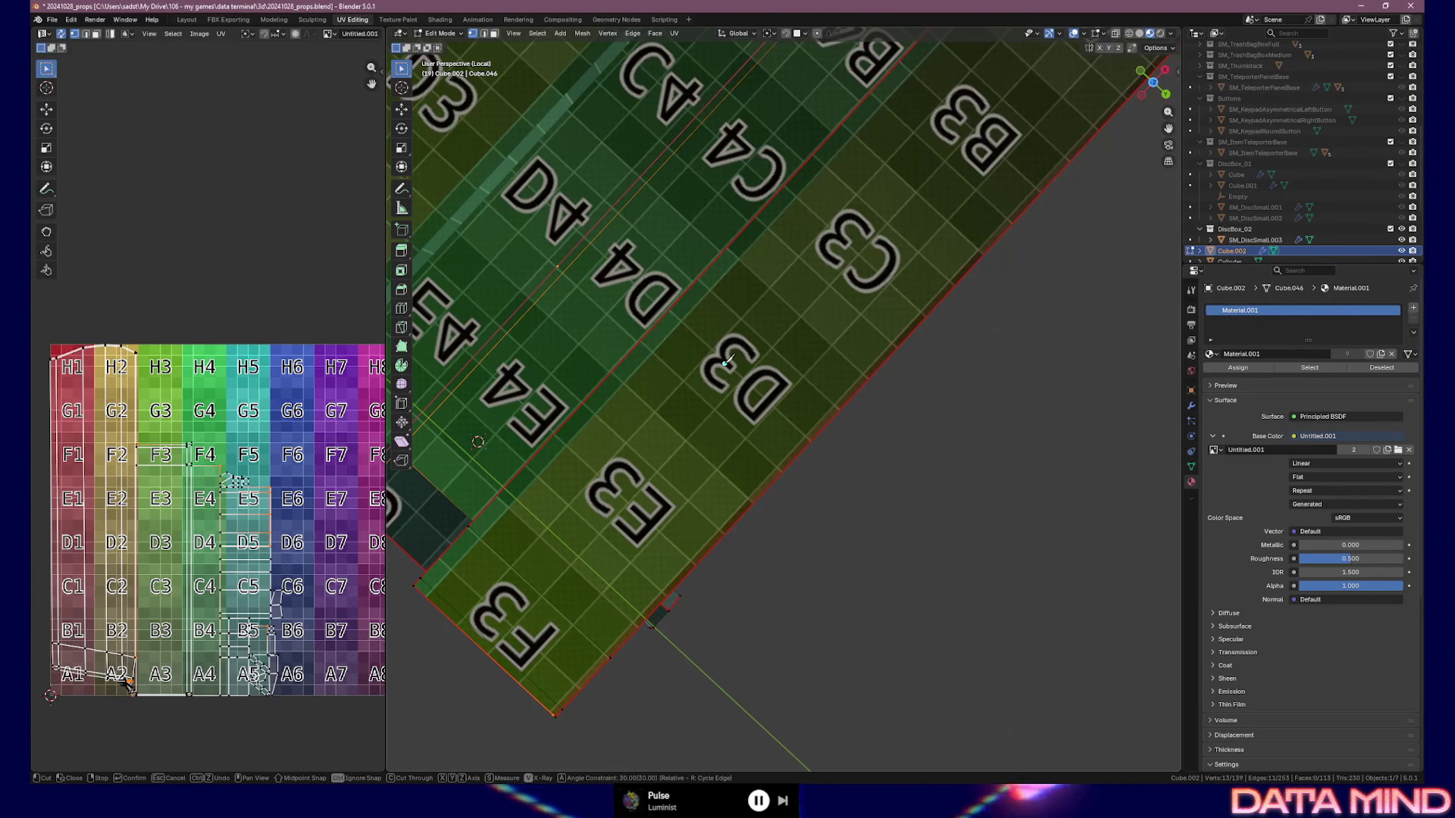
{"action": "key", "text": "Escape"}
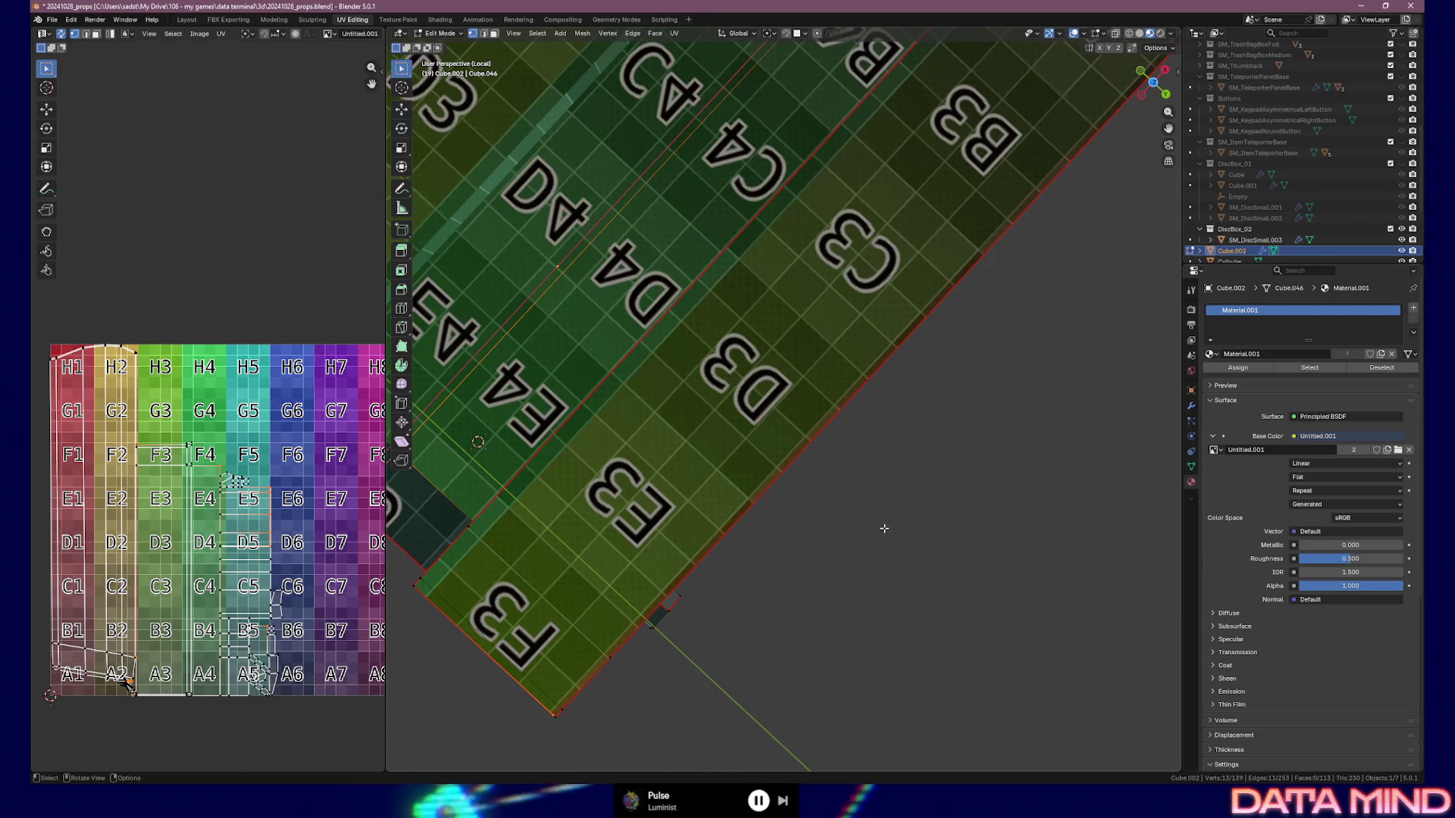
{"action": "key", "text": "KP_7"}
{"action": "key", "text": "ctrl+KP_7"}
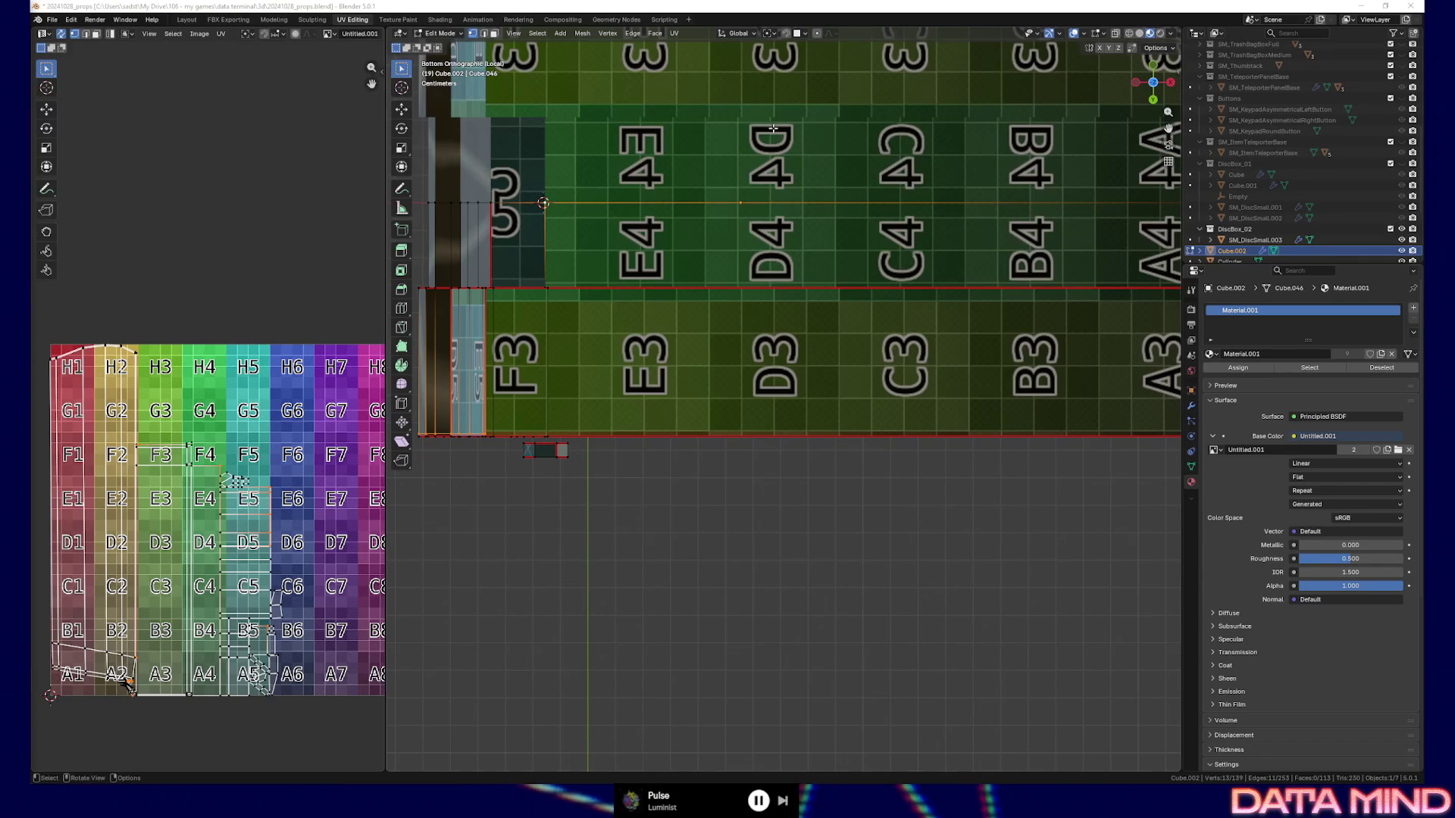
Knife a straight cut from the bottom-left corner along the whole bottom edge and confirm it
{"action": "left_click", "coordinate": [584, 215]}
{"action": "scroll", "coordinate": [515, 496], "scroll_direction": "up", "scroll_amount": 2, "text": "shift"}
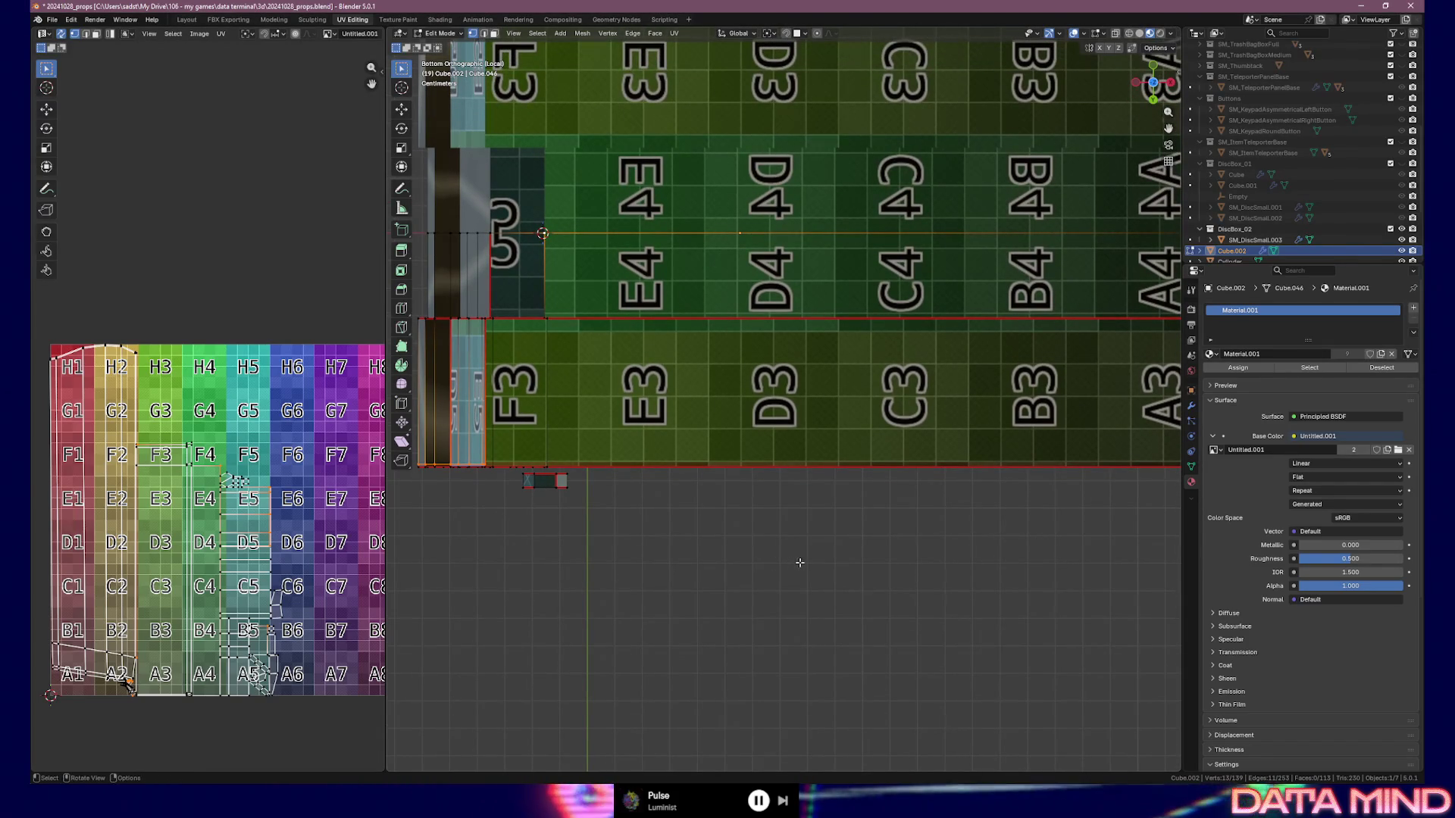
{"action": "scroll", "coordinate": [849, 562], "scroll_direction": "down", "scroll_amount": 1}
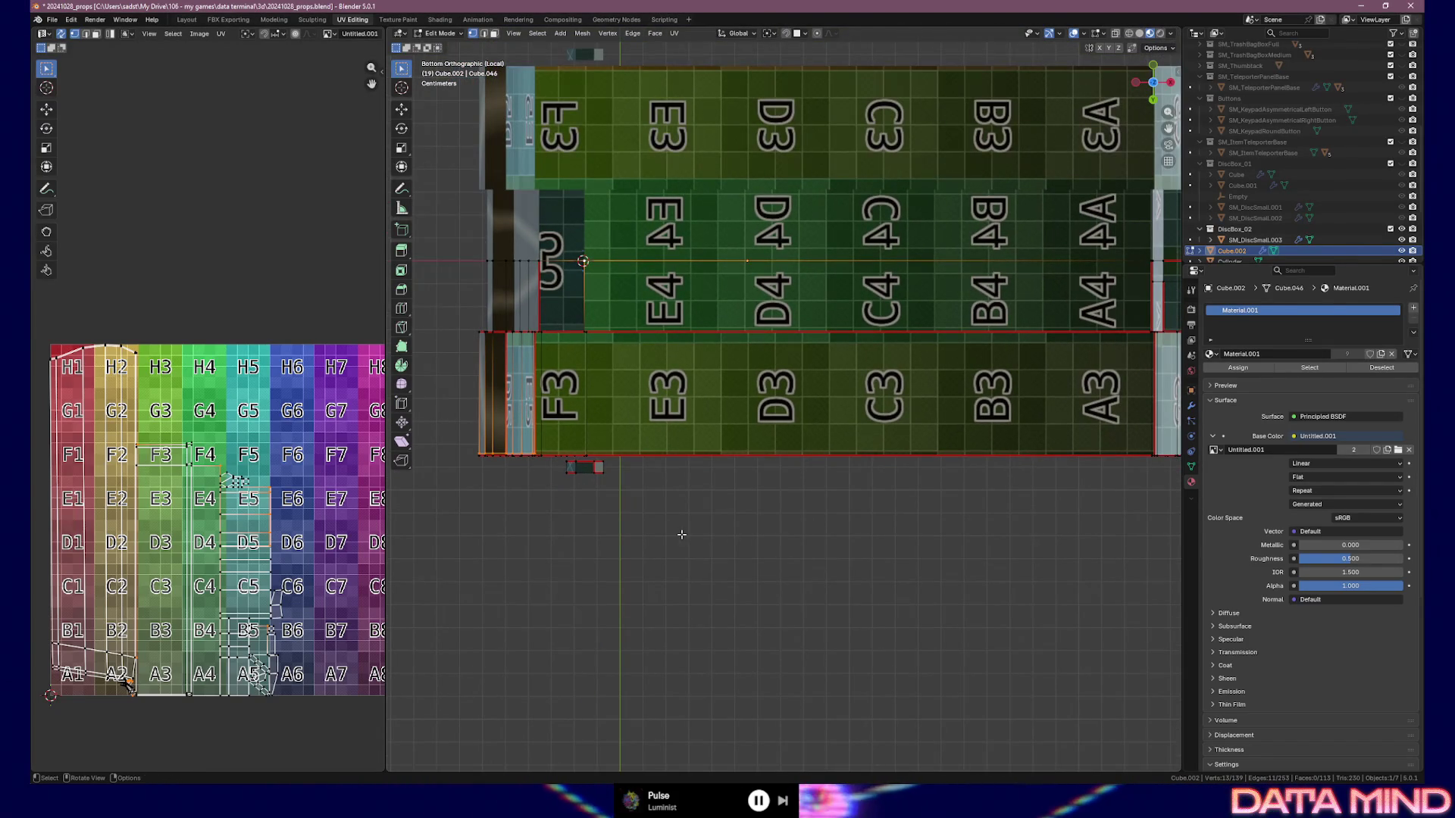
{"action": "key", "text": "k"}
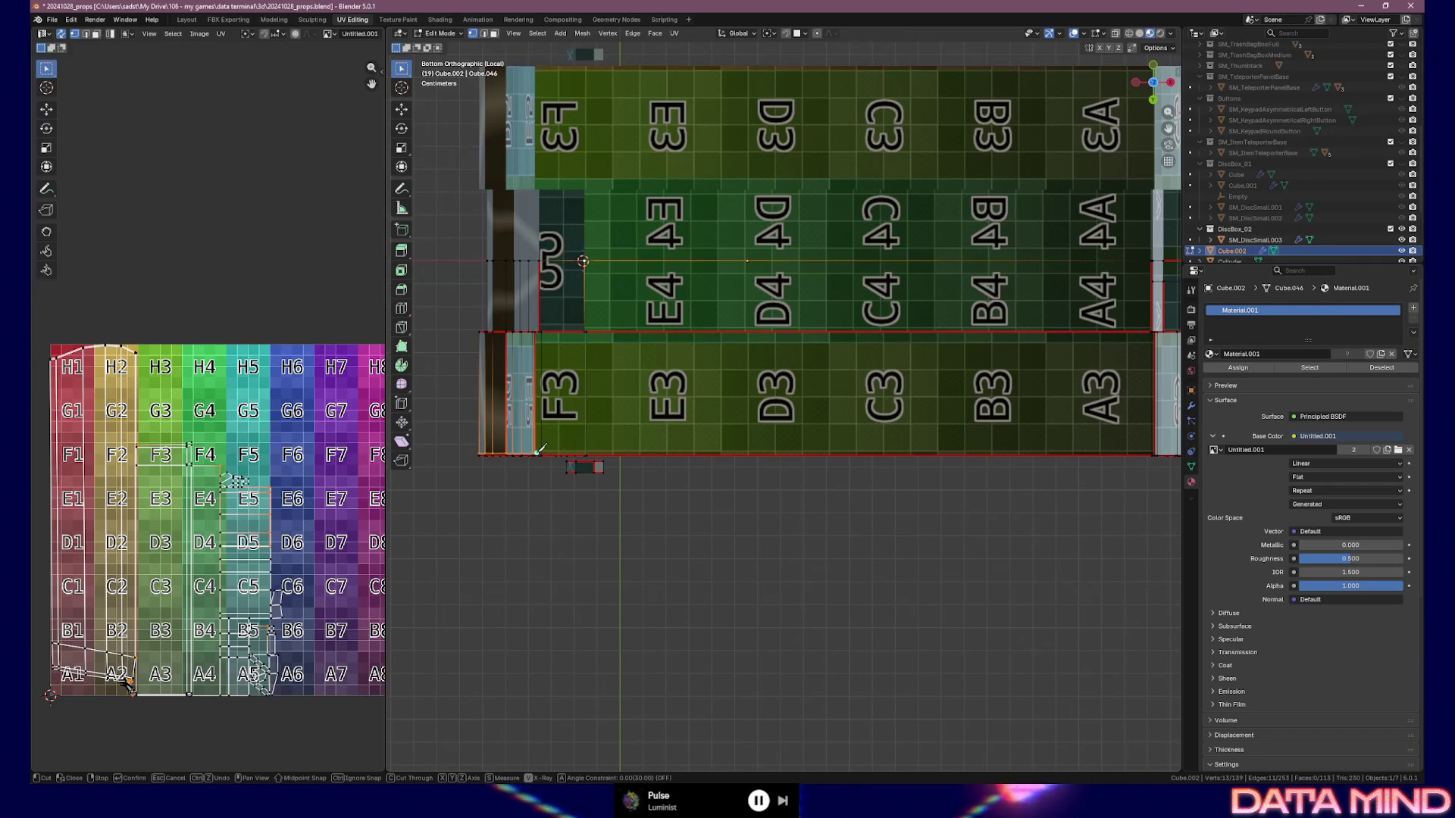
{"action": "left_click", "coordinate": [536, 453]}
{"action": "key", "text": "a"}
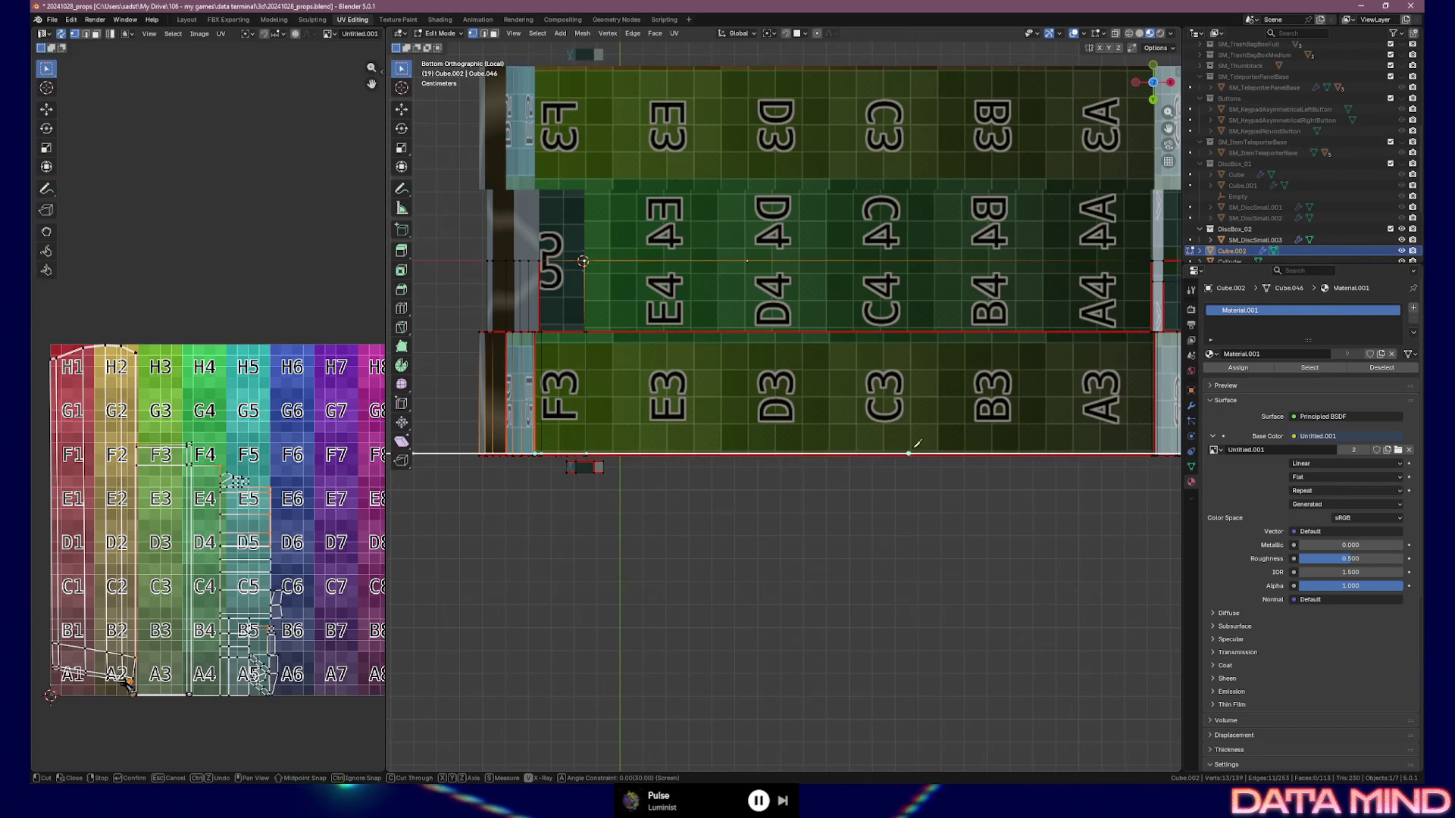
{"action": "left_click", "coordinate": [1154, 451]}
{"action": "key", "text": "Return"}
{"action": "mouse_move", "coordinate": [1114, 482]}
{"action": "middle_mouse_down", "text": "shift"}
{"action": "mouse_move", "coordinate": [806, 495]}
{"action": "mouse_move", "coordinate": [818, 349]}
{"action": "mouse_move", "coordinate": [792, 263]}
{"action": "middle_mouse_up", "text": "shift"}
{"action": "scroll", "coordinate": [813, 498], "scroll_direction": "up", "scroll_amount": 3}
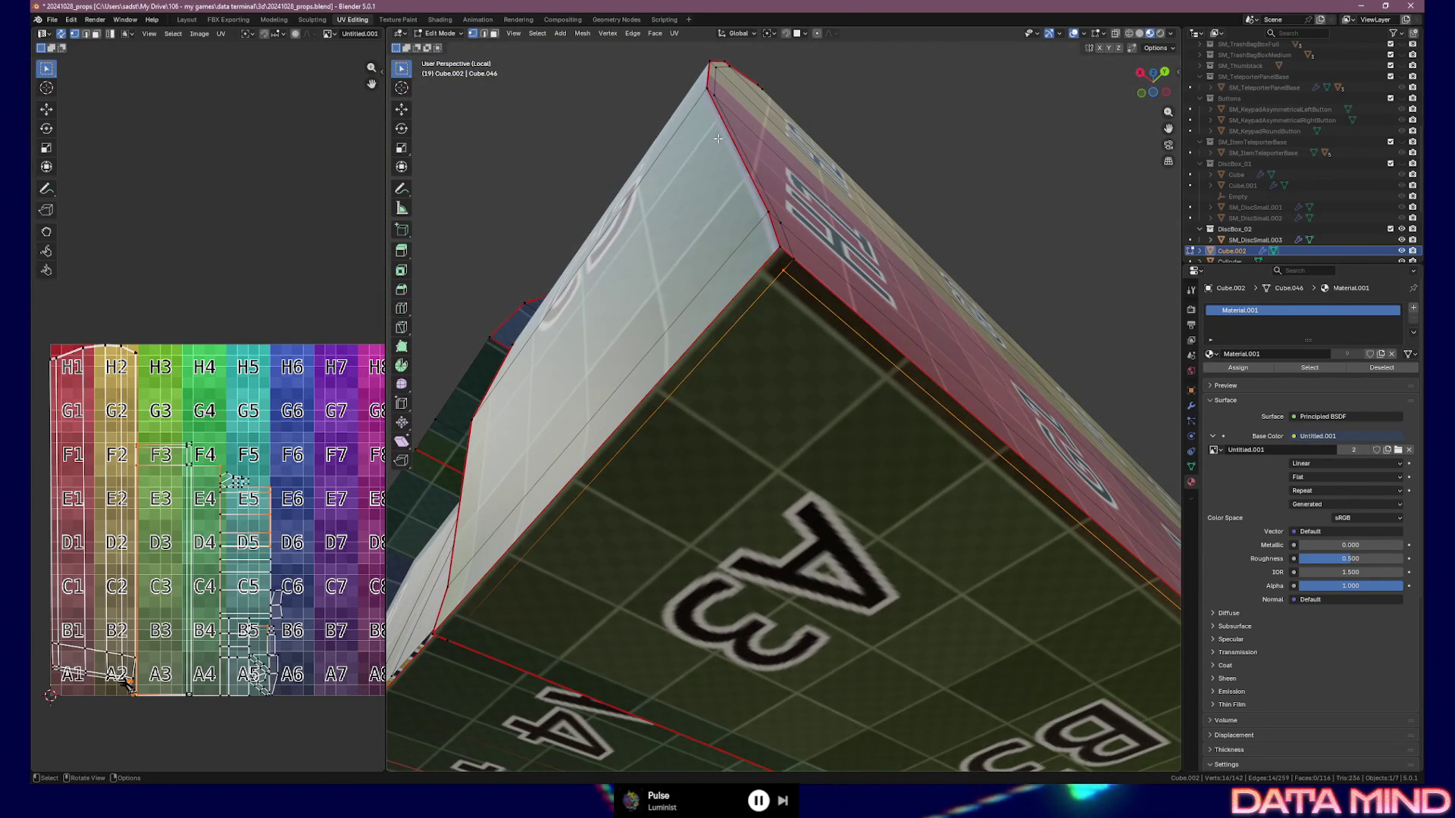
Look down the box's length and select the two corner vertices
{"action": "middle_click_drag", "start_coordinate": [780, 292], "coordinate": [795, 263]}
{"action": "middle_click_drag", "start_coordinate": [622, 123], "coordinate": [642, 278]}
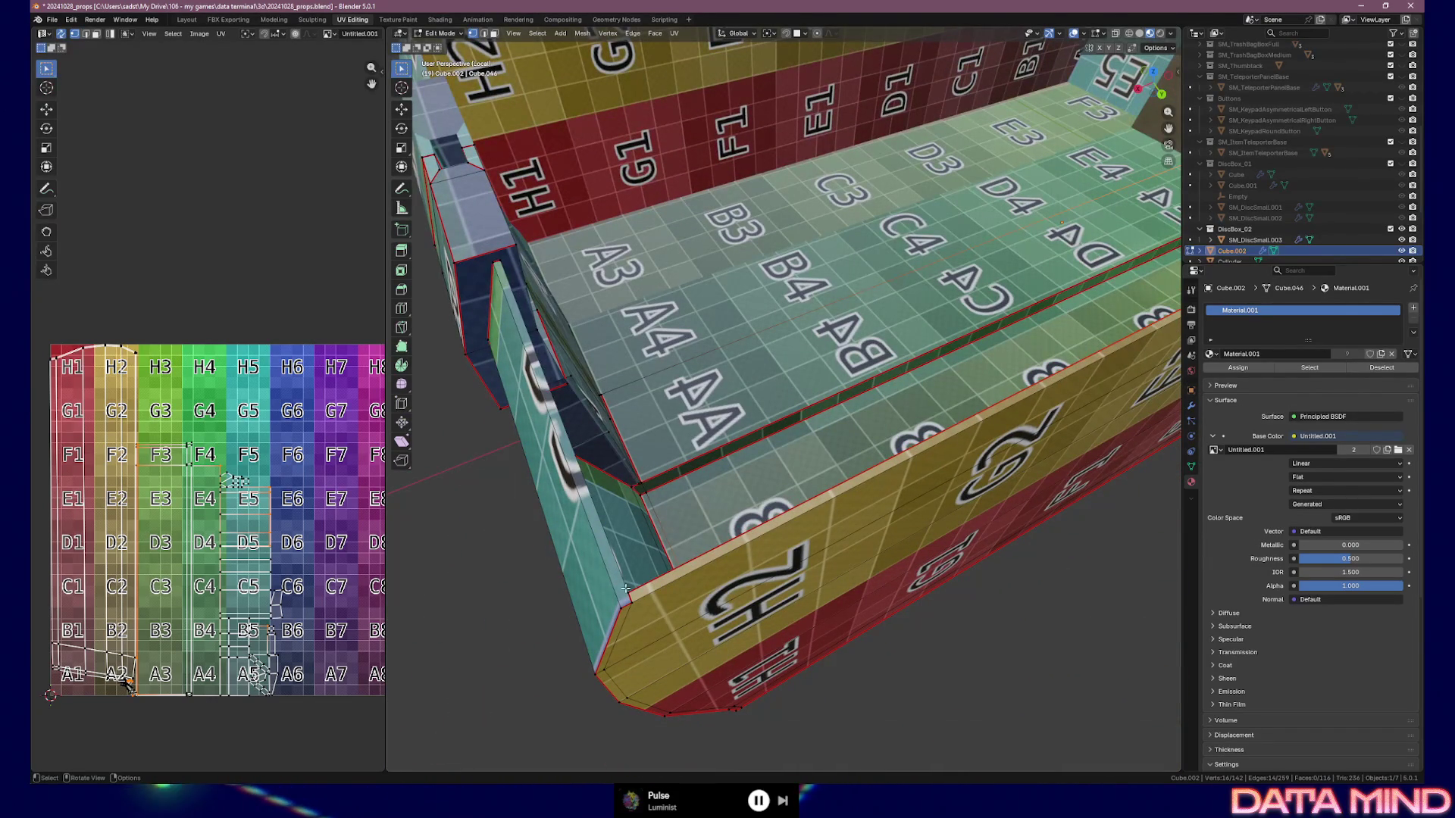
{"action": "mouse_move", "coordinate": [599, 624]}
{"action": "middle_mouse_down"}
{"action": "mouse_move", "coordinate": [953, 586]}
{"action": "mouse_move", "coordinate": [827, 513]}
{"action": "middle_mouse_up"}
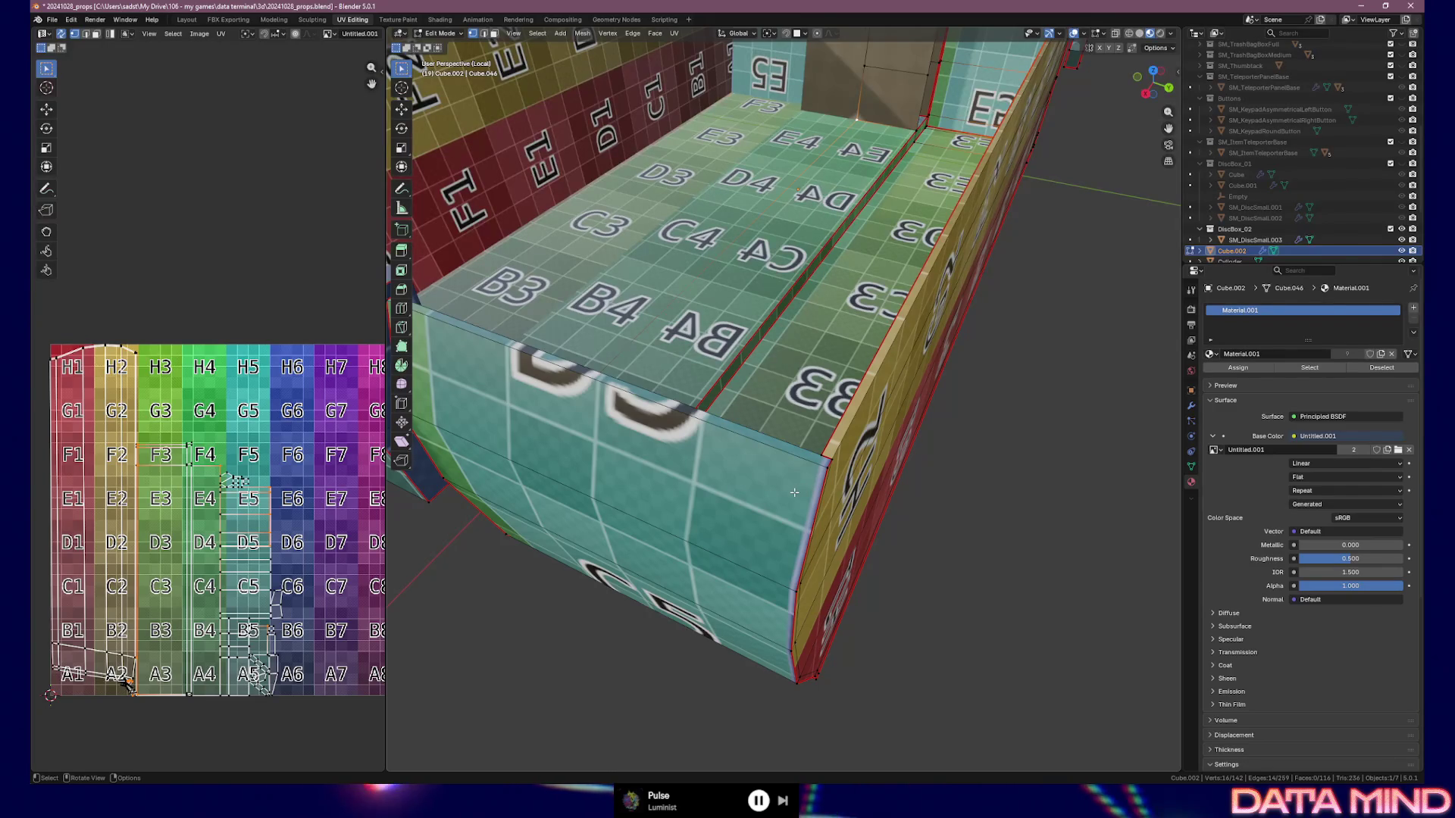
{"action": "left_click", "coordinate": [822, 459]}
{"action": "left_click", "coordinate": [827, 468], "text": "shift"}
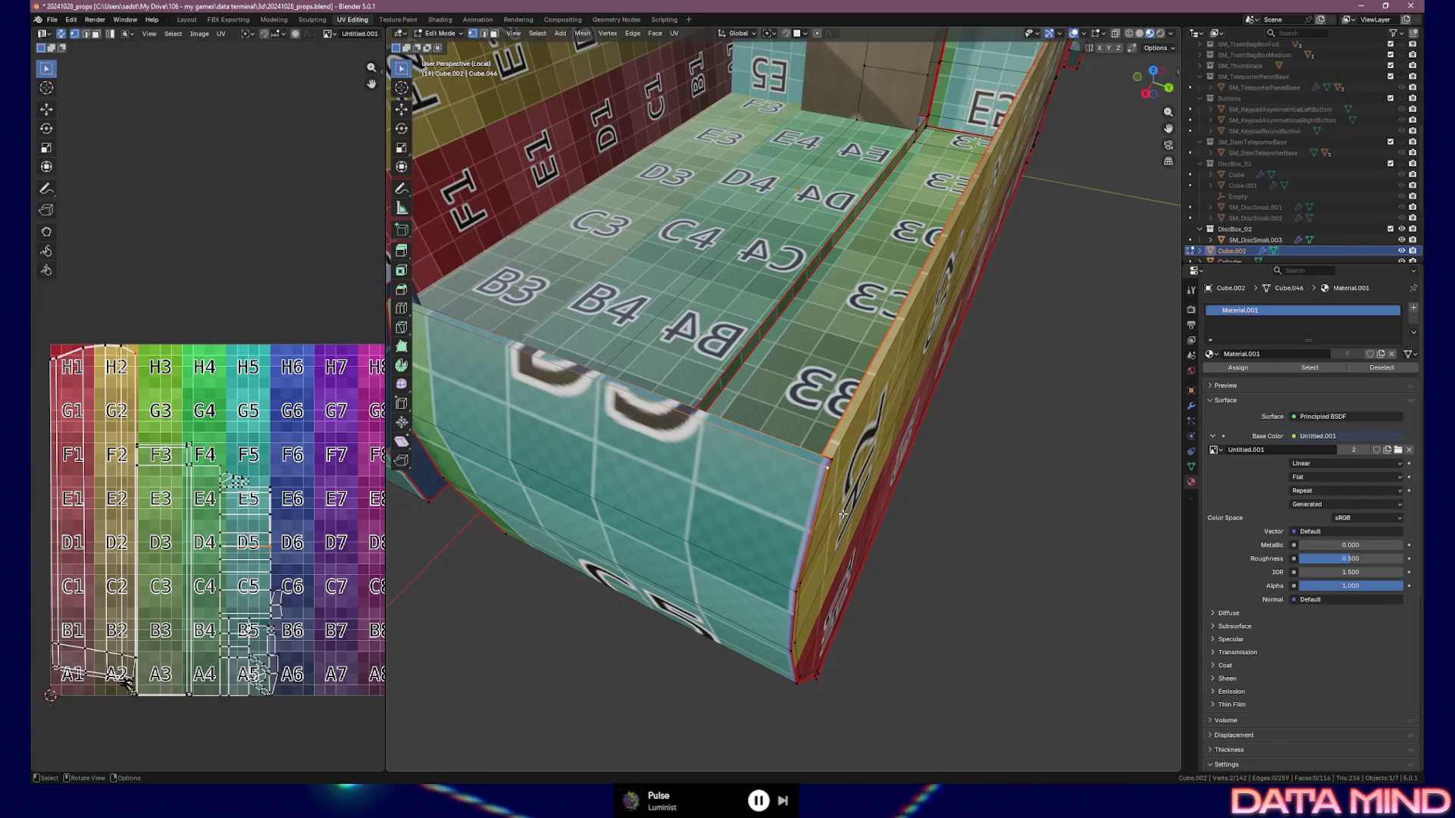
{"action": "mouse_move", "coordinate": [843, 513]}
{"action": "middle_mouse_down"}
{"action": "mouse_move", "coordinate": [801, 507]}
{"action": "mouse_move", "coordinate": [847, 500]}
{"action": "mouse_move", "coordinate": [820, 520]}
{"action": "middle_mouse_up"}
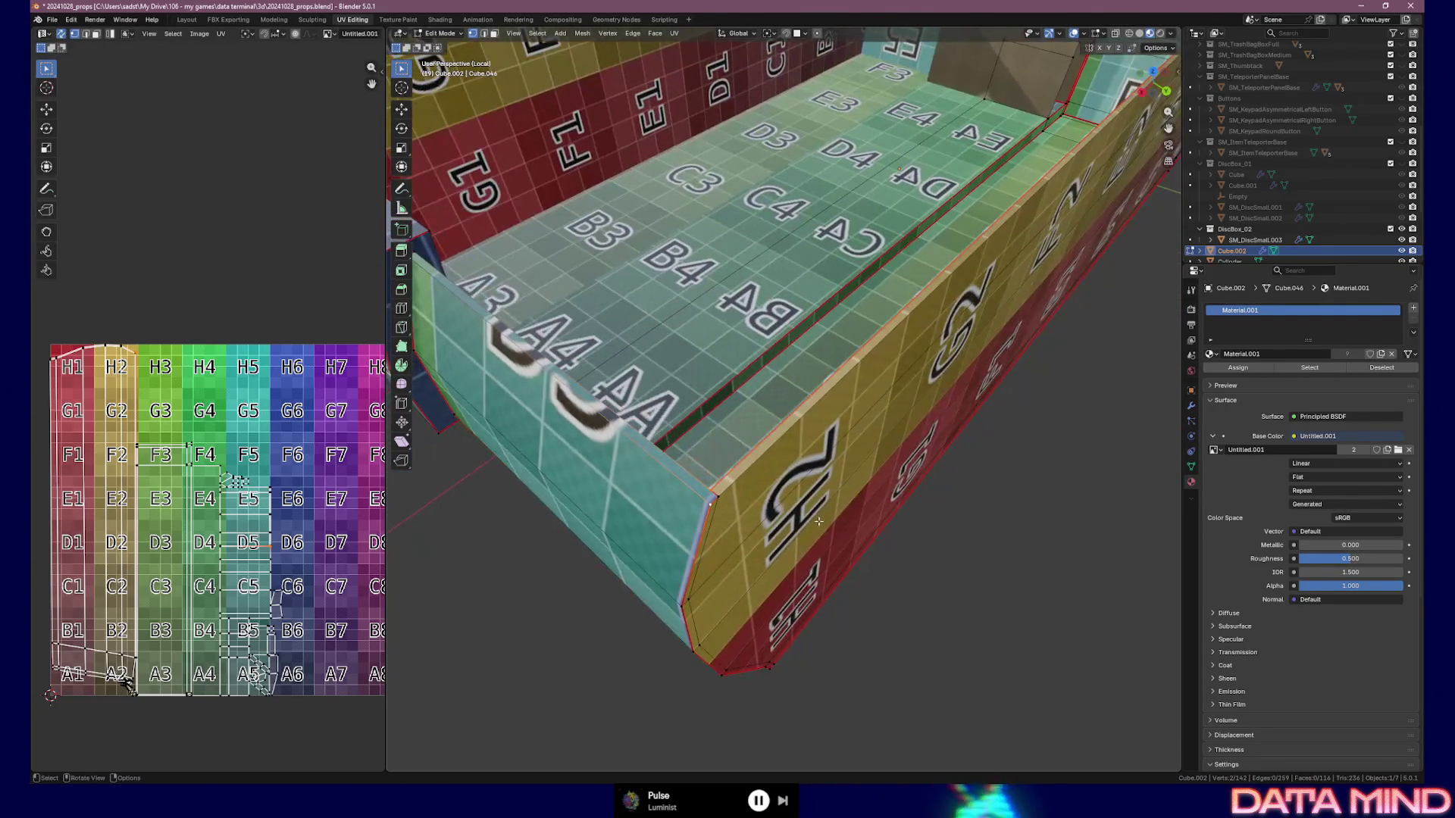
Knife a short cut across the underside face corner beside A3 and confirm it
{"action": "key", "text": "k"}
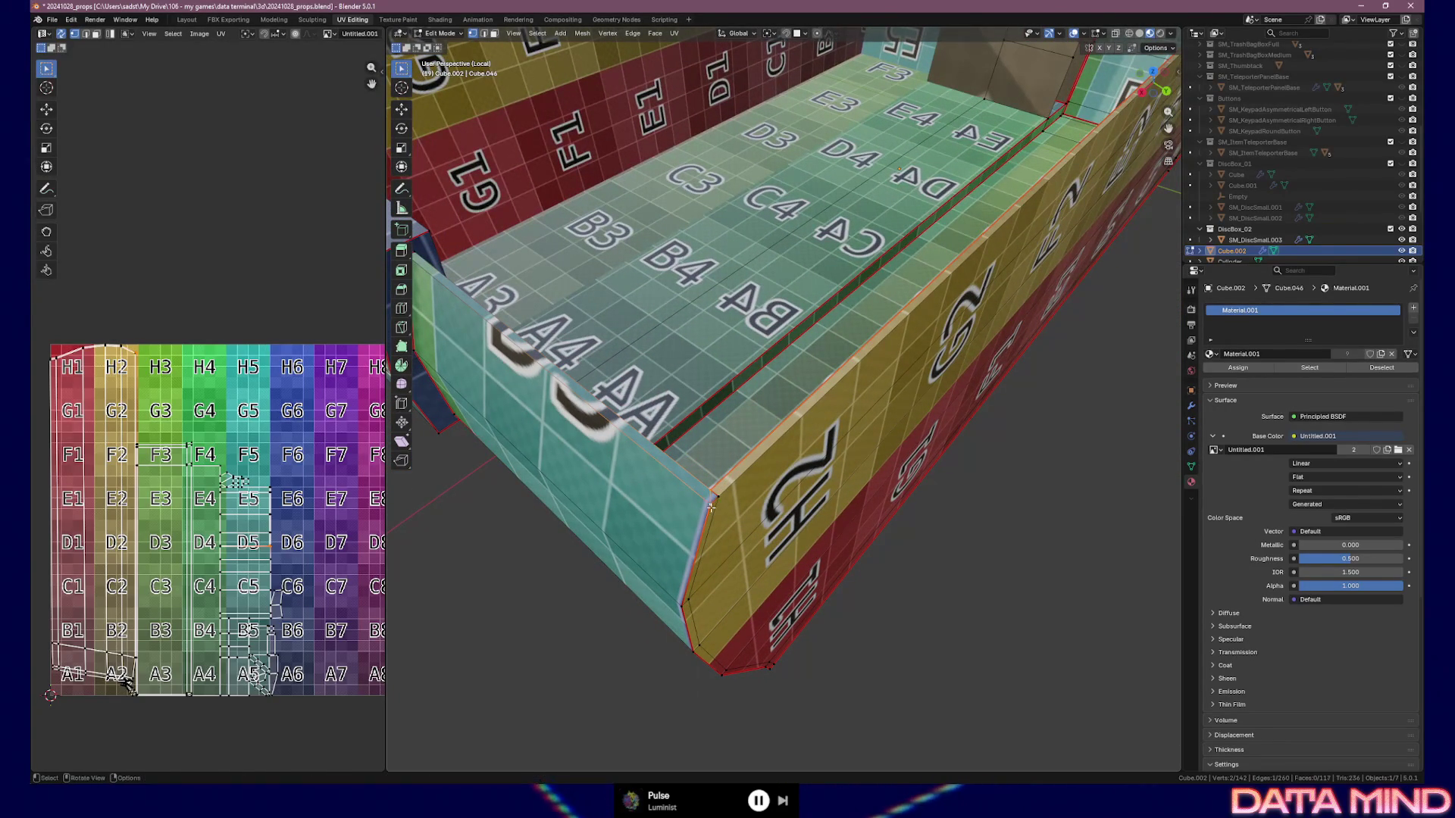
{"action": "mouse_move", "coordinate": [713, 500]}
{"action": "middle_mouse_down"}
{"action": "mouse_move", "coordinate": [705, 413]}
{"action": "mouse_move", "coordinate": [721, 402]}
{"action": "mouse_move", "coordinate": [747, 212]}
{"action": "mouse_move", "coordinate": [758, 258]}
{"action": "middle_mouse_up"}
{"action": "key", "text": "k"}
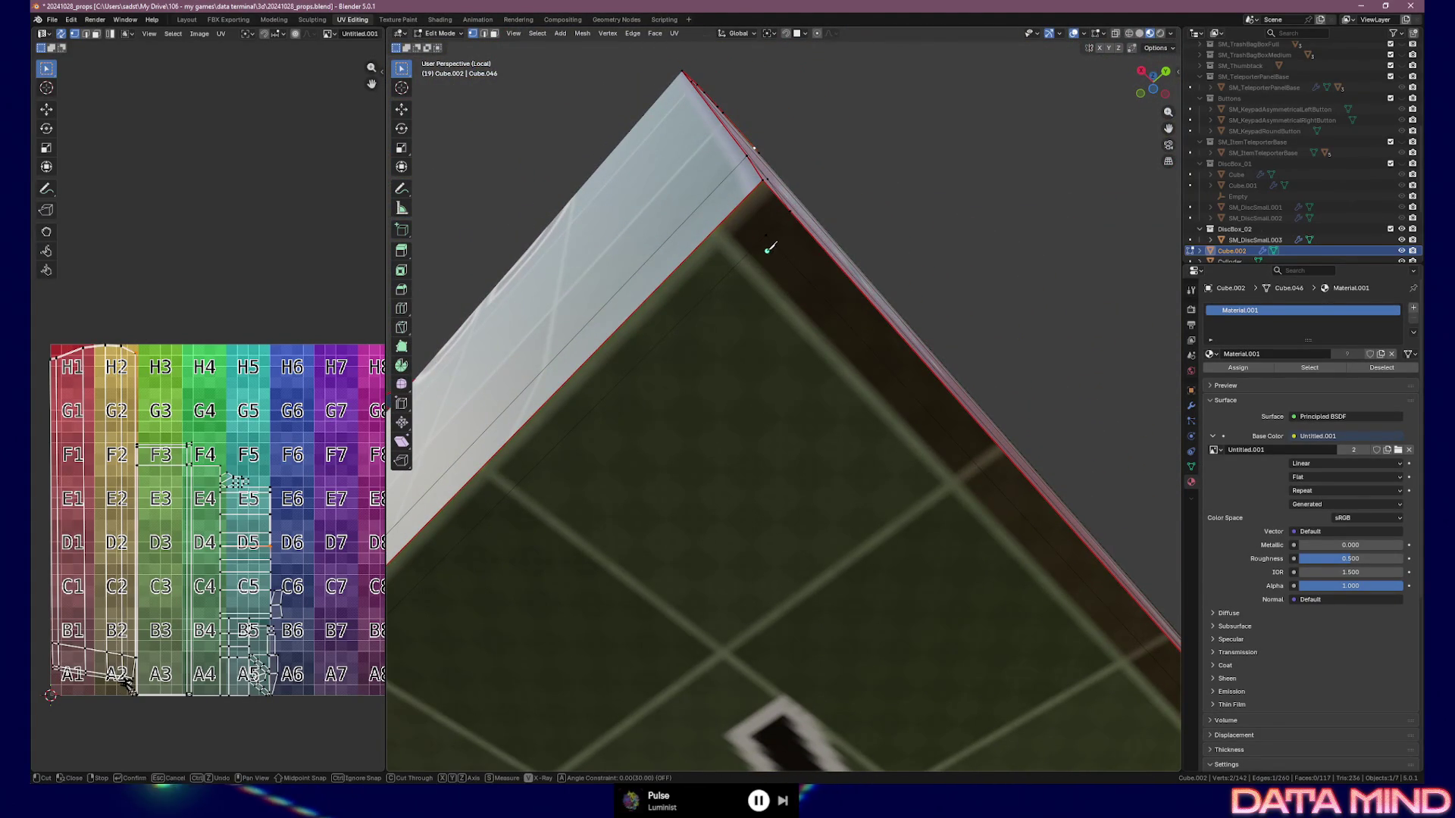
{"action": "left_click", "coordinate": [766, 235]}
{"action": "key", "text": "Return"}
{"action": "mouse_move", "coordinate": [773, 218]}
{"action": "middle_mouse_down"}
{"action": "mouse_move", "coordinate": [885, 382]}
{"action": "mouse_move", "coordinate": [723, 416]}
{"action": "middle_mouse_up"}
Inspect the lettered wall straight on from Back view
{"action": "right_click", "coordinate": [724, 415]}
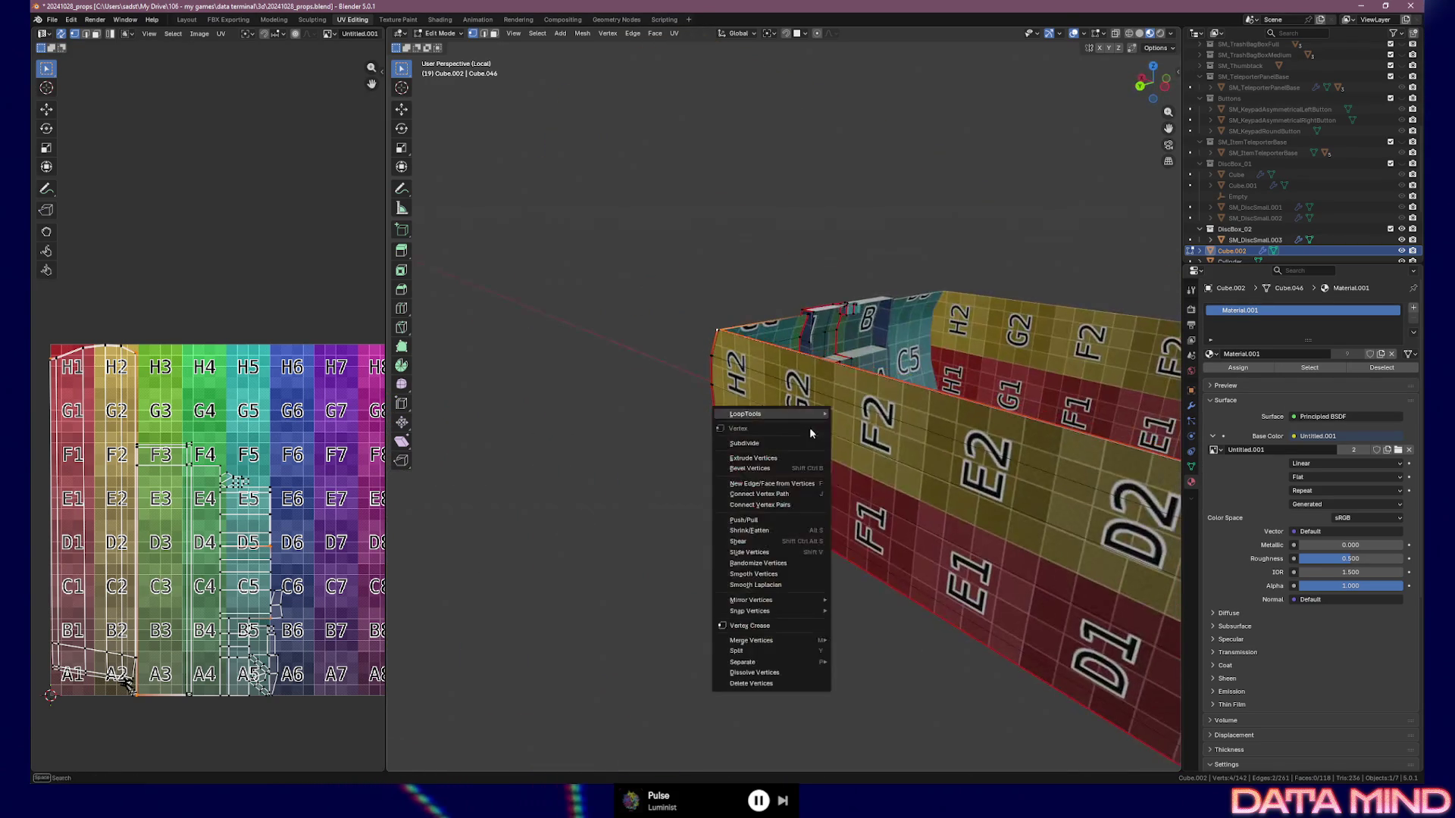
{"action": "mouse_move", "coordinate": [682, 364]}
{"action": "middle_mouse_down"}
{"action": "mouse_move", "coordinate": [586, 273]}
{"action": "mouse_move", "coordinate": [980, 341]}
{"action": "middle_mouse_up"}
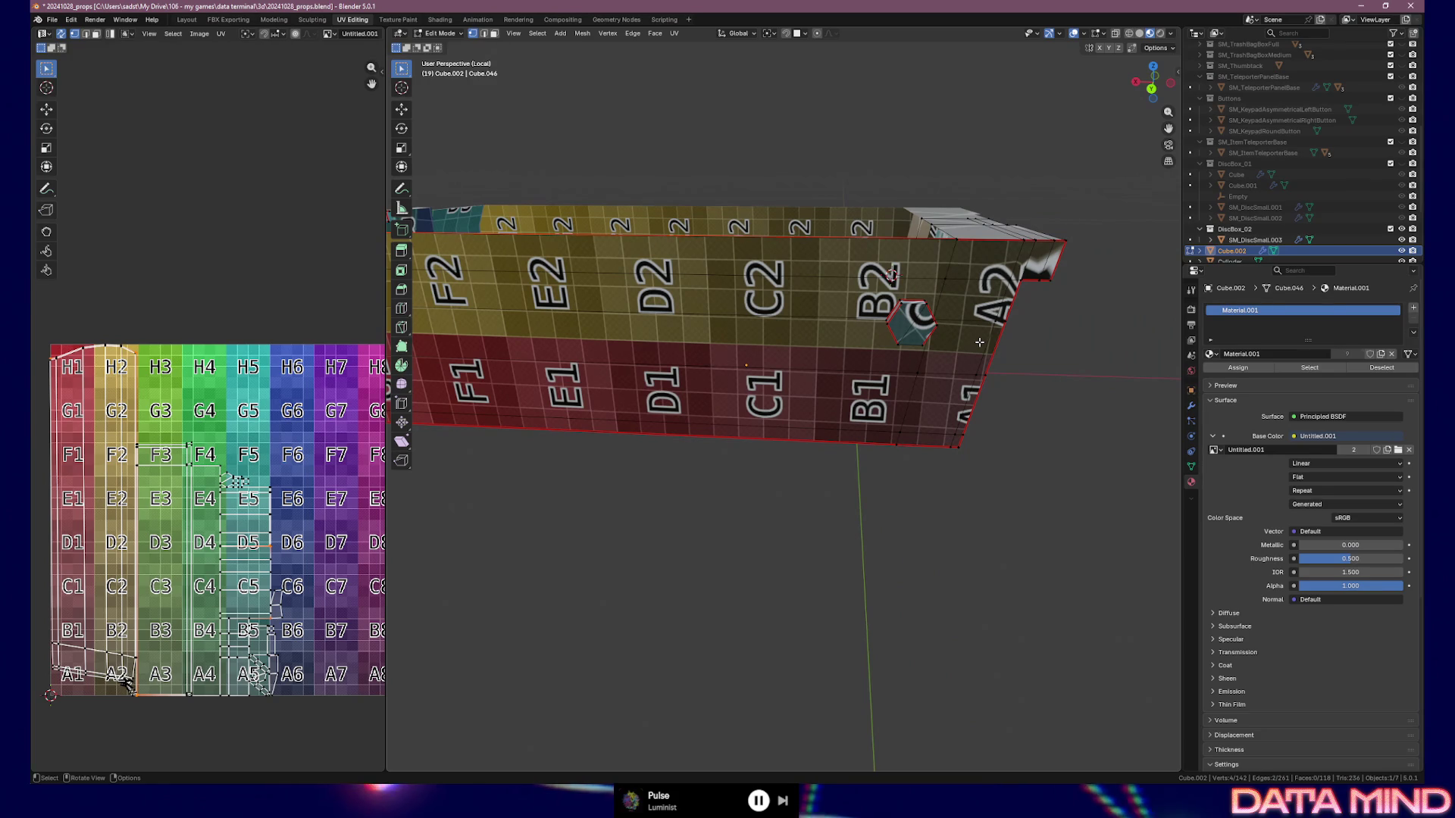
{"action": "key", "text": "KP_1"}
{"action": "key", "text": "ctrl+KP_1"}
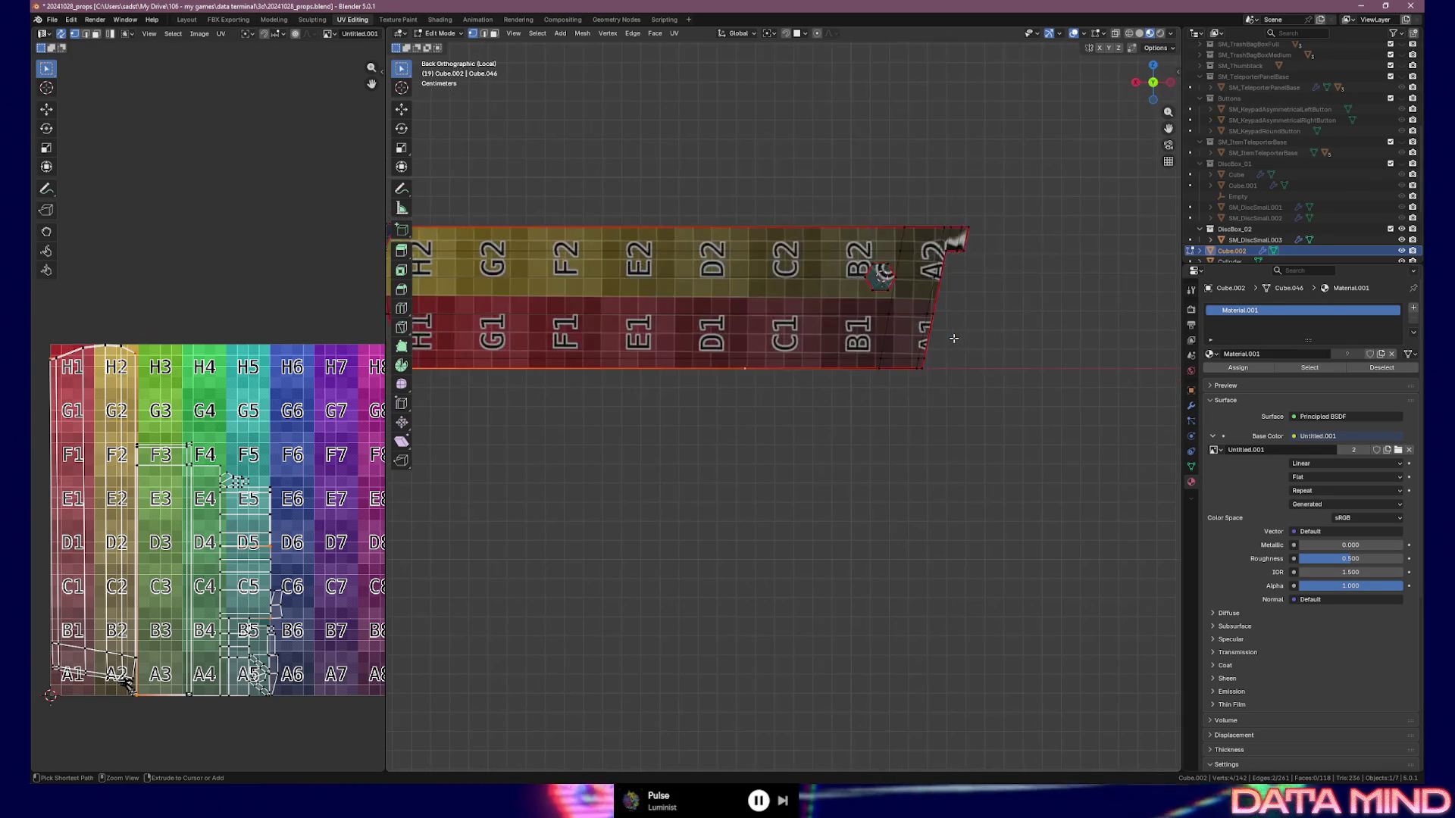
{"action": "scroll", "coordinate": [953, 338], "scroll_direction": "up", "scroll_amount": 5}
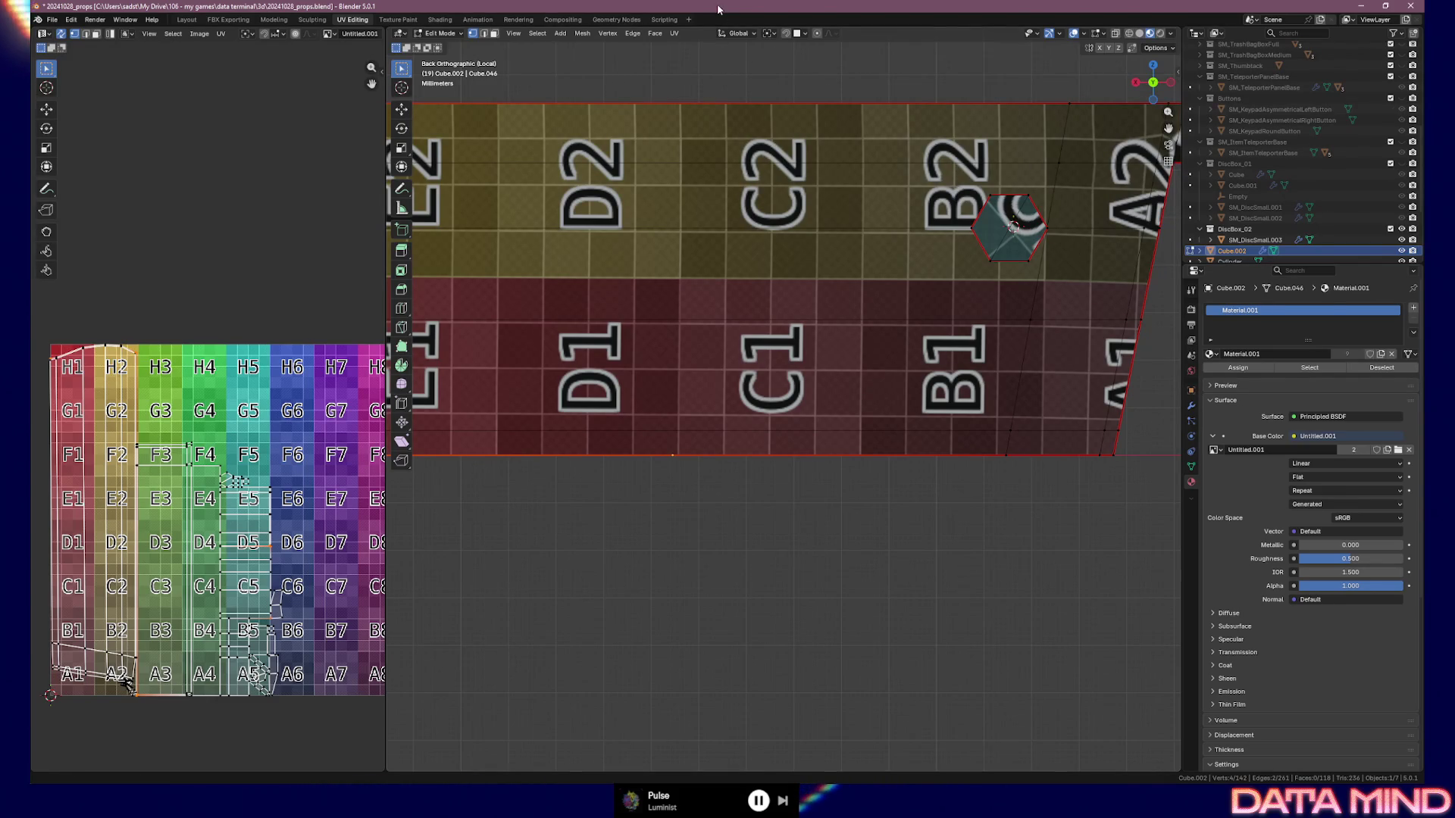
{"action": "mouse_move", "coordinate": [733, 251]}
{"action": "middle_mouse_down", "text": "shift"}
{"action": "mouse_move", "coordinate": [711, 276]}
{"action": "mouse_move", "coordinate": [958, 315]}
{"action": "mouse_move", "coordinate": [870, 317]}
{"action": "mouse_move", "coordinate": [832, 340]}
{"action": "middle_mouse_up", "text": "shift"}
{"action": "scroll", "coordinate": [843, 354], "scroll_direction": "up", "scroll_amount": 5}
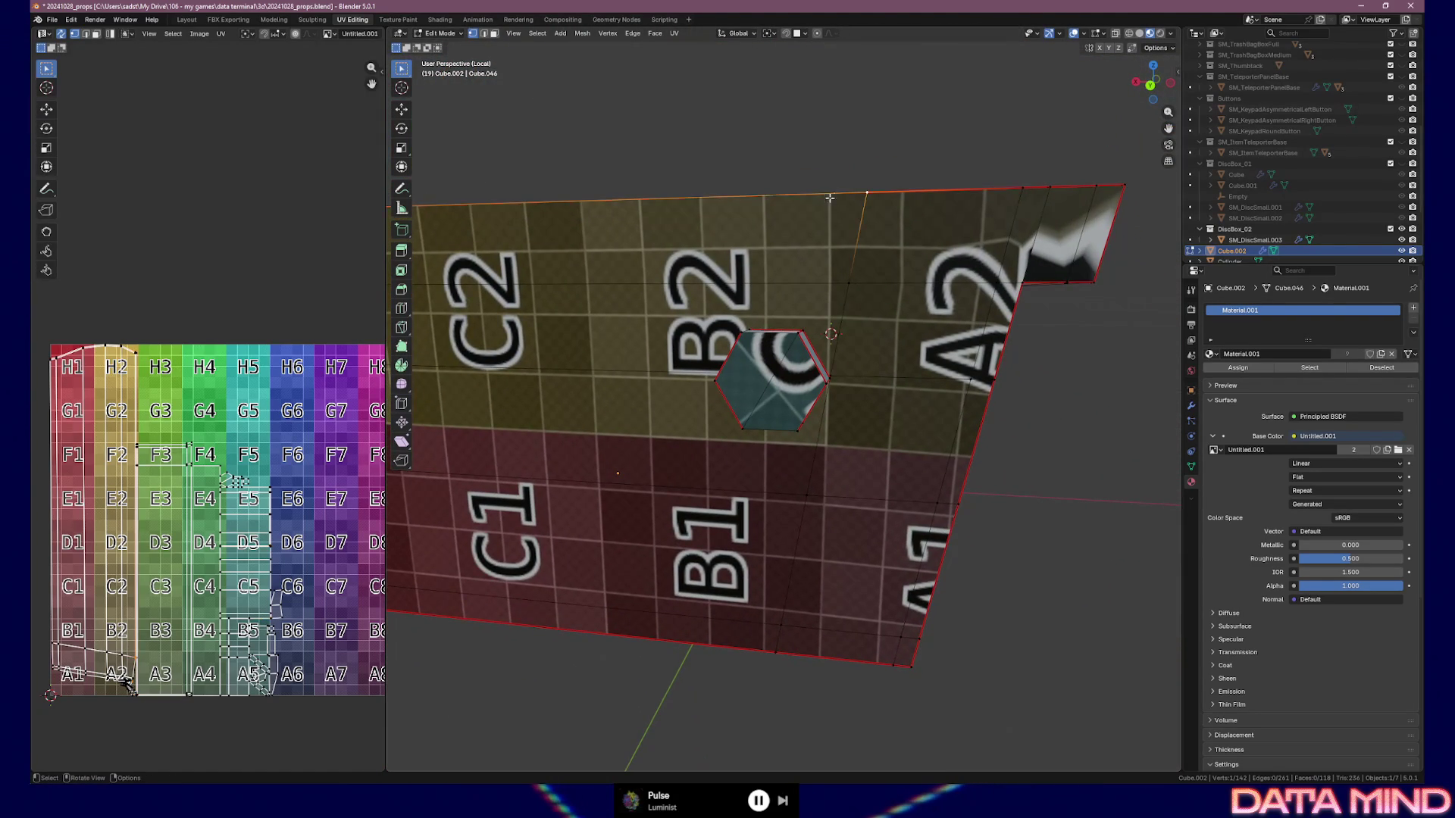
{"action": "scroll", "coordinate": [833, 197], "scroll_direction": "down", "scroll_amount": 3}
Switch to edge select and mark the selected top edges as a seam
{"action": "mouse_move", "coordinate": [834, 197]}
{"action": "middle_mouse_down"}
{"action": "mouse_move", "coordinate": [815, 230]}
{"action": "mouse_move", "coordinate": [837, 314]}
{"action": "middle_mouse_up"}
{"action": "key", "text": "2"}
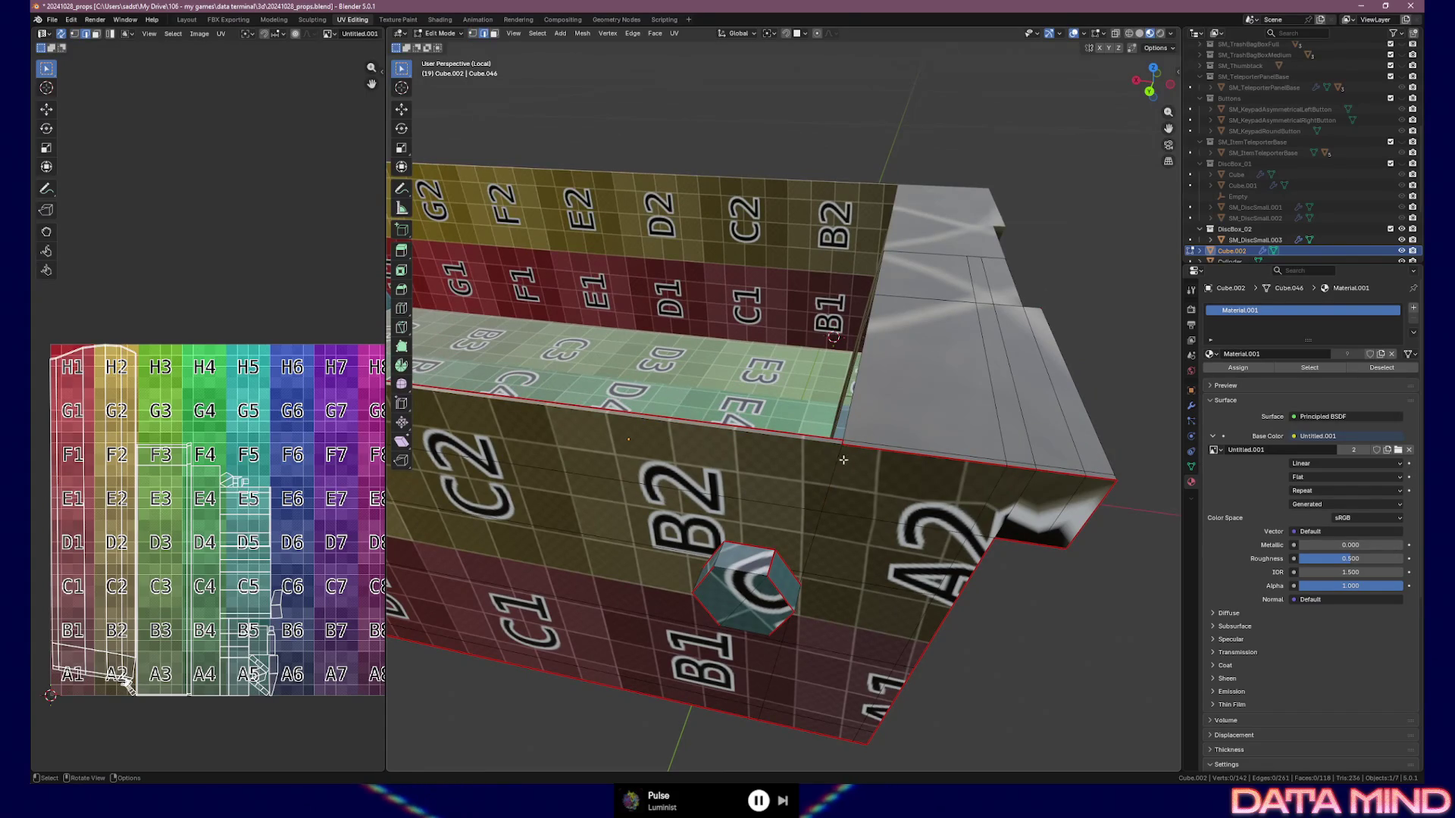
{"action": "mouse_move", "coordinate": [672, 479]}
{"action": "middle_mouse_down"}
{"action": "mouse_move", "coordinate": [786, 377]}
{"action": "mouse_move", "coordinate": [694, 287]}
{"action": "mouse_move", "coordinate": [639, 317]}
{"action": "mouse_move", "coordinate": [677, 369]}
{"action": "middle_mouse_up"}
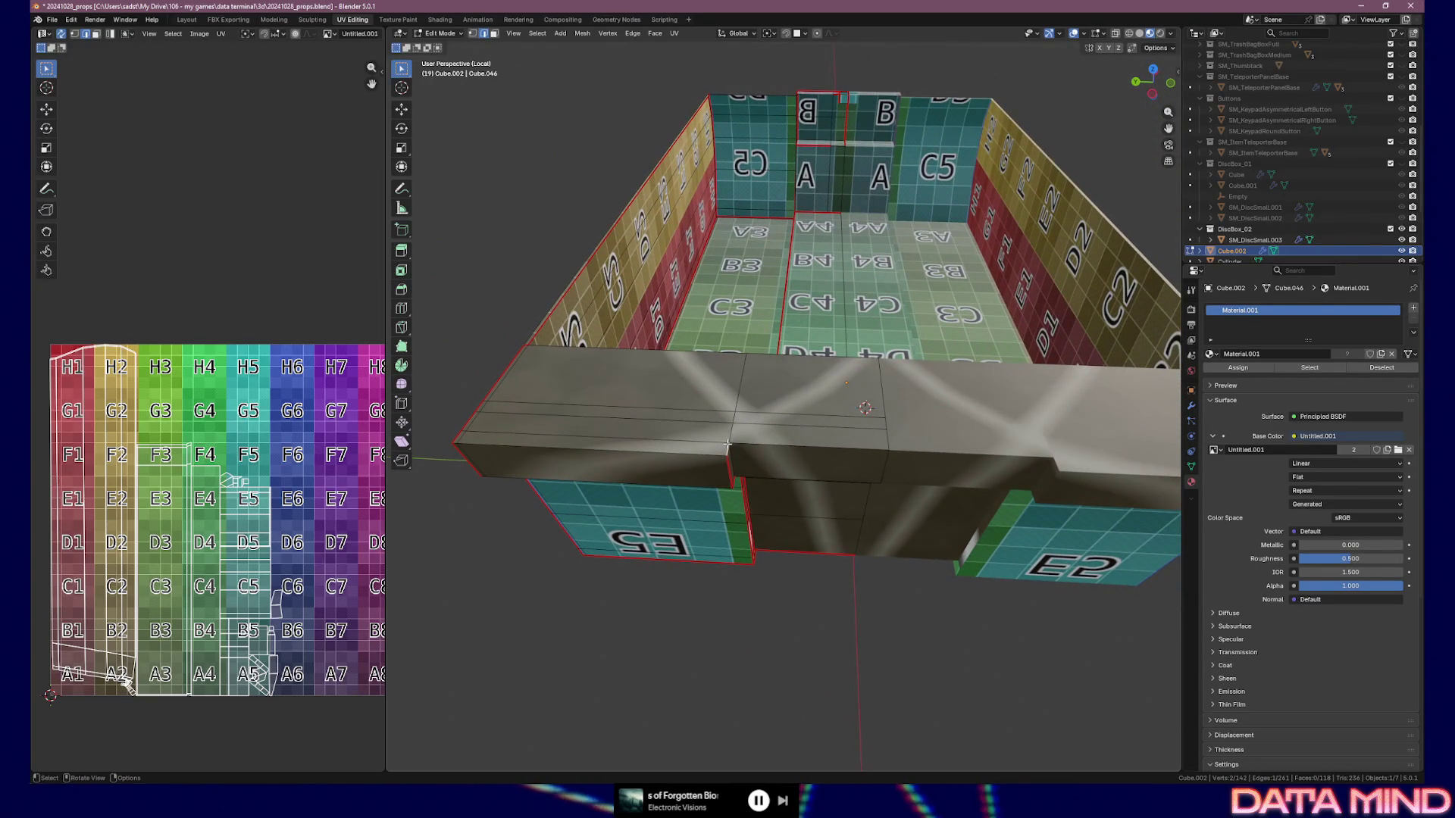
{"action": "middle_click_drag", "start_coordinate": [736, 439], "coordinate": [670, 384]}
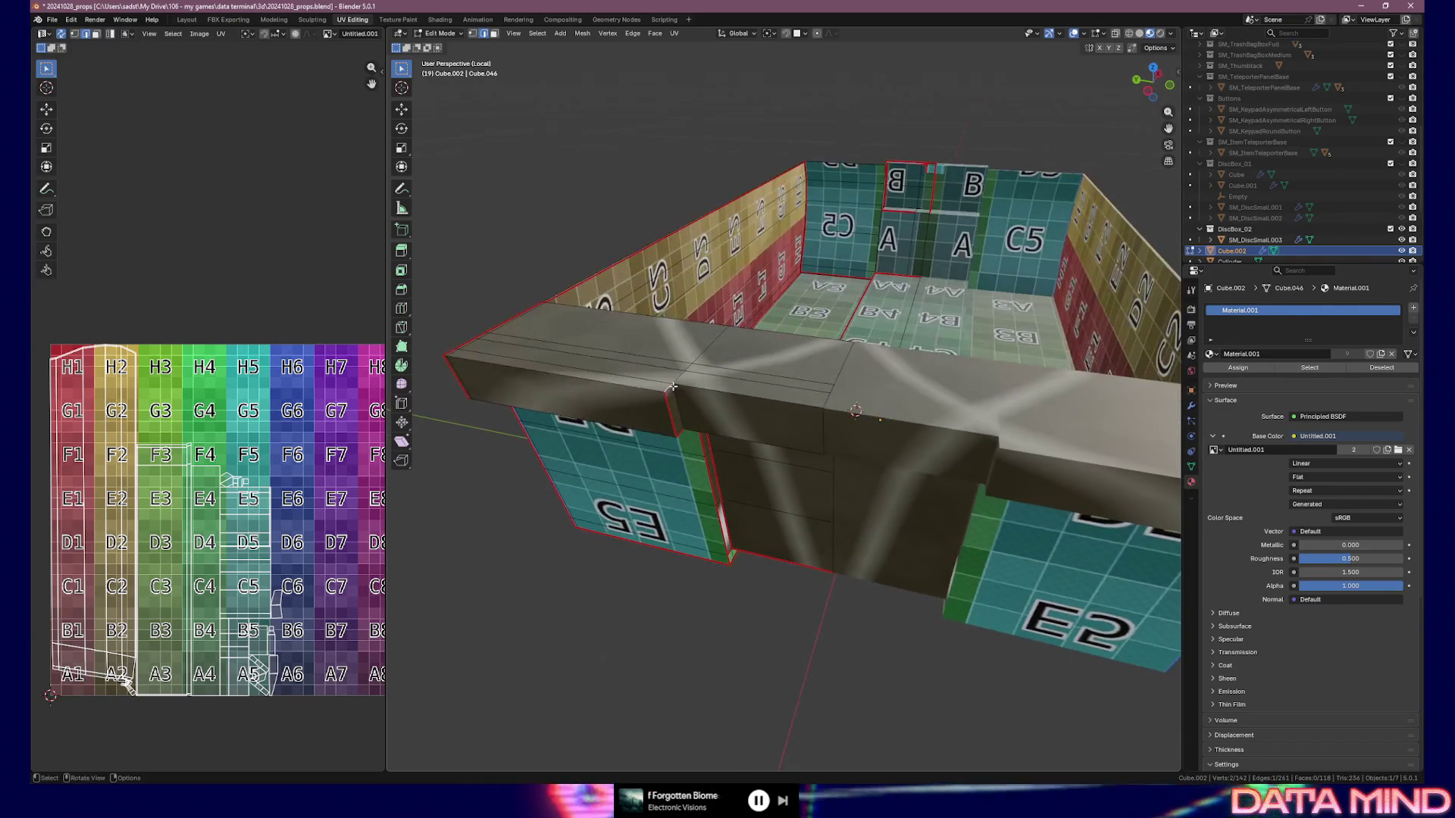
{"action": "right_click", "coordinate": [670, 384]}
{"action": "left_click", "coordinate": [670, 385]}
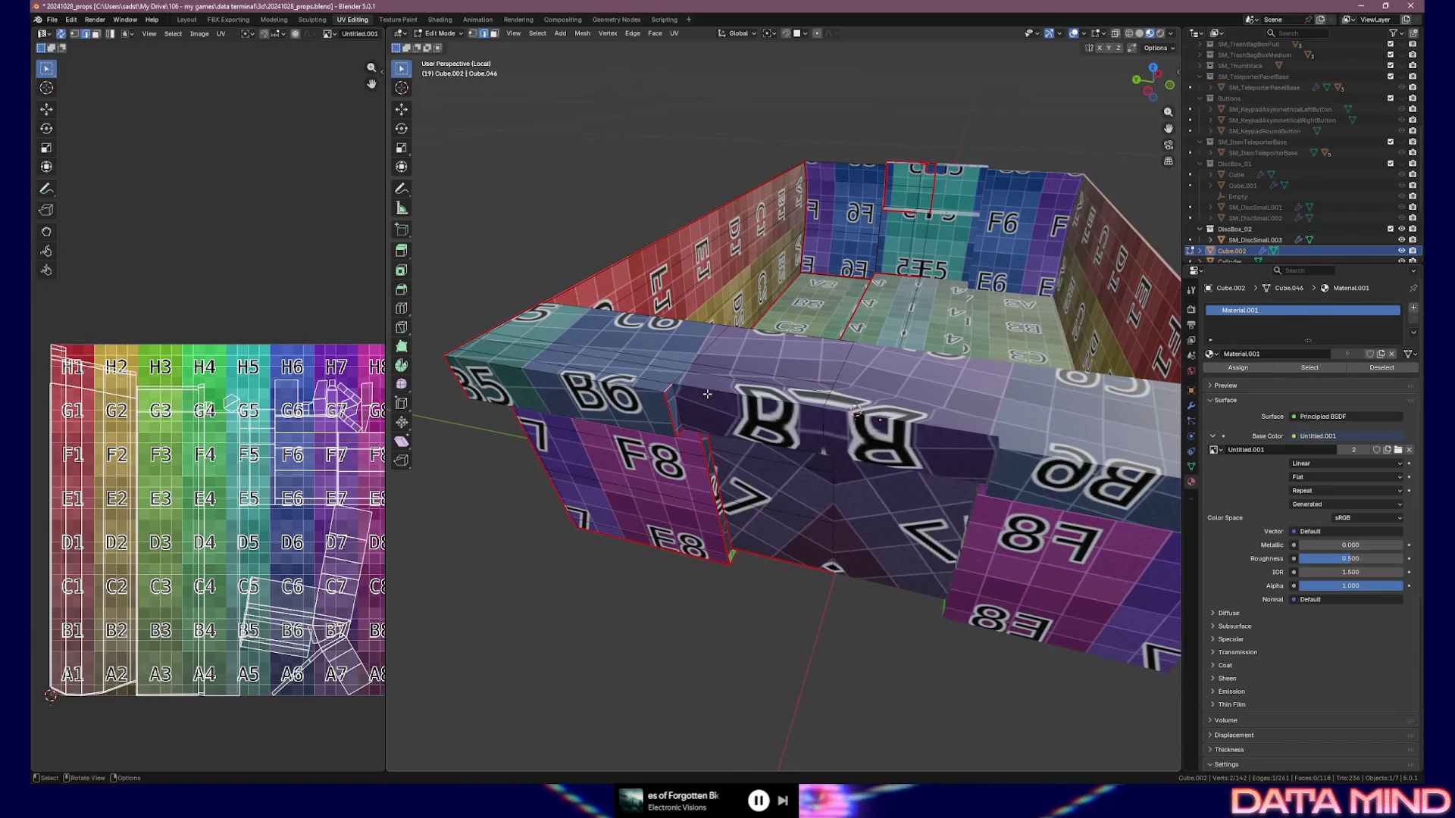
Mark seams on an inner top edge and on the grey rim's edge so the rim unwraps
{"action": "scroll", "coordinate": [707, 393], "scroll_direction": "up", "scroll_amount": 3}
{"action": "mouse_move", "coordinate": [707, 393]}
{"action": "middle_mouse_down"}
{"action": "mouse_move", "coordinate": [760, 339]}
{"action": "mouse_move", "coordinate": [750, 424]}
{"action": "mouse_move", "coordinate": [765, 333]}
{"action": "middle_mouse_up"}
{"action": "left_click", "coordinate": [770, 267]}
{"action": "right_click", "coordinate": [770, 267]}
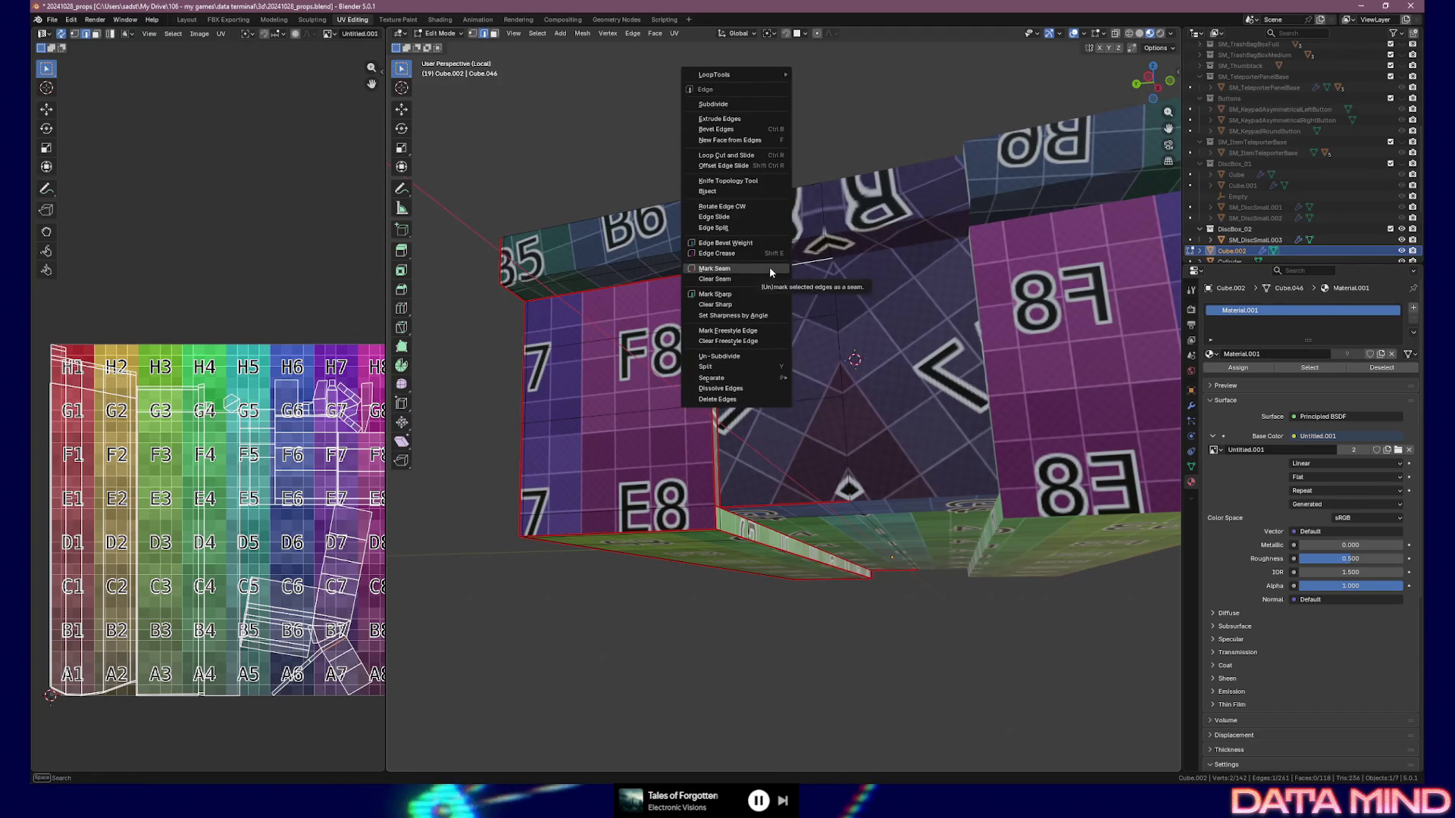
{"action": "left_click", "coordinate": [770, 267]}
{"action": "mouse_move", "coordinate": [813, 360]}
{"action": "middle_mouse_down"}
{"action": "mouse_move", "coordinate": [750, 416]}
{"action": "mouse_move", "coordinate": [754, 283]}
{"action": "mouse_move", "coordinate": [737, 273]}
{"action": "middle_mouse_up"}
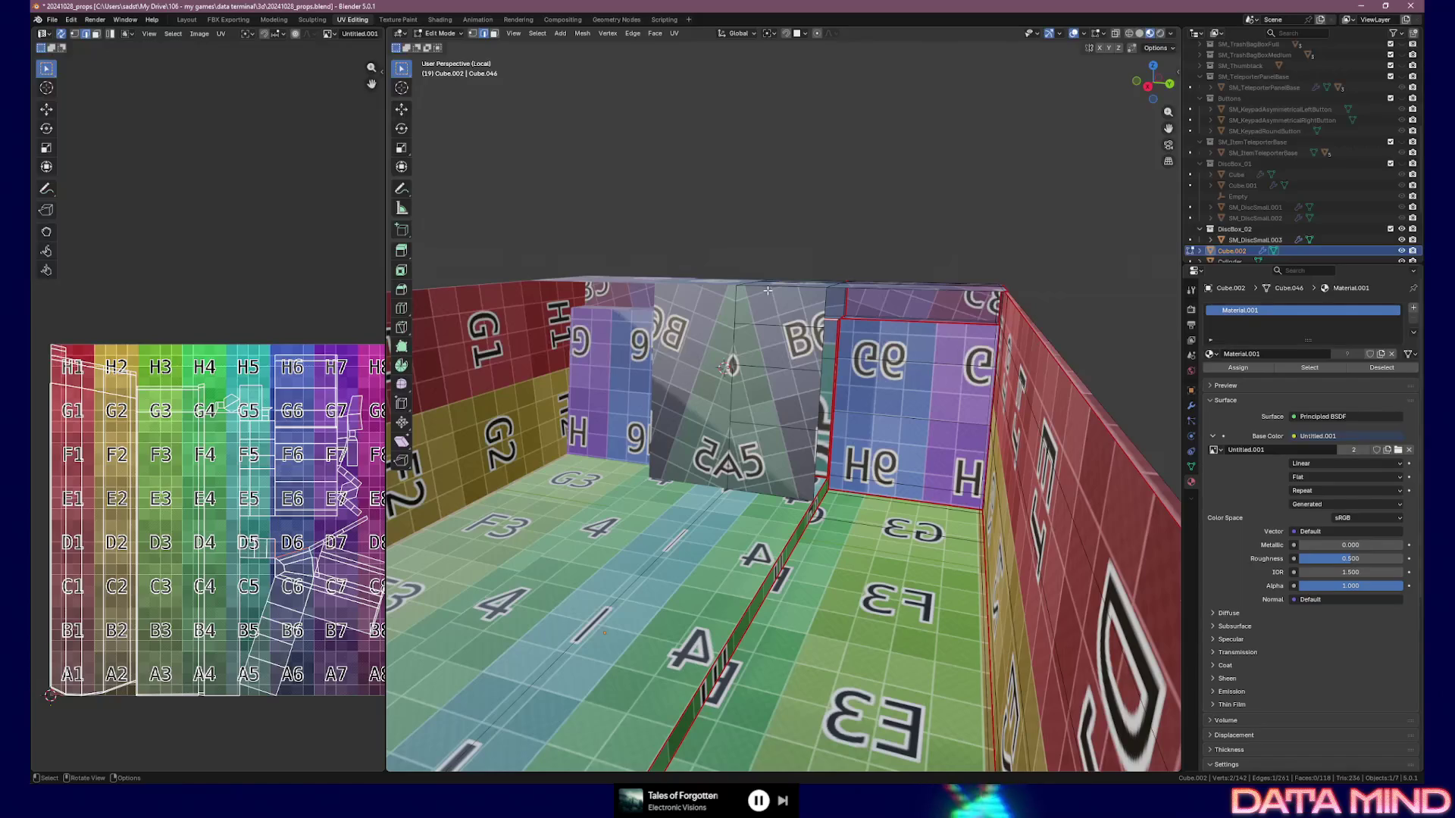
{"action": "right_click", "coordinate": [768, 290]}
{"action": "left_click", "coordinate": [770, 289]}
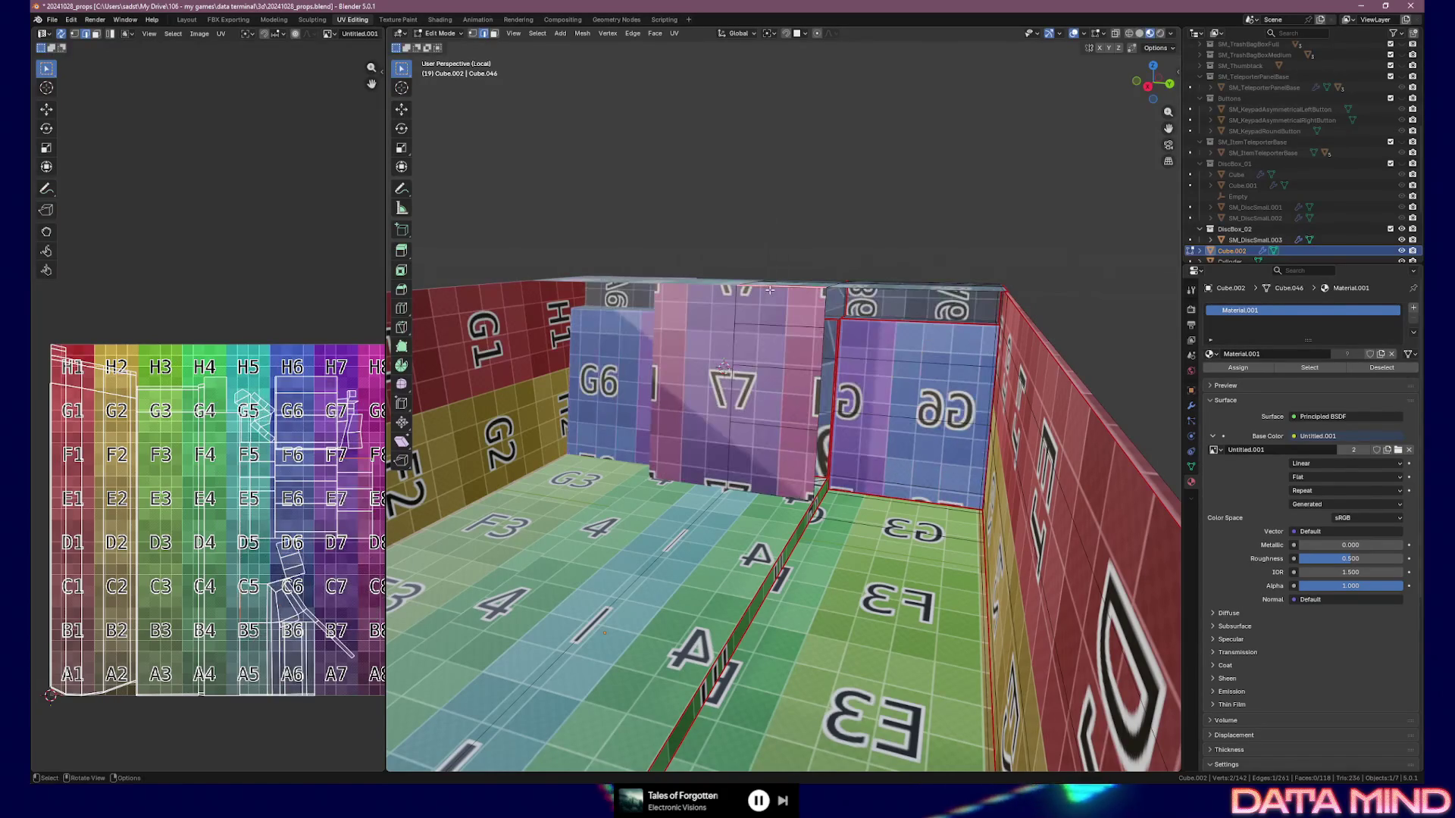
{"action": "mouse_move", "coordinate": [790, 298]}
{"action": "middle_mouse_down"}
{"action": "mouse_move", "coordinate": [722, 341]}
{"action": "mouse_move", "coordinate": [957, 336]}
{"action": "mouse_move", "coordinate": [759, 306]}
{"action": "mouse_move", "coordinate": [700, 275]}
{"action": "middle_mouse_up"}
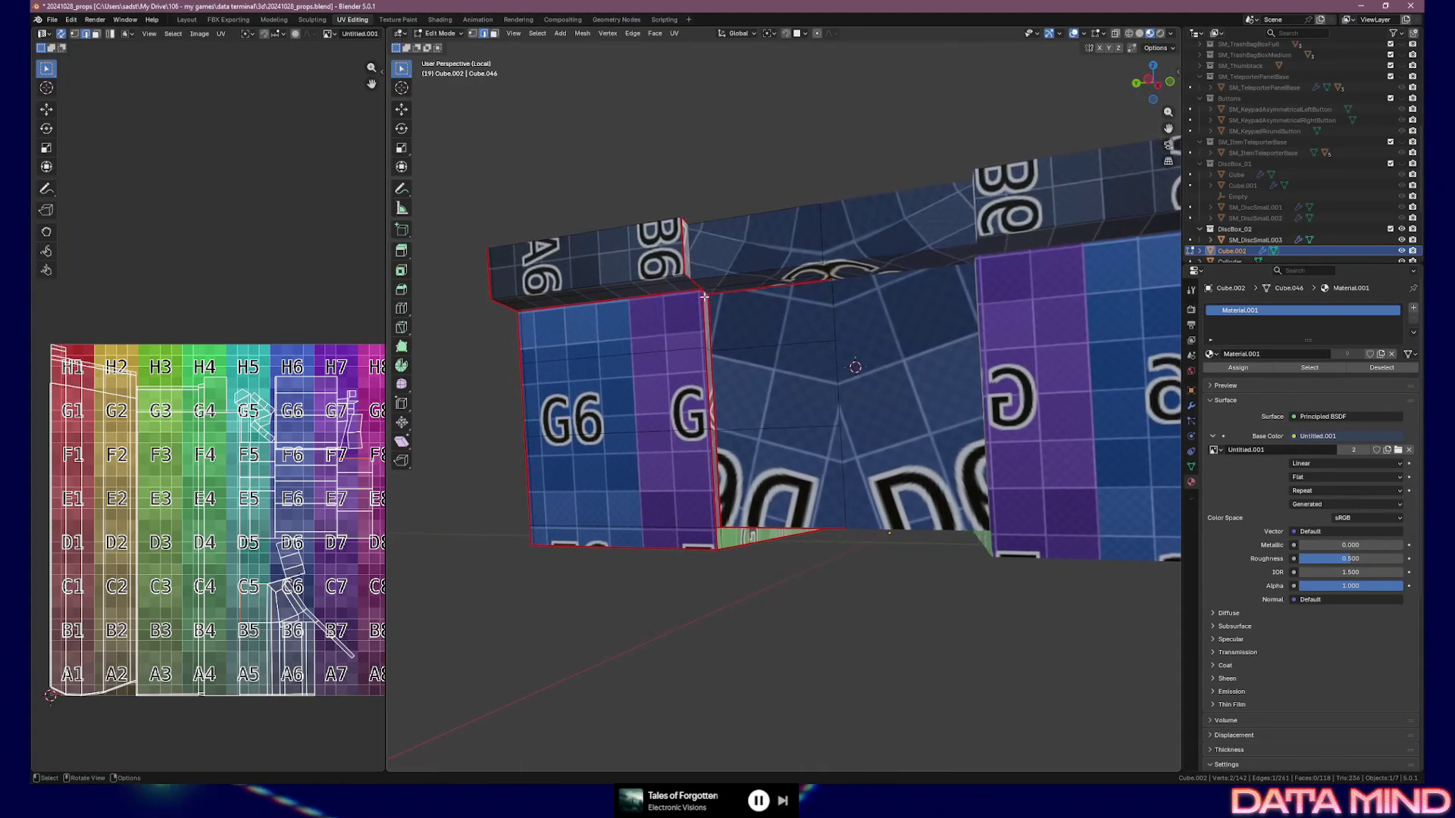
Mark a seam on the wall edge to re-unwrap the inner front wall face
{"action": "scroll", "coordinate": [700, 275], "scroll_direction": "up", "scroll_amount": 4}
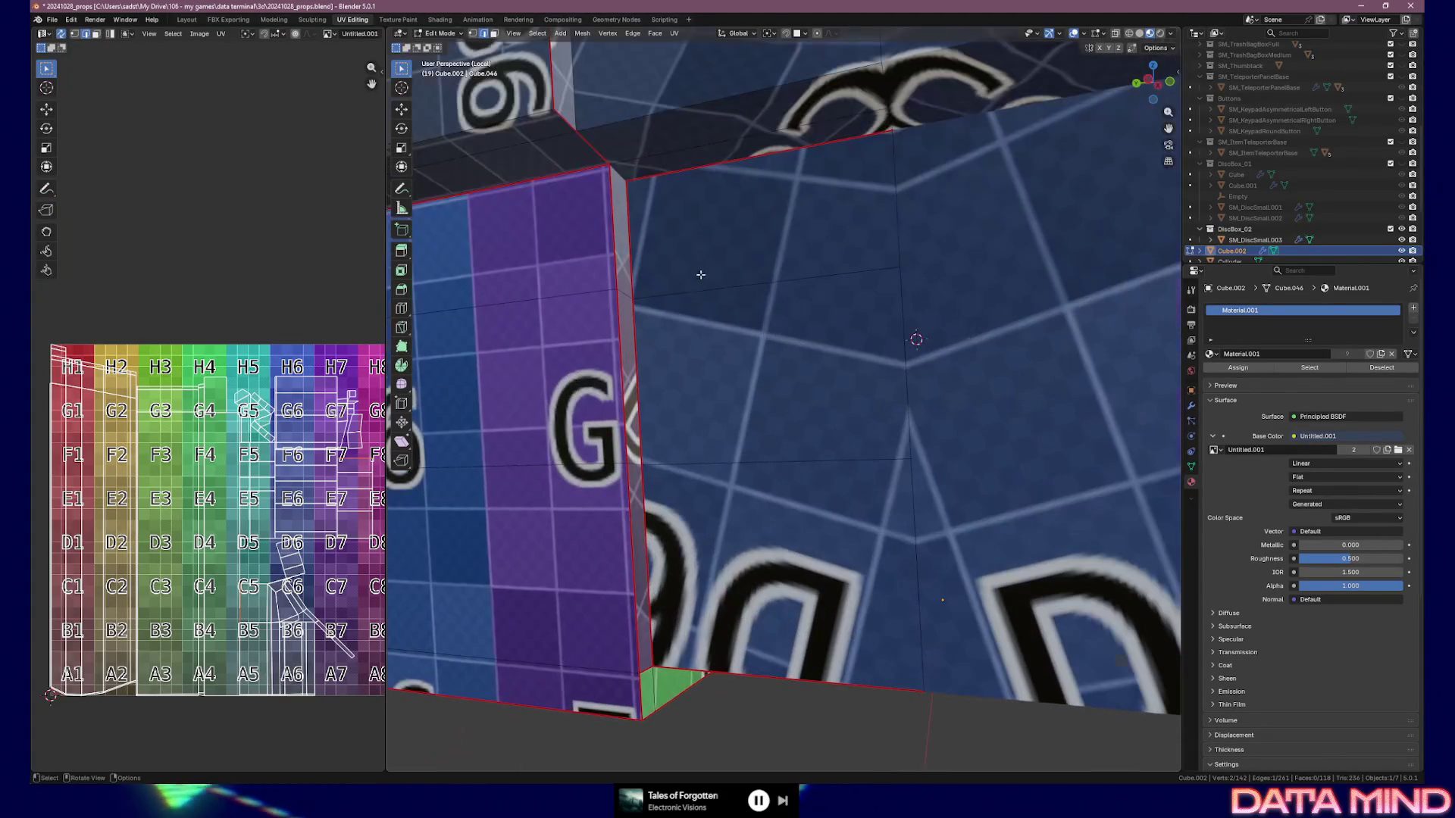
{"action": "right_click", "coordinate": [620, 172]}
{"action": "left_click", "coordinate": [612, 220]}
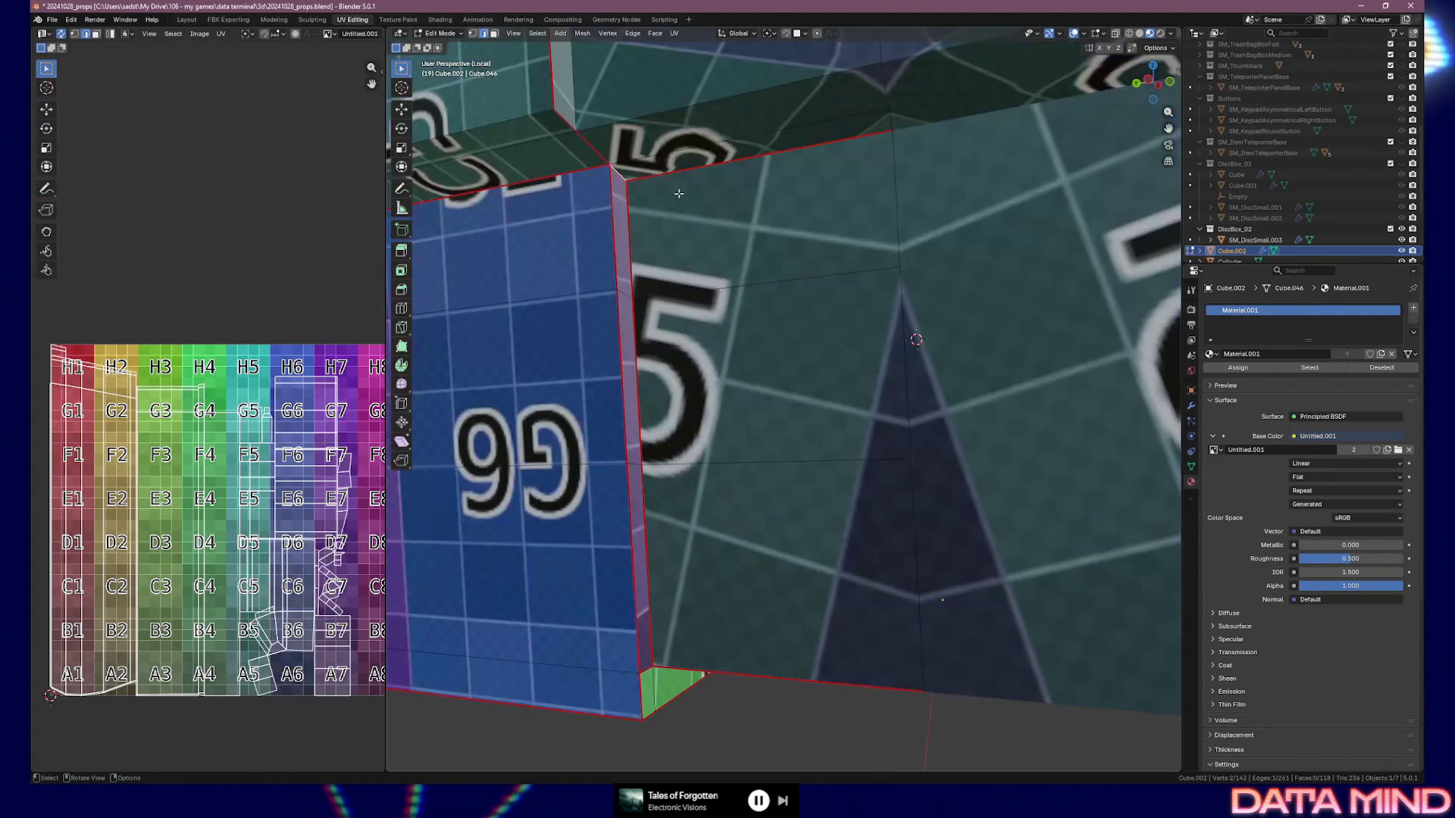
{"action": "scroll", "coordinate": [674, 196], "scroll_direction": "down", "scroll_amount": 5}
{"action": "middle_click_drag", "start_coordinate": [675, 196], "coordinate": [694, 275]}
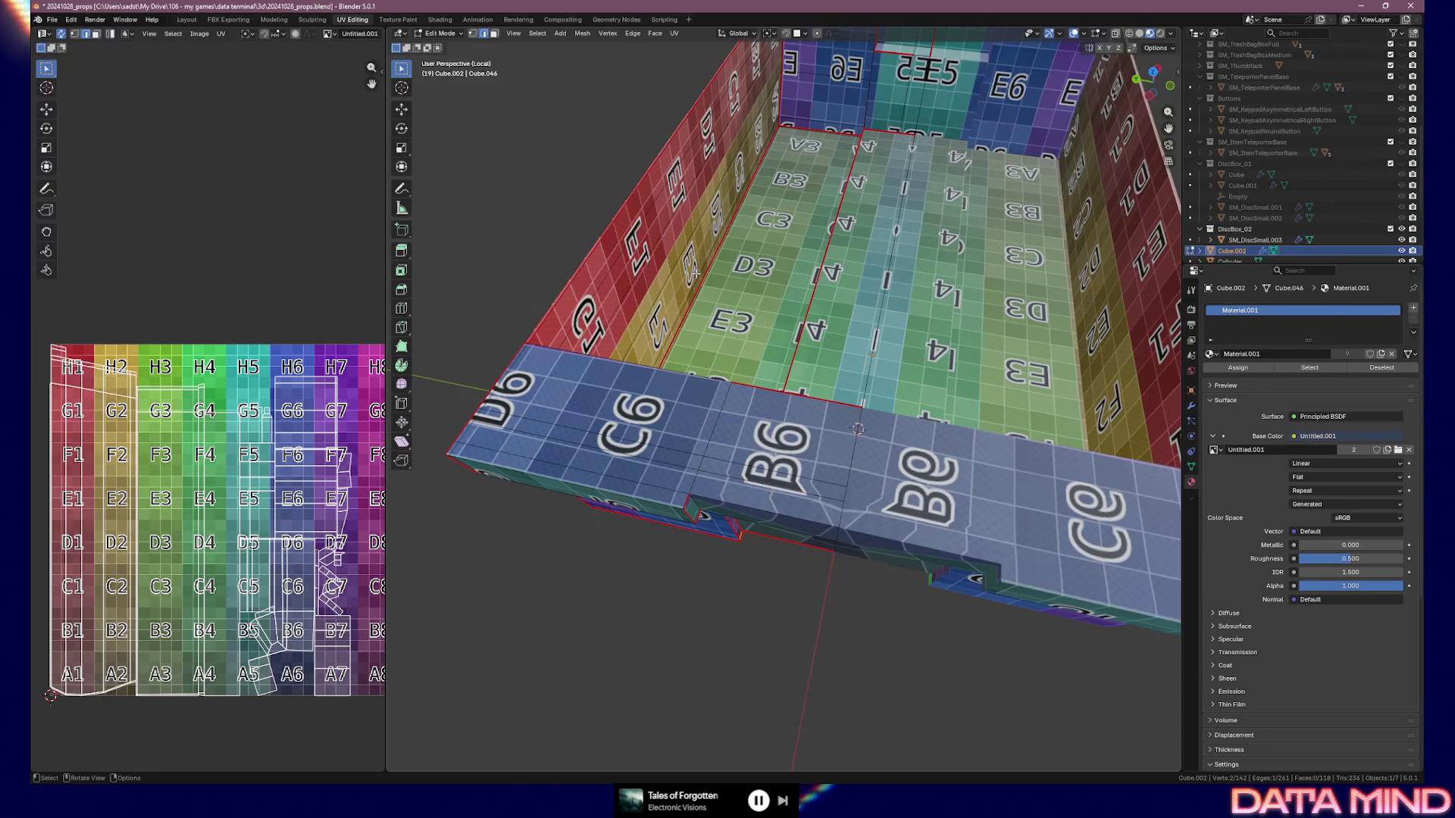
Select a front-ledge vertex, start moving it, then cancel to keep the shape
{"action": "middle_click_drag", "start_coordinate": [695, 274], "coordinate": [745, 423]}
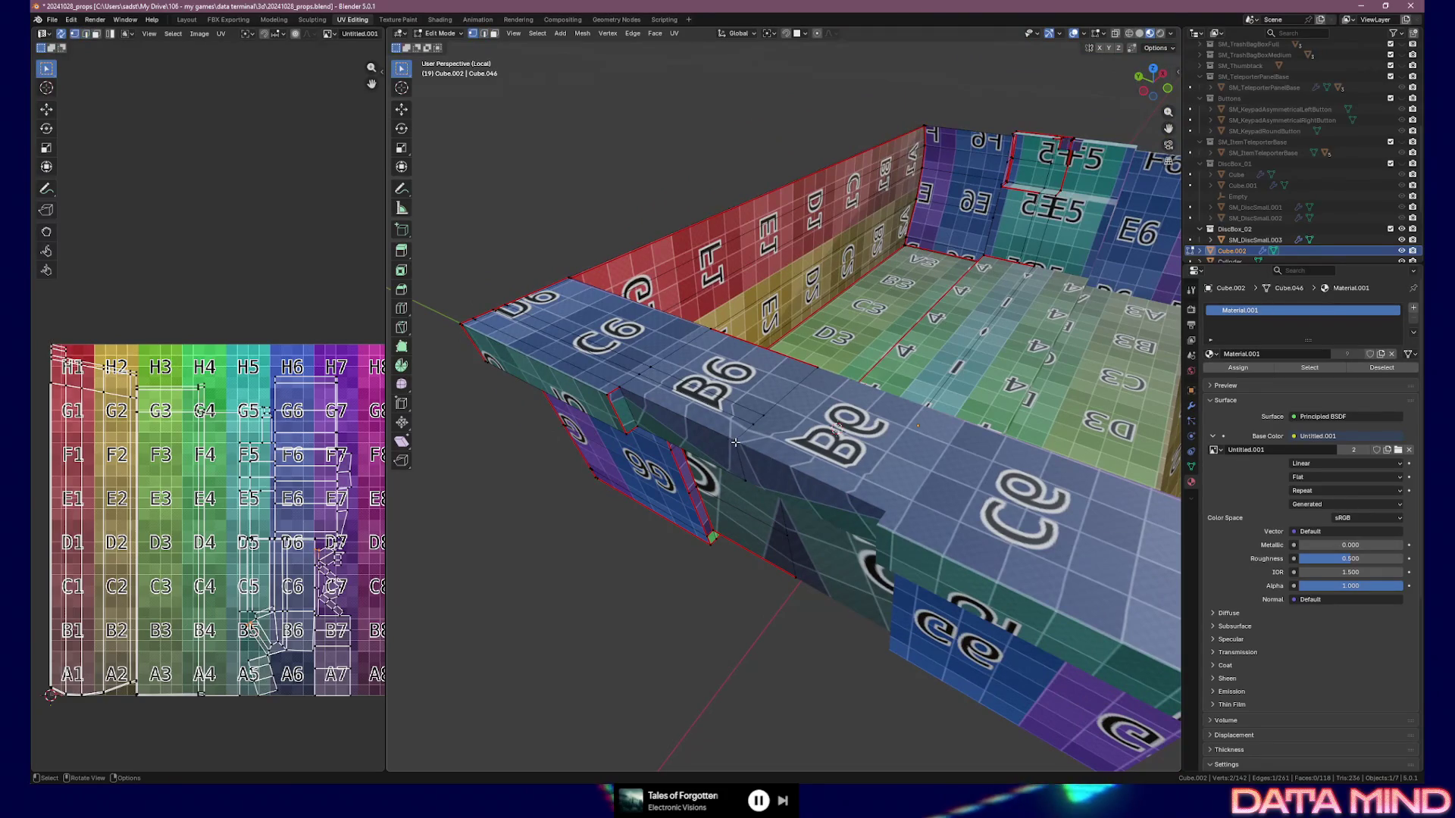
{"action": "left_click", "coordinate": [731, 438]}
{"action": "key", "text": "g"}
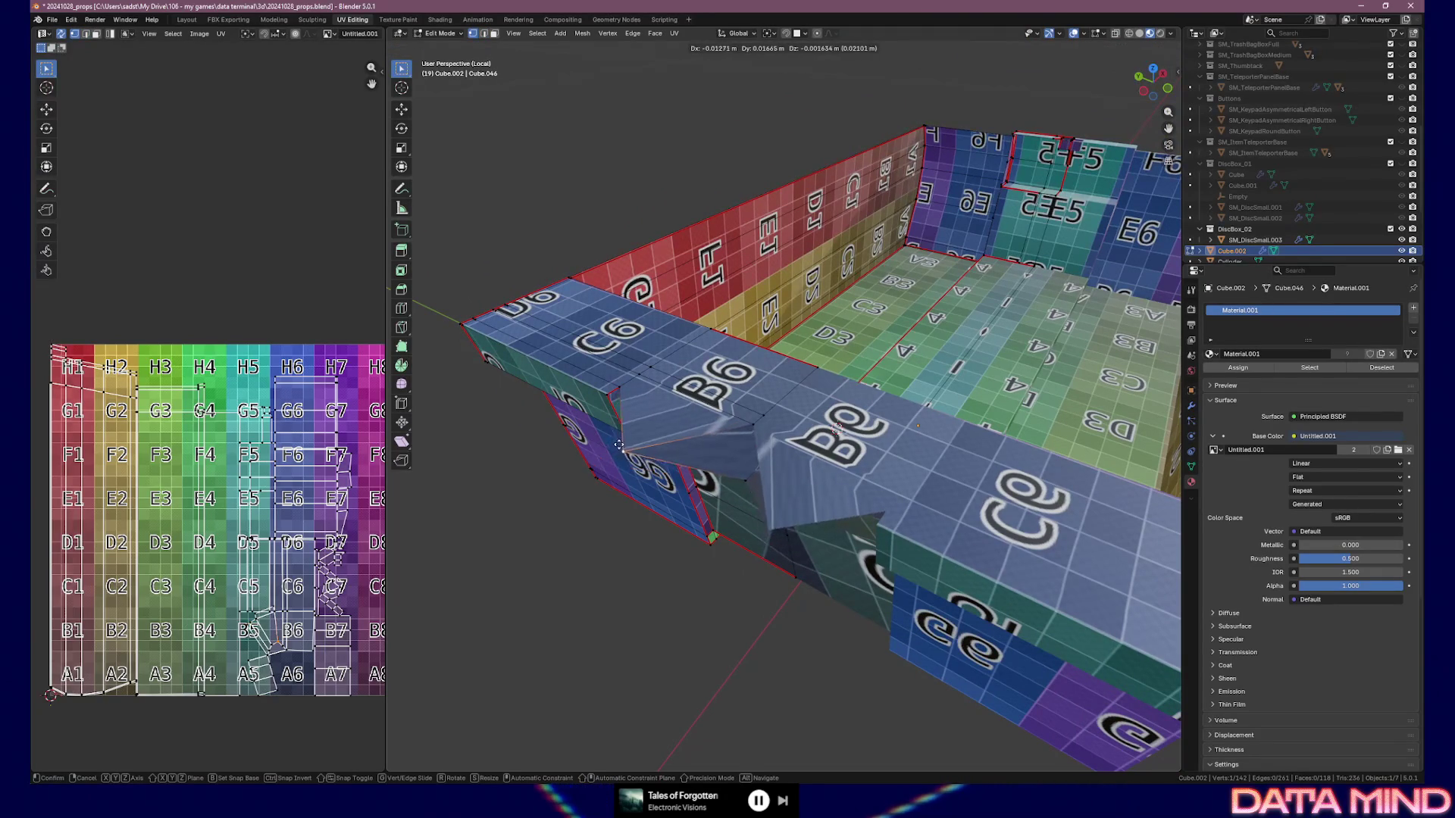
{"action": "key", "text": "Escape"}
{"action": "middle_click_drag", "start_coordinate": [679, 444], "coordinate": [741, 447]}
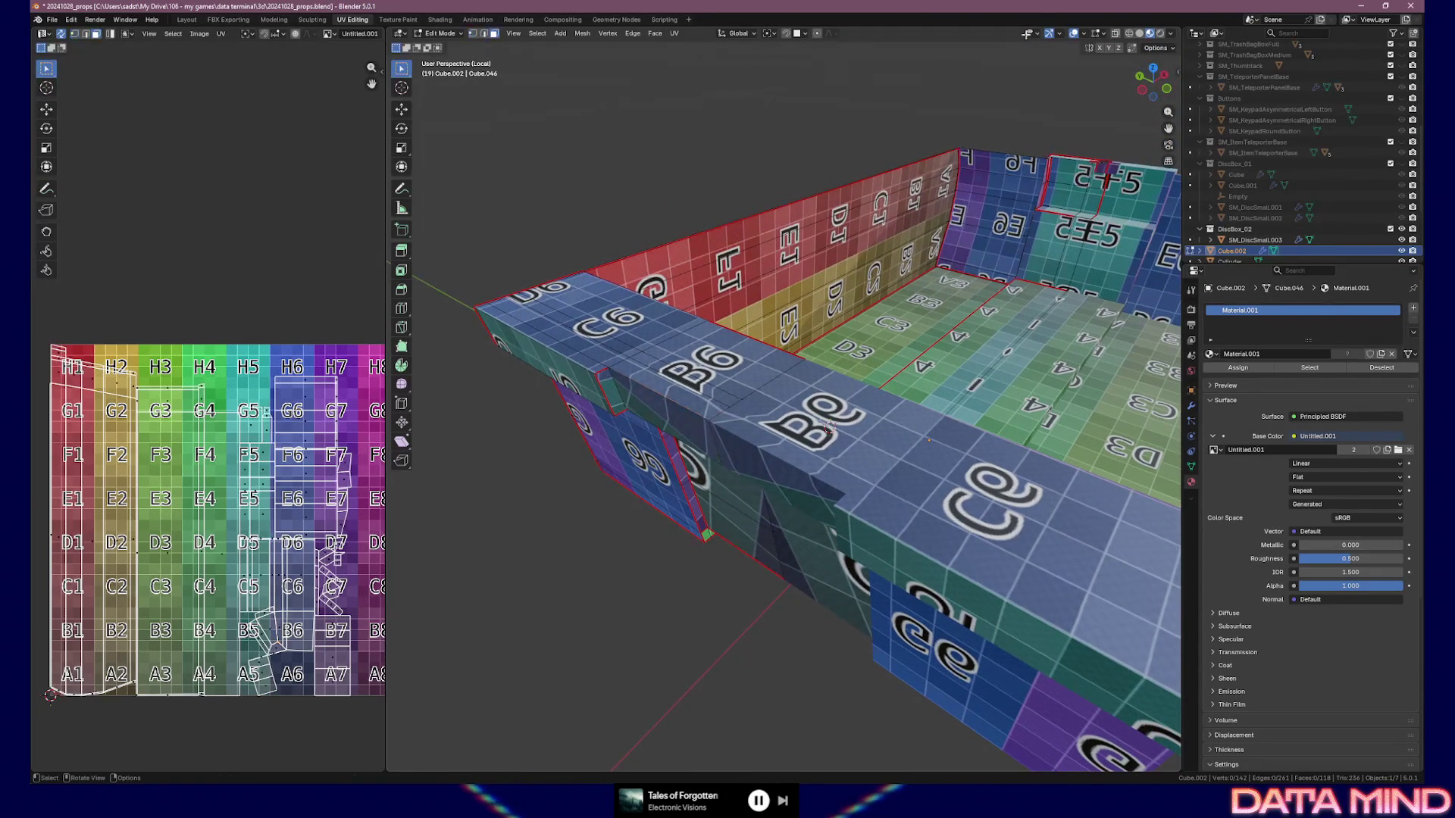
{"action": "mouse_move", "coordinate": [738, 430]}
{"action": "middle_mouse_down"}
{"action": "mouse_move", "coordinate": [849, 477]}
{"action": "mouse_move", "coordinate": [623, 428]}
{"action": "middle_mouse_up"}
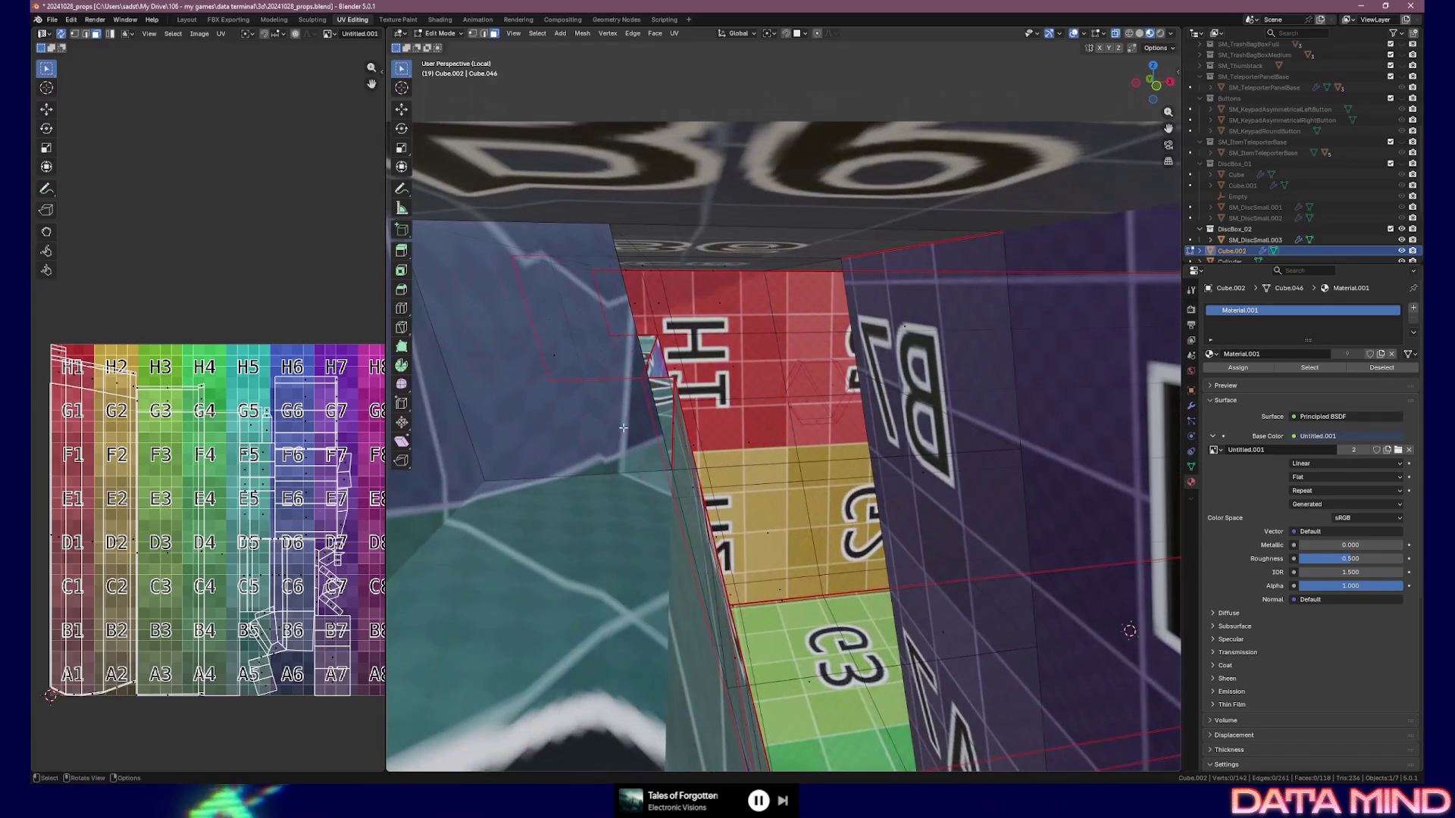
Delete the leftover face inside the front ledge
{"action": "left_click", "coordinate": [545, 391]}
{"action": "key", "text": "x"}
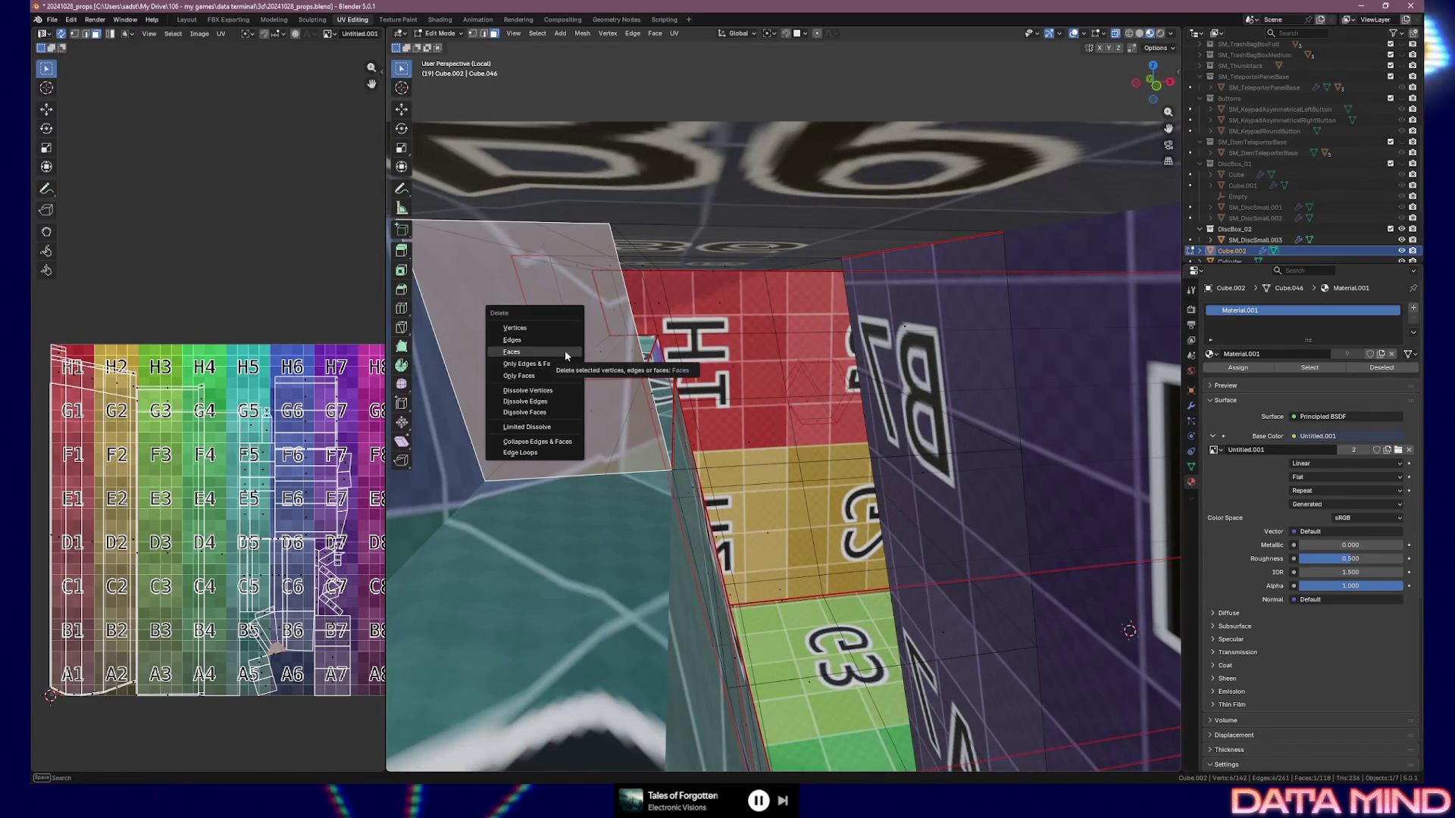
{"action": "left_click", "coordinate": [565, 352]}
{"action": "middle_click_drag", "start_coordinate": [636, 401], "coordinate": [665, 413]}
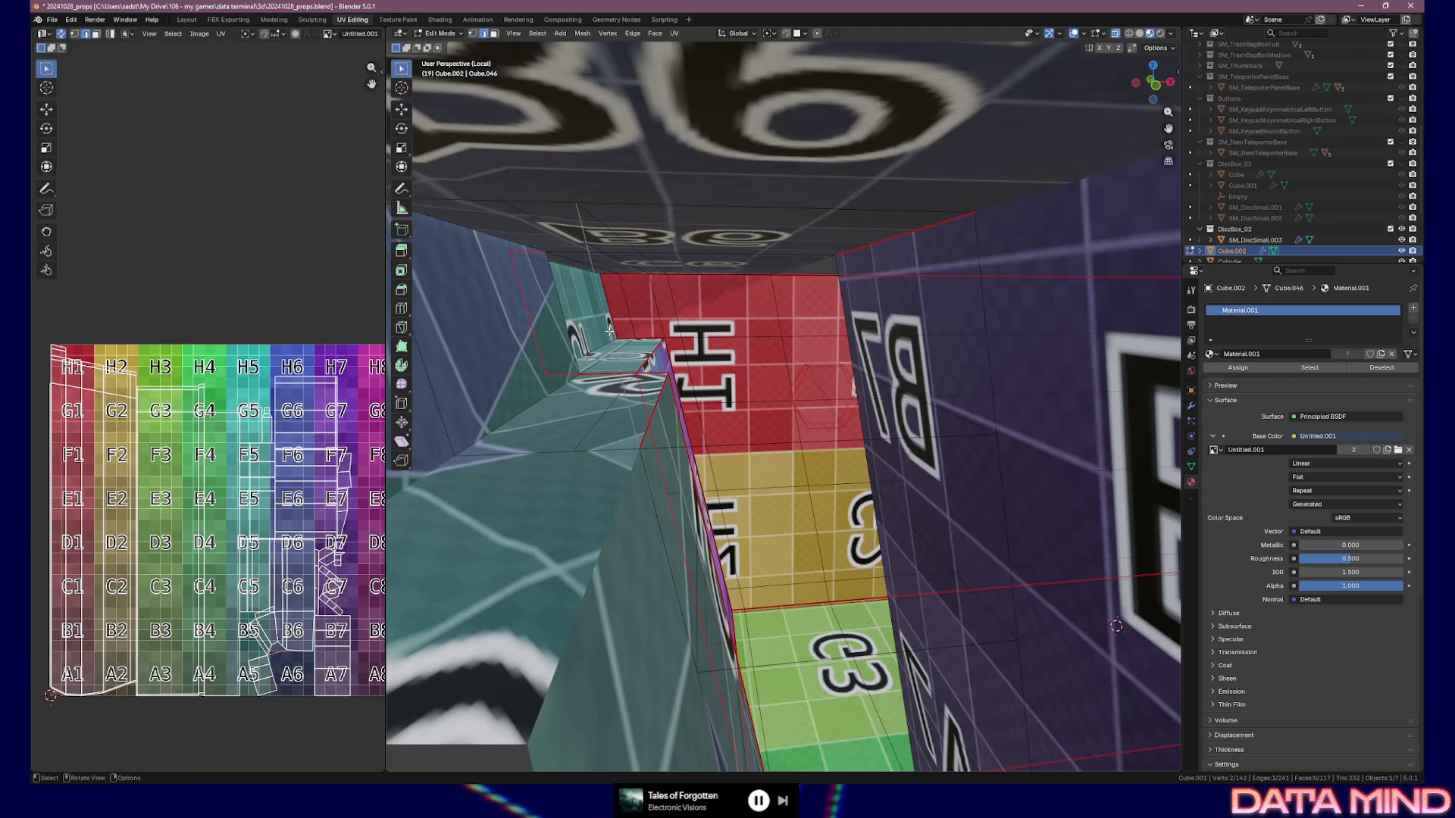
Delete the stray loose edges left inside the ledge
{"action": "key", "text": "x"}
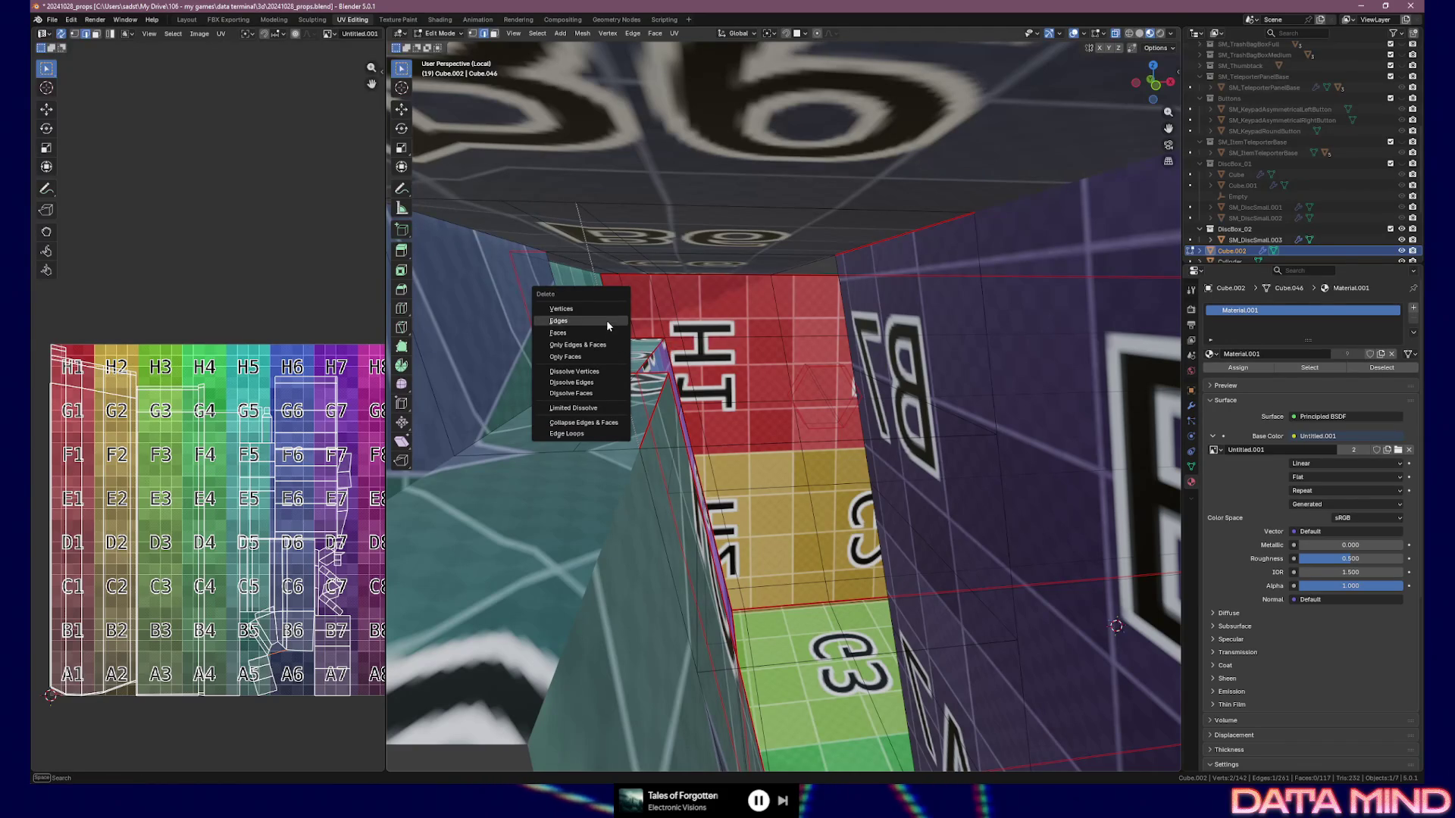
{"action": "left_click", "coordinate": [607, 320]}
{"action": "key", "text": "x"}
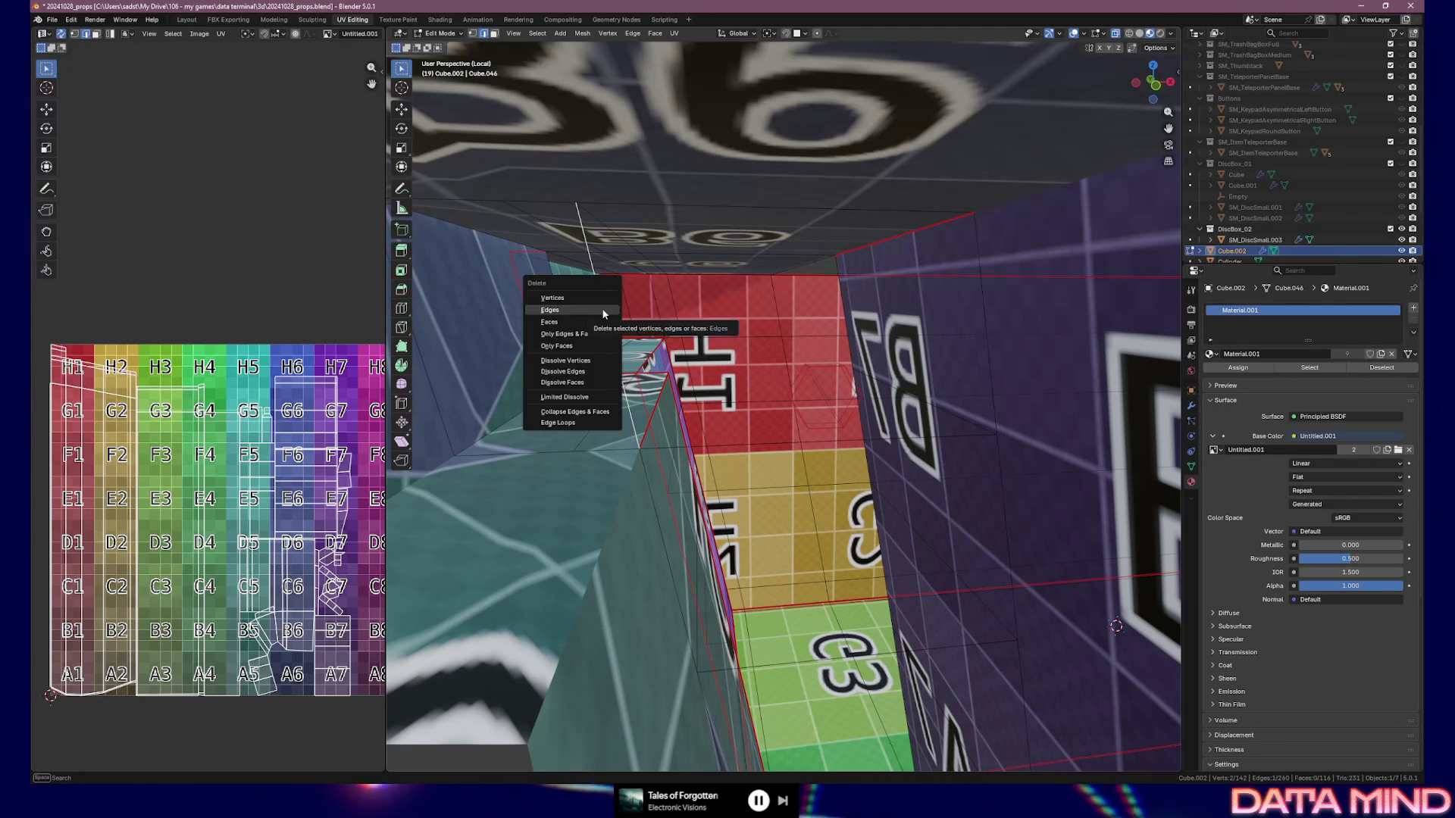
{"action": "left_click", "coordinate": [605, 319]}
{"action": "middle_click_drag", "start_coordinate": [649, 299], "coordinate": [695, 392]}
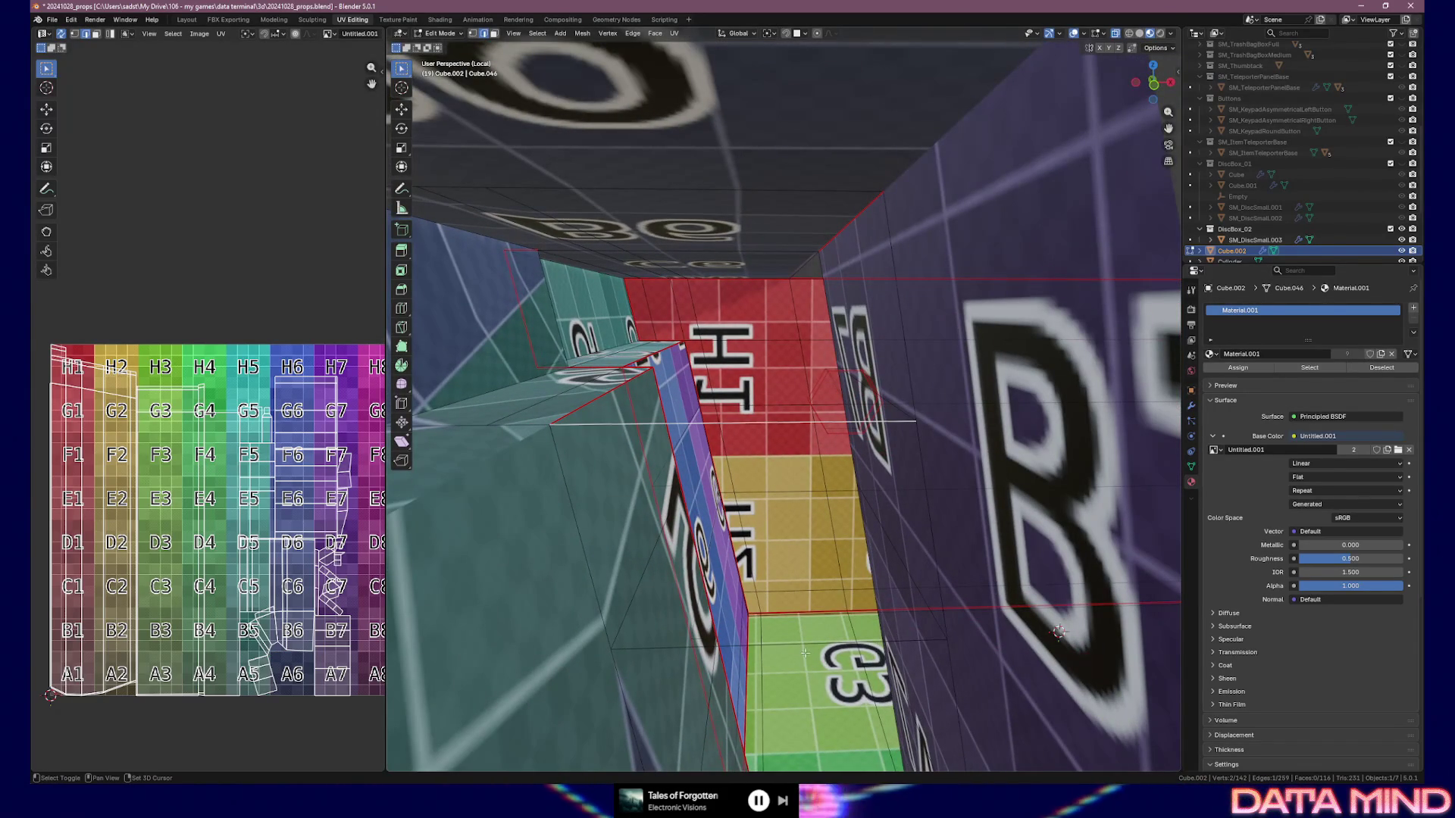
{"action": "key", "text": "x"}
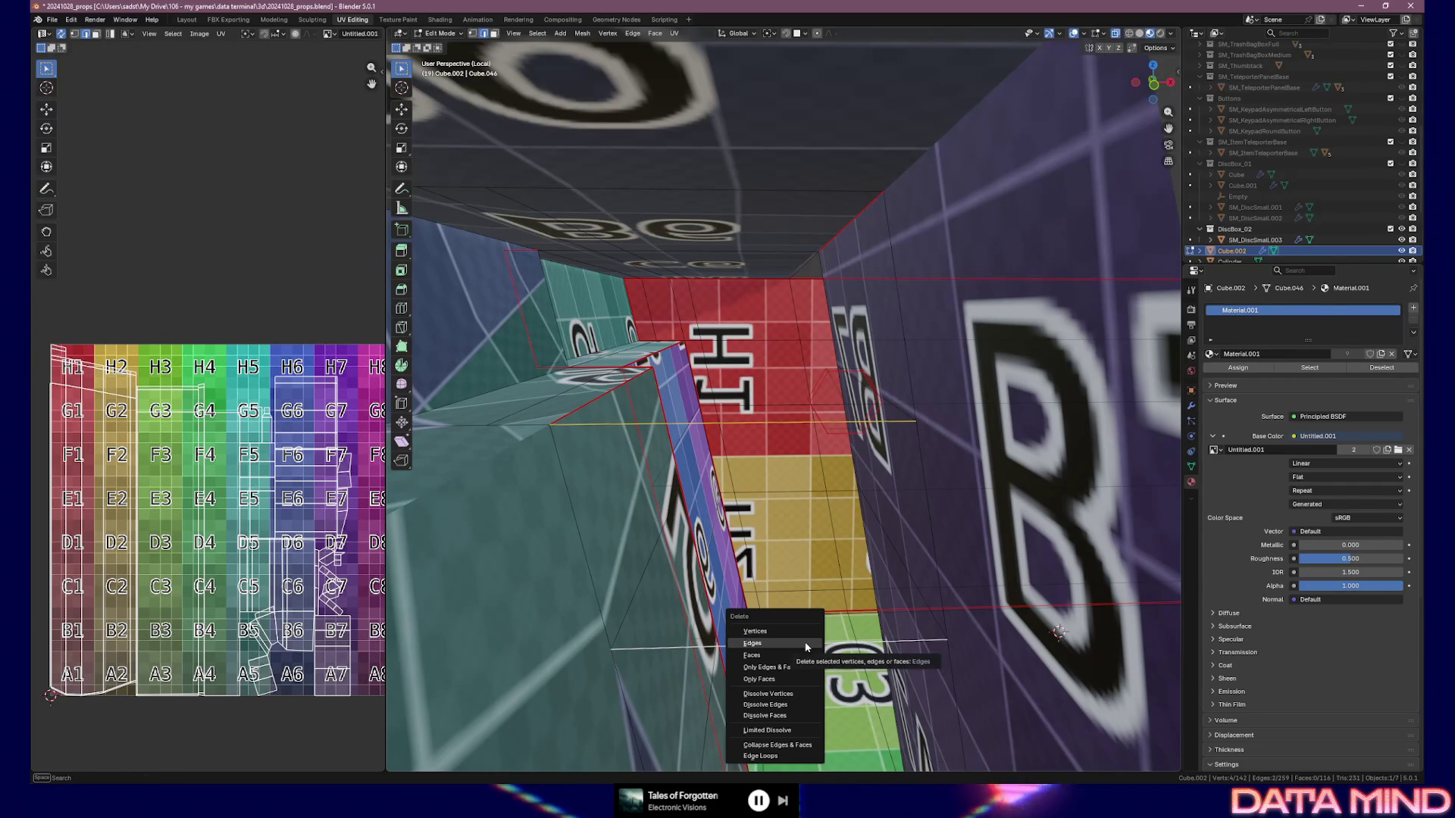
{"action": "left_click", "coordinate": [805, 642]}
{"action": "middle_click_drag", "start_coordinate": [804, 643], "coordinate": [788, 591]}
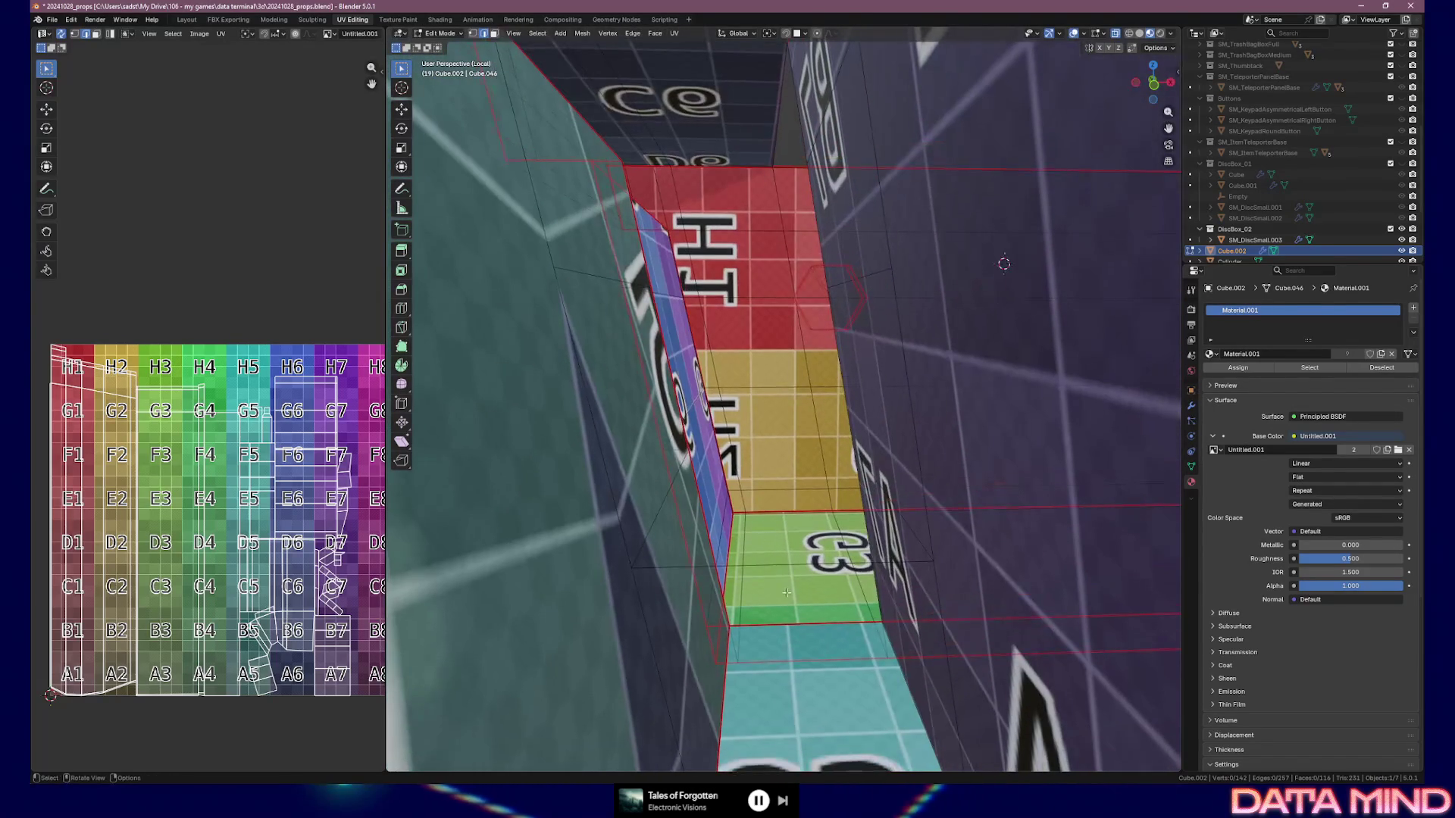
Delete the last stray edge on the green face and recheck the ledge interior
{"action": "left_click", "coordinate": [782, 566]}
{"action": "key", "text": "x"}
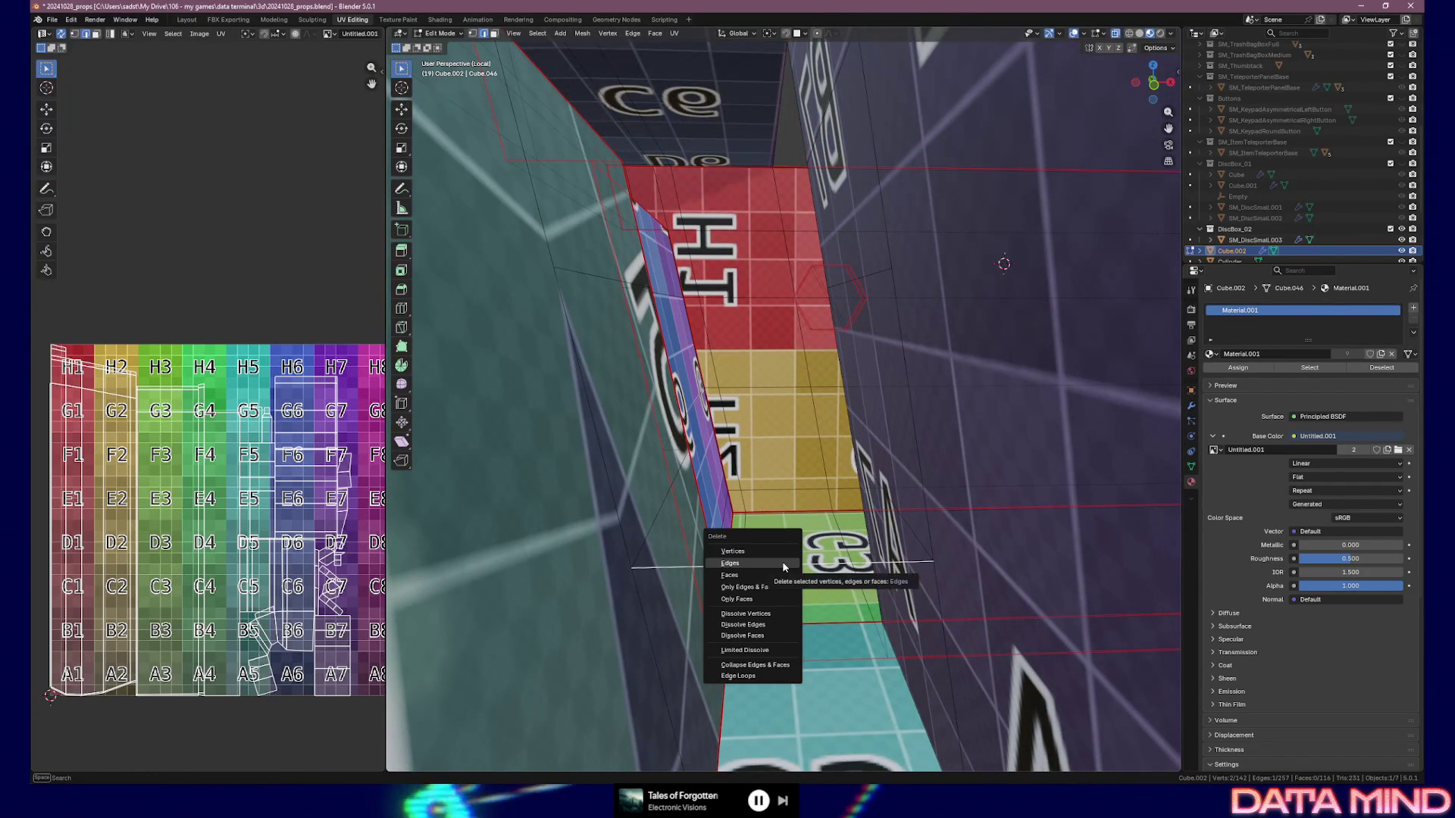
{"action": "left_click", "coordinate": [808, 669]}
{"action": "mouse_move", "coordinate": [807, 669]}
{"action": "middle_mouse_down"}
{"action": "mouse_move", "coordinate": [759, 497]}
{"action": "mouse_move", "coordinate": [734, 537]}
{"action": "mouse_move", "coordinate": [827, 425]}
{"action": "mouse_move", "coordinate": [798, 421]}
{"action": "middle_mouse_up"}
{"action": "middle_click_drag", "start_coordinate": [920, 444], "coordinate": [871, 348]}
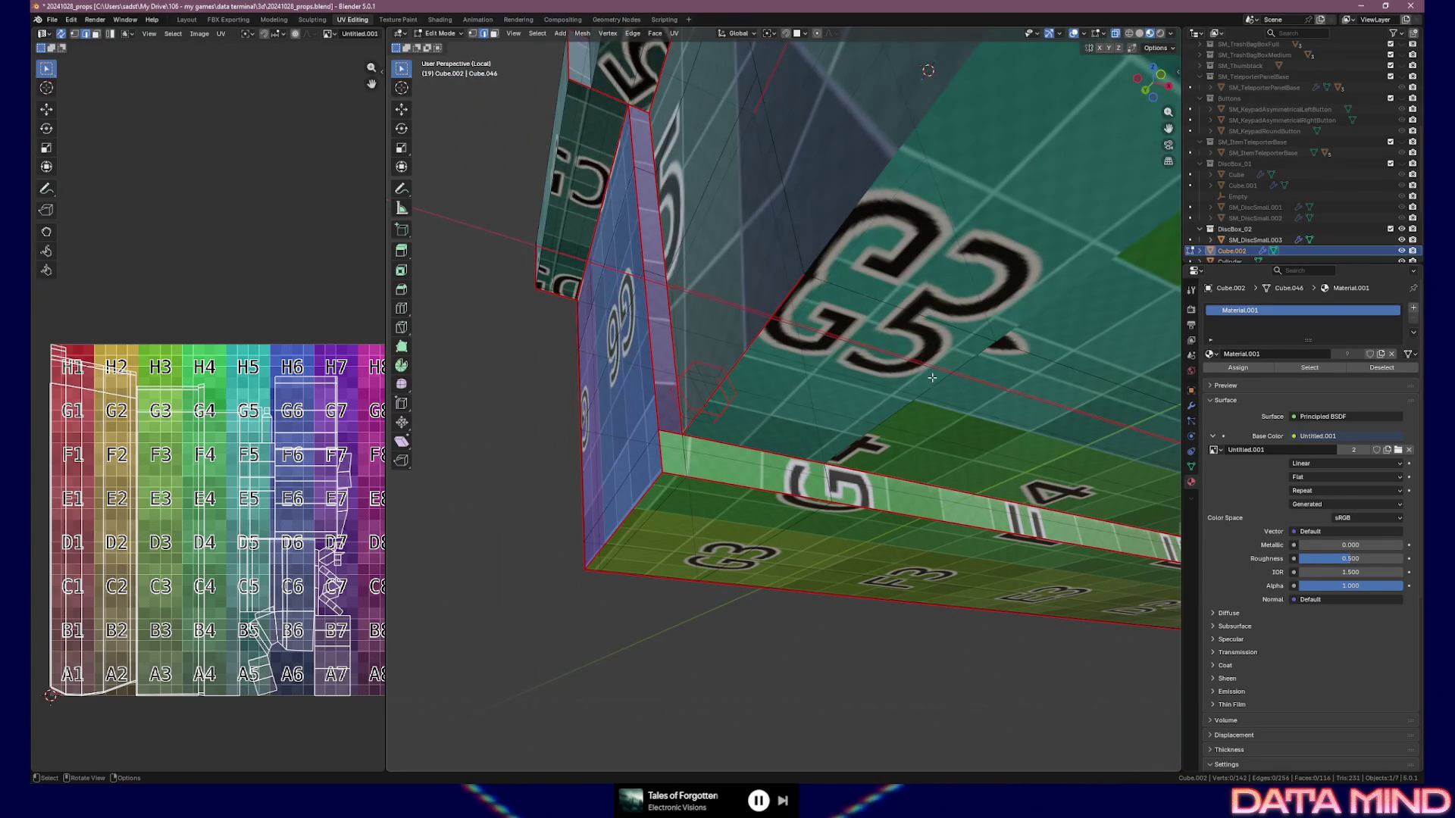
Cancel a trial vertex nudge, clear the selection, and mark a seam on the underside ledge edge
{"action": "middle_click_drag", "start_coordinate": [963, 428], "coordinate": [839, 326]}
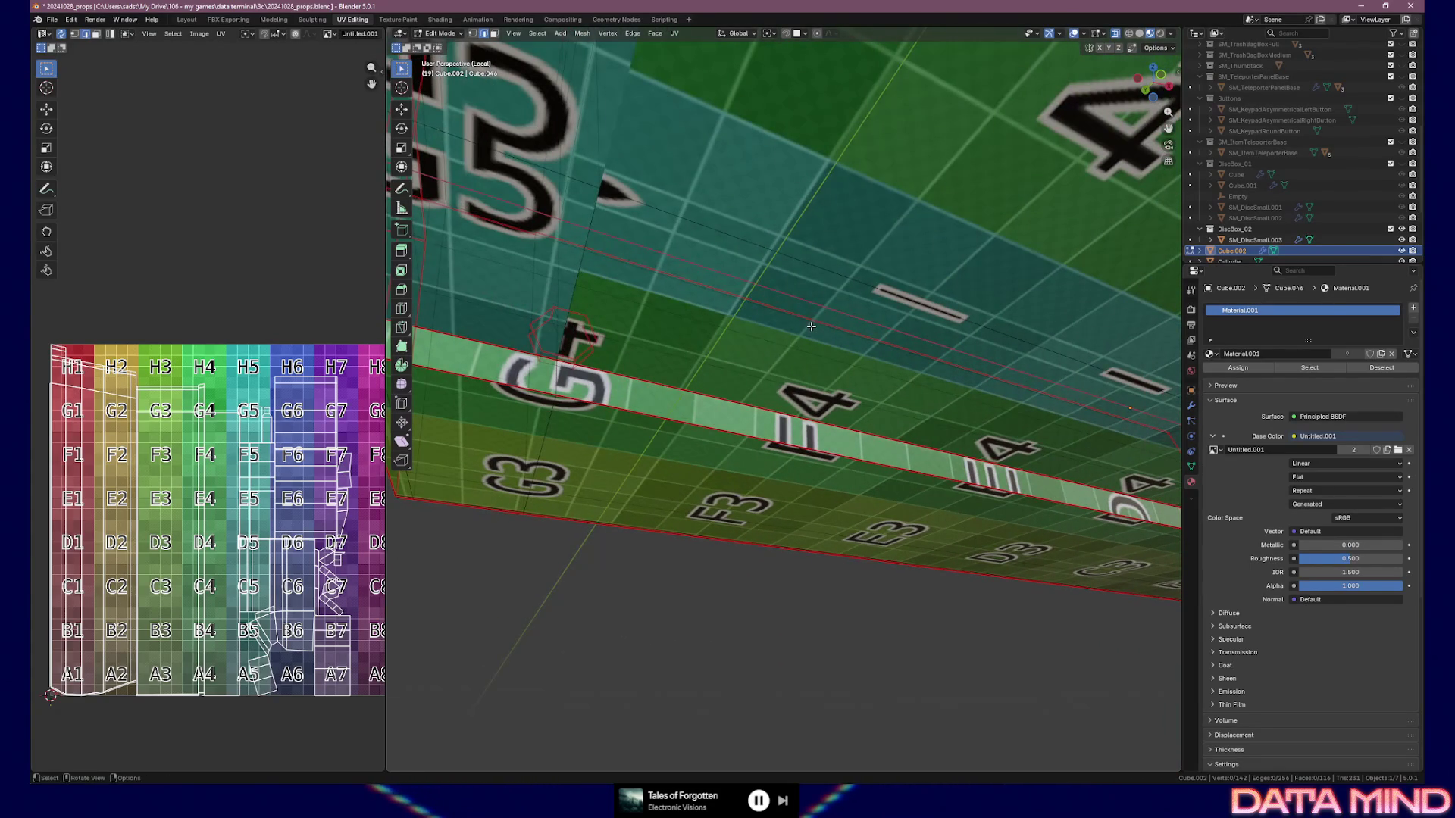
{"action": "middle_click_drag", "start_coordinate": [731, 330], "coordinate": [834, 366]}
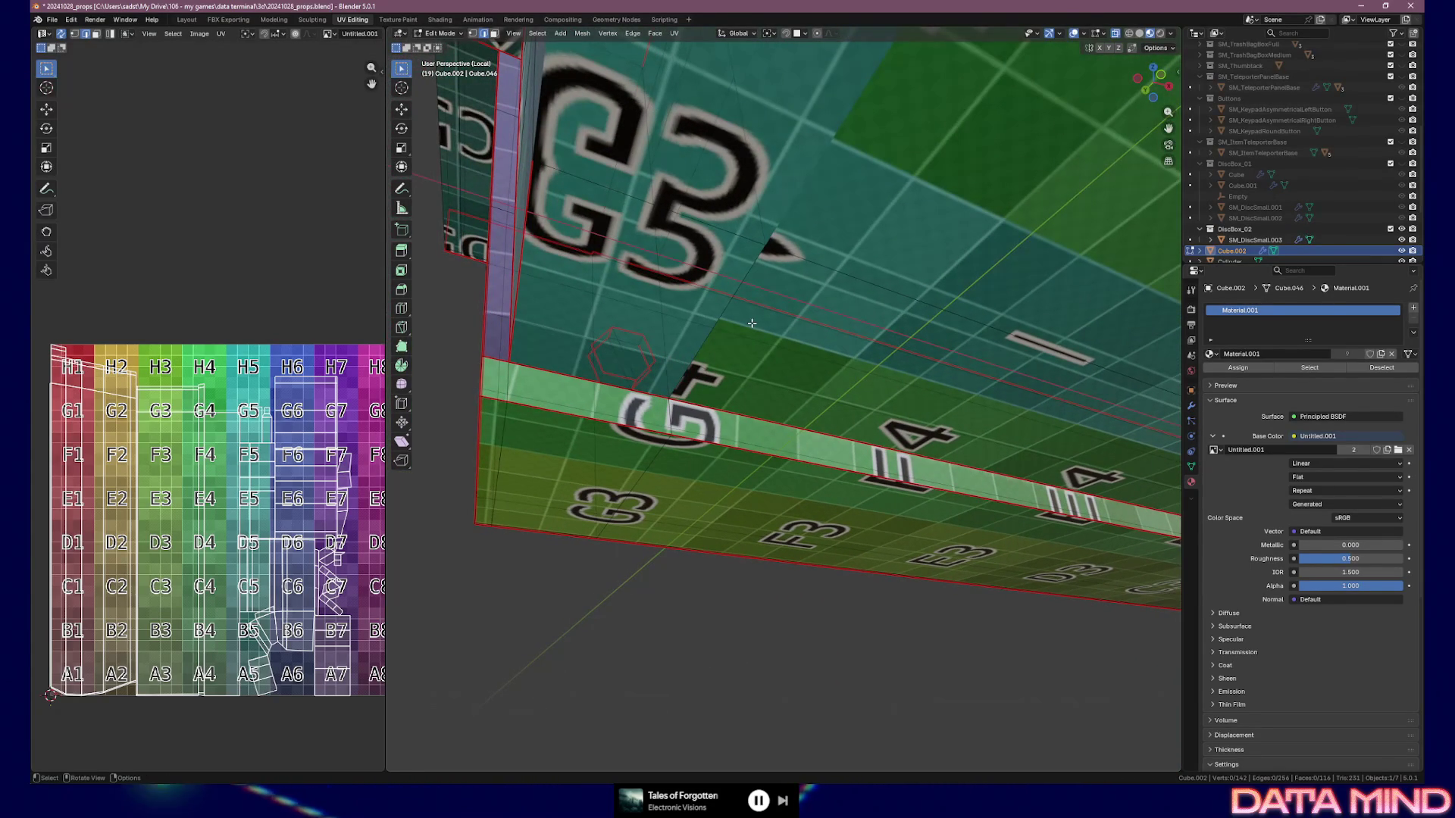
{"action": "mouse_move", "coordinate": [765, 258]}
{"action": "left_mouse_down"}
{"action": "mouse_move", "coordinate": [705, 280]}
{"action": "mouse_move", "coordinate": [694, 363]}
{"action": "mouse_move", "coordinate": [713, 370]}
{"action": "left_mouse_up"}
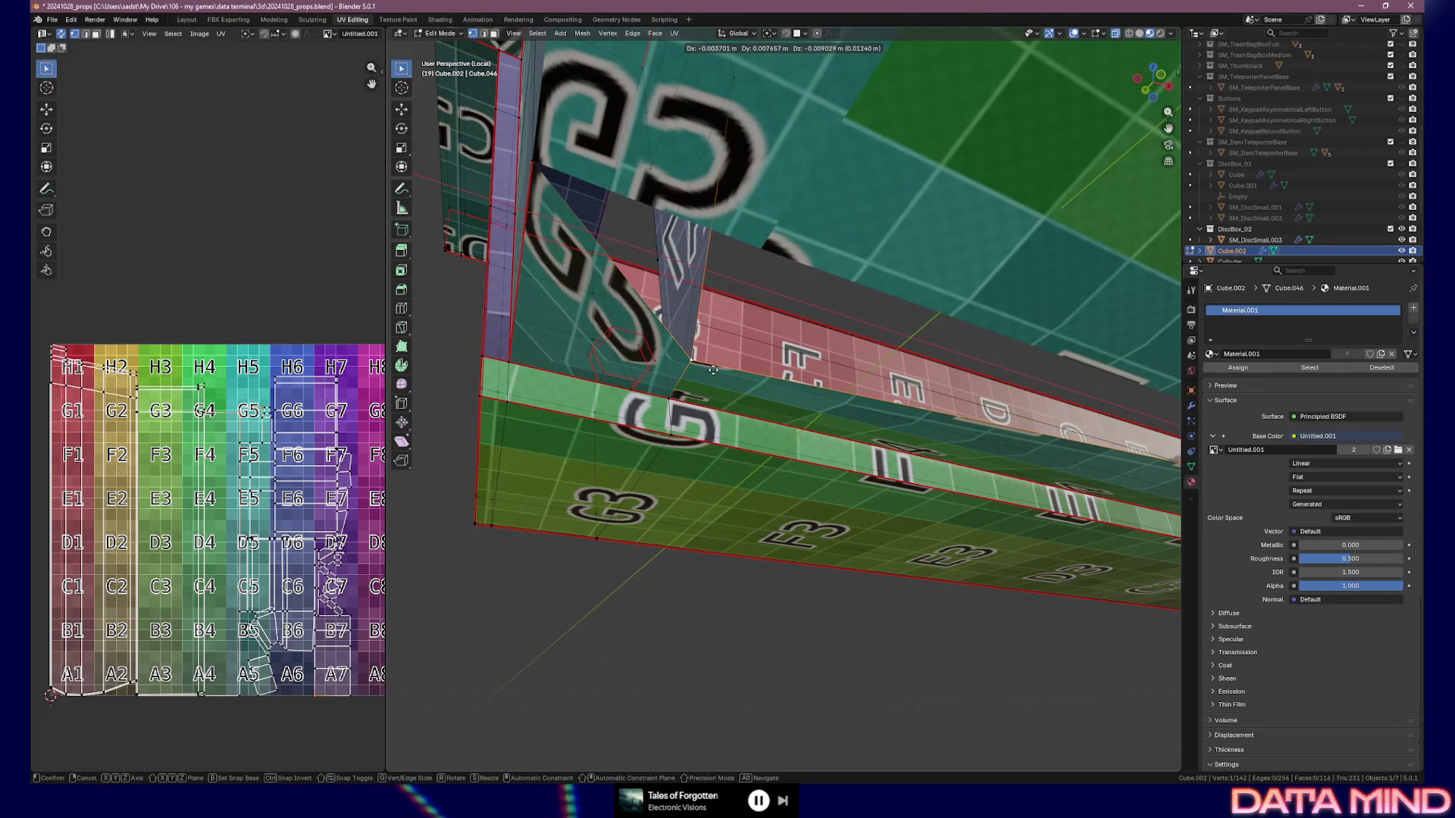
{"action": "right_click", "coordinate": [713, 370]}
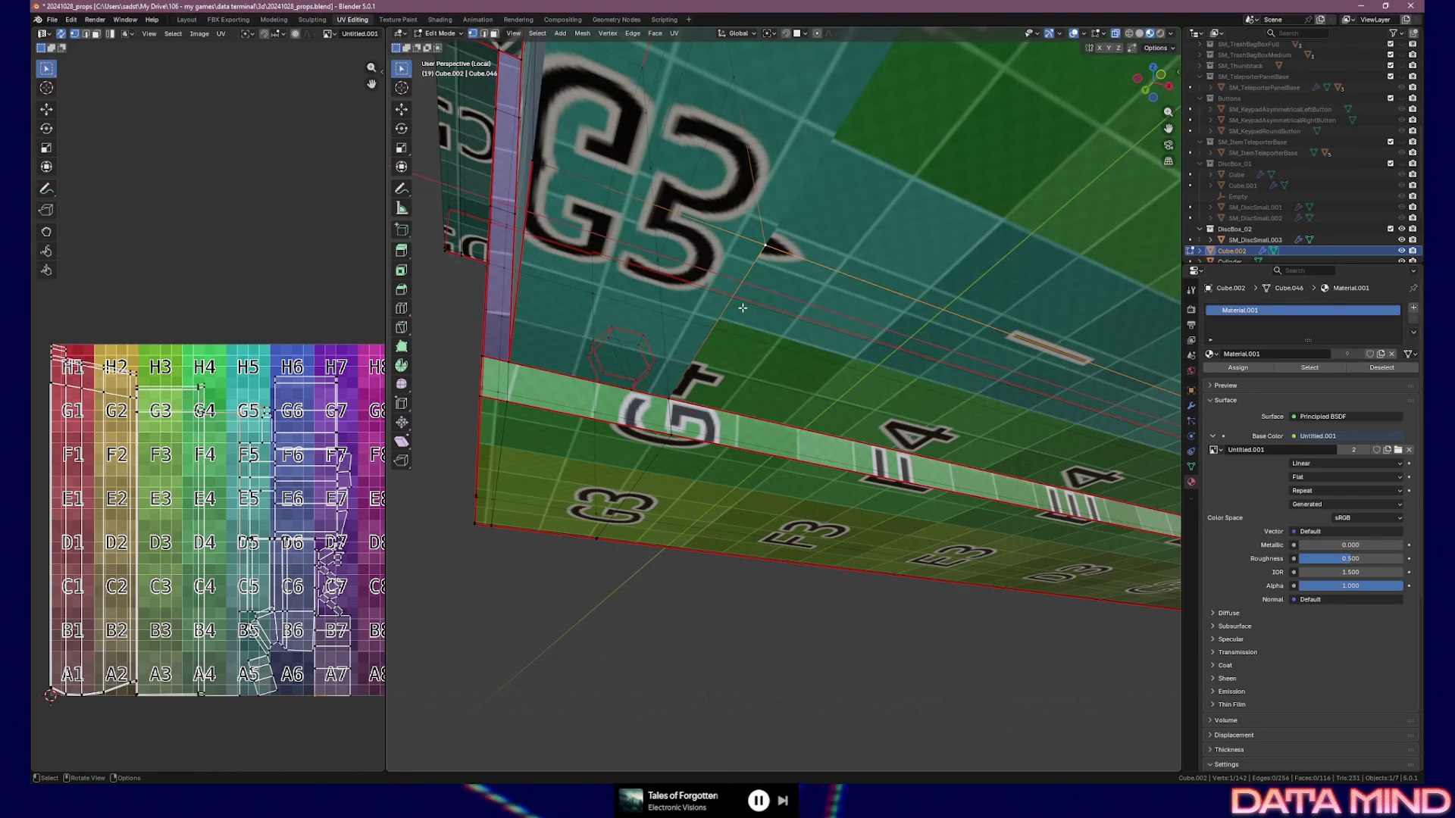
{"action": "key", "text": "alt+a"}
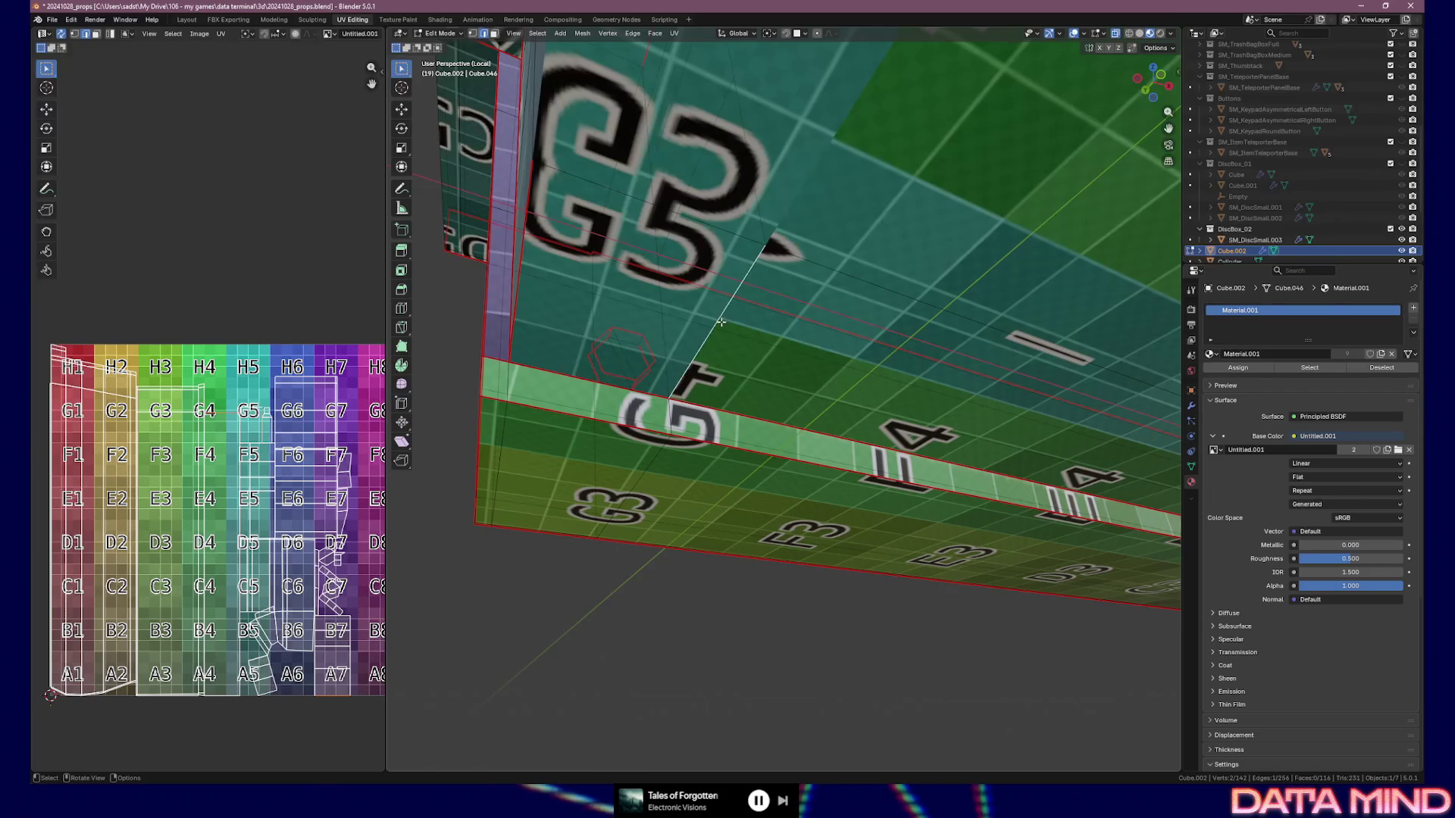
{"action": "right_click", "coordinate": [722, 308]}
{"action": "left_click", "coordinate": [712, 308]}
{"action": "mouse_move", "coordinate": [650, 272]}
{"action": "middle_mouse_down"}
{"action": "mouse_move", "coordinate": [720, 310]}
{"action": "mouse_move", "coordinate": [815, 326]}
{"action": "mouse_move", "coordinate": [816, 417]}
{"action": "middle_mouse_up"}
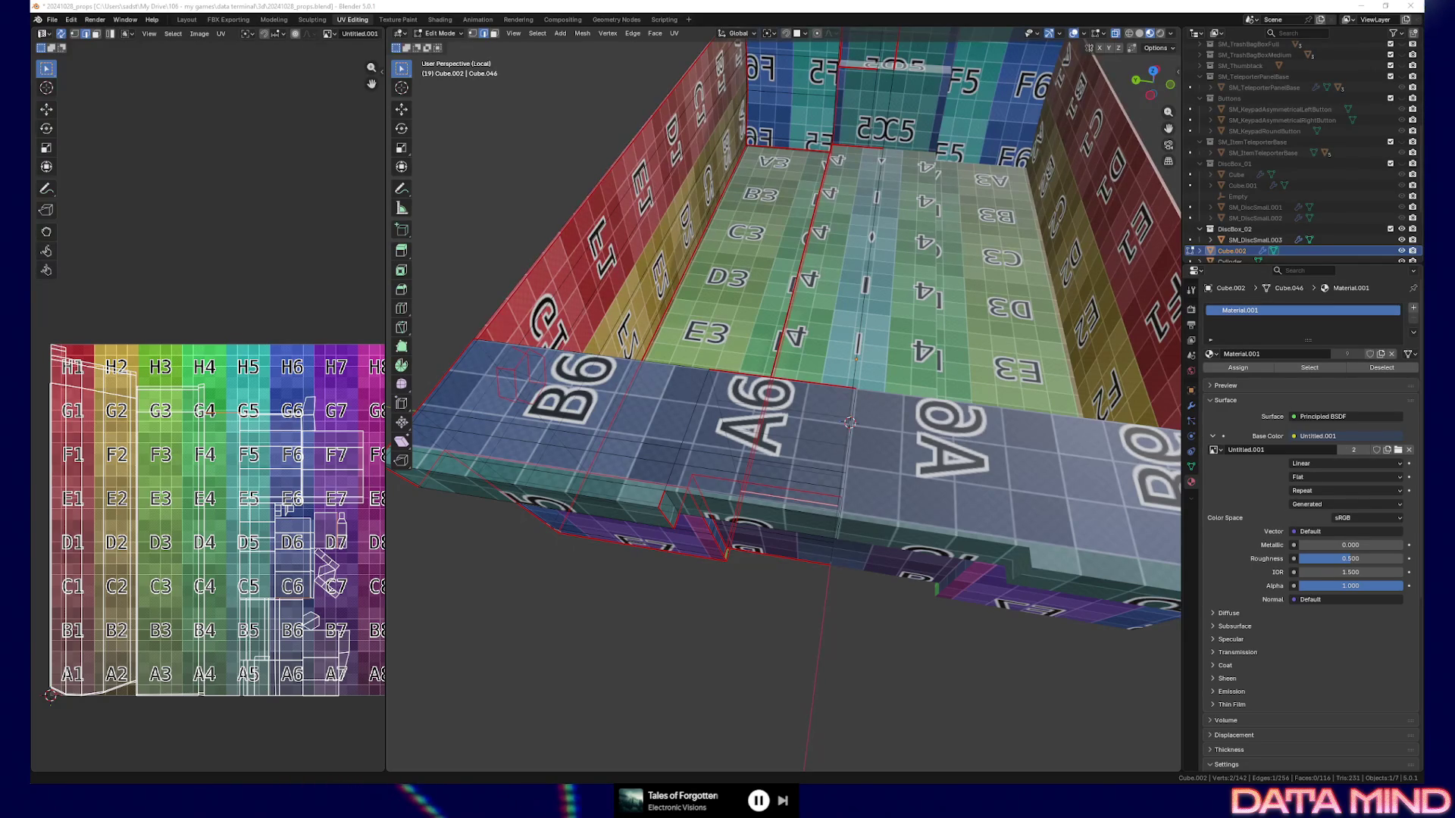
Select the whole Cube.002 mesh and zoom out, ready for unwrapping
{"action": "mouse_move", "coordinate": [741, 457]}
{"action": "middle_mouse_down"}
{"action": "mouse_move", "coordinate": [588, 512]}
{"action": "mouse_move", "coordinate": [599, 498]}
{"action": "middle_mouse_up"}
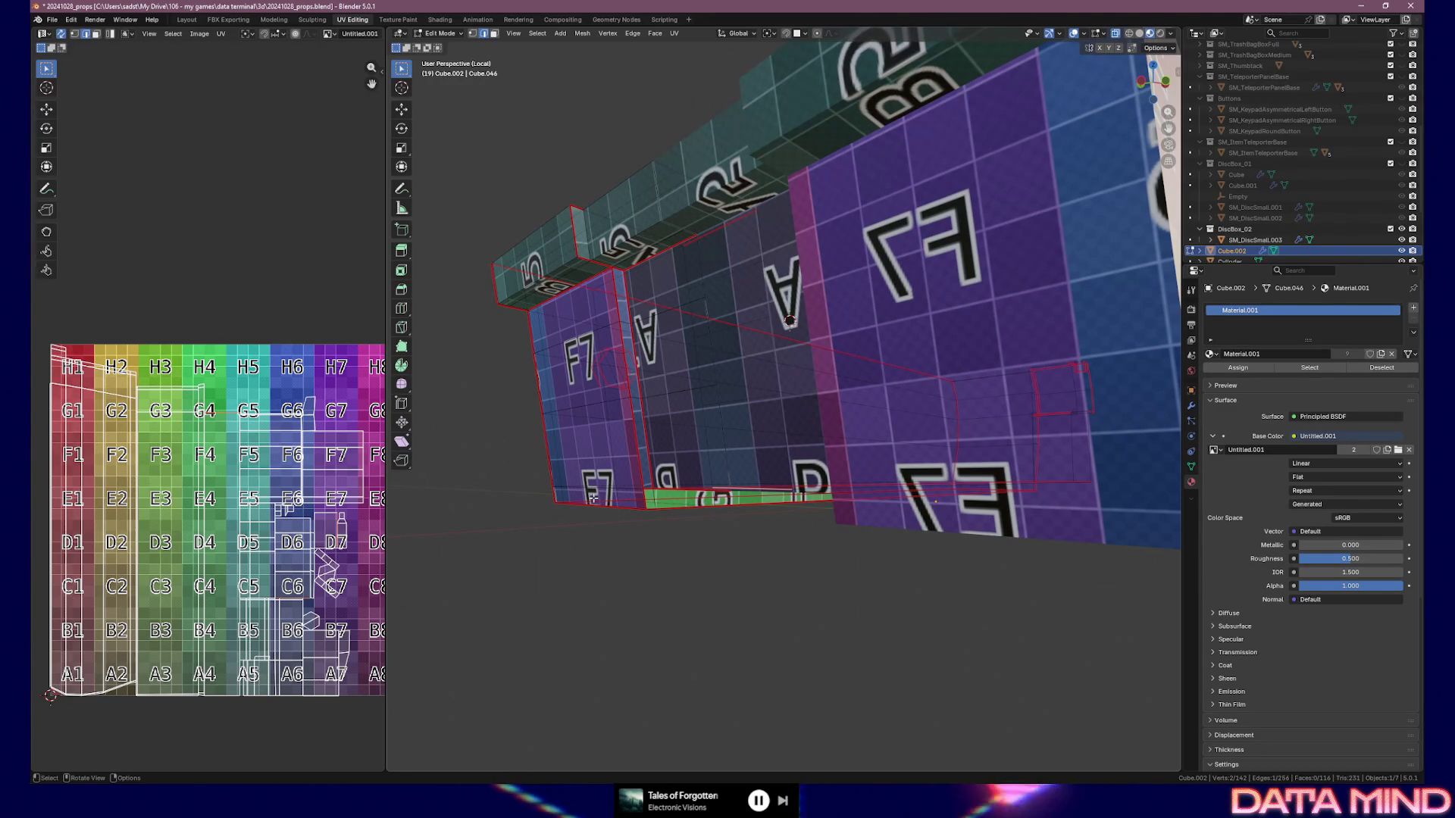
{"action": "key", "text": "a"}
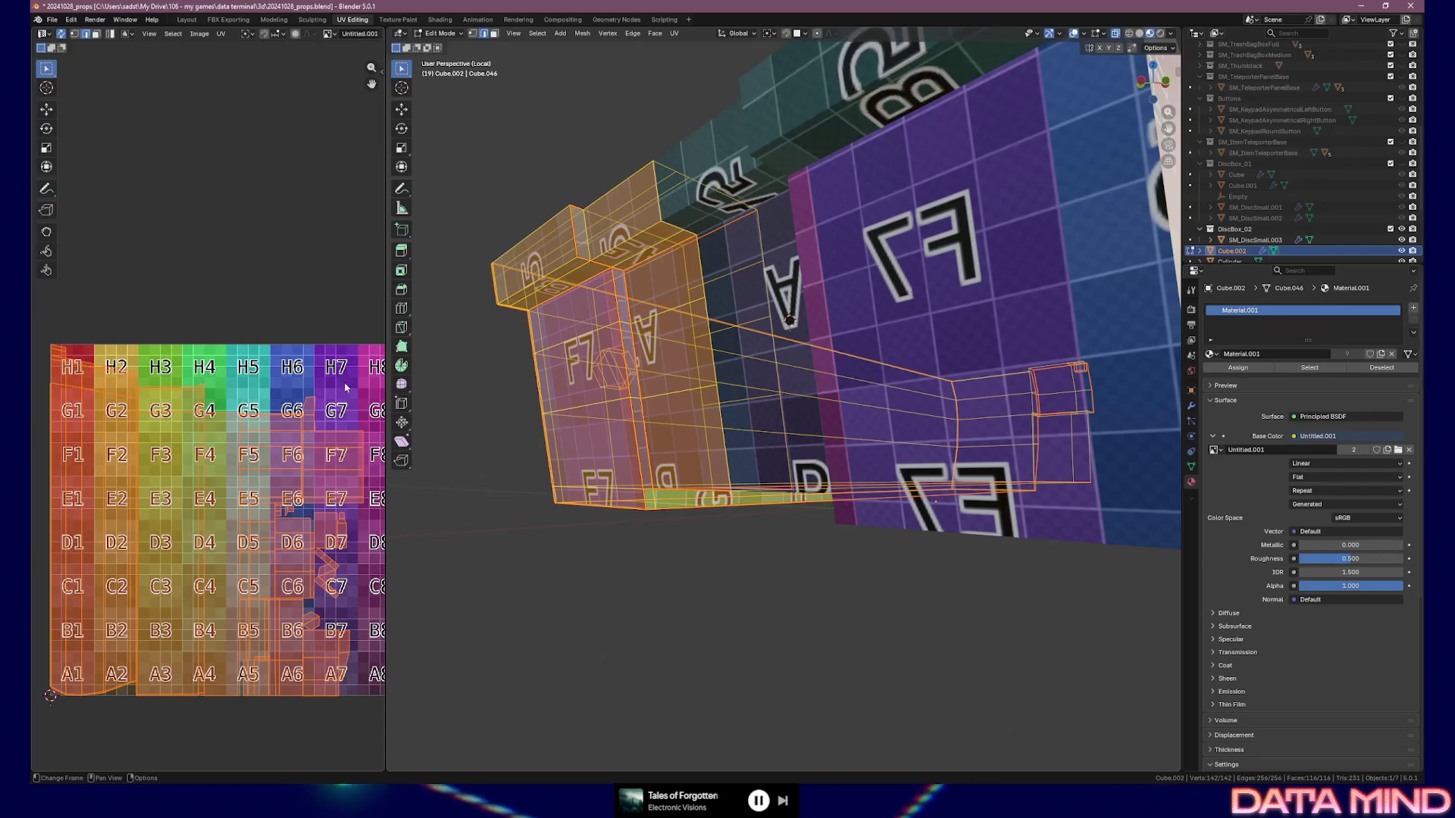
{"action": "mouse_move", "coordinate": [532, 377]}
{"action": "middle_mouse_down"}
{"action": "mouse_move", "coordinate": [728, 413]}
{"action": "mouse_move", "coordinate": [690, 414]}
{"action": "mouse_move", "coordinate": [771, 453]}
{"action": "middle_mouse_up"}
{"action": "scroll", "coordinate": [682, 411], "scroll_direction": "down", "scroll_amount": 3}
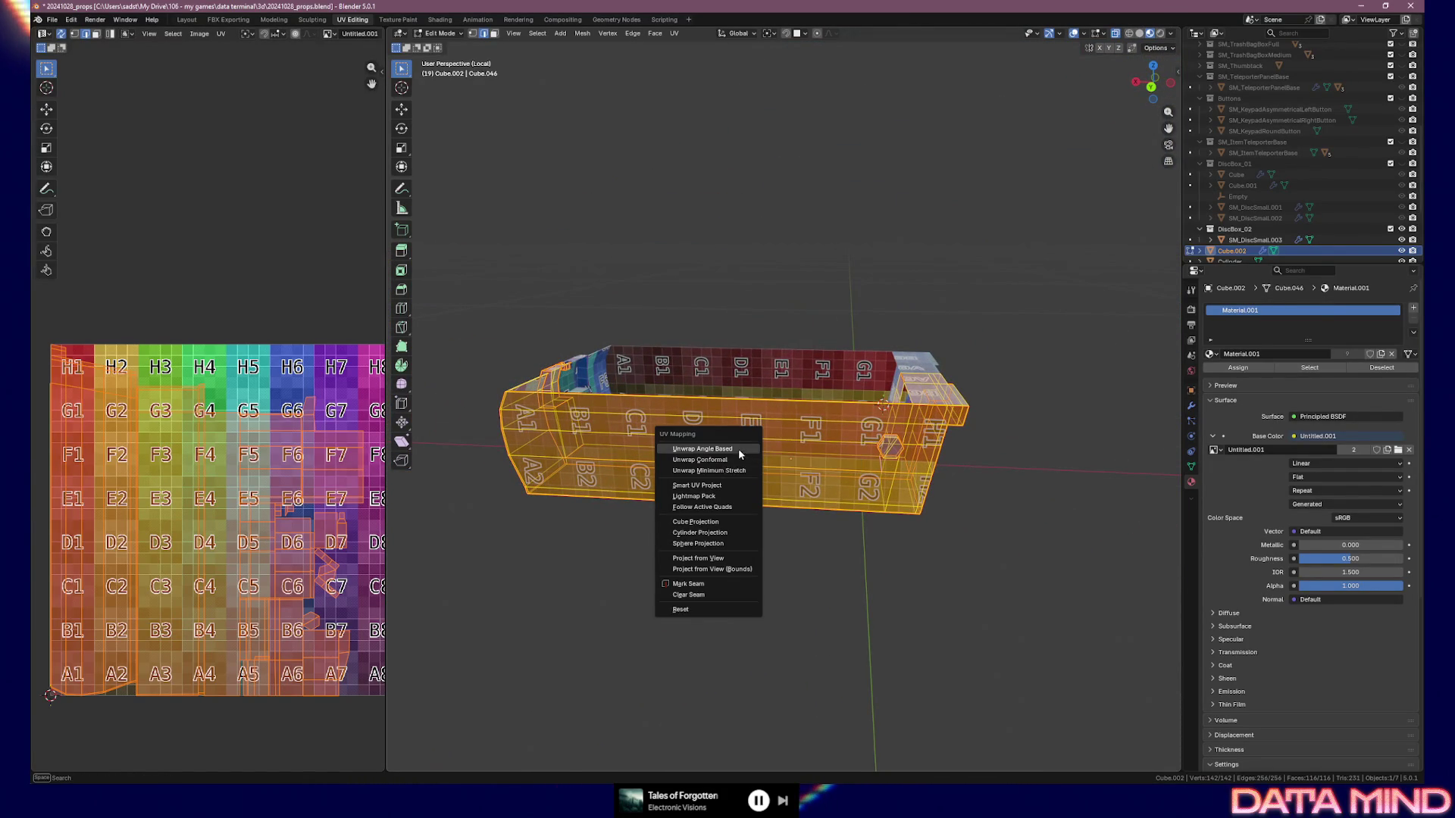
Unwrap the mesh from its seams, apply 5.12 px/cm texel density, and reposition the UVs
{"action": "left_click", "coordinate": [741, 454]}
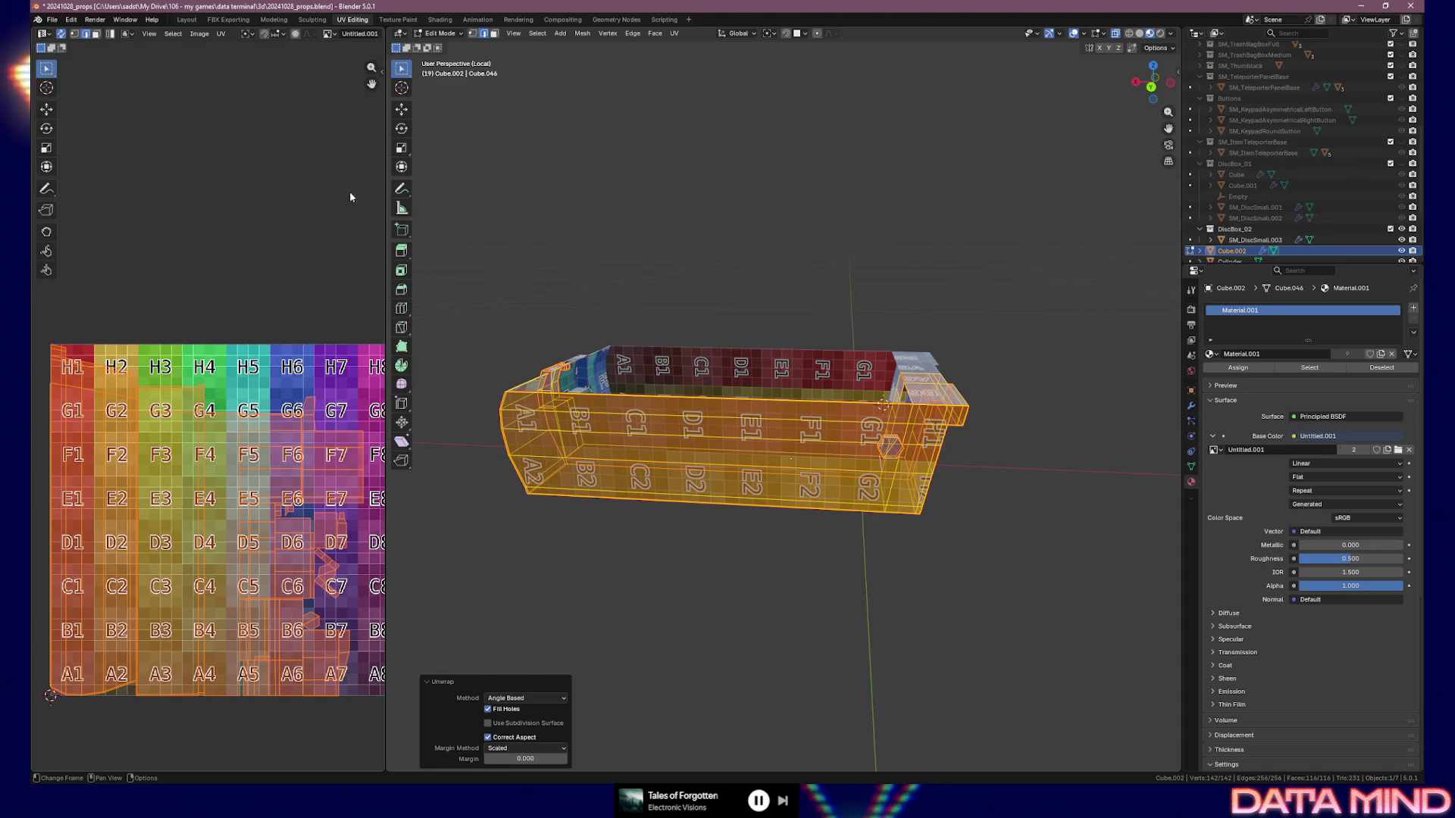
{"action": "key", "text": "n"}
{"action": "left_click", "coordinate": [342, 296]}
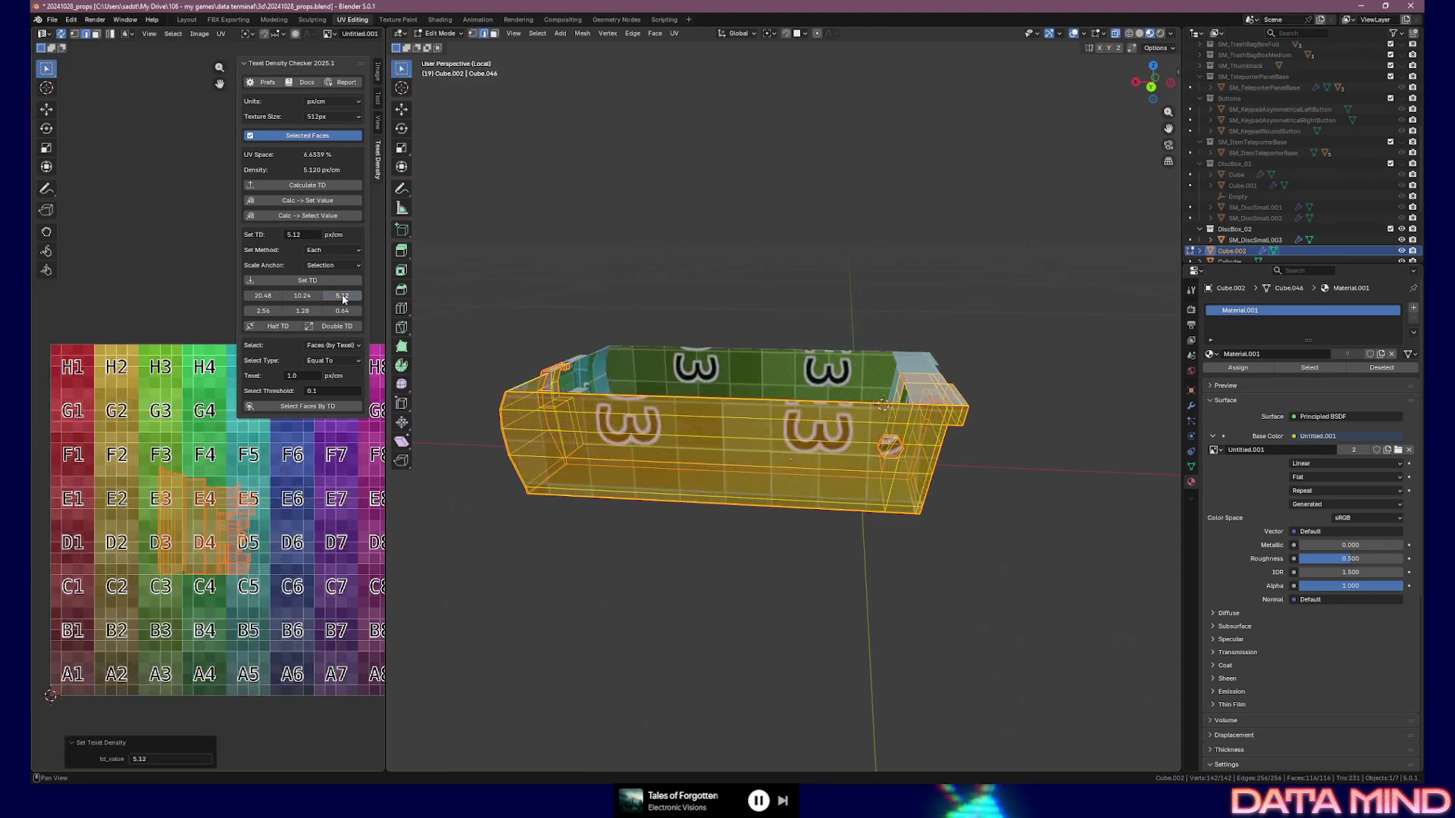
{"action": "key", "text": "g"}
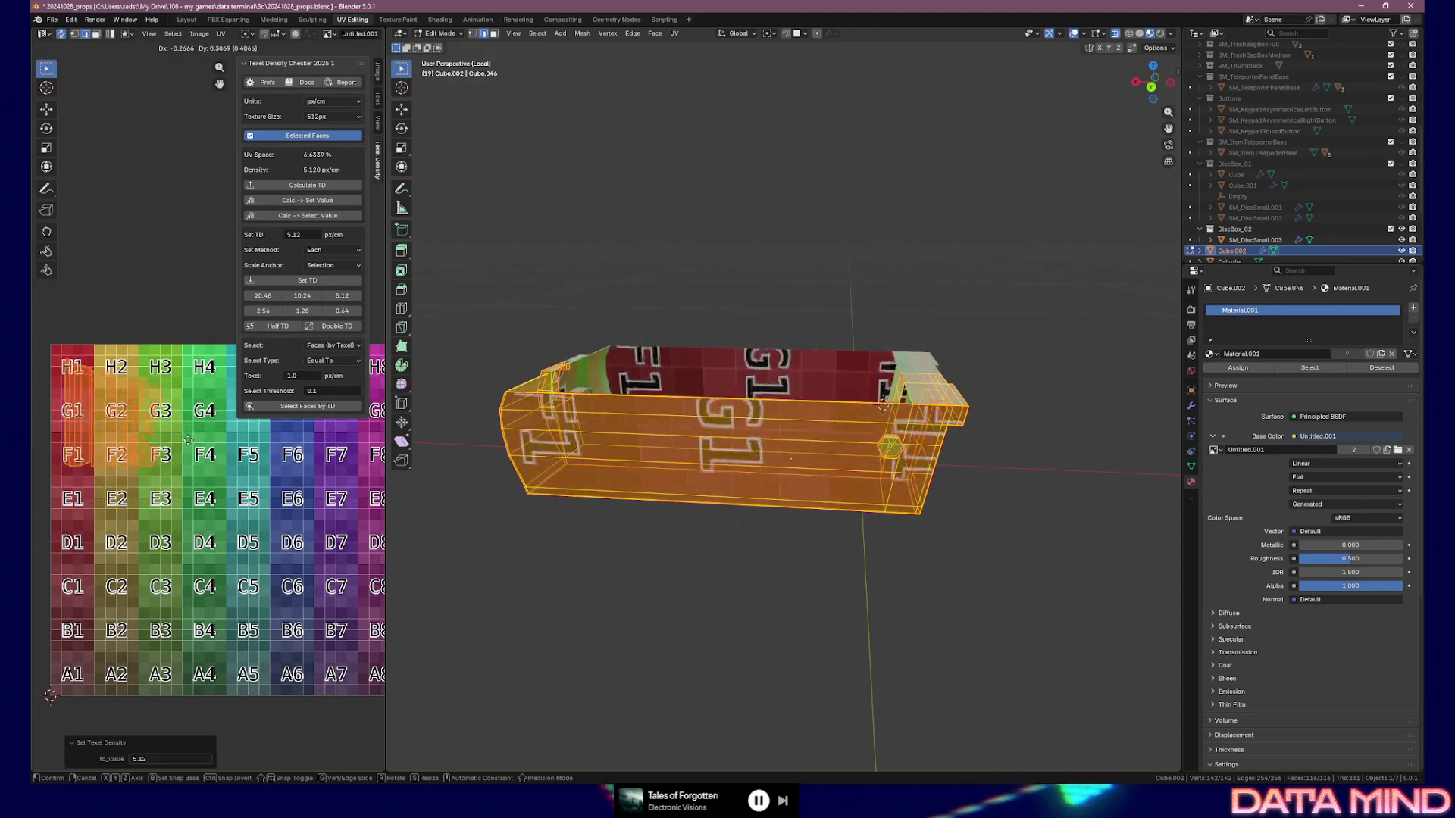
{"action": "left_click", "coordinate": [182, 432]}
{"action": "mouse_move", "coordinate": [887, 470]}
{"action": "middle_mouse_down"}
{"action": "mouse_move", "coordinate": [922, 500]}
{"action": "mouse_move", "coordinate": [936, 493]}
{"action": "mouse_move", "coordinate": [842, 496]}
{"action": "mouse_move", "coordinate": [979, 529]}
{"action": "mouse_move", "coordinate": [956, 580]}
{"action": "middle_mouse_up"}
{"action": "key", "text": "Tab"}
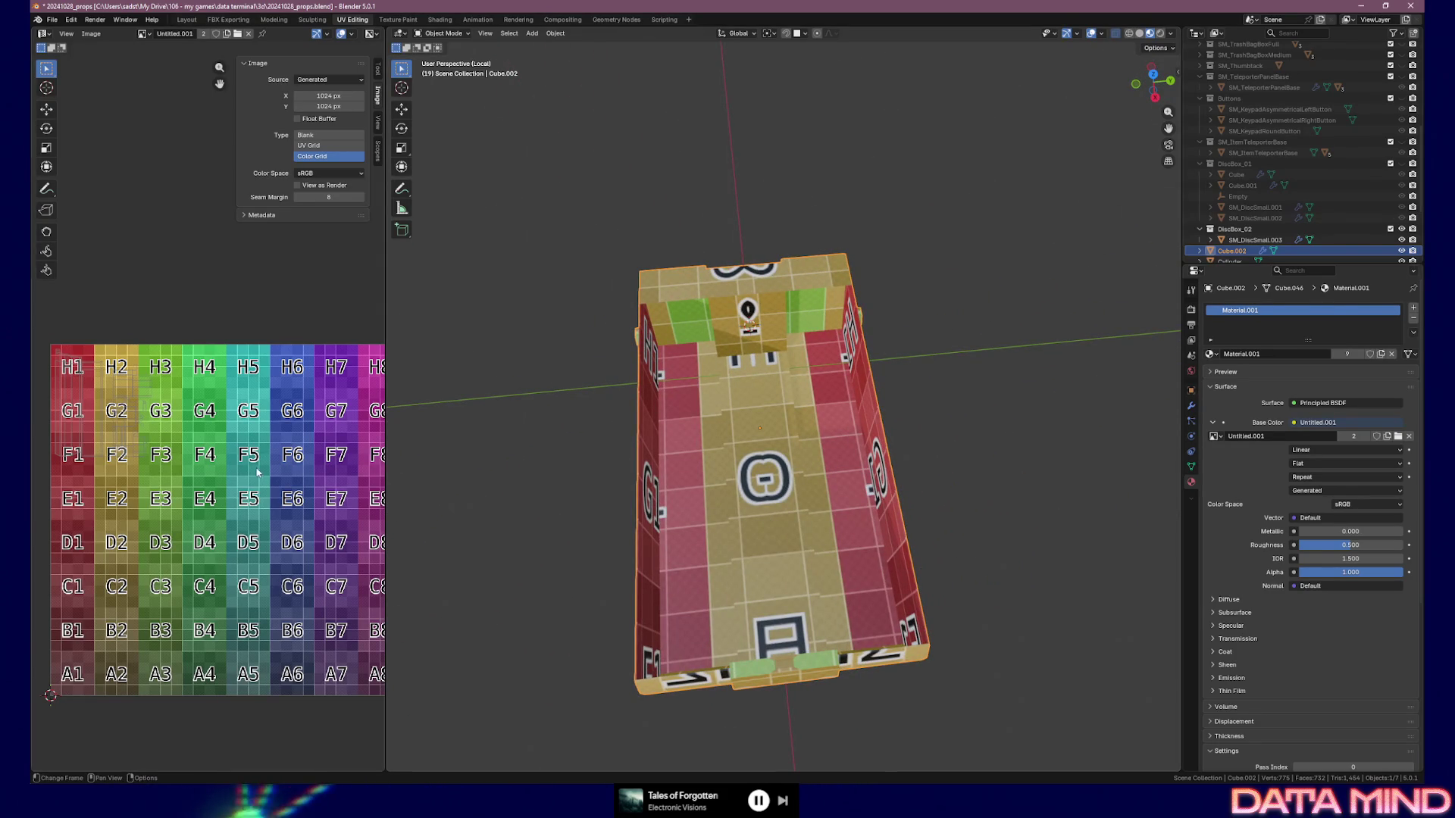
Shift the UVs sideways along X to align the grid, then return to Object Mode
{"action": "key", "text": "Tab"}
{"action": "key", "text": "g"}
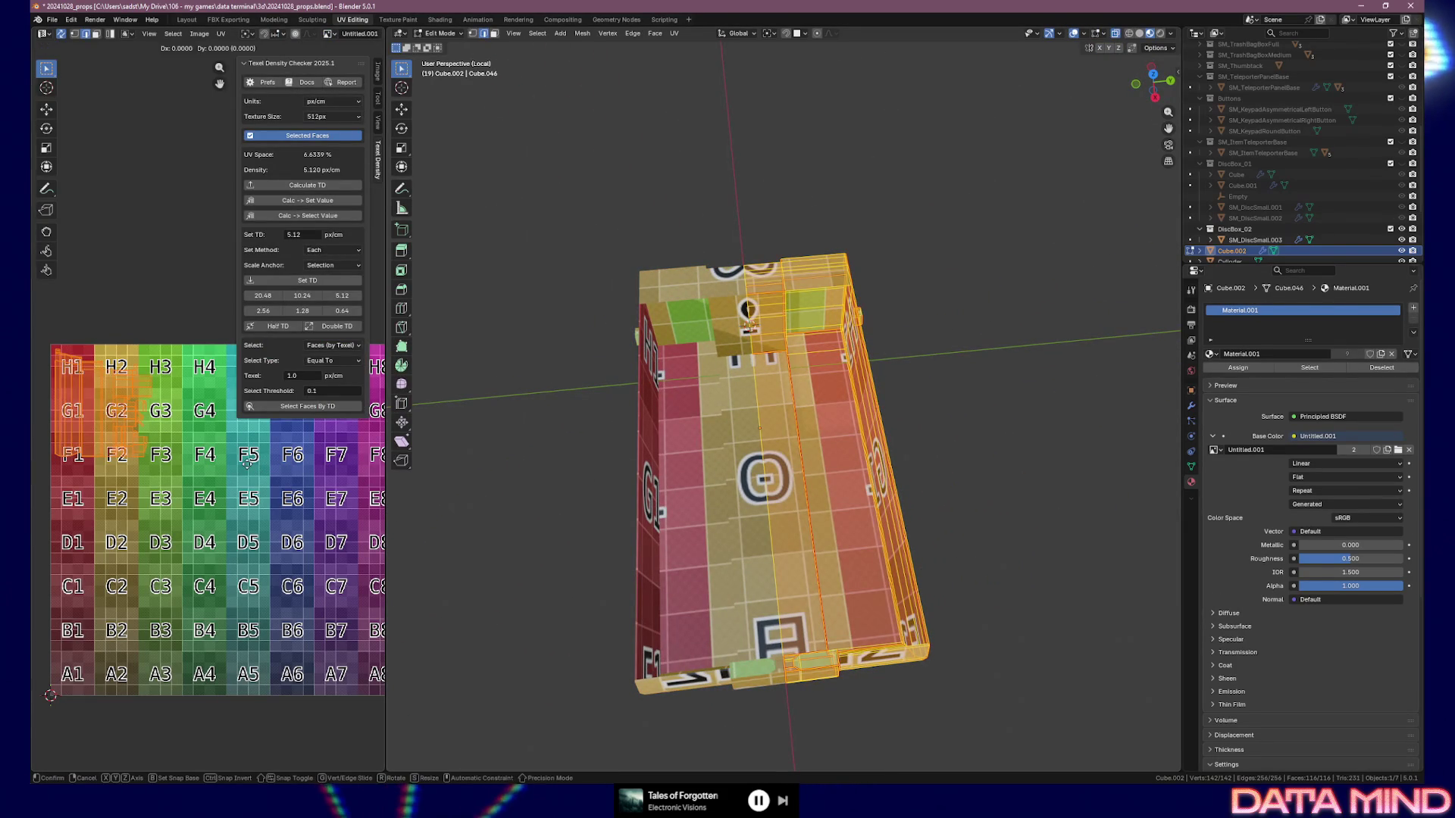
{"action": "key", "text": "x"}
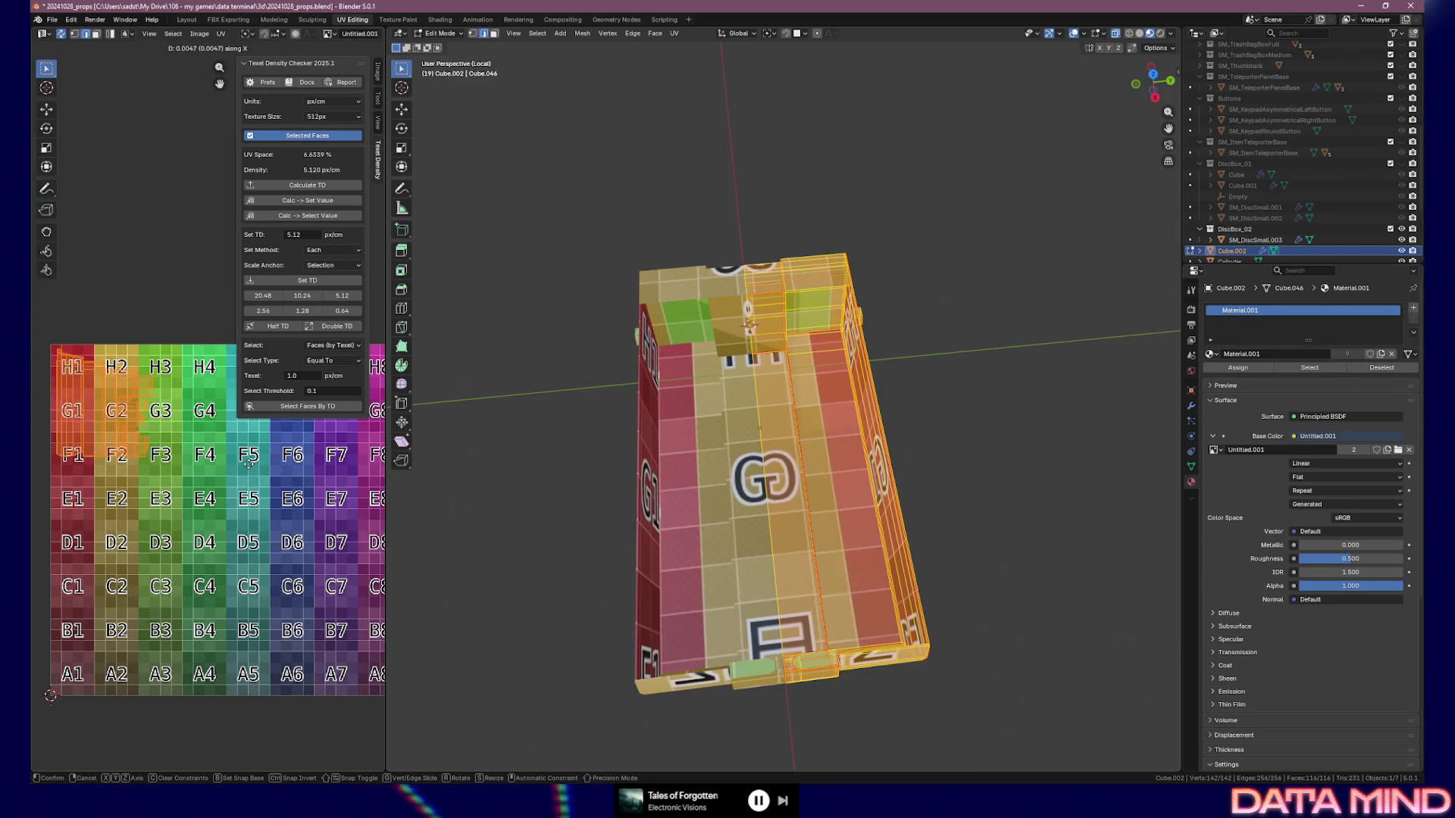
{"action": "left_click", "coordinate": [319, 463]}
{"action": "key", "text": "Tab"}
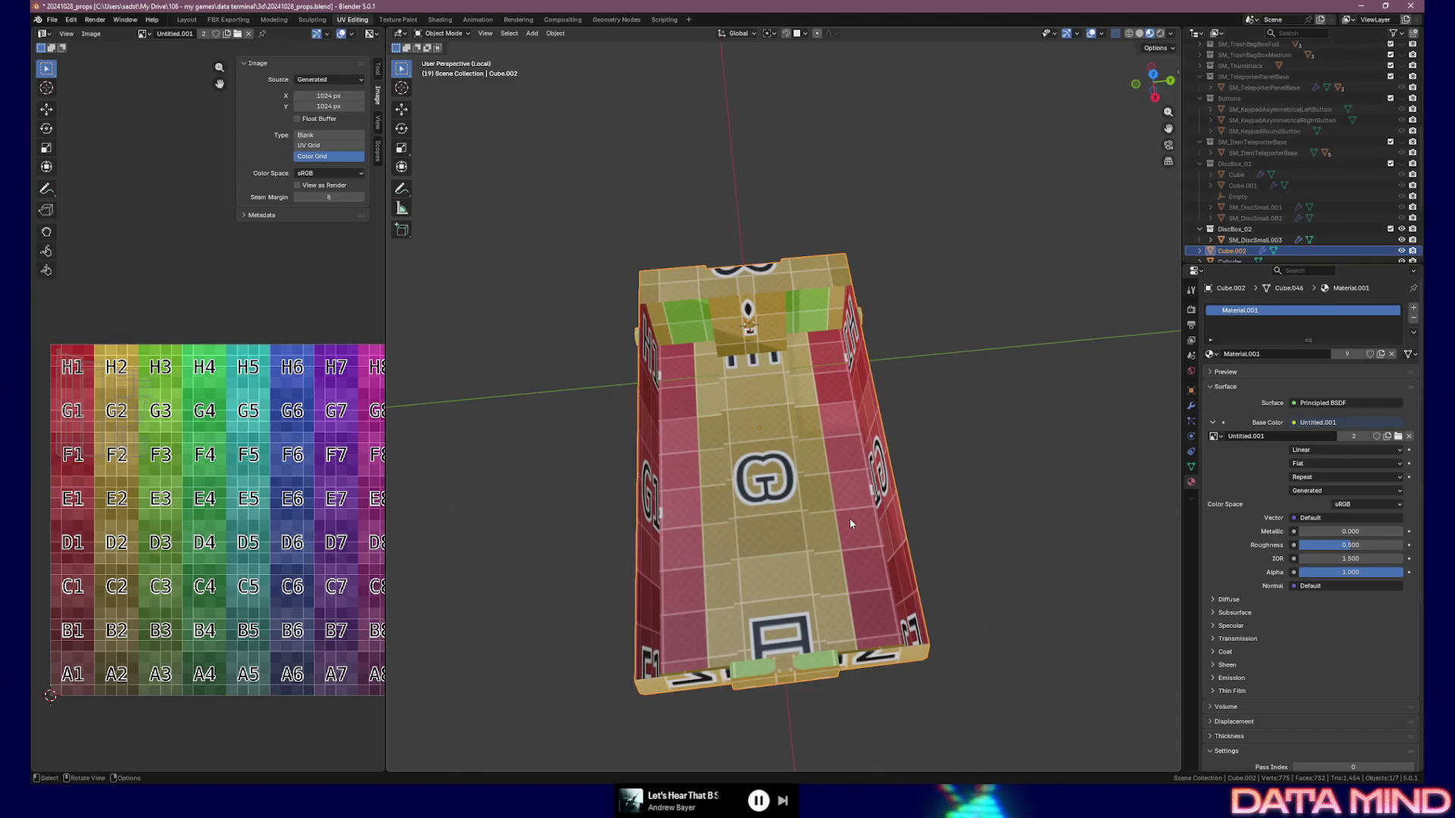
Inspect the textured box, then switch to the FBX Exporting workspace
{"action": "mouse_move", "coordinate": [862, 471]}
{"action": "middle_mouse_down"}
{"action": "mouse_move", "coordinate": [851, 421]}
{"action": "mouse_move", "coordinate": [826, 404]}
{"action": "mouse_move", "coordinate": [797, 440]}
{"action": "middle_mouse_up"}
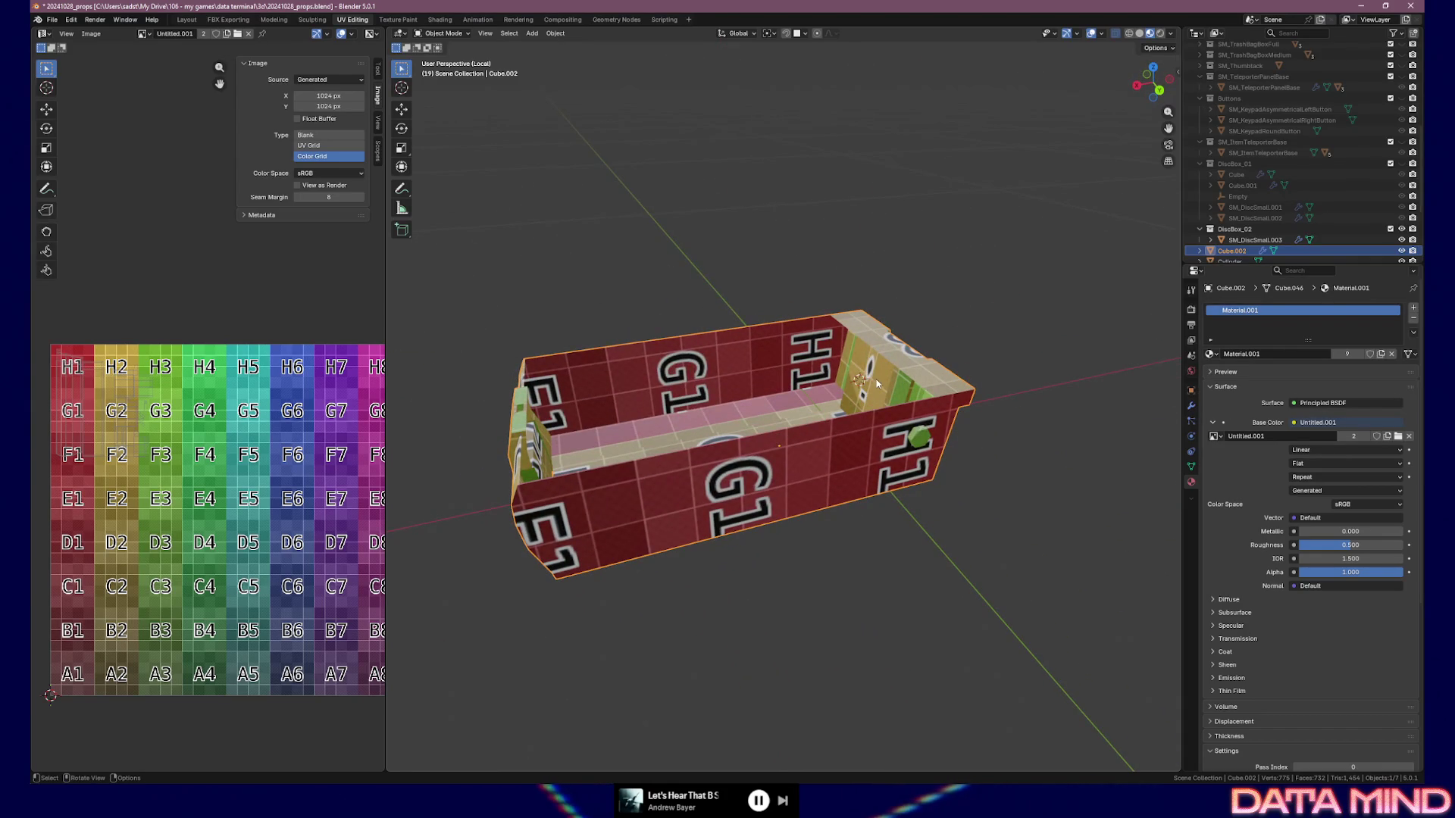
{"action": "mouse_move", "coordinate": [860, 379]}
{"action": "middle_mouse_down"}
{"action": "mouse_move", "coordinate": [960, 379]}
{"action": "mouse_move", "coordinate": [879, 353]}
{"action": "mouse_move", "coordinate": [737, 353]}
{"action": "mouse_move", "coordinate": [945, 347]}
{"action": "mouse_move", "coordinate": [835, 466]}
{"action": "mouse_move", "coordinate": [887, 455]}
{"action": "mouse_move", "coordinate": [848, 452]}
{"action": "mouse_move", "coordinate": [924, 455]}
{"action": "middle_mouse_up"}
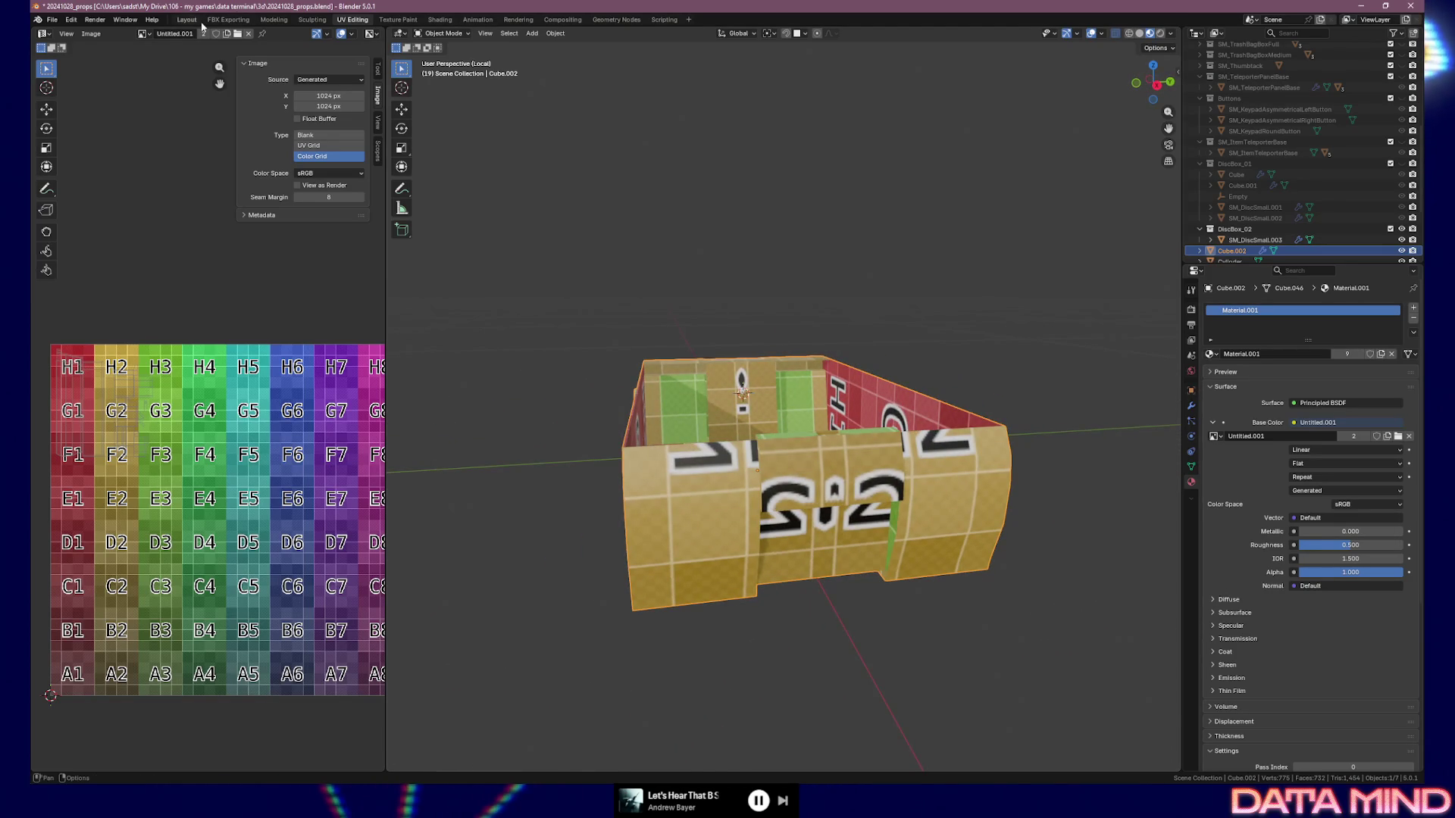
{"action": "left_click", "coordinate": [231, 20]}
{"action": "mouse_move", "coordinate": [726, 398]}
{"action": "middle_mouse_down"}
{"action": "mouse_move", "coordinate": [790, 348]}
{"action": "mouse_move", "coordinate": [811, 360]}
{"action": "mouse_move", "coordinate": [846, 341]}
{"action": "mouse_move", "coordinate": [849, 368]}
{"action": "mouse_move", "coordinate": [659, 377]}
{"action": "mouse_move", "coordinate": [743, 363]}
{"action": "mouse_move", "coordinate": [678, 466]}
{"action": "middle_mouse_up"}
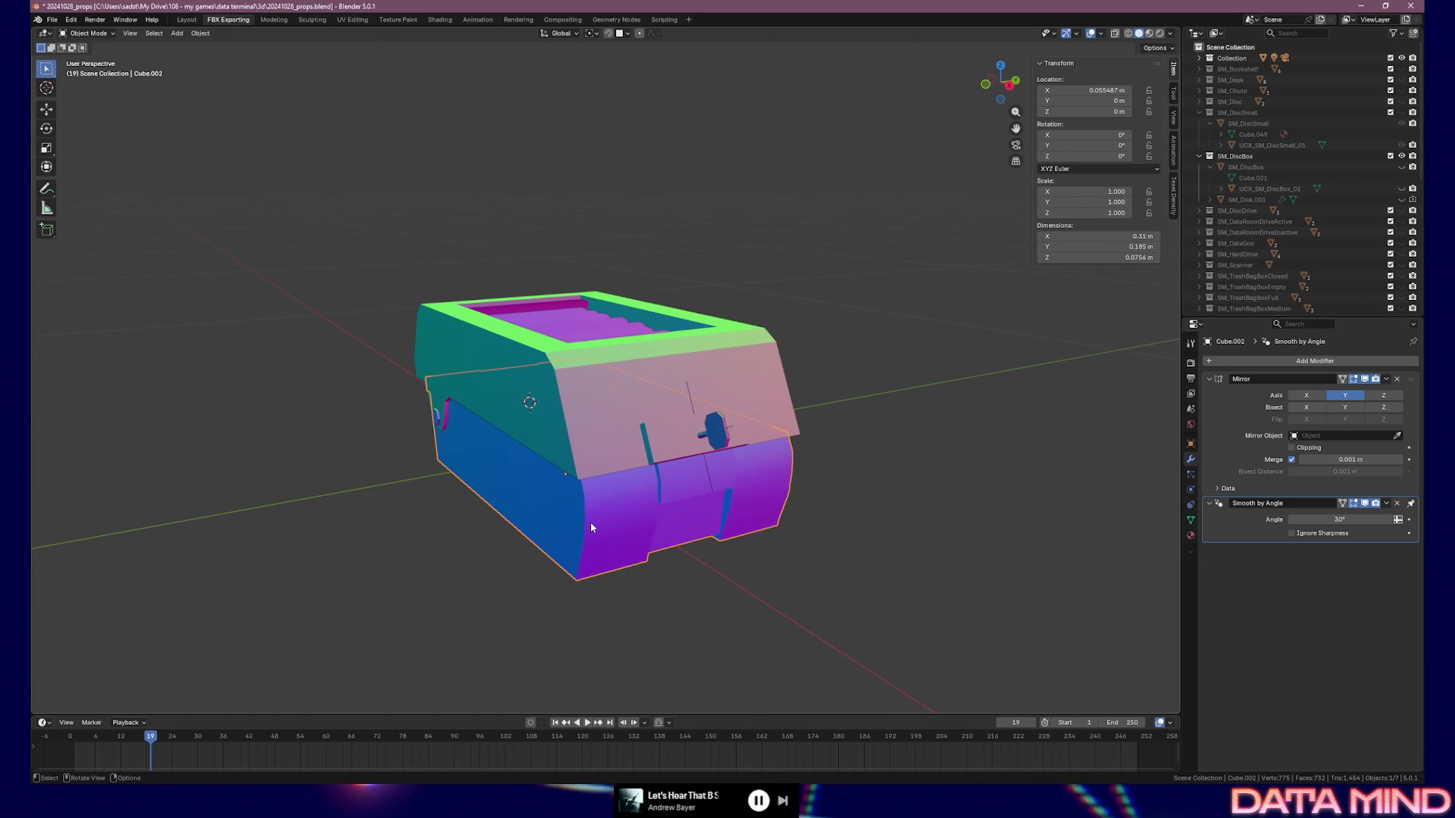
Rename the active base proxy object to SM_DiscBoxBase
{"action": "key", "text": "F2"}
{"action": "type", "text": "SM_DiscBoxBase"}
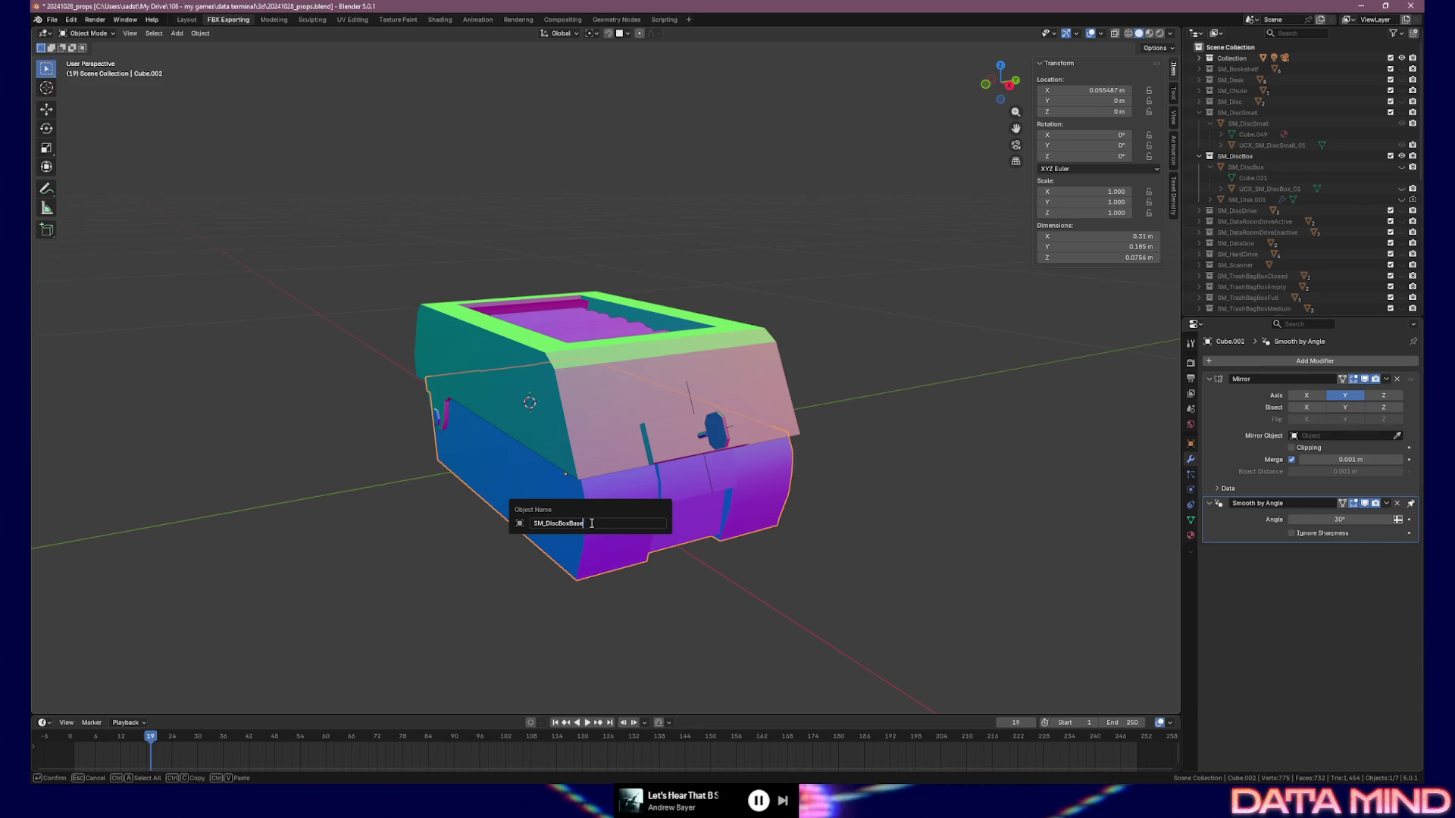
{"action": "key", "text": "Return"}
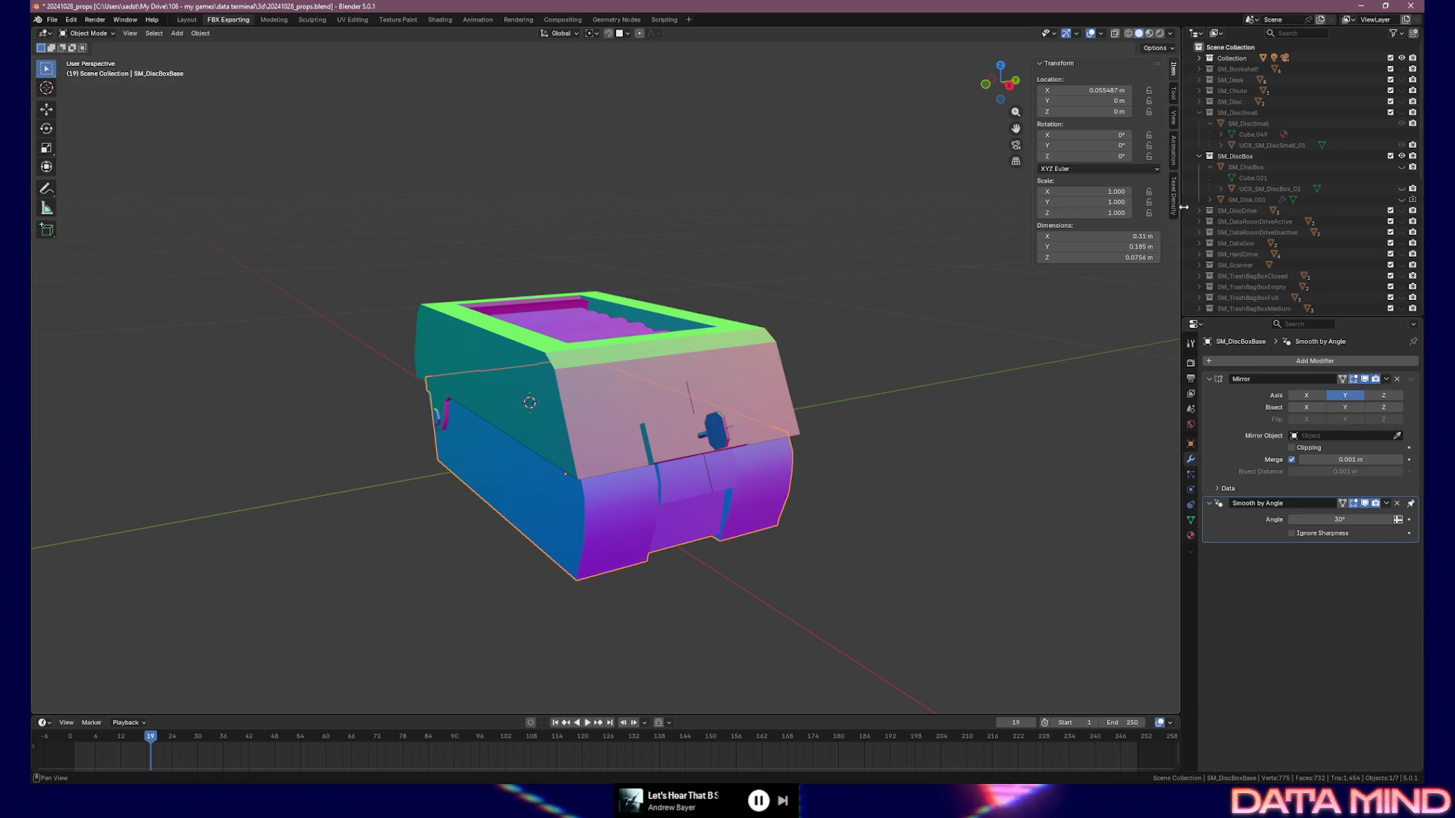
Orbit around the box, then hide and show the Cylinder knob to inspect it
{"action": "middle_click_drag", "start_coordinate": [820, 453], "coordinate": [791, 453]}
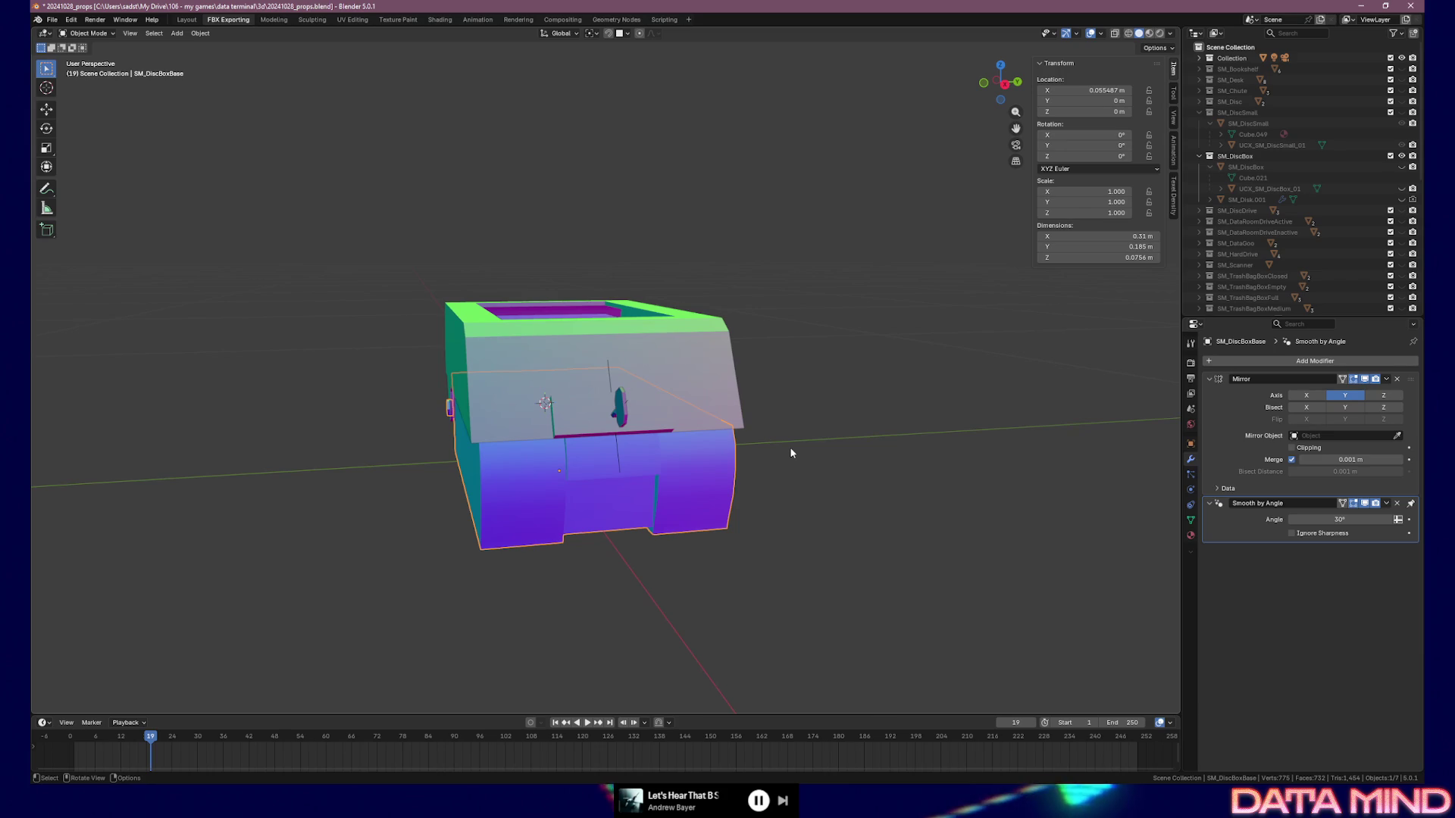
{"action": "mouse_move", "coordinate": [766, 399]}
{"action": "middle_mouse_down"}
{"action": "mouse_move", "coordinate": [633, 427]}
{"action": "mouse_move", "coordinate": [834, 391]}
{"action": "middle_mouse_up"}
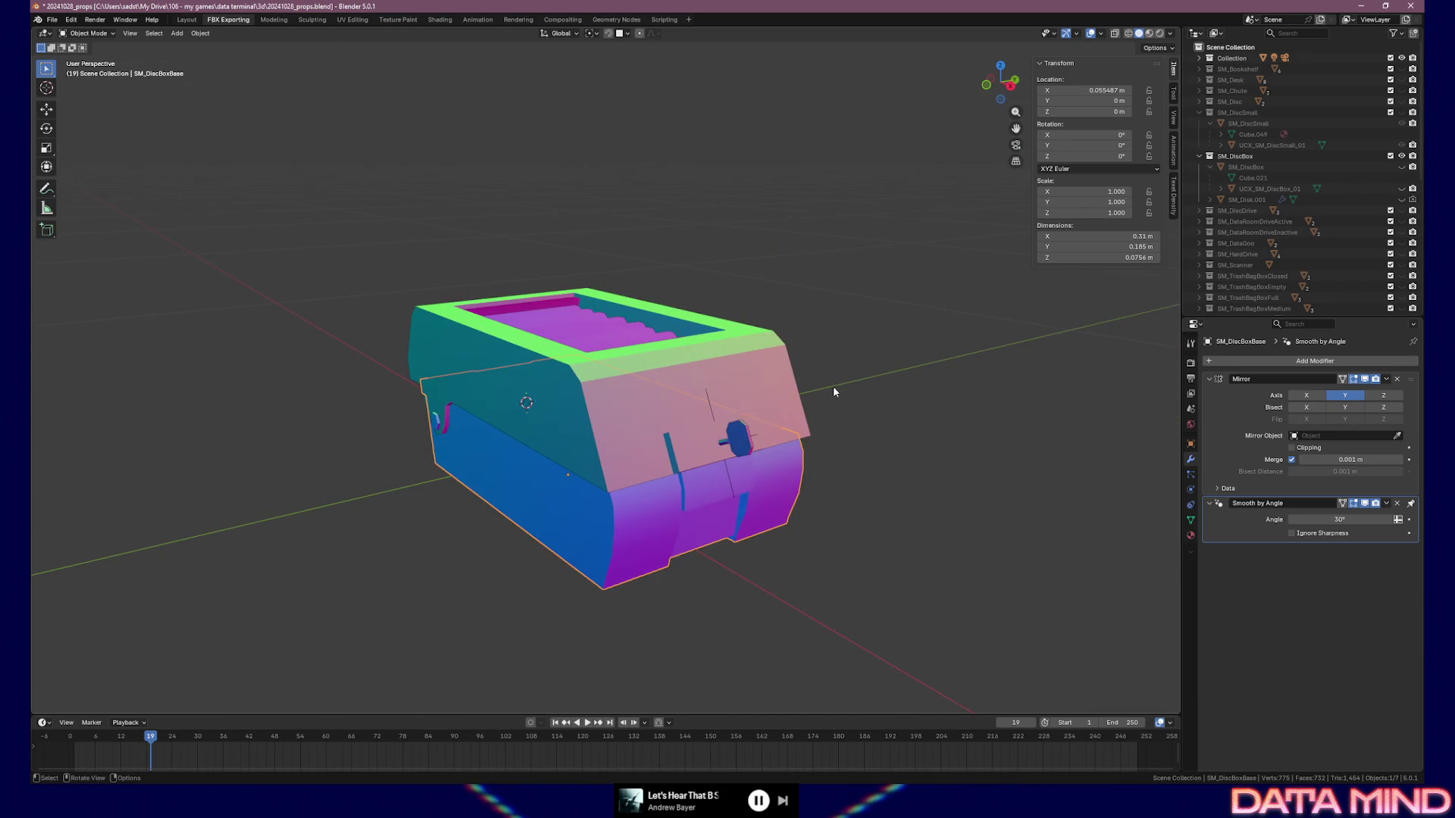
{"action": "scroll", "coordinate": [1385, 243], "scroll_direction": "down", "scroll_amount": 10}
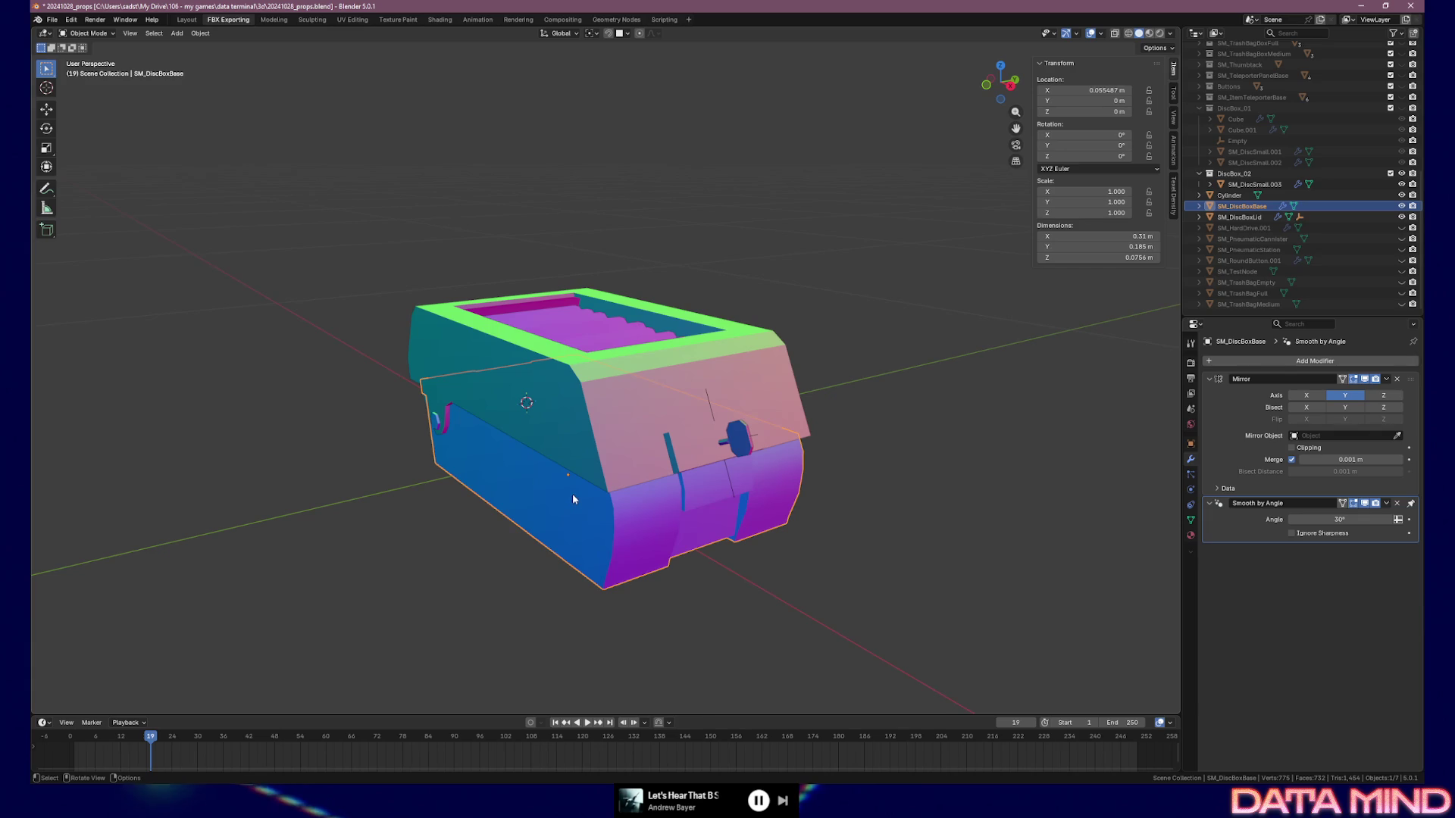
{"action": "mouse_move", "coordinate": [682, 465]}
{"action": "middle_mouse_down"}
{"action": "mouse_move", "coordinate": [779, 435]}
{"action": "mouse_move", "coordinate": [675, 434]}
{"action": "mouse_move", "coordinate": [868, 419]}
{"action": "mouse_move", "coordinate": [672, 416]}
{"action": "mouse_move", "coordinate": [593, 379]}
{"action": "mouse_move", "coordinate": [545, 385]}
{"action": "mouse_move", "coordinate": [552, 410]}
{"action": "mouse_move", "coordinate": [525, 448]}
{"action": "mouse_move", "coordinate": [492, 453]}
{"action": "mouse_move", "coordinate": [543, 468]}
{"action": "middle_mouse_up"}
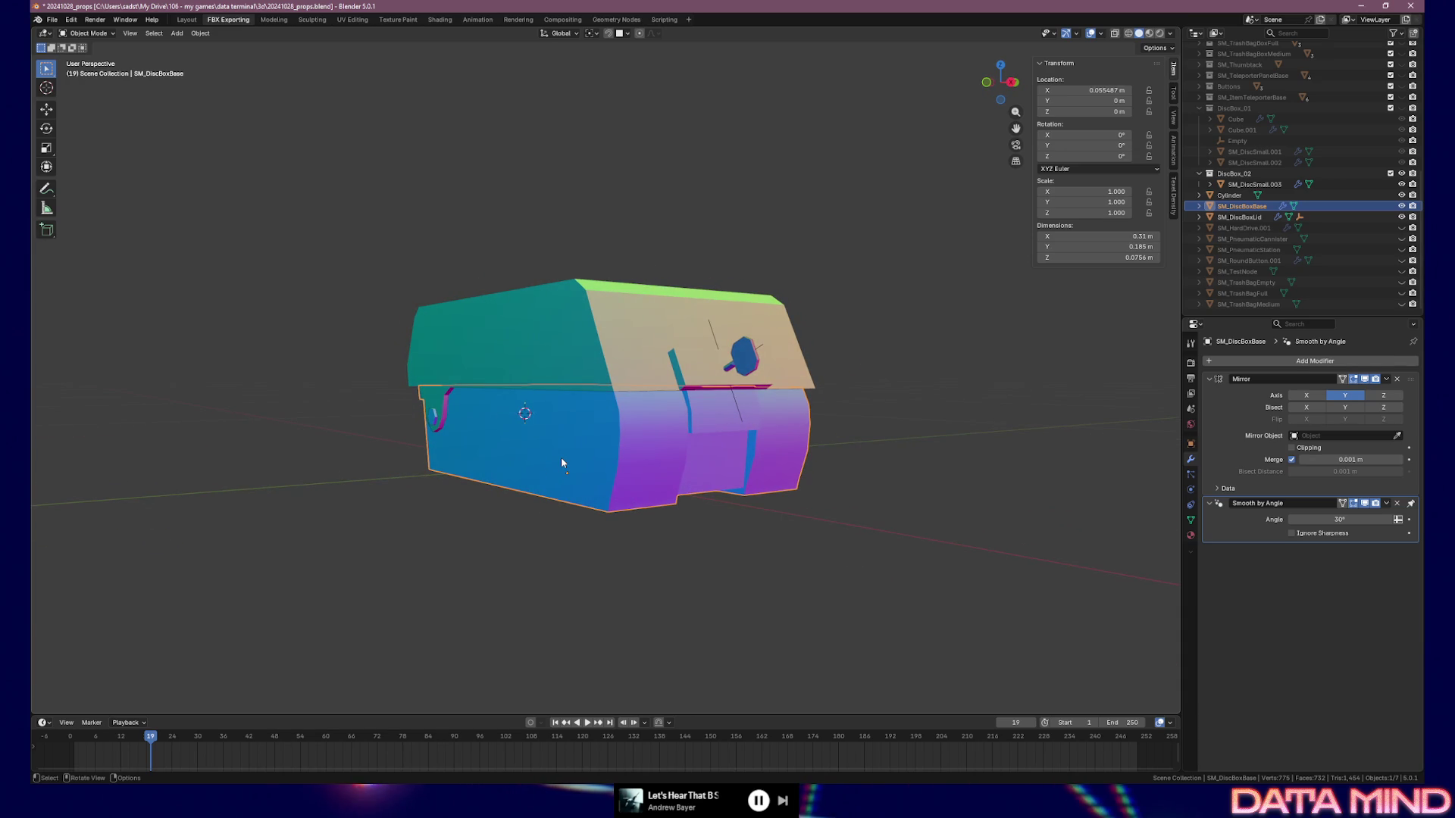
{"action": "left_click", "coordinate": [1230, 196]}
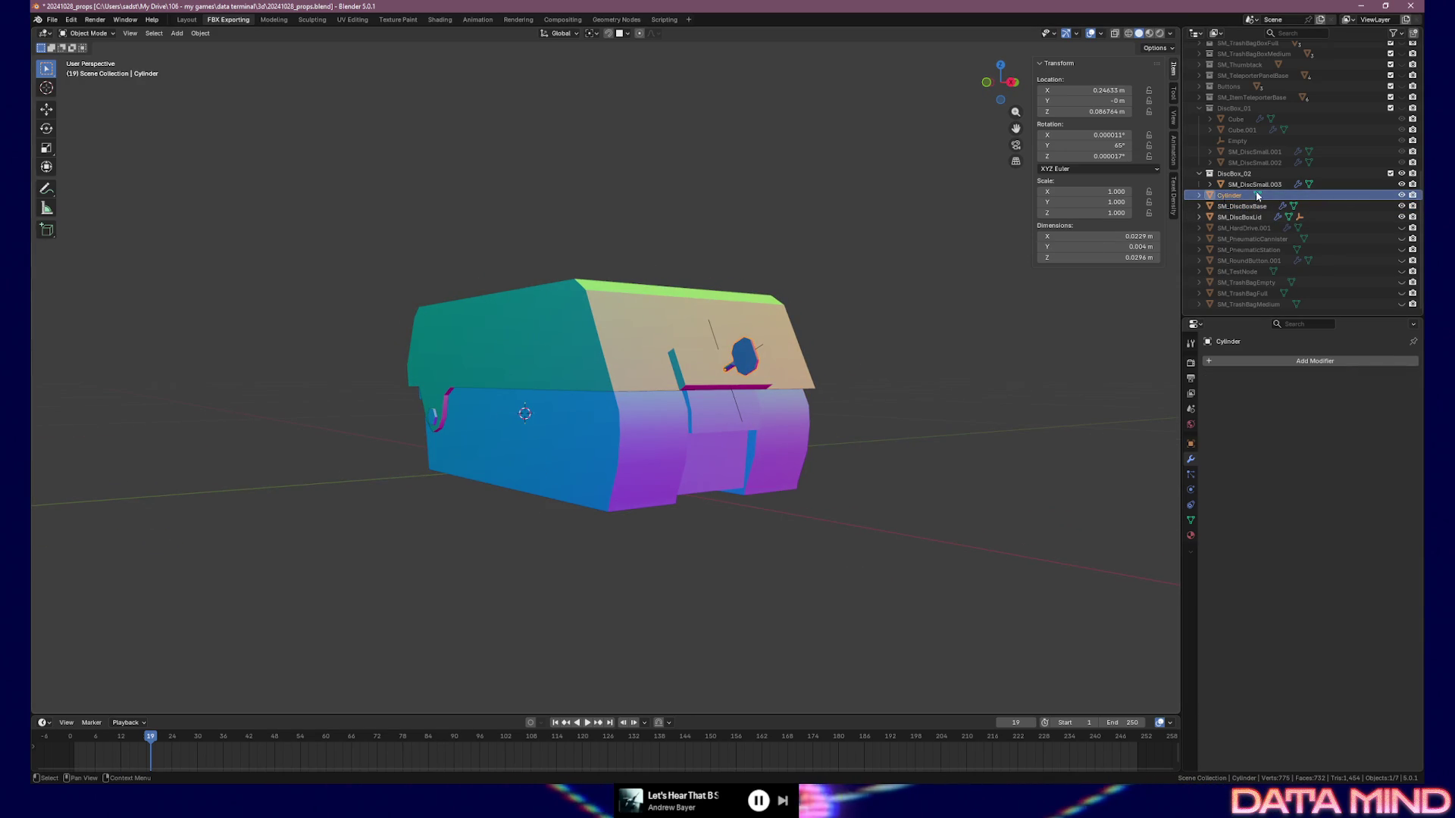
{"action": "left_click", "coordinate": [1401, 194]}
{"action": "left_click", "coordinate": [1402, 195]}
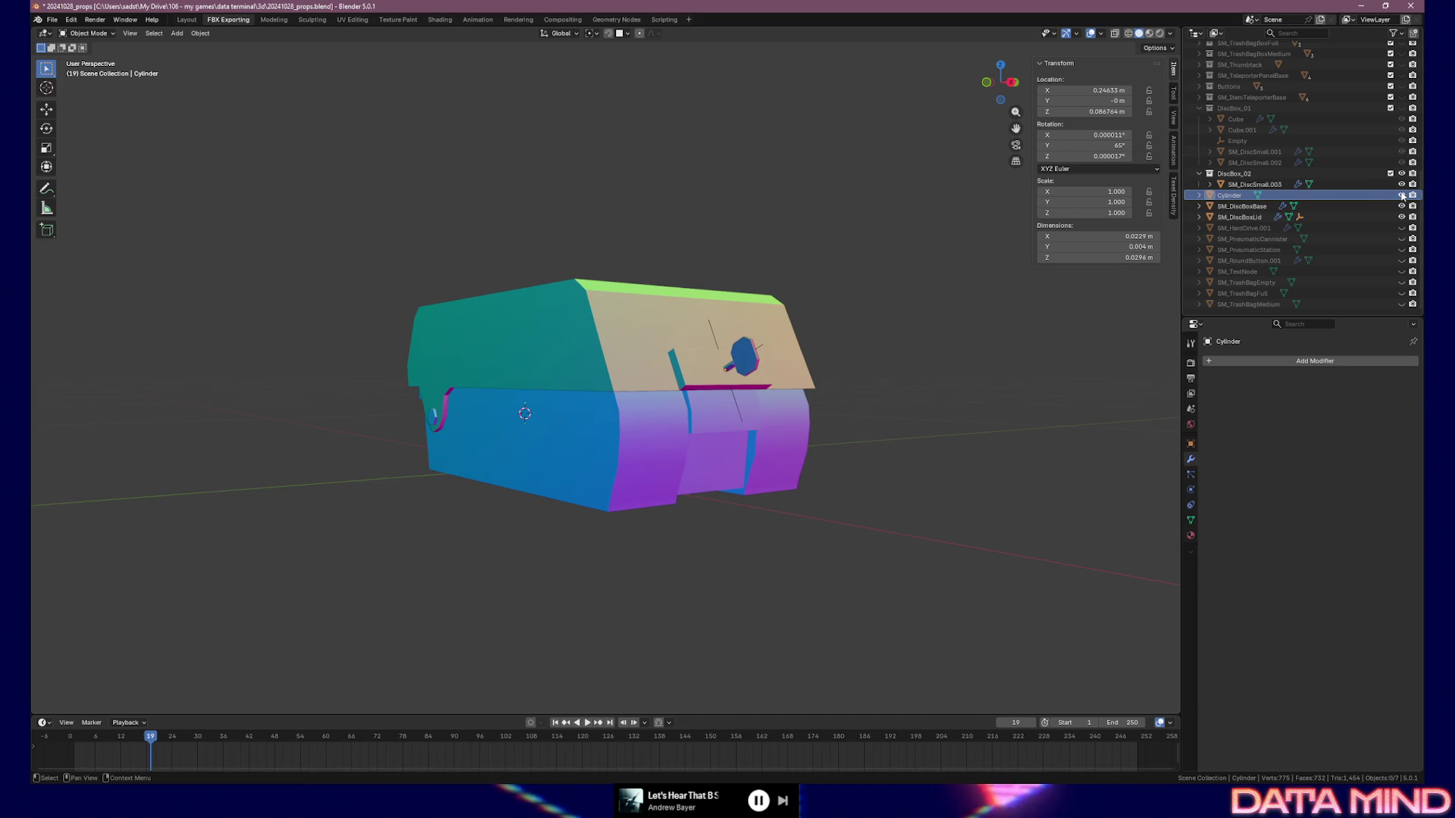
Hide and show SM_DiscBoxBase to check beneath it, then view the box from below
{"action": "left_click", "coordinate": [1361, 208]}
{"action": "left_click", "coordinate": [1402, 206]}
{"action": "left_click", "coordinate": [1401, 205]}
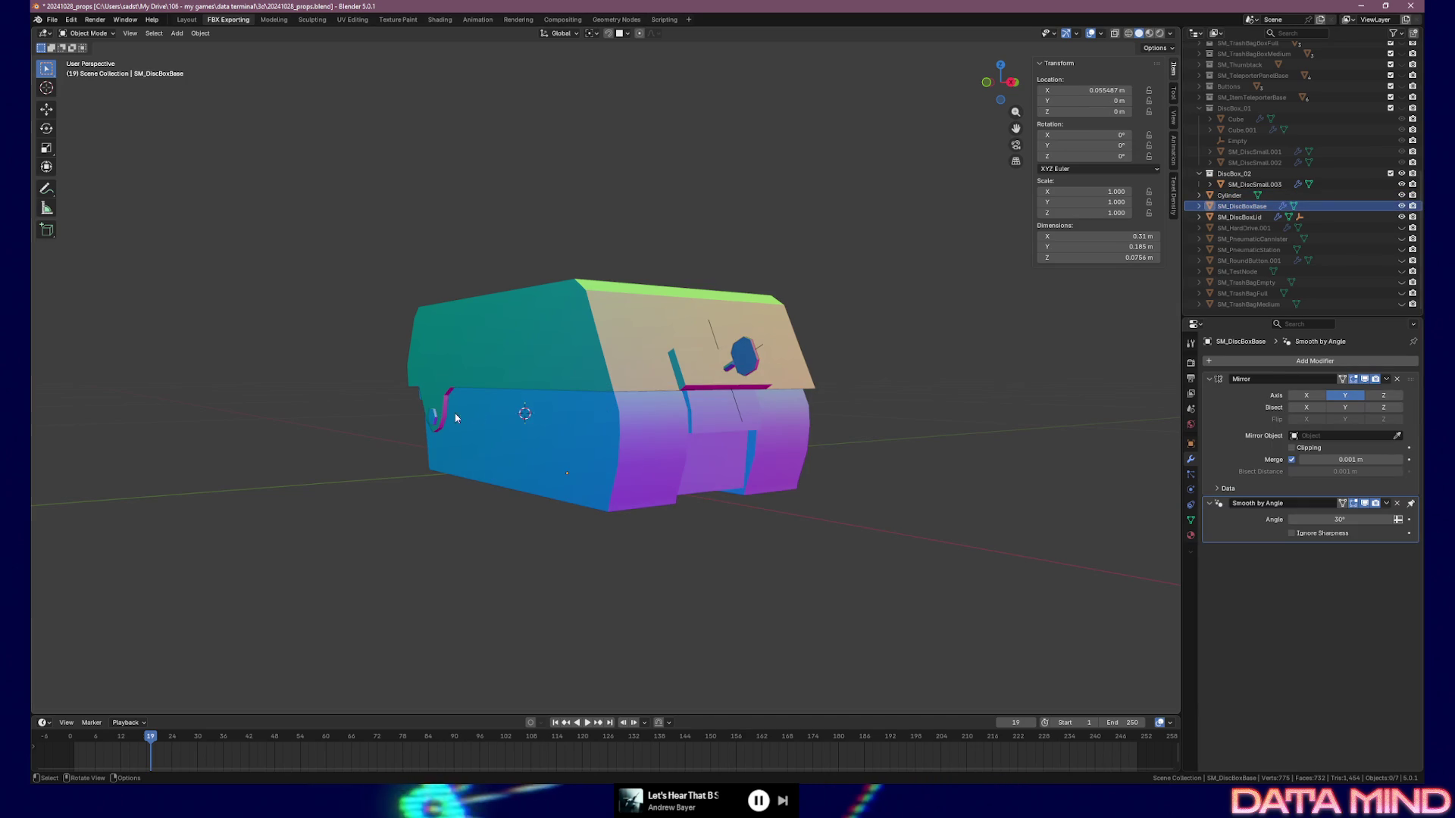
{"action": "middle_click_drag", "start_coordinate": [438, 418], "coordinate": [638, 411]}
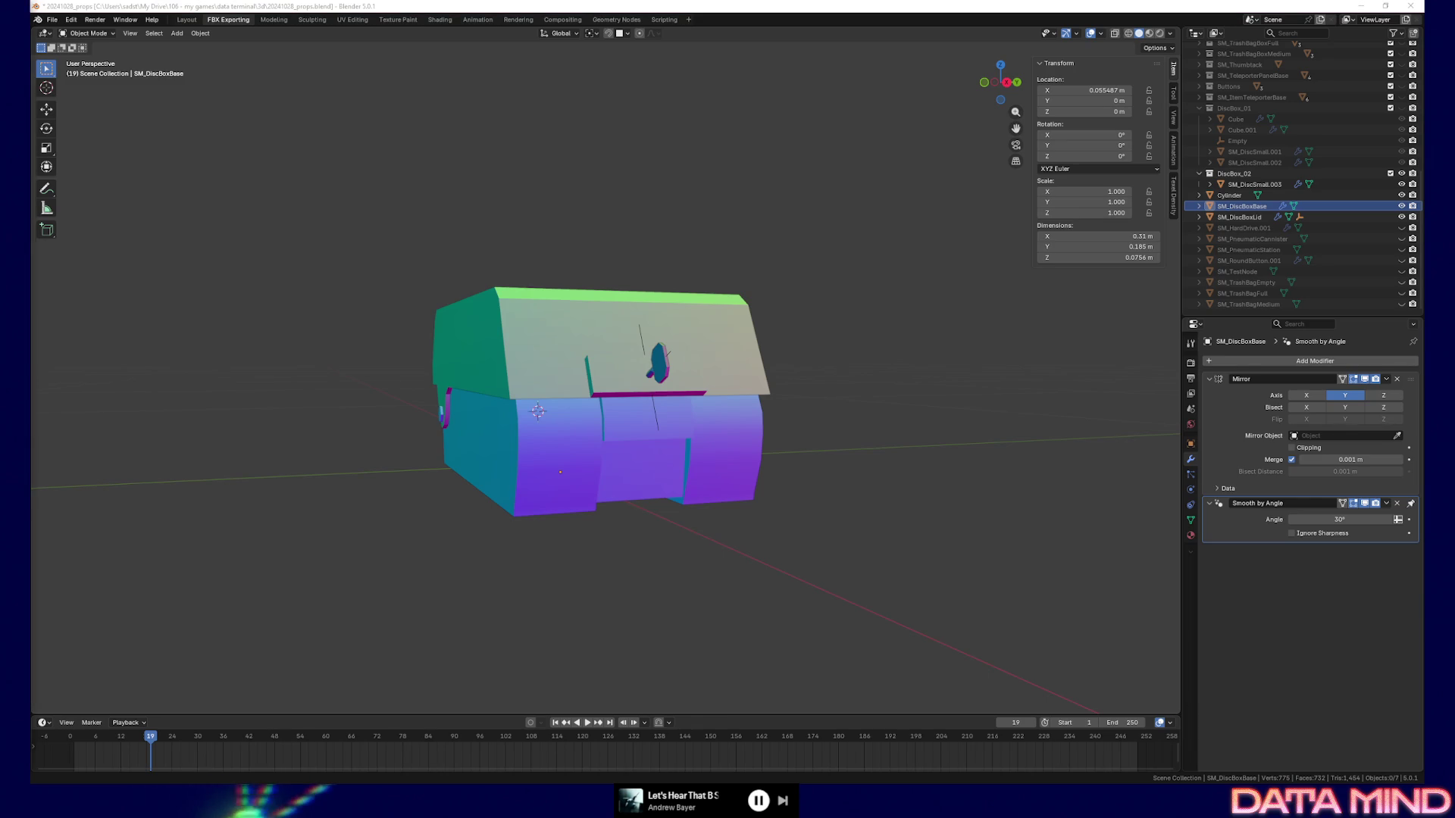
{"action": "mouse_move", "coordinate": [570, 134]}
{"action": "middle_mouse_down"}
{"action": "mouse_move", "coordinate": [601, 273]}
{"action": "mouse_move", "coordinate": [578, 250]}
{"action": "mouse_move", "coordinate": [594, 238]}
{"action": "mouse_move", "coordinate": [692, 256]}
{"action": "mouse_move", "coordinate": [710, 274]}
{"action": "middle_mouse_up"}
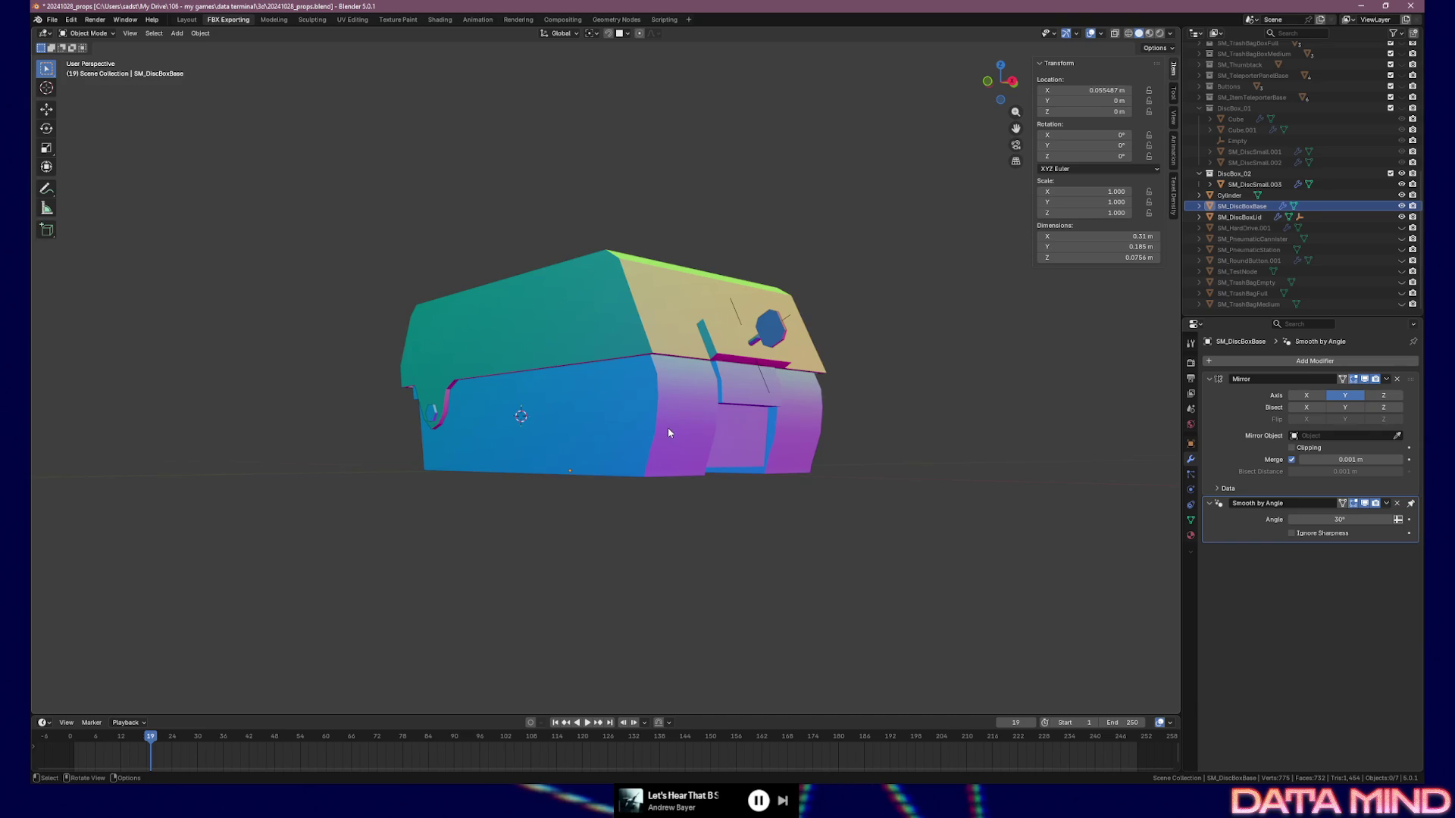
{"action": "middle_click_drag", "start_coordinate": [668, 432], "coordinate": [663, 433]}
Try moving the selection to a collection searched as 'SM_DiscBox', then dismiss the error
{"action": "key", "text": "m"}
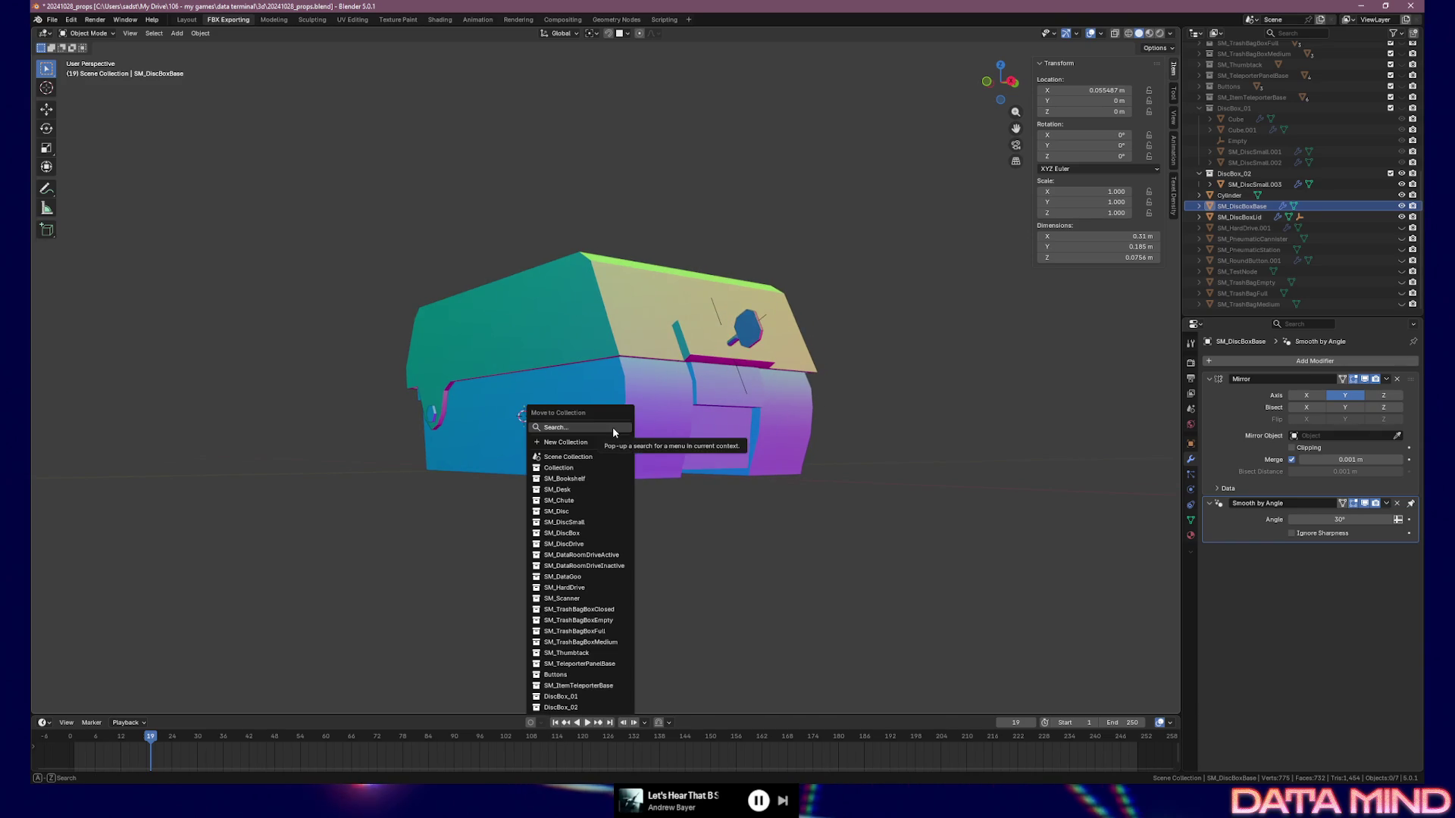
{"action": "left_click", "coordinate": [612, 426]}
{"action": "type", "text": "SM_DiscBox"}
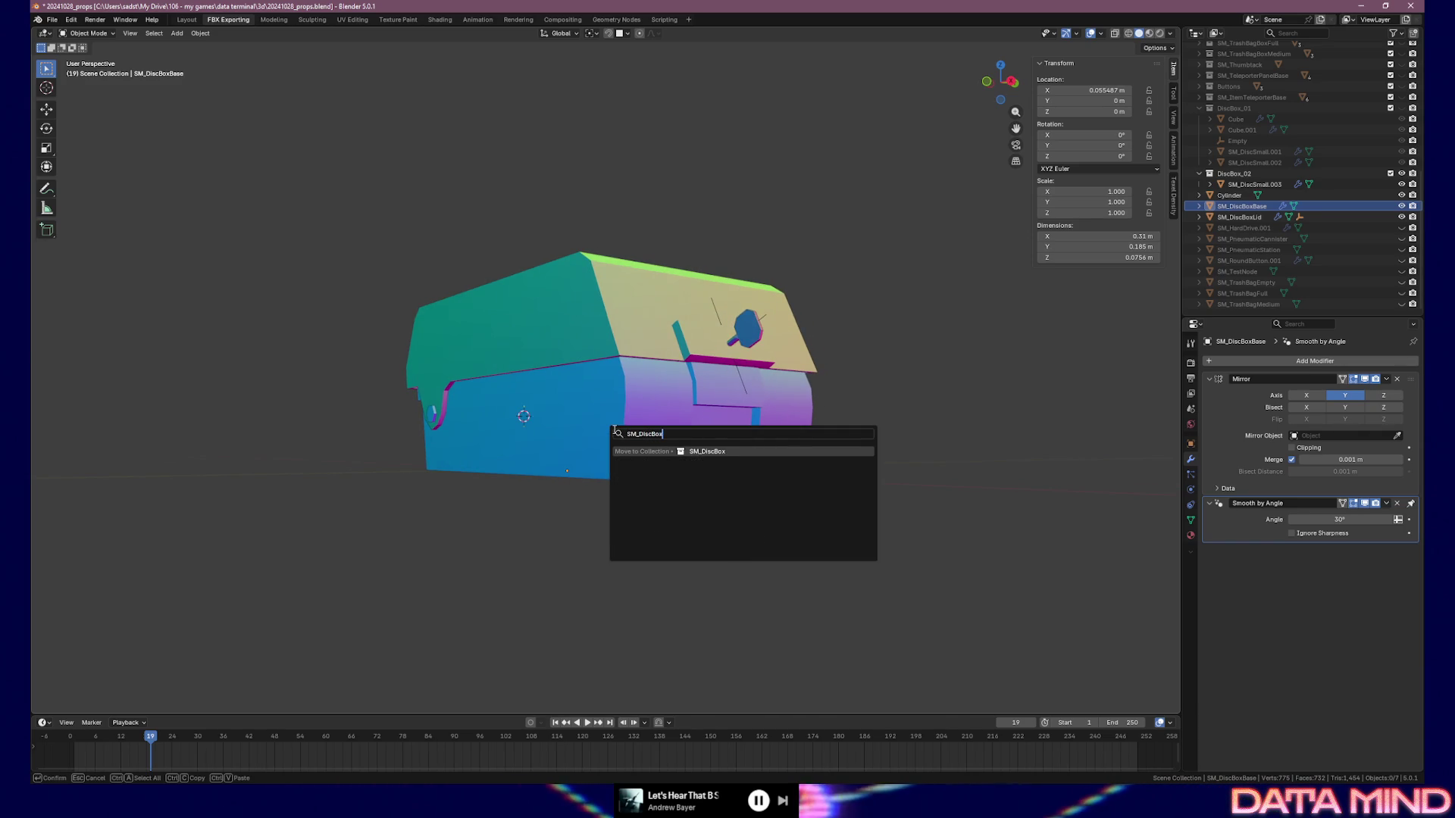
{"action": "key", "text": "Return"}
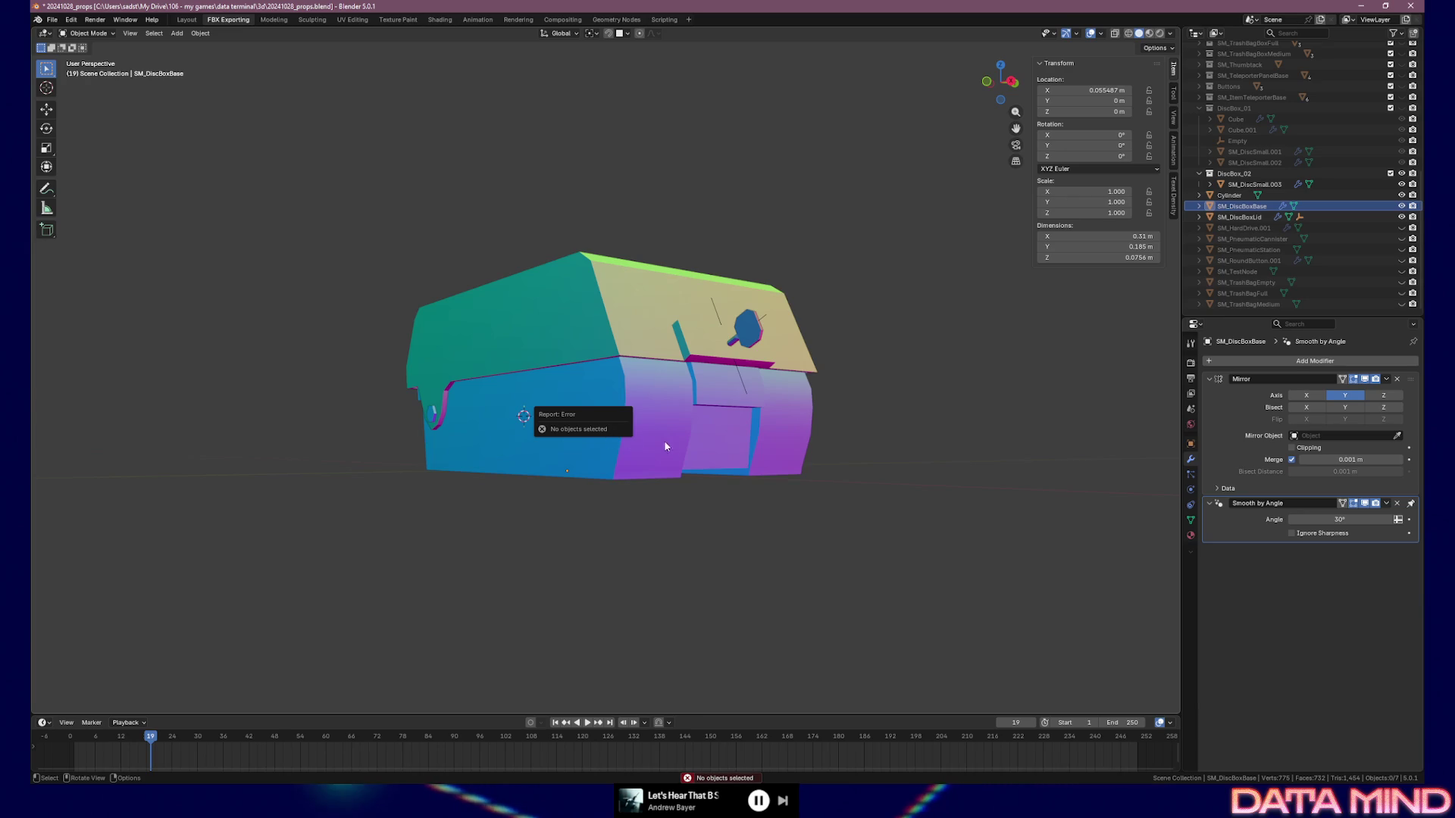
{"action": "left_click", "coordinate": [676, 517]}
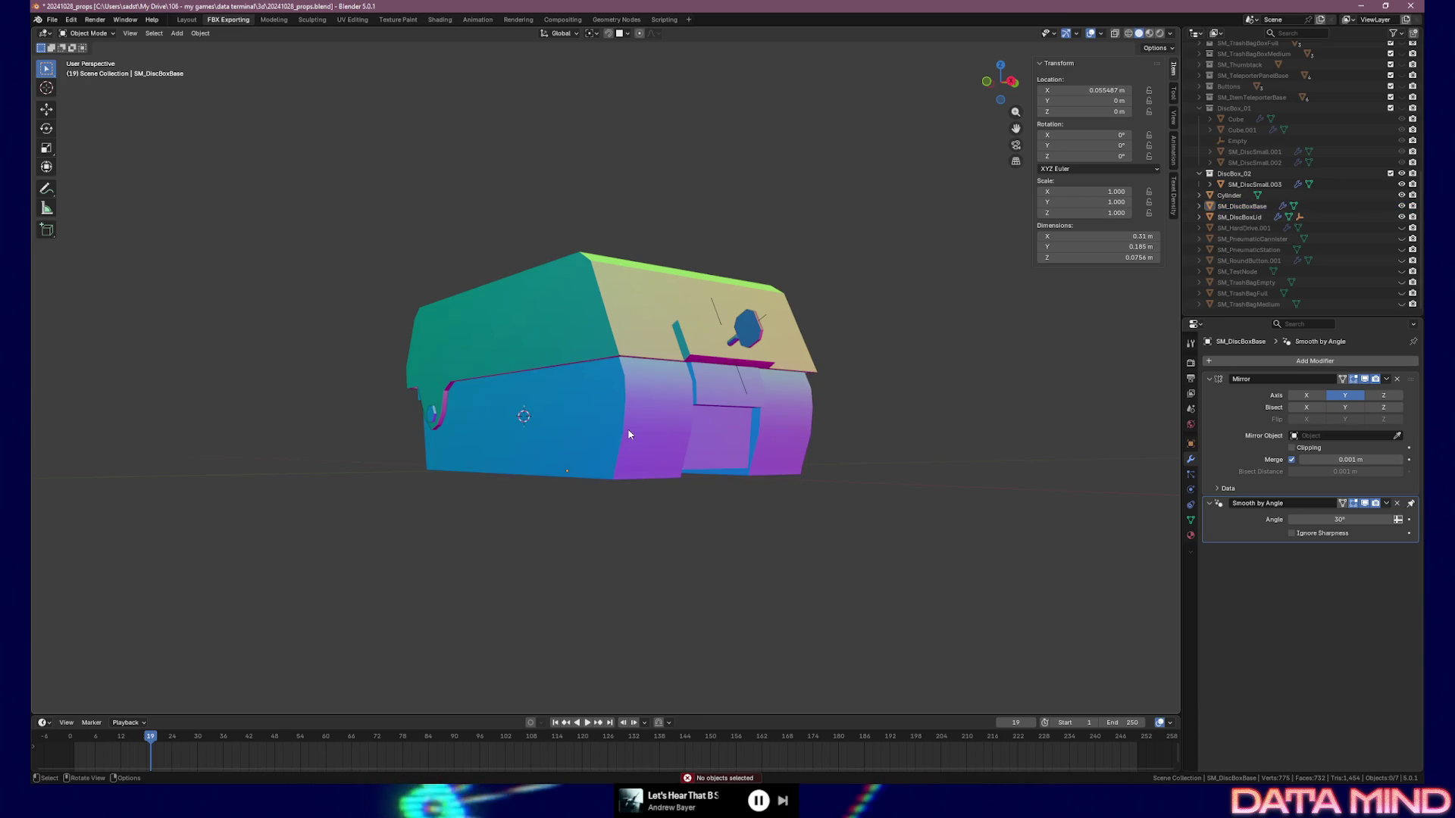
Select the lid and base meshes, Cylinder knob, lid socket and SM_DiscSmall.003
{"action": "left_click", "coordinate": [795, 323], "text": "shift"}
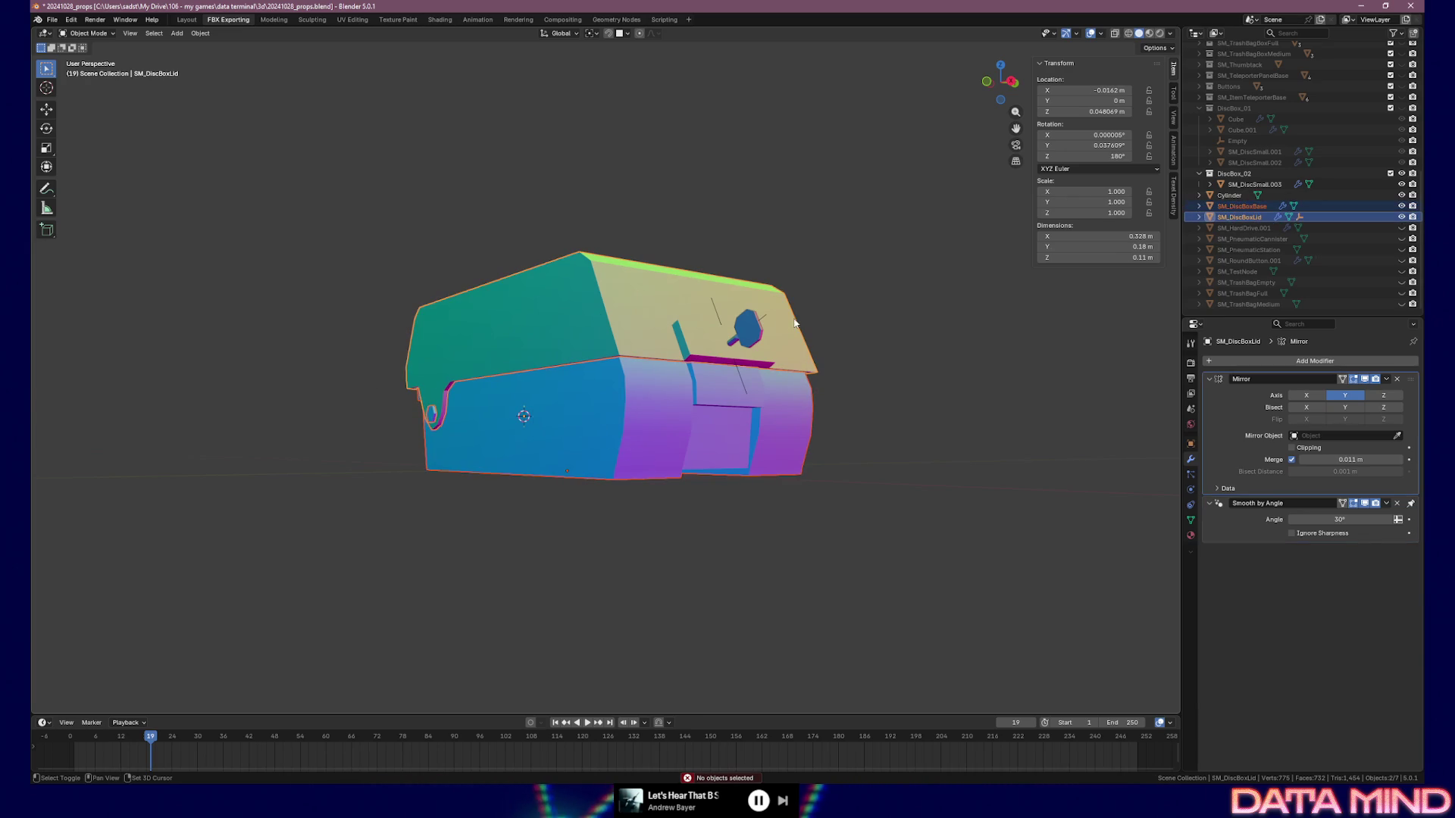
{"action": "left_click", "coordinate": [749, 328], "text": "shift"}
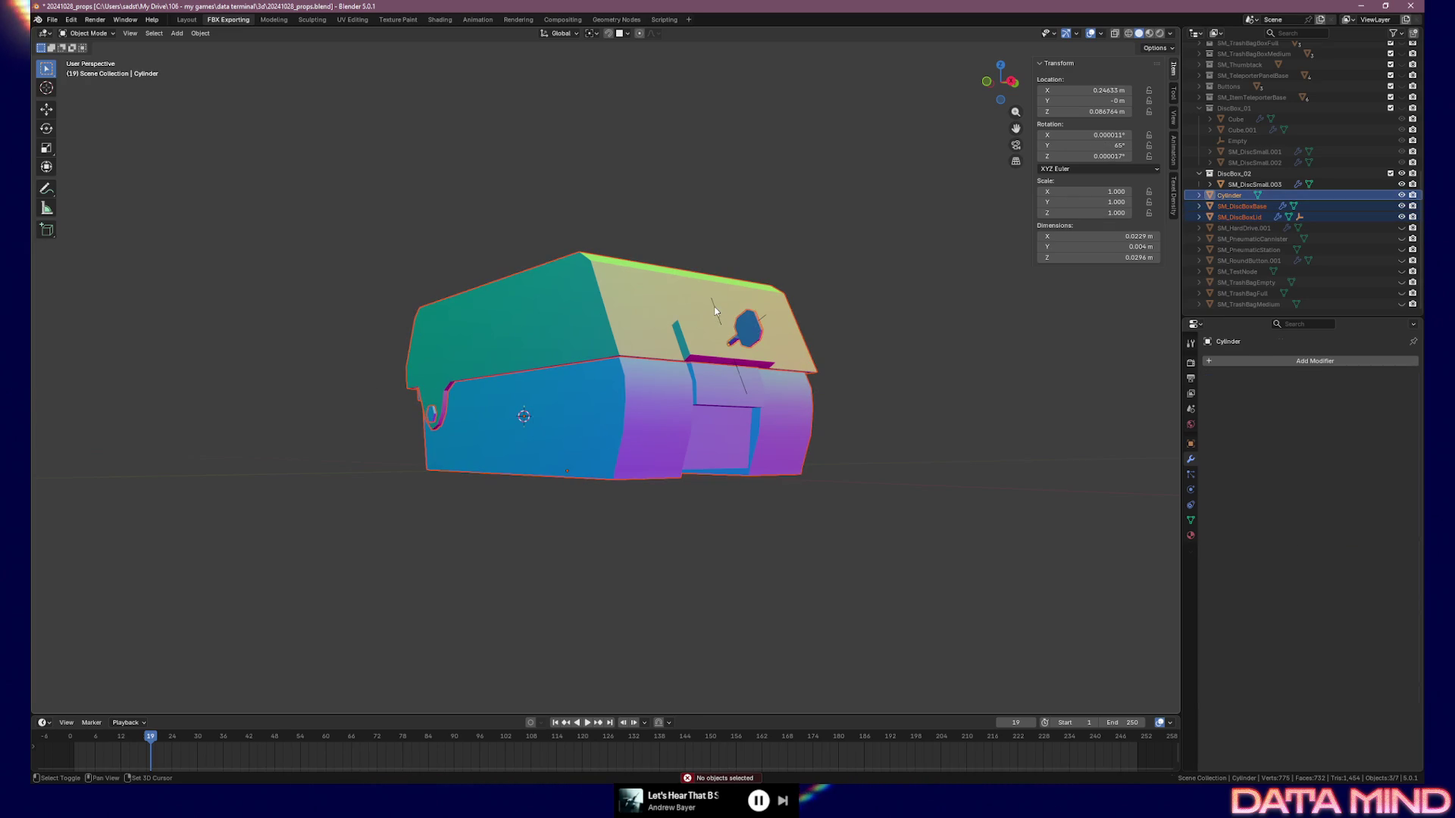
{"action": "left_click", "coordinate": [715, 311], "text": "shift"}
{"action": "mouse_move", "coordinate": [526, 419]}
{"action": "middle_mouse_down"}
{"action": "mouse_move", "coordinate": [635, 423]}
{"action": "mouse_move", "coordinate": [610, 371]}
{"action": "middle_mouse_up"}
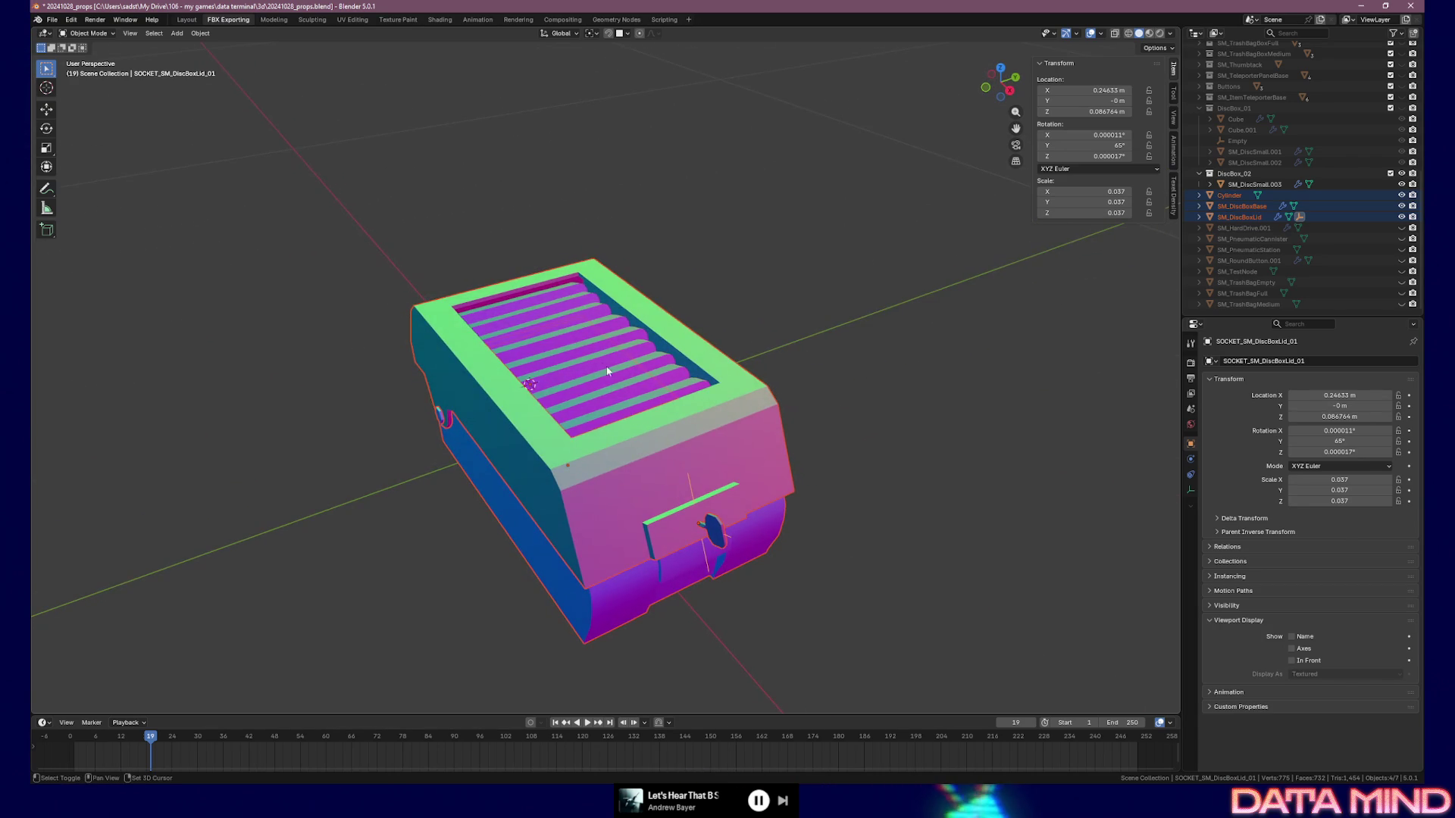
{"action": "left_click", "coordinate": [602, 369], "text": "shift"}
Move the selected objects into the DiscBox_02 collection
{"action": "key", "text": "m"}
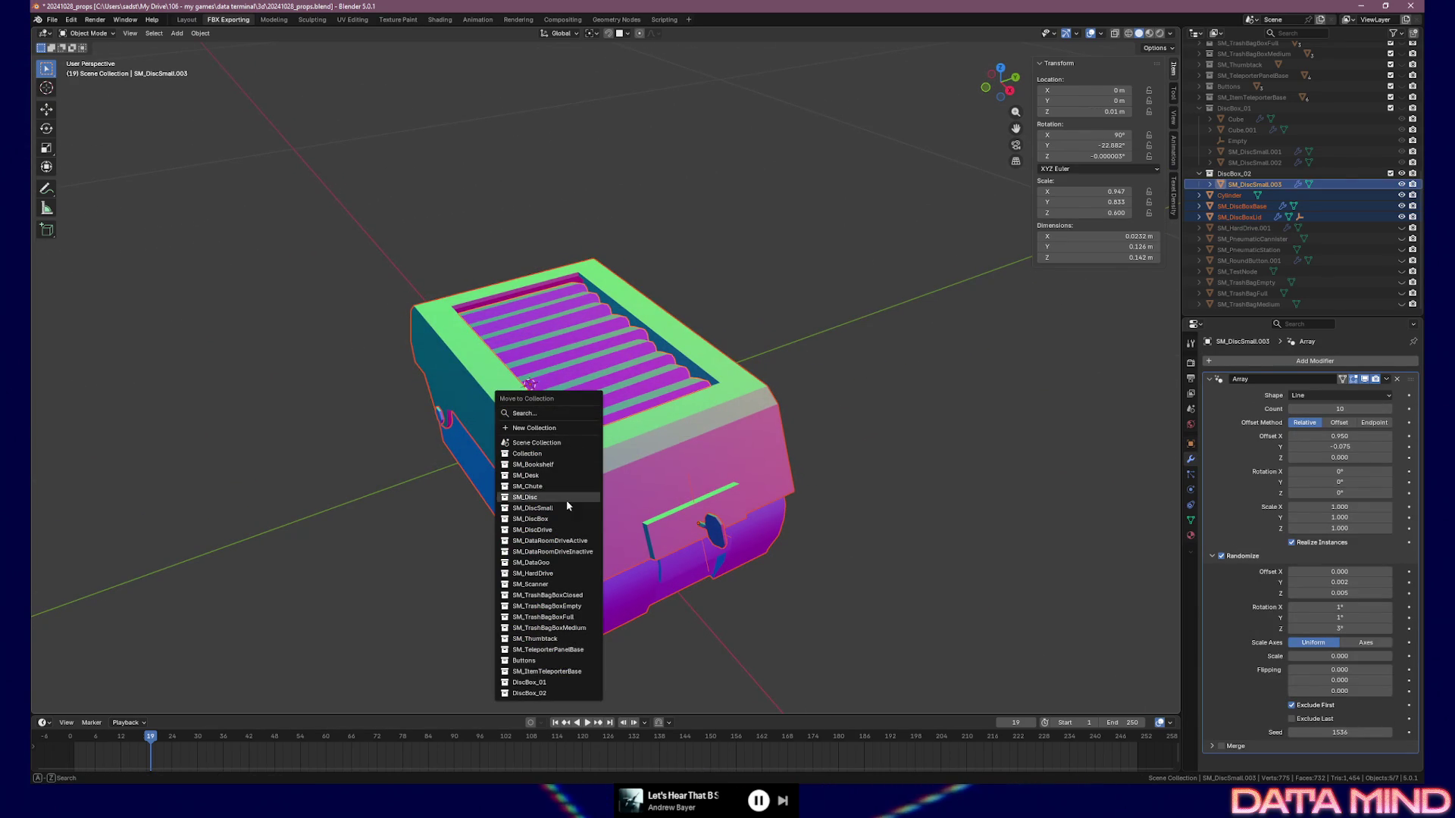
{"action": "left_click", "coordinate": [561, 519]}
{"action": "scroll", "coordinate": [1275, 217], "scroll_direction": "up", "scroll_amount": 2}
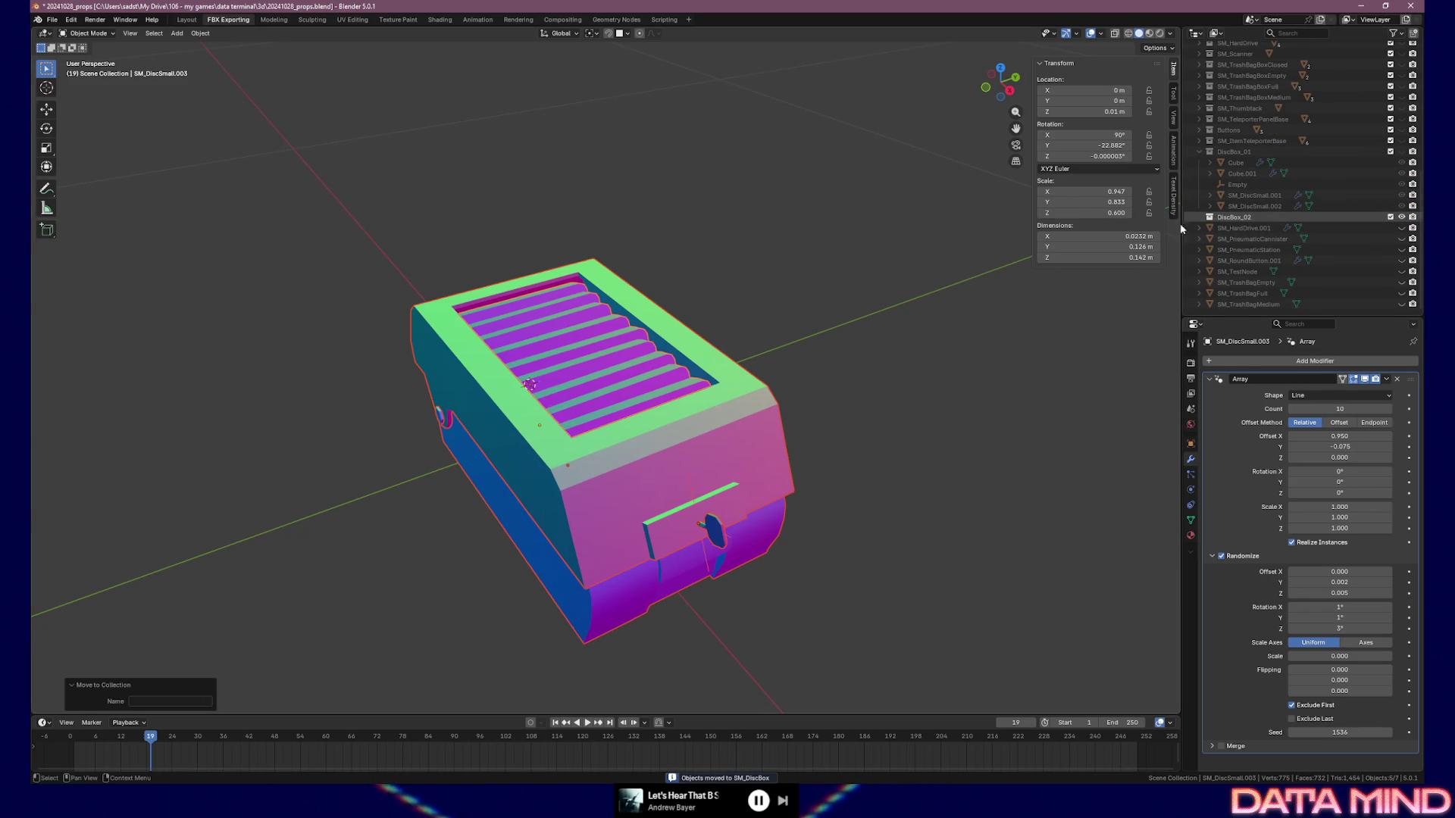
{"action": "key", "text": "m"}
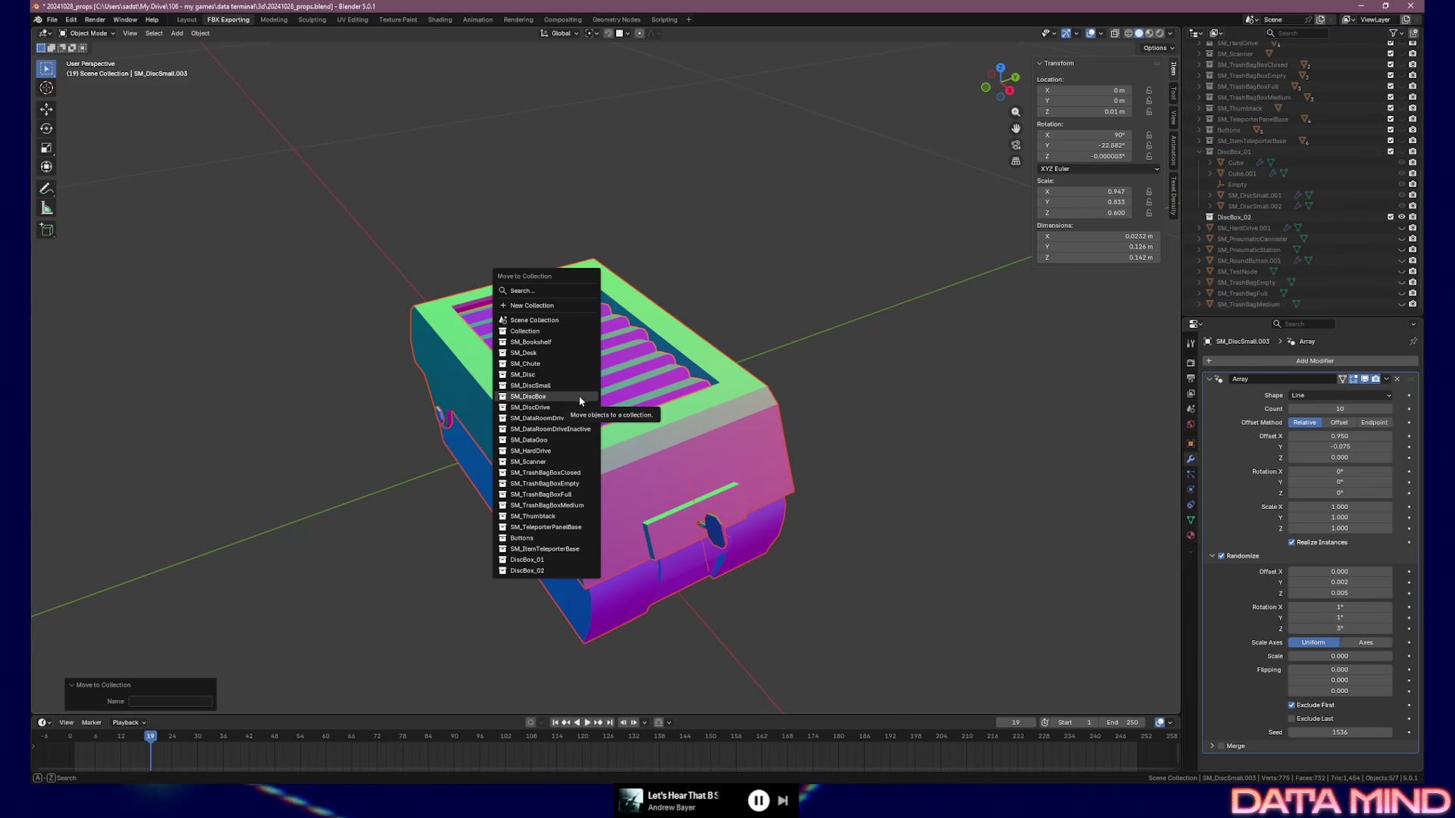
{"action": "left_click", "coordinate": [551, 574]}
Select the Cylinder, make DiscBox_02 the active collection and bring up the Add menu
{"action": "middle_click_drag", "start_coordinate": [828, 443], "coordinate": [648, 395]}
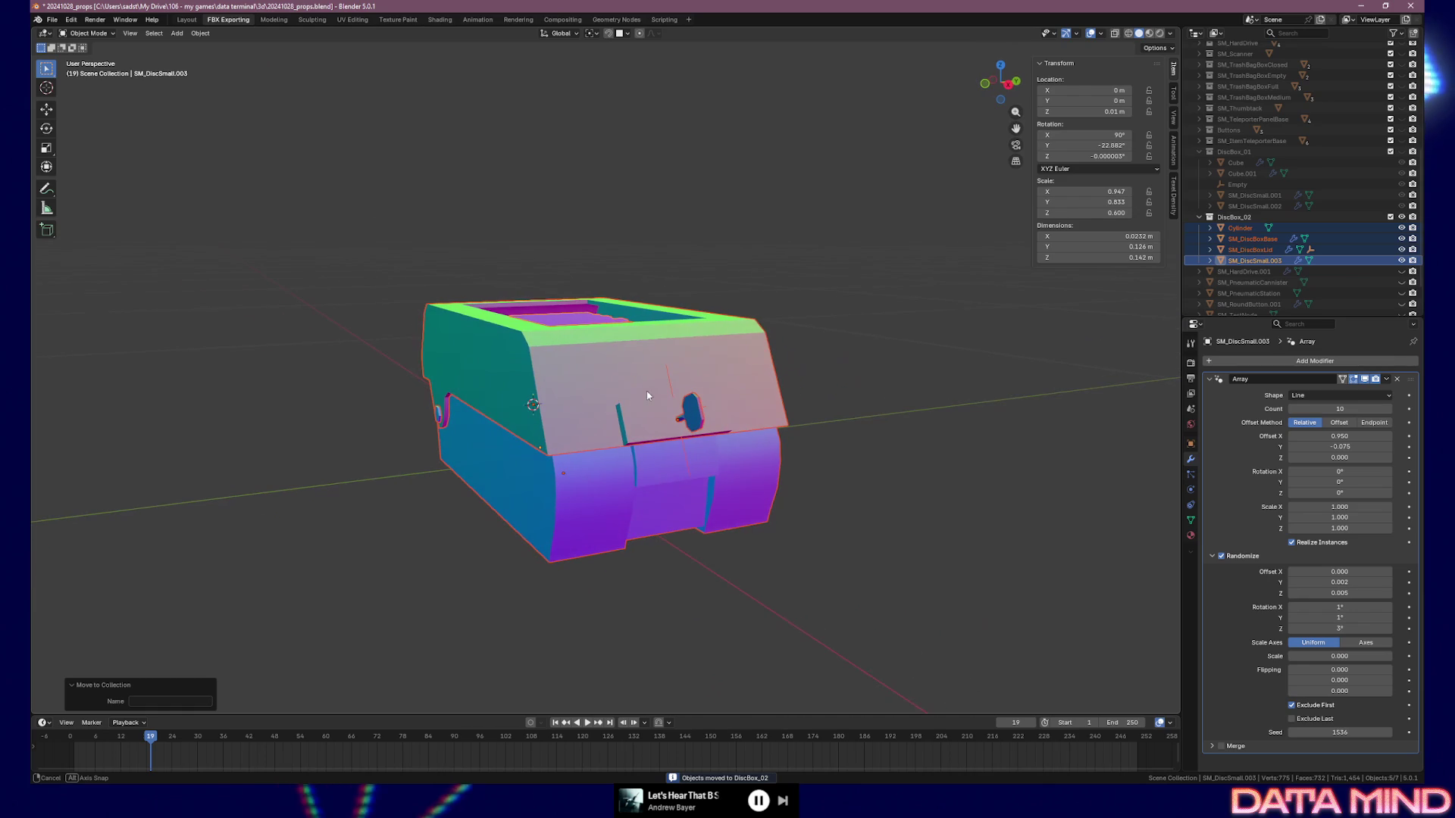
{"action": "left_click", "coordinate": [691, 399]}
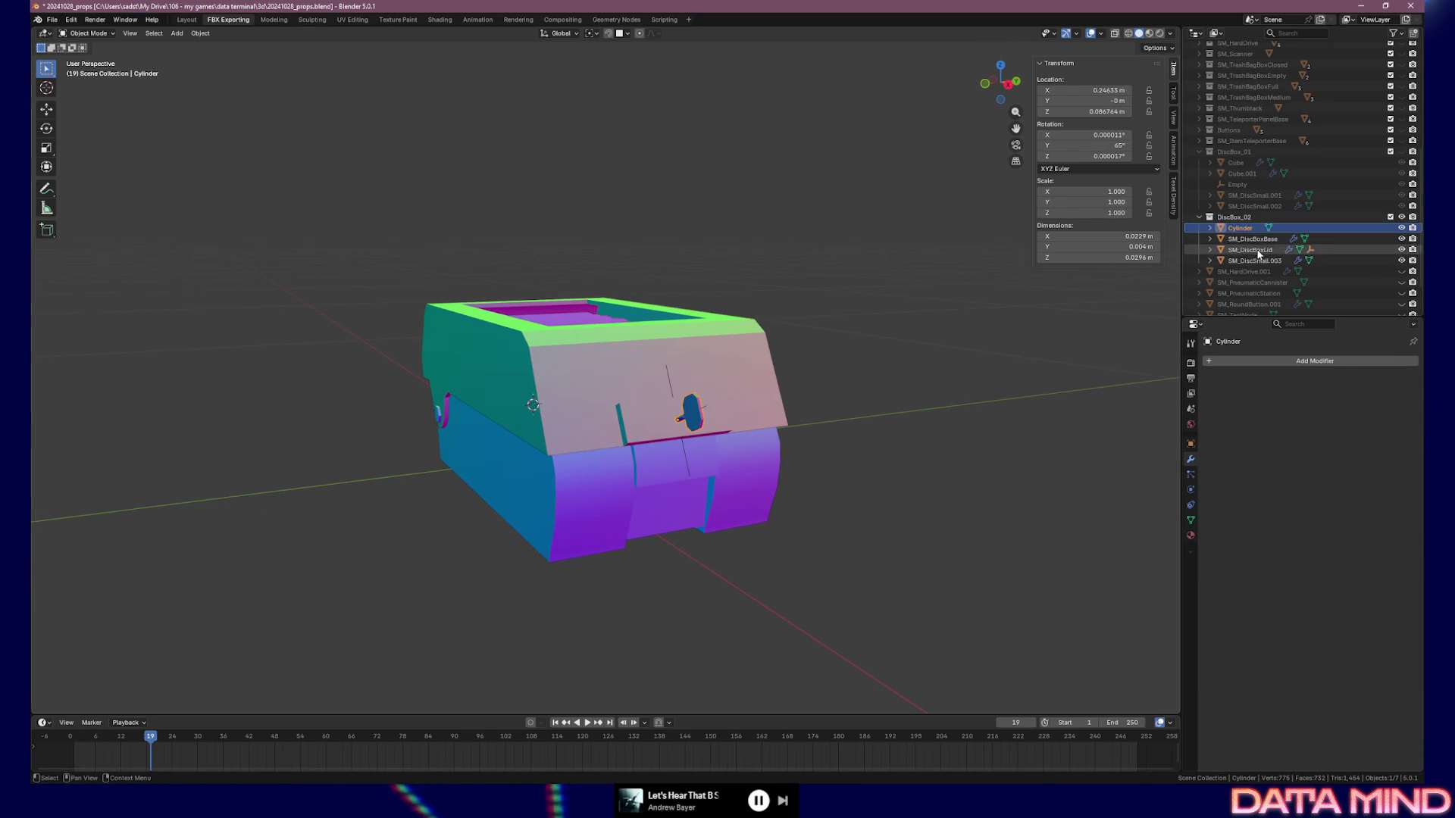
{"action": "left_click", "coordinate": [1208, 239]}
{"action": "left_click", "coordinate": [1235, 218]}
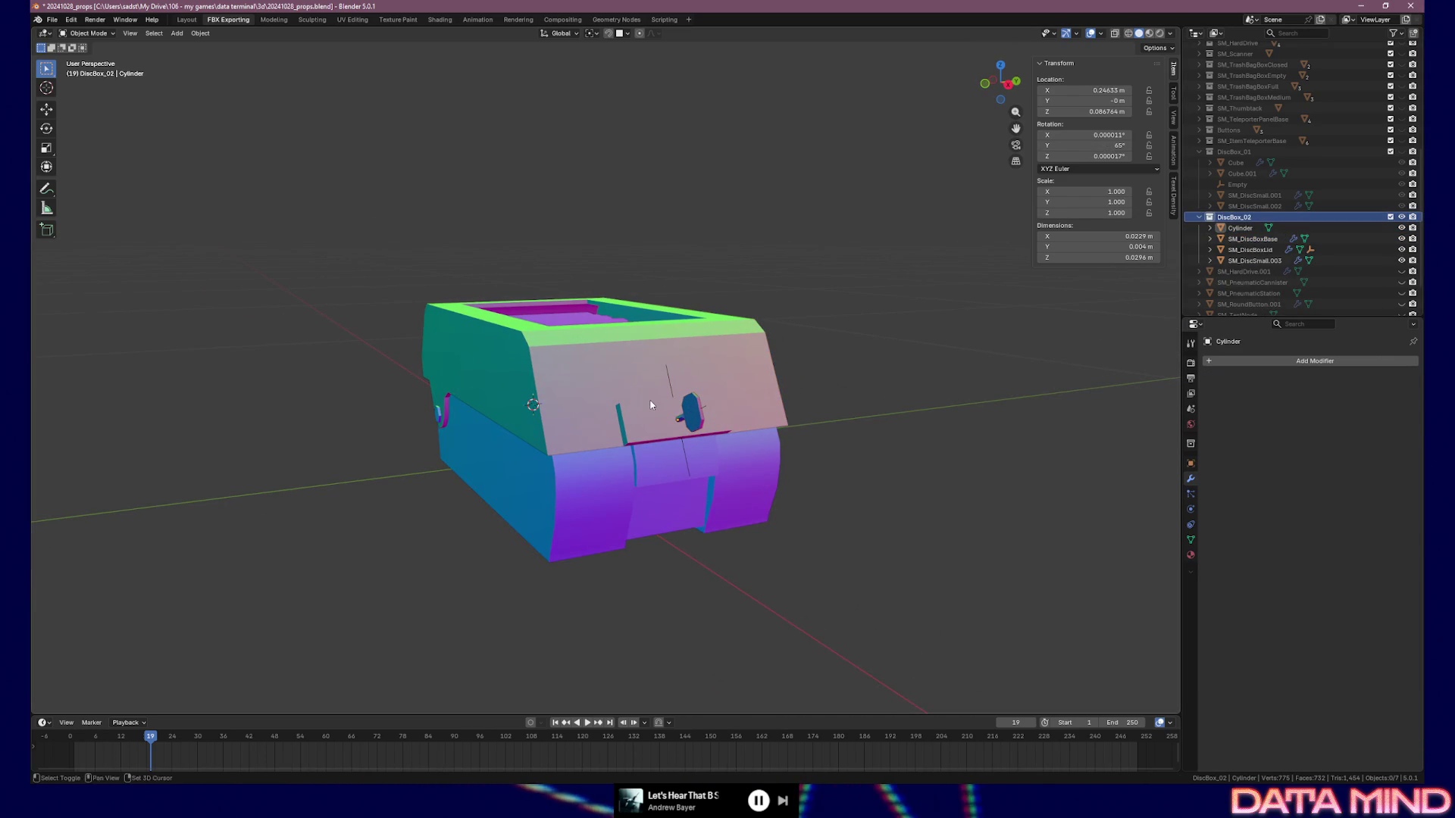
{"action": "key", "text": "shift+a"}
Add a new cube mesh and scale it down
{"action": "mouse_move", "coordinate": [649, 400]}
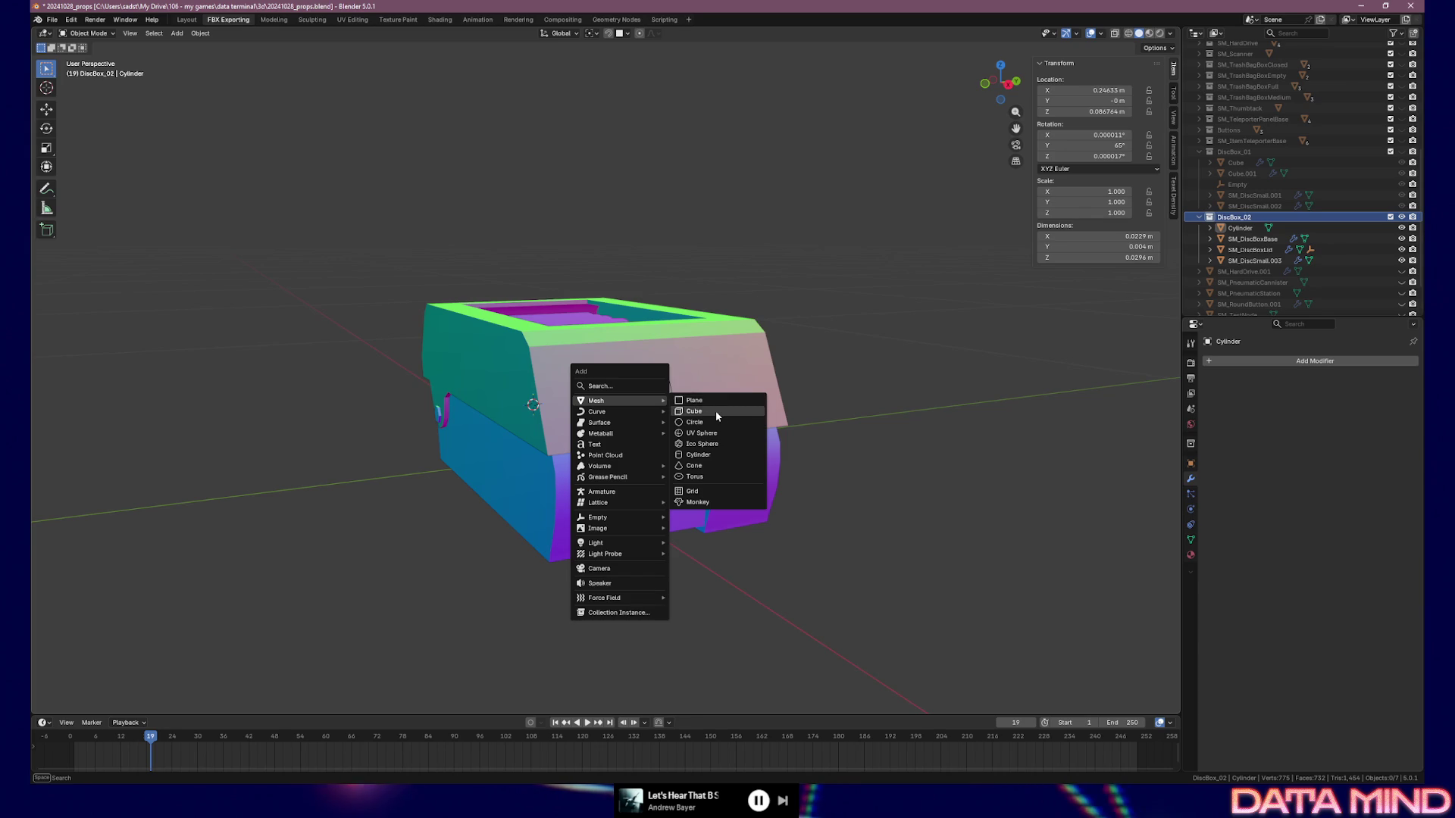
{"action": "left_click", "coordinate": [716, 411]}
{"action": "key", "text": "s"}
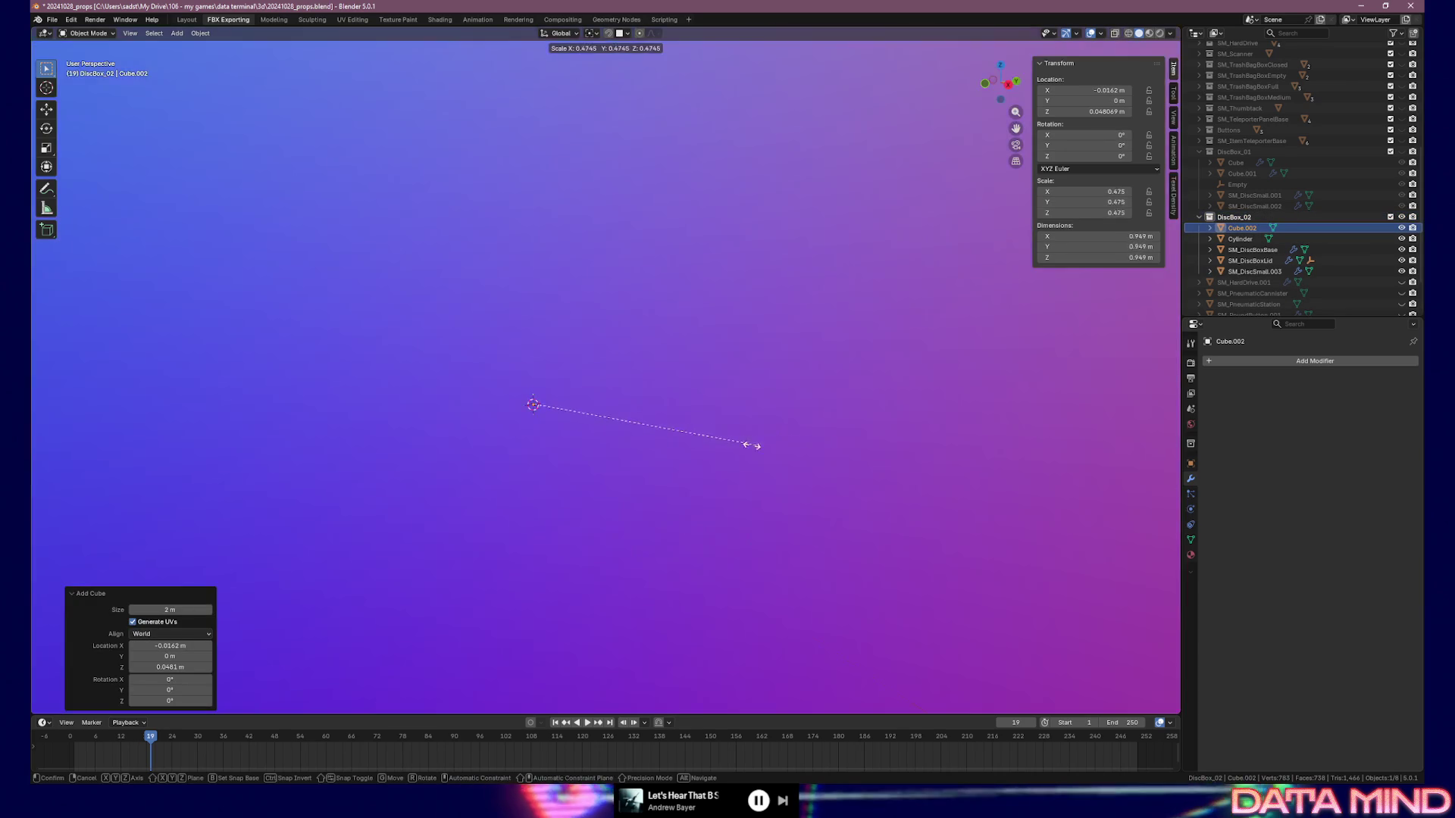
{"action": "left_click", "coordinate": [617, 418]}
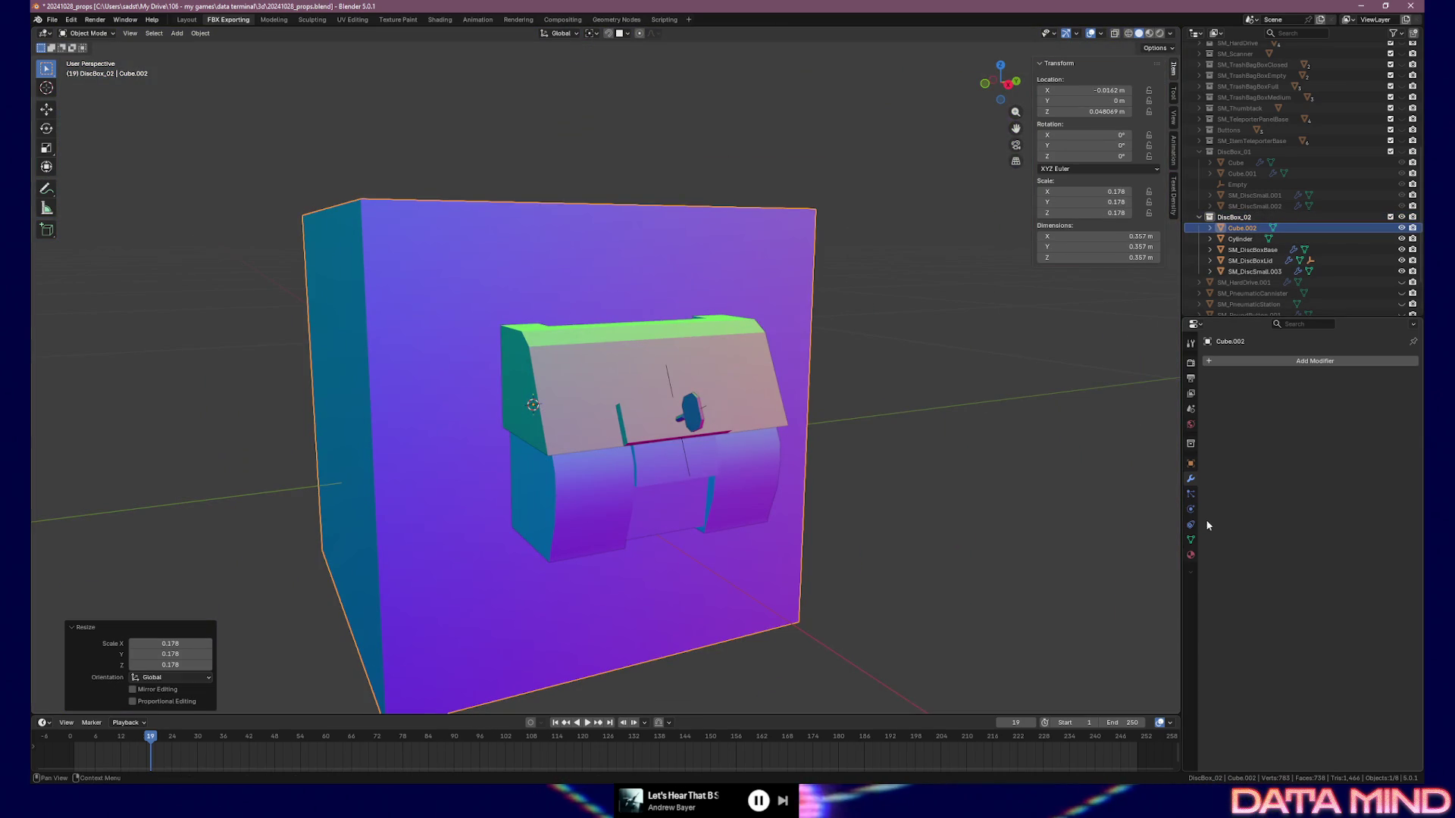
Set the cube's Viewport Display to show it as Bounds
{"action": "left_click", "coordinate": [1191, 554]}
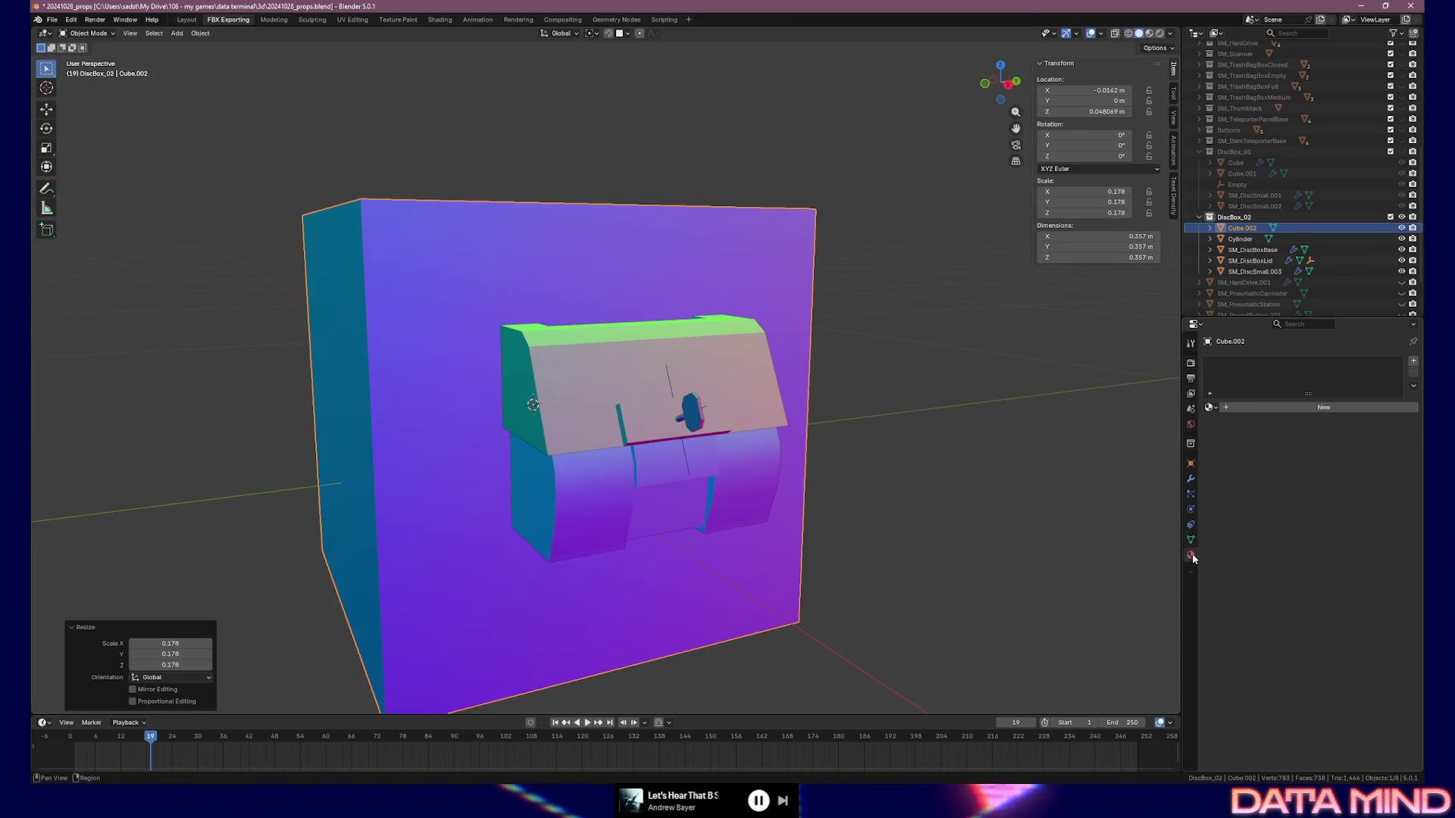
{"action": "left_click", "coordinate": [1192, 464]}
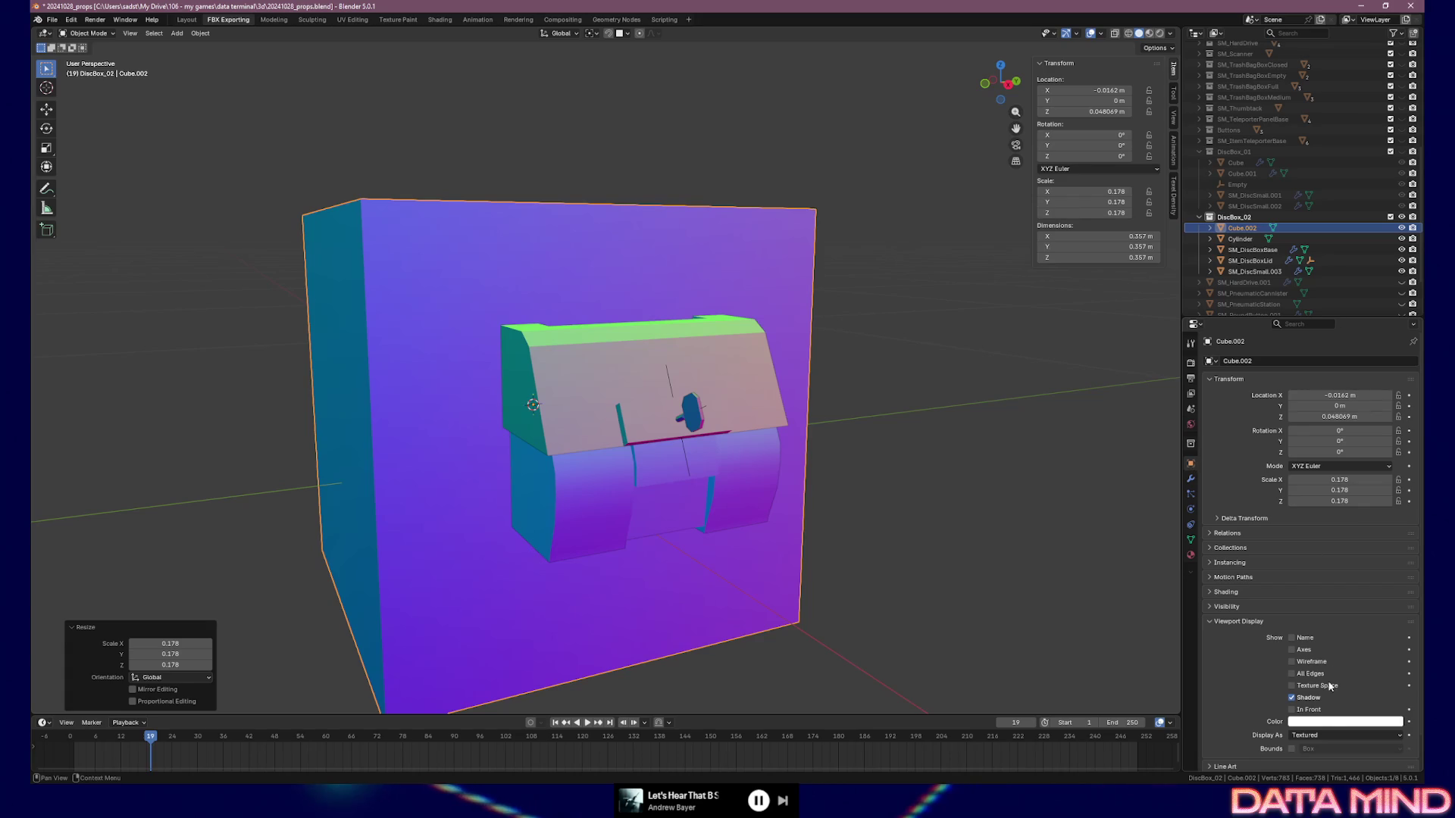
{"action": "left_click", "coordinate": [1311, 737]}
{"action": "left_click", "coordinate": [1314, 689]}
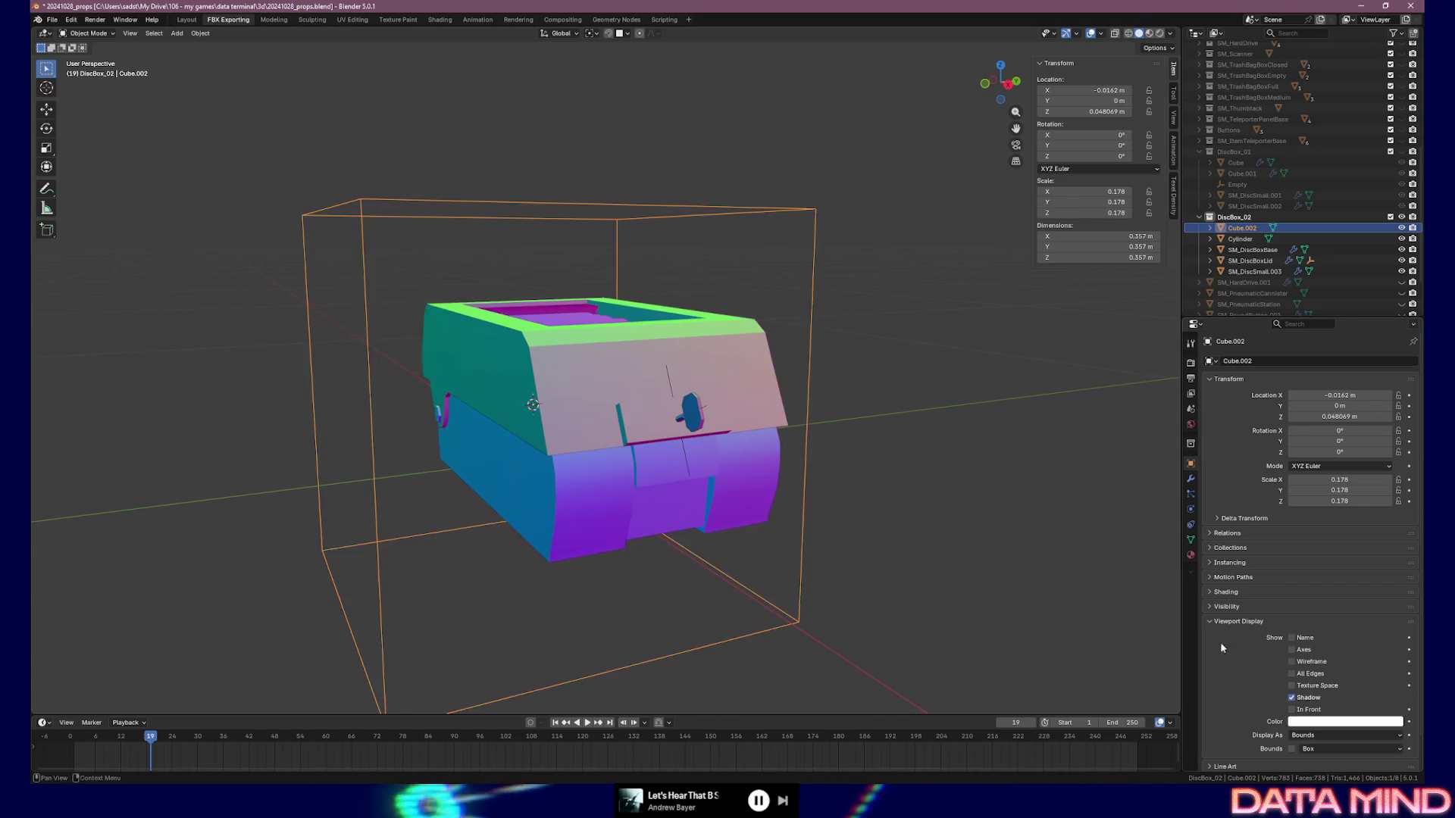
From top view, shrink the cube further to about 0.181 m and enter Edit Mode
{"action": "scroll", "coordinate": [690, 445], "scroll_direction": "down", "scroll_amount": 2}
{"action": "middle_click_drag", "start_coordinate": [690, 445], "coordinate": [690, 521], "text": "alt"}
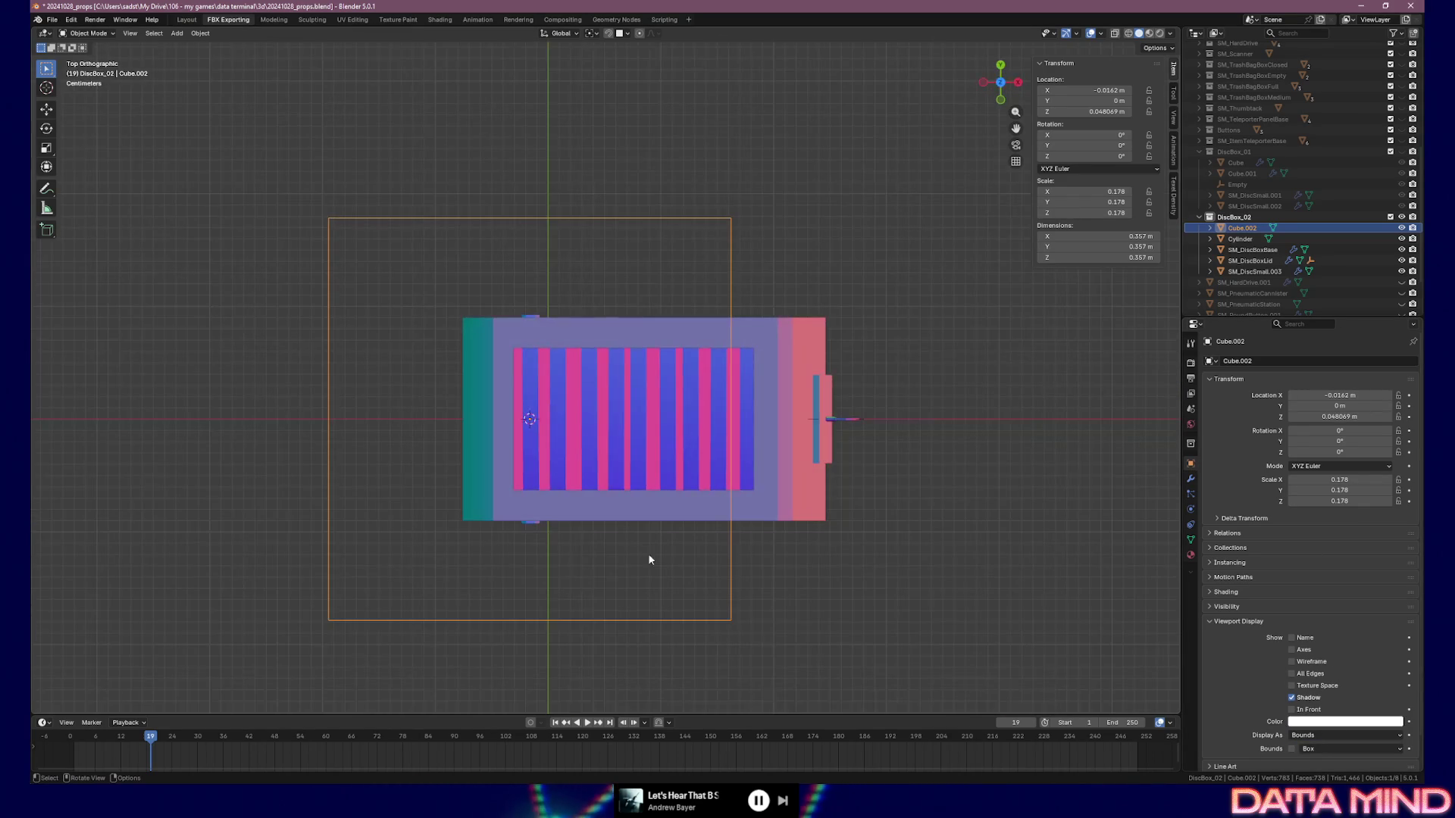
{"action": "key", "text": "s"}
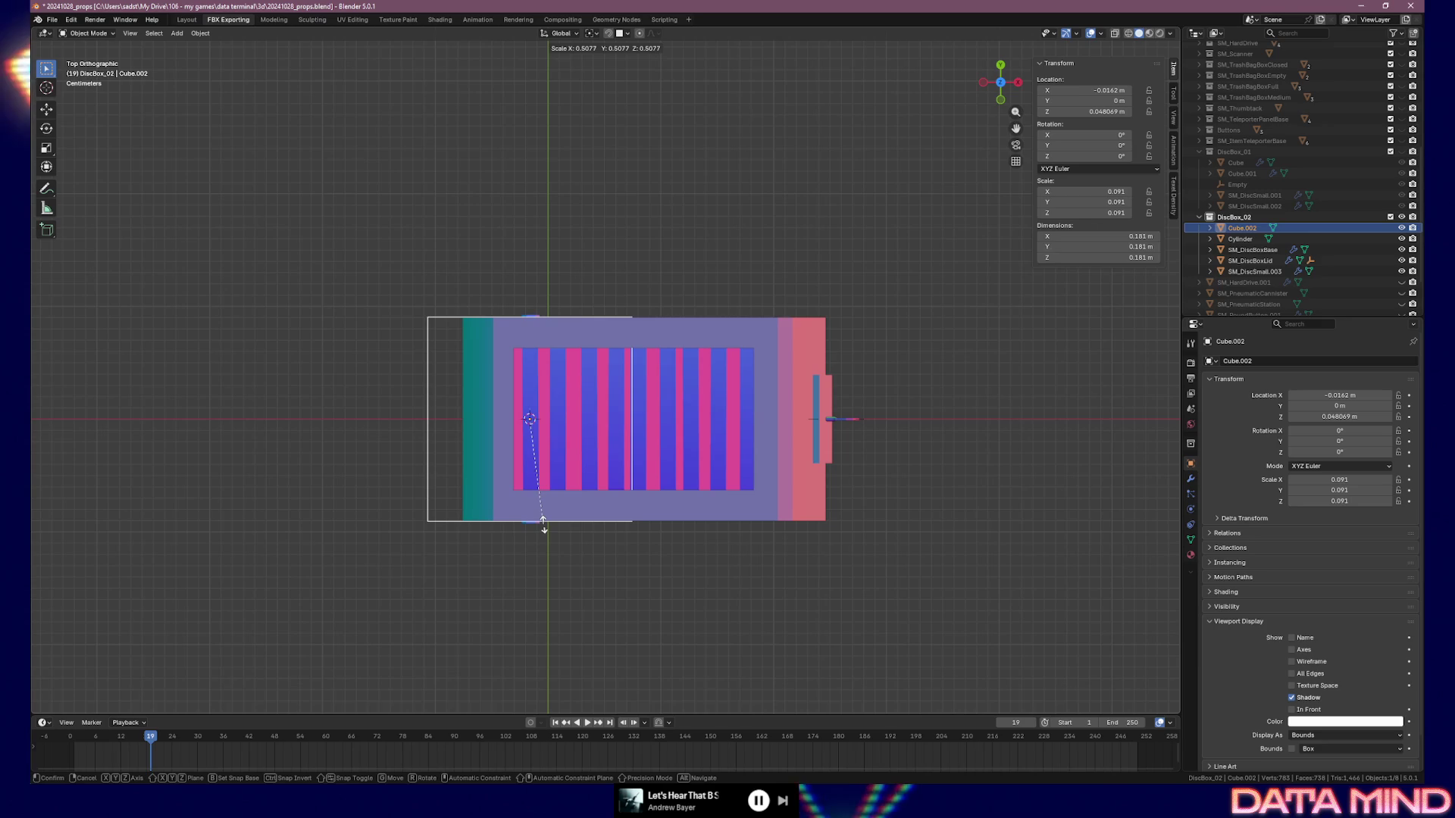
{"action": "left_click", "coordinate": [544, 528]}
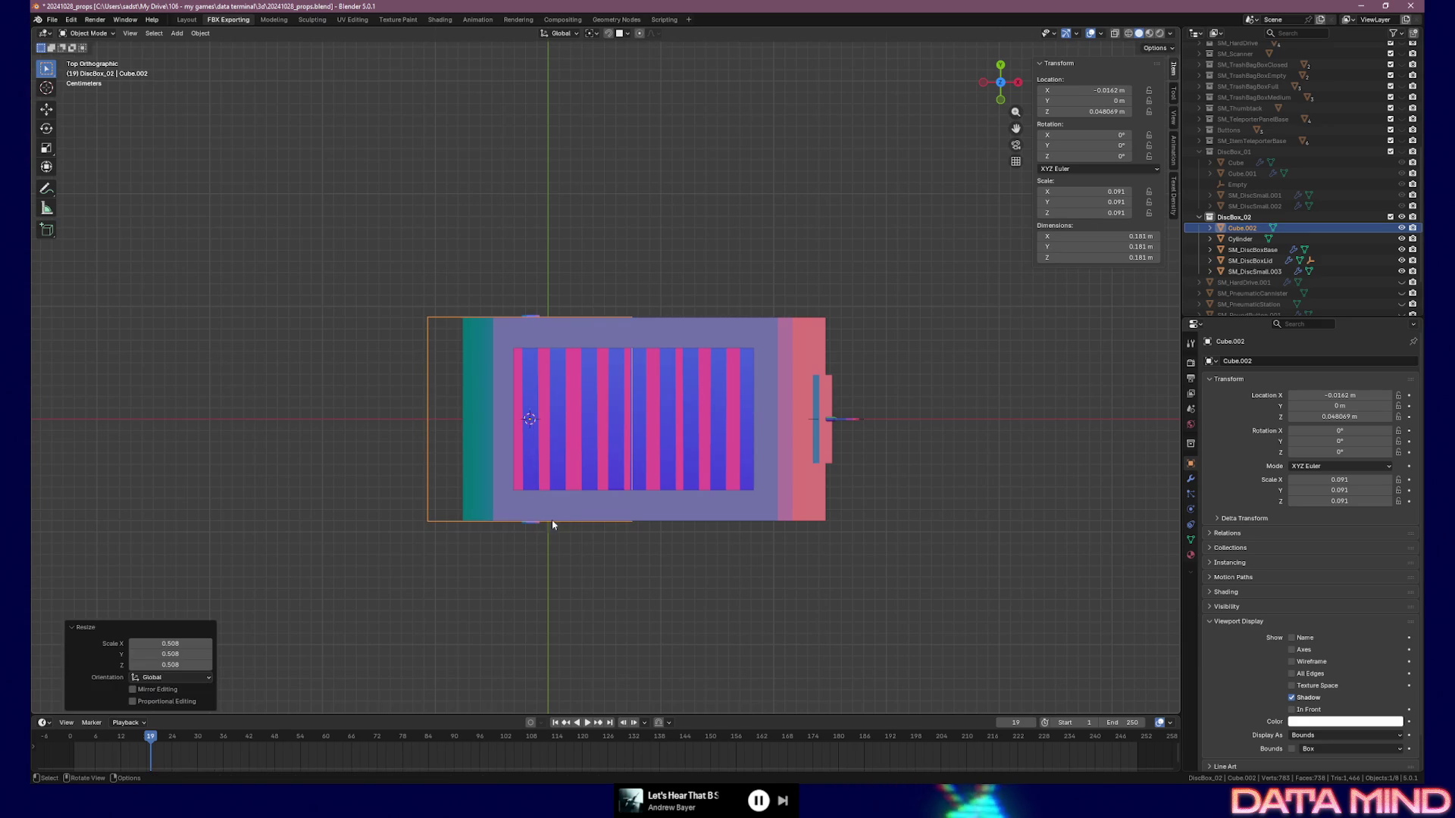
{"action": "key", "text": "Tab"}
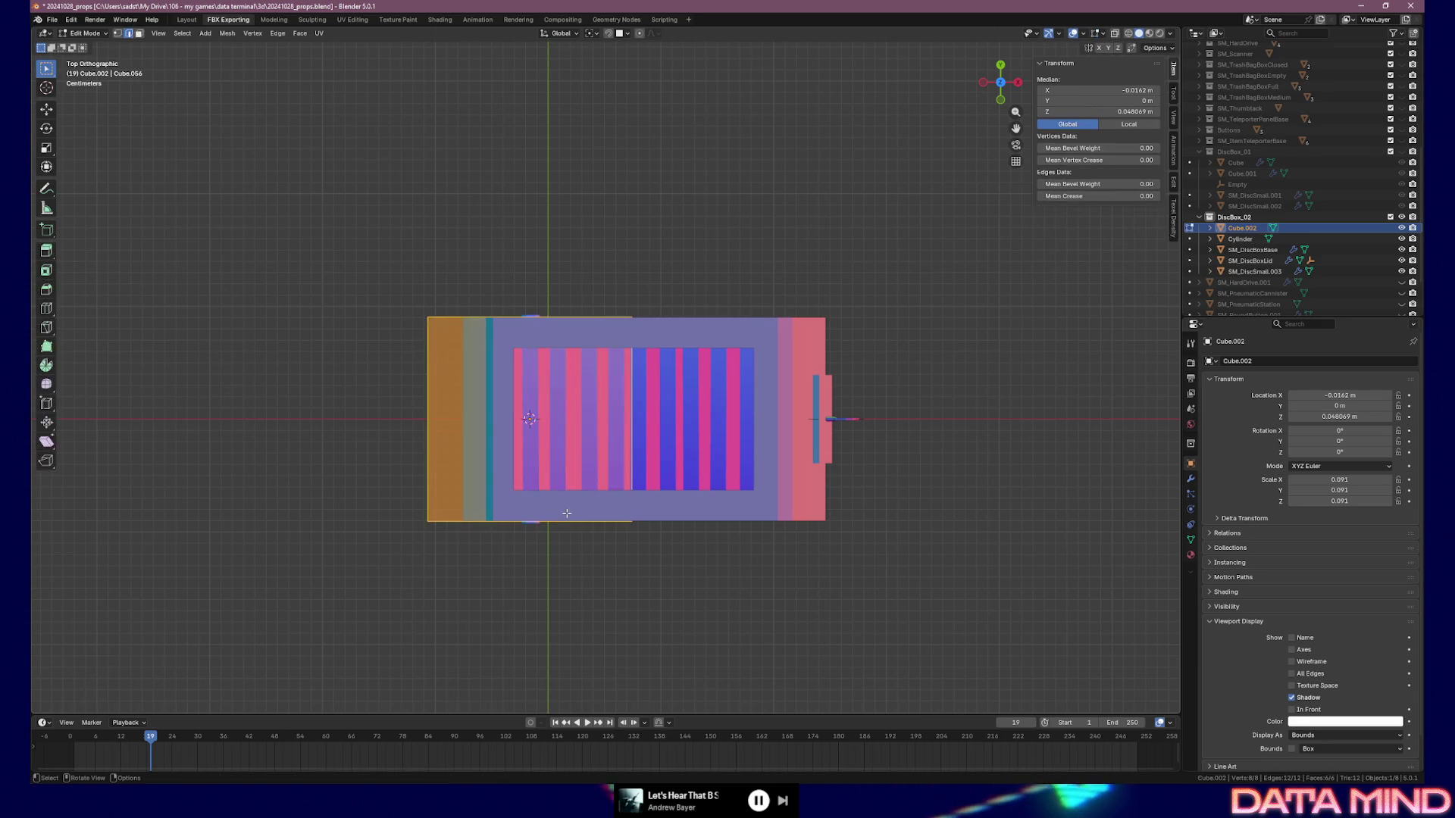
Slide the cube along X flush with the box's left end, then stretch its right end to the box's end
{"action": "key", "text": "g"}
{"action": "key", "text": "x"}
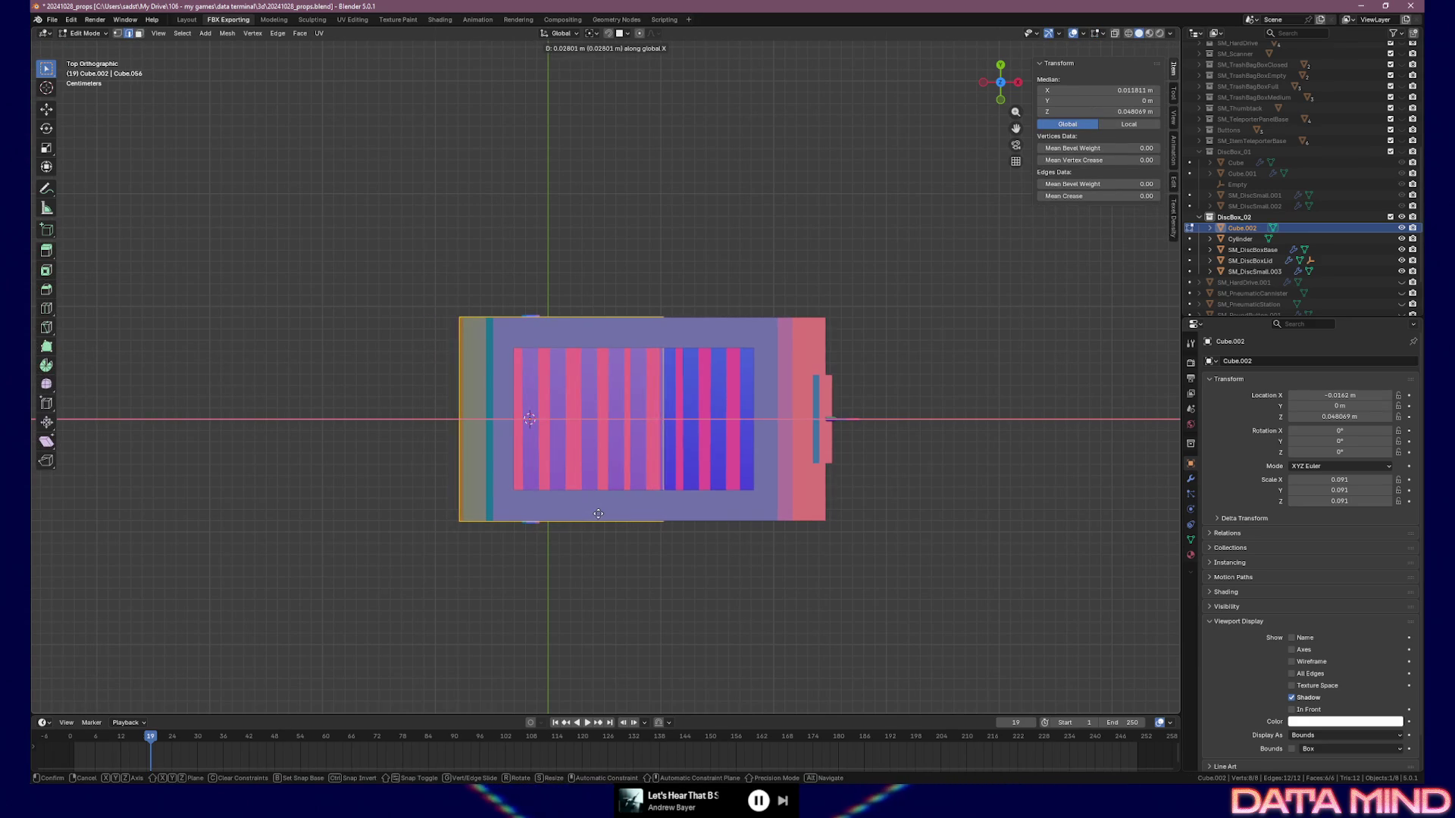
{"action": "left_click", "coordinate": [599, 515]}
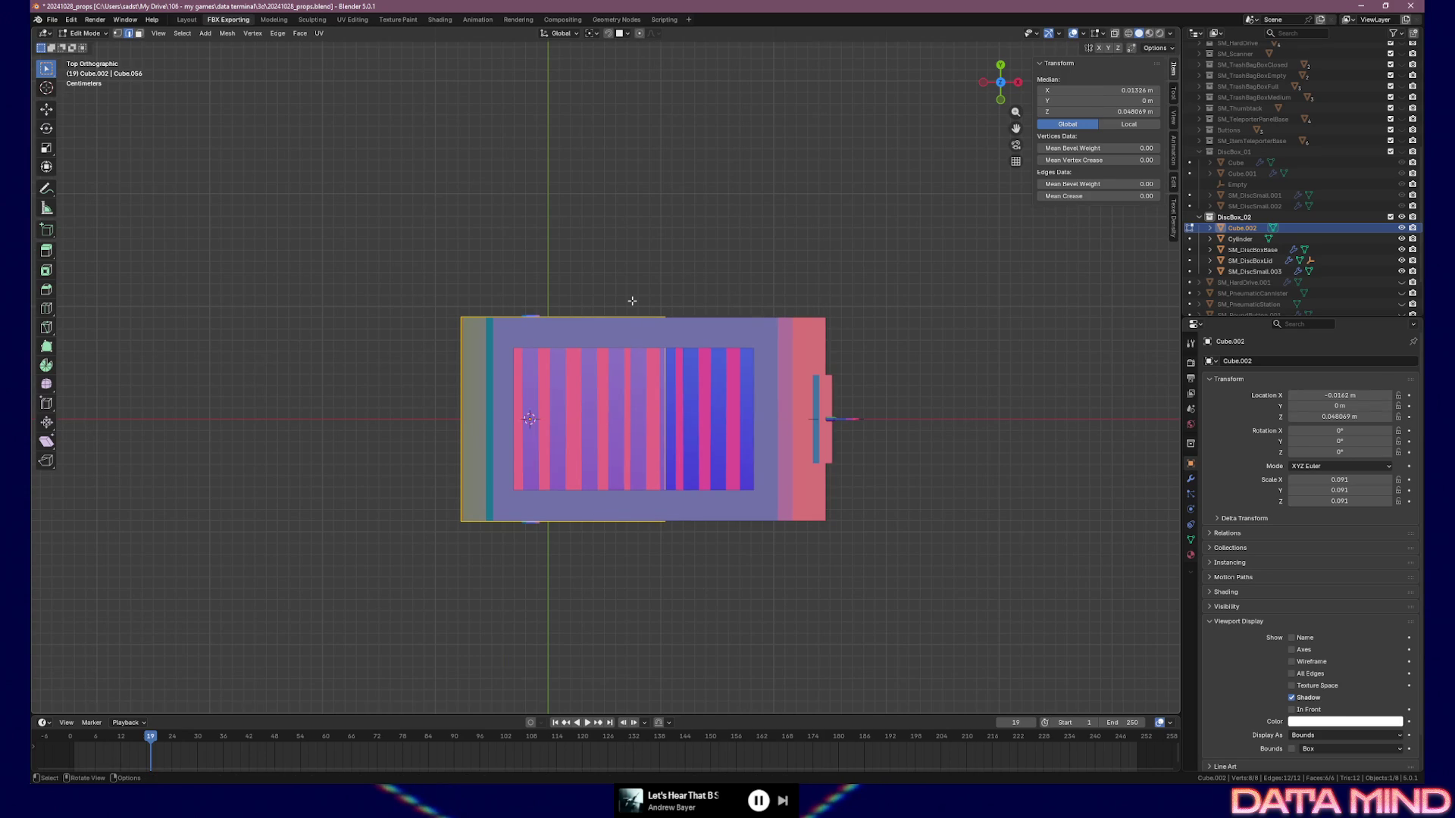
{"action": "key", "text": "1"}
{"action": "mouse_move", "coordinate": [632, 300]}
{"action": "left_mouse_down"}
{"action": "mouse_move", "coordinate": [685, 500]}
{"action": "mouse_move", "coordinate": [728, 557]}
{"action": "left_mouse_up"}
{"action": "key", "text": "g"}
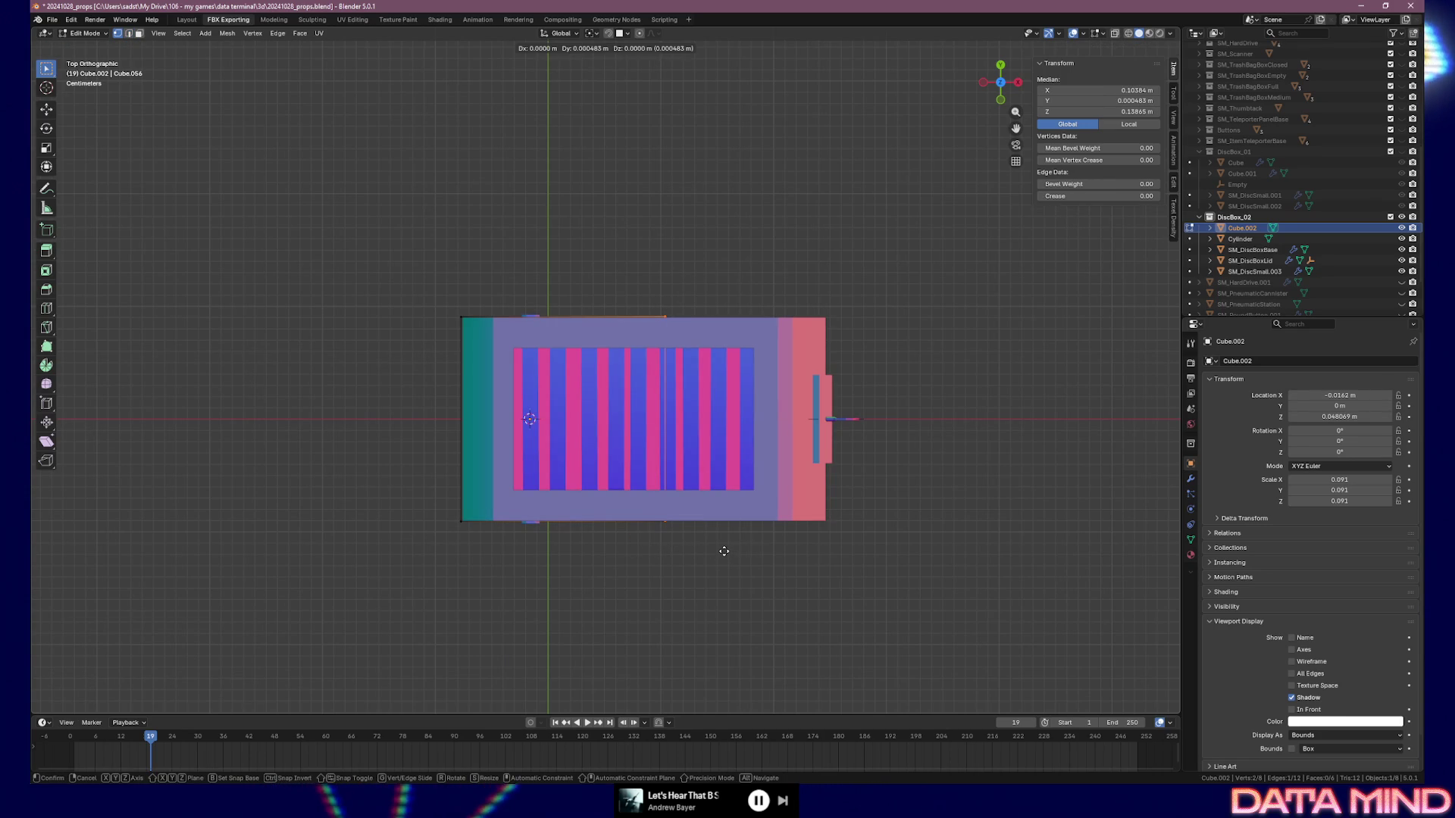
{"action": "key", "text": "x"}
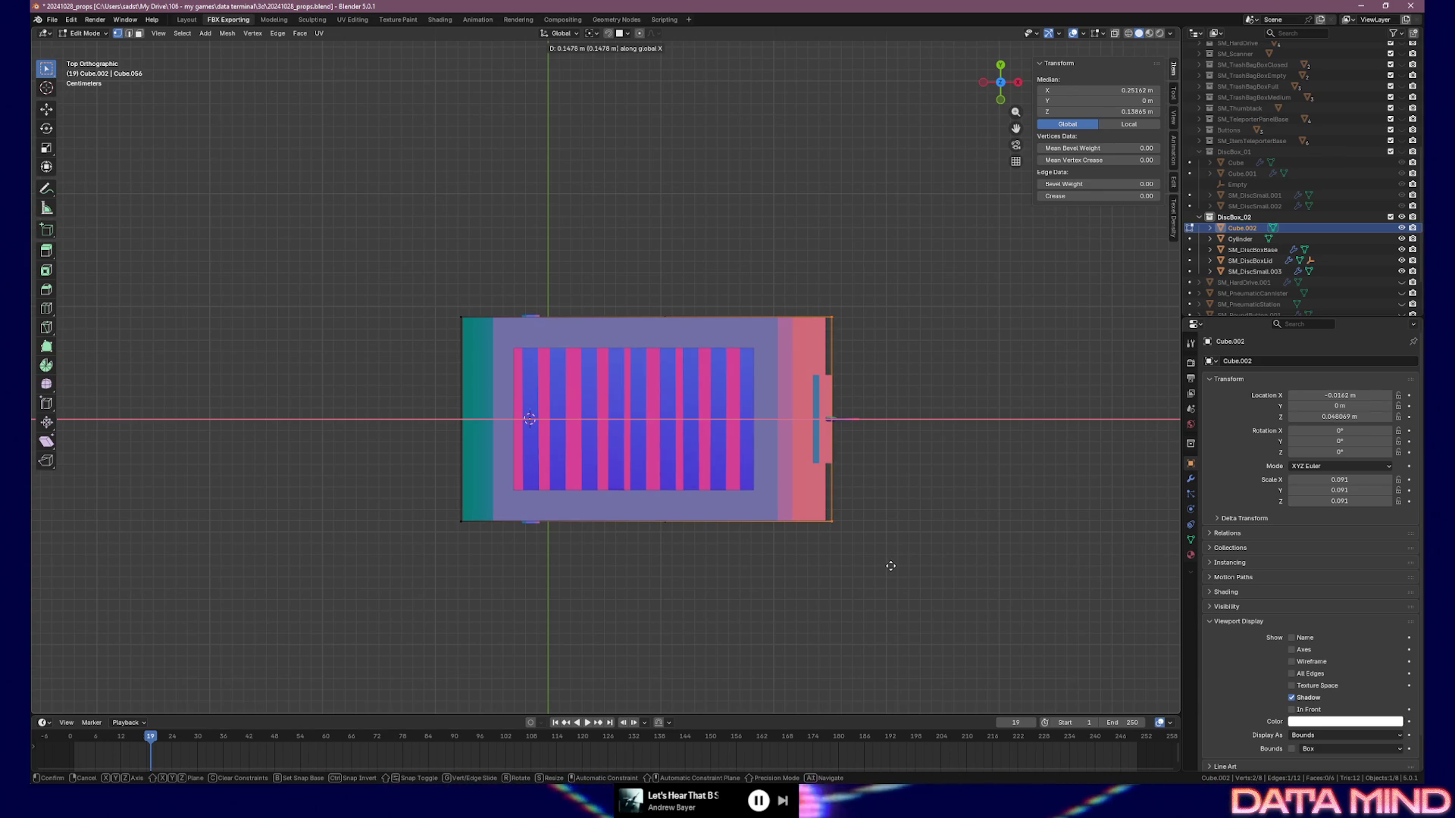
{"action": "left_click", "coordinate": [891, 566]}
In right view, trial-raise the top edge, then cancel and undo the vertical edge edits
{"action": "middle_click_drag", "start_coordinate": [916, 526], "coordinate": [917, 530]}
{"action": "key", "text": "KP_3"}
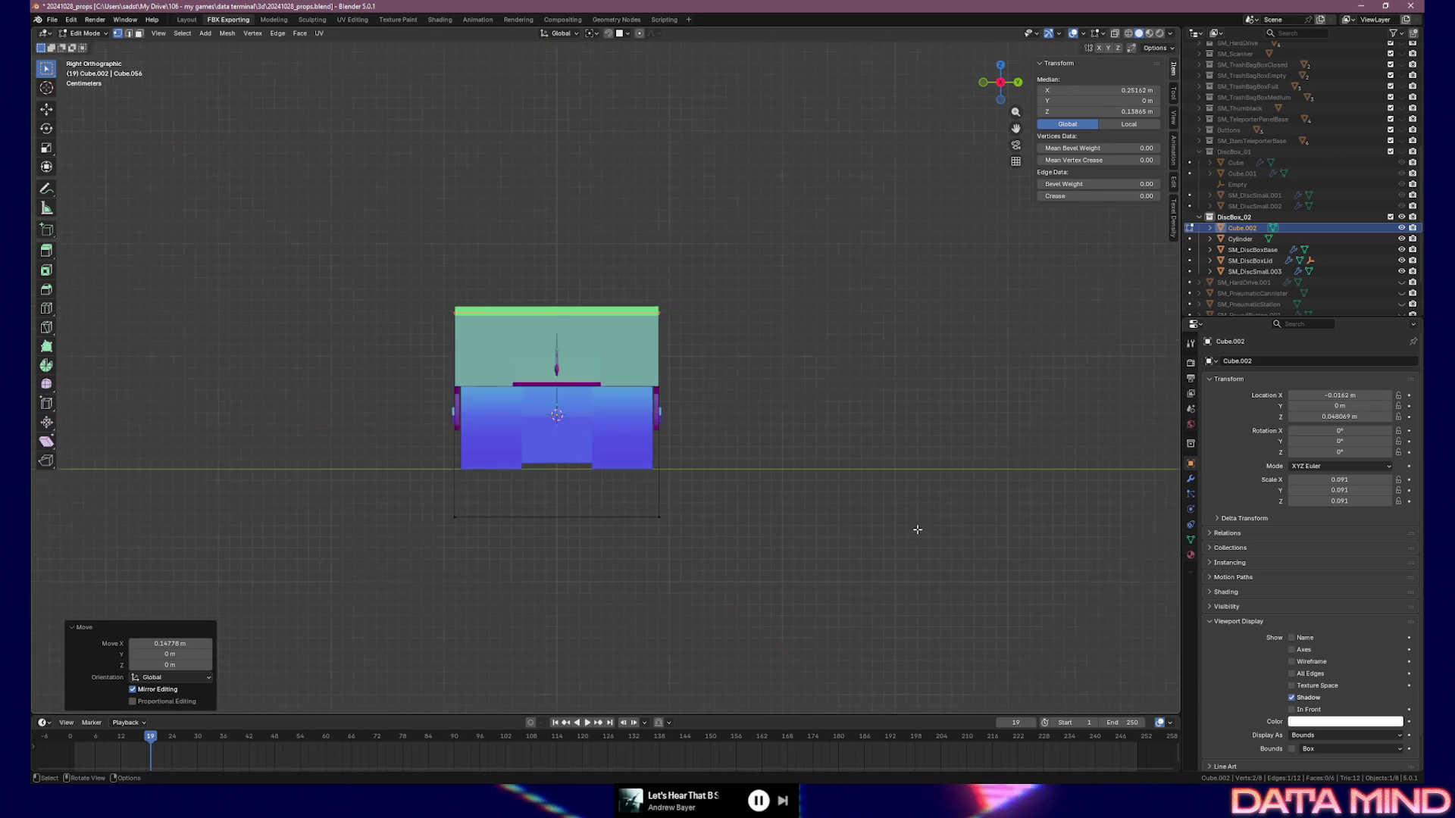
{"action": "left_click_drag", "start_coordinate": [383, 269], "coordinate": [758, 363]}
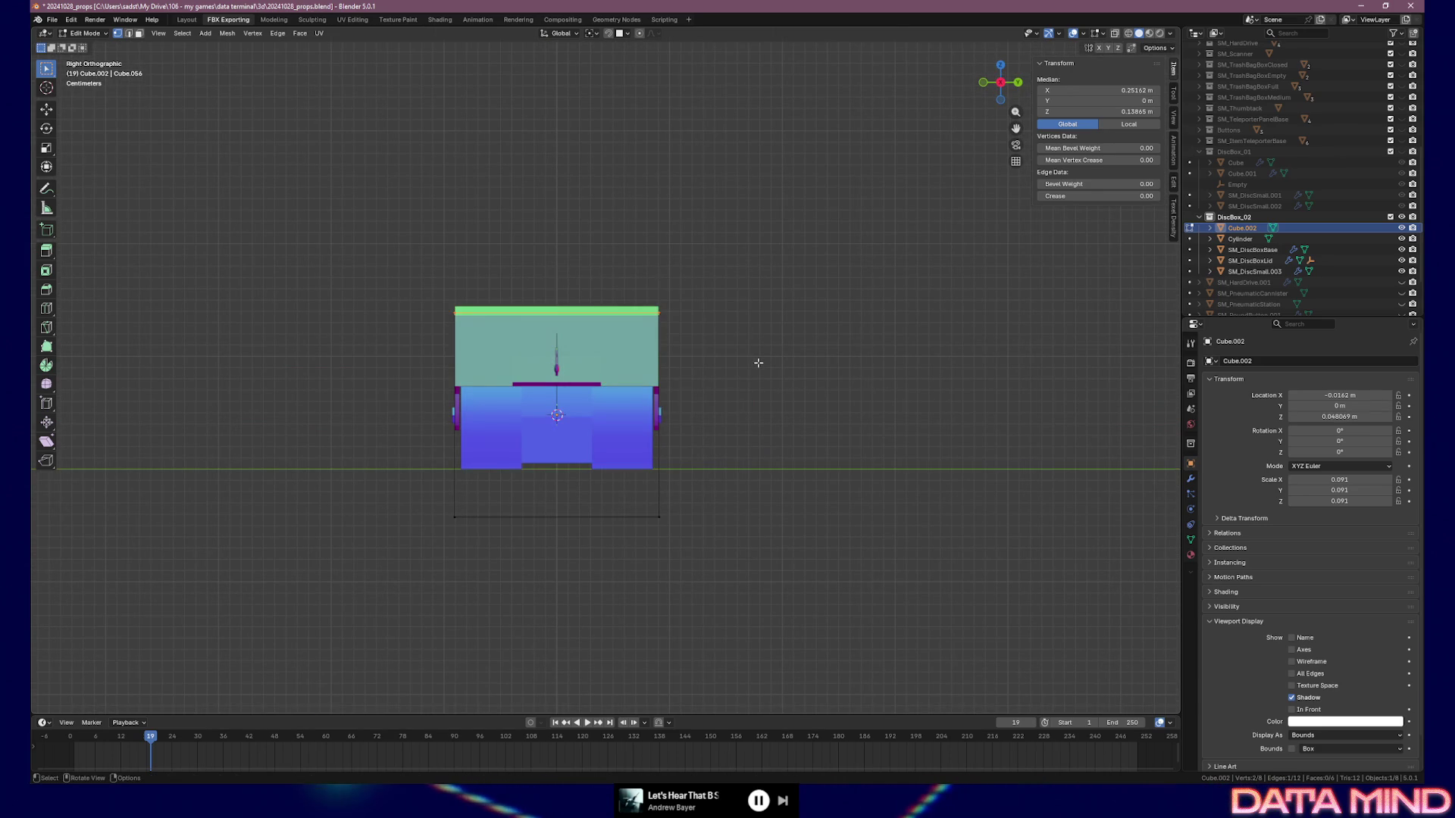
{"action": "key", "text": "g"}
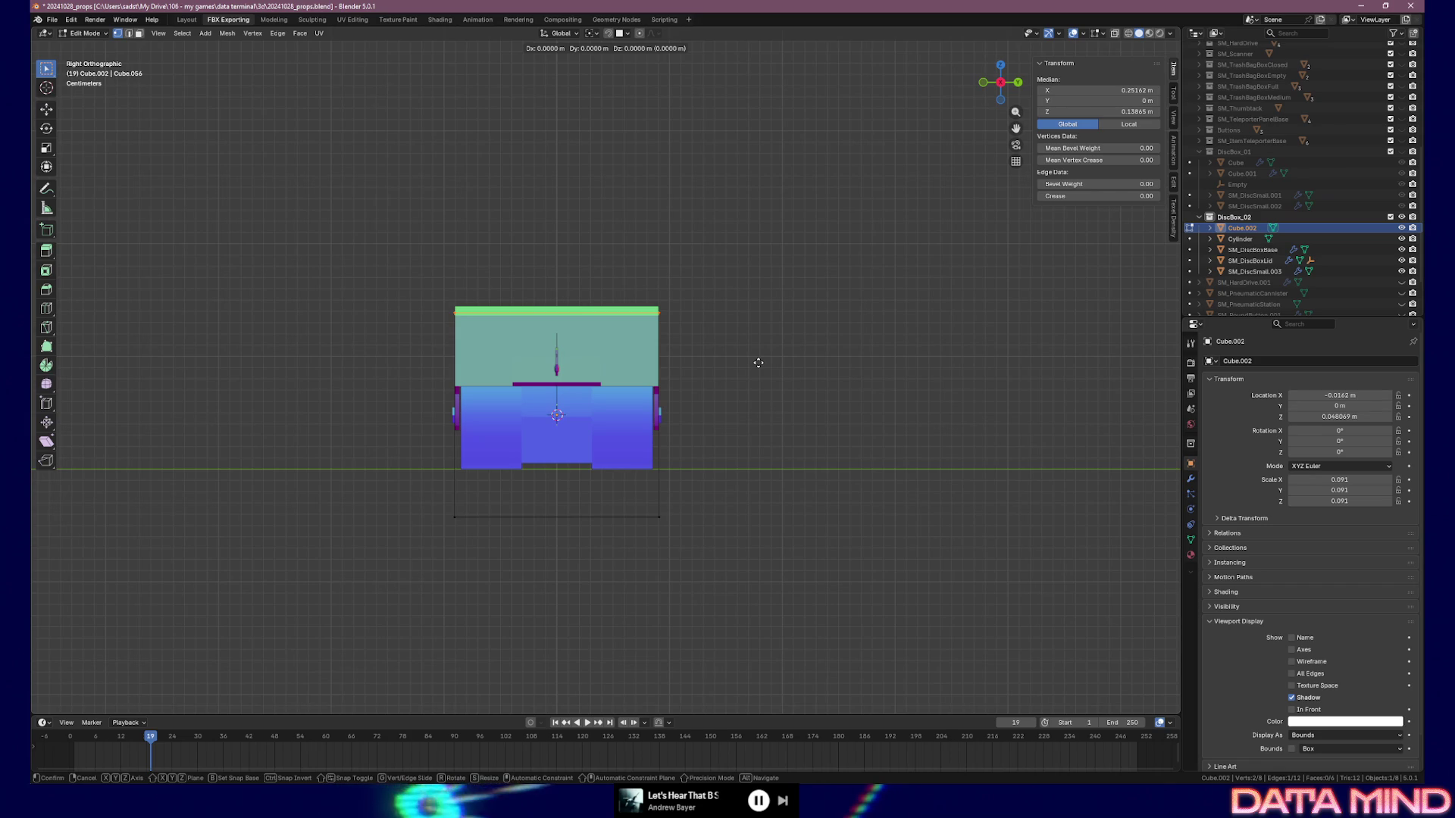
{"action": "key", "text": "z"}
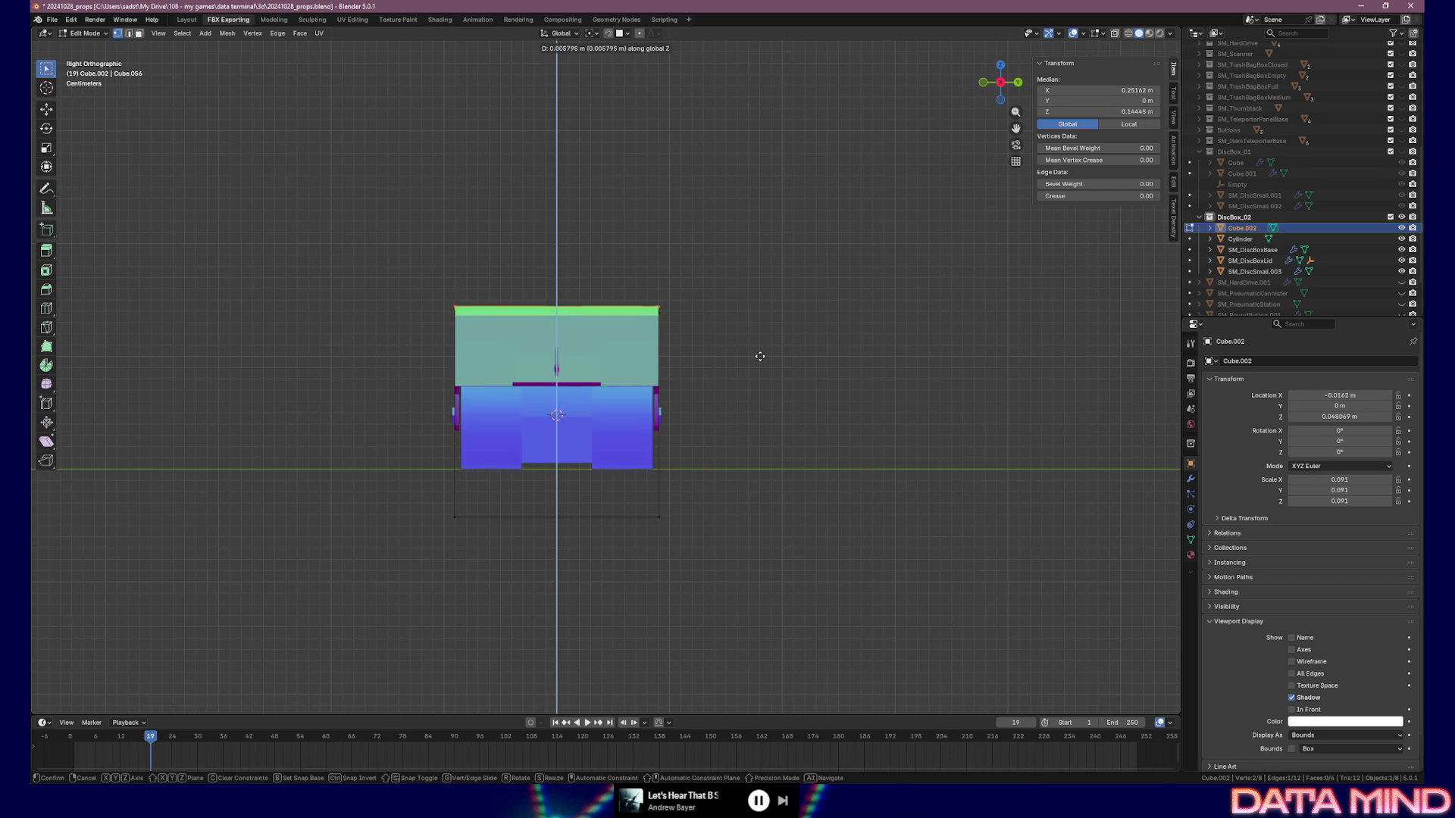
{"action": "left_click", "coordinate": [760, 355]}
{"action": "left_click_drag", "start_coordinate": [341, 495], "coordinate": [751, 559]}
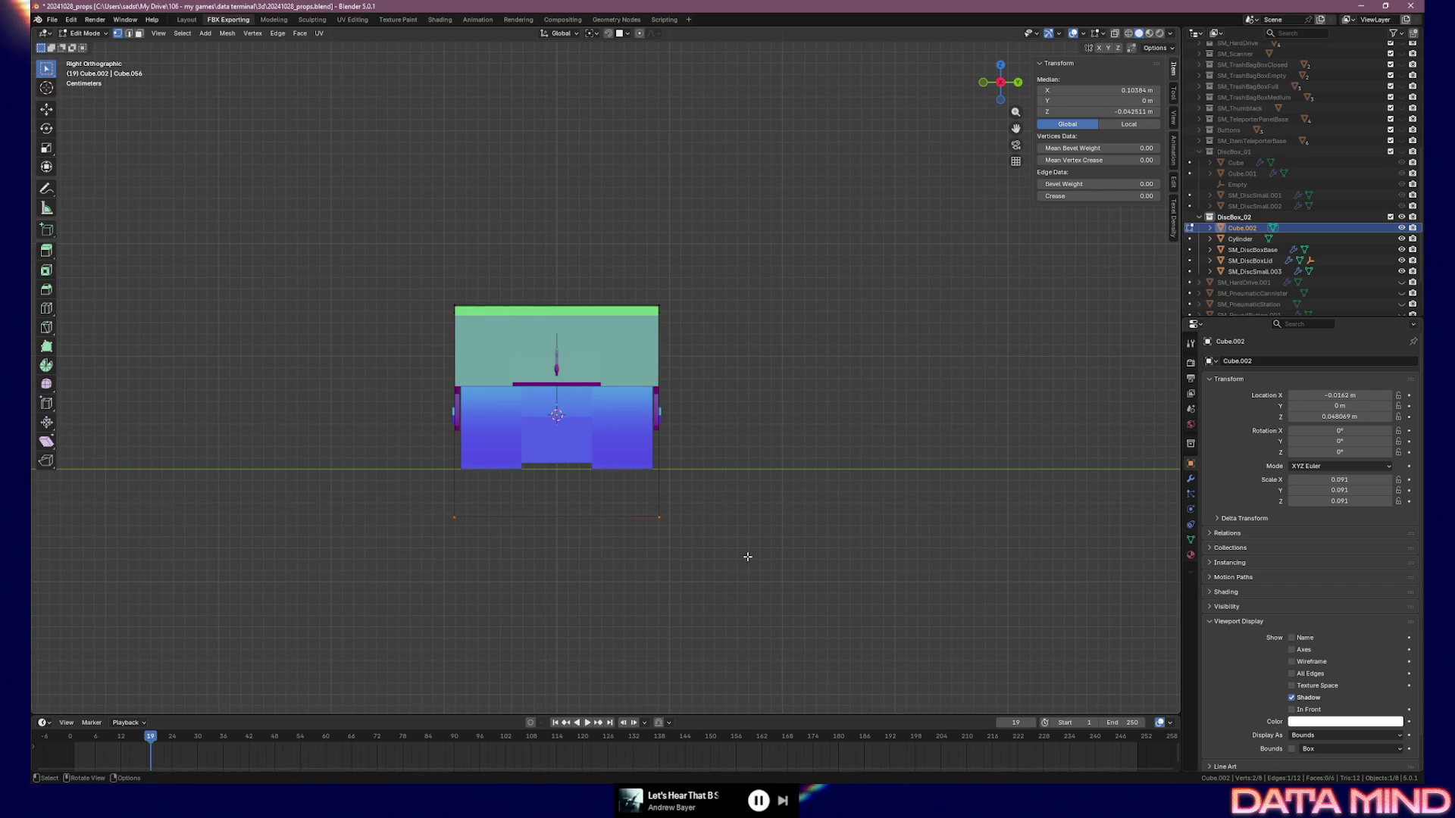
{"action": "key", "text": "g"}
{"action": "key", "text": "z"}
{"action": "key", "text": "Escape"}
{"action": "key", "text": "ctrl+z"}
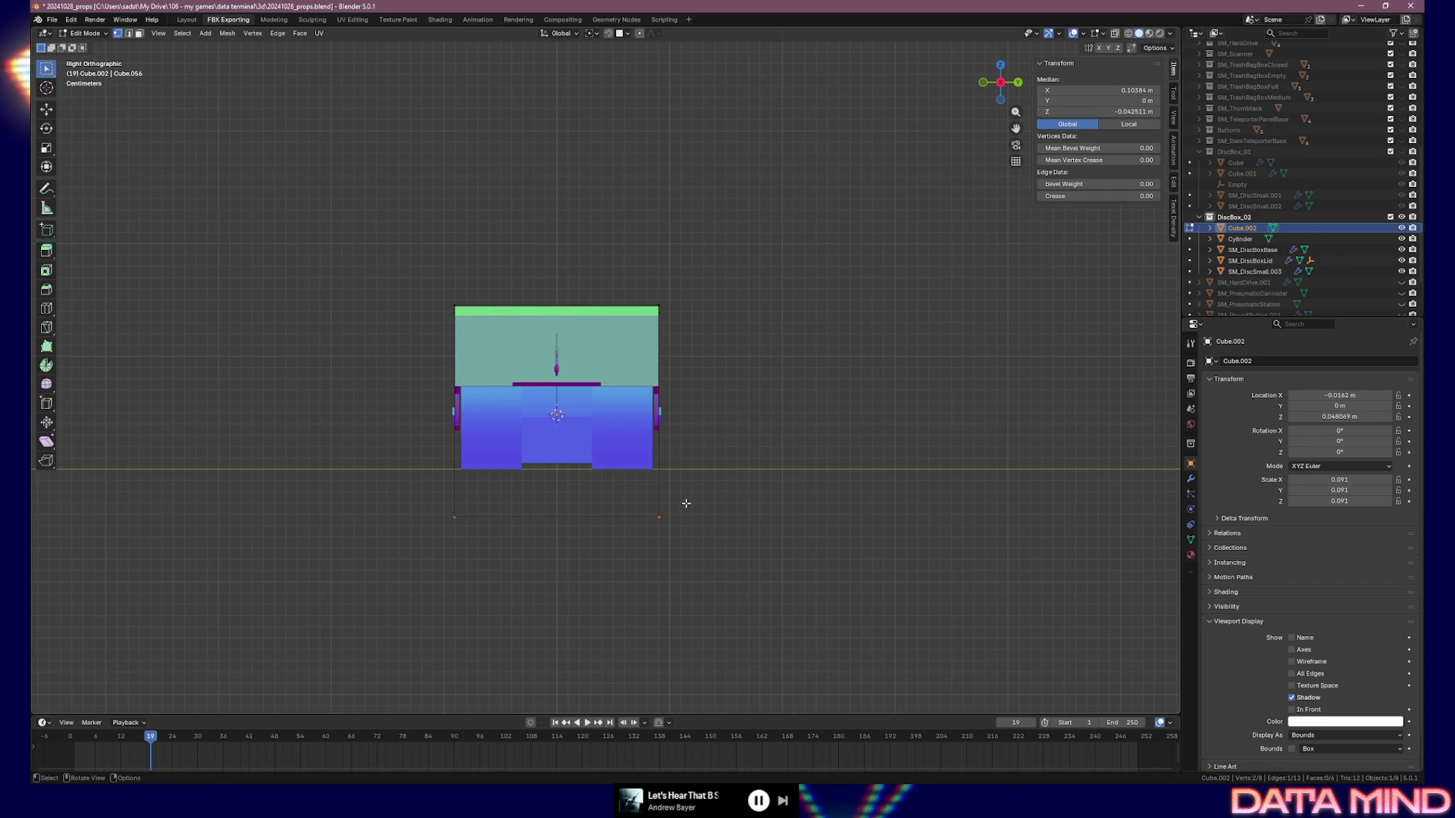
{"action": "key", "text": "ctrl+z"}
Return to top view, box-select the cube's right-end vertices and enable X-ray
{"action": "mouse_move", "coordinate": [706, 471]}
{"action": "middle_mouse_down"}
{"action": "mouse_move", "coordinate": [622, 472]}
{"action": "mouse_move", "coordinate": [621, 517]}
{"action": "mouse_move", "coordinate": [610, 490]}
{"action": "middle_mouse_up"}
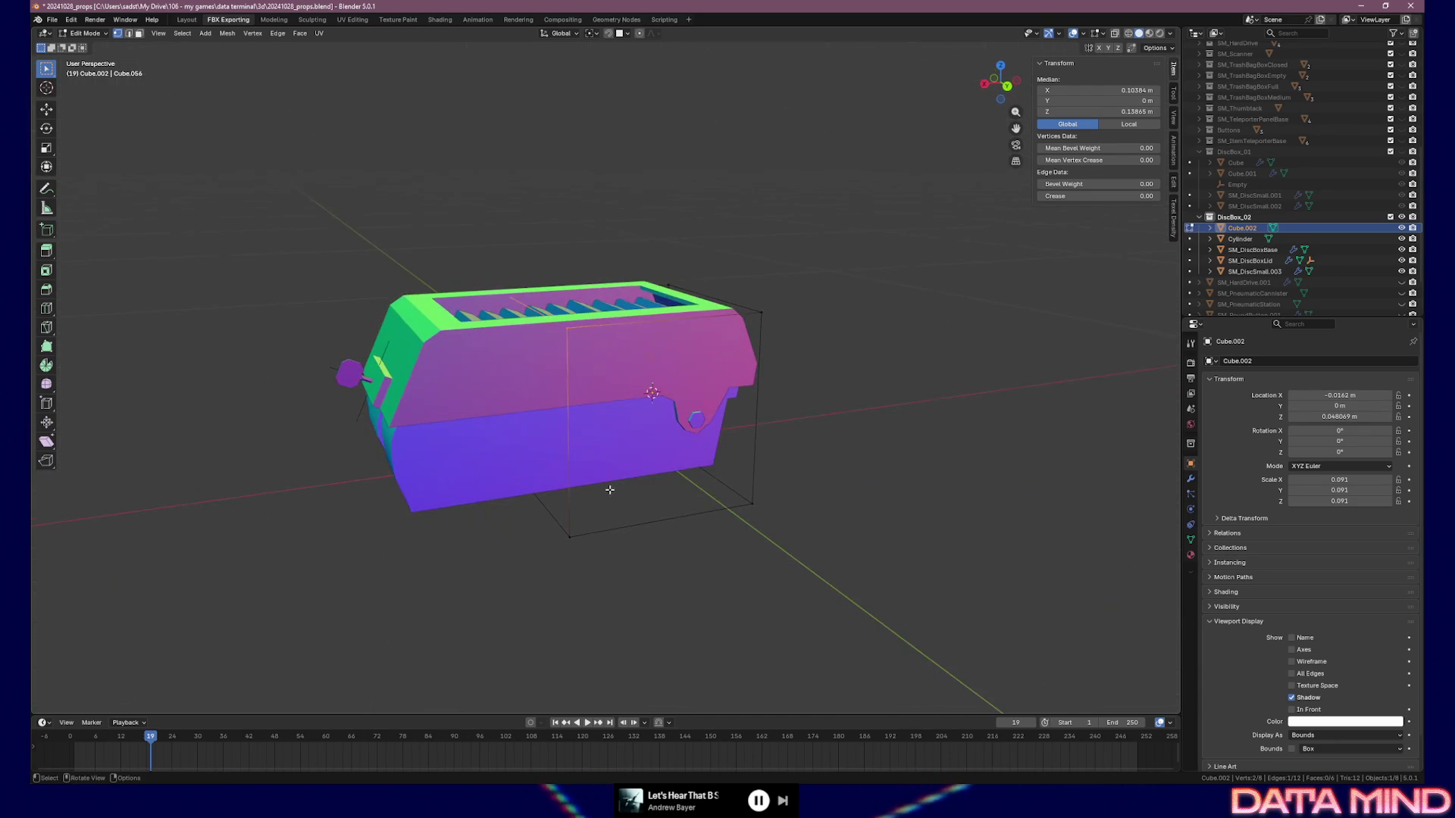
{"action": "key", "text": "KP_7"}
{"action": "left_click_drag", "start_coordinate": [637, 307], "coordinate": [725, 537]}
{"action": "left_click", "coordinate": [1115, 33]}
Stretch the cube's right end along X to the box's right end
{"action": "left_click_drag", "start_coordinate": [643, 263], "coordinate": [714, 571]}
{"action": "key", "text": "g"}
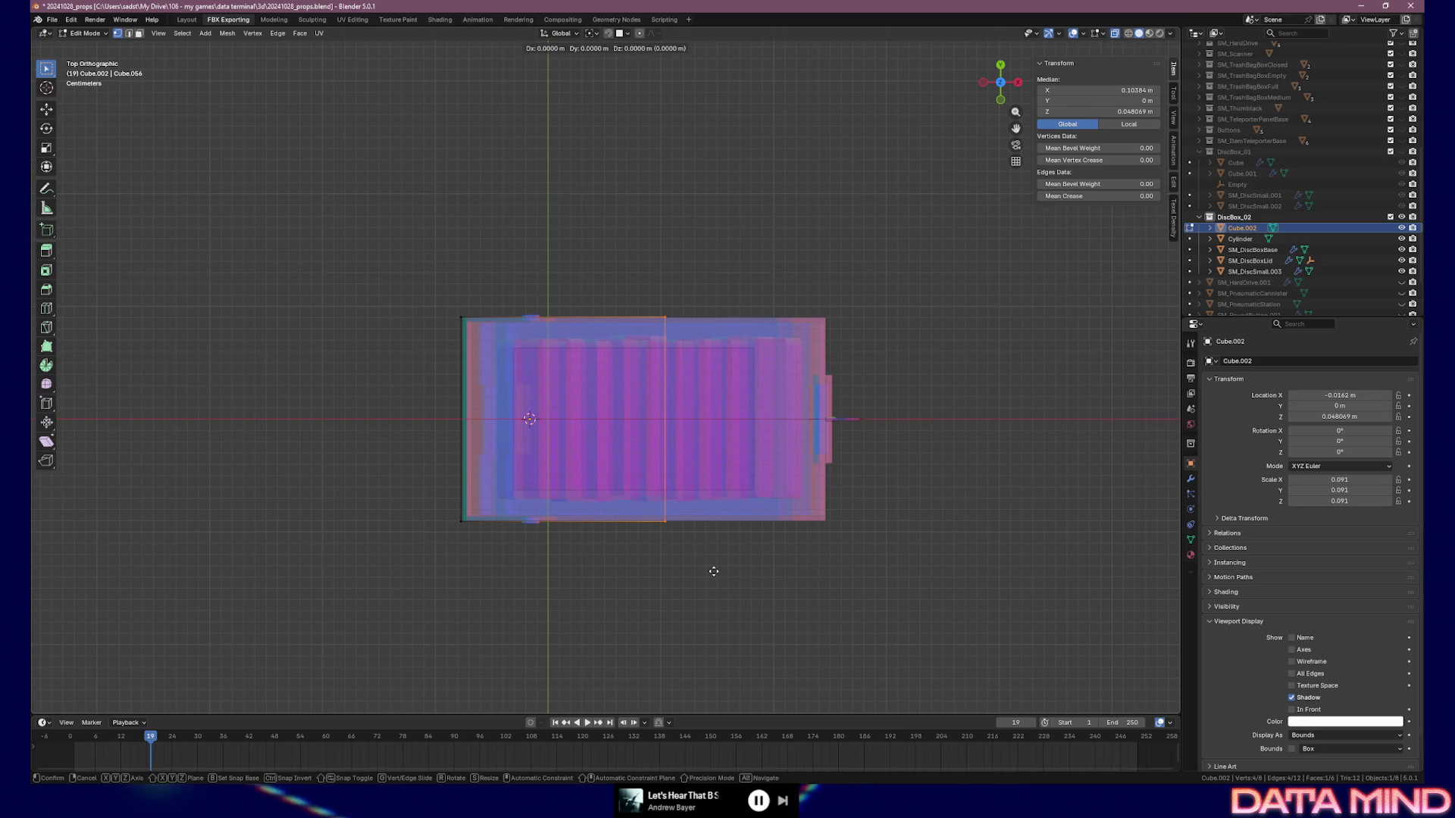
{"action": "key", "text": "x"}
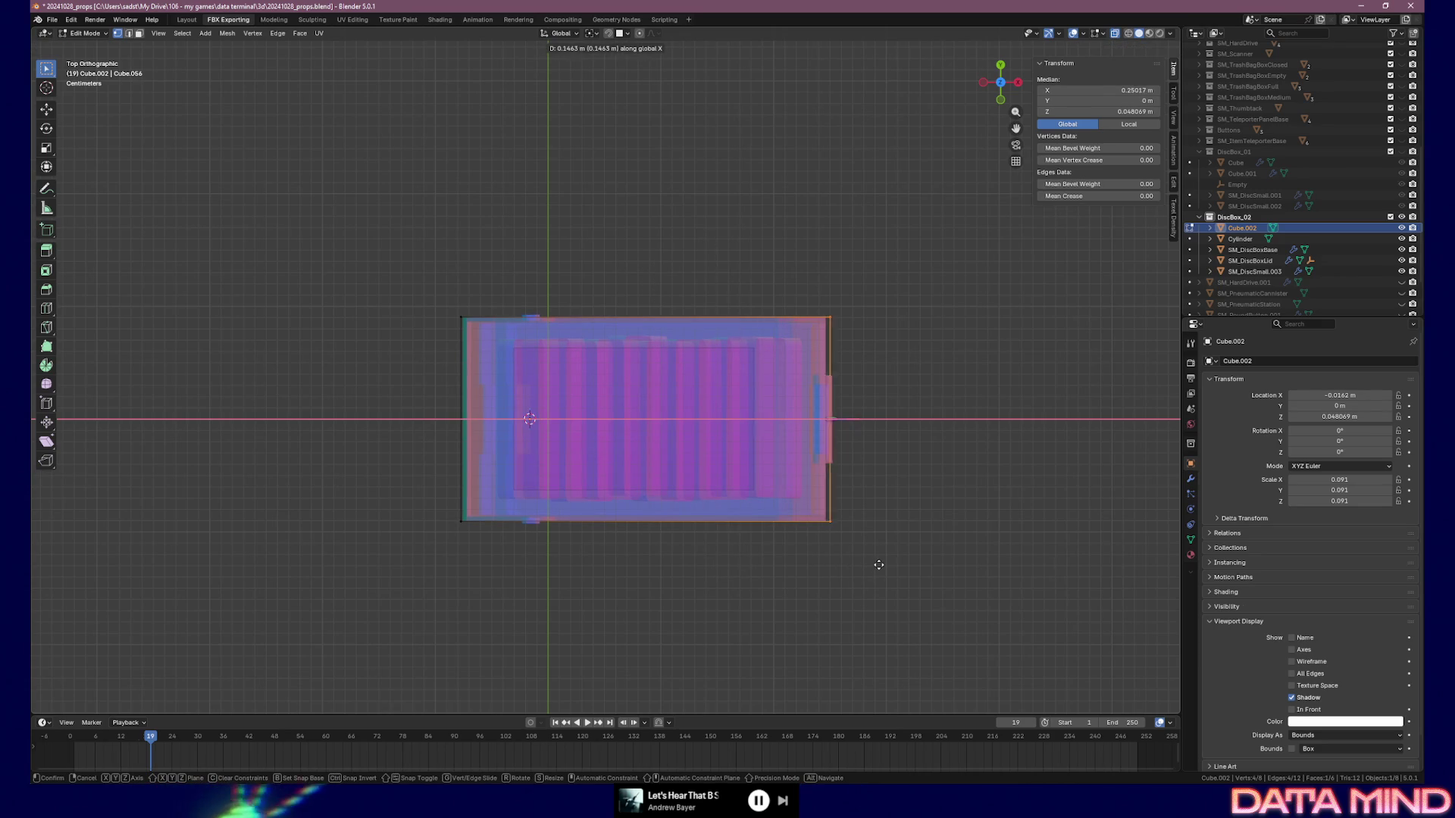
{"action": "left_click", "coordinate": [881, 565]}
In right view, fit the top vertices' height and level the bottom vertices with the box's base
{"action": "middle_click_drag", "start_coordinate": [594, 426], "coordinate": [638, 348]}
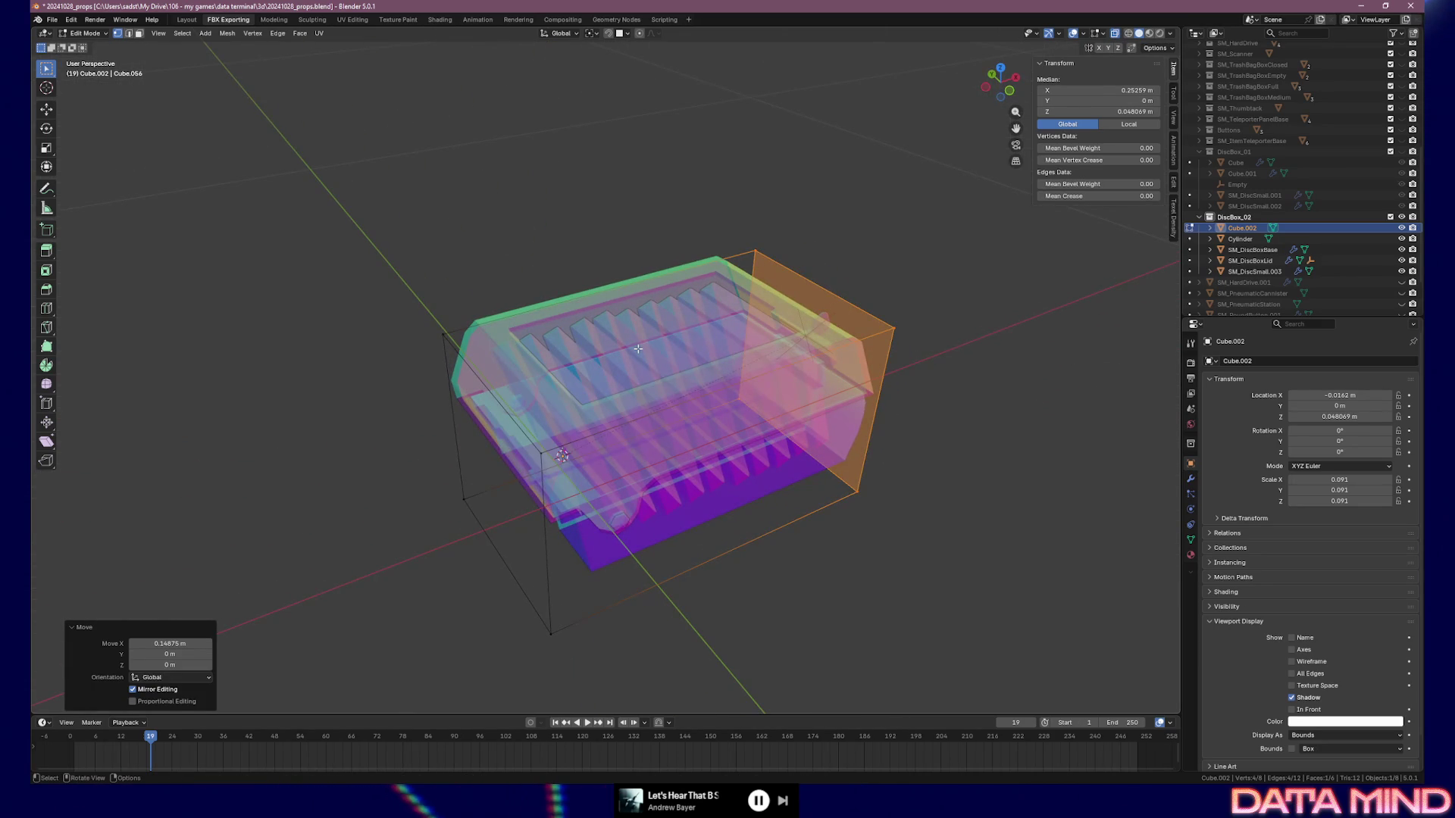
{"action": "key", "text": "KP_3"}
{"action": "left_click_drag", "start_coordinate": [390, 281], "coordinate": [752, 330]}
{"action": "key", "text": "g"}
{"action": "key", "text": "z"}
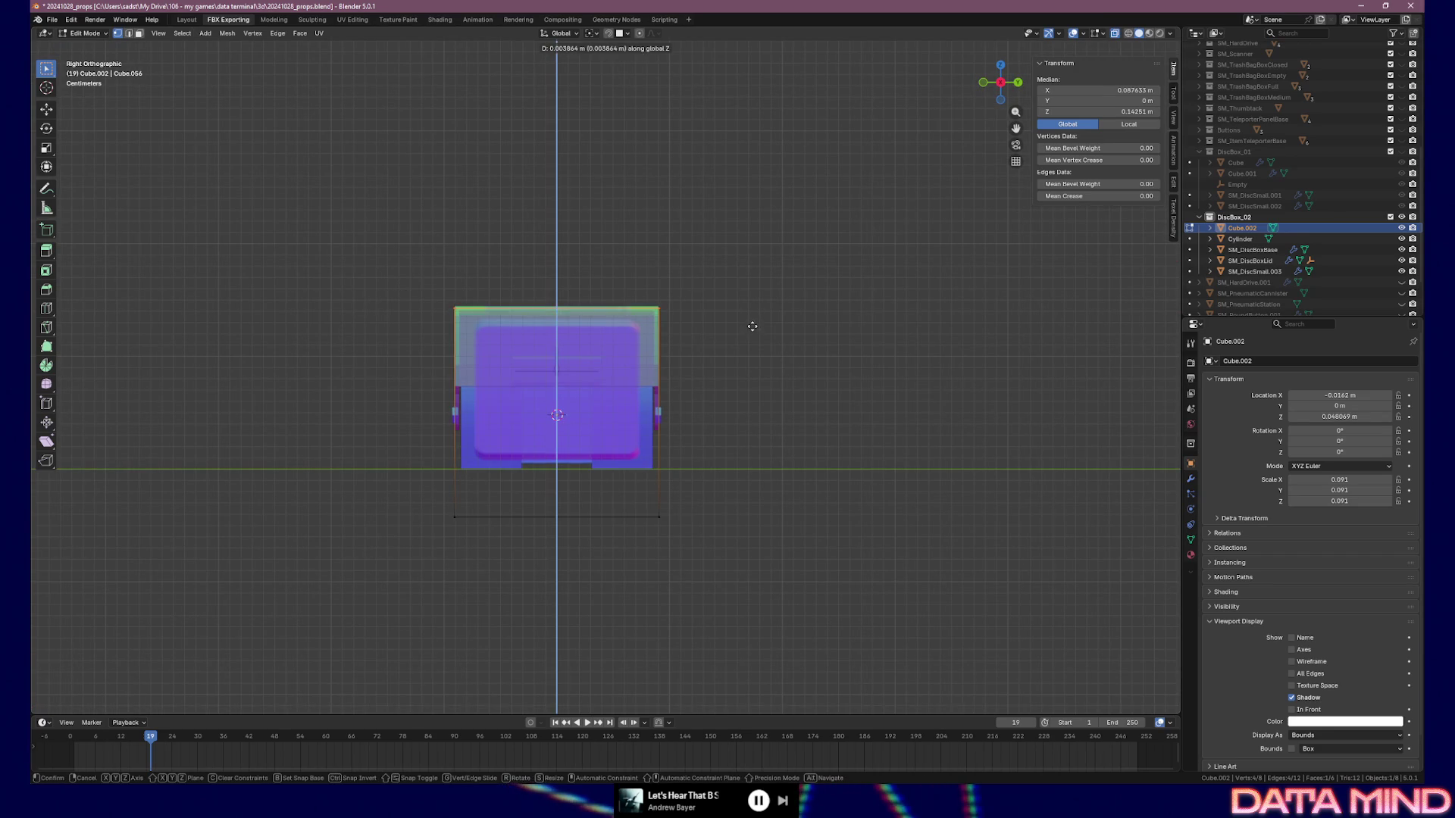
{"action": "left_click", "coordinate": [753, 323]}
{"action": "mouse_move", "coordinate": [409, 498]}
{"action": "left_mouse_down"}
{"action": "mouse_move", "coordinate": [494, 541]}
{"action": "mouse_move", "coordinate": [748, 568]}
{"action": "left_mouse_up"}
{"action": "key", "text": "g"}
{"action": "key", "text": "z"}
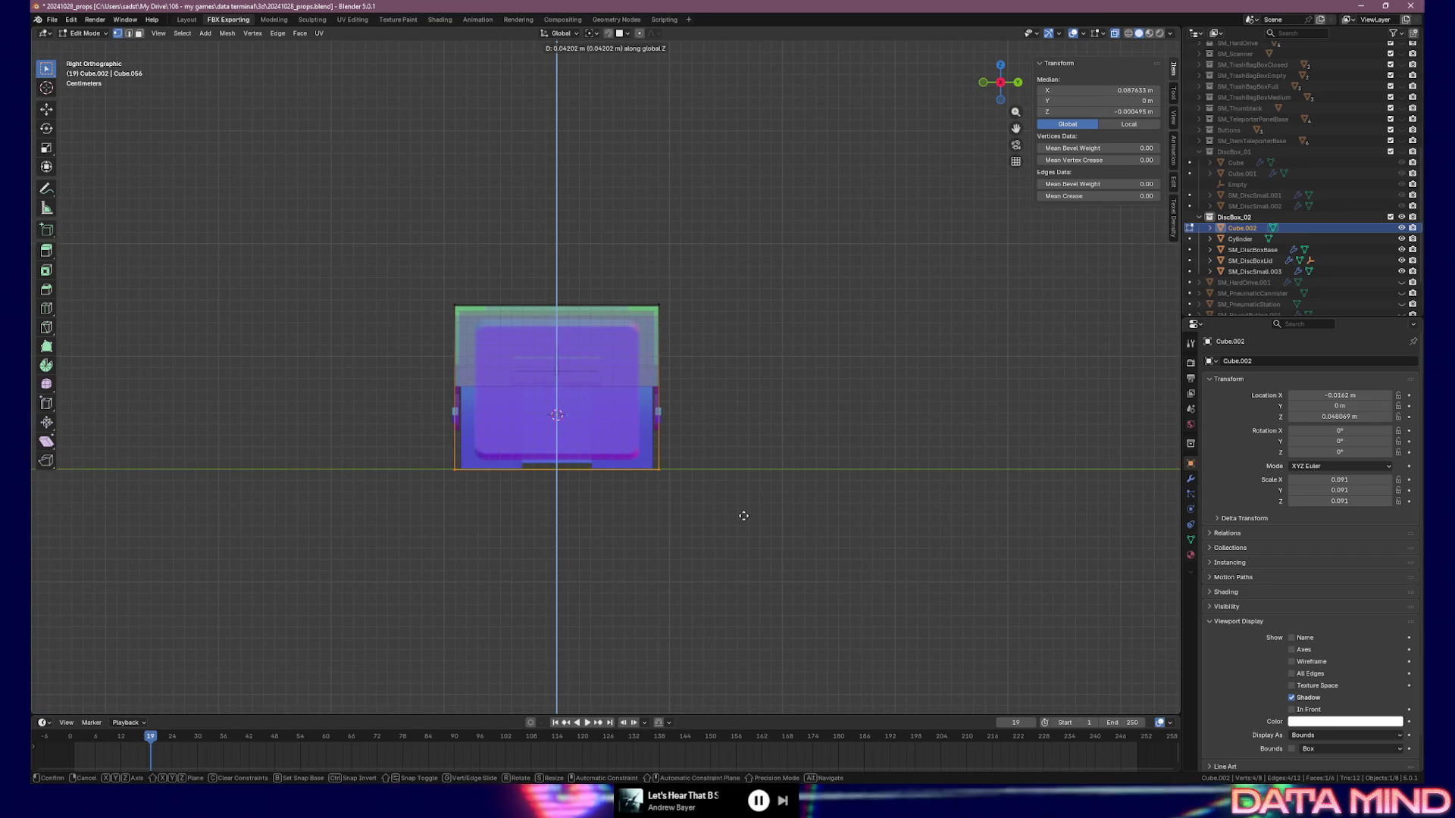
{"action": "left_click", "coordinate": [743, 516]}
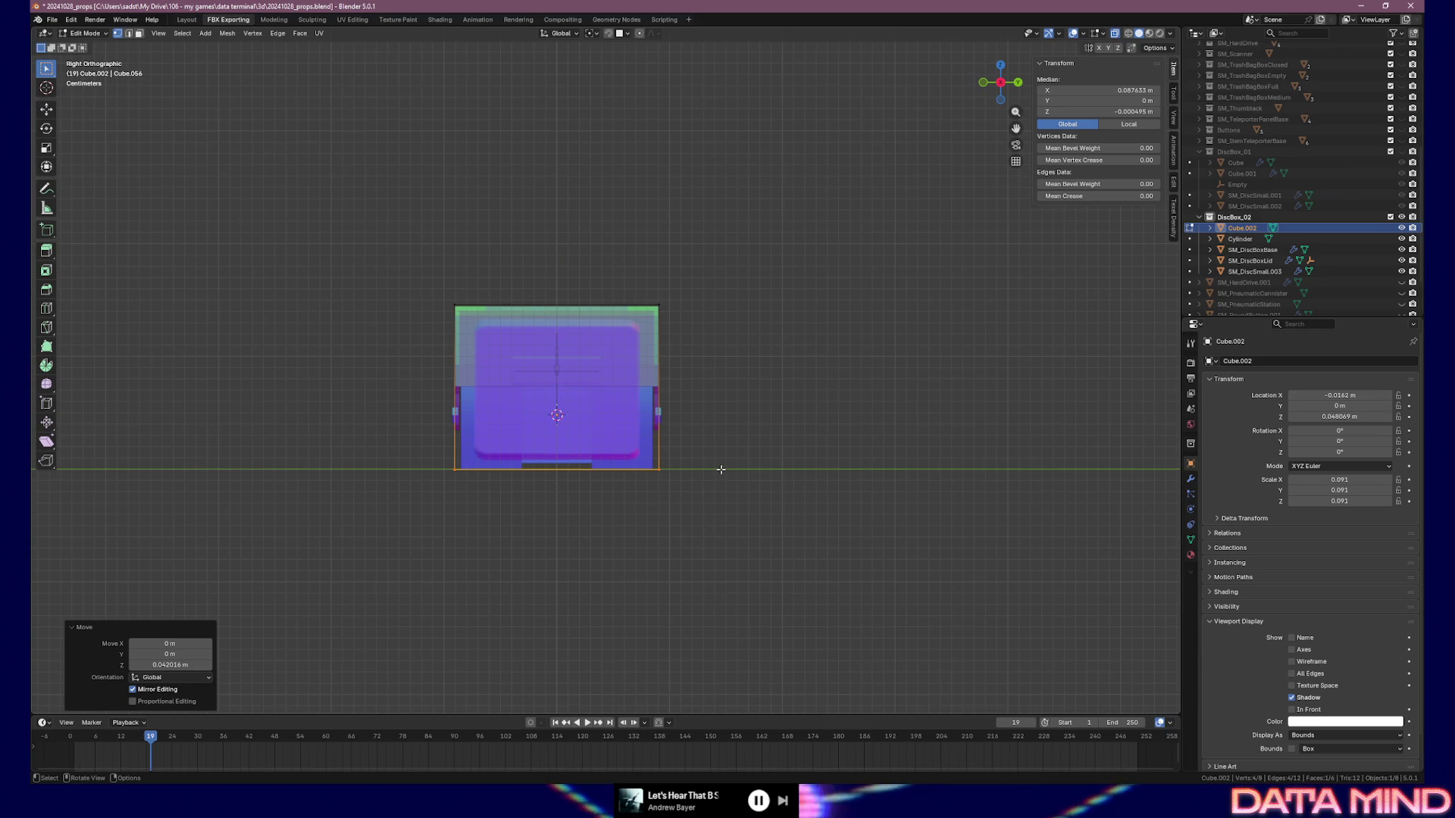
In front view, shift the bottom-left edge along X to the box's left side
{"action": "key", "text": "KP_1"}
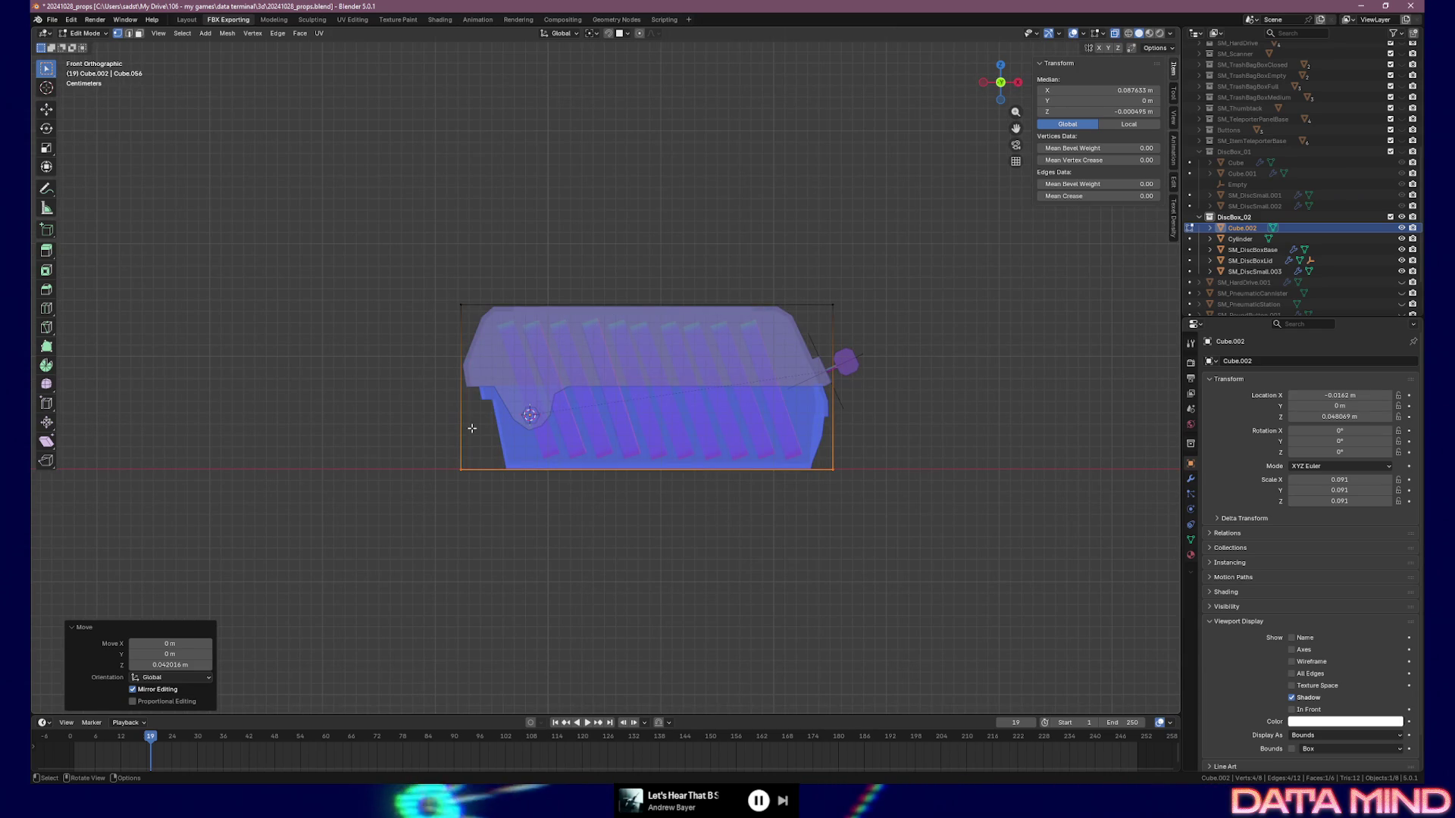
{"action": "left_click_drag", "start_coordinate": [436, 452], "coordinate": [486, 494]}
{"action": "key", "text": "g"}
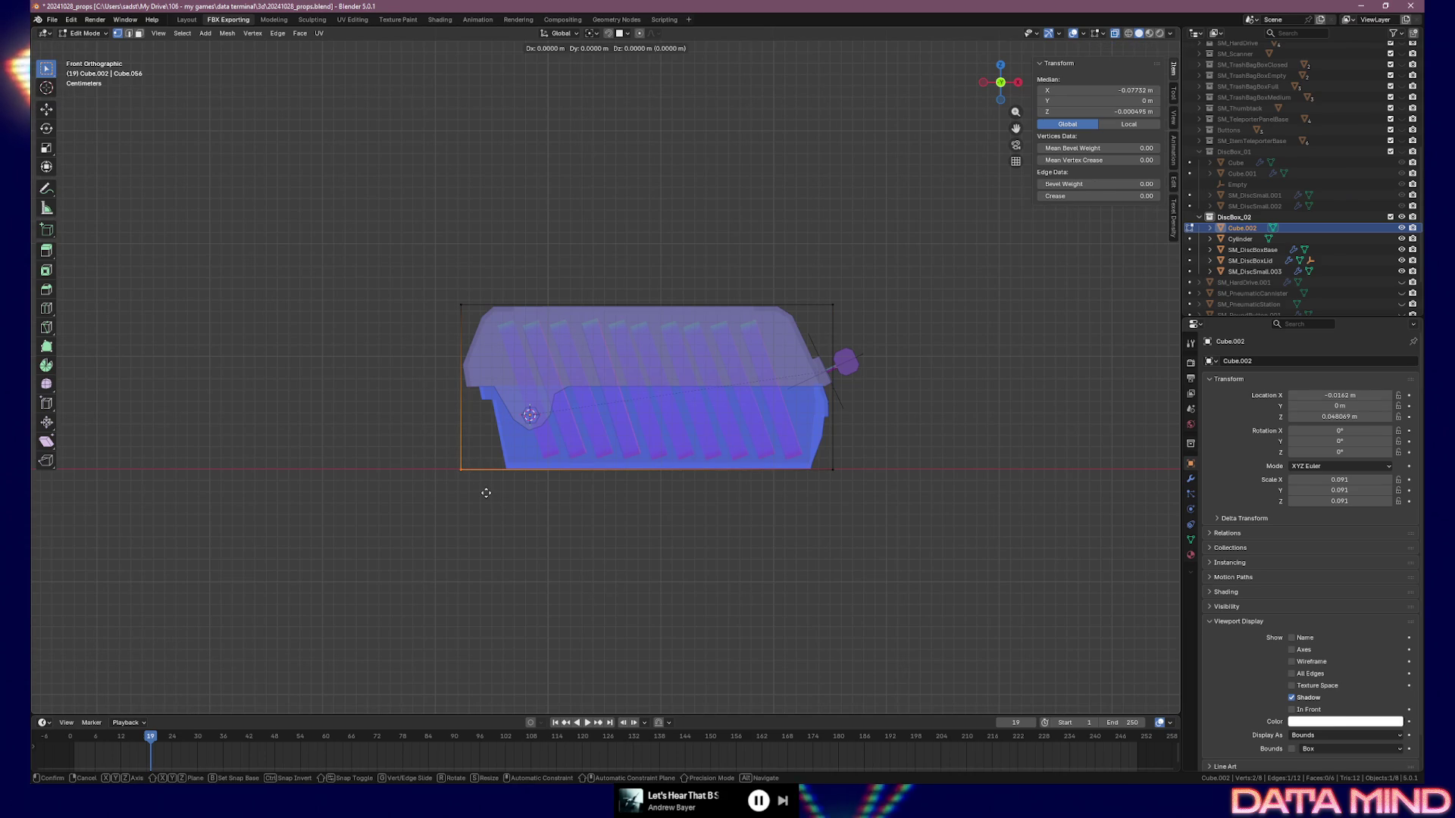
{"action": "key", "text": "Escape"}
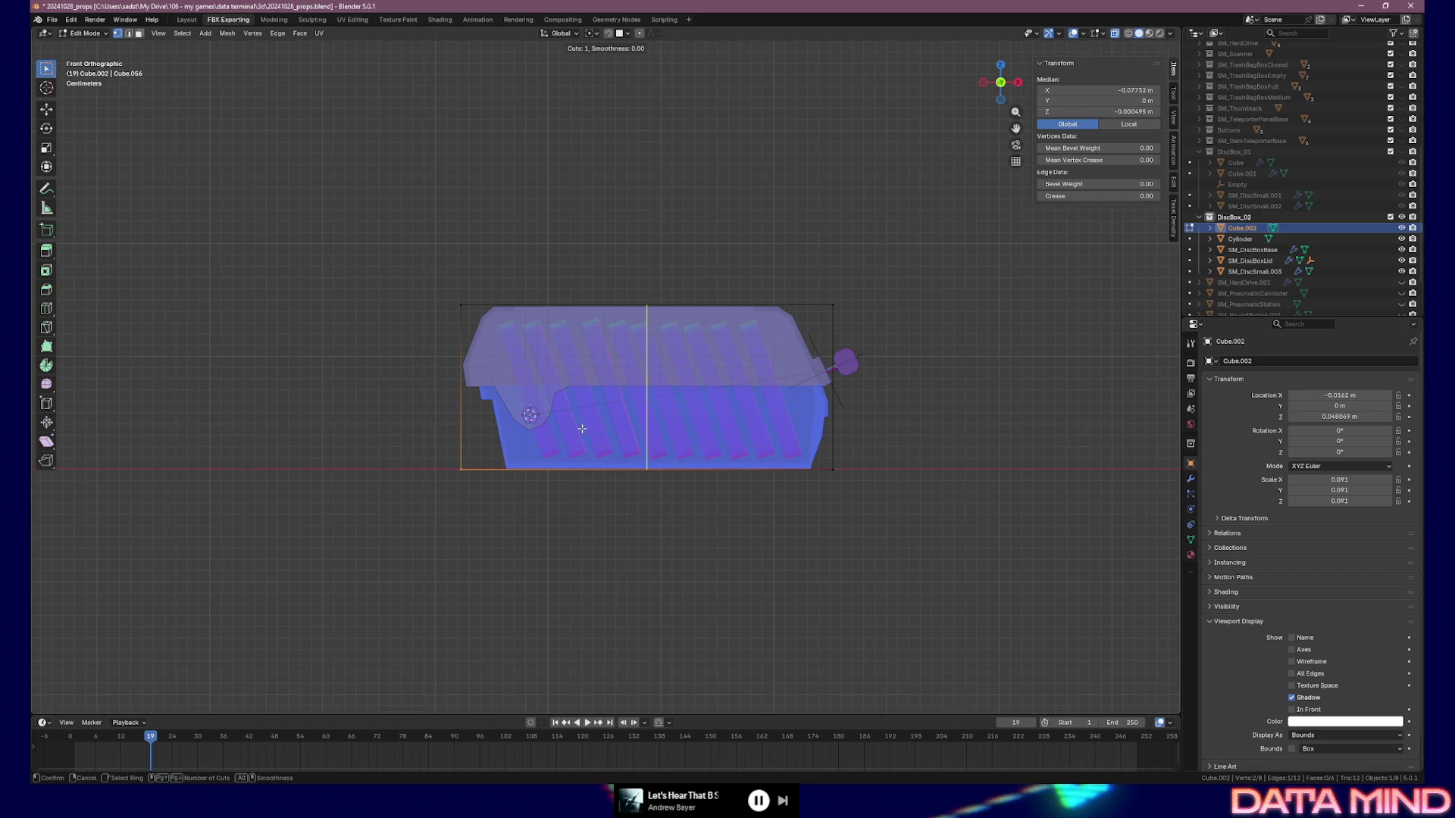
{"action": "key", "text": "g"}
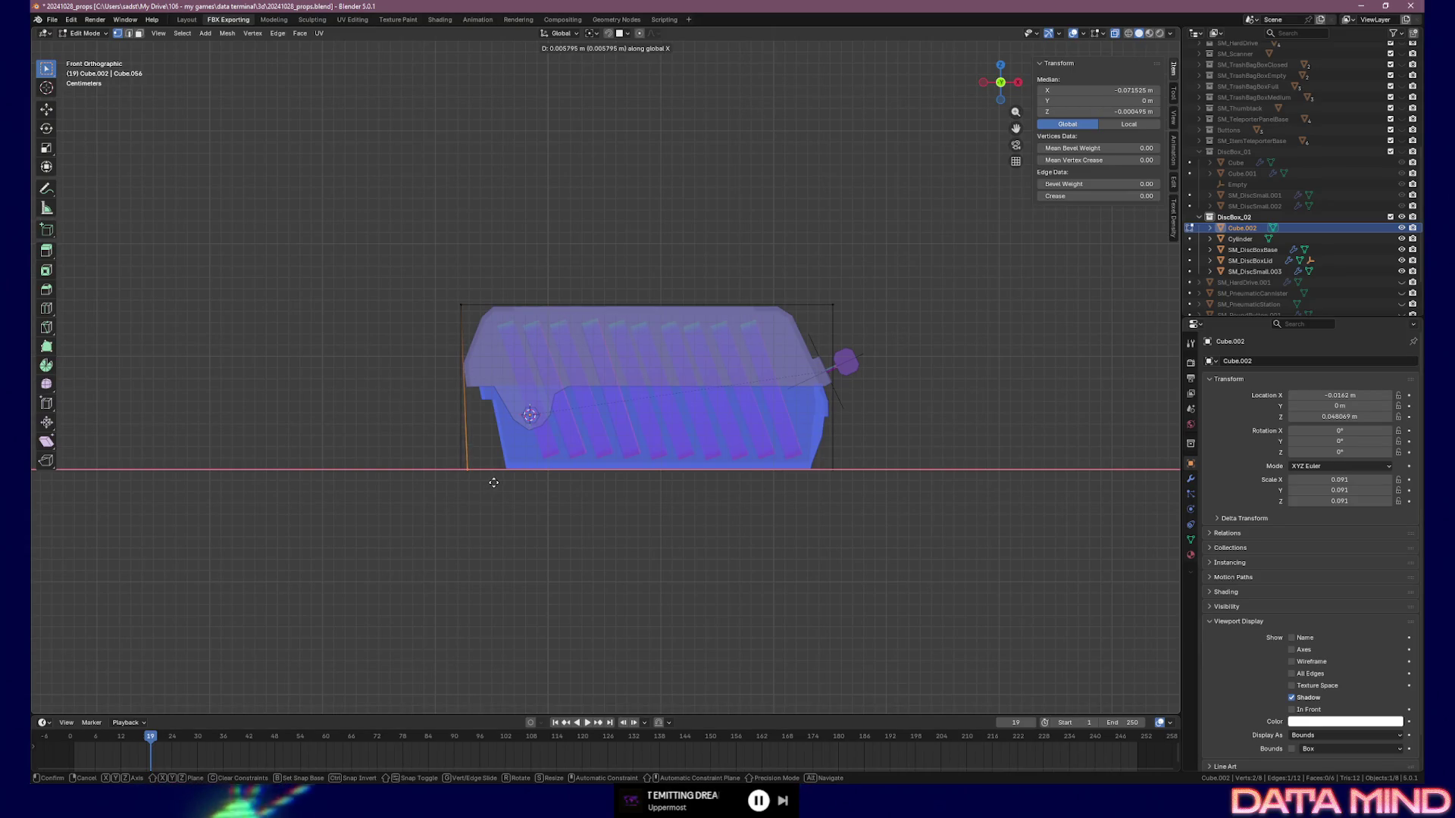
{"action": "key", "text": "Escape"}
{"action": "key", "text": "g"}
{"action": "key", "text": "x"}
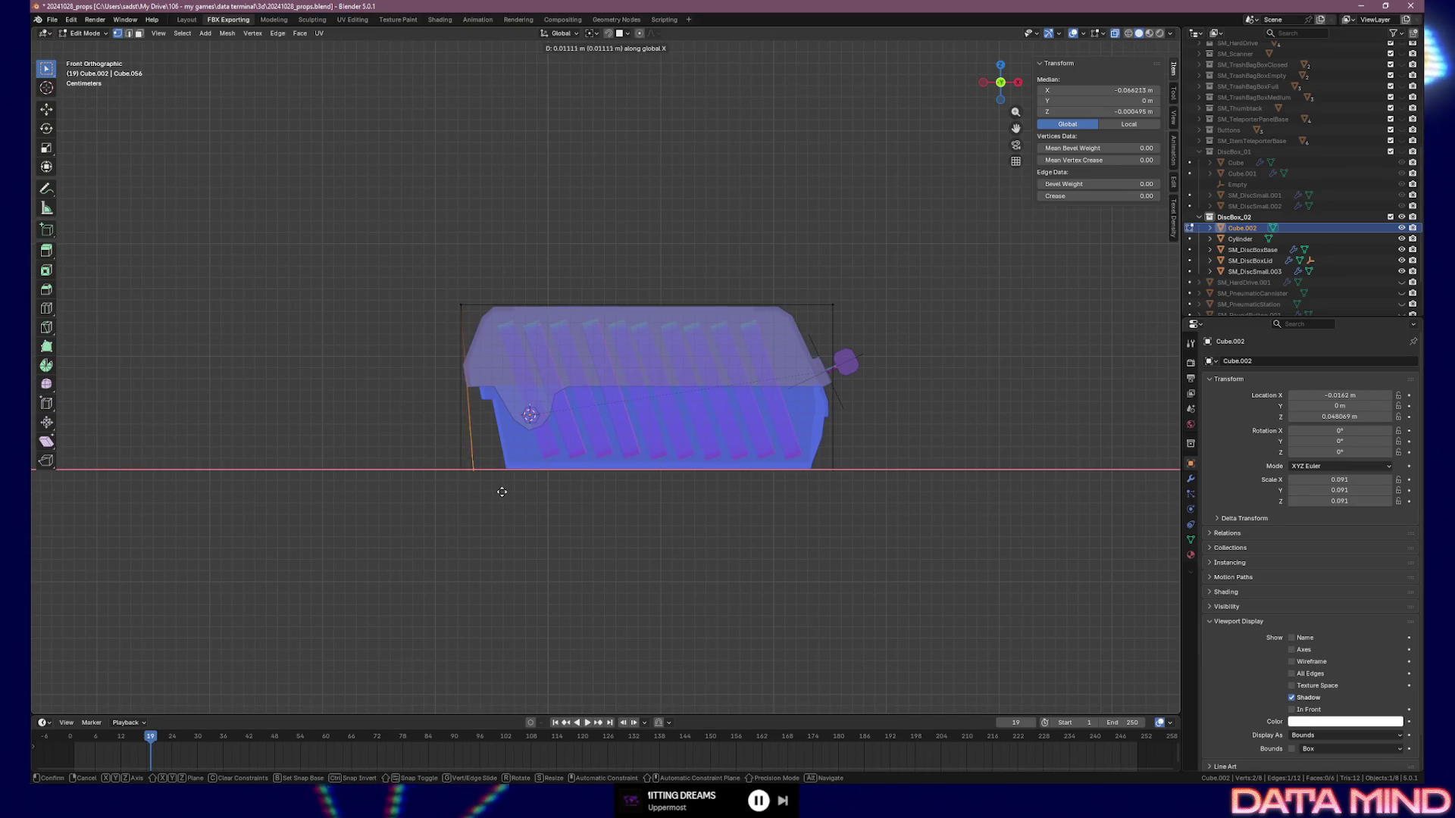
{"action": "left_click", "coordinate": [491, 492]}
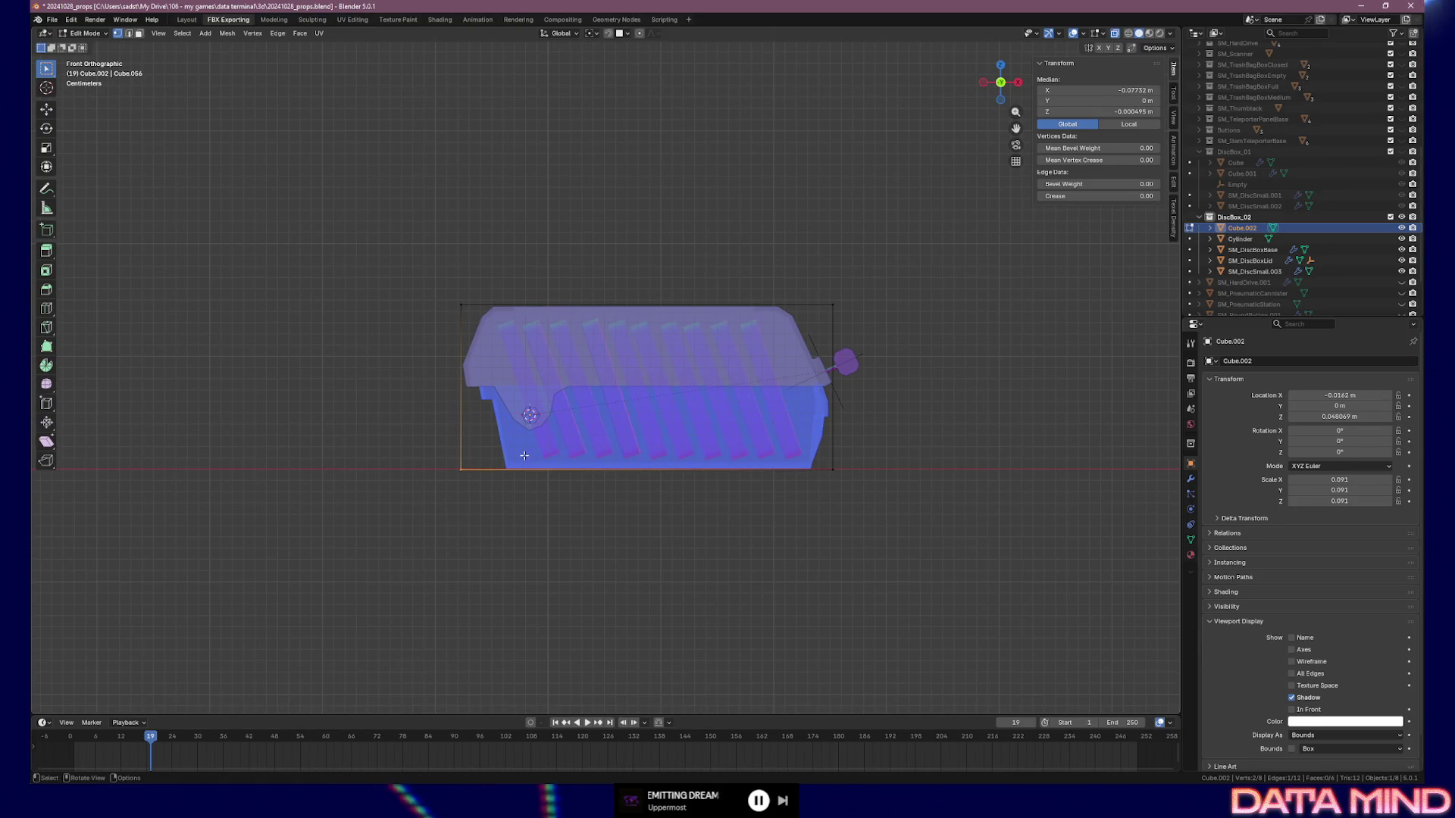
Set the proxy cube's Viewport Display to Wire
{"action": "key", "text": "g"}
{"action": "key", "text": "x"}
{"action": "key", "text": "Escape"}
{"action": "middle_click_drag", "start_coordinate": [494, 482], "coordinate": [517, 515]}
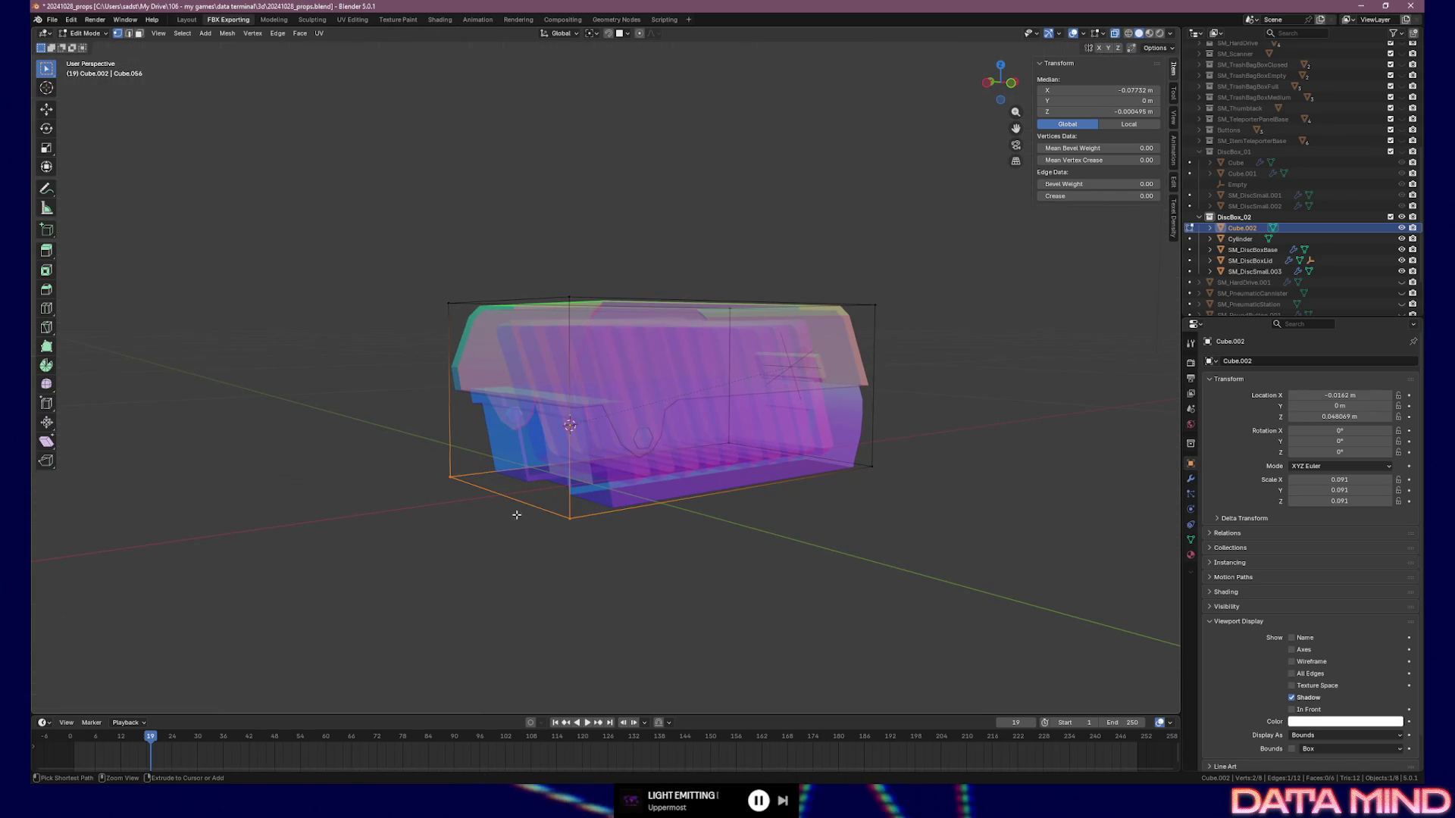
{"action": "key", "text": "g"}
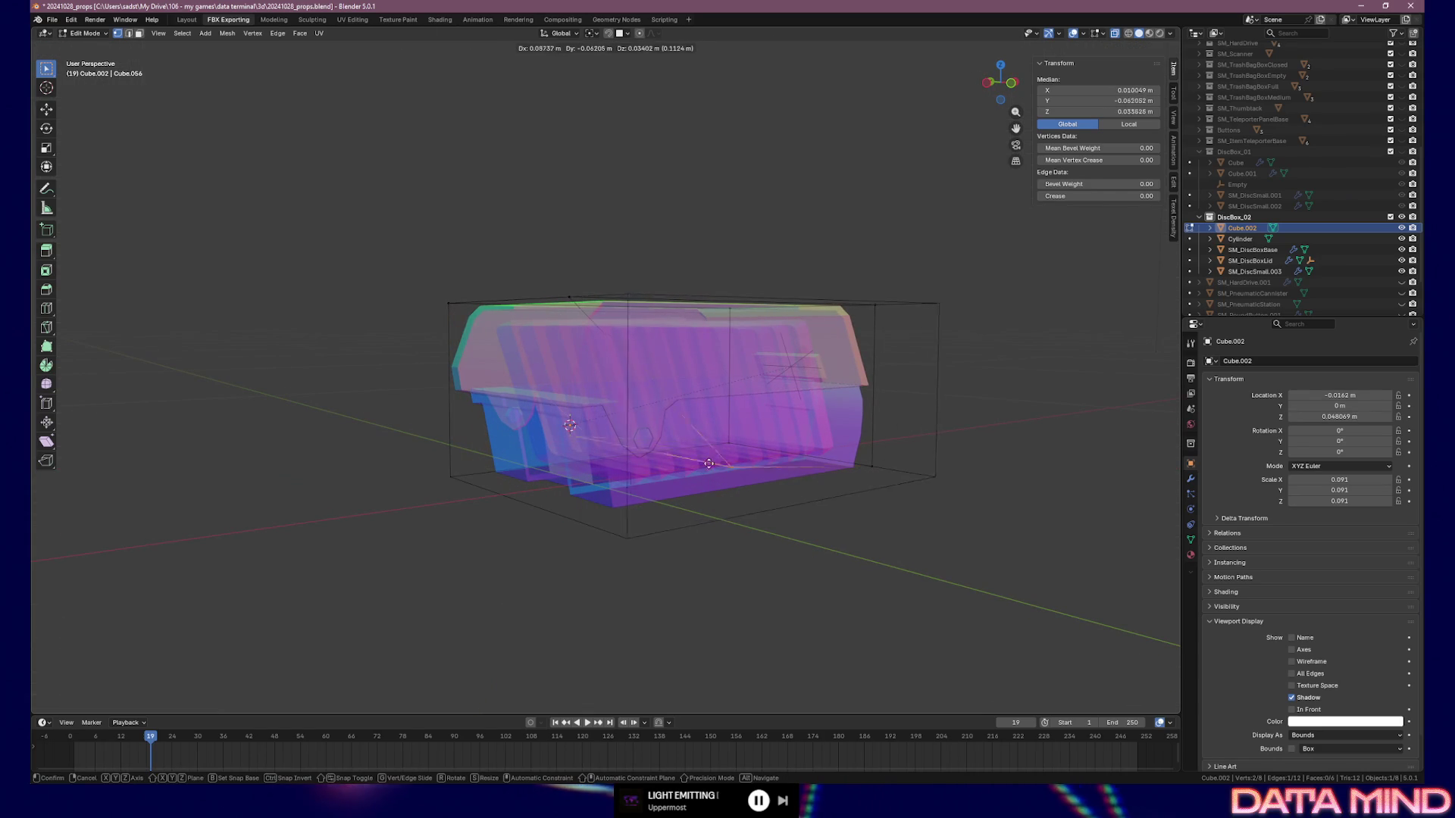
{"action": "key", "text": "Escape"}
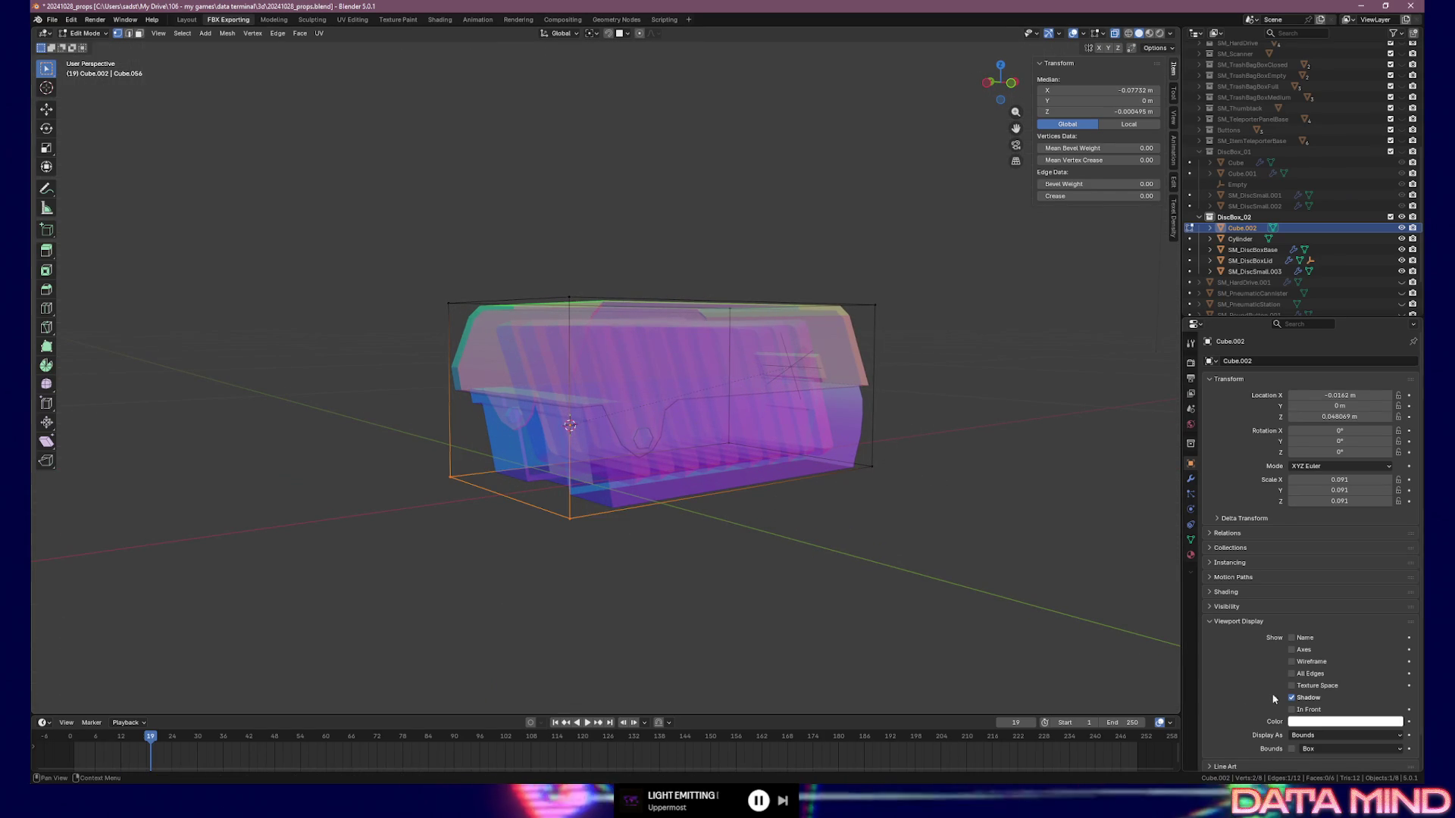
{"action": "left_click", "coordinate": [1335, 737]}
{"action": "left_click", "coordinate": [1322, 702]}
Push the left edge, then the whole left face, outward along X to enclose the slanted side
{"action": "key", "text": "KP_1"}
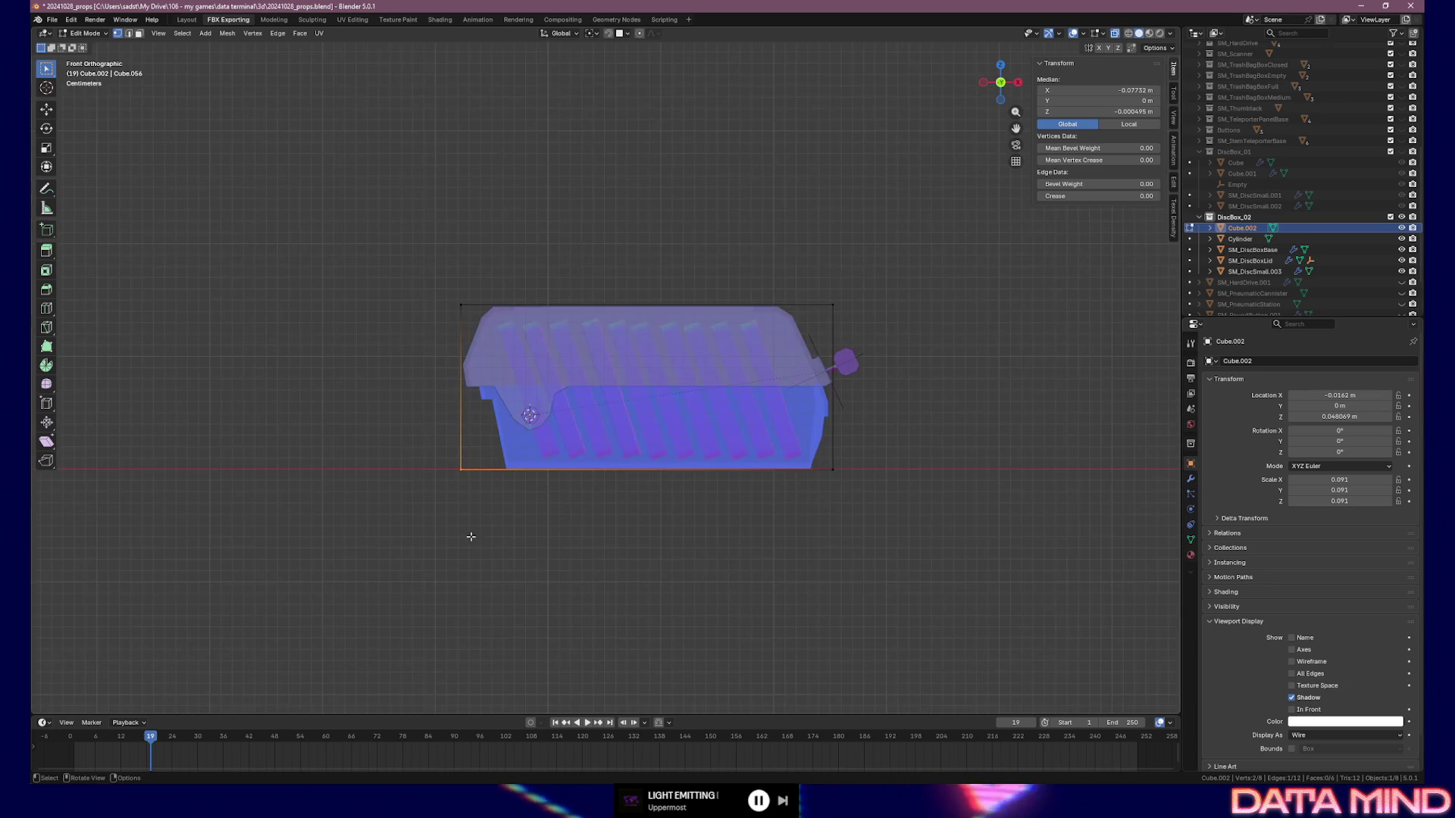
{"action": "key", "text": "g"}
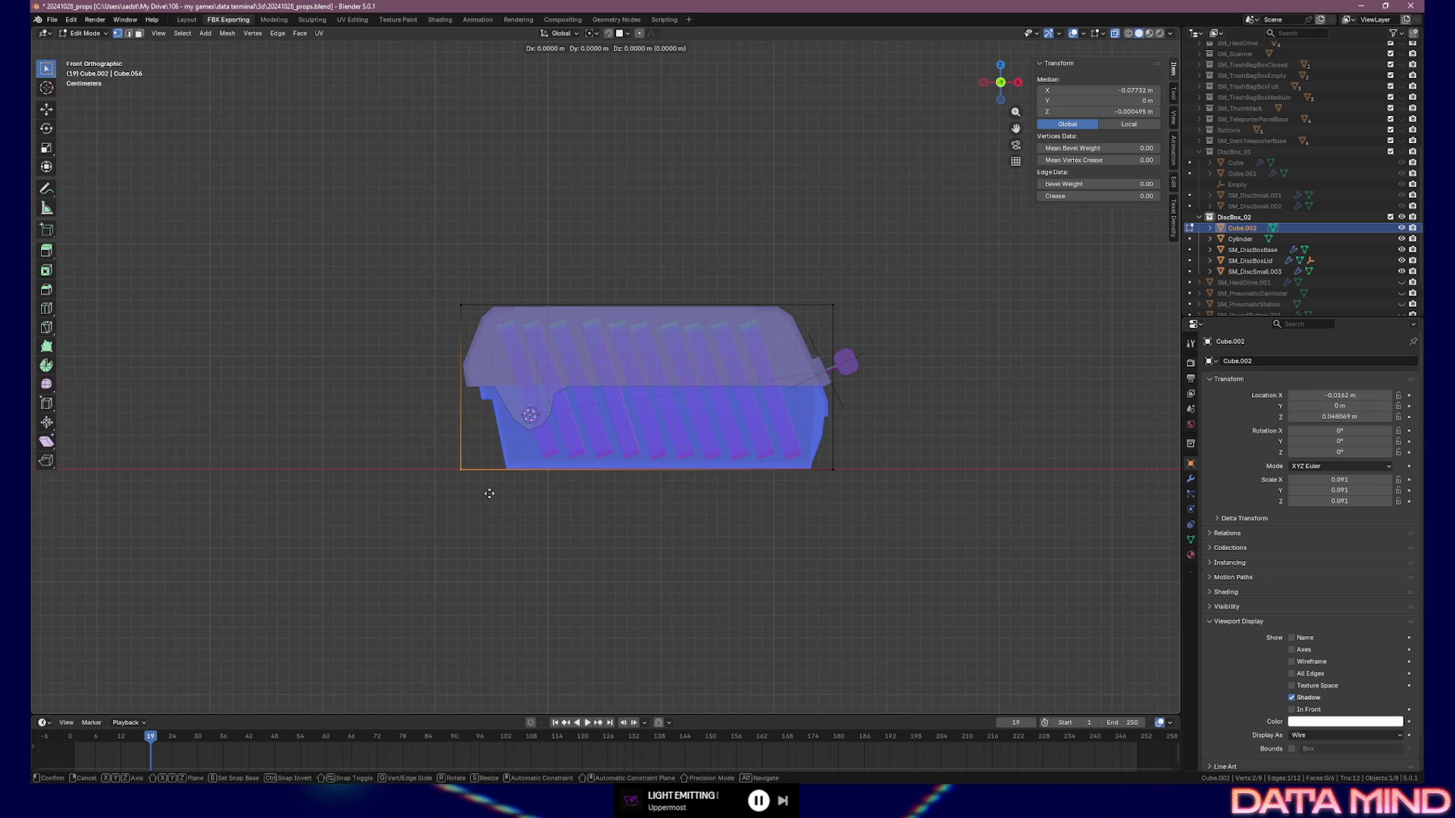
{"action": "key", "text": "x"}
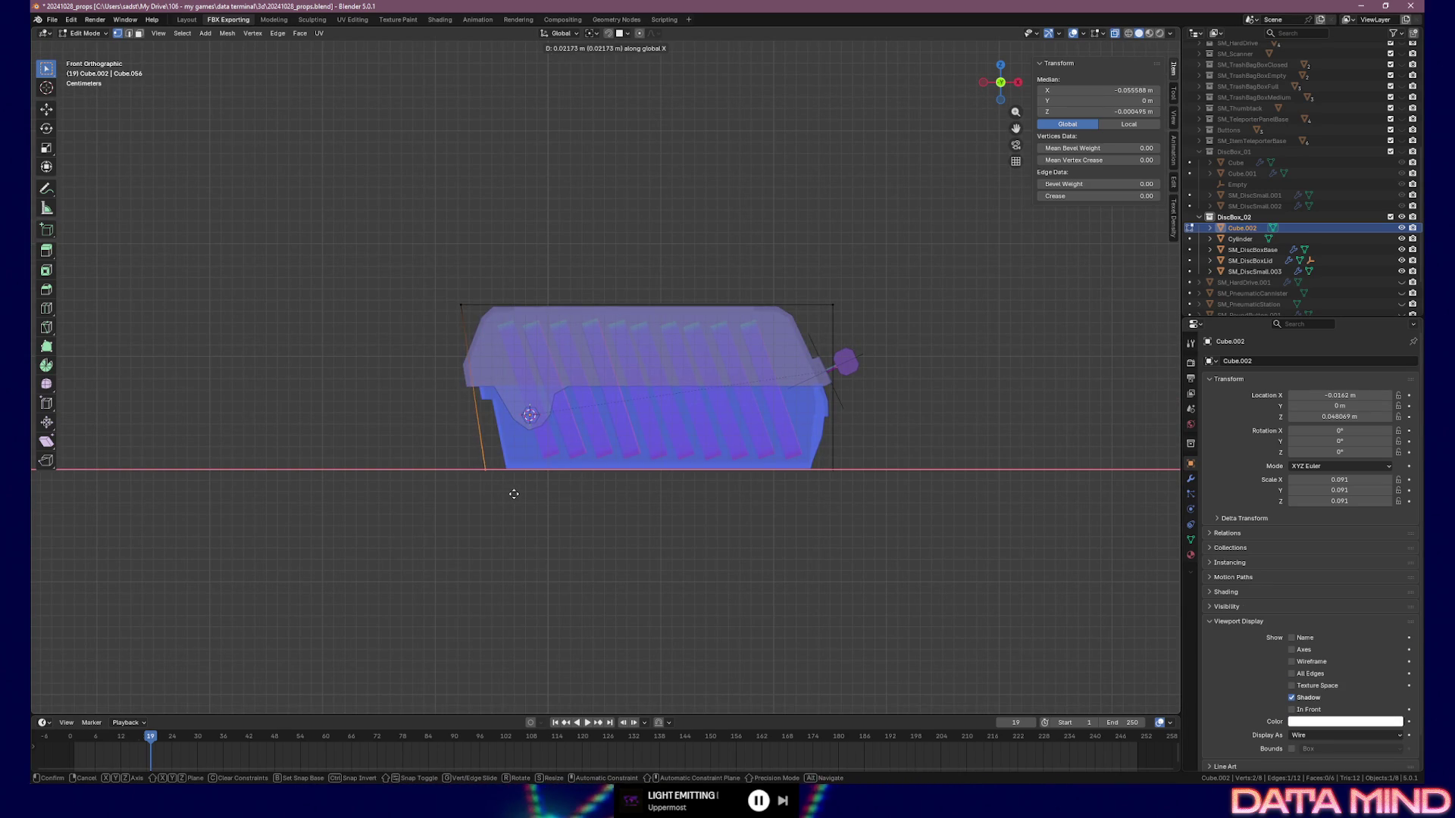
{"action": "left_click", "coordinate": [522, 494]}
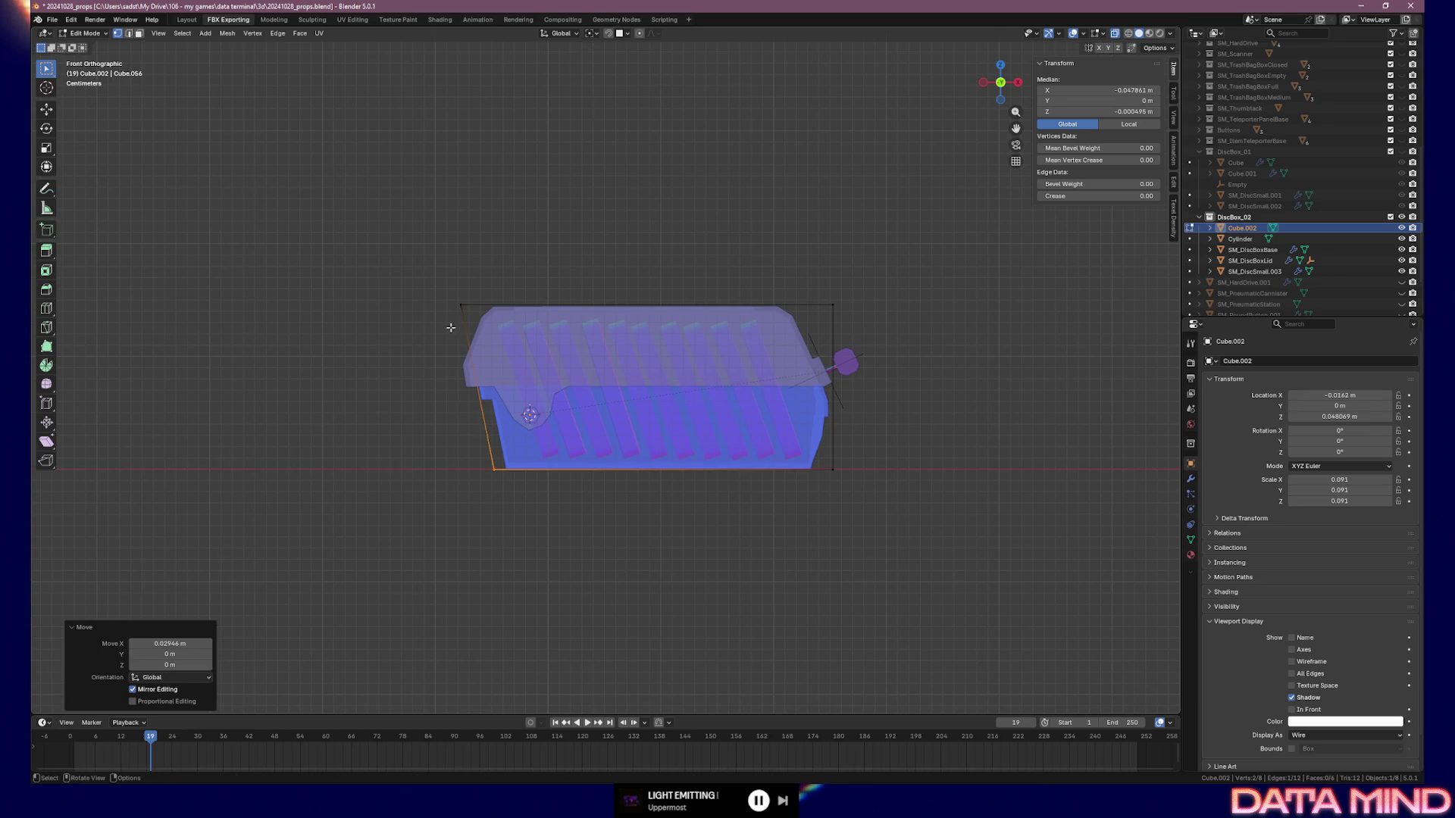
{"action": "left_click_drag", "start_coordinate": [451, 294], "coordinate": [482, 342], "text": "shift"}
{"action": "key", "text": "g"}
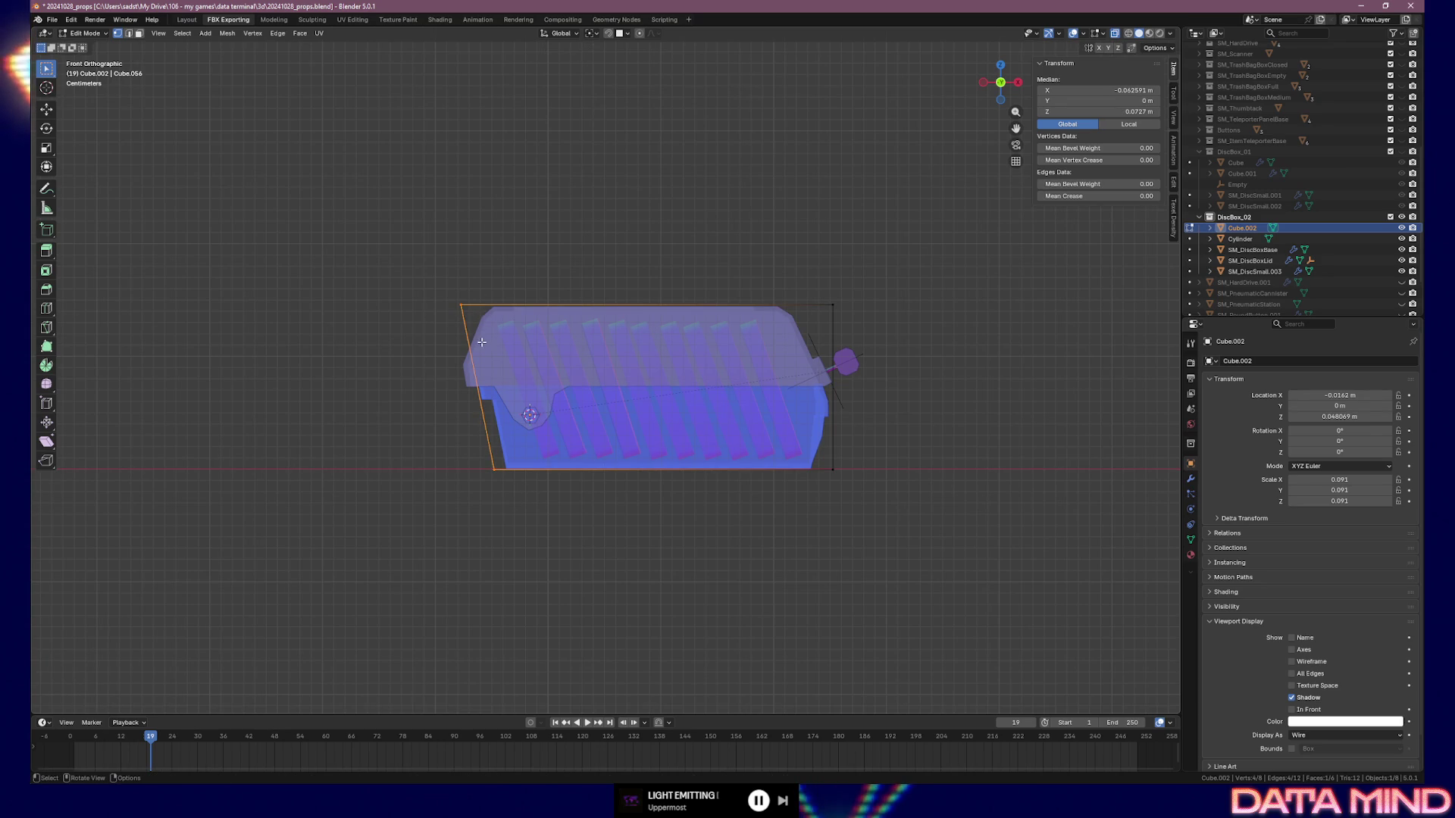
{"action": "key", "text": "x"}
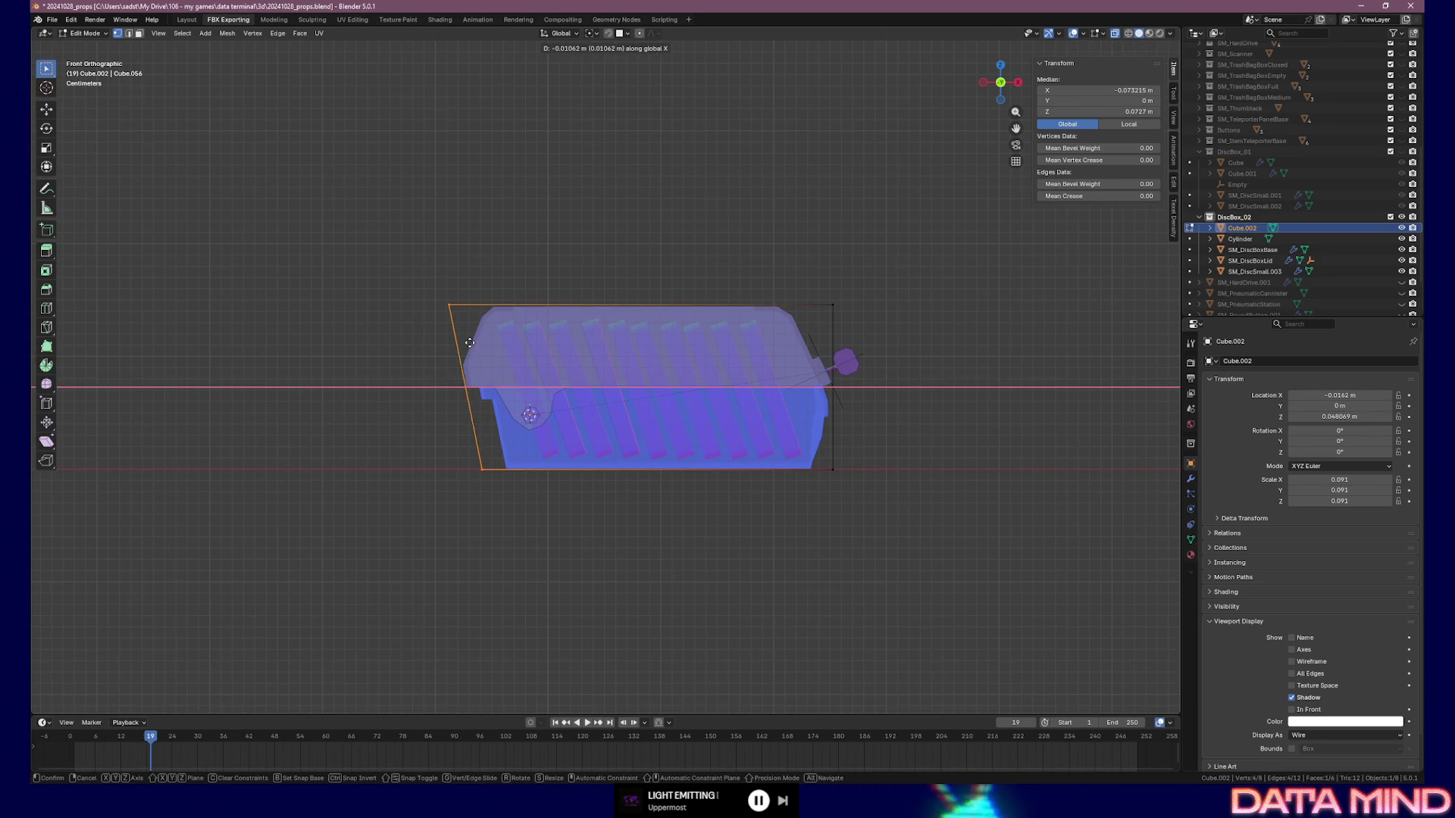
{"action": "left_click", "coordinate": [469, 342]}
Add two horizontal loop cuts, sliding the second to the lid/base seam (factor -0.909)
{"action": "key", "text": "ctrl+r"}
{"action": "left_click", "coordinate": [443, 349]}
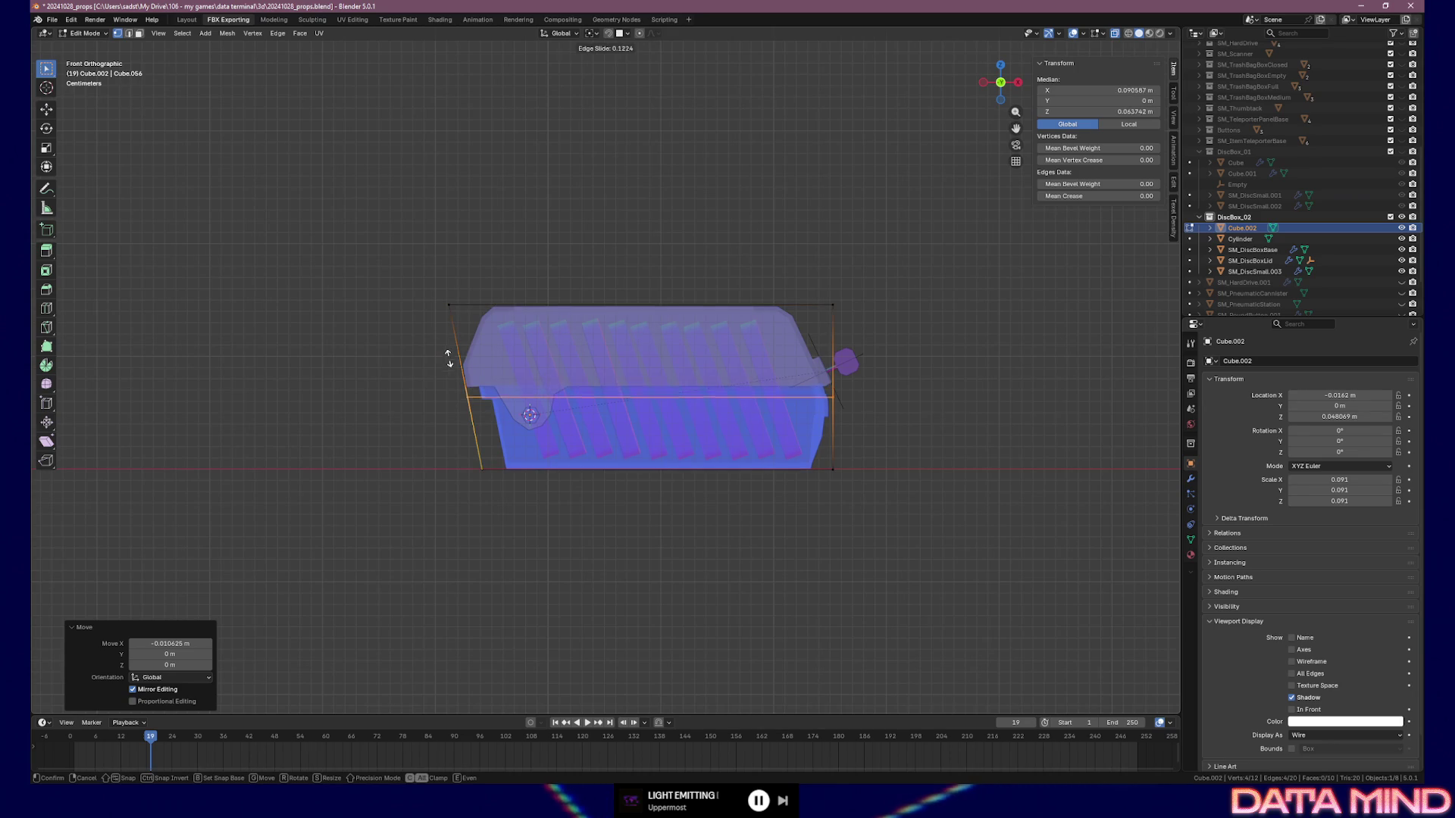
{"action": "left_click", "coordinate": [451, 360]}
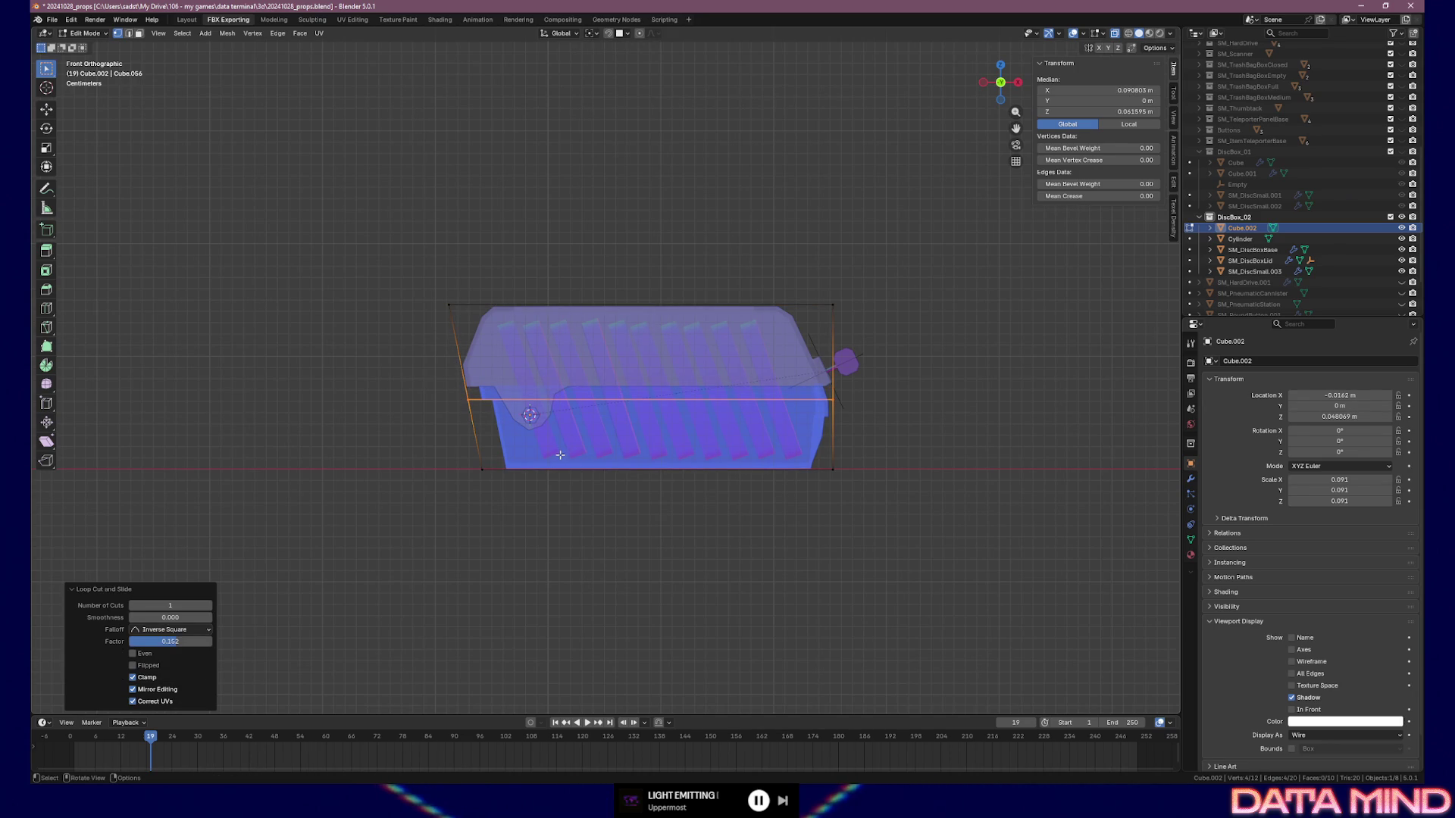
{"action": "key", "text": "ctrl+r"}
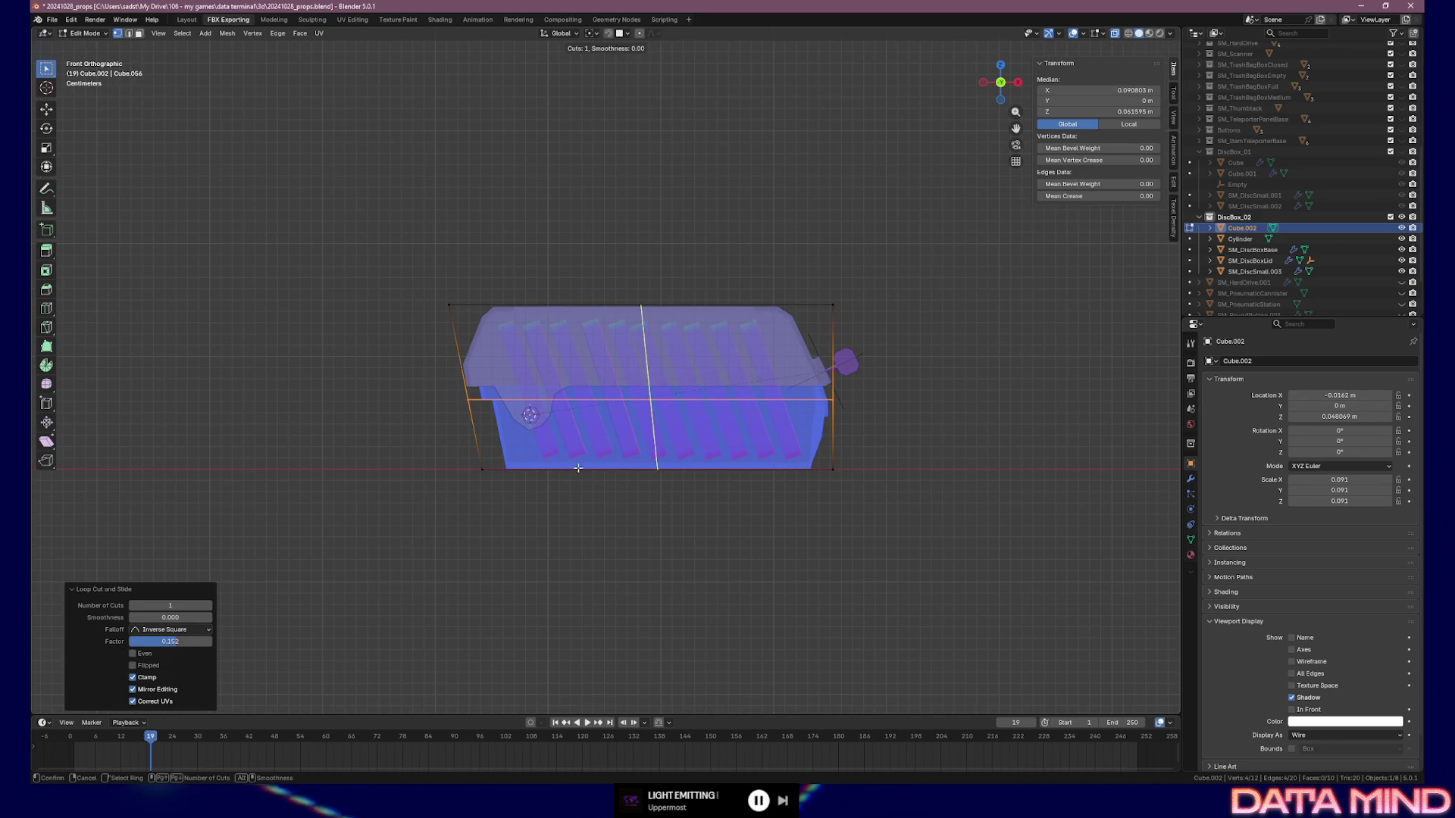
{"action": "left_click", "coordinate": [486, 423]}
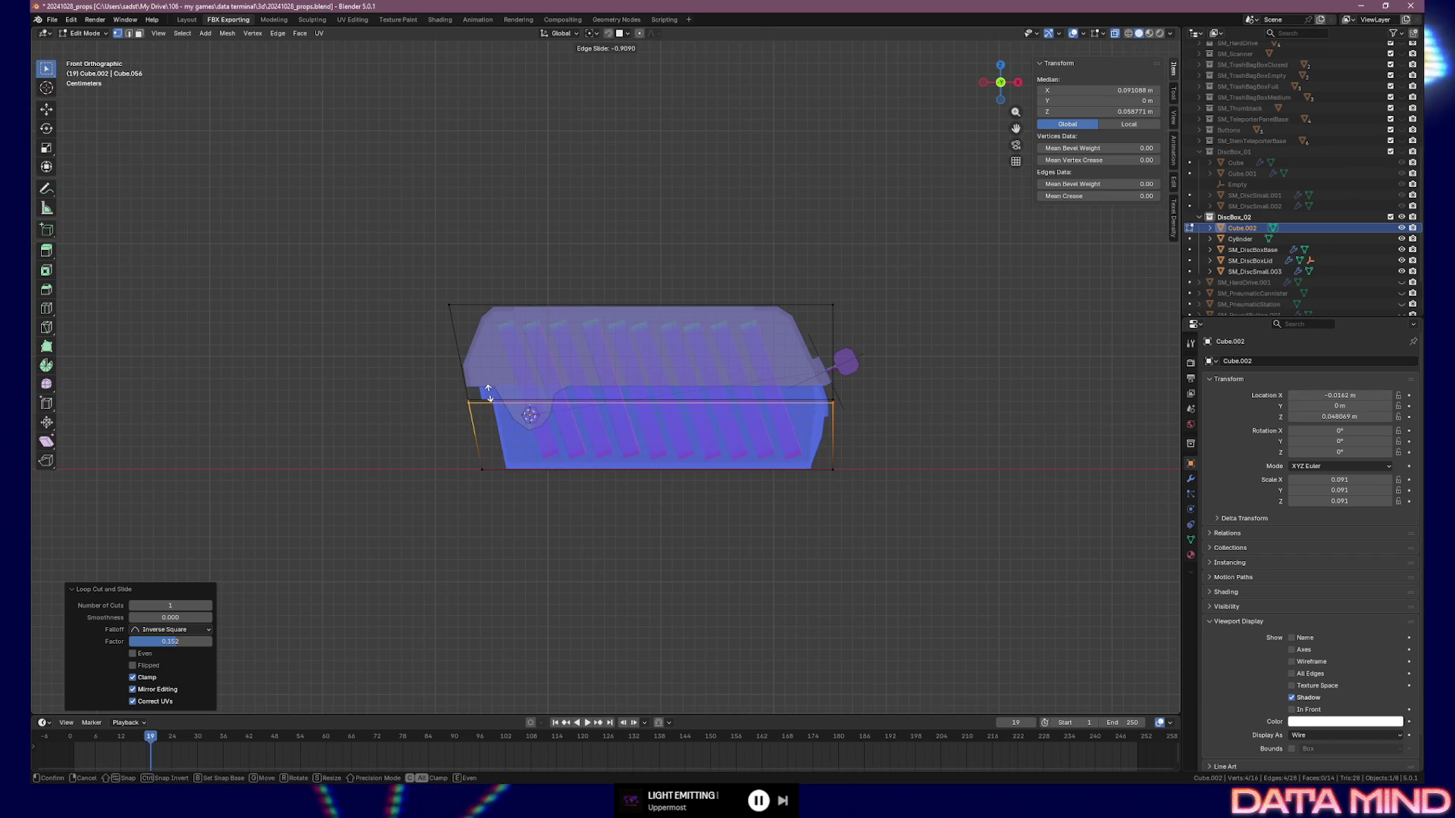
{"action": "left_click", "coordinate": [475, 419]}
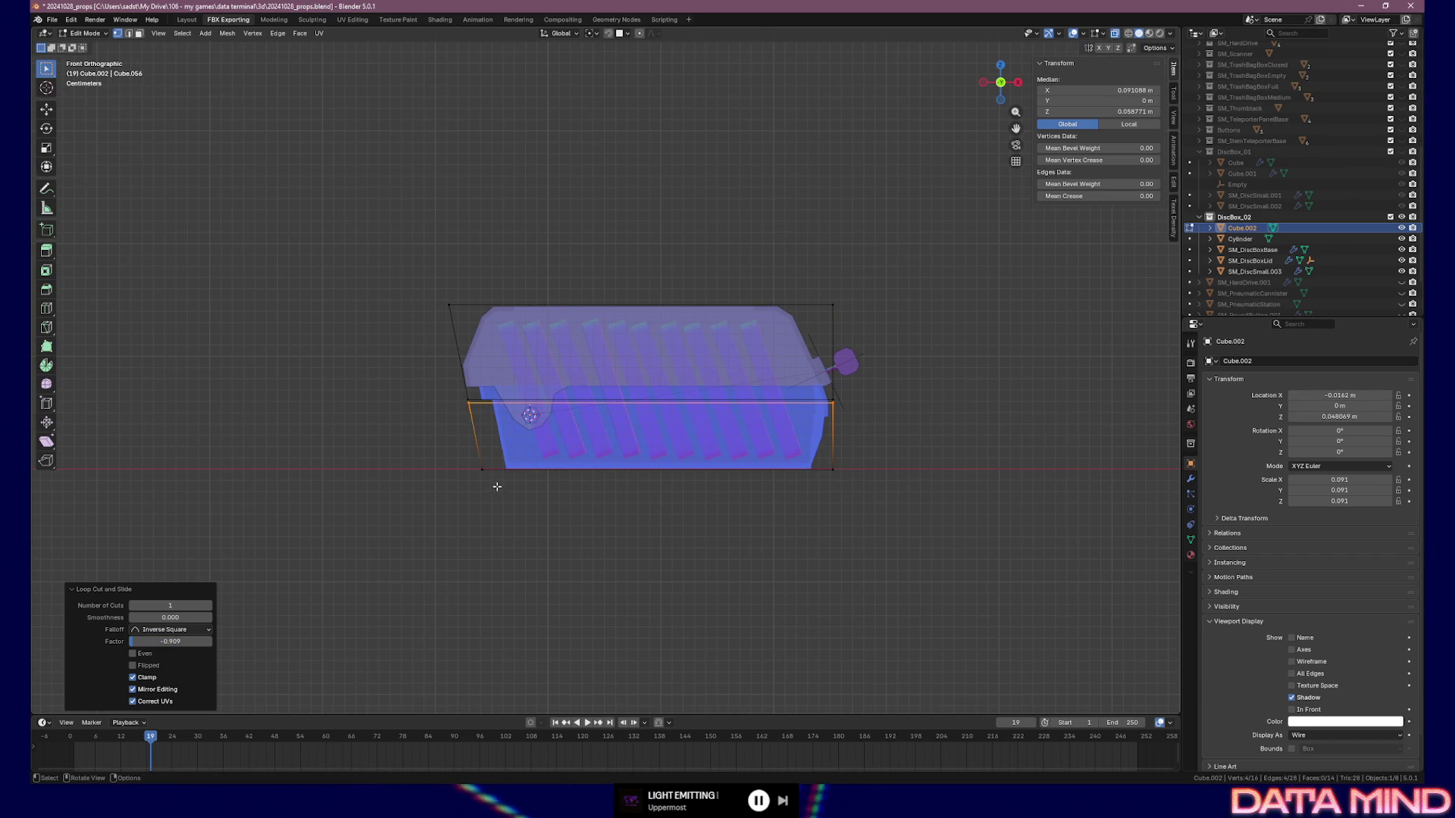
{"action": "left_click", "coordinate": [465, 451]}
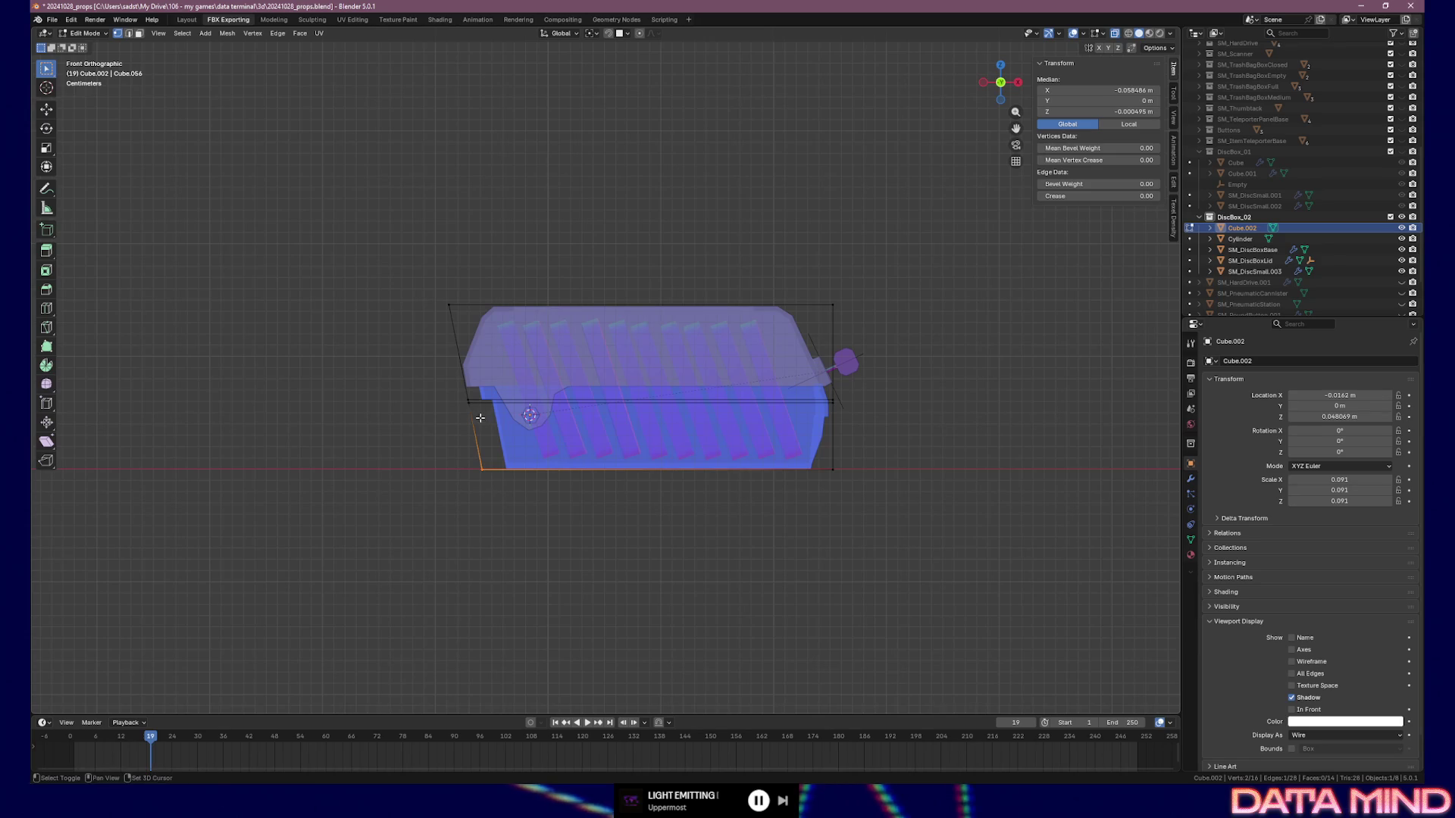
Trial-move the lower left face along X, then undo and redo to restore both edge loops
{"action": "left_click_drag", "start_coordinate": [456, 402], "coordinate": [456, 401]}
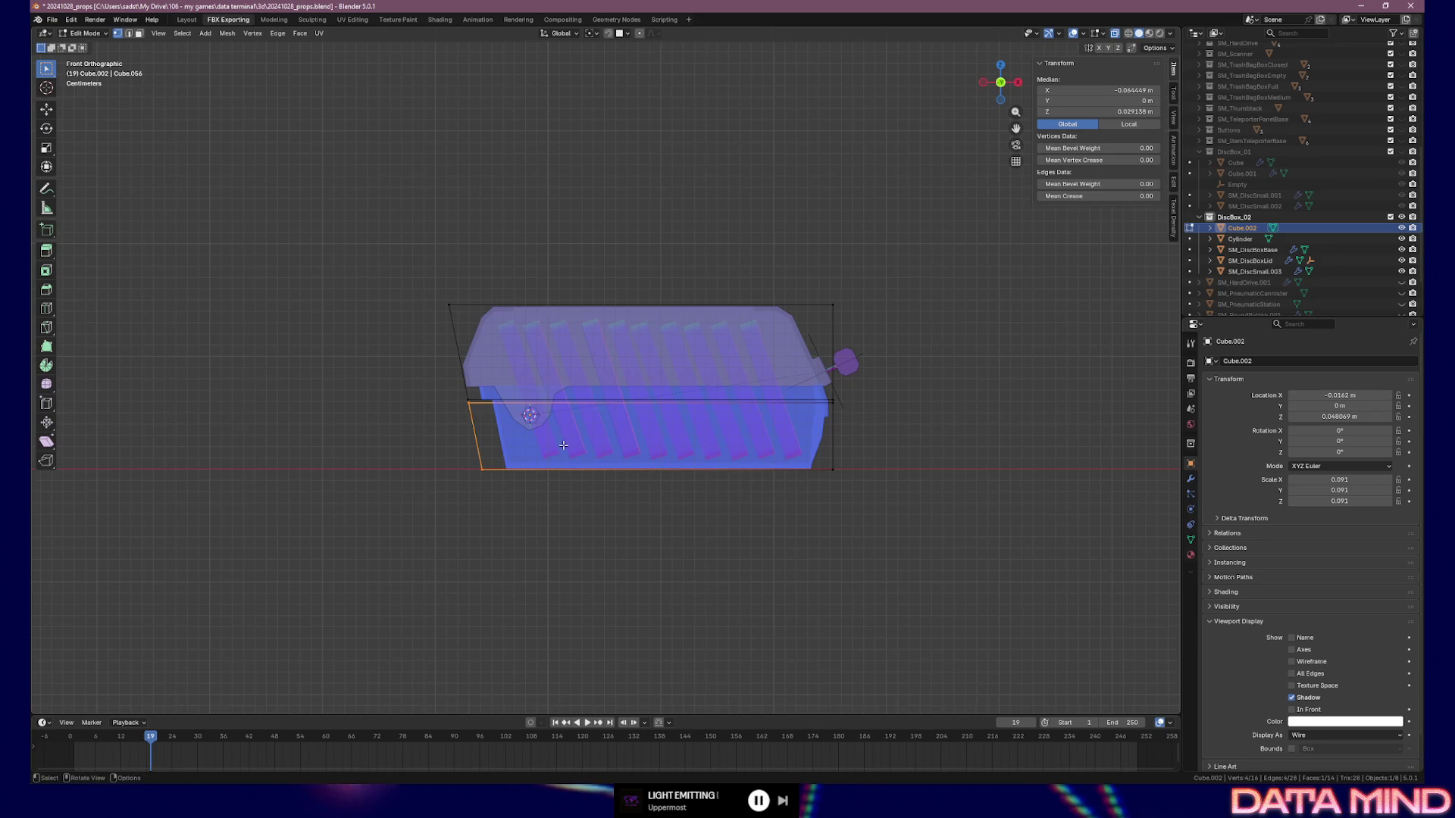
{"action": "key", "text": "g"}
{"action": "key", "text": "x"}
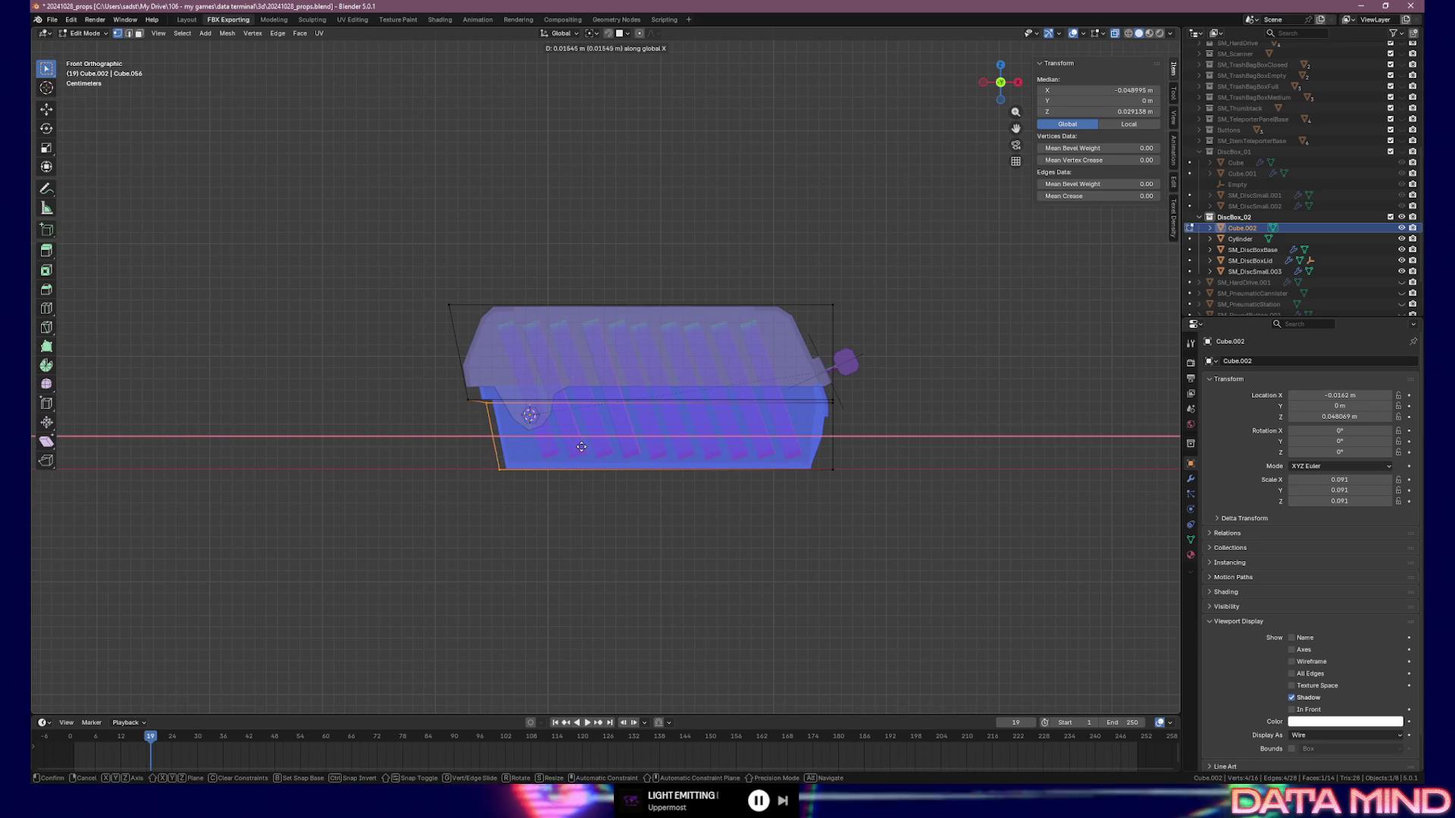
{"action": "left_click", "coordinate": [584, 447]}
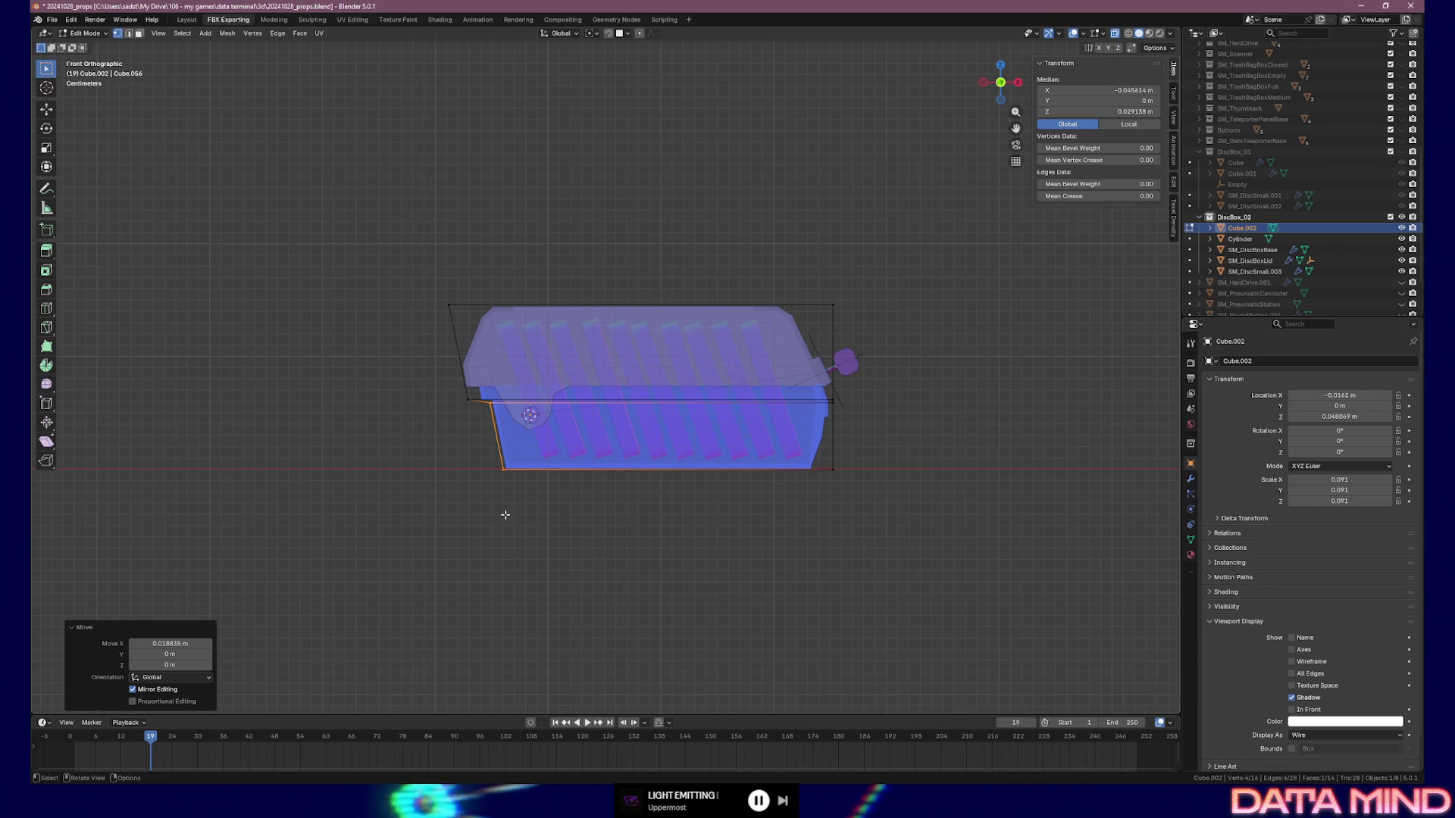
{"action": "mouse_move", "coordinate": [488, 515]}
{"action": "middle_mouse_down"}
{"action": "mouse_move", "coordinate": [646, 476]}
{"action": "mouse_move", "coordinate": [733, 479]}
{"action": "mouse_move", "coordinate": [637, 504]}
{"action": "middle_mouse_up"}
{"action": "key", "text": "ctrl+z"}
{"action": "key", "text": "ctrl+z"}
{"action": "key", "text": "ctrl+z"}
{"action": "key", "text": "ctrl+z"}
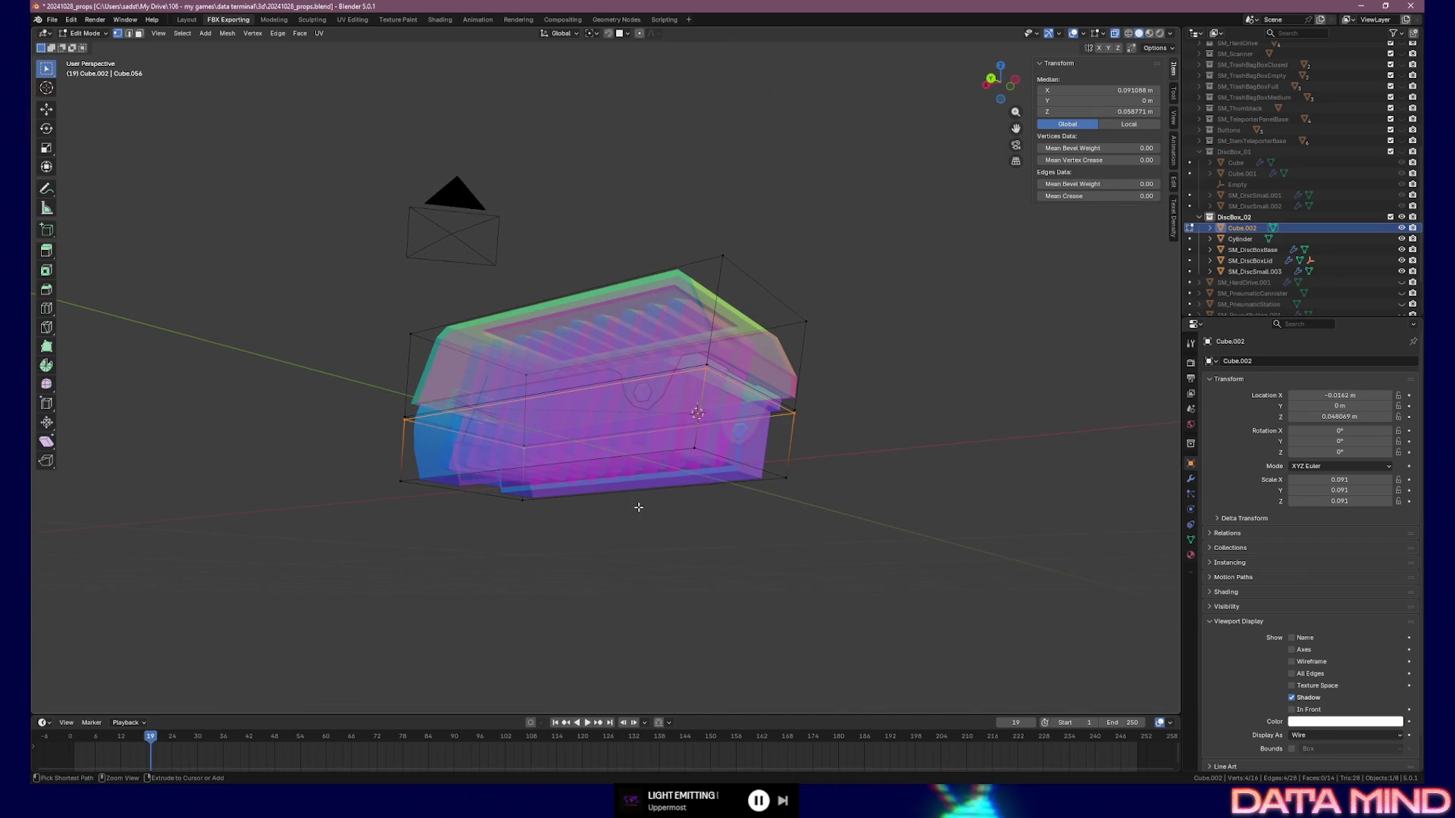
{"action": "middle_click_drag", "start_coordinate": [641, 508], "coordinate": [481, 516]}
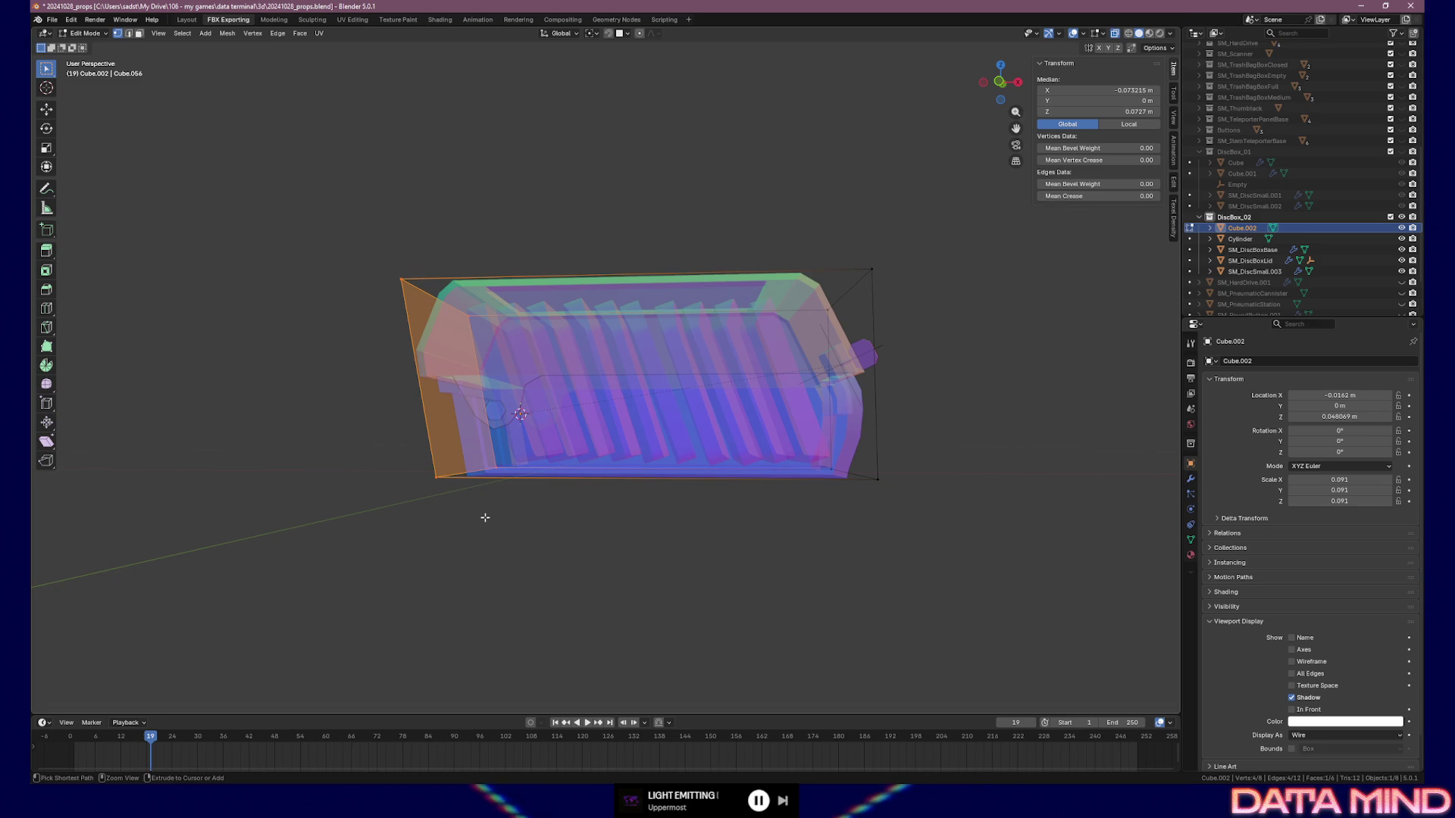
{"action": "key", "text": "ctrl+z"}
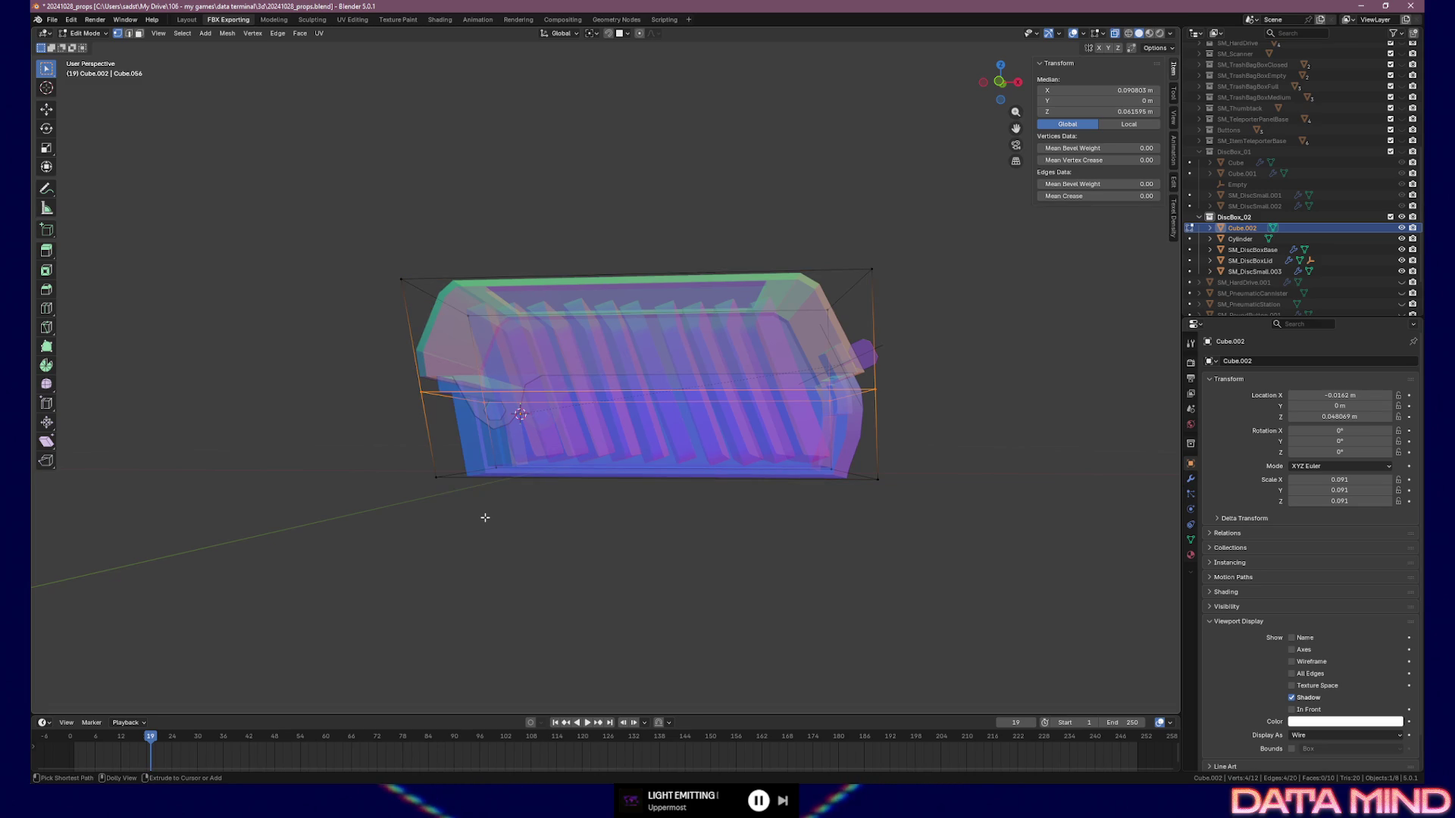
{"action": "key", "text": "ctrl+shift+z"}
In front view, box-select the base section below the seam
{"action": "middle_click_drag", "start_coordinate": [482, 516], "coordinate": [494, 475]}
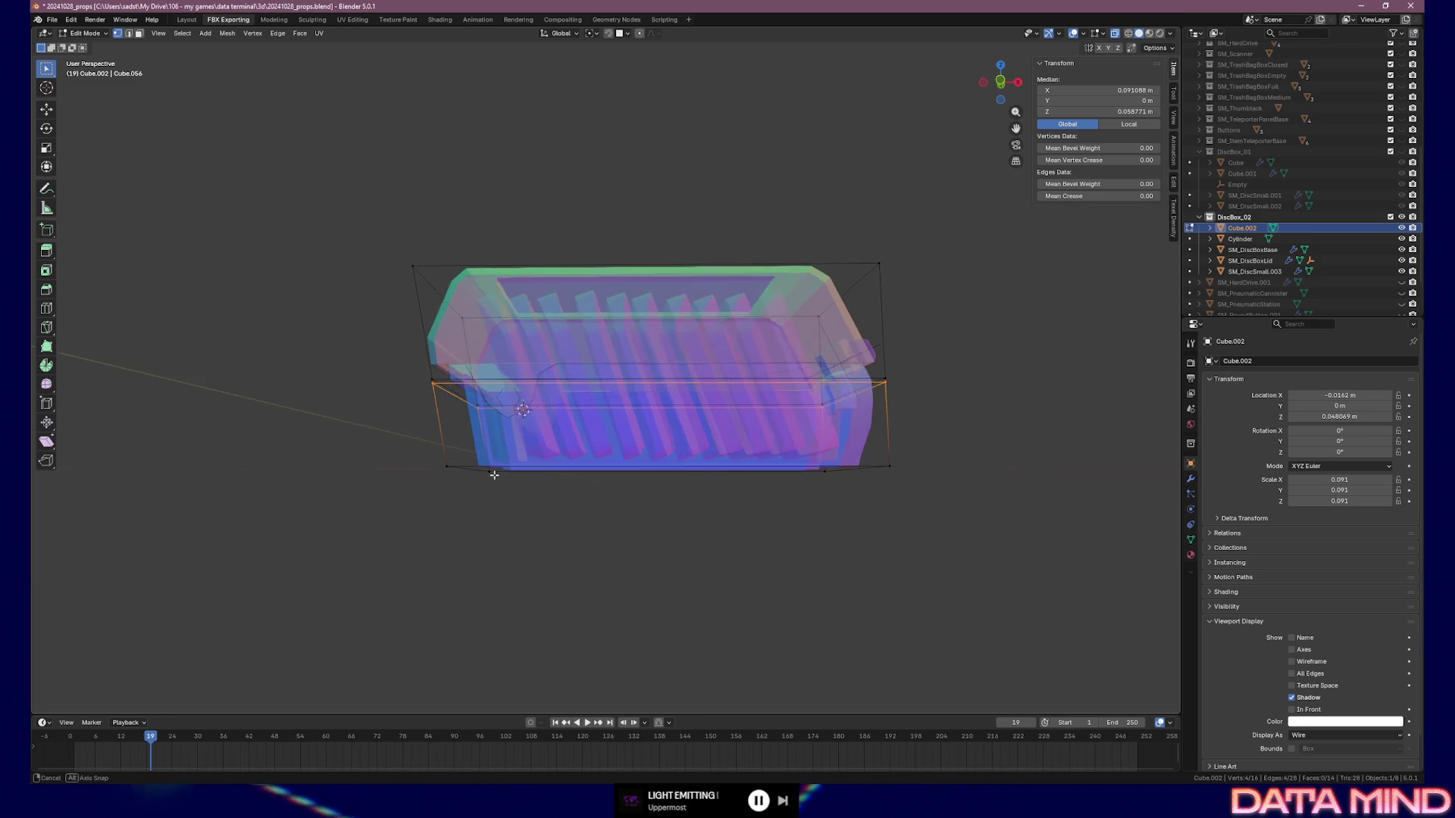
{"action": "key", "text": "KP_1"}
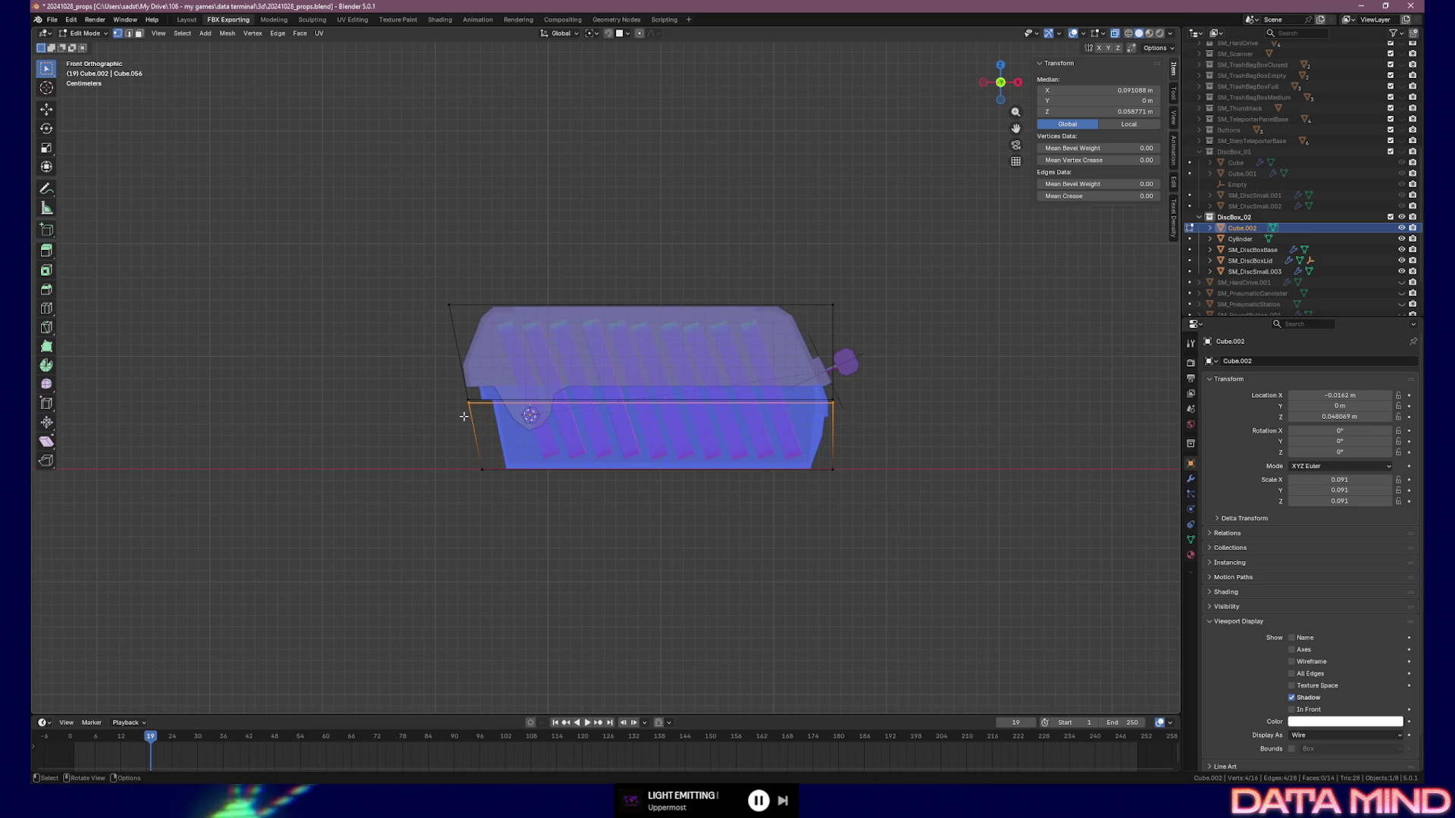
{"action": "mouse_move", "coordinate": [461, 425]}
{"action": "left_mouse_down", "text": "shift"}
{"action": "mouse_move", "coordinate": [789, 497]}
{"action": "mouse_move", "coordinate": [883, 500]}
{"action": "left_mouse_up", "text": "shift"}
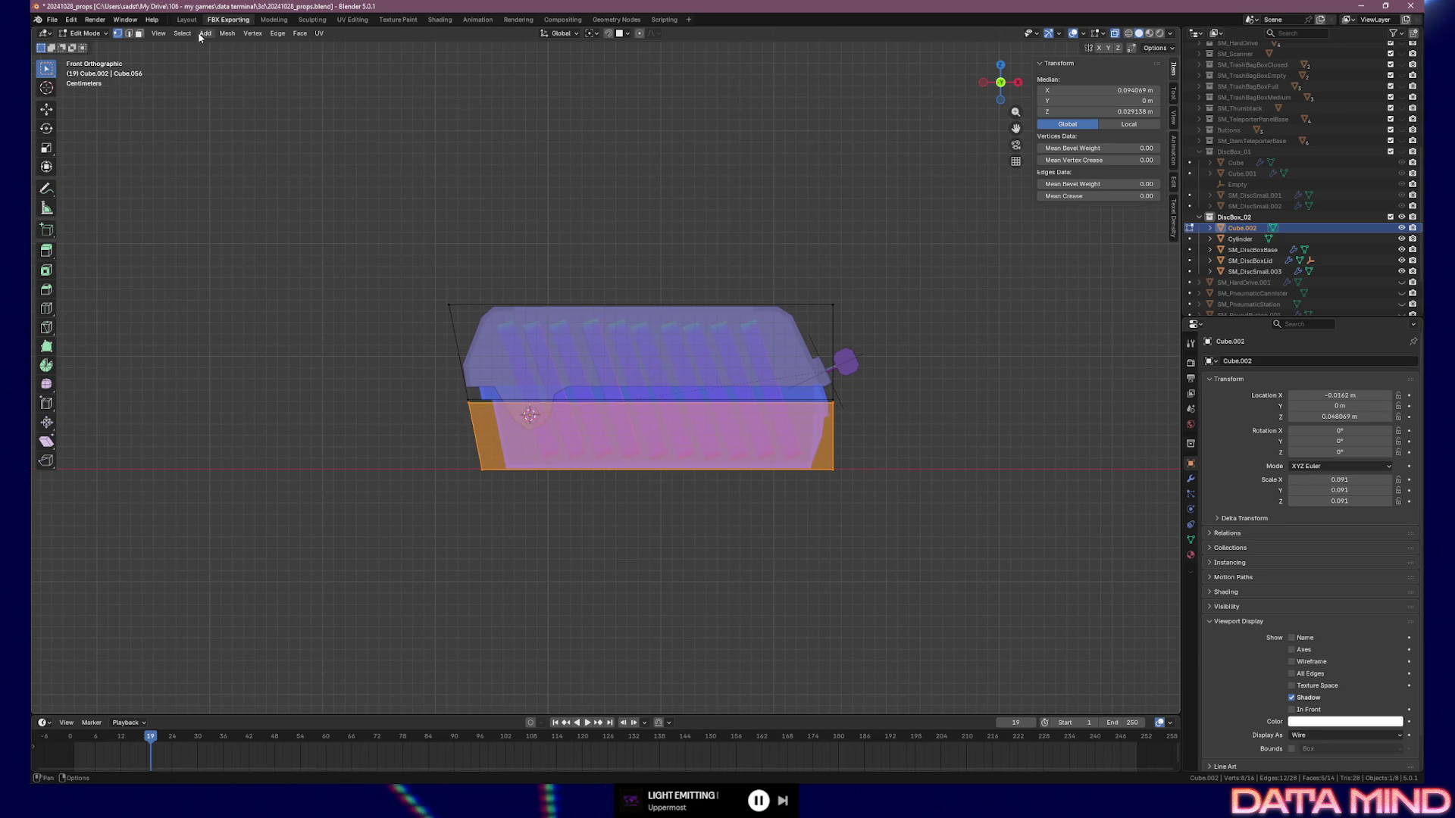
Separate the selected base into its own object, Cube.003
{"action": "left_click", "coordinate": [226, 34]}
{"action": "mouse_move", "coordinate": [268, 131]}
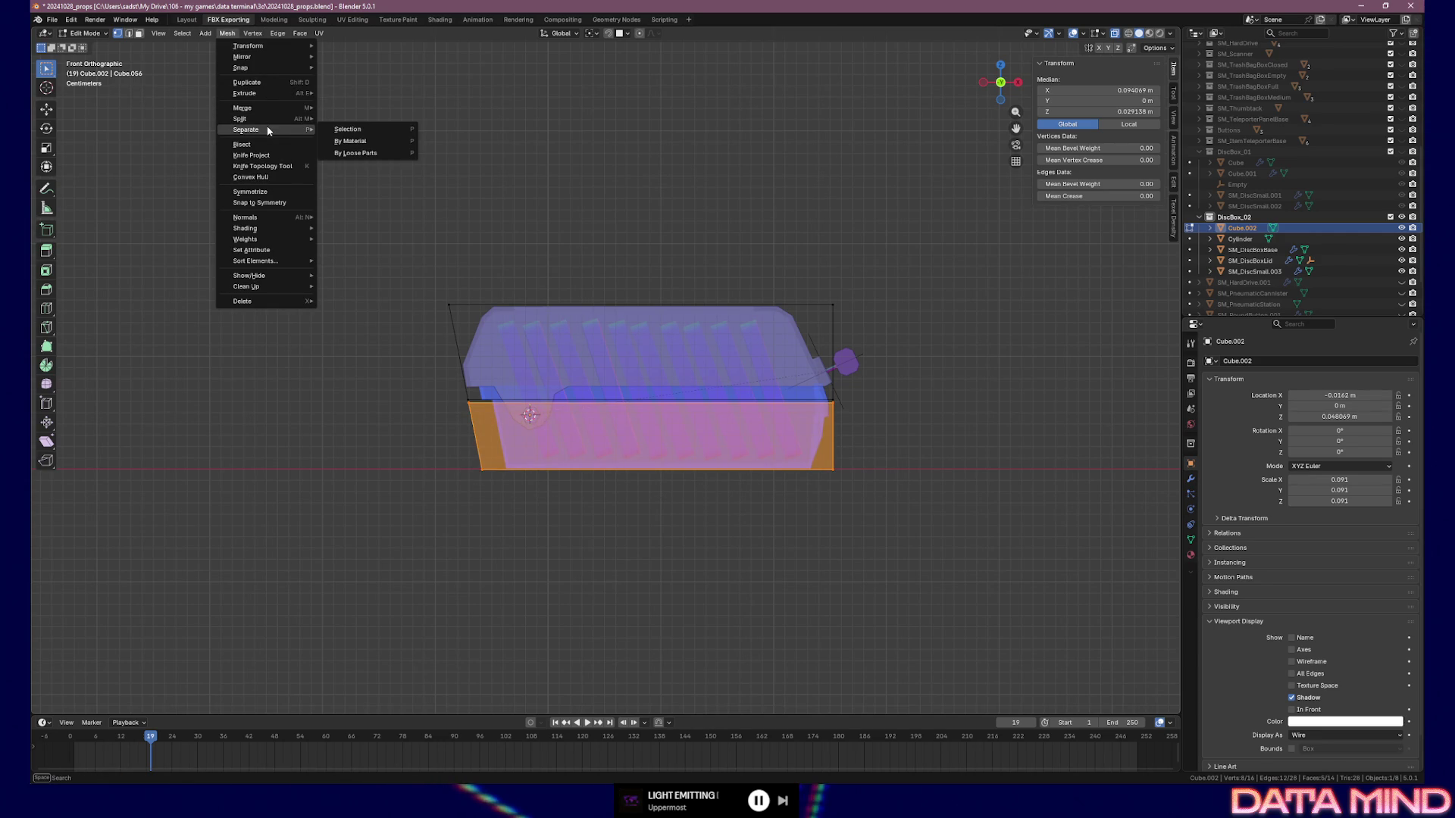
{"action": "left_click", "coordinate": [362, 130]}
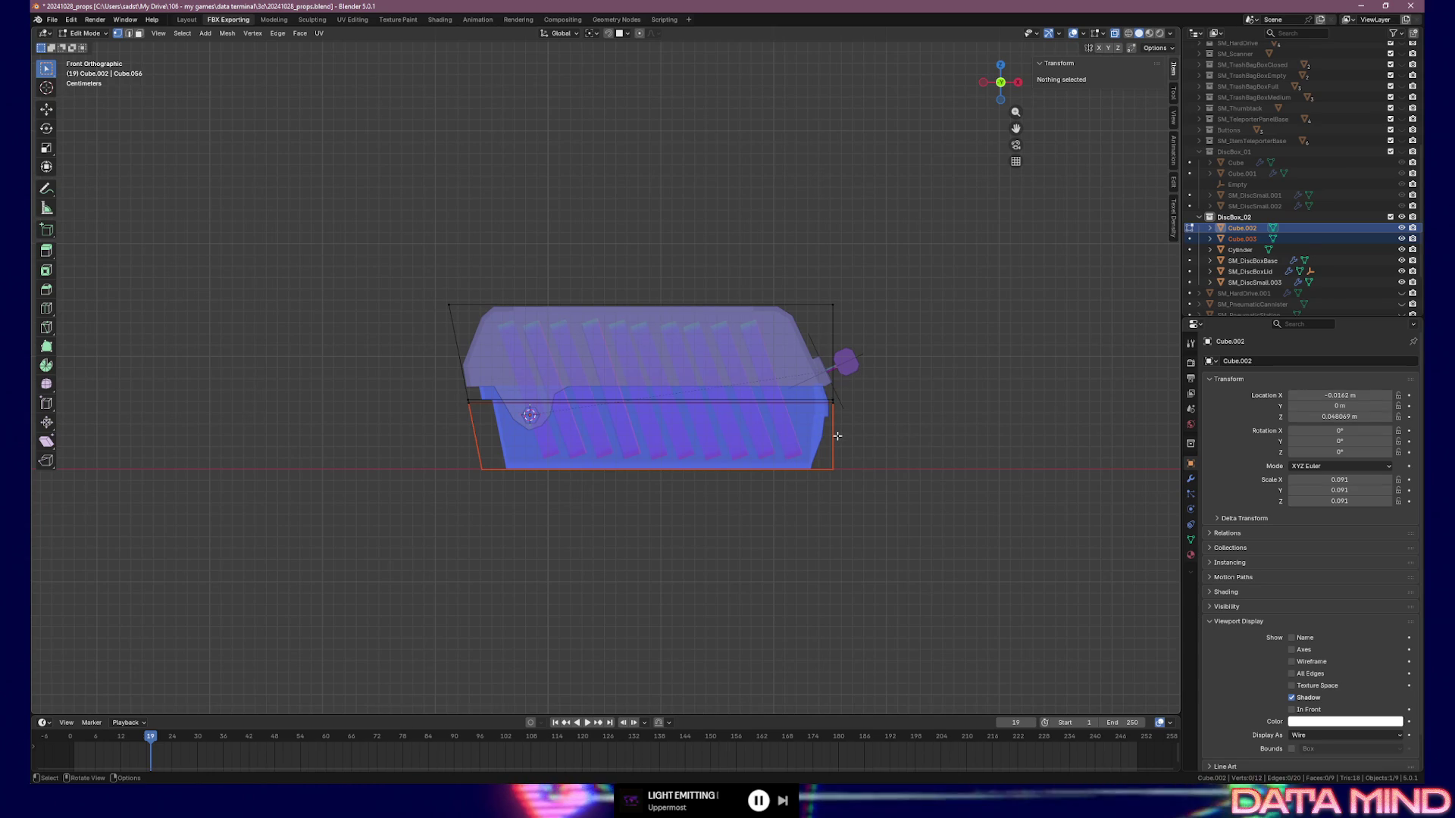
Keep Cube.002 in place and selected, then return to editing its mesh
{"action": "key", "text": "Tab"}
{"action": "key", "text": "g"}
{"action": "right_click", "coordinate": [789, 323]}
{"action": "left_click", "coordinate": [805, 385]}
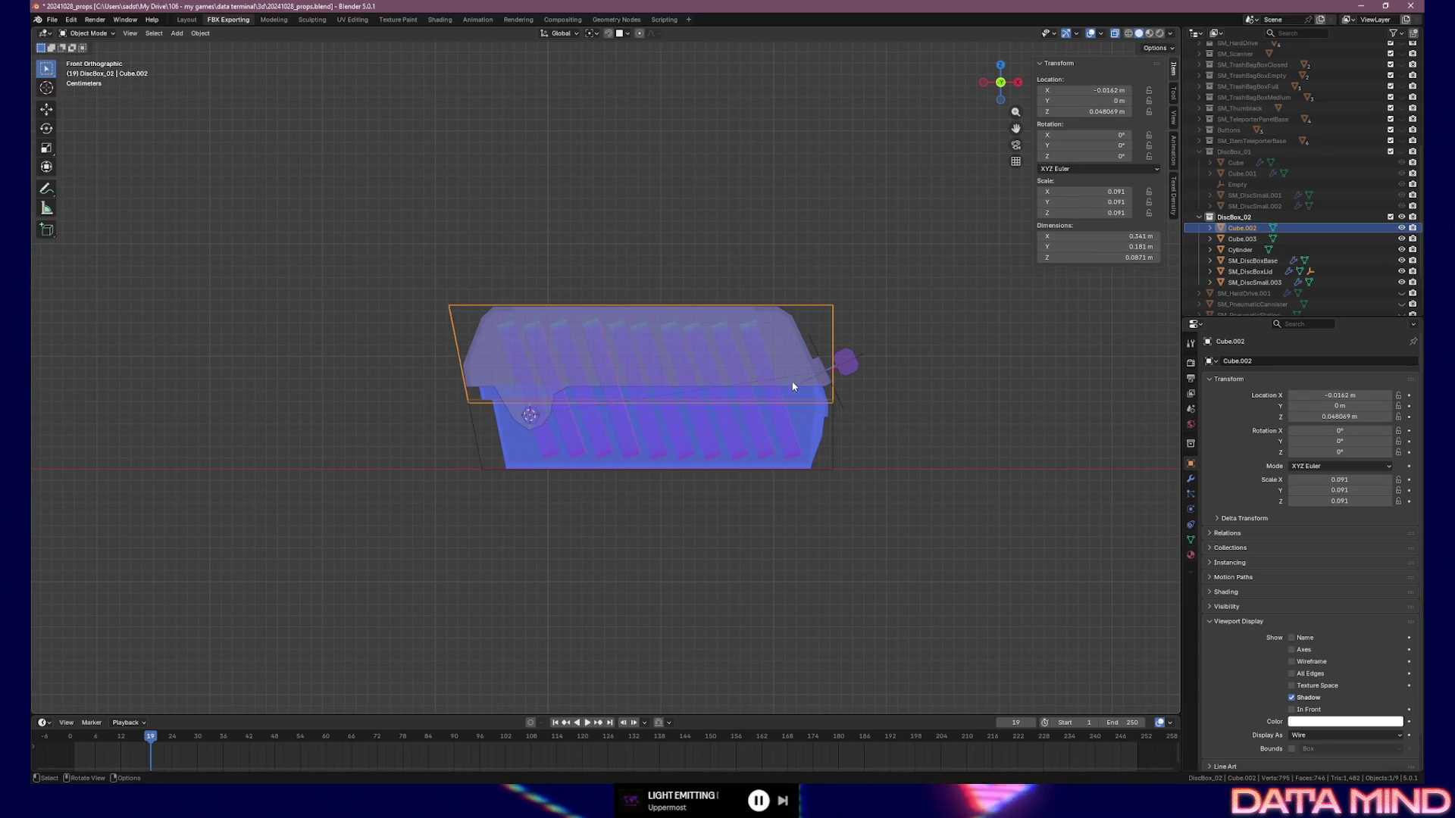
{"action": "scroll", "coordinate": [688, 400], "scroll_direction": "up", "scroll_amount": 1}
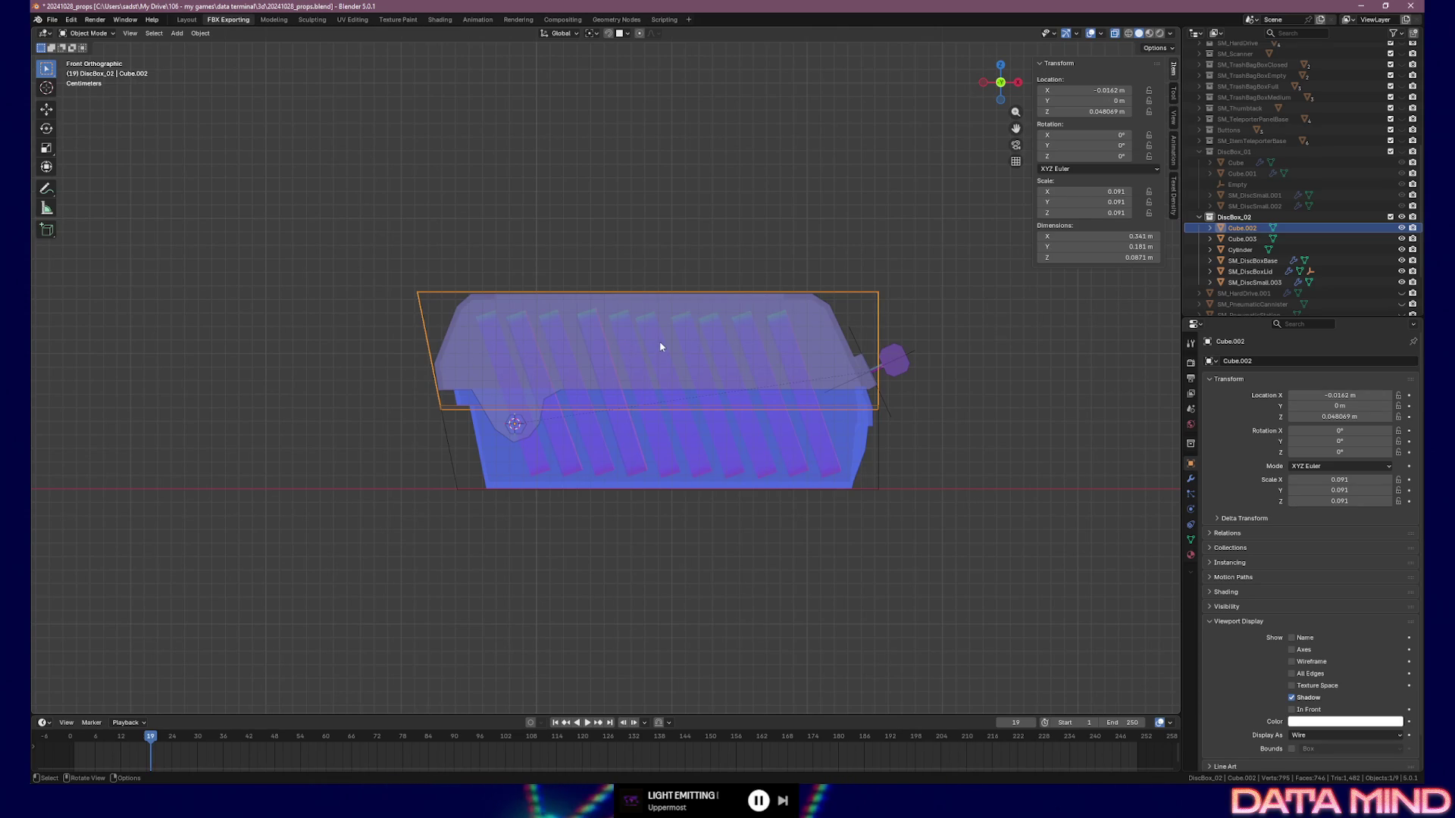
{"action": "key", "text": "Tab"}
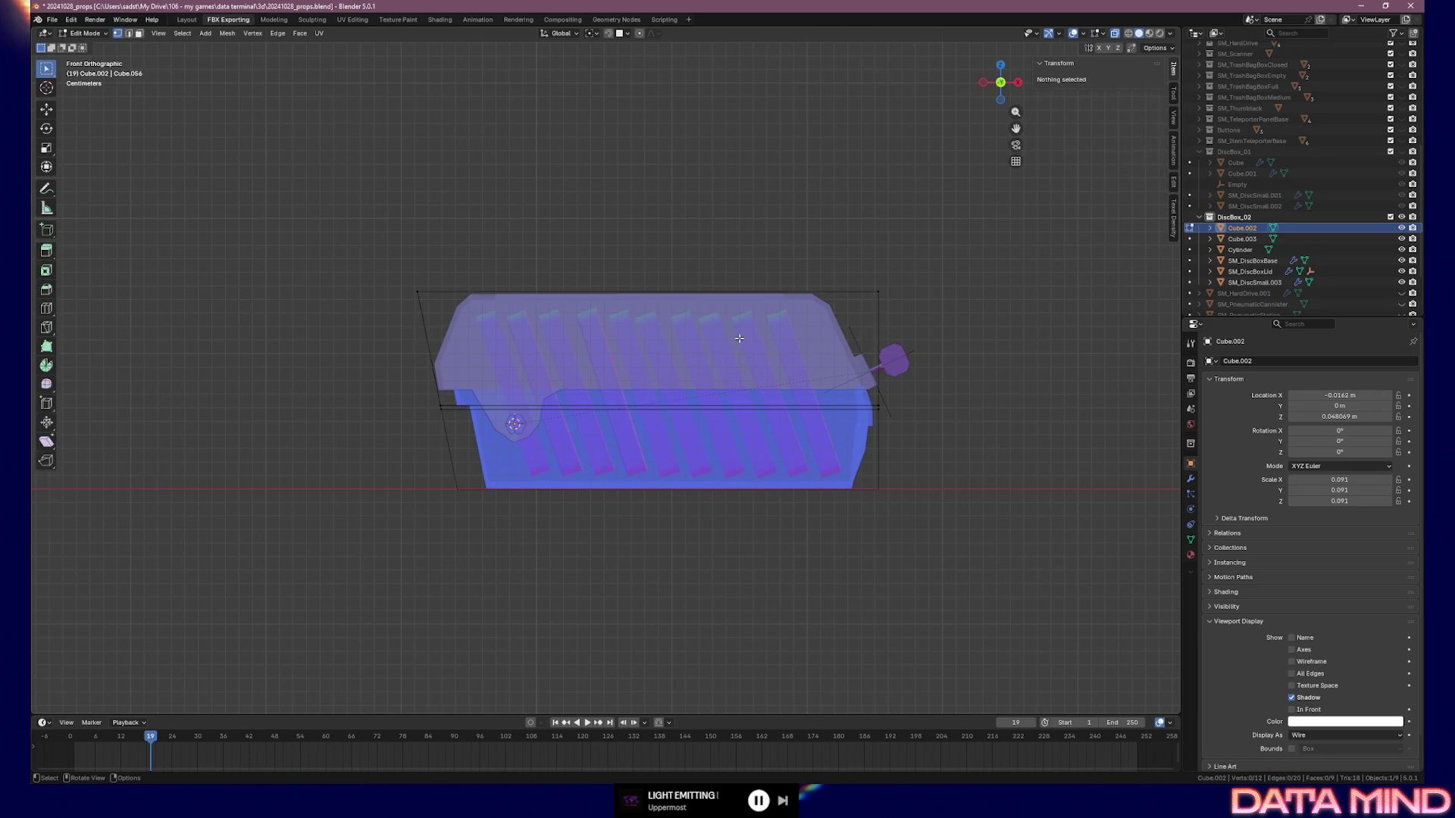
Add a horizontal loop cut across Cube.002, pull the top-left corner inward on X, and lower the loop to the lid seam
{"action": "key", "text": "ctrl+r"}
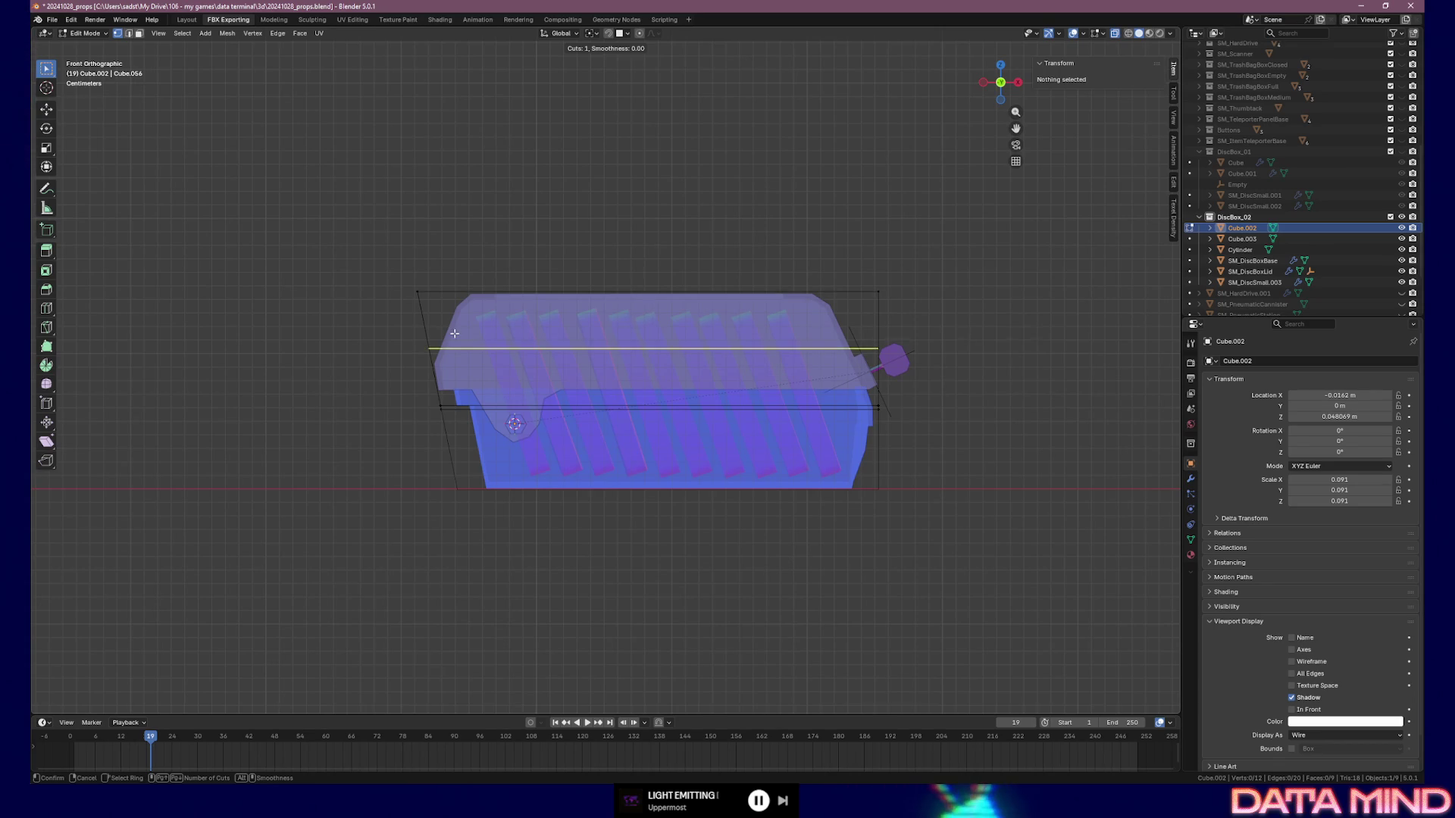
{"action": "left_click", "coordinate": [428, 345]}
{"action": "right_click", "coordinate": [429, 345]}
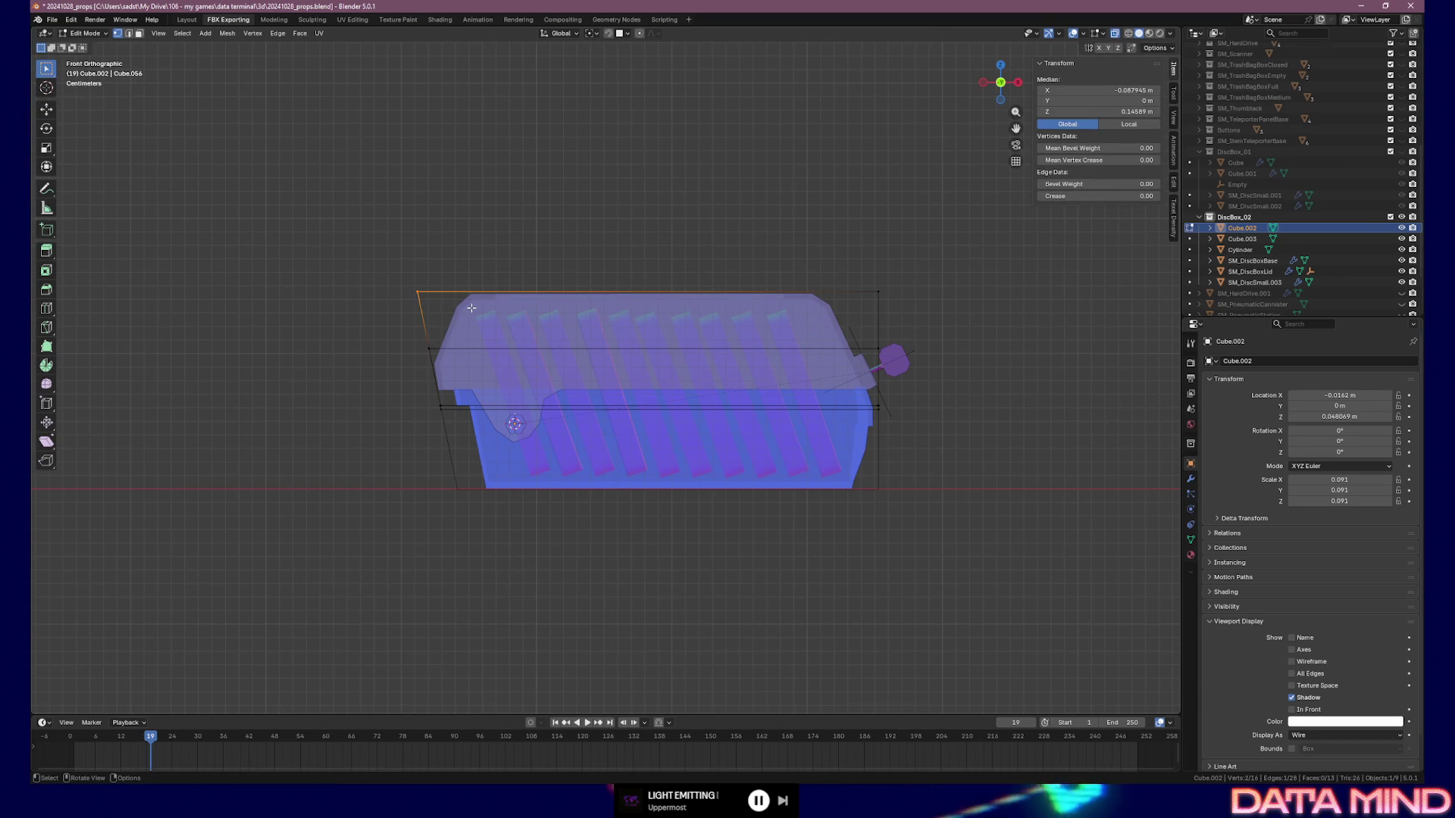
{"action": "key", "text": "g"}
{"action": "key", "text": "x"}
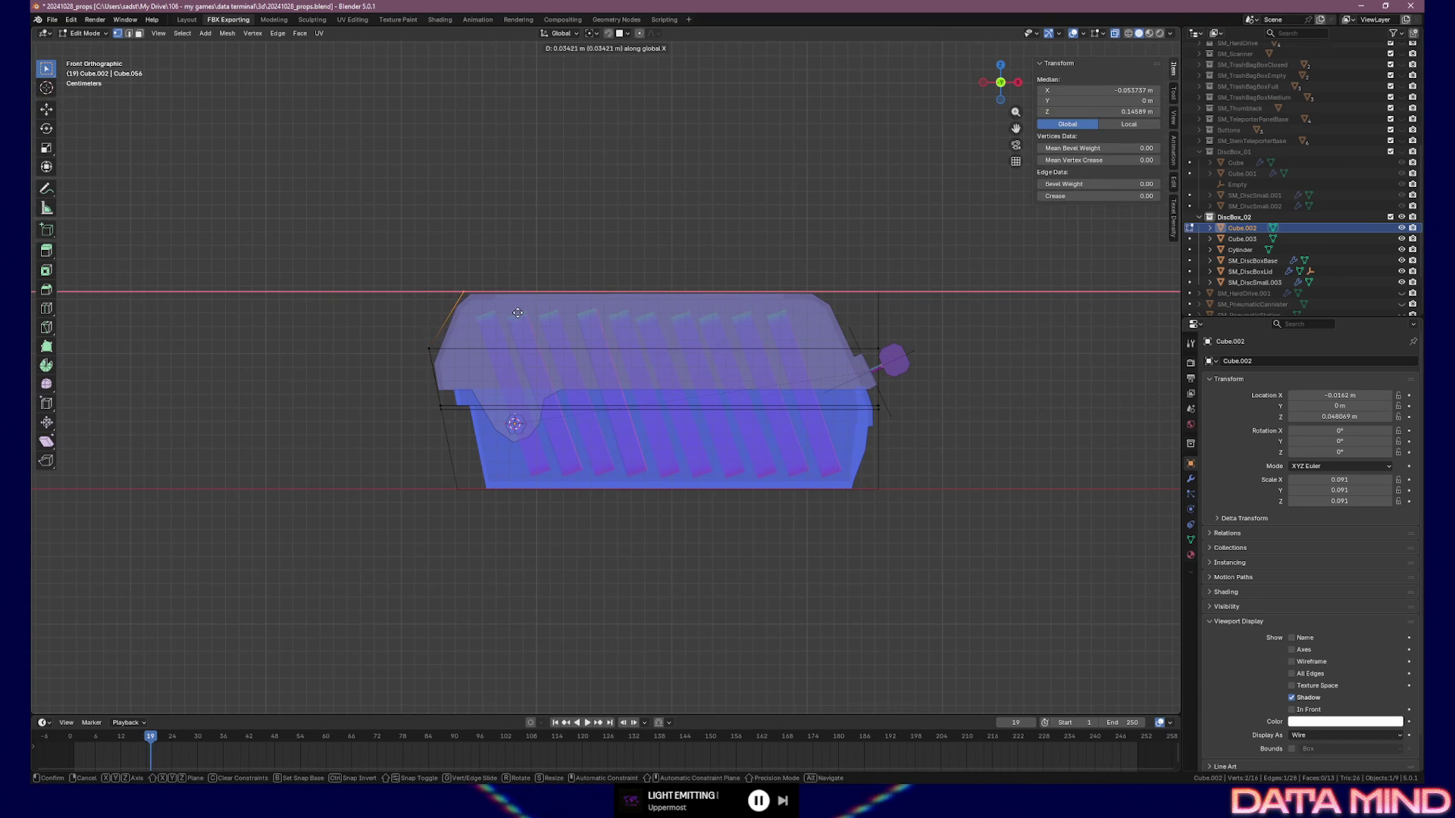
{"action": "left_click", "coordinate": [519, 312]}
{"action": "left_click_drag", "start_coordinate": [399, 332], "coordinate": [910, 369]}
{"action": "key", "text": "g"}
{"action": "key", "text": "g"}
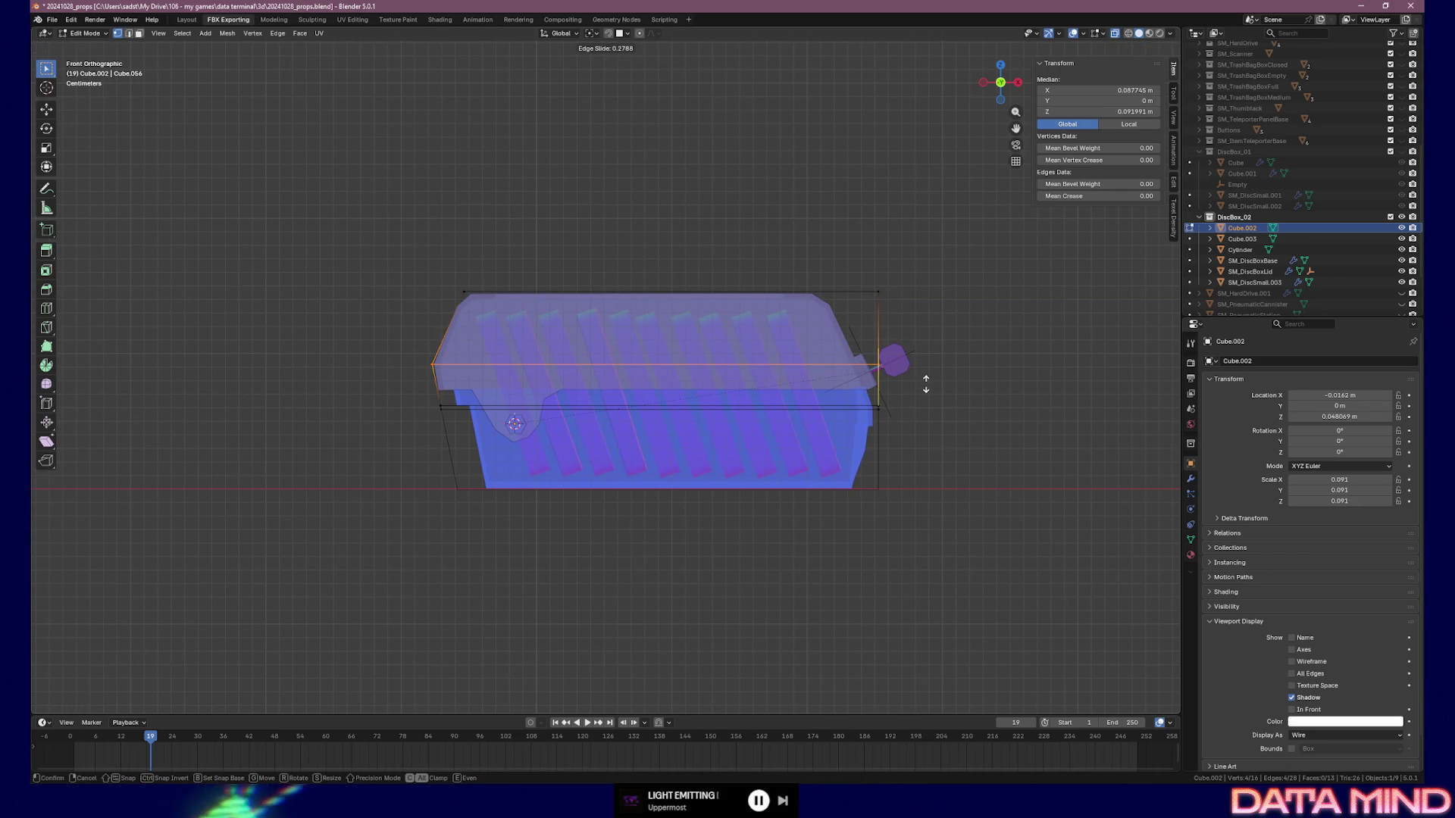
{"action": "left_click", "coordinate": [925, 384]}
Pull the top-right corner inward on X and shift the right-end edges beside the latch
{"action": "left_click", "coordinate": [907, 318]}
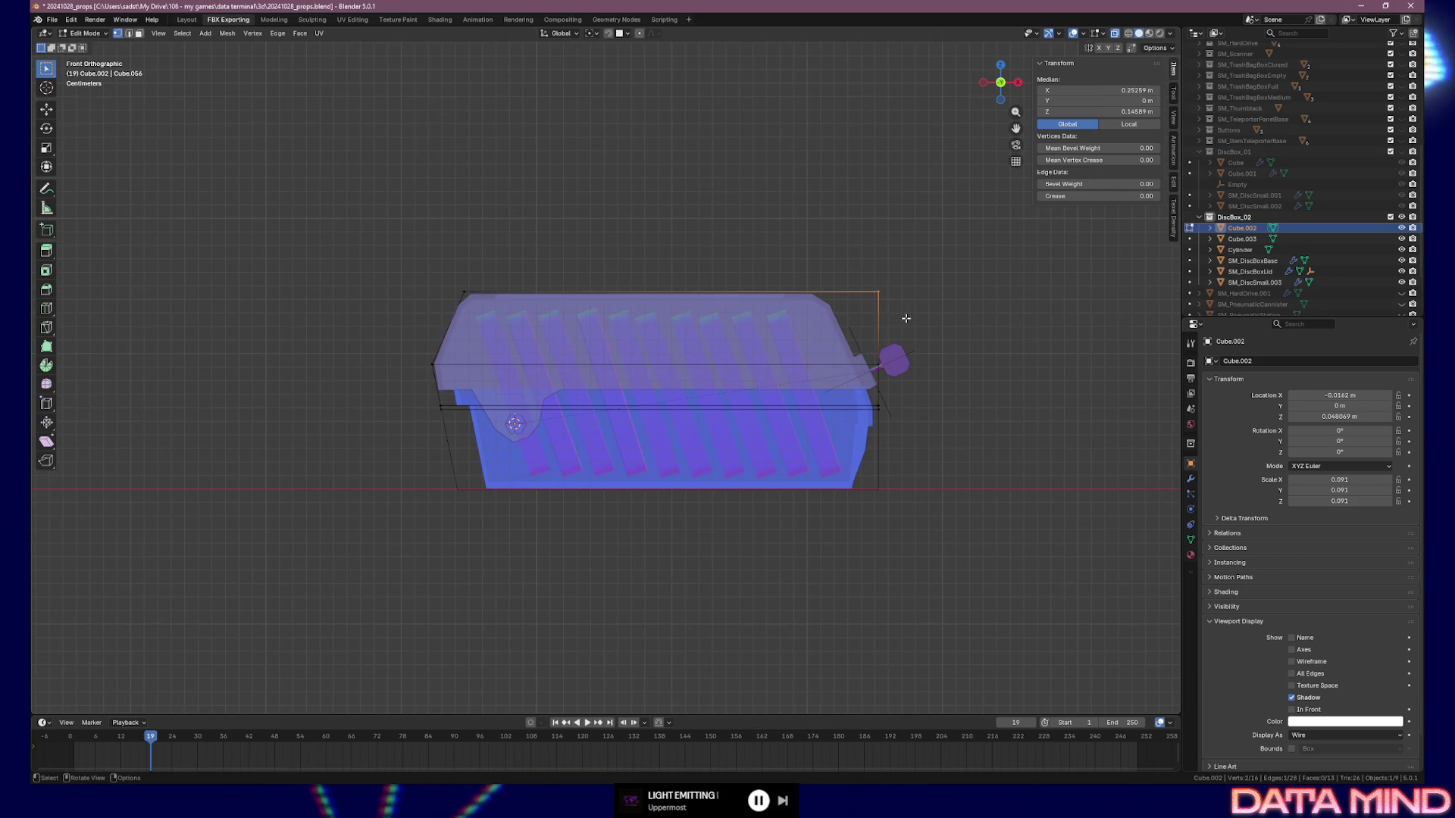
{"action": "key", "text": "g"}
{"action": "key", "text": "x"}
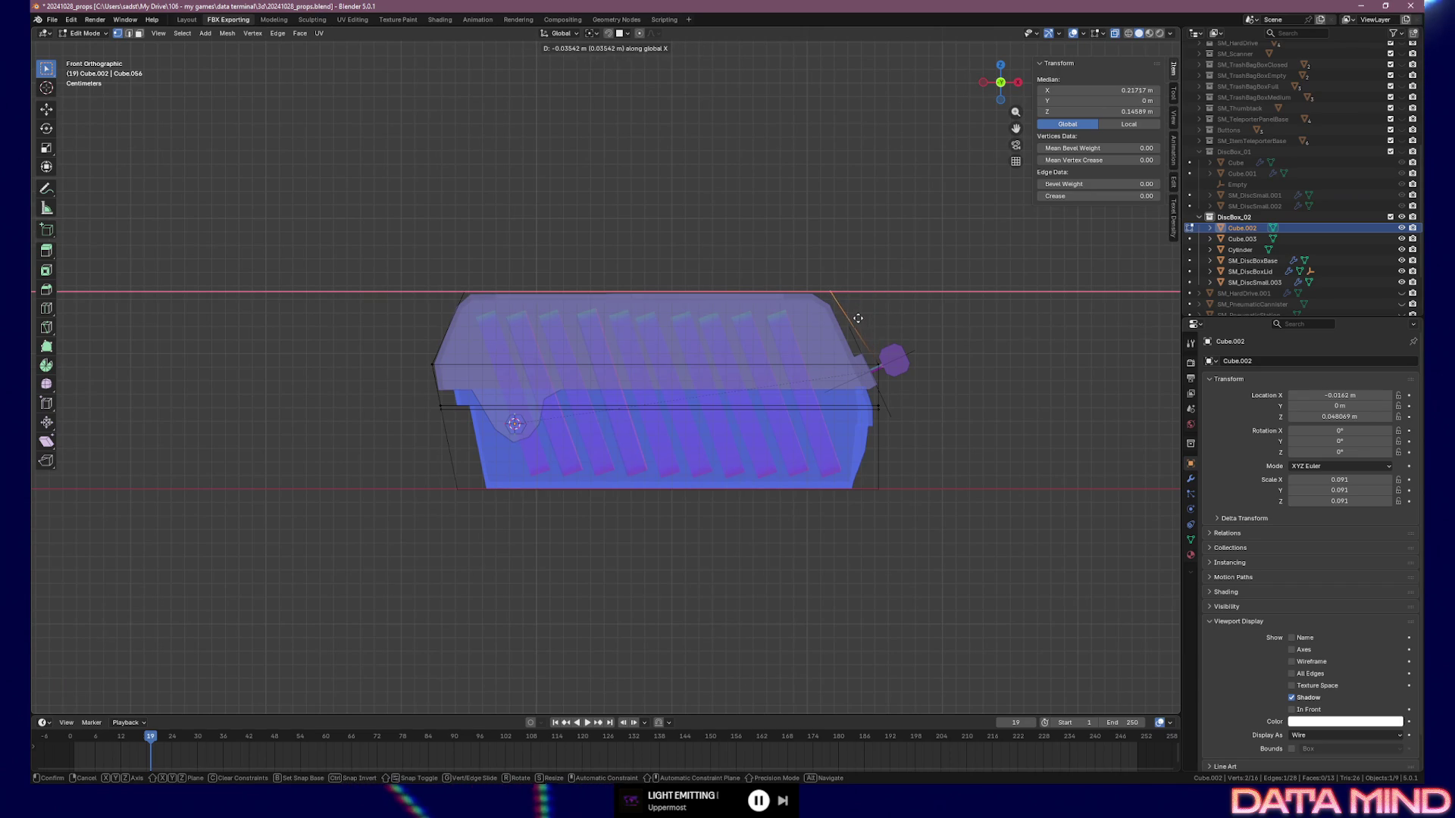
{"action": "left_click", "coordinate": [849, 318]}
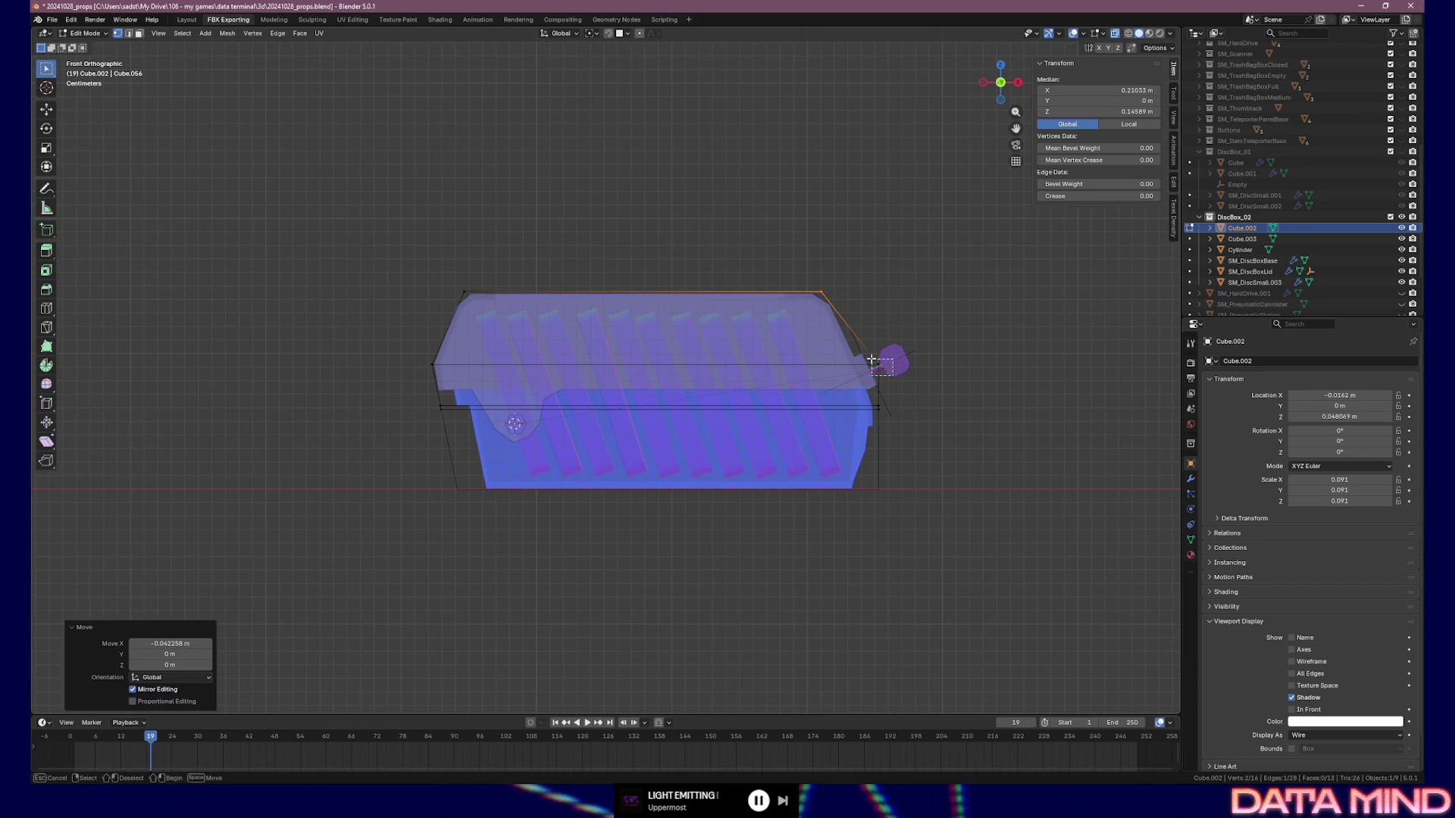
{"action": "left_click", "coordinate": [913, 363]}
{"action": "key", "text": "g"}
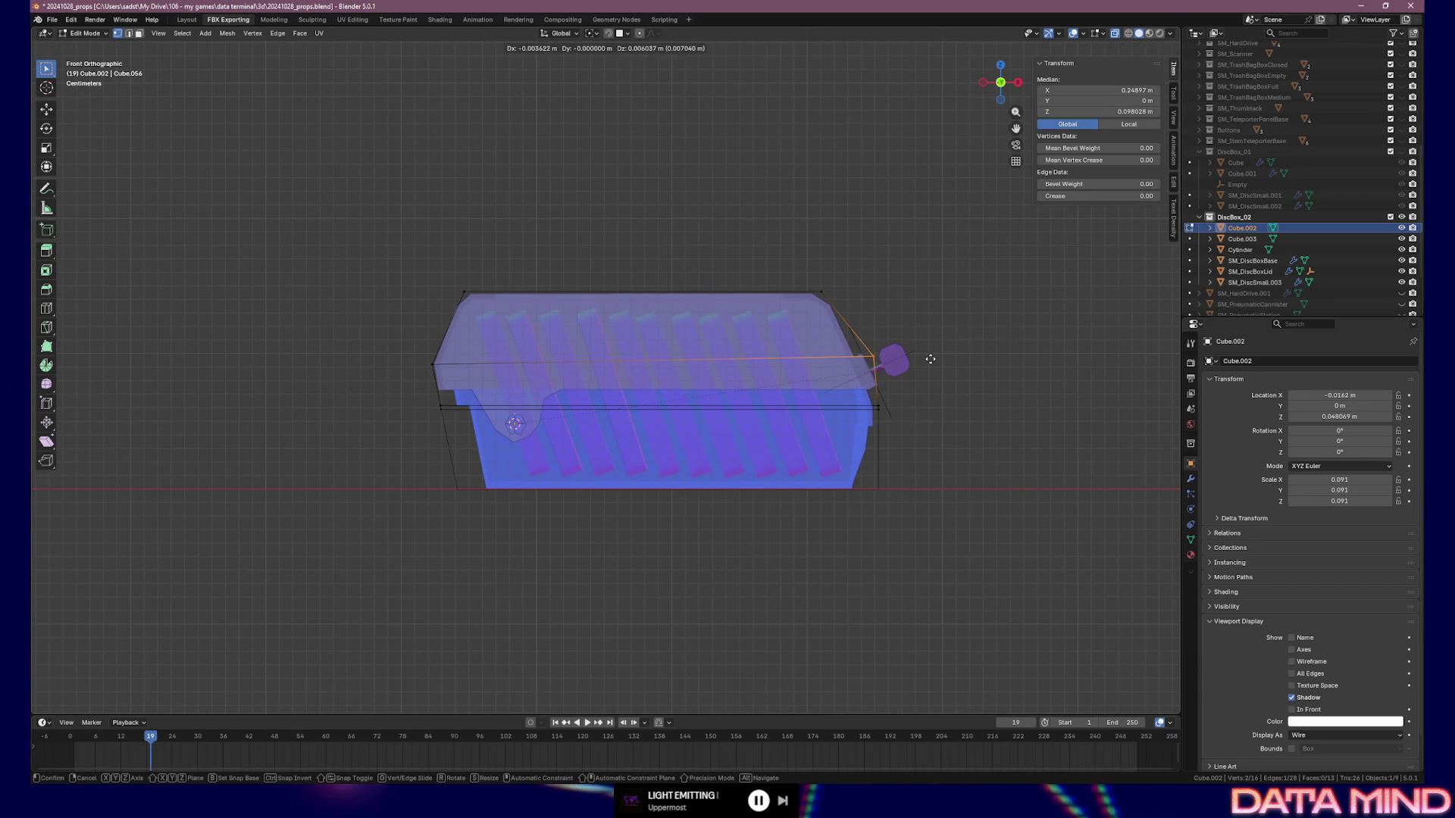
{"action": "left_click", "coordinate": [922, 356]}
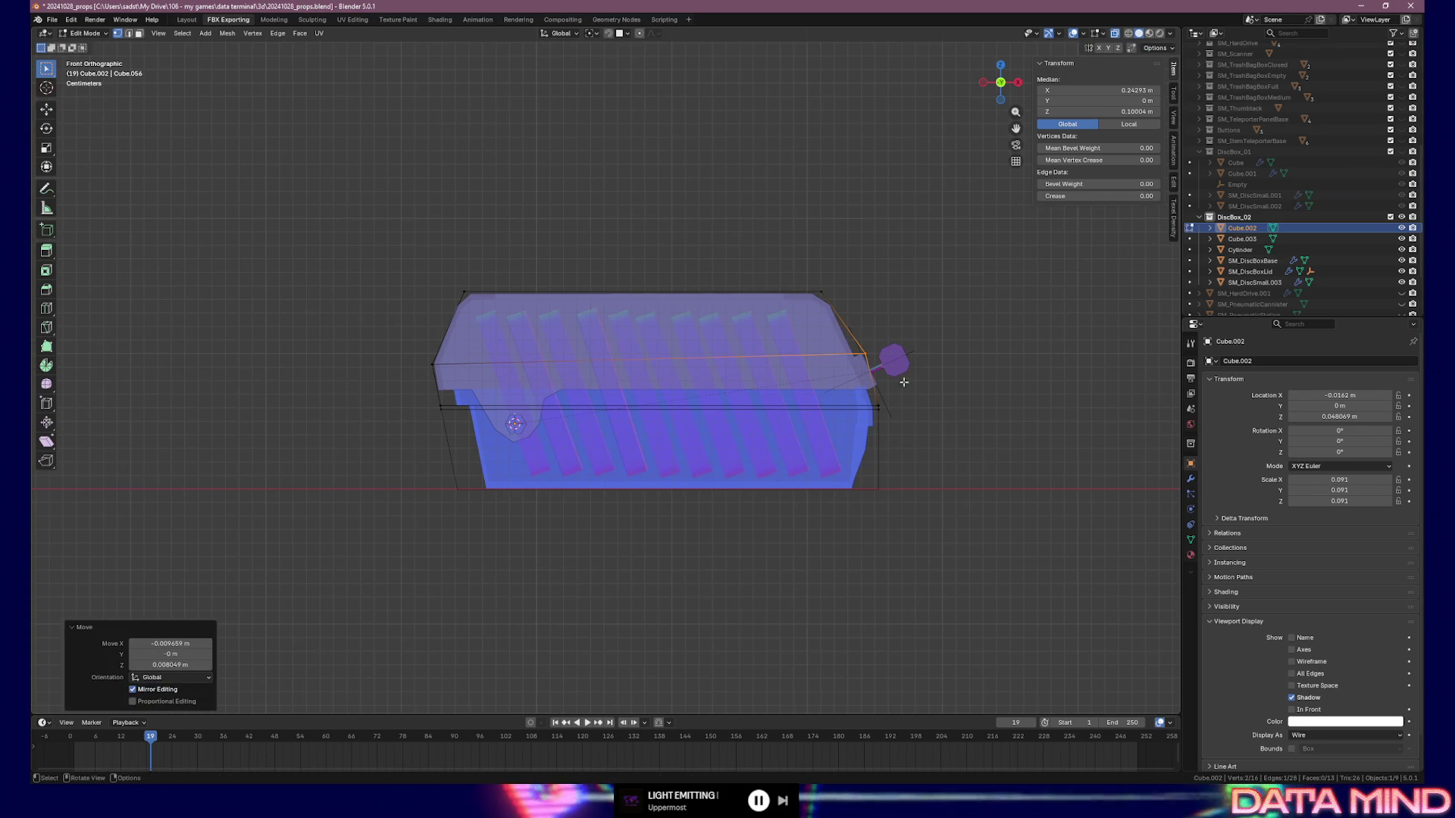
{"action": "left_click_drag", "start_coordinate": [884, 407], "coordinate": [890, 408]}
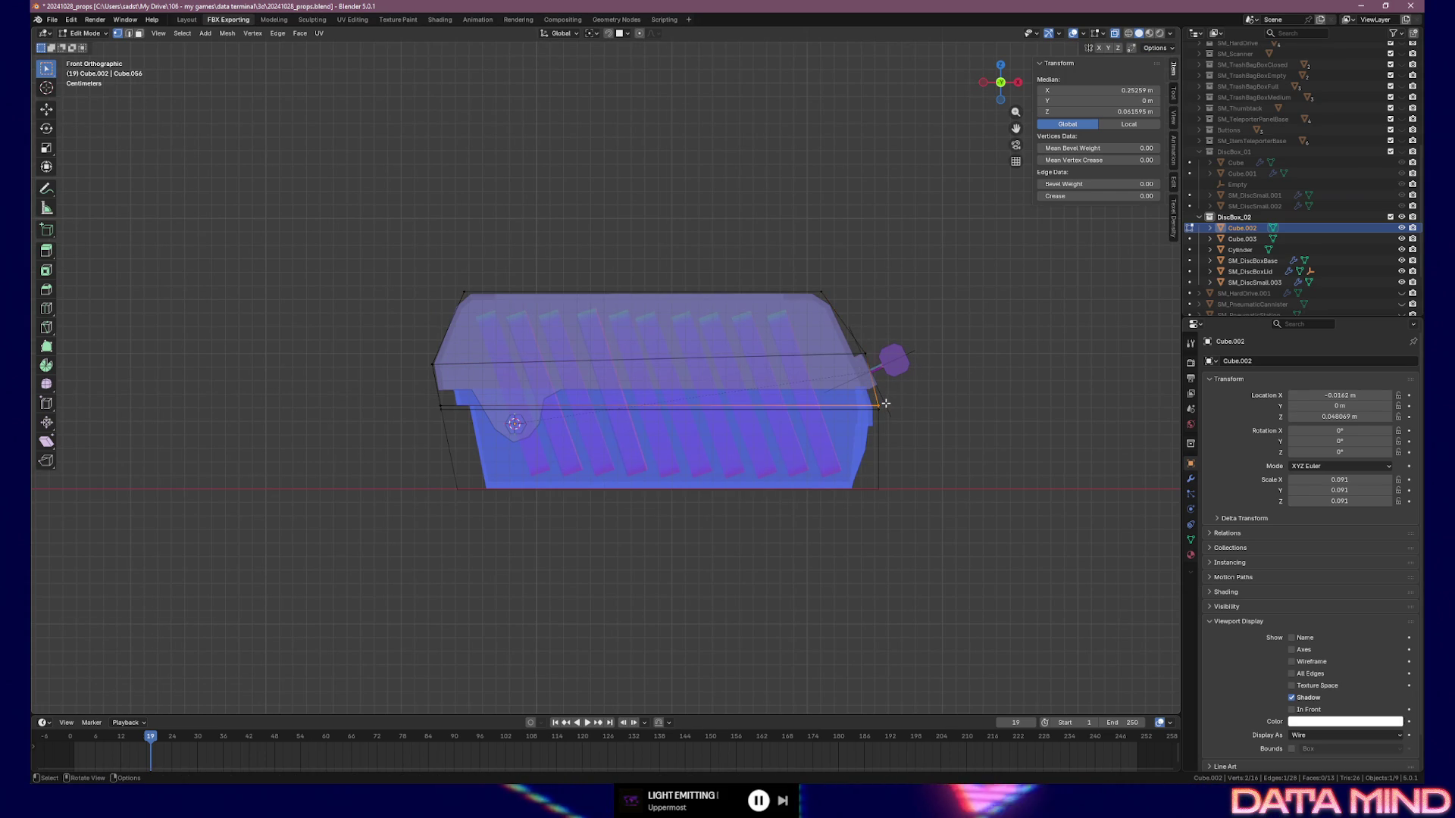
{"action": "key", "text": "g"}
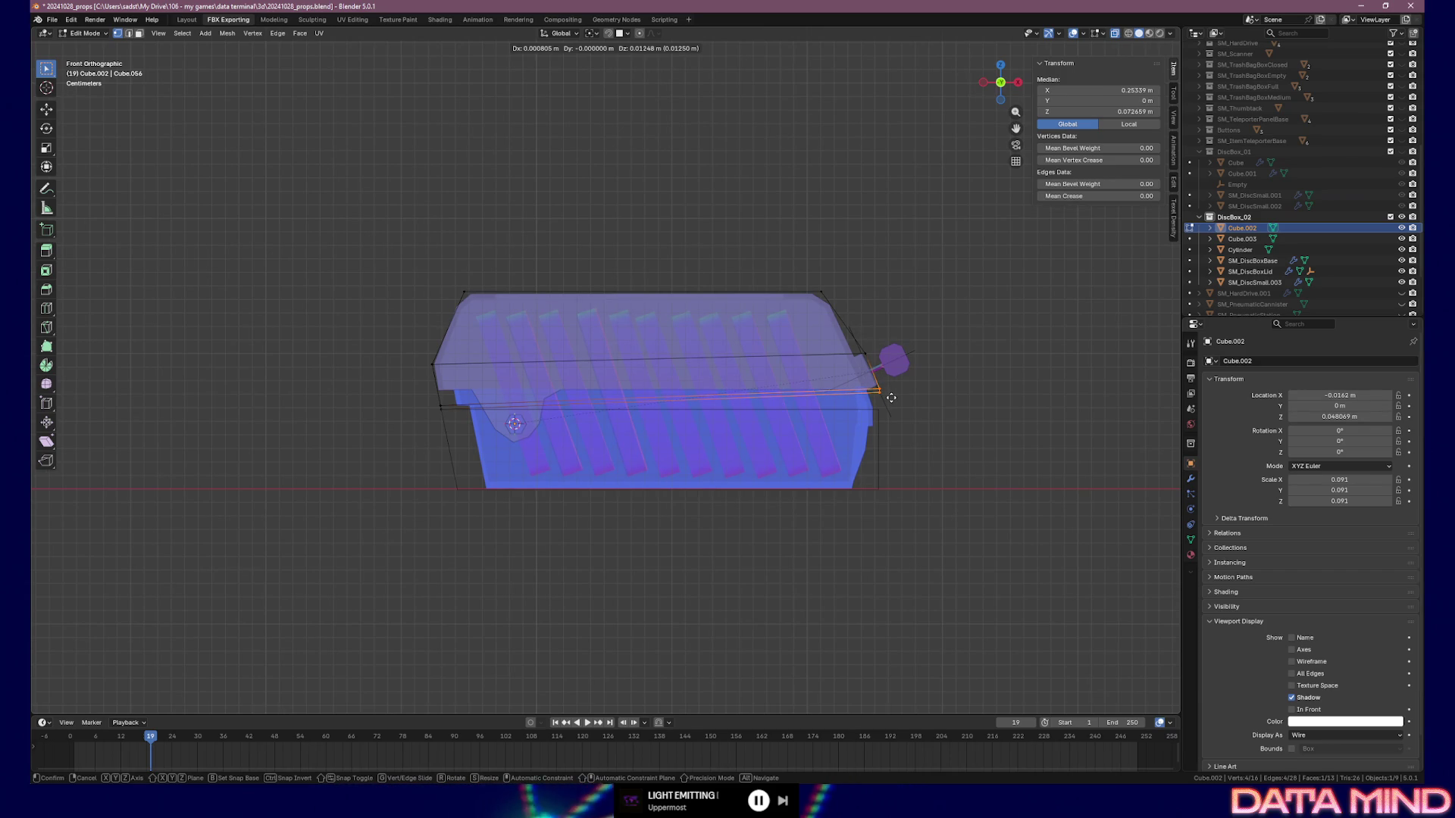
Cancel the pending move, then raise Cube.002's right-end edge slightly
{"action": "key", "text": "Escape"}
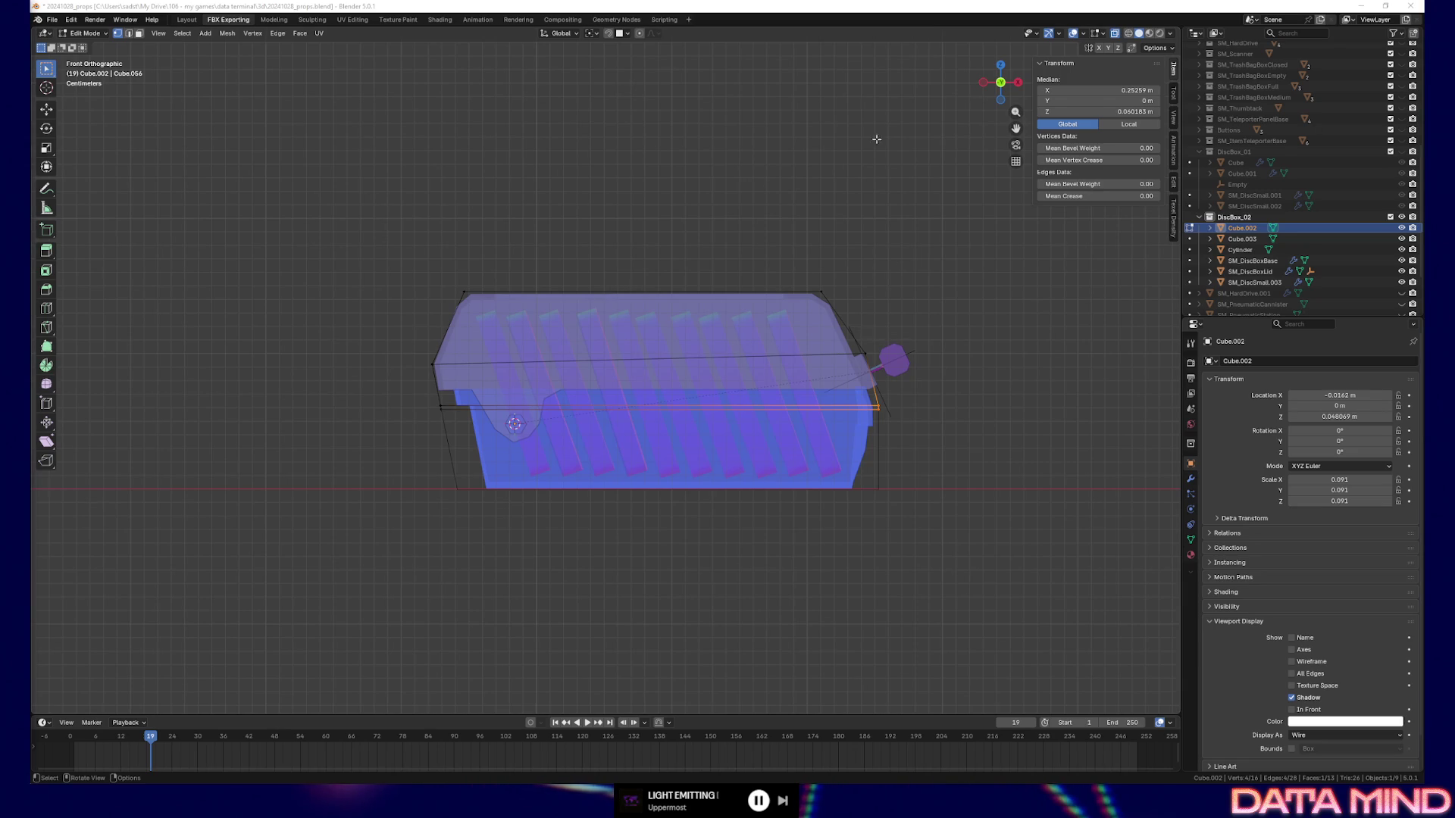
{"action": "left_click", "coordinate": [864, 303]}
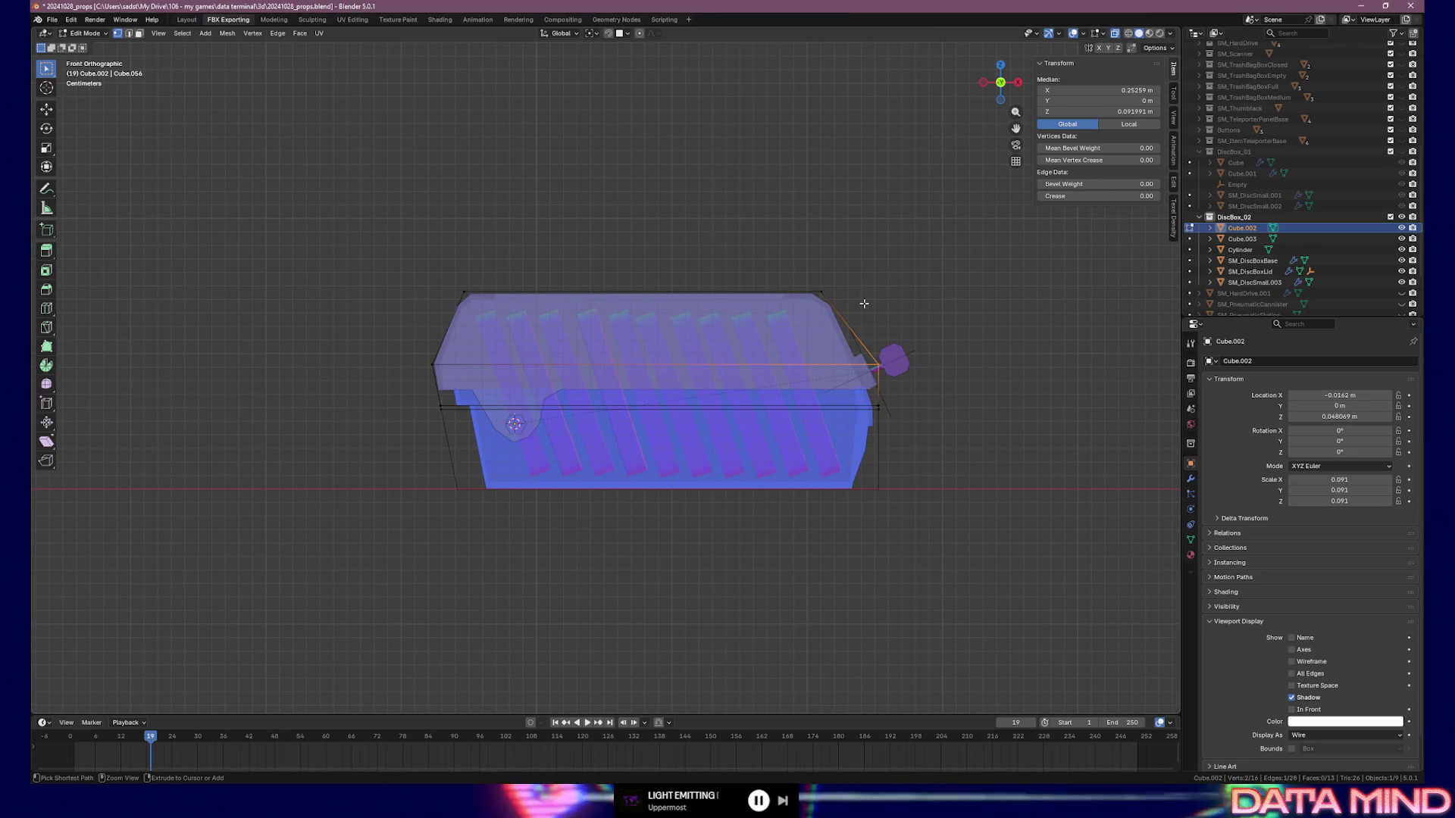
{"action": "scroll", "coordinate": [871, 349], "scroll_direction": "up", "scroll_amount": 2}
{"action": "middle_click_drag", "start_coordinate": [878, 370], "coordinate": [754, 382], "text": "shift"}
{"action": "left_click", "coordinate": [837, 291]}
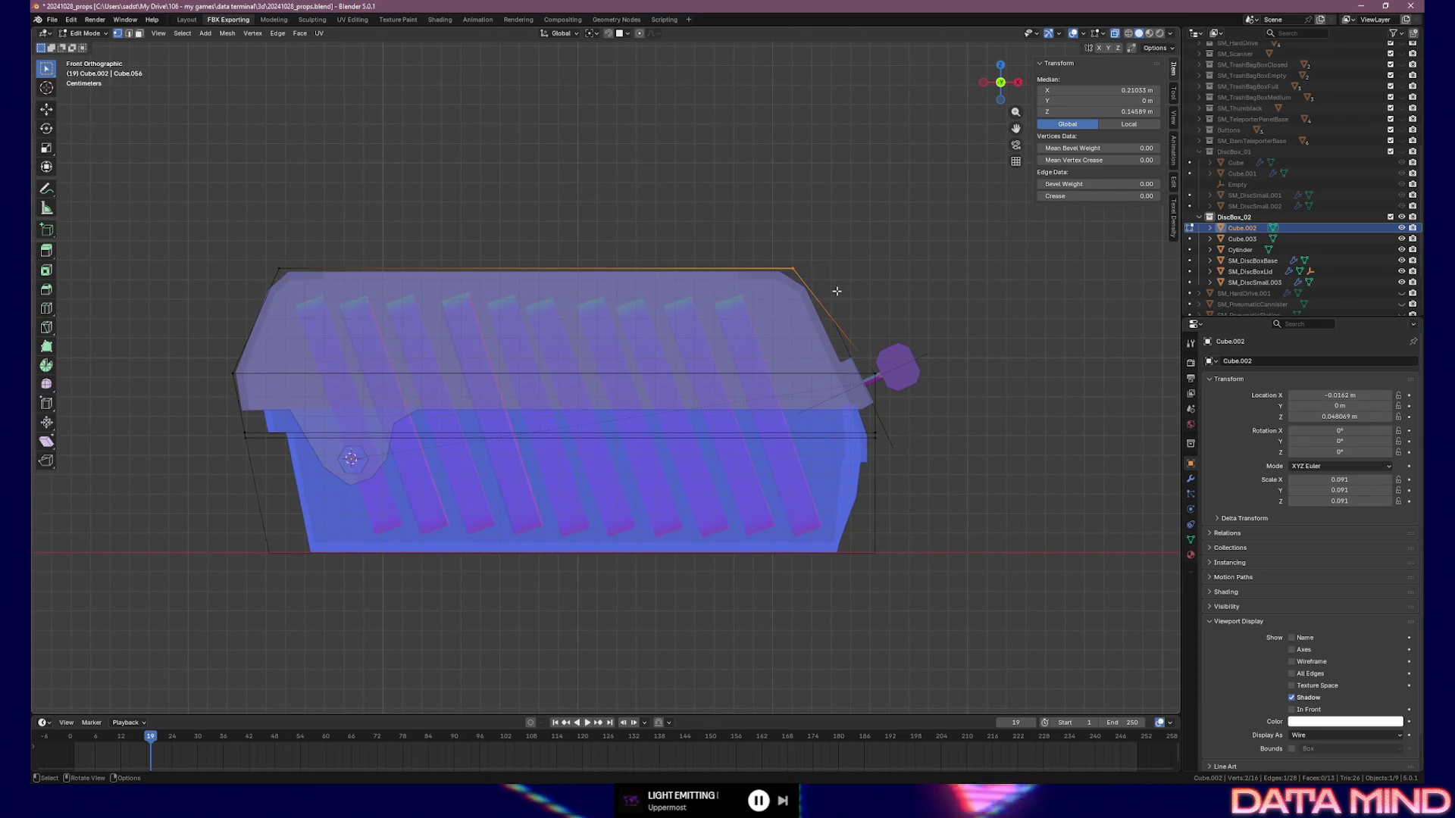
{"action": "left_click", "coordinate": [871, 376]}
{"action": "mouse_move", "coordinate": [877, 387]}
{"action": "middle_mouse_down"}
{"action": "mouse_move", "coordinate": [902, 397]}
{"action": "mouse_move", "coordinate": [843, 399]}
{"action": "mouse_move", "coordinate": [897, 394]}
{"action": "middle_mouse_up"}
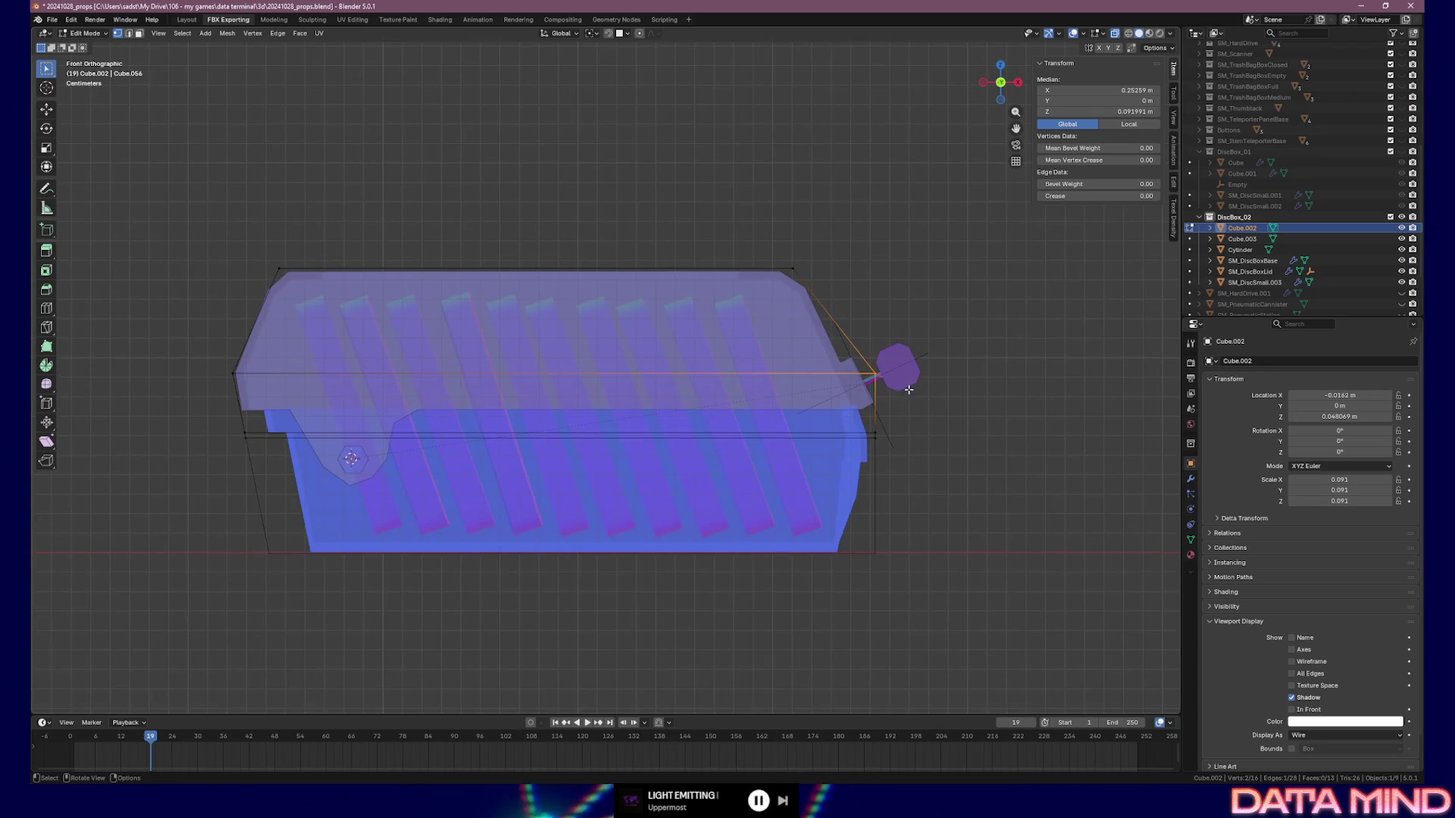
{"action": "key", "text": "g"}
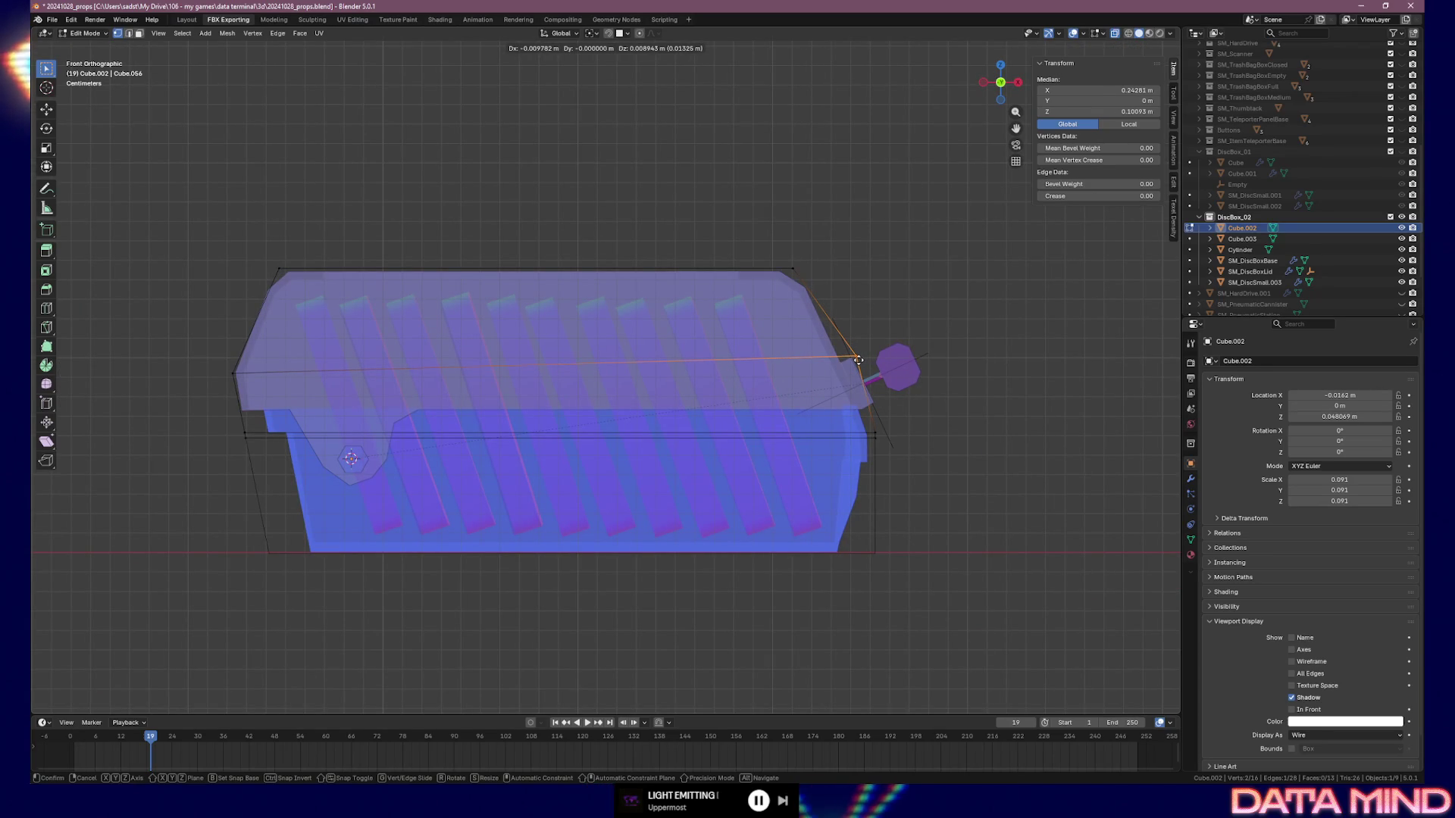
{"action": "left_click", "coordinate": [857, 359]}
Reposition the lower right edge and the right-end edge near the lid seam, then select the lower loop's left edge
{"action": "left_click", "coordinate": [885, 431]}
{"action": "key", "text": "g"}
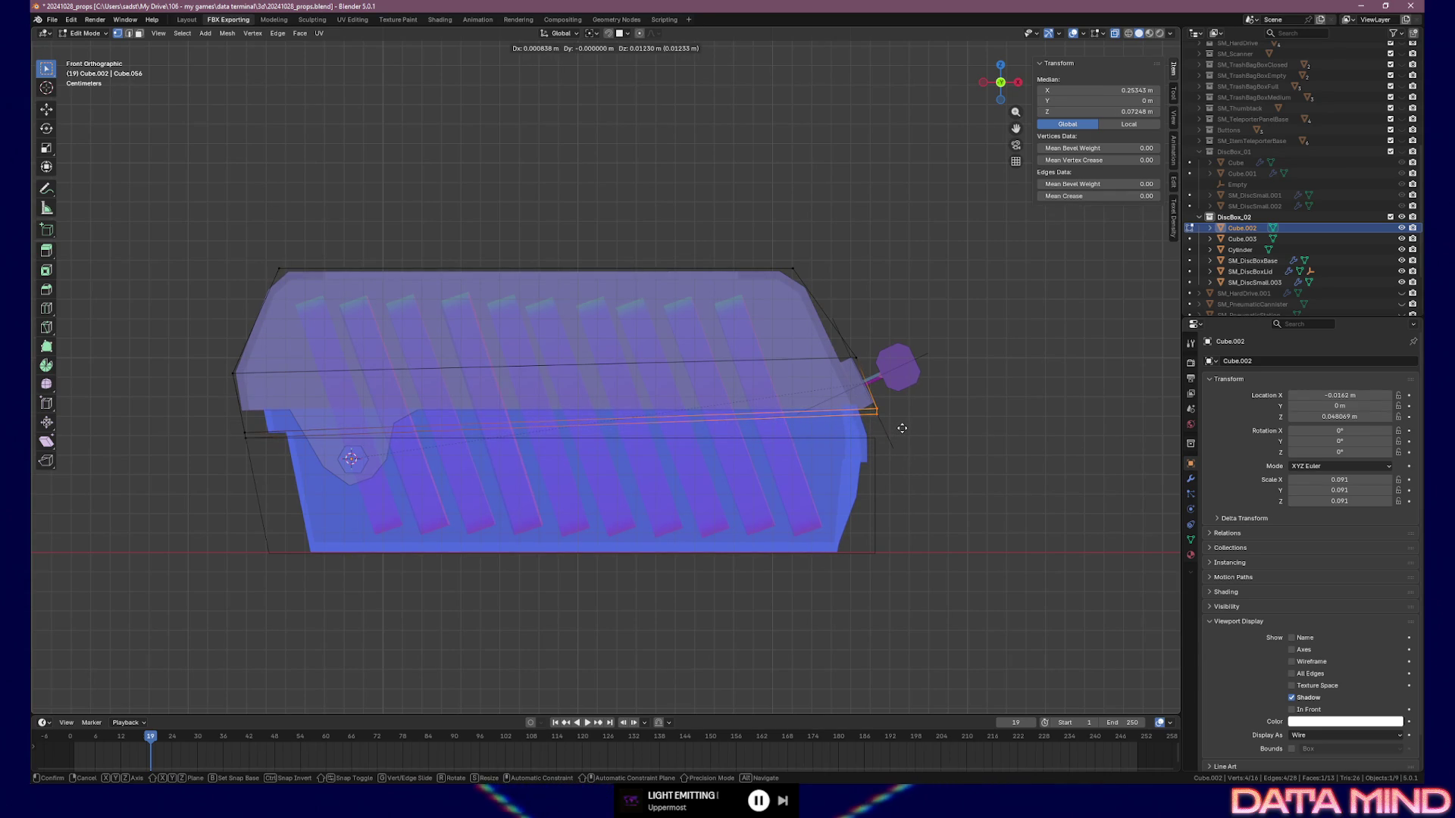
{"action": "left_click", "coordinate": [899, 426]}
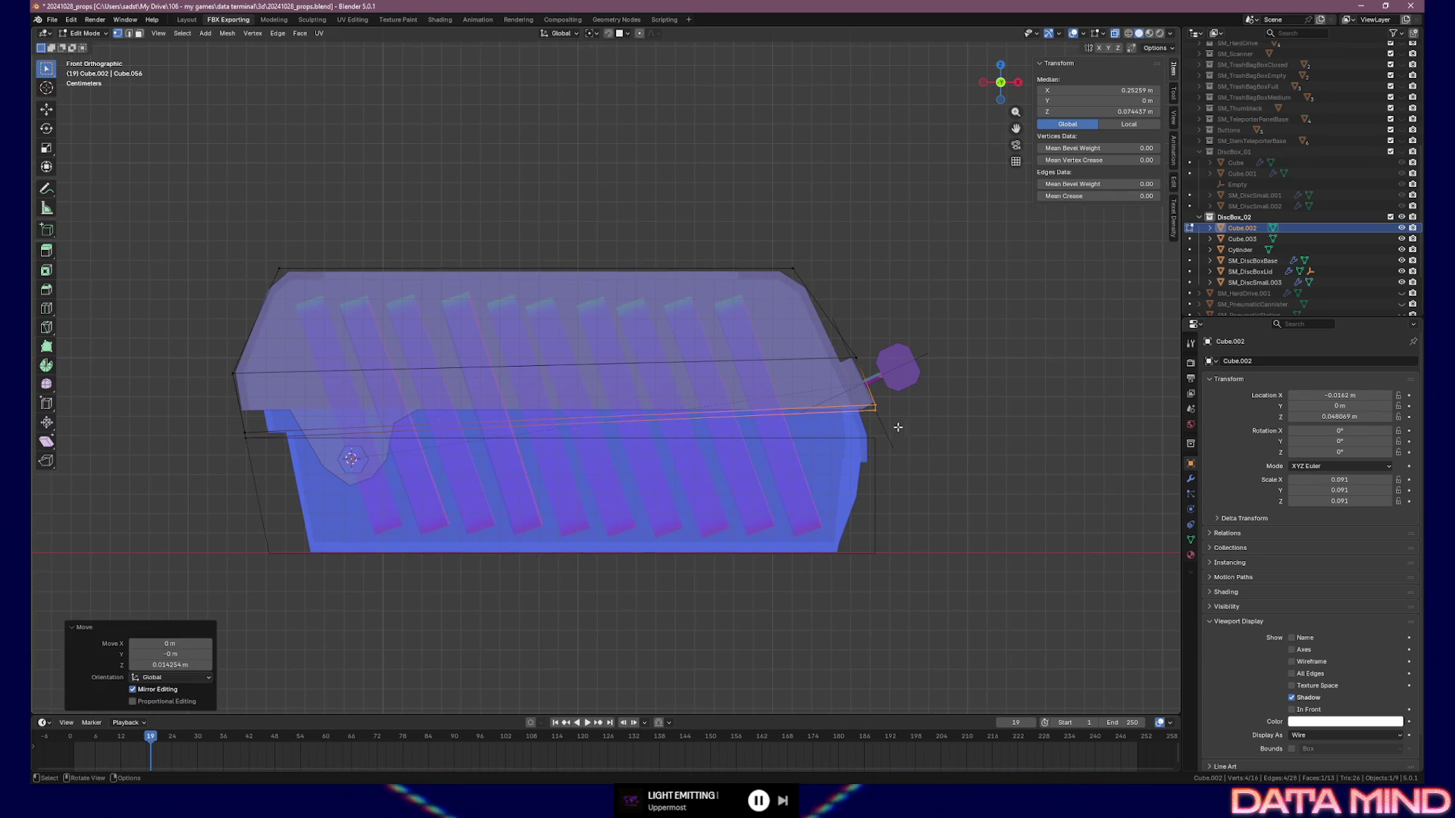
{"action": "left_click_drag", "start_coordinate": [868, 408], "coordinate": [868, 409]}
{"action": "key", "text": "g"}
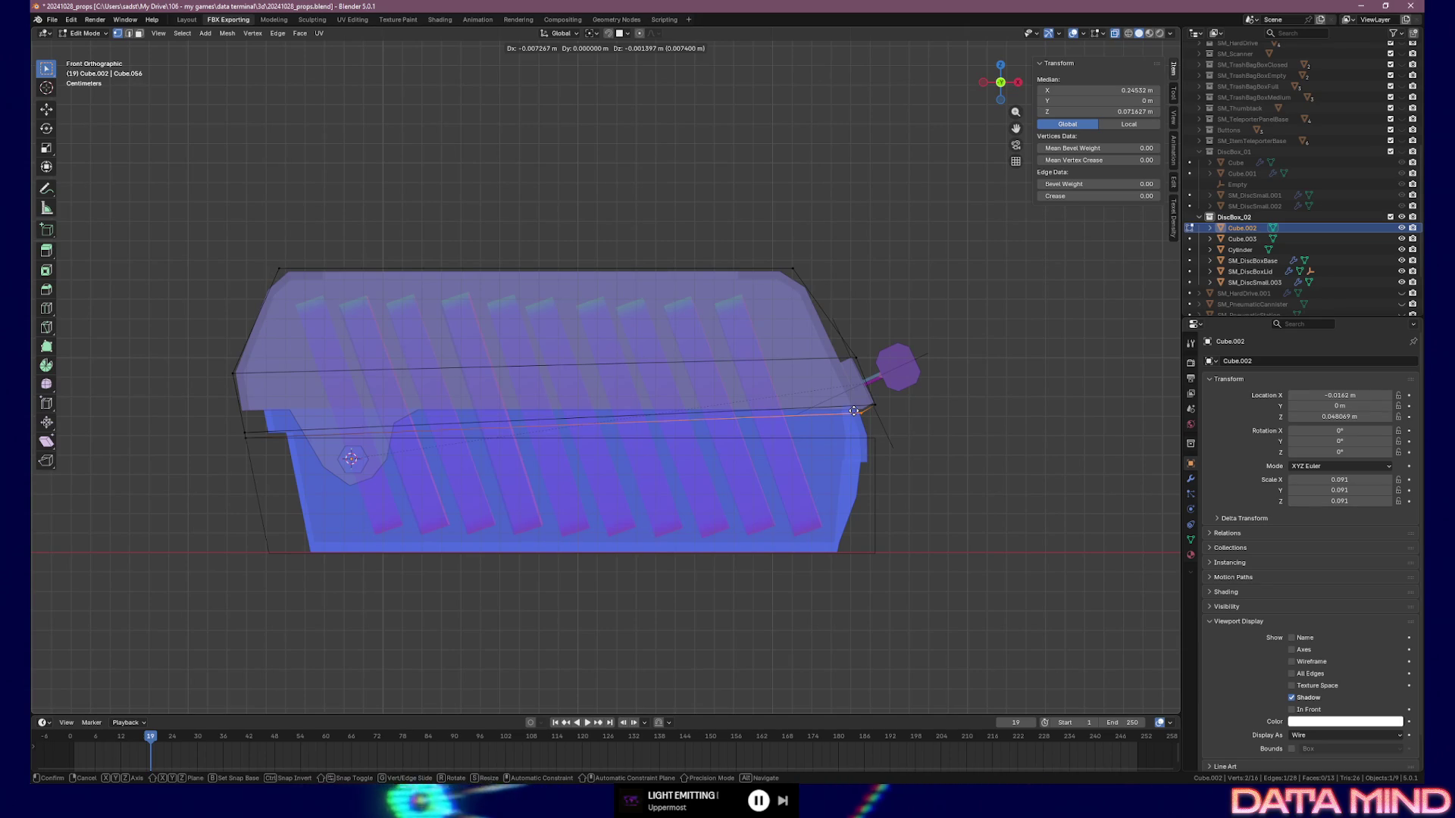
{"action": "left_click", "coordinate": [854, 411]}
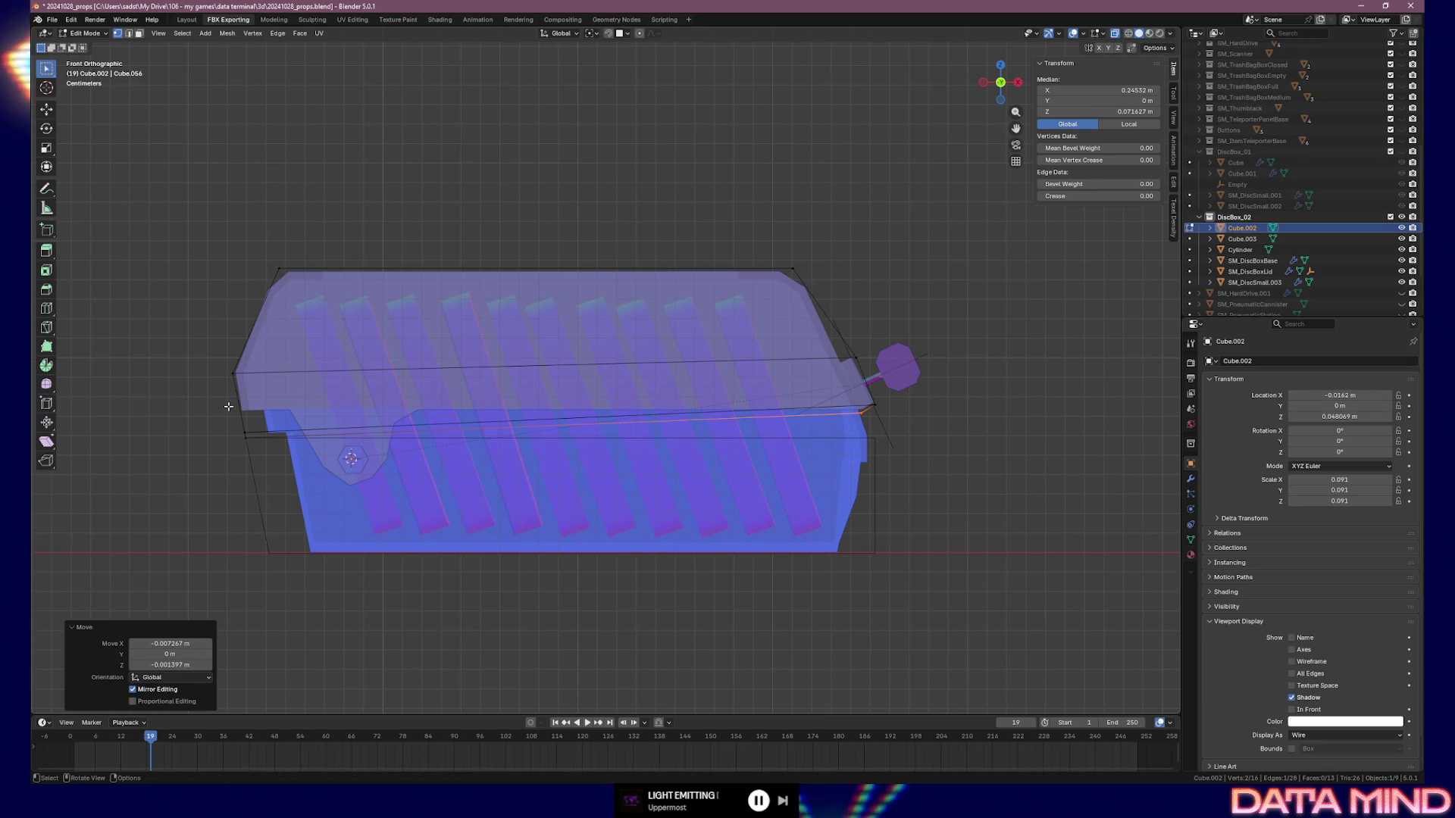
{"action": "left_click_drag", "start_coordinate": [223, 416], "coordinate": [271, 435]}
Edge-slide and move Cube.002's lower-left edge until it fits the lid's bottom
{"action": "key", "text": "g"}
{"action": "key", "text": "g"}
{"action": "left_click", "coordinate": [248, 428]}
{"action": "key", "text": "g"}
{"action": "key", "text": "g"}
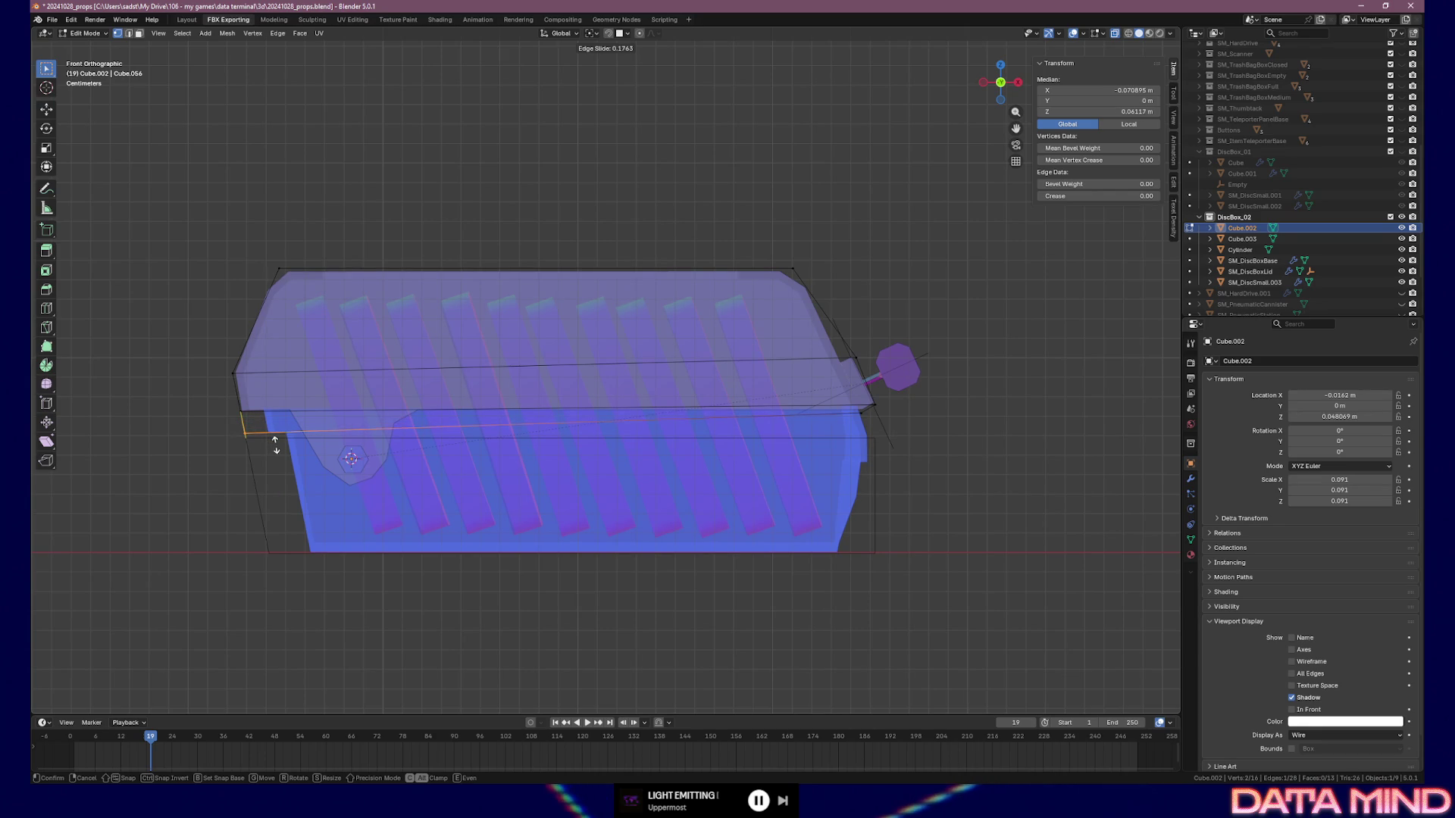
{"action": "left_click", "coordinate": [276, 445]}
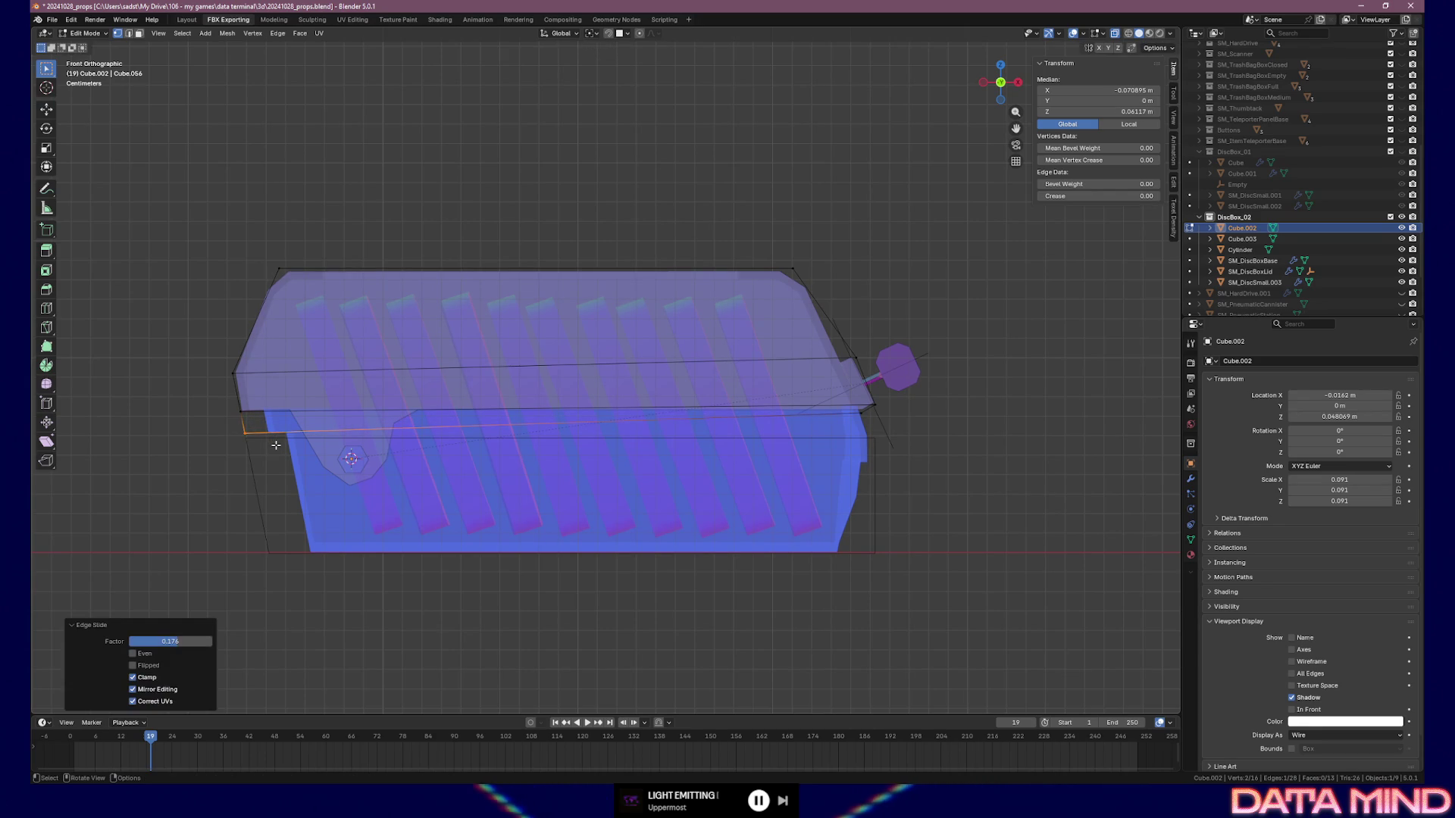
{"action": "key", "text": "g"}
{"action": "key", "text": "g"}
{"action": "left_click", "coordinate": [292, 442]}
{"action": "key", "text": "g"}
{"action": "key", "text": "g"}
{"action": "left_click", "coordinate": [284, 437]}
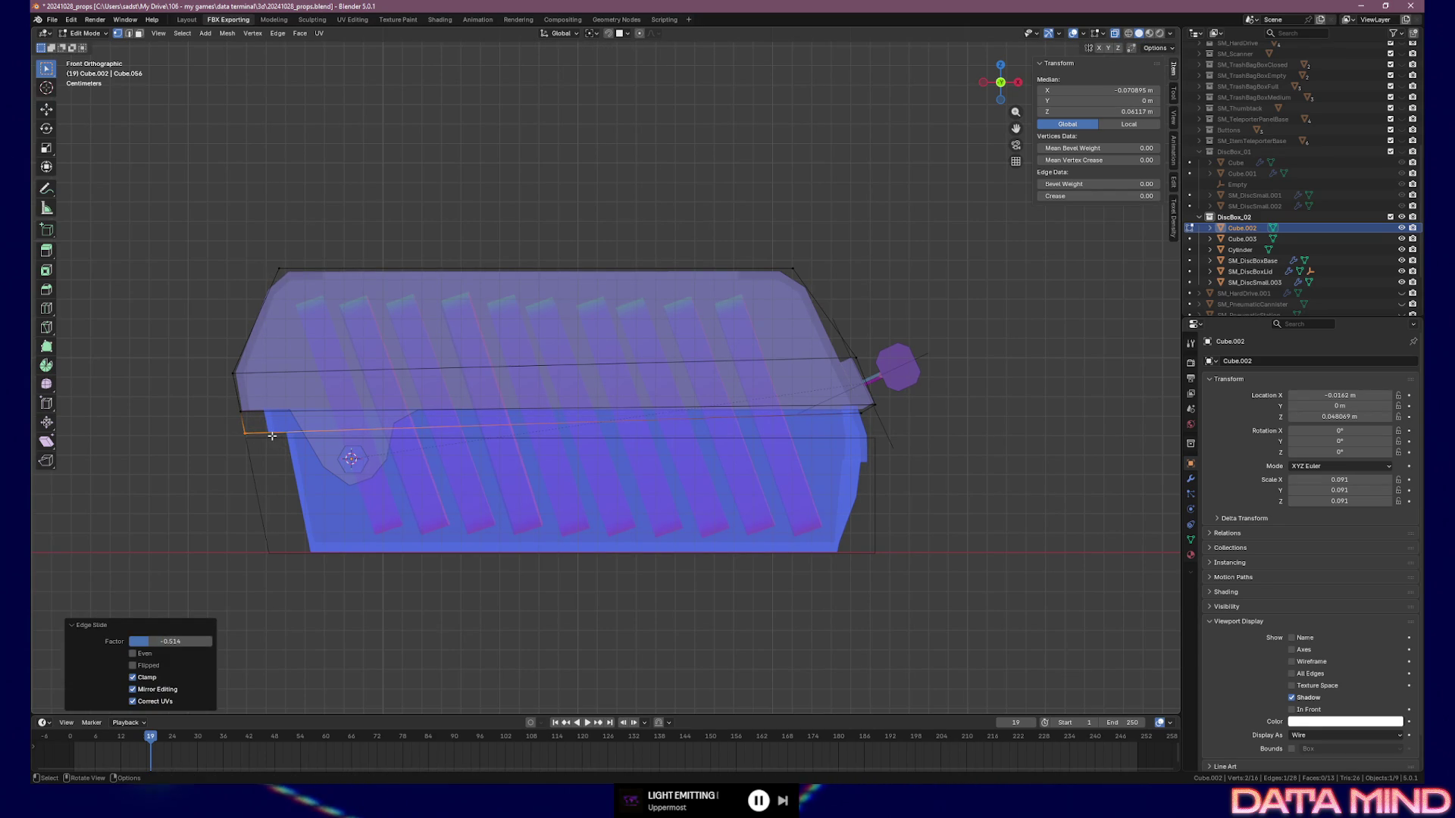
{"action": "key", "text": "g"}
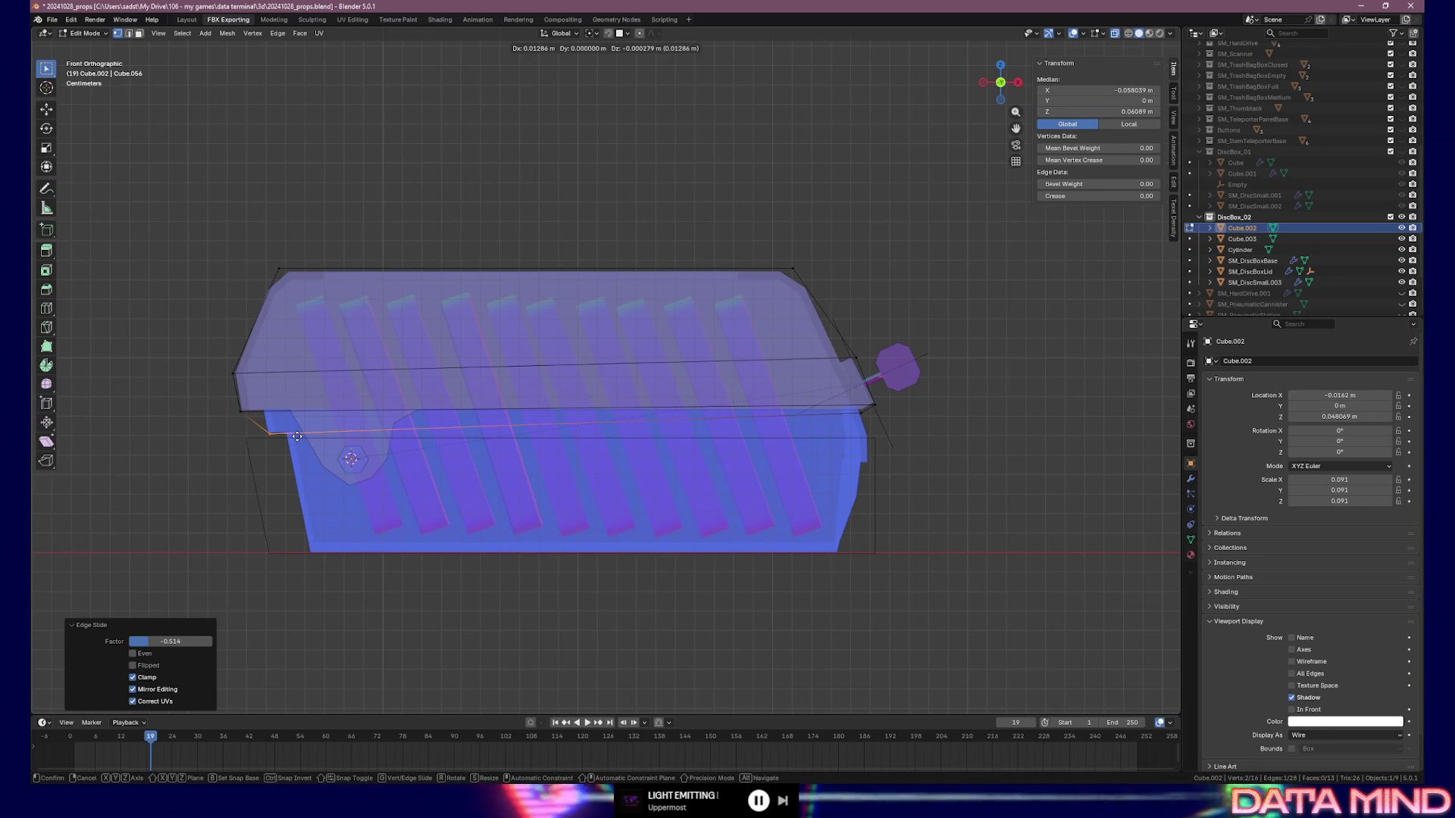
{"action": "left_click", "coordinate": [297, 437]}
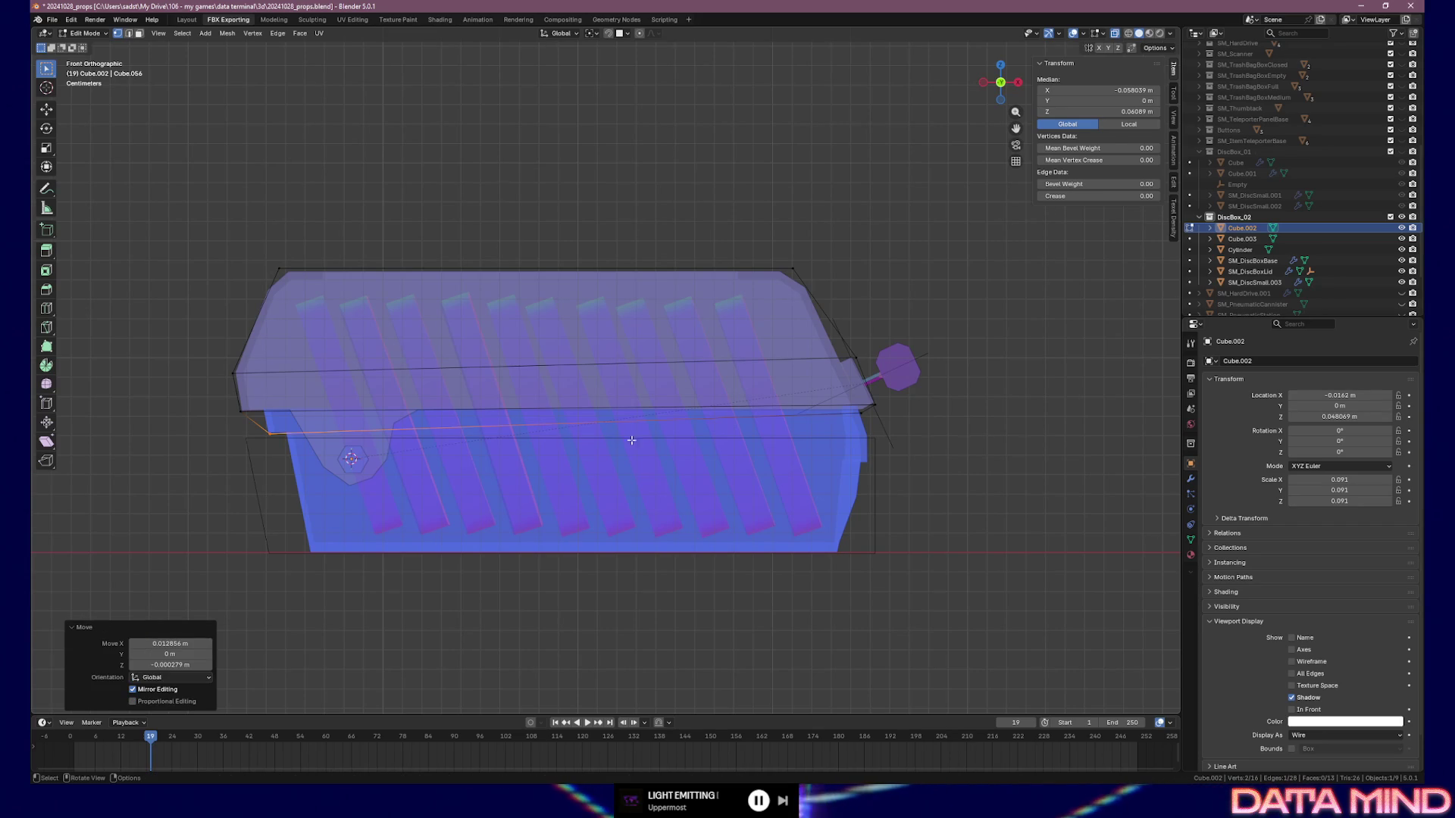
Check the proxy in 3D, return to front view, and start editing the base proxy Cube.003
{"action": "mouse_move", "coordinate": [894, 441]}
{"action": "middle_mouse_down"}
{"action": "mouse_move", "coordinate": [842, 371]}
{"action": "mouse_move", "coordinate": [690, 379]}
{"action": "mouse_move", "coordinate": [895, 365]}
{"action": "middle_mouse_up"}
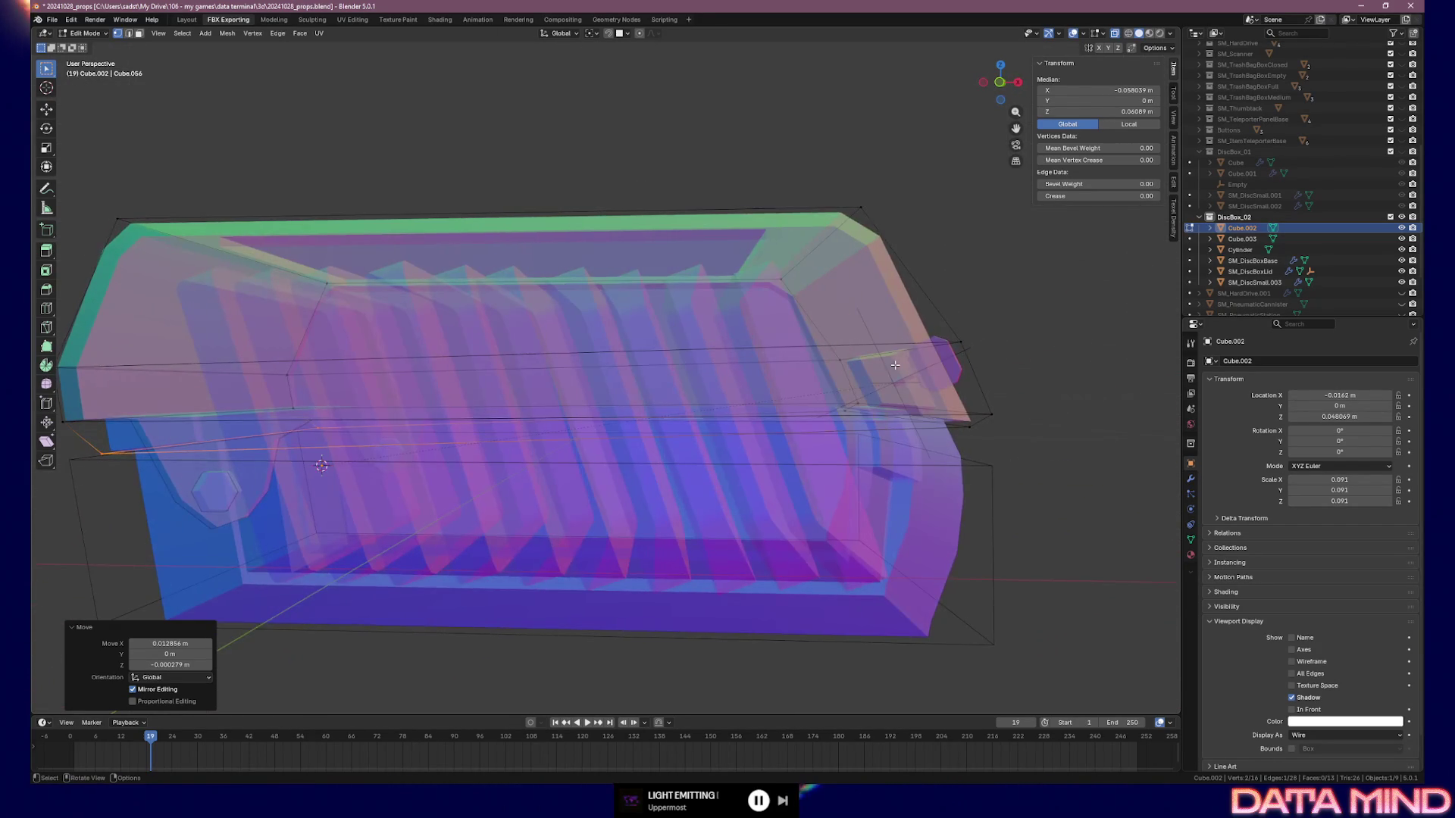
{"action": "key", "text": "KP_1"}
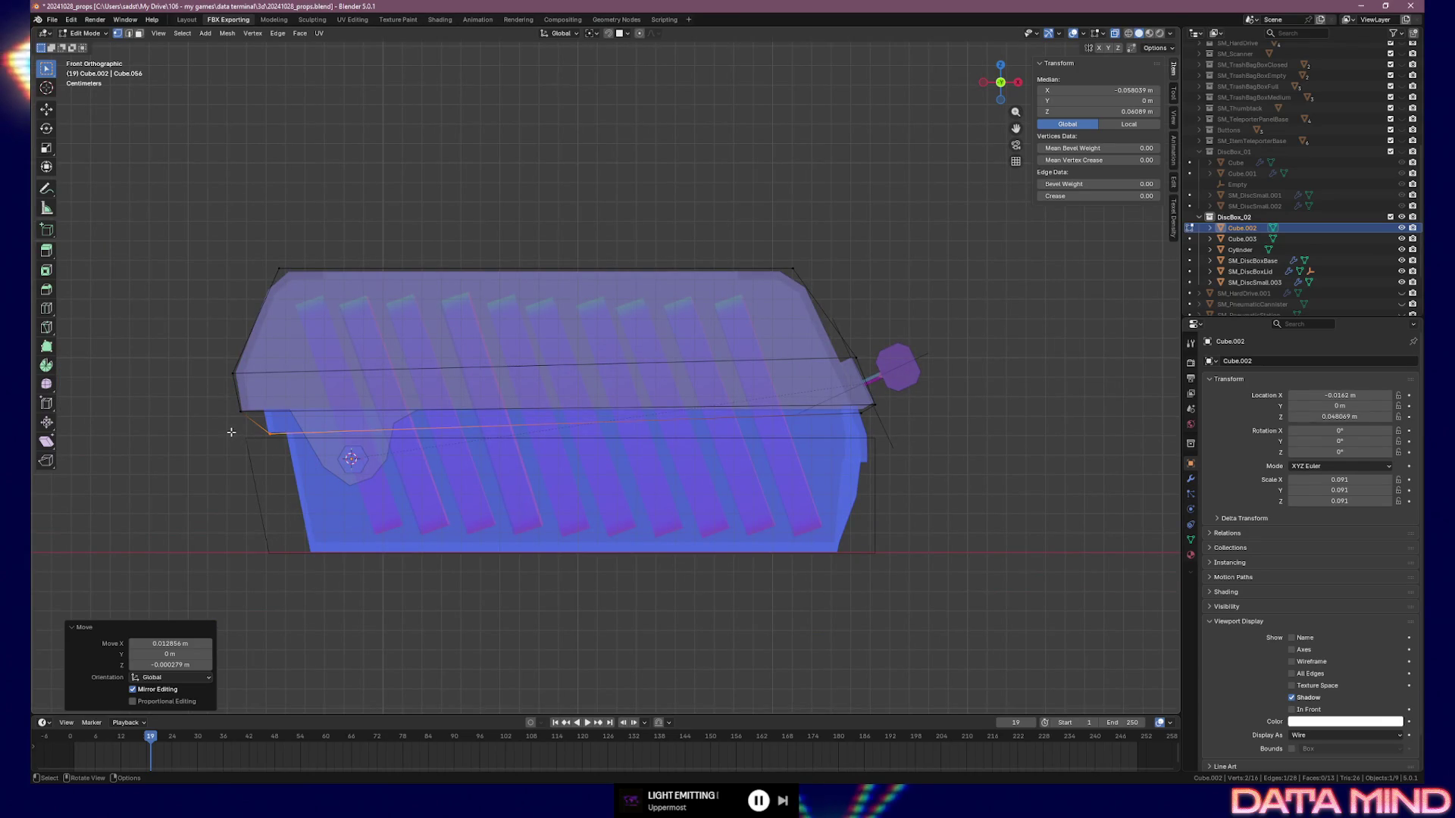
{"action": "left_click", "coordinate": [264, 449]}
{"action": "key", "text": "Tab"}
{"action": "left_click", "coordinate": [246, 460]}
{"action": "key", "text": "Tab"}
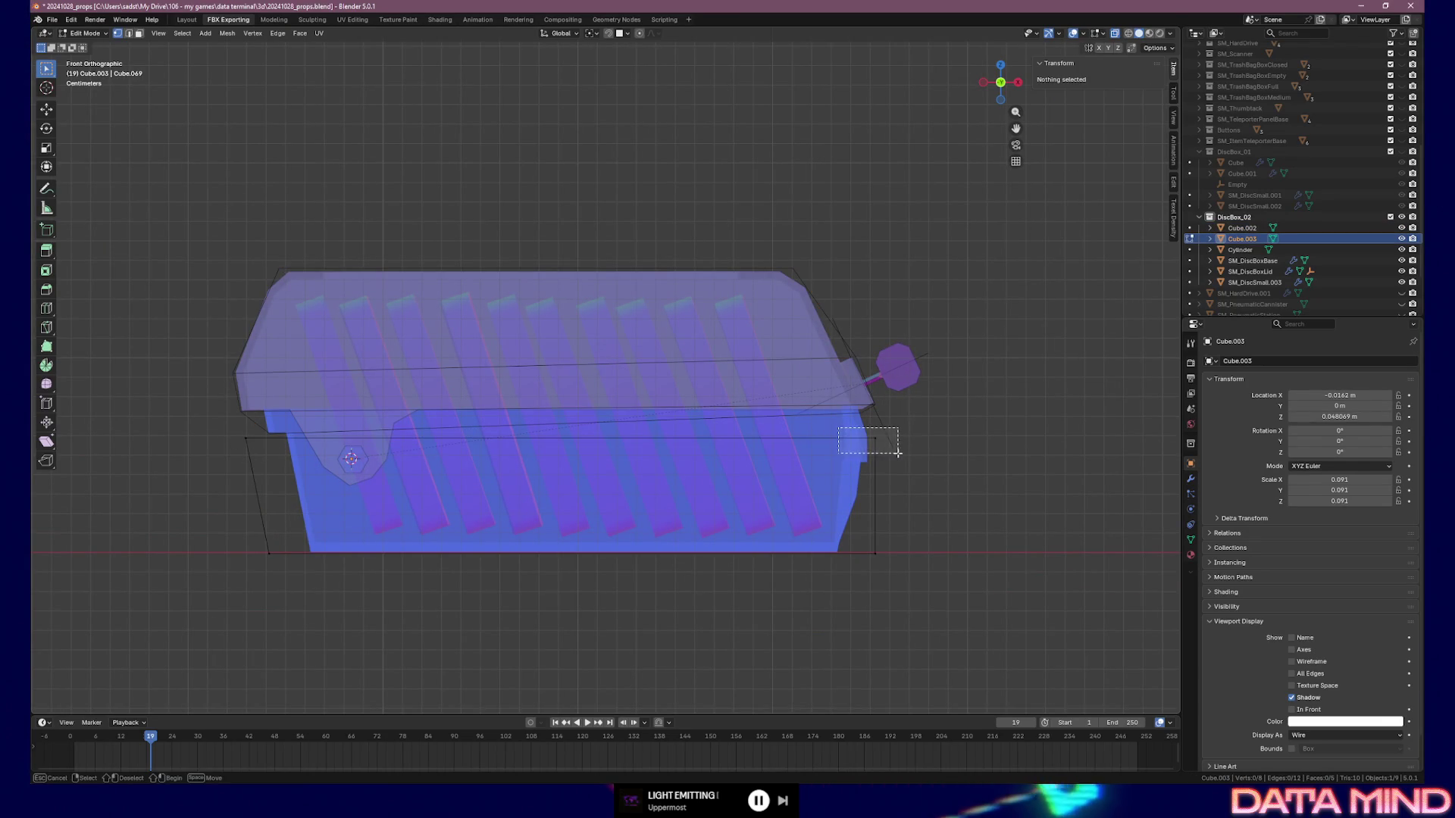
Try moving Cube.003's right edge, then undo the move and return to Object Mode
{"action": "left_click", "coordinate": [896, 452]}
{"action": "key", "text": "g"}
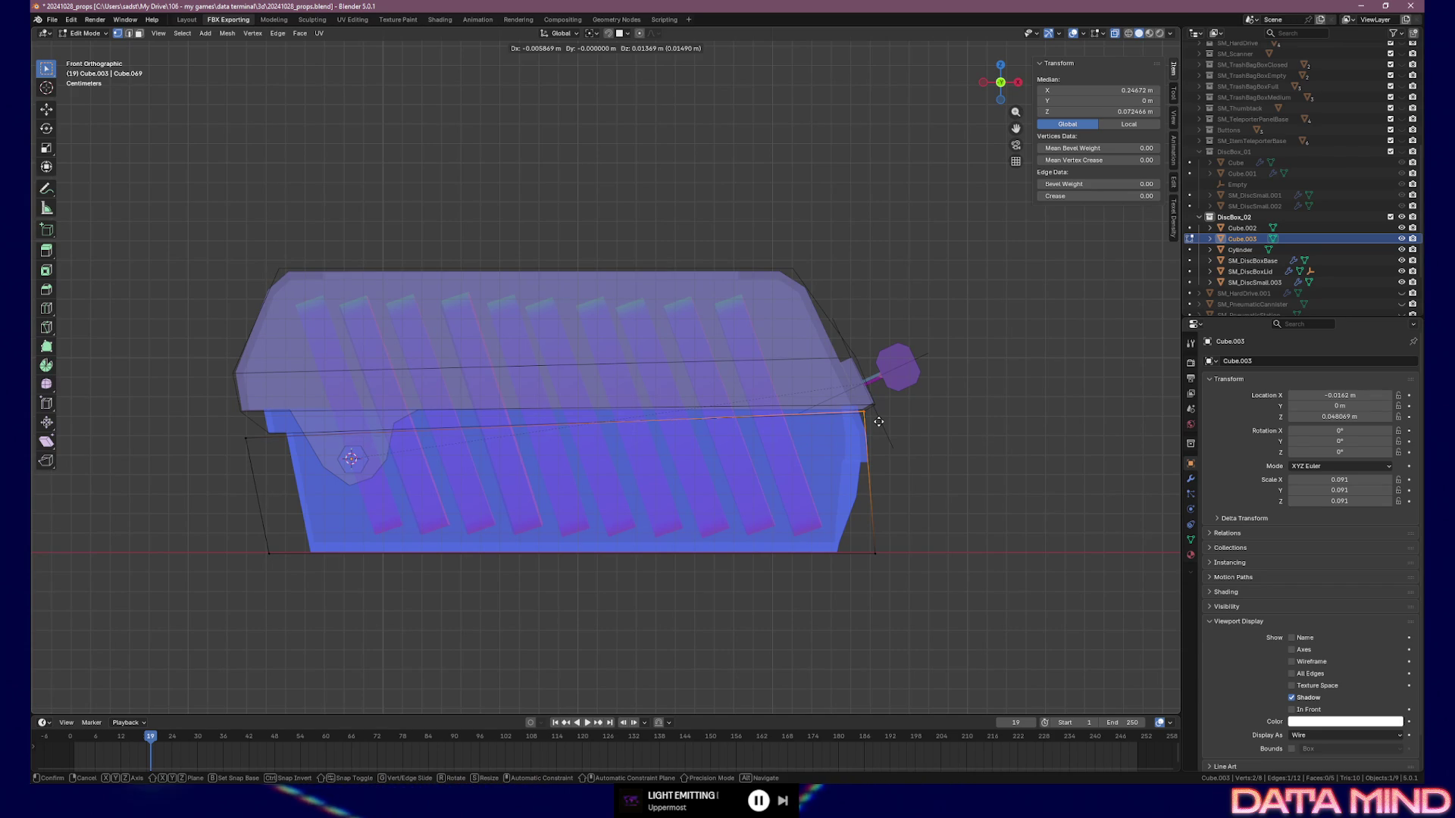
{"action": "left_click", "coordinate": [879, 421]}
{"action": "right_click", "coordinate": [829, 453]}
{"action": "mouse_move", "coordinate": [829, 453]}
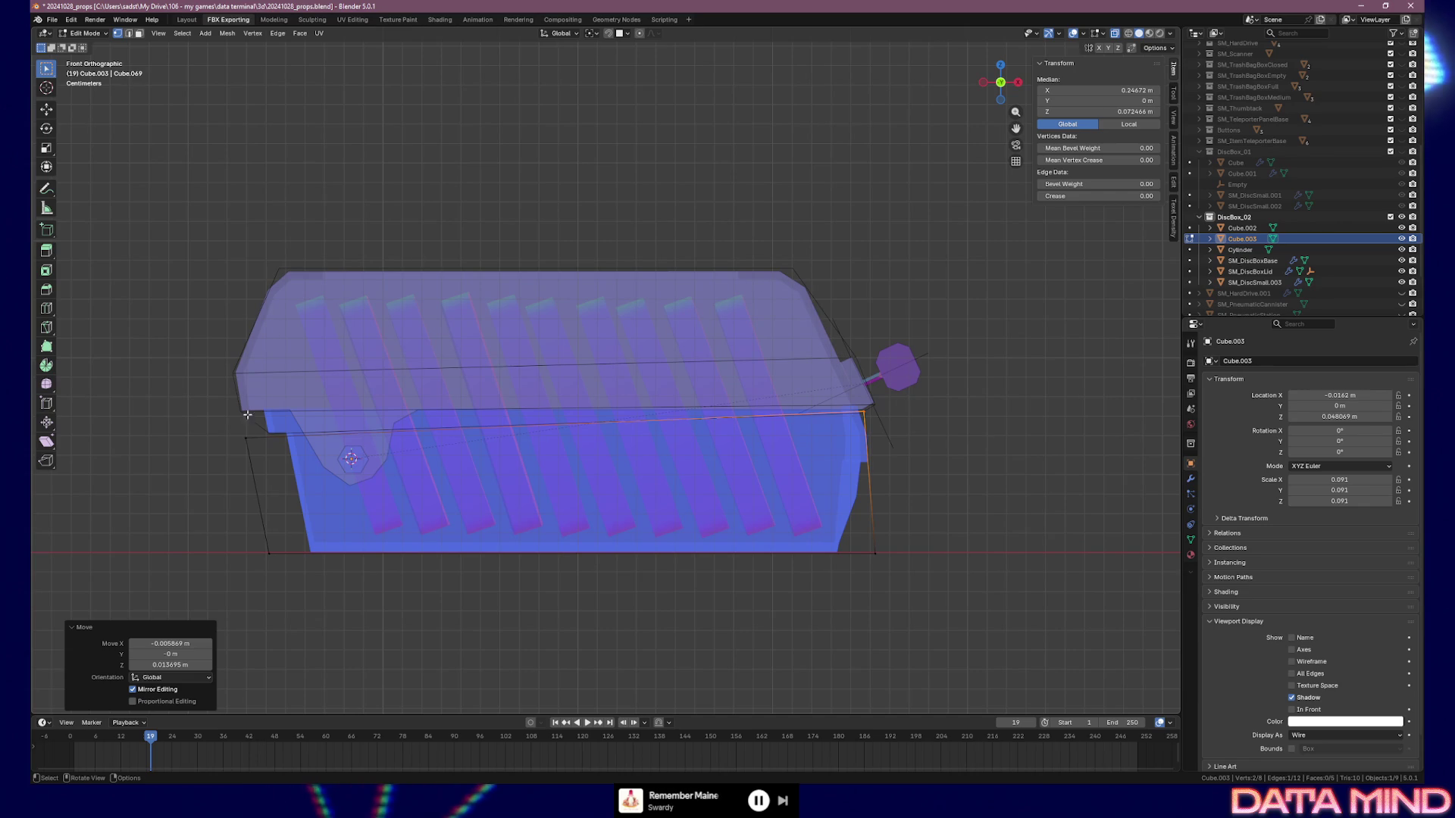
{"action": "key", "text": "ctrl+z"}
{"action": "key", "text": "Tab"}
Delete the base proxy Cube.003 and select the lid proxy Cube.002
{"action": "left_click", "coordinate": [283, 450]}
{"action": "key", "text": "Tab"}
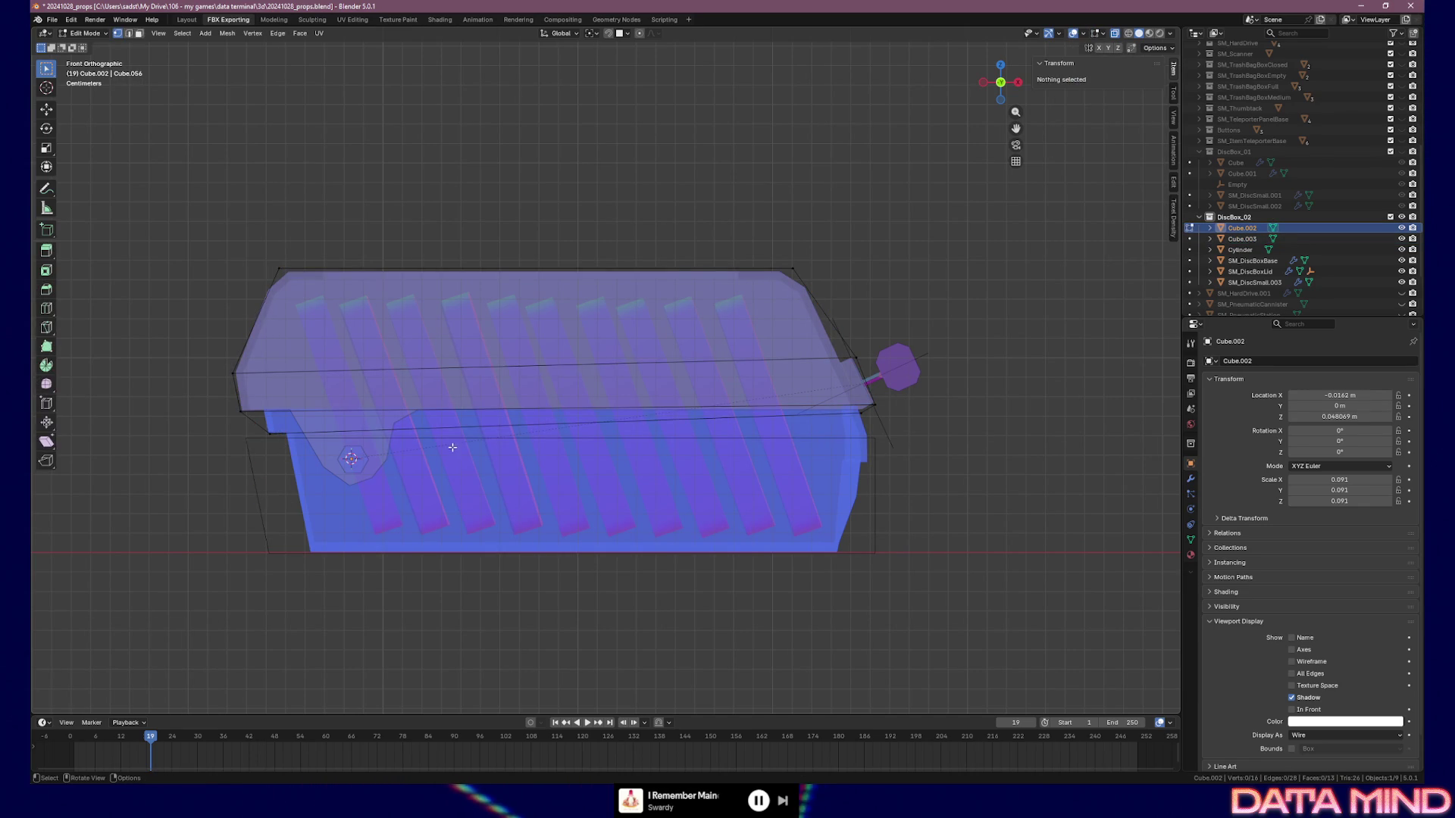
{"action": "key", "text": "Tab"}
{"action": "left_click", "coordinate": [253, 471]}
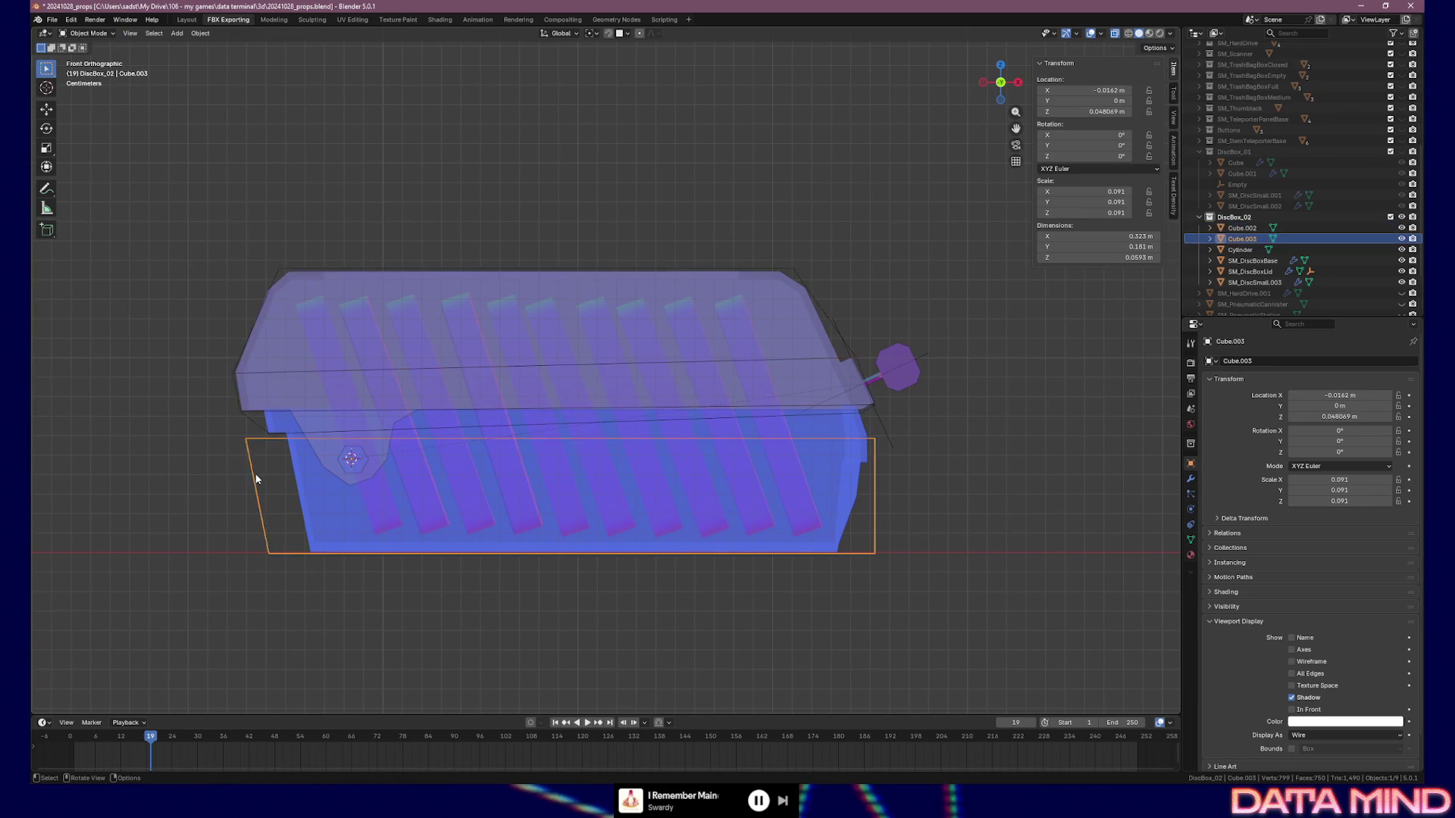
{"action": "key", "text": "Delete"}
{"action": "left_click", "coordinate": [258, 423]}
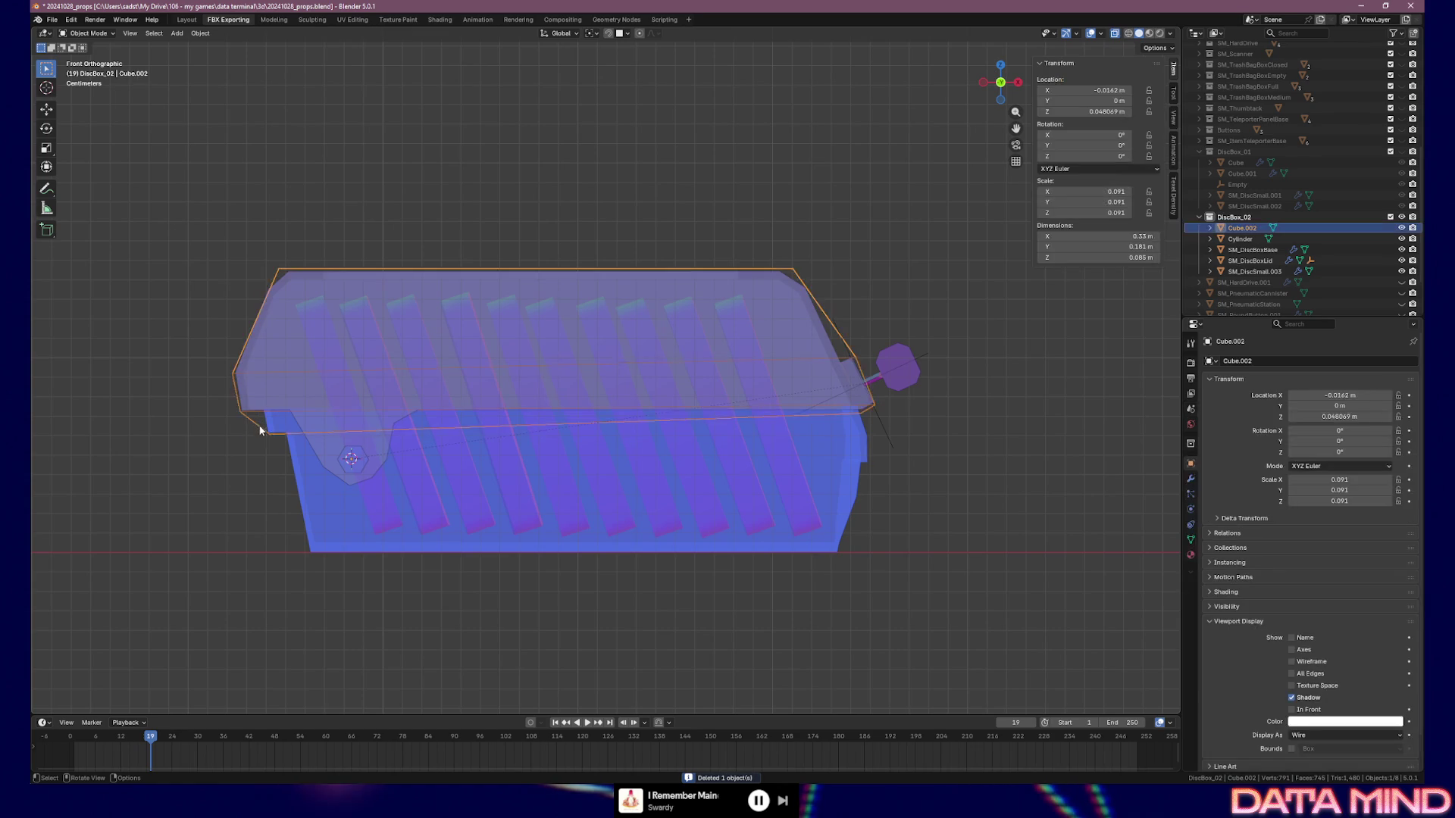
Snap Cube.002's two lower corner vertices down to the base's bottom-left and bottom-right corners
{"action": "key", "text": "Tab"}
{"action": "left_click", "coordinate": [267, 433]}
{"action": "key", "text": "g"}
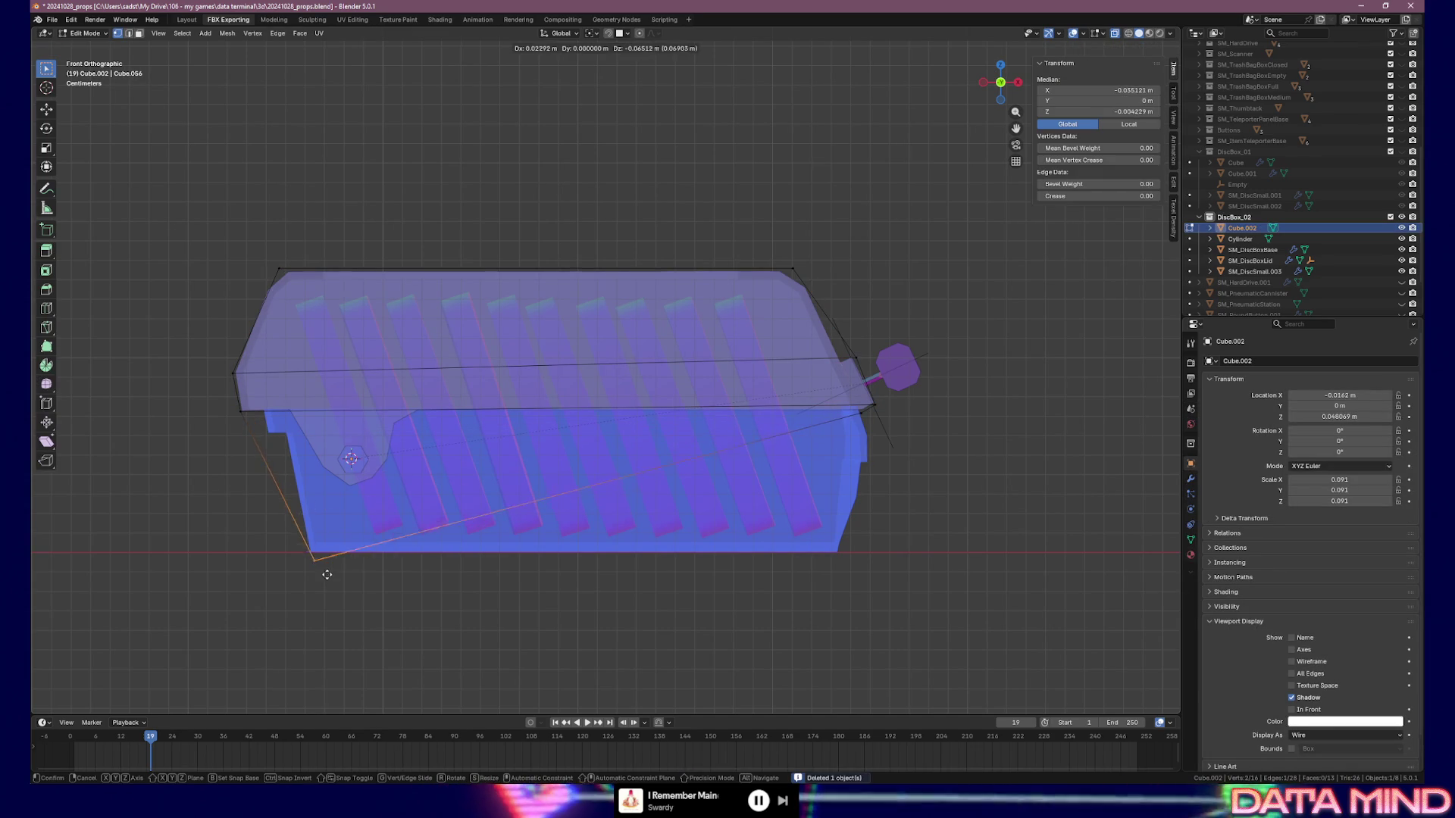
{"action": "left_click", "coordinate": [324, 569]}
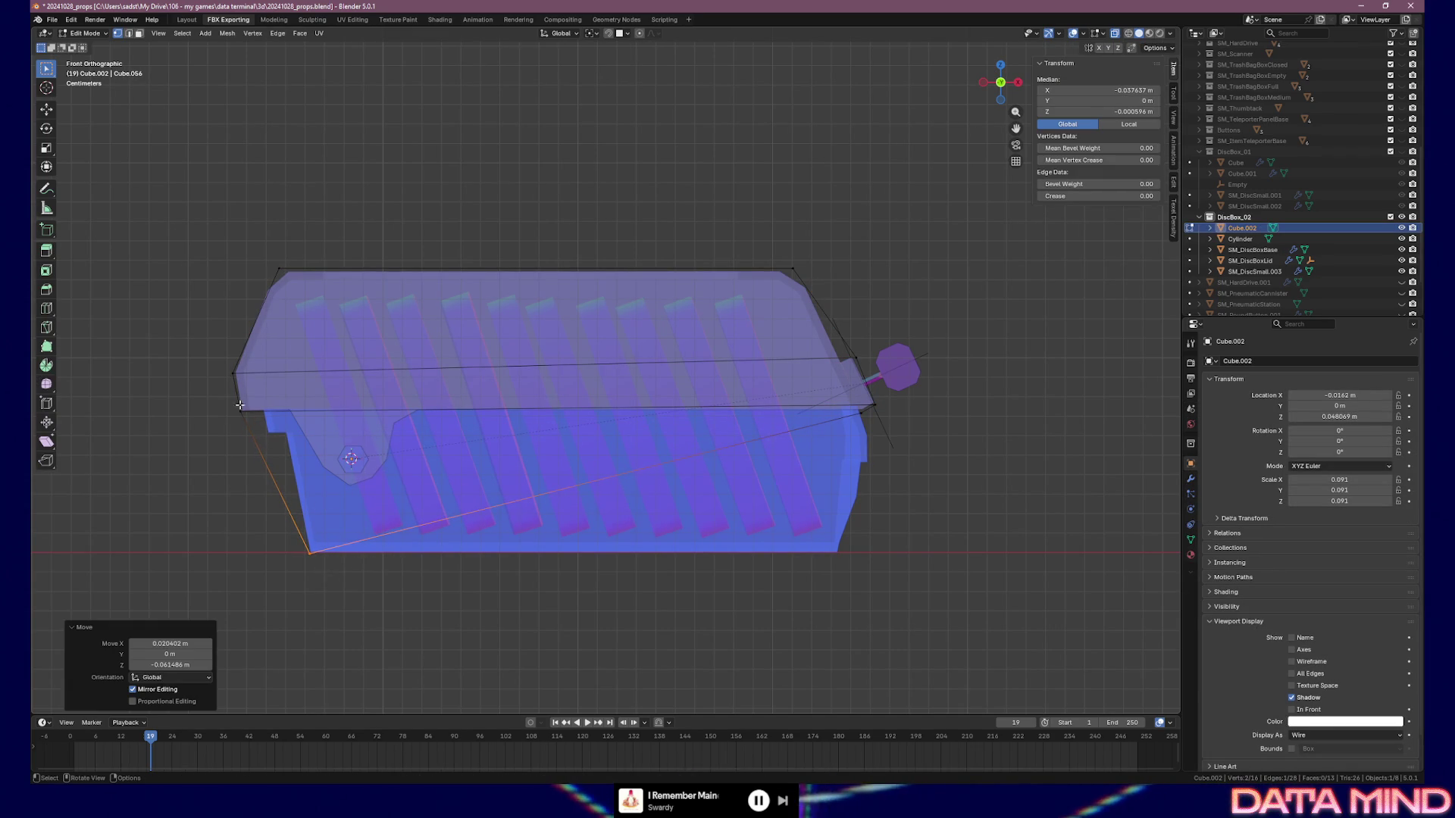
{"action": "left_click", "coordinate": [873, 423]}
{"action": "key", "text": "g"}
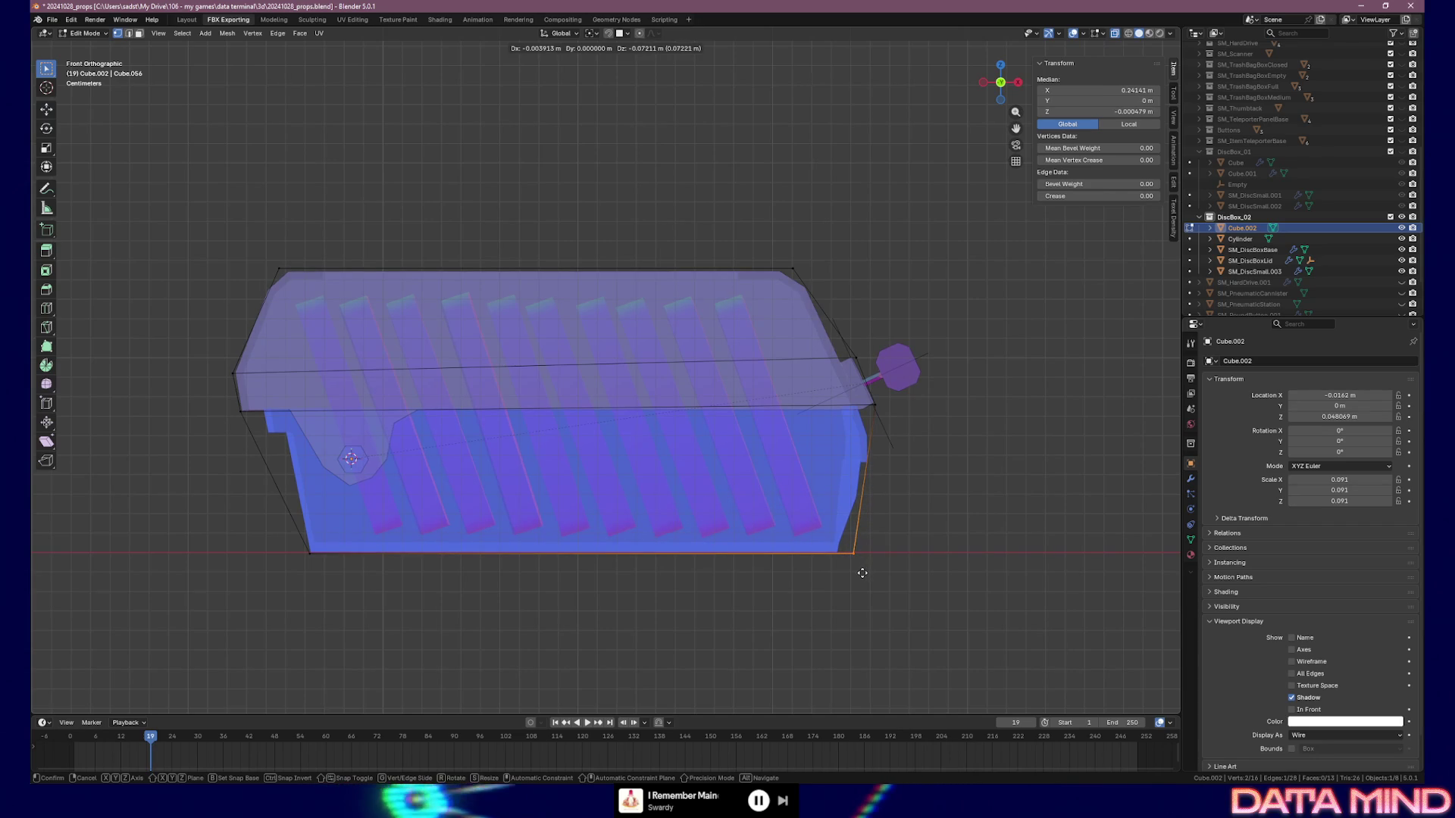
{"action": "left_click", "coordinate": [863, 573]}
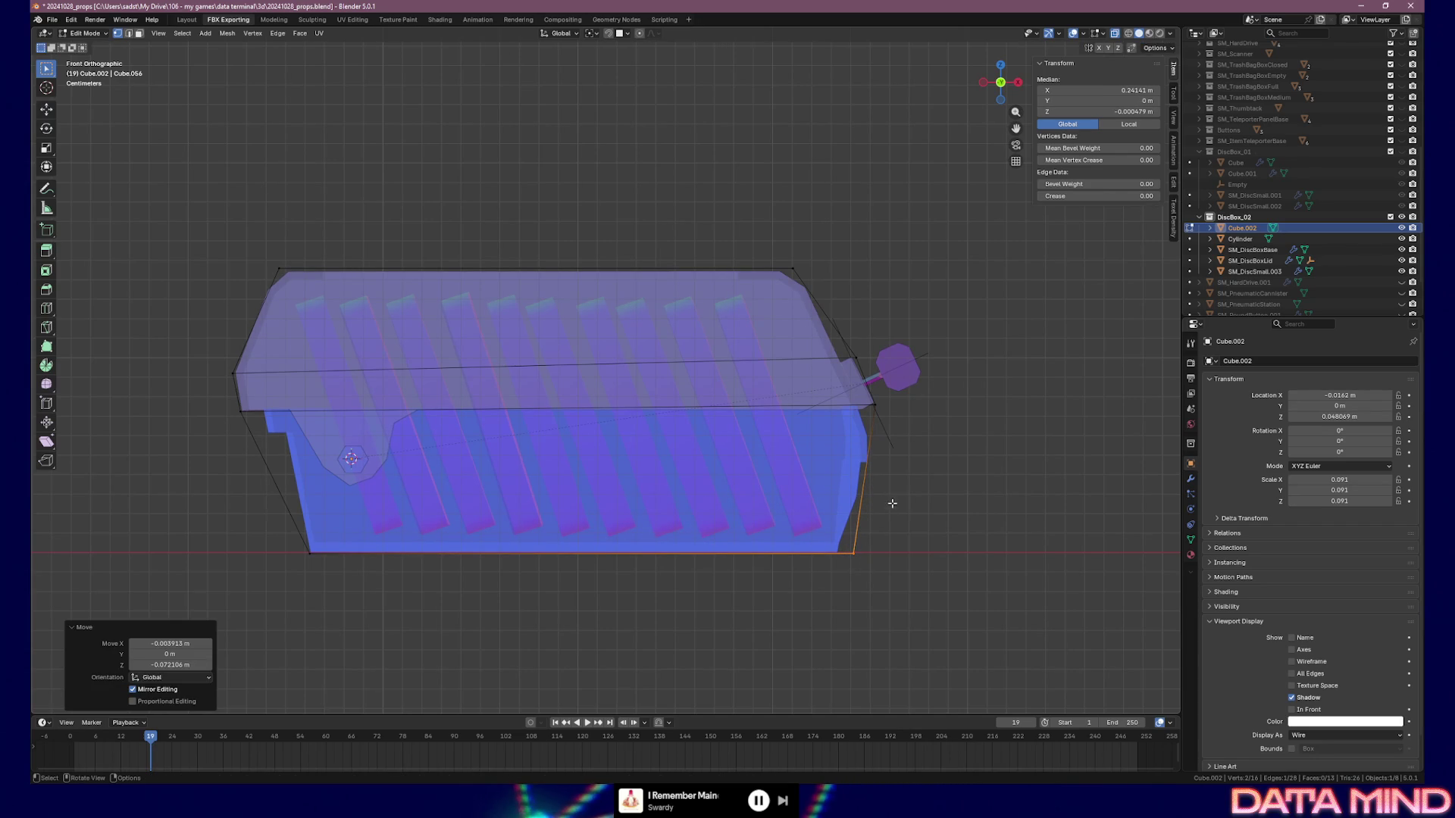
{"action": "mouse_move", "coordinate": [898, 427]}
{"action": "middle_mouse_down"}
{"action": "mouse_move", "coordinate": [769, 422]}
{"action": "mouse_move", "coordinate": [705, 440]}
{"action": "mouse_move", "coordinate": [810, 430]}
{"action": "middle_mouse_up"}
{"action": "middle_click_drag", "start_coordinate": [854, 429], "coordinate": [794, 417]}
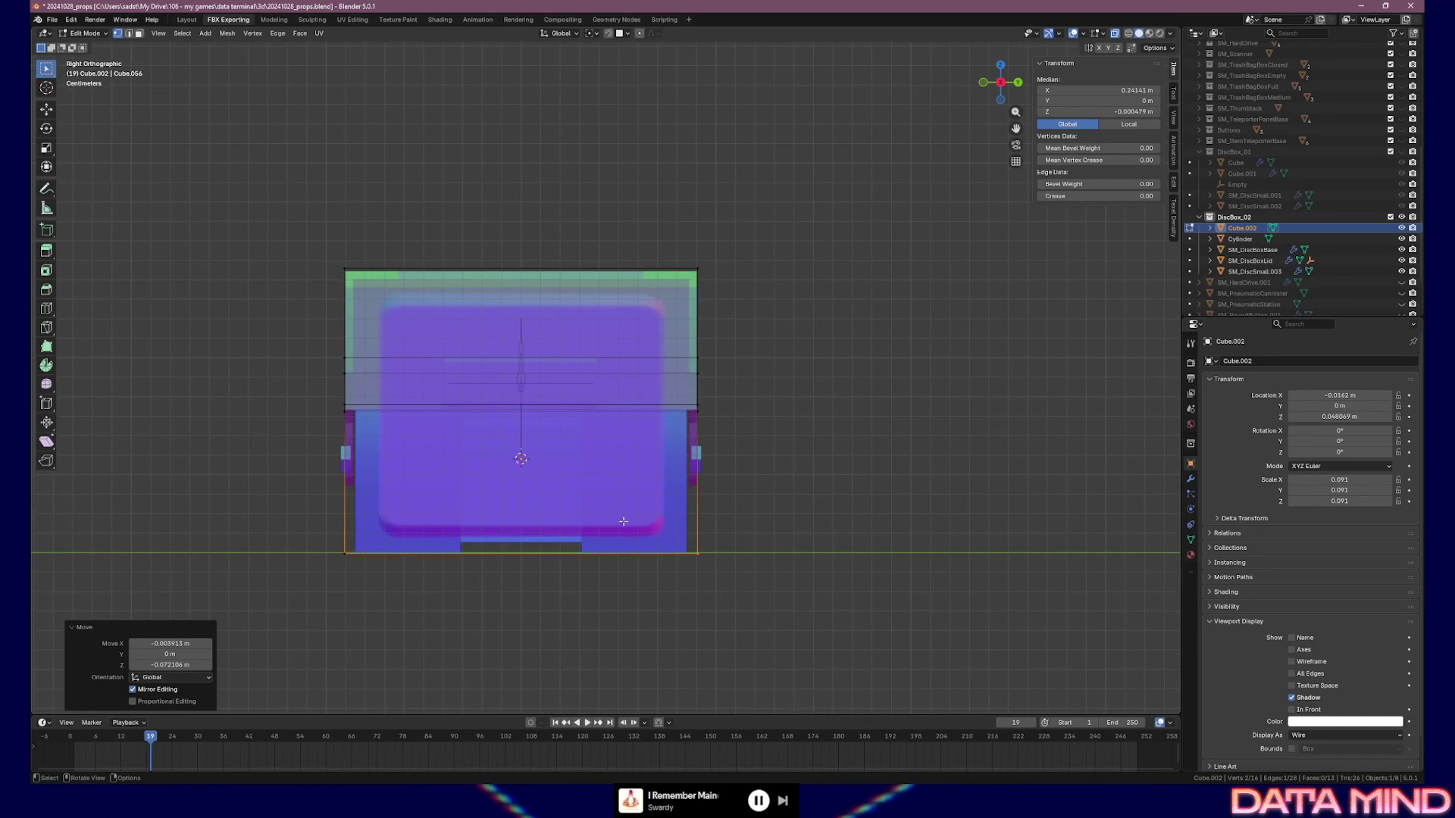
{"action": "middle_click_drag", "start_coordinate": [399, 514], "coordinate": [563, 479]}
{"action": "scroll", "coordinate": [557, 473], "scroll_direction": "down", "scroll_amount": 3}
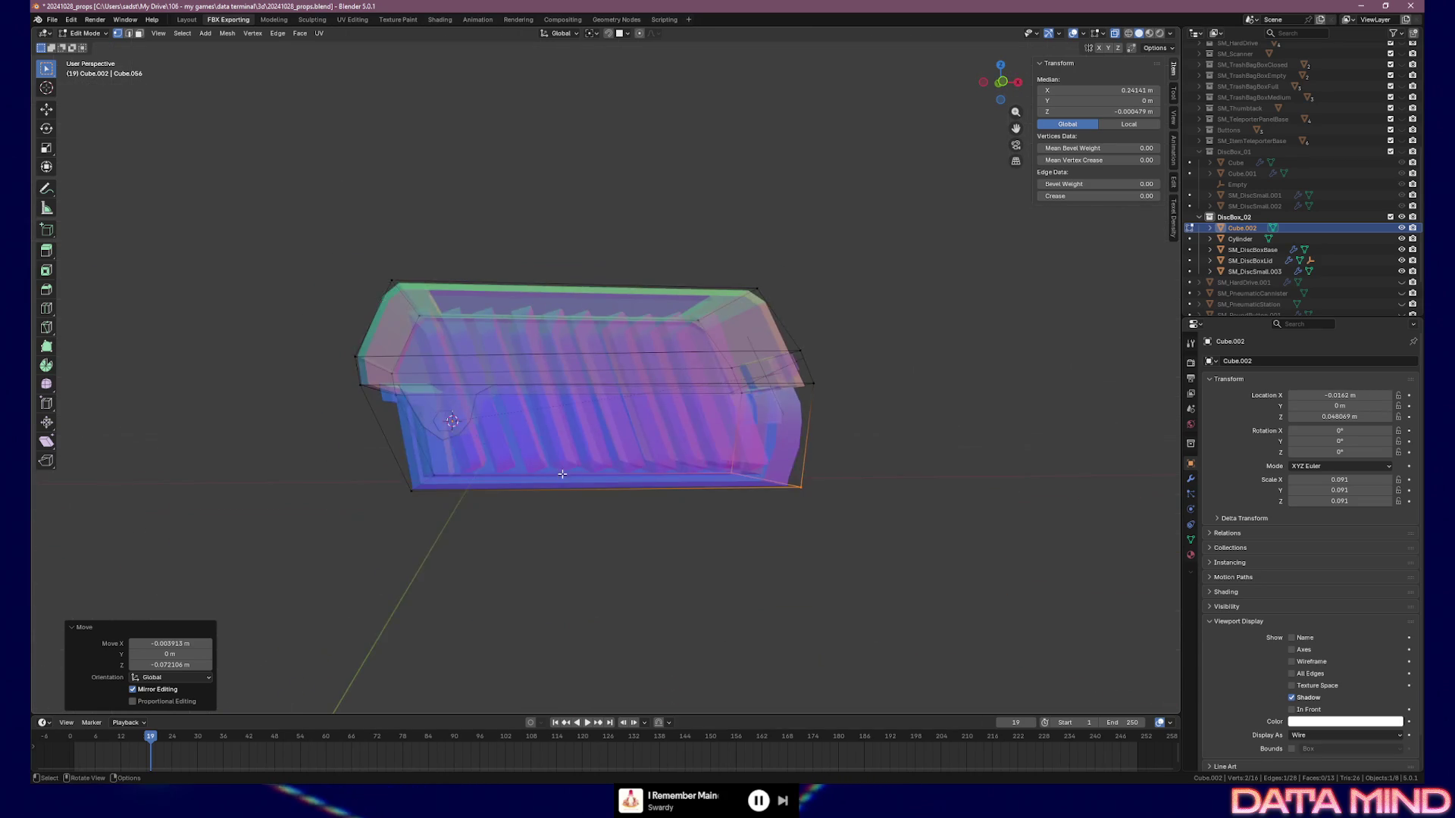
{"action": "key", "text": "Tab"}
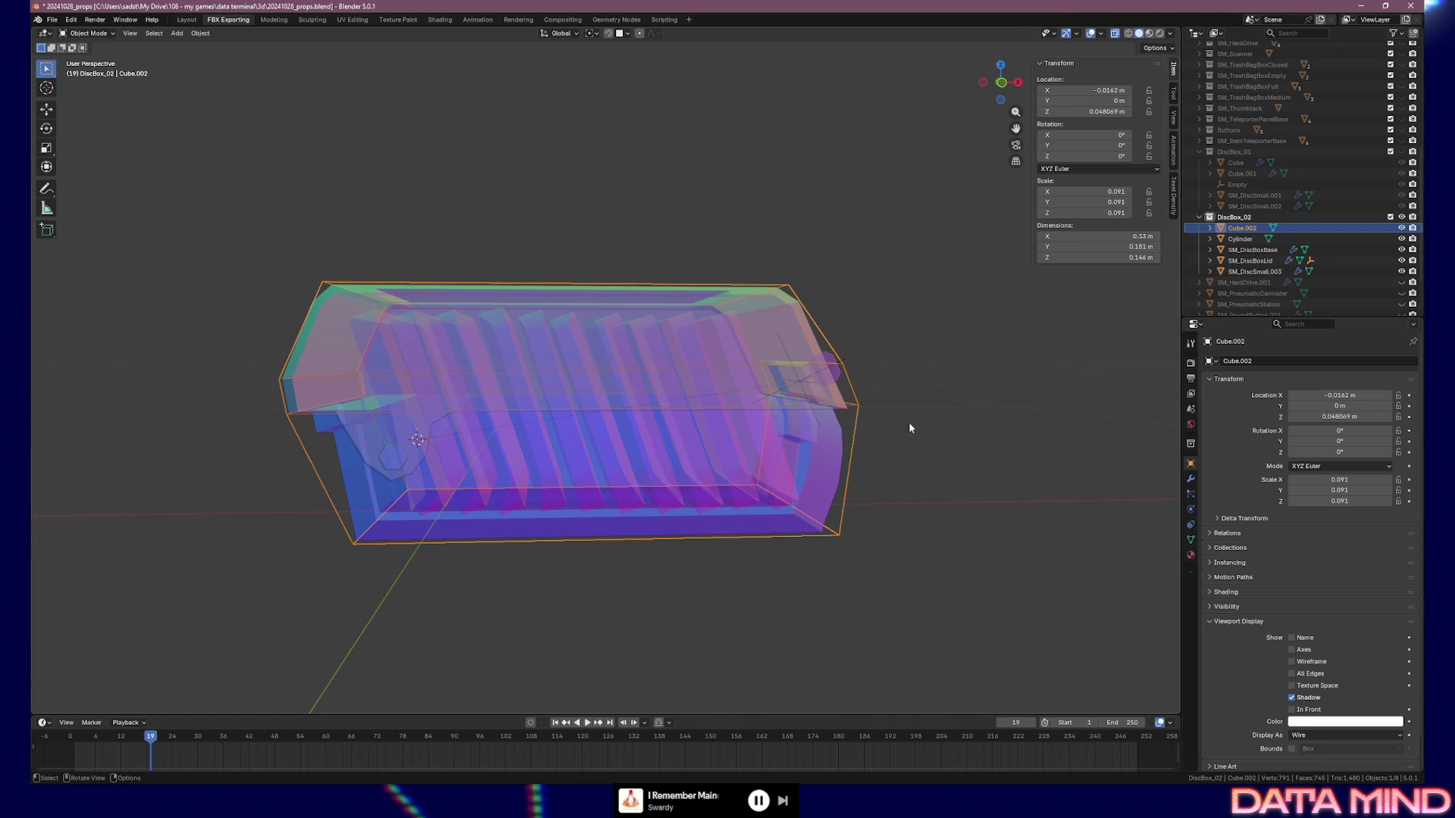
In front Local View, delete Cube.002's middle edges so the lid slab separates from the base box
{"action": "key", "text": "Tab"}
{"action": "key", "text": "Tab"}
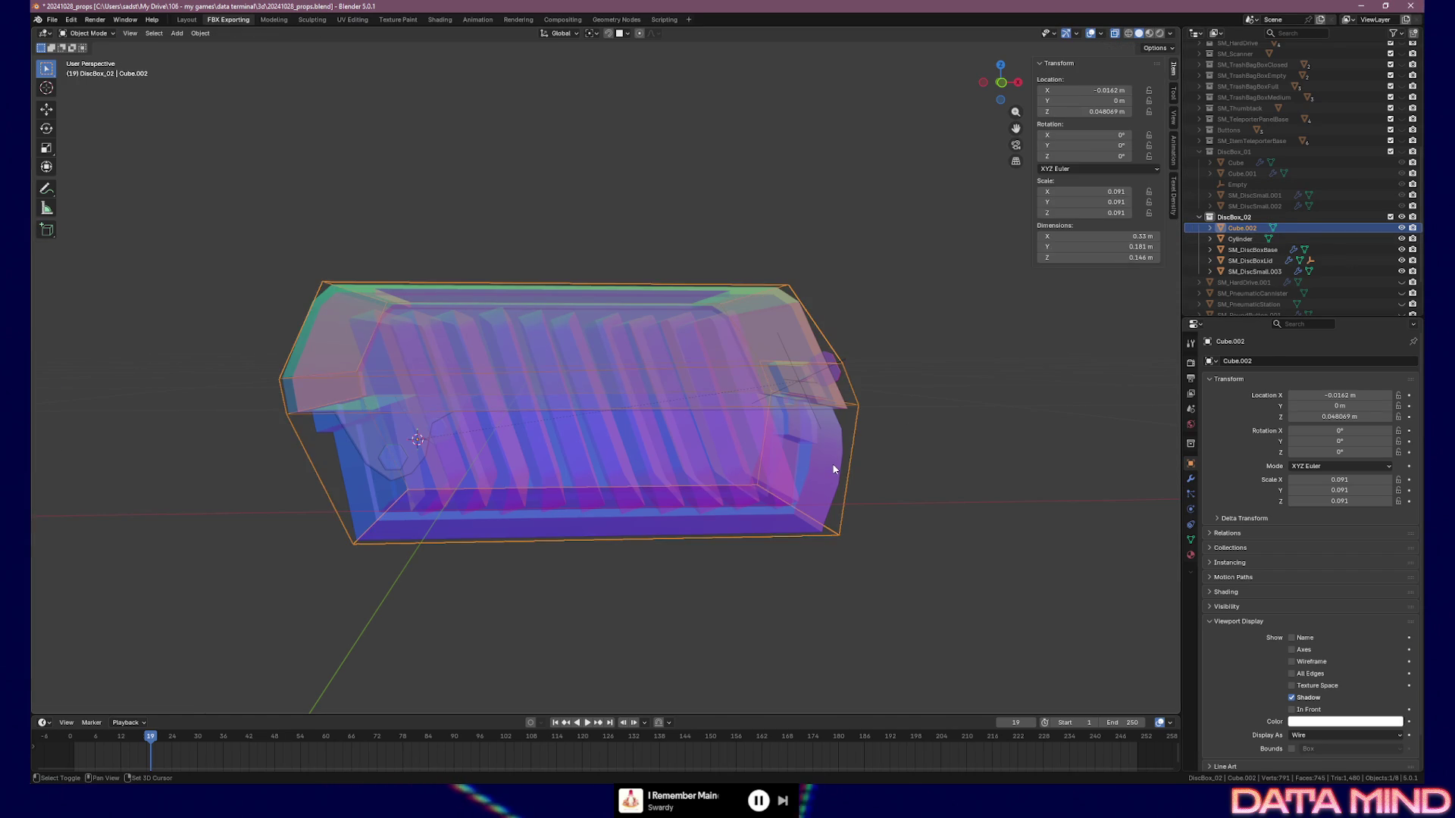
{"action": "key", "text": "KP_Divide"}
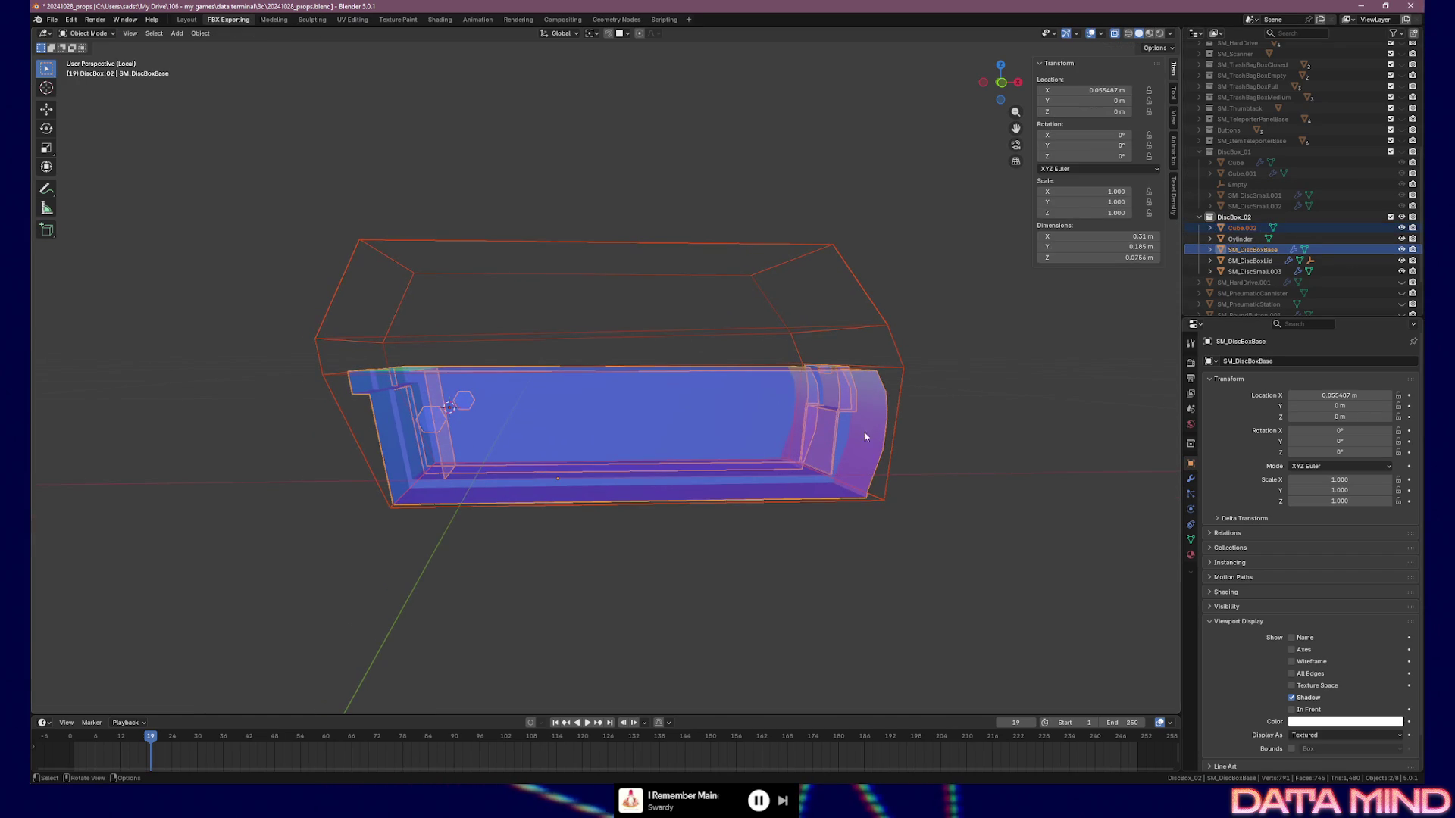
{"action": "key", "text": "Tab"}
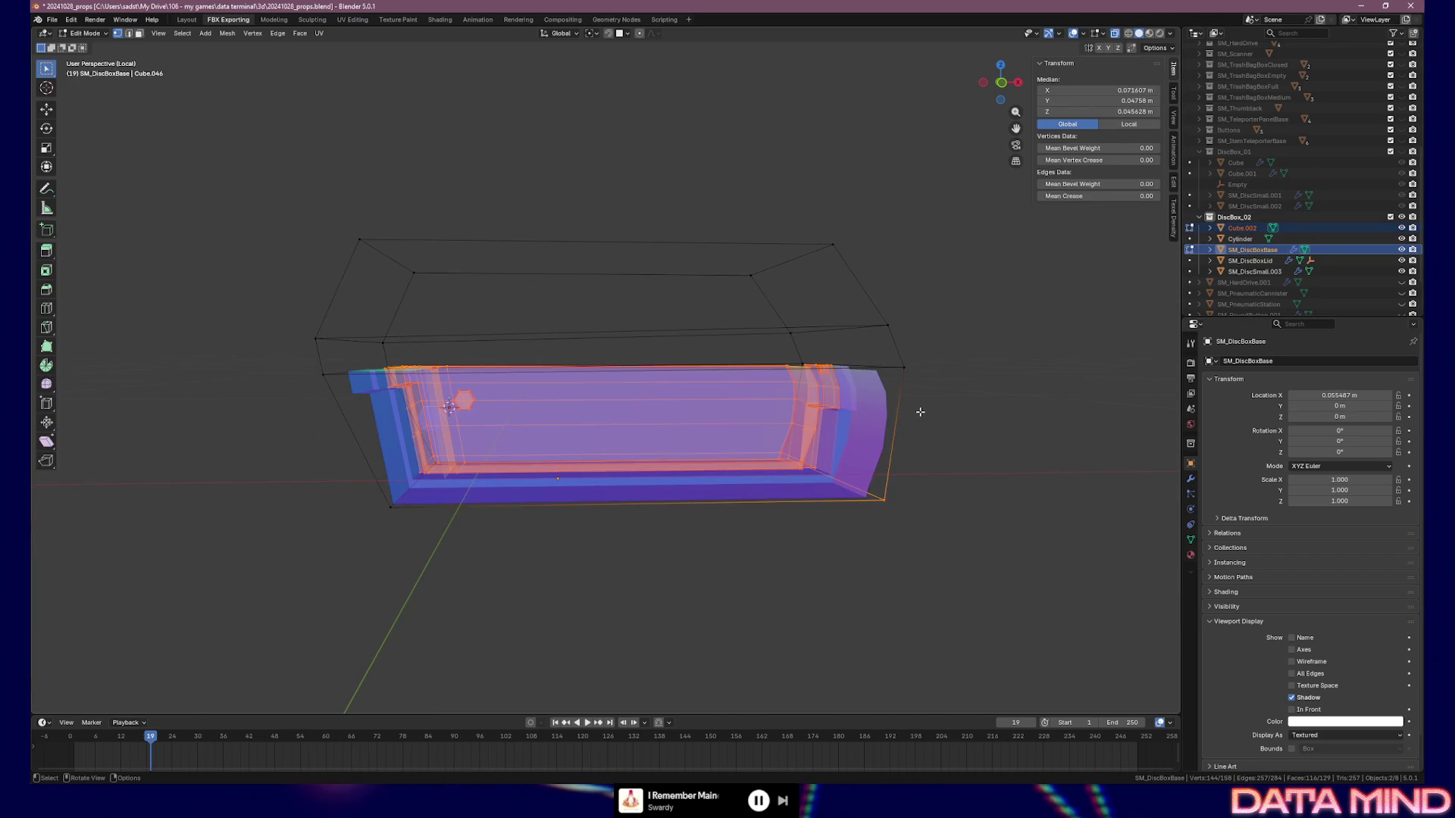
{"action": "key", "text": "KP_1"}
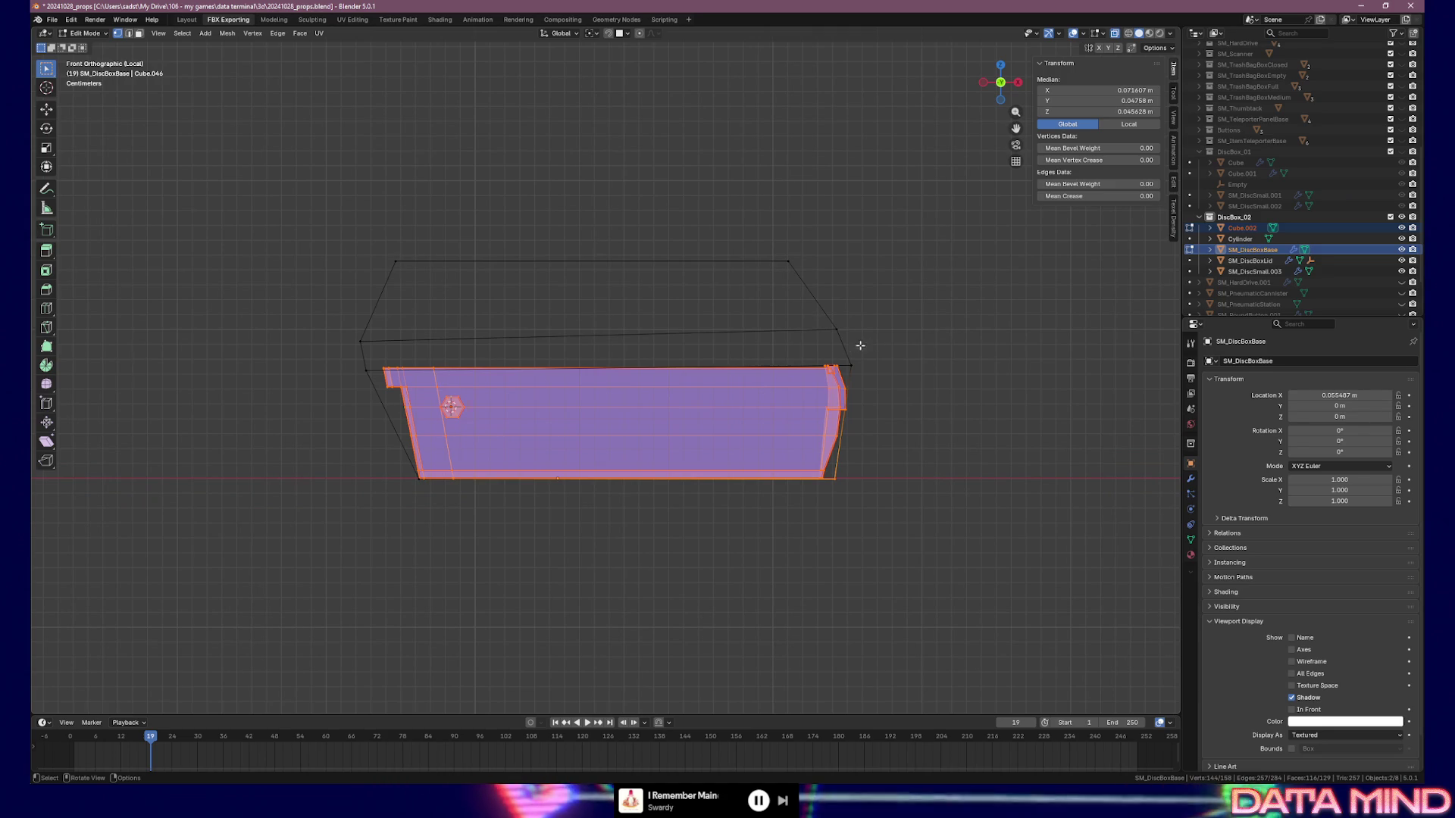
{"action": "left_click", "coordinate": [843, 339]}
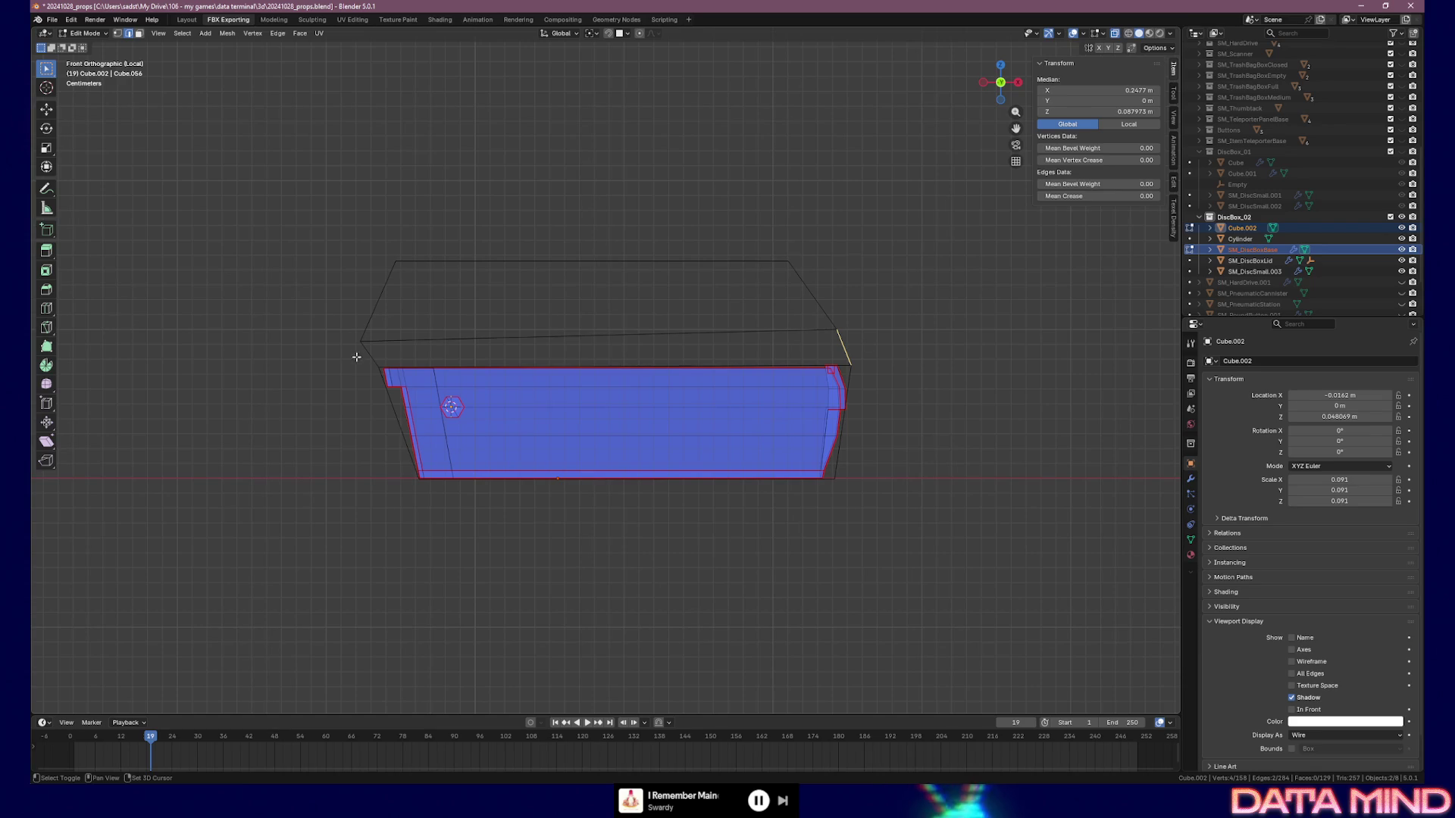
{"action": "key", "text": "x"}
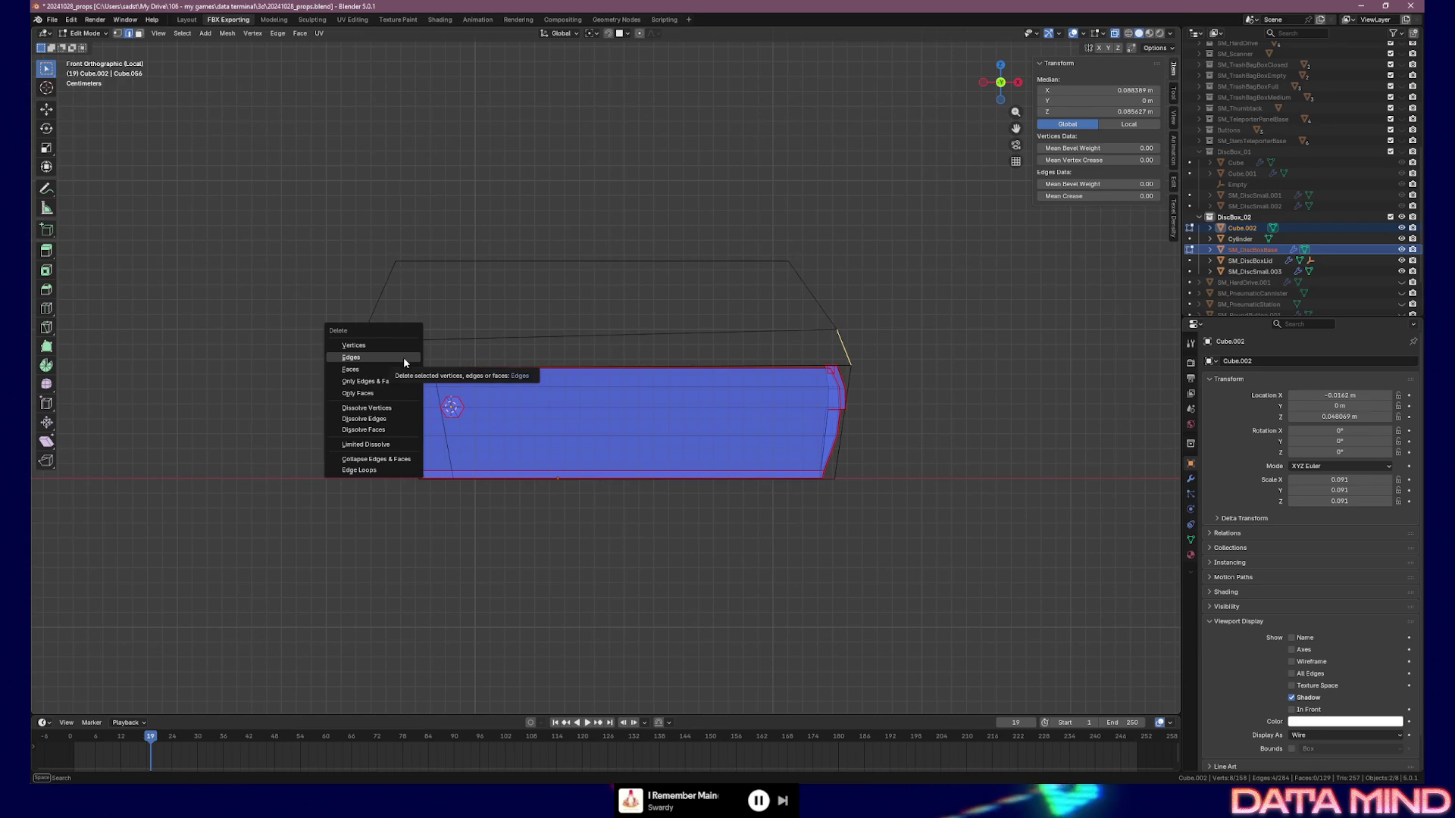
{"action": "left_click", "coordinate": [403, 357]}
{"action": "key", "text": "Tab"}
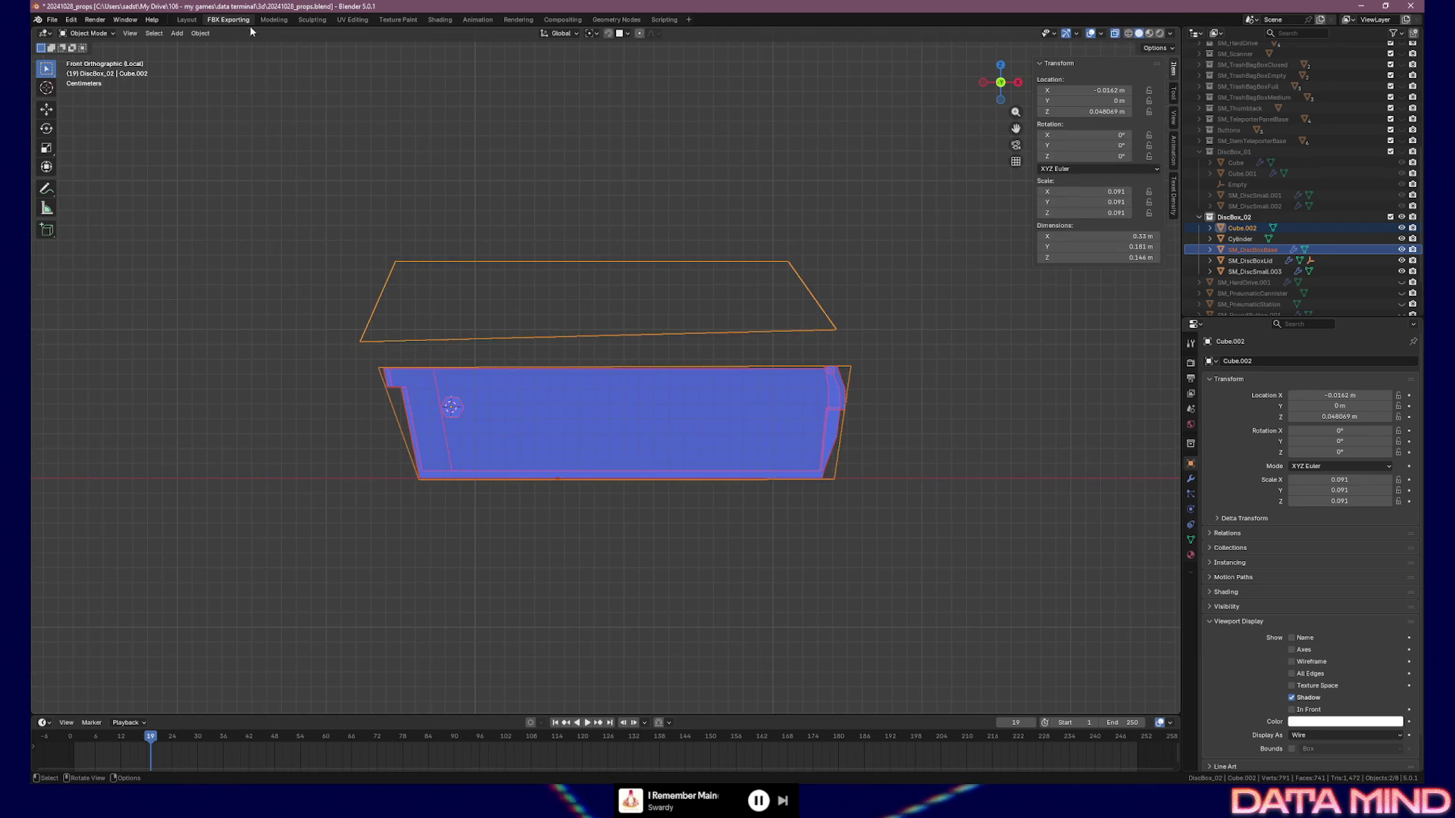
{"action": "key", "text": "Tab"}
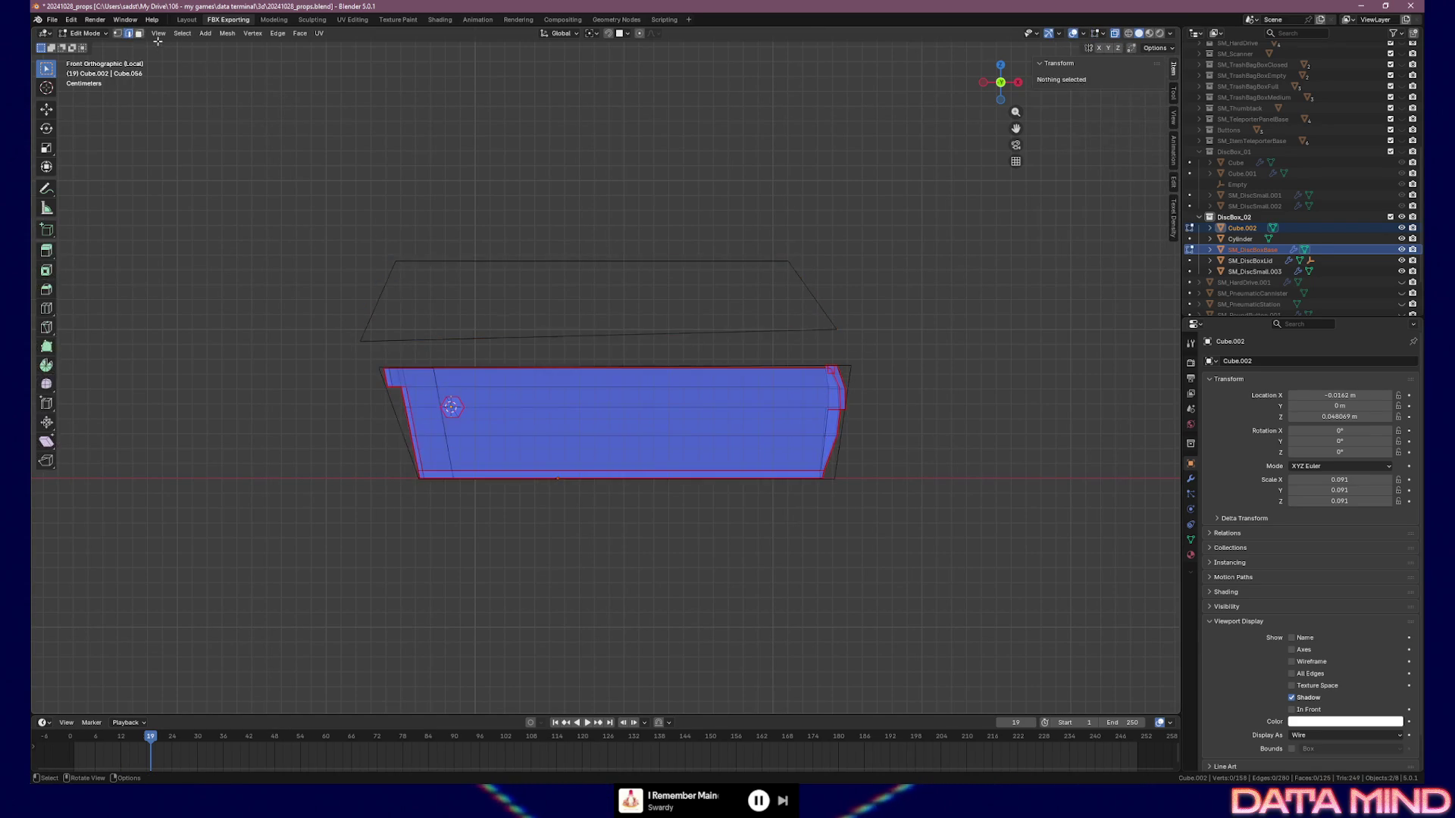
Separate the whole proxy mesh by loose parts
{"action": "key", "text": "a"}
{"action": "mouse_move", "coordinate": [228, 37]}
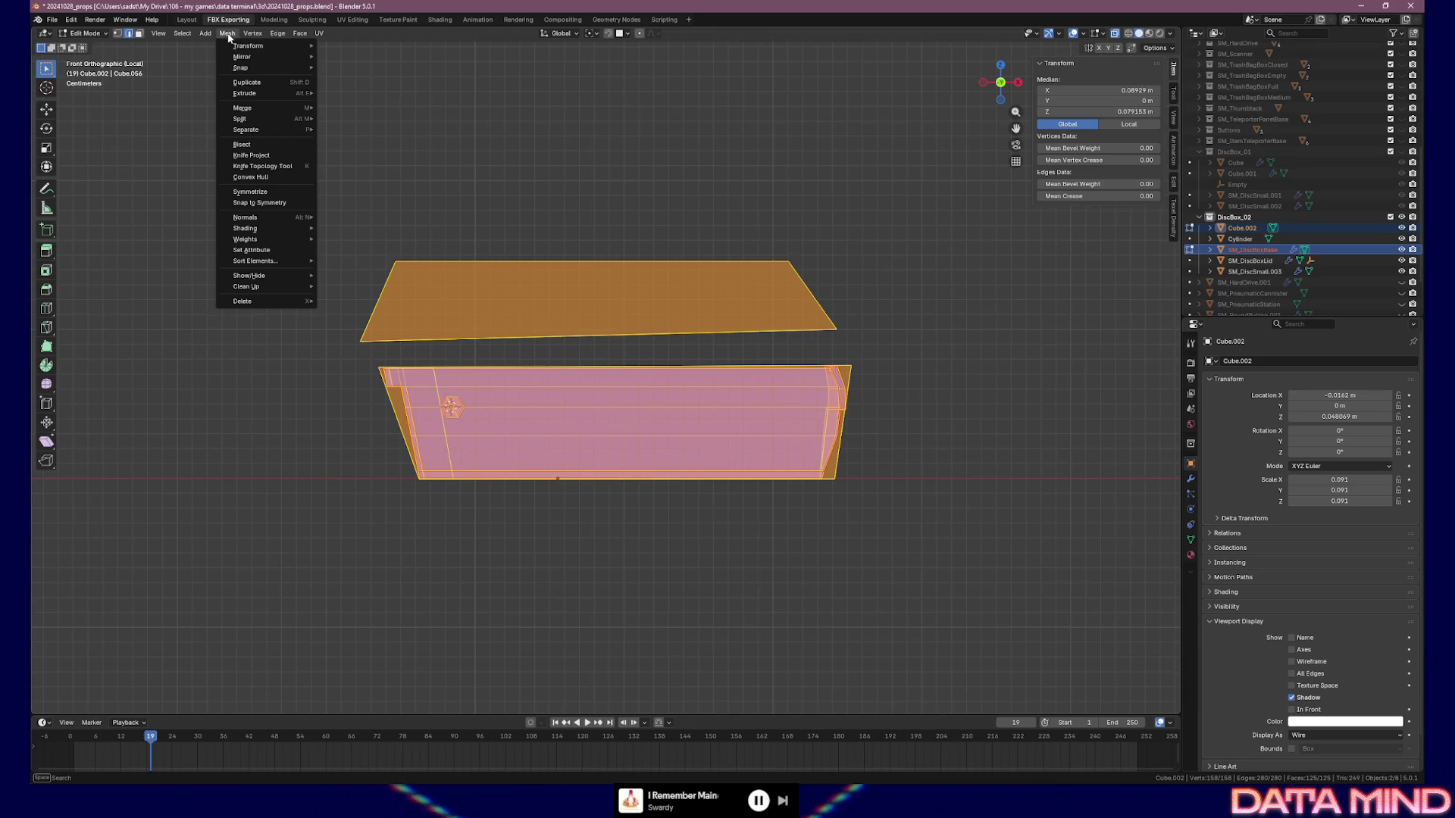
{"action": "mouse_move", "coordinate": [262, 129]}
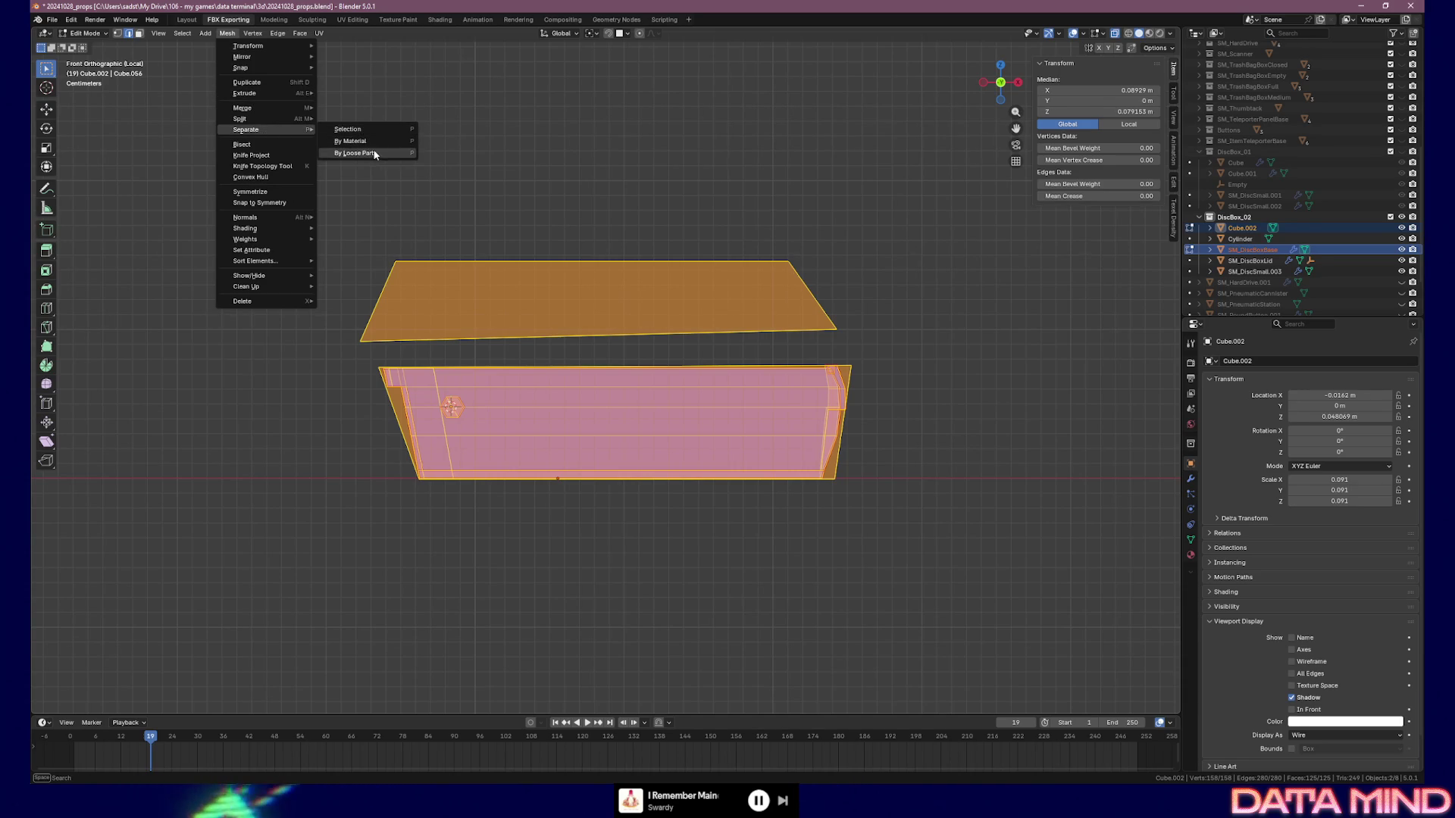
{"action": "left_click", "coordinate": [375, 155]}
{"action": "key", "text": "Tab"}
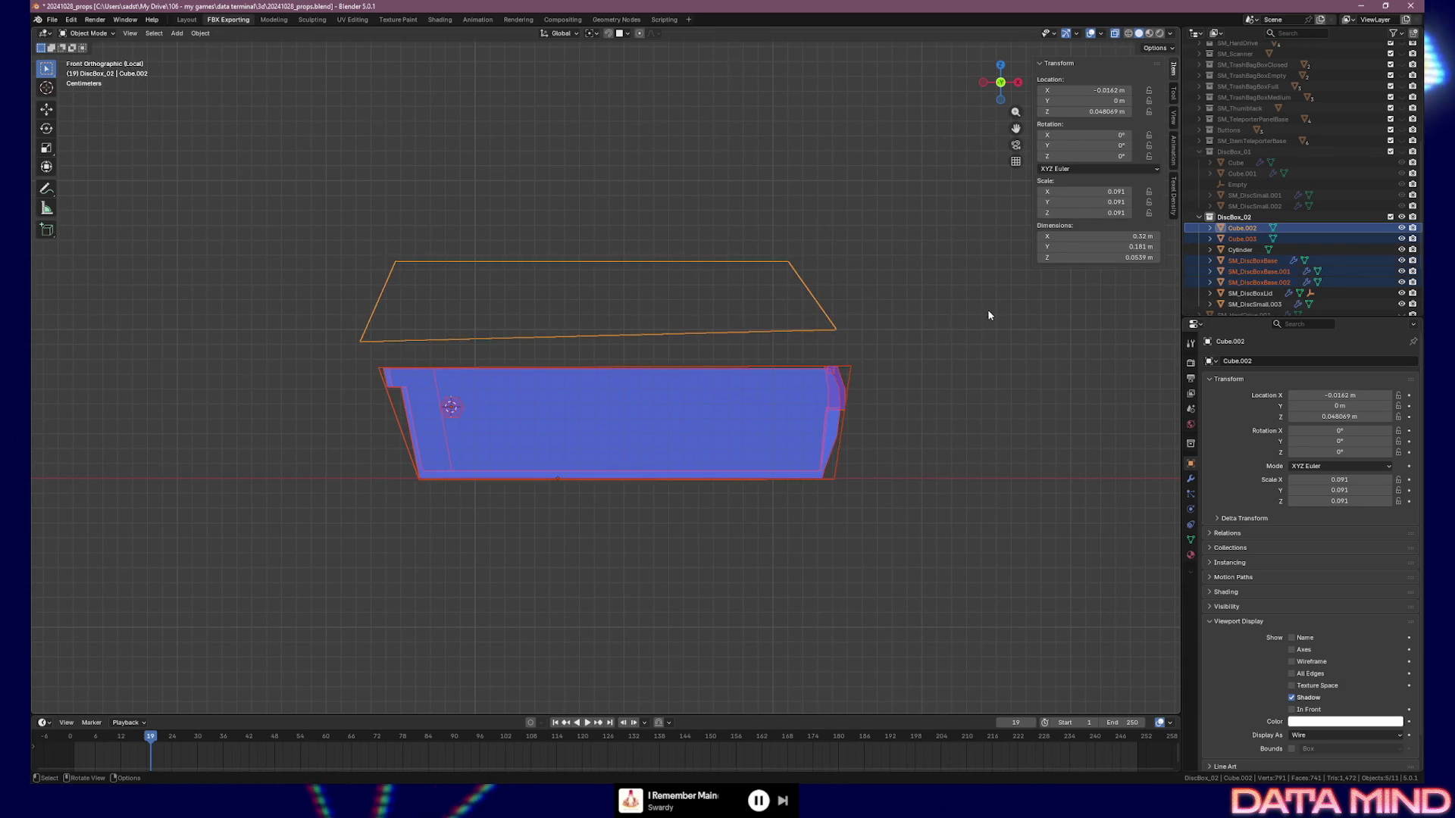
Rejoin the pieces into Cube.002 with Ctrl+J, then separate the lid slab off again via Mesh > Separate
{"action": "left_click", "coordinate": [846, 370]}
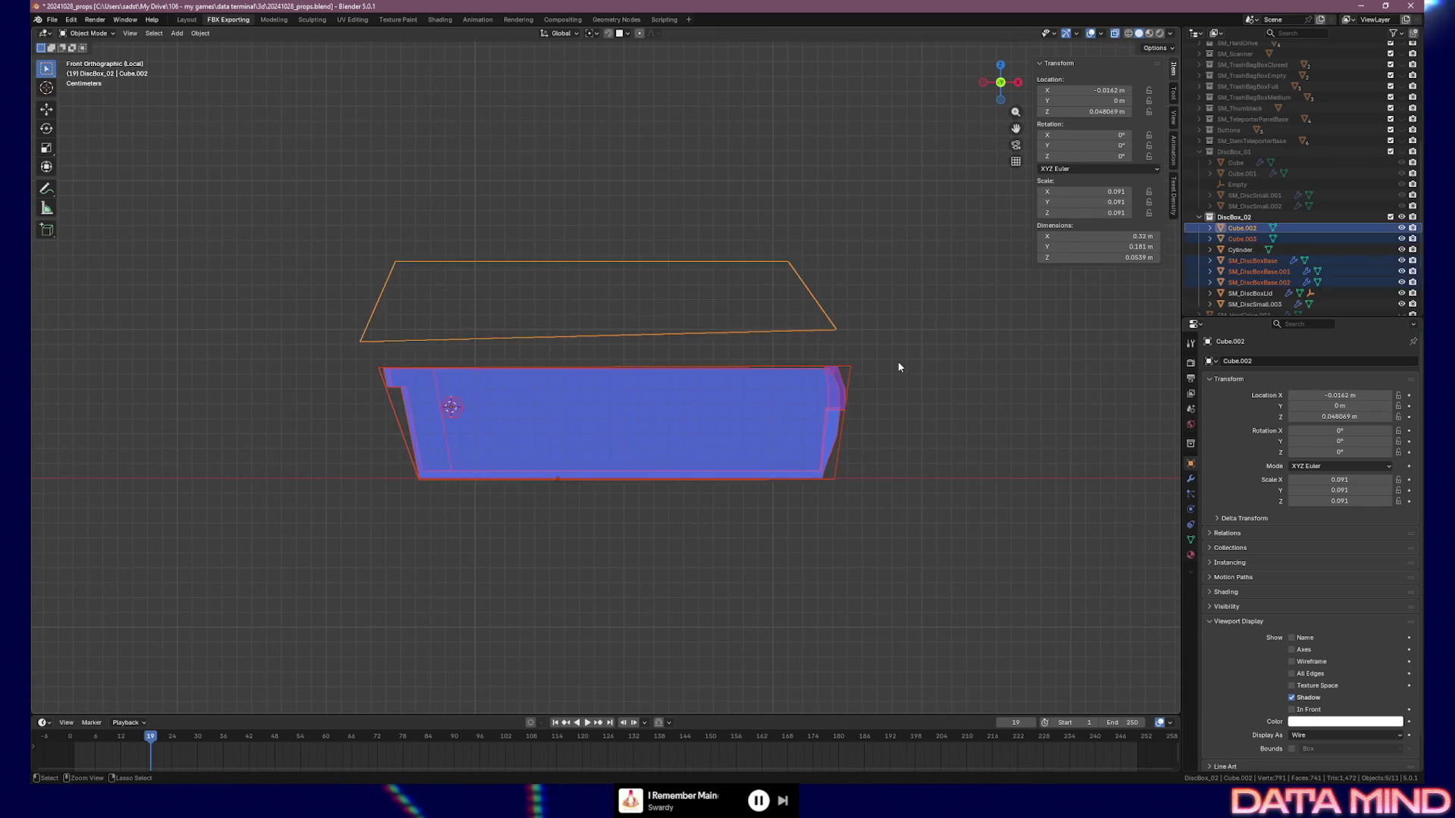
{"action": "key", "text": "ctrl+j"}
{"action": "key", "text": "Tab"}
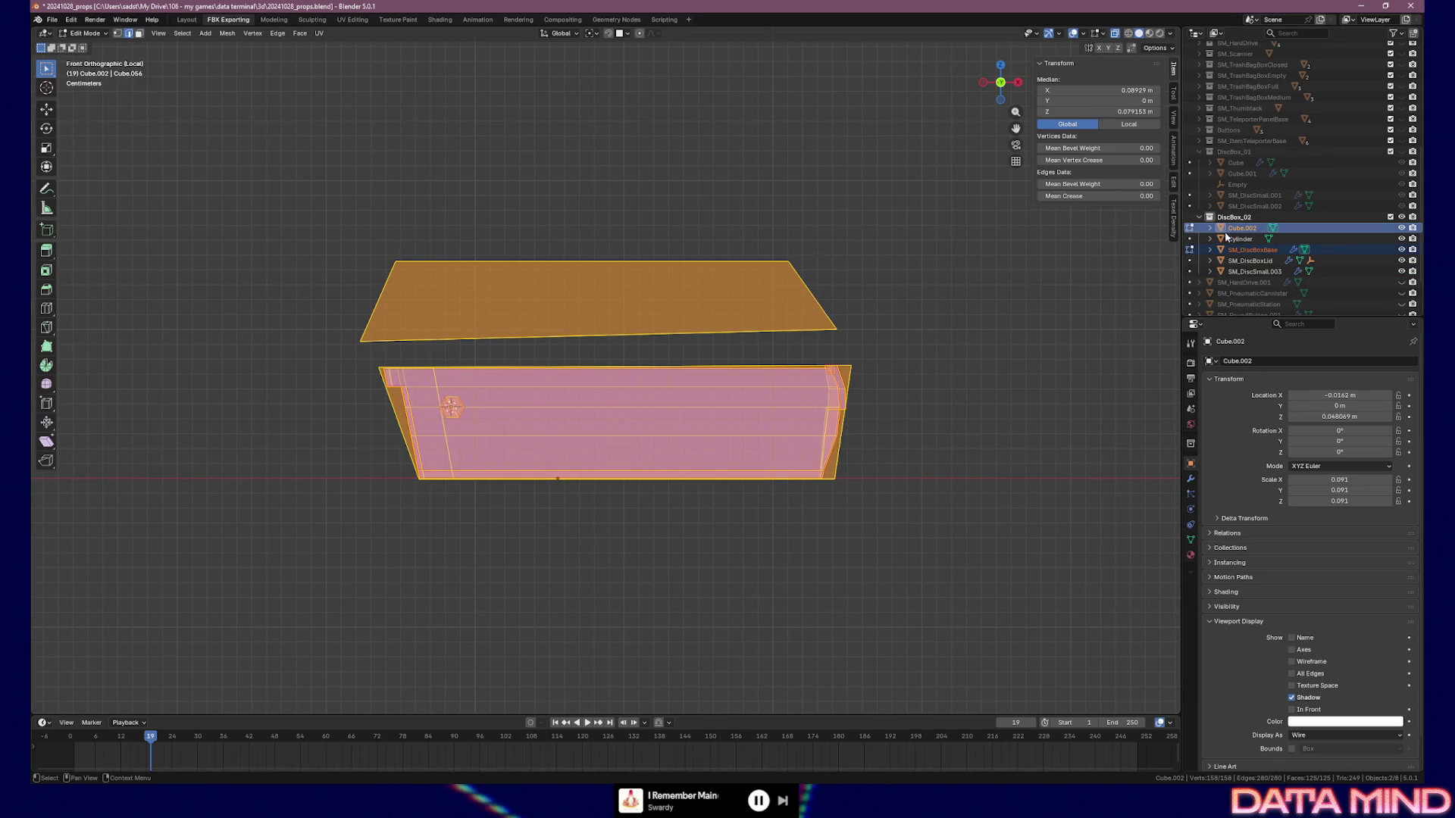
{"action": "key", "text": "Tab"}
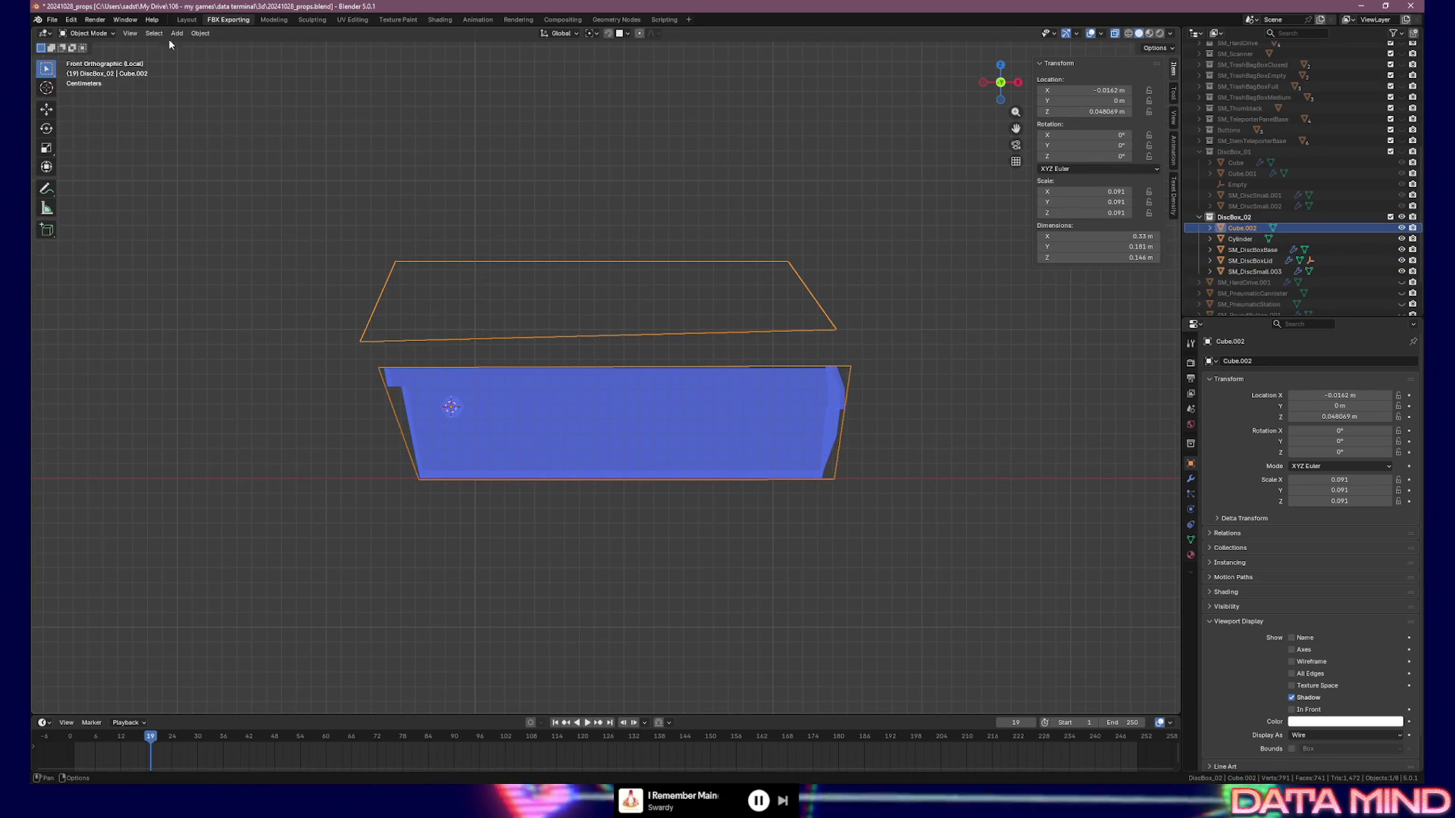
{"action": "key", "text": "Tab"}
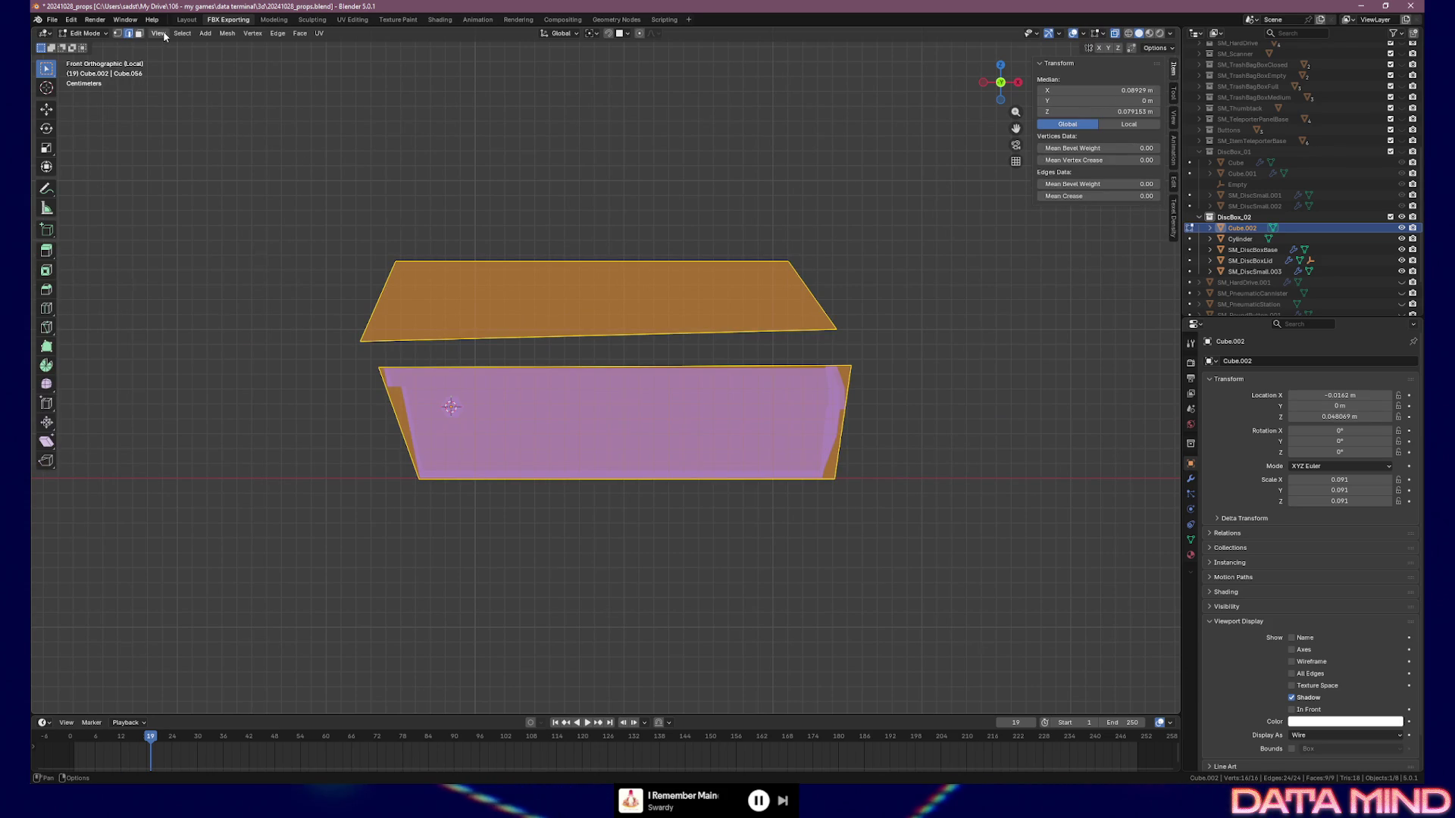
{"action": "left_click", "coordinate": [227, 33]}
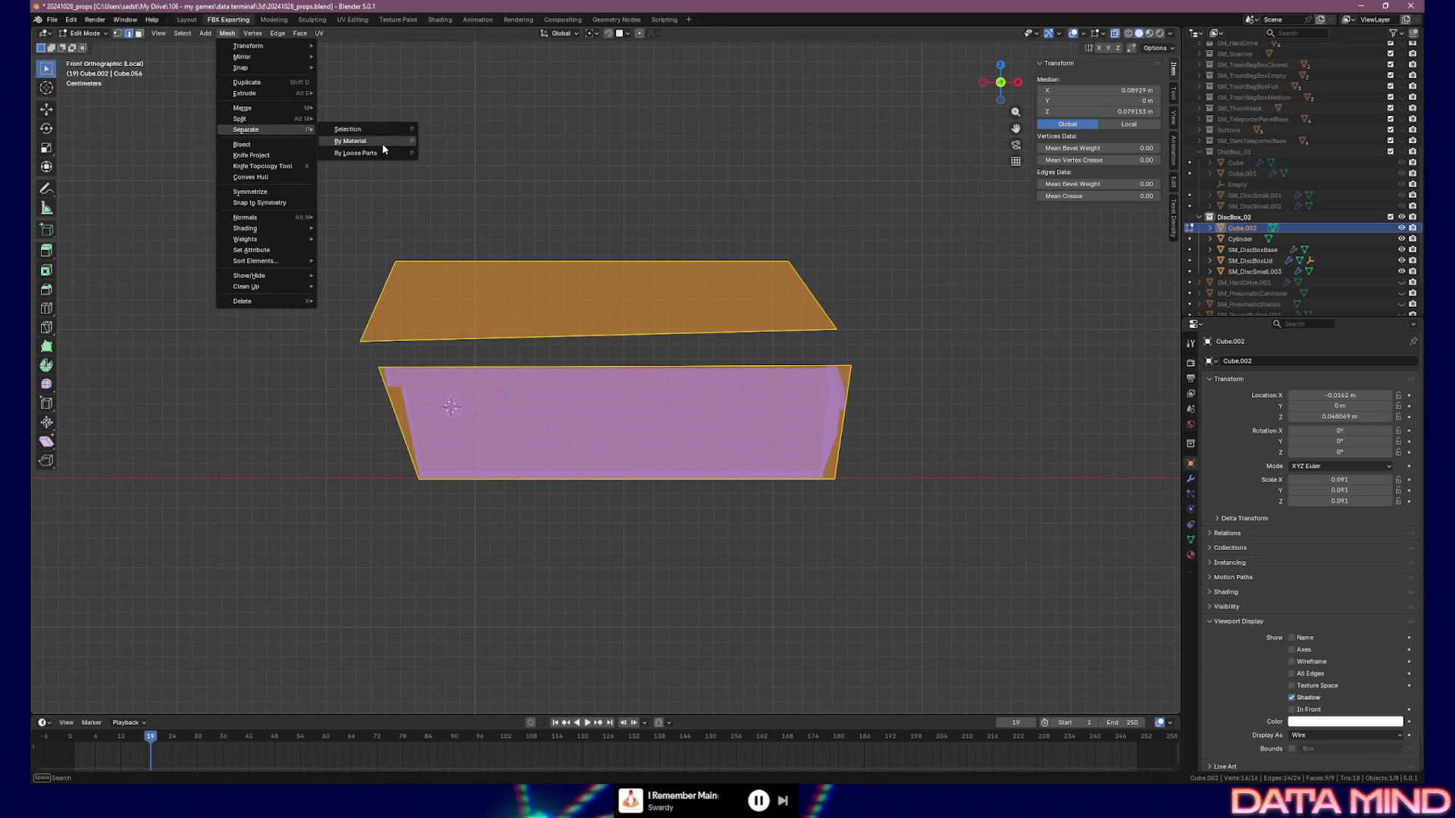
{"action": "left_click", "coordinate": [382, 153]}
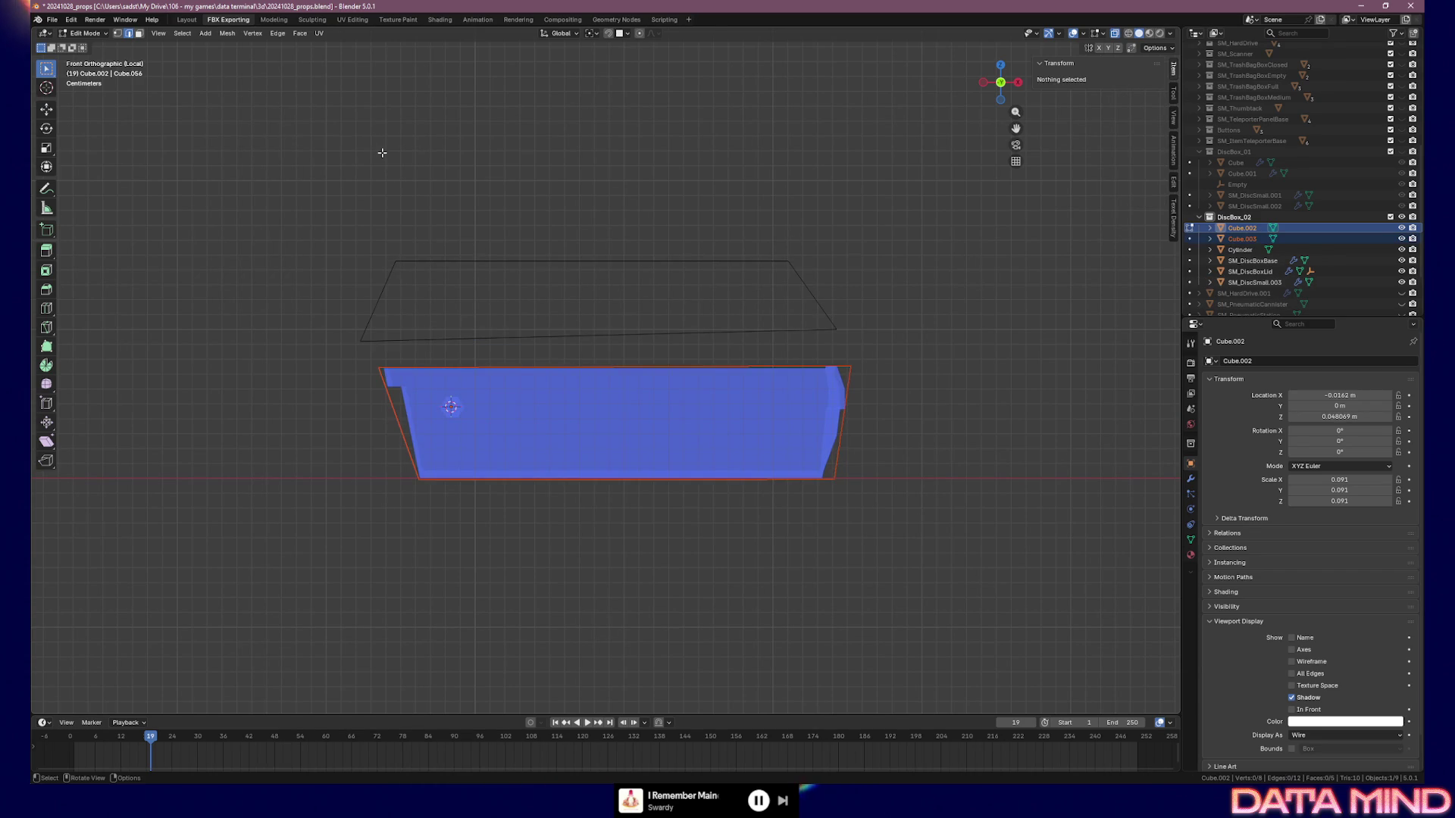
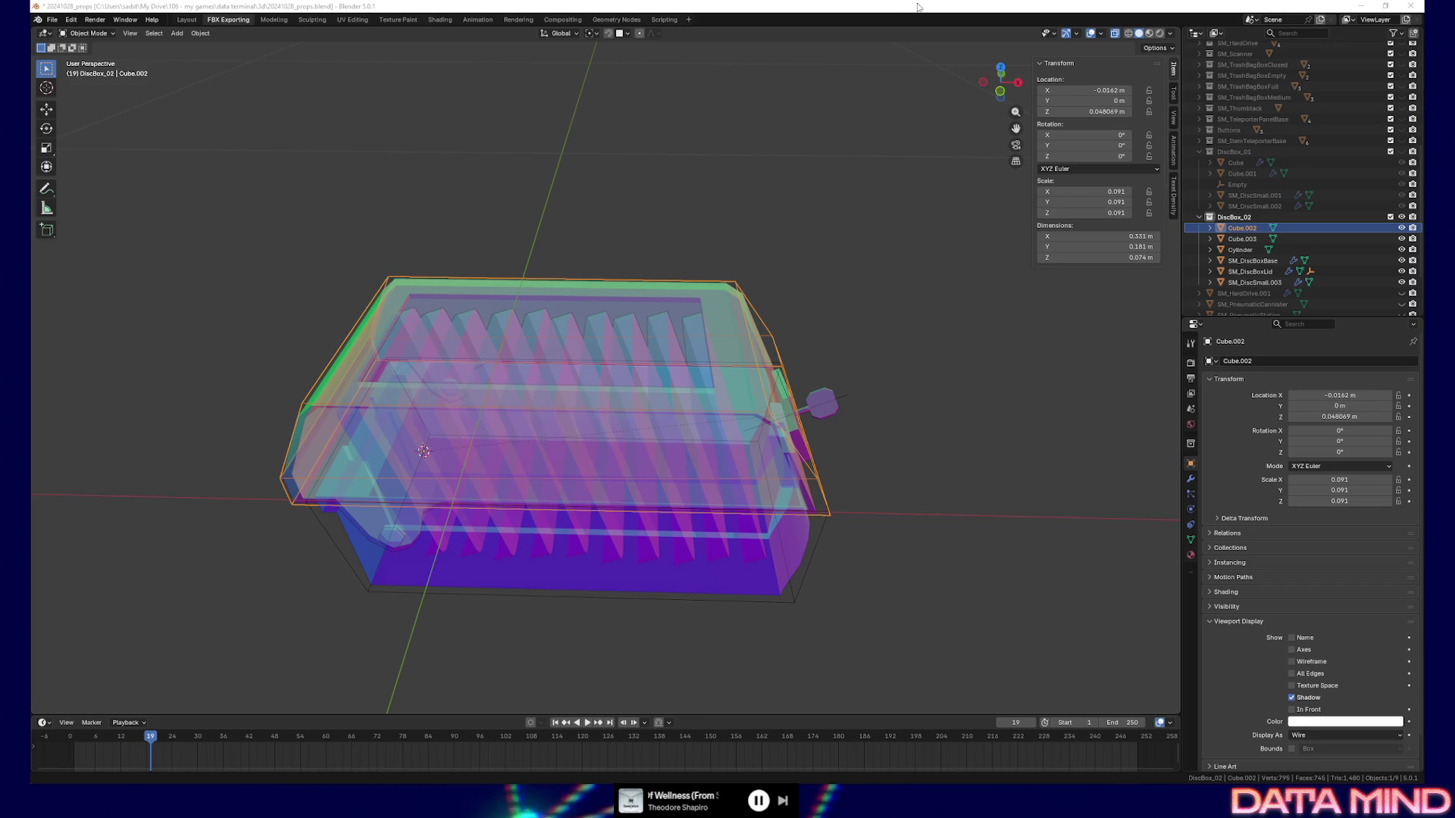
Select the small octagonal Cylinder knob on DiscBox_02 and isolate it in Local View
{"action": "left_click", "coordinate": [885, 12]}
{"action": "mouse_move", "coordinate": [792, 415]}
{"action": "middle_mouse_down"}
{"action": "mouse_move", "coordinate": [806, 374]}
{"action": "mouse_move", "coordinate": [346, 384]}
{"action": "mouse_move", "coordinate": [559, 394]}
{"action": "mouse_move", "coordinate": [581, 384]}
{"action": "mouse_move", "coordinate": [562, 373]}
{"action": "mouse_move", "coordinate": [786, 341]}
{"action": "mouse_move", "coordinate": [857, 366]}
{"action": "mouse_move", "coordinate": [776, 367]}
{"action": "middle_mouse_up"}
{"action": "left_click", "coordinate": [789, 345]}
{"action": "scroll", "coordinate": [777, 367], "scroll_direction": "up", "scroll_amount": 4}
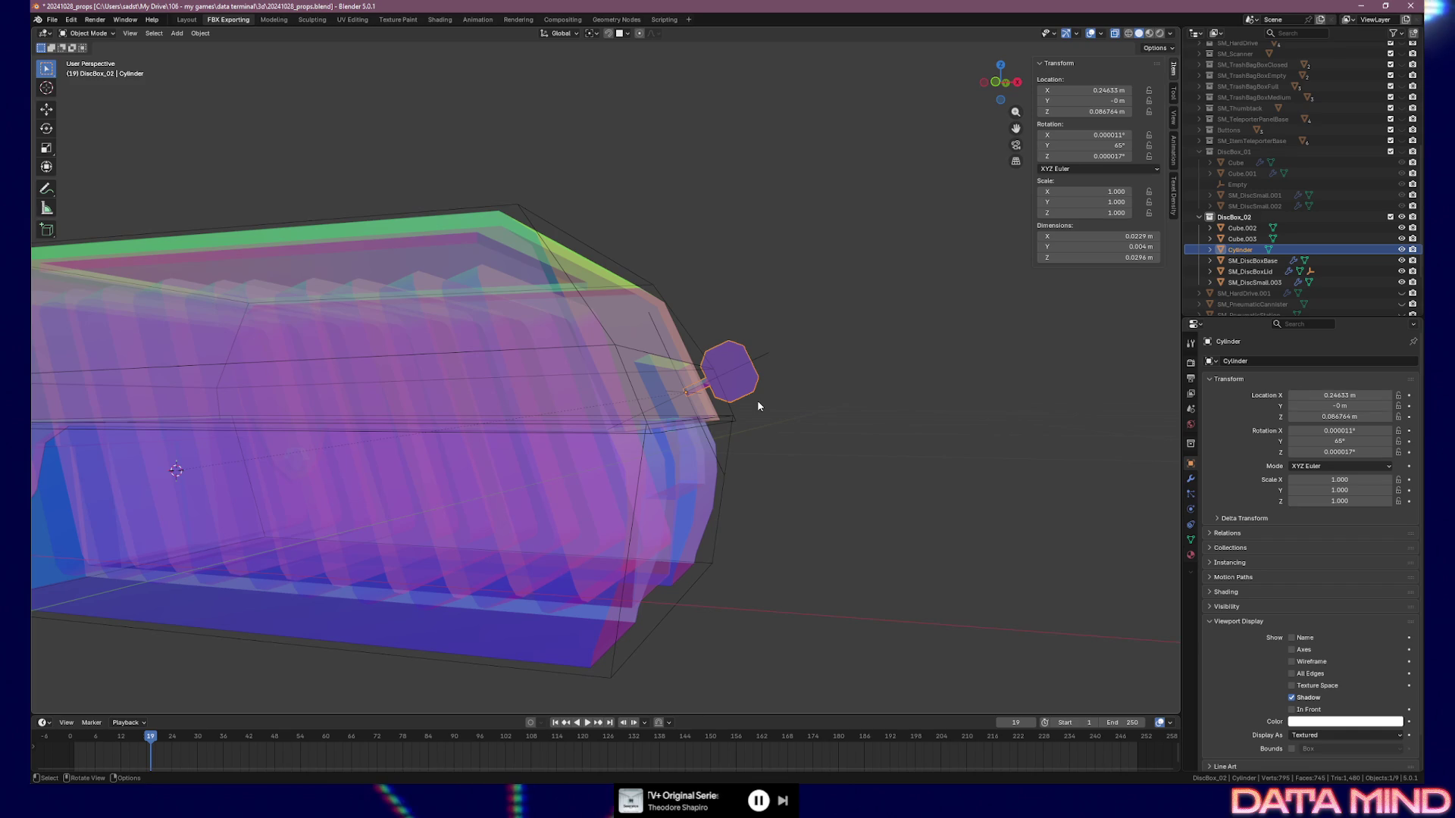
{"action": "key", "text": "KP_Divide"}
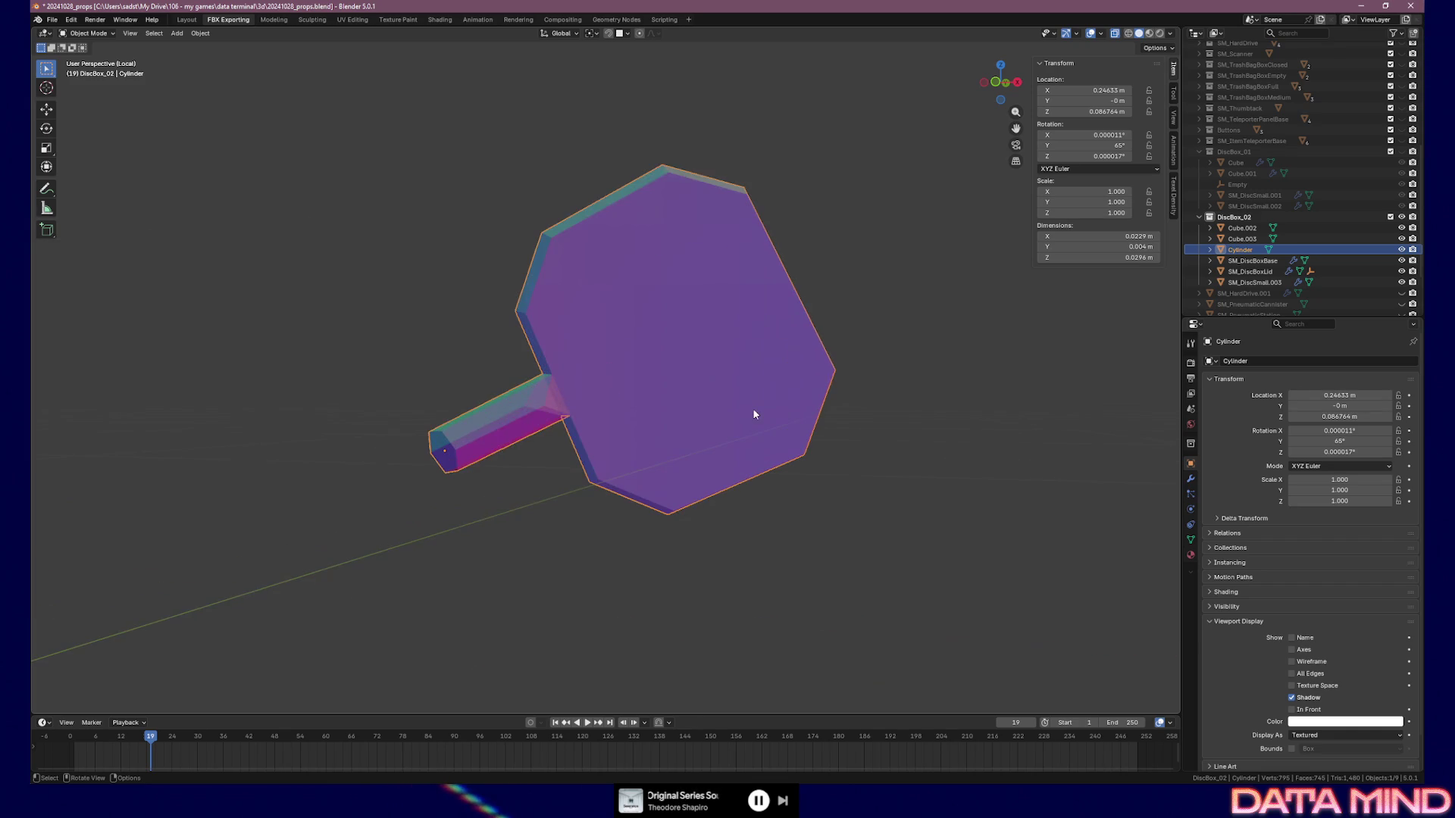
Duplicate the Cylinder knob in place as Cylinder.001 and set it to display as Wire
{"action": "scroll", "coordinate": [745, 403], "scroll_direction": "down", "scroll_amount": 2}
{"action": "middle_click_drag", "start_coordinate": [728, 393], "coordinate": [740, 394]}
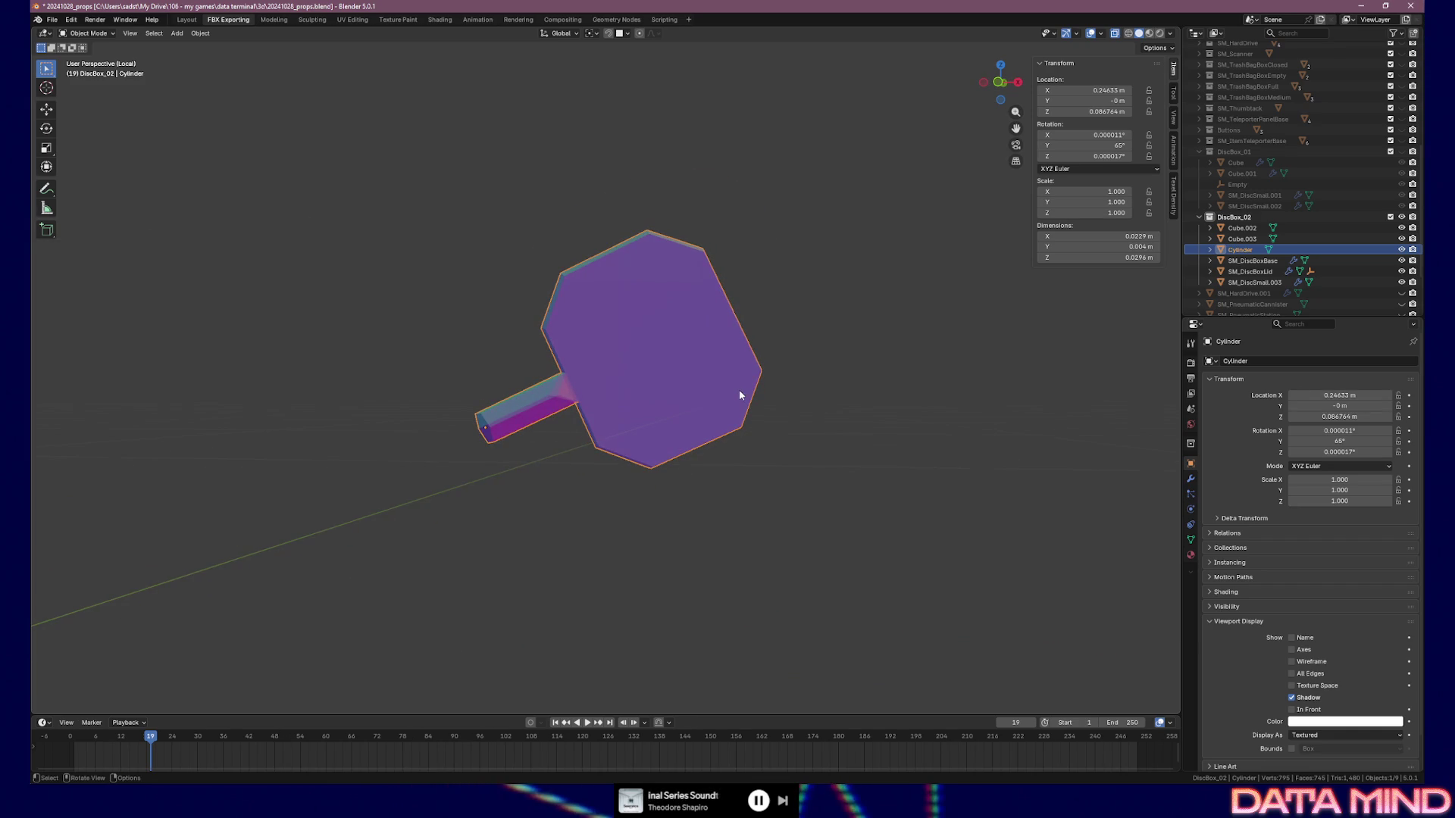
{"action": "key", "text": "shift+d"}
{"action": "right_click", "coordinate": [680, 396]}
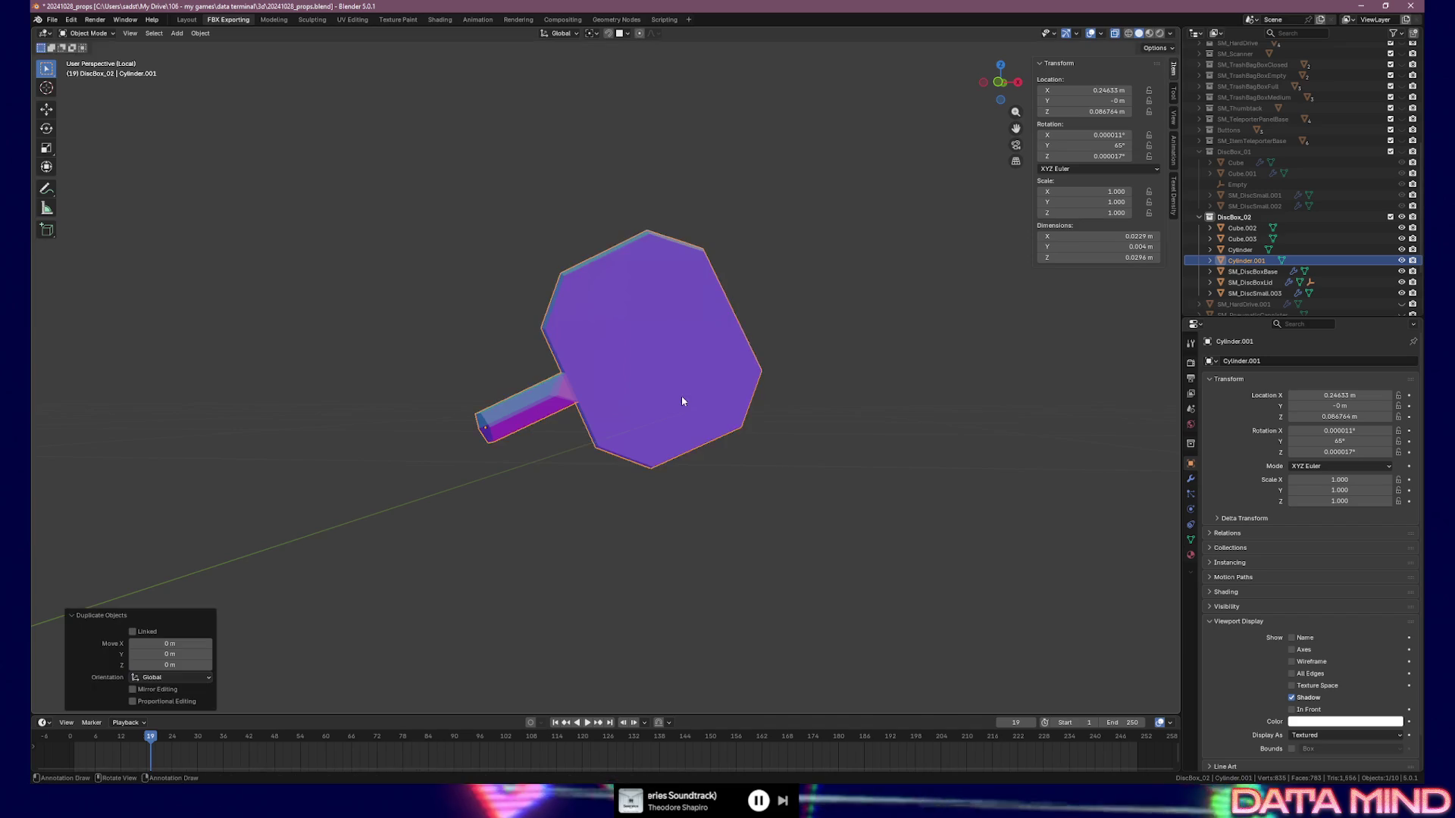
{"action": "mouse_move", "coordinate": [685, 396]}
{"action": "middle_mouse_down"}
{"action": "mouse_move", "coordinate": [555, 393]}
{"action": "mouse_move", "coordinate": [576, 398]}
{"action": "middle_mouse_up"}
{"action": "left_click", "coordinate": [1325, 736]}
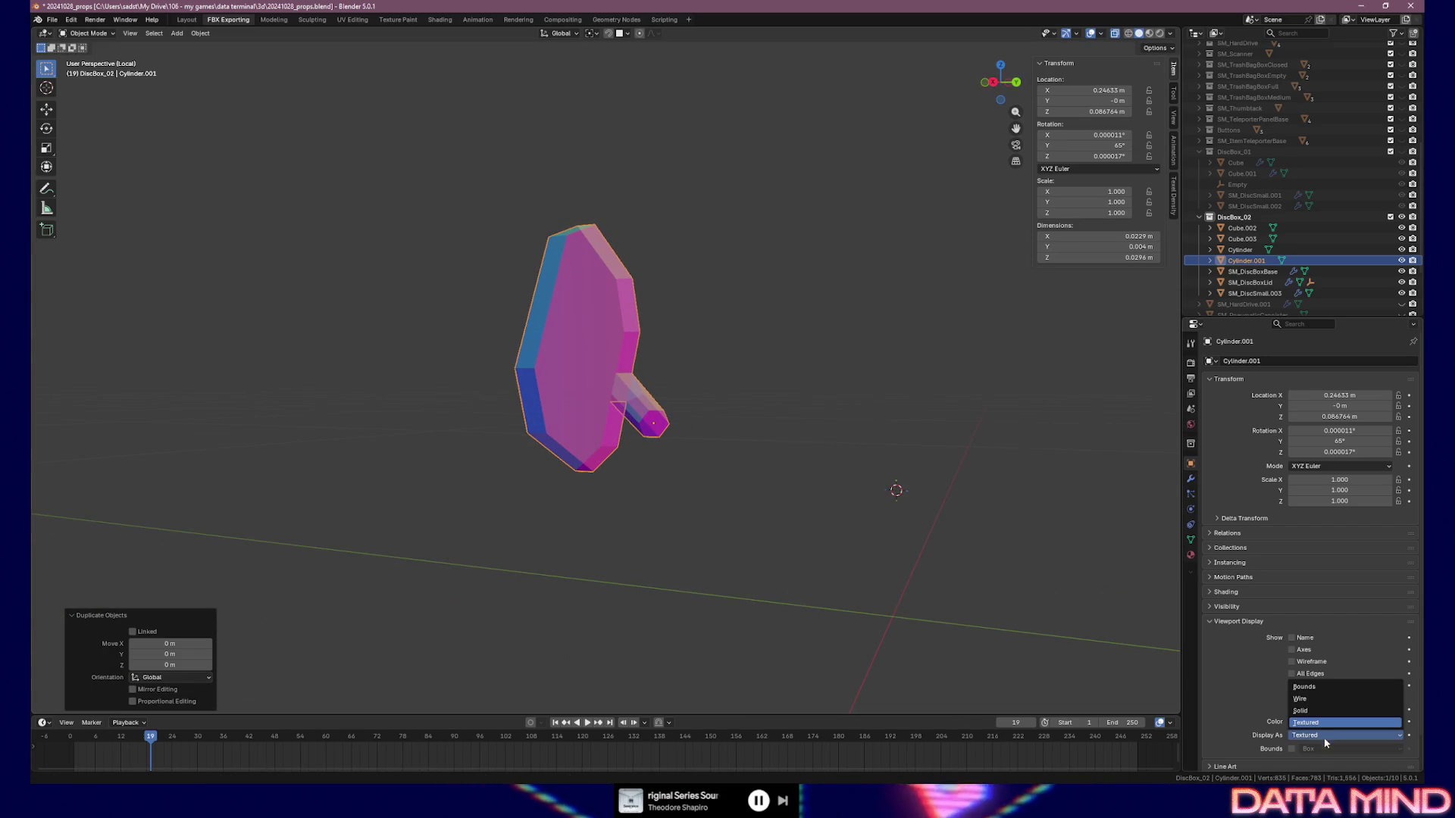
{"action": "left_click", "coordinate": [1316, 698]}
Reselect Cylinder.001 and enter Edit Mode on its mesh
{"action": "mouse_move", "coordinate": [821, 488]}
{"action": "middle_mouse_down"}
{"action": "mouse_move", "coordinate": [719, 473]}
{"action": "mouse_move", "coordinate": [741, 477]}
{"action": "mouse_move", "coordinate": [650, 498]}
{"action": "mouse_move", "coordinate": [675, 526]}
{"action": "mouse_move", "coordinate": [646, 511]}
{"action": "mouse_move", "coordinate": [696, 493]}
{"action": "middle_mouse_up"}
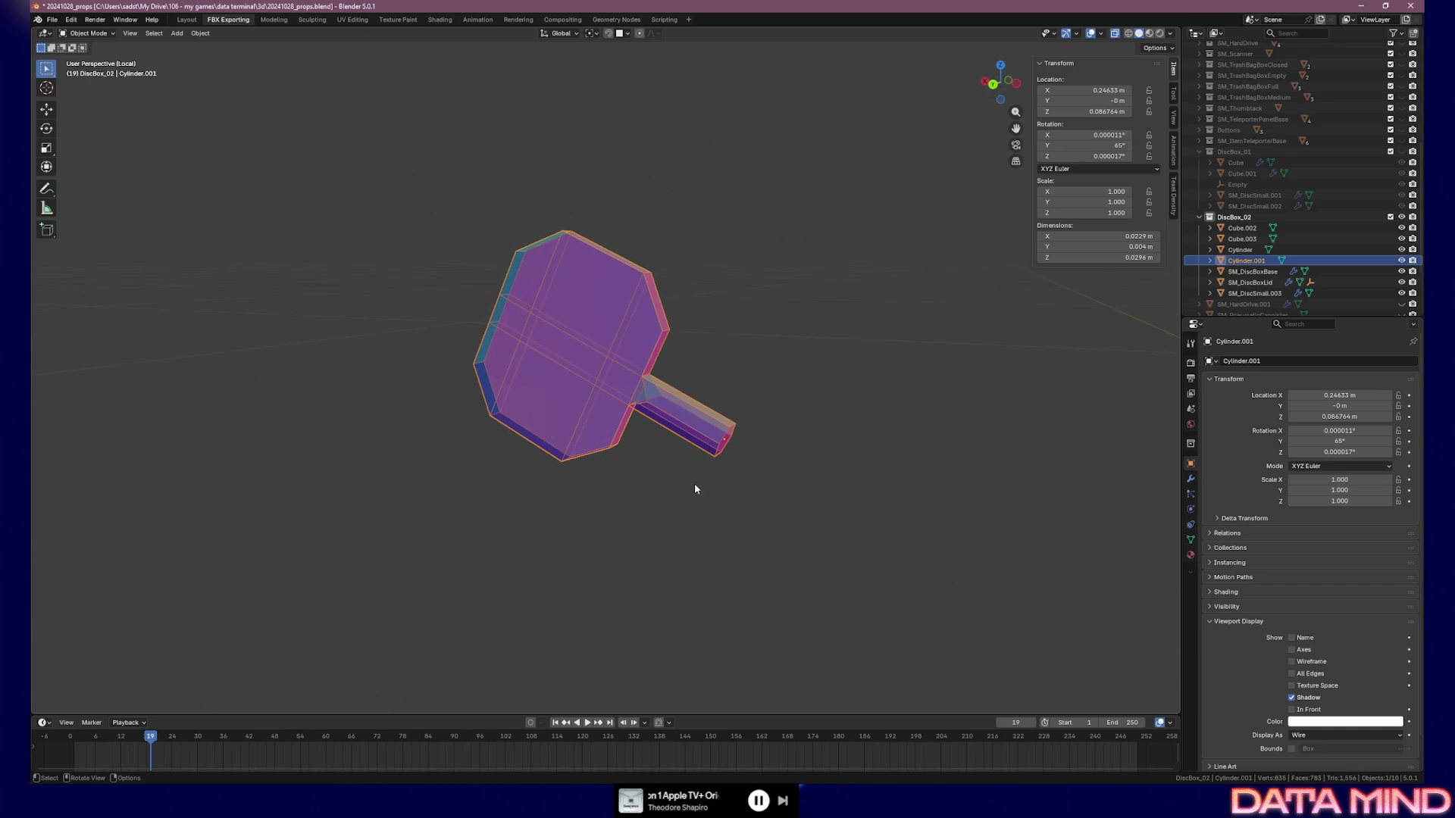
{"action": "left_click", "coordinate": [646, 404]}
{"action": "mouse_move", "coordinate": [646, 404]}
{"action": "middle_mouse_down"}
{"action": "mouse_move", "coordinate": [671, 436]}
{"action": "mouse_move", "coordinate": [648, 422]}
{"action": "mouse_move", "coordinate": [702, 422]}
{"action": "mouse_move", "coordinate": [634, 411]}
{"action": "mouse_move", "coordinate": [681, 412]}
{"action": "mouse_move", "coordinate": [646, 423]}
{"action": "middle_mouse_up"}
{"action": "left_click", "coordinate": [618, 412]}
{"action": "key", "text": "Tab"}
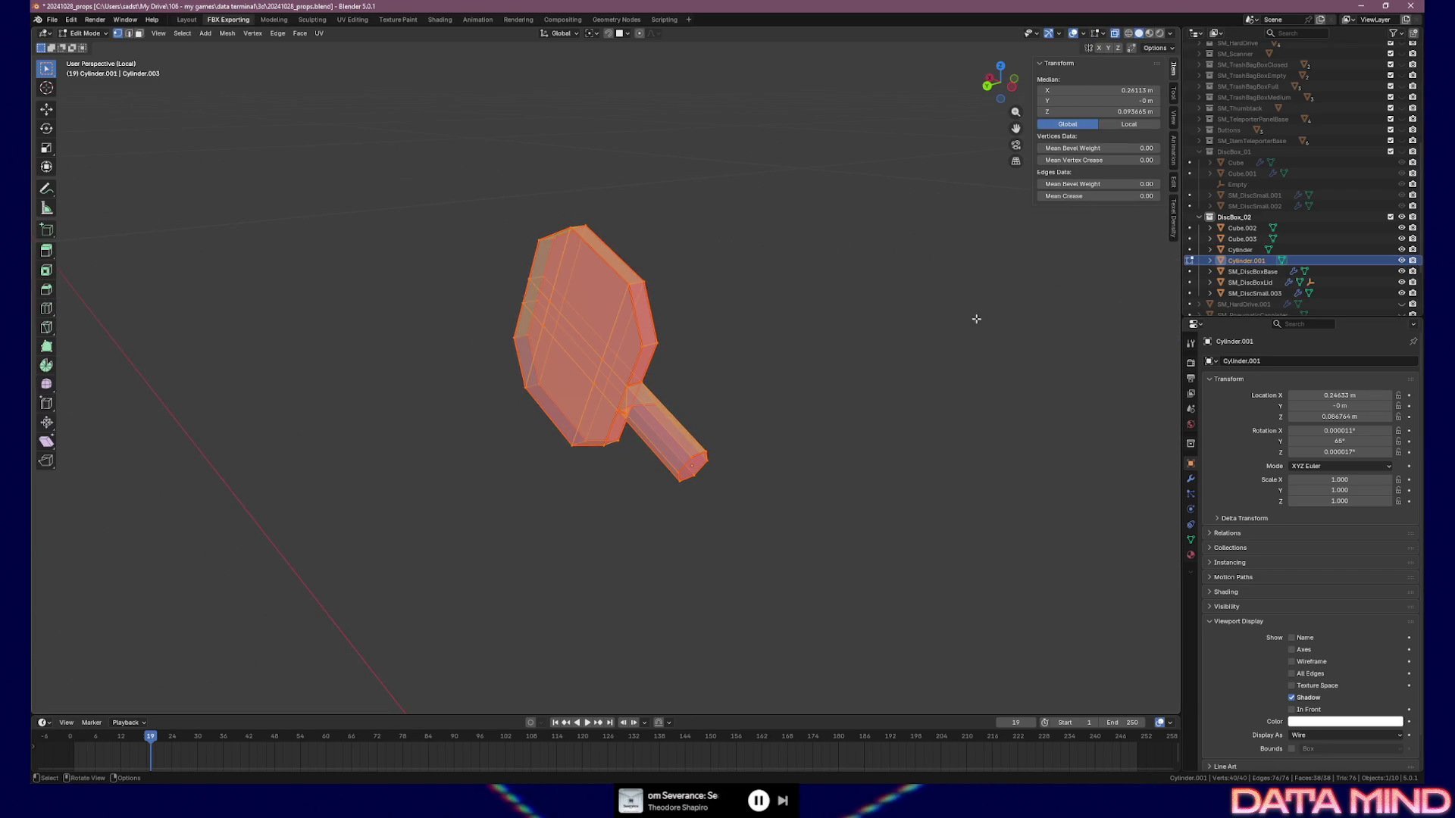
Merge two pairs of handle-end vertices on Cylinder.001 At Last
{"action": "middle_click_drag", "start_coordinate": [684, 408], "coordinate": [744, 407]}
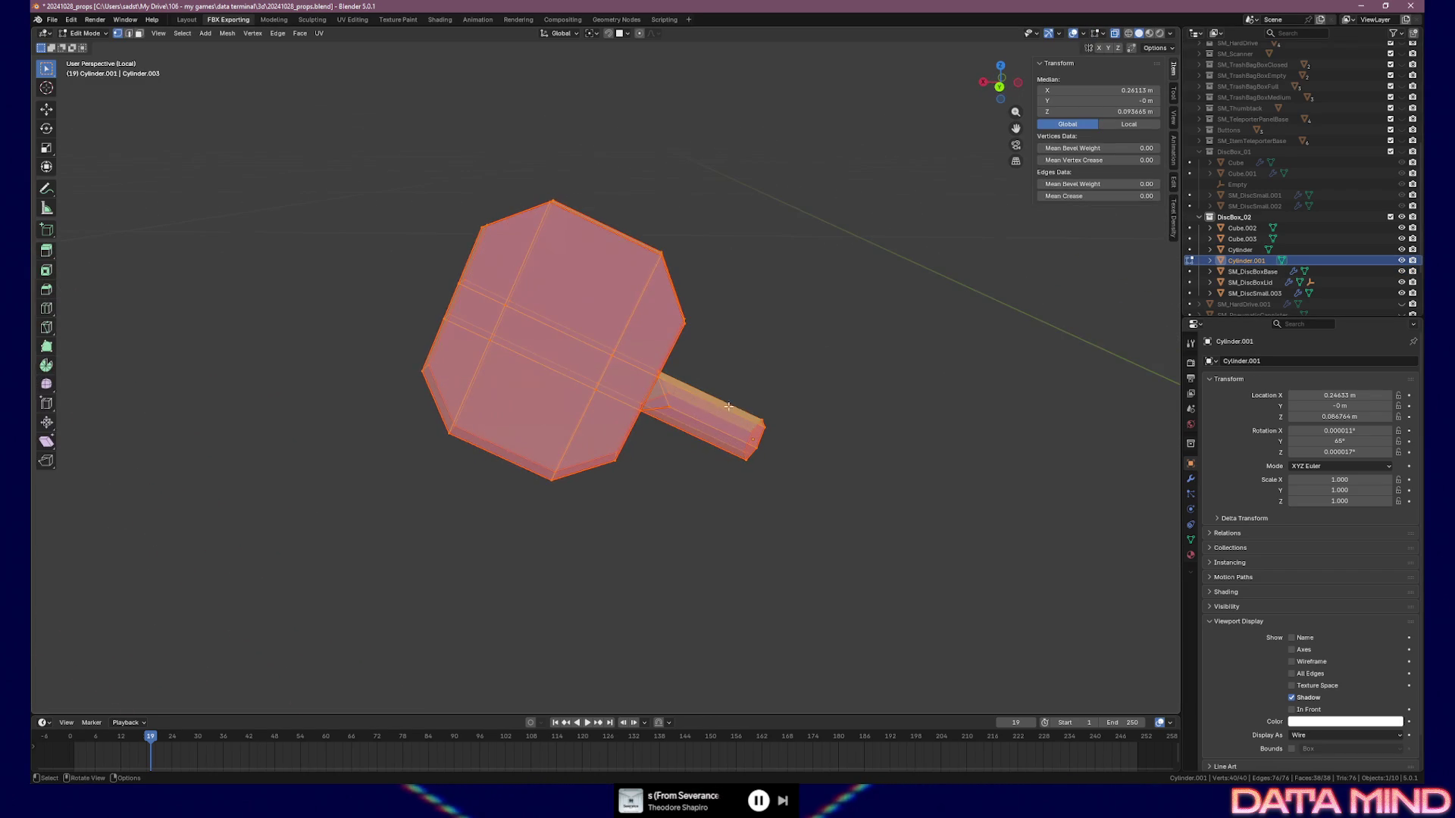
{"action": "left_click", "coordinate": [668, 408]}
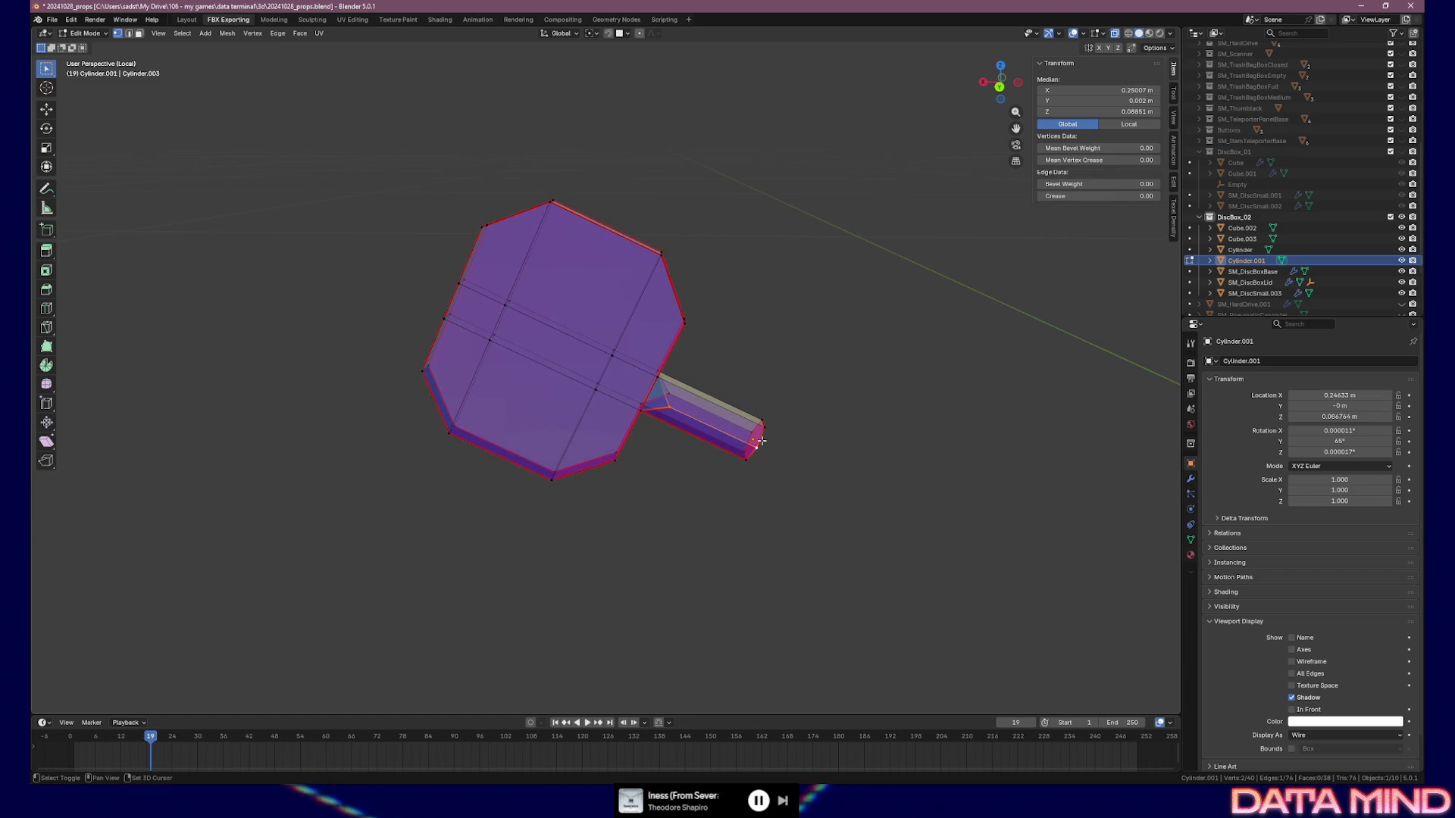
{"action": "left_click", "coordinate": [672, 381]}
{"action": "key", "text": "m"}
{"action": "left_click", "coordinate": [689, 385]}
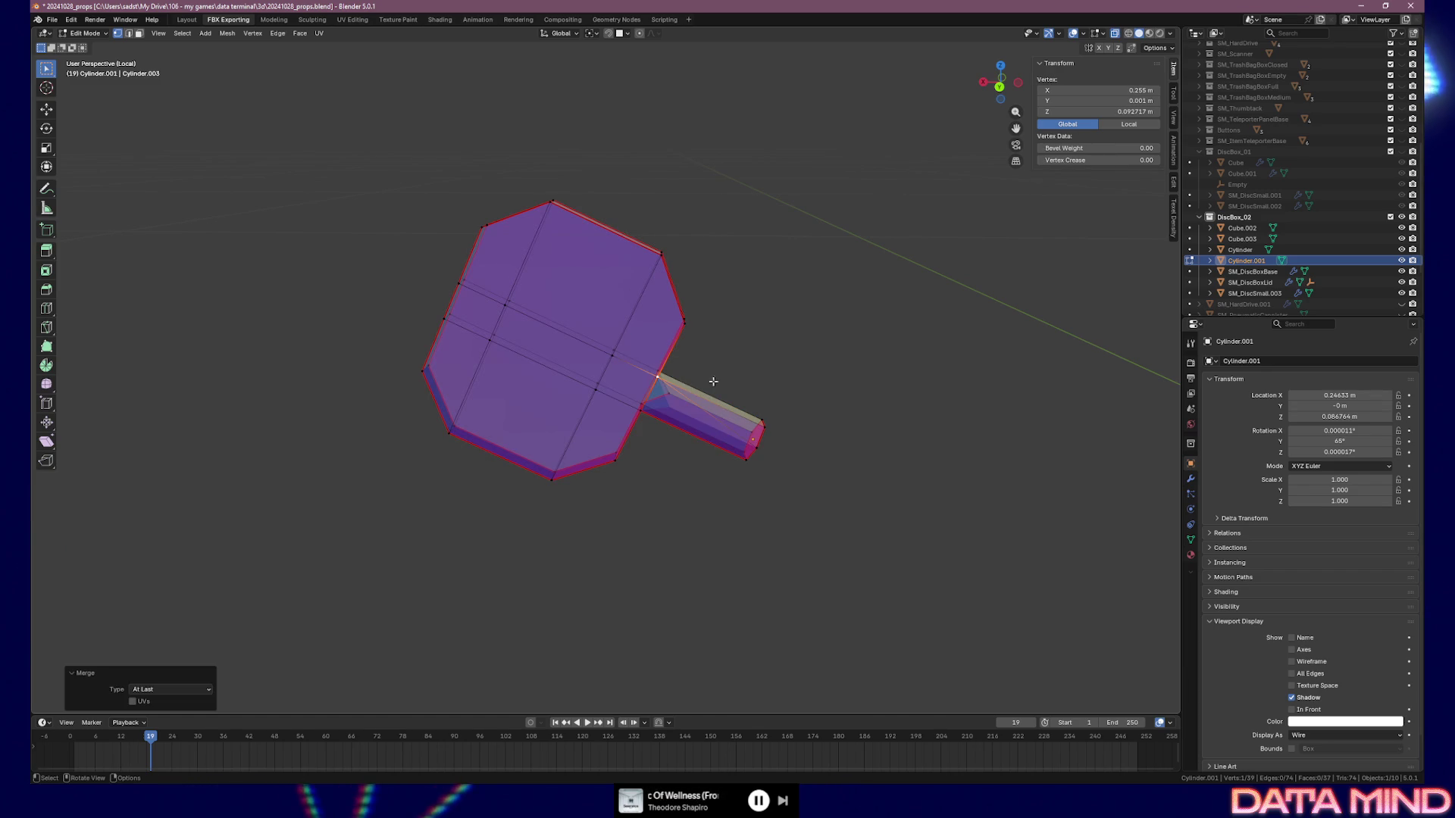
{"action": "left_click", "coordinate": [762, 425], "text": "shift"}
{"action": "key", "text": "m"}
{"action": "left_click", "coordinate": [712, 476]}
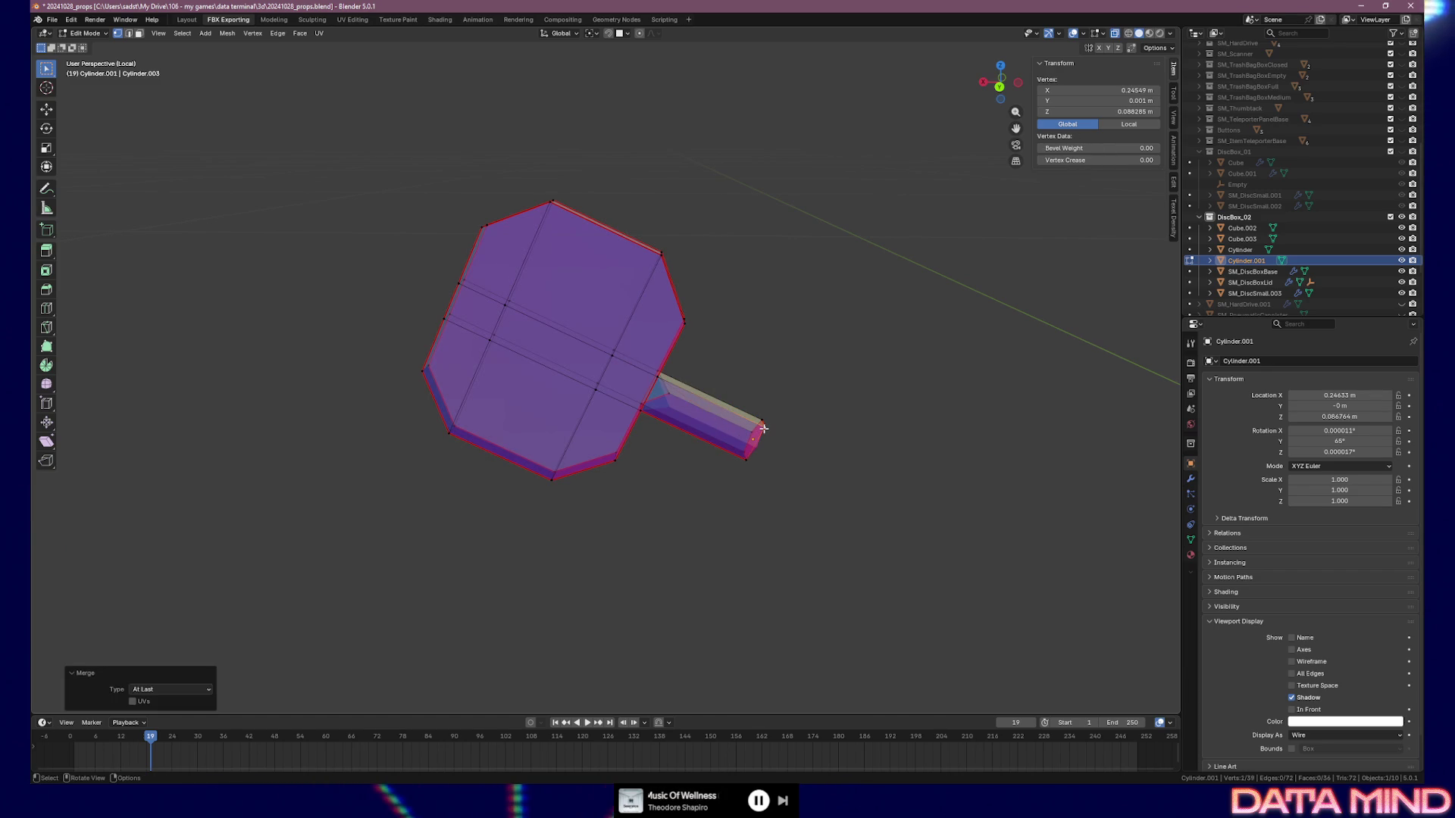
Merge two more handle-end vertices At Last, leaving 36 vertices, and deselect all
{"action": "middle_click_drag", "start_coordinate": [682, 454], "coordinate": [559, 400]}
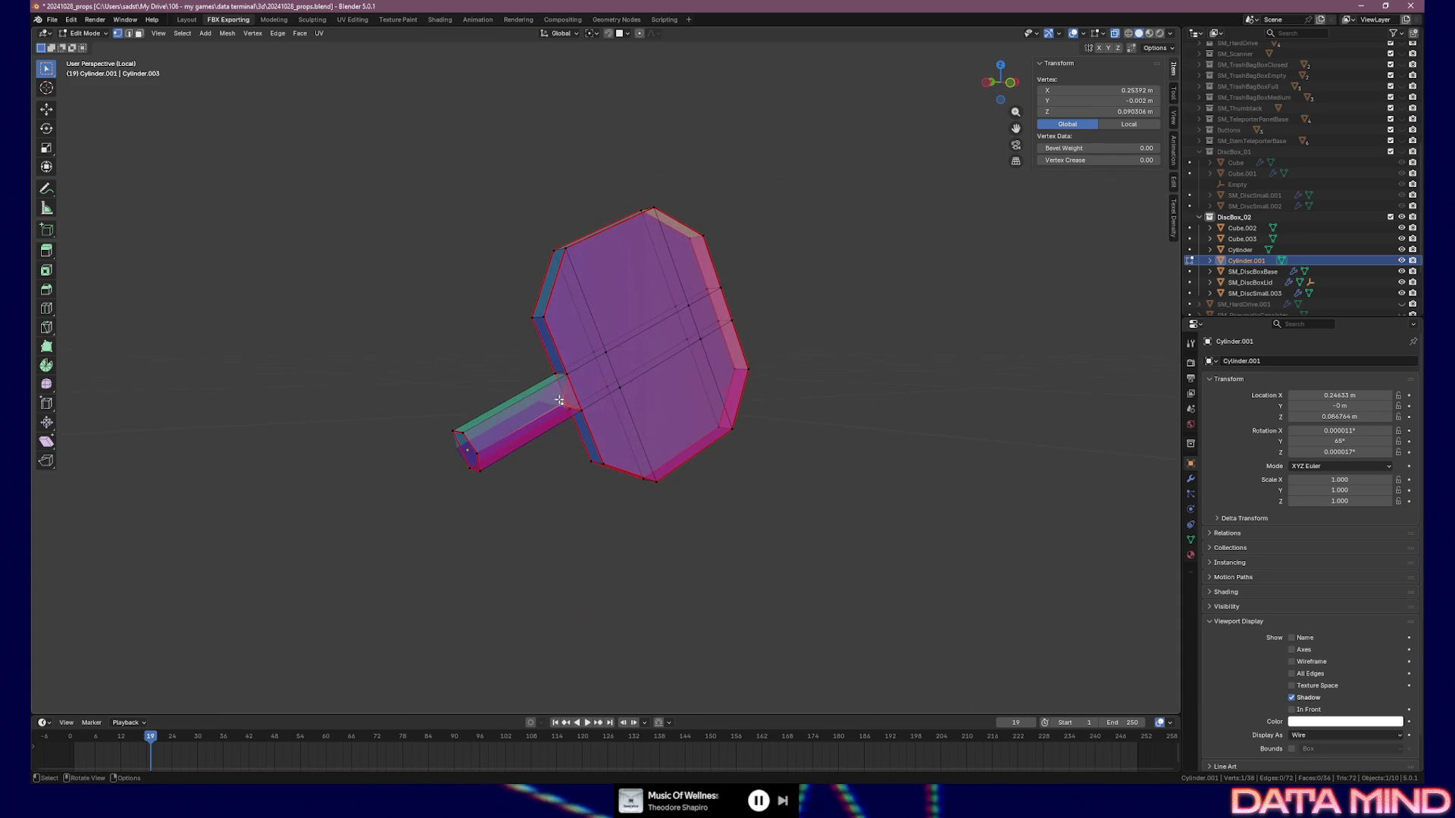
{"action": "left_click", "coordinate": [582, 410], "text": "shift"}
{"action": "key", "text": "m"}
{"action": "left_click", "coordinate": [592, 409]}
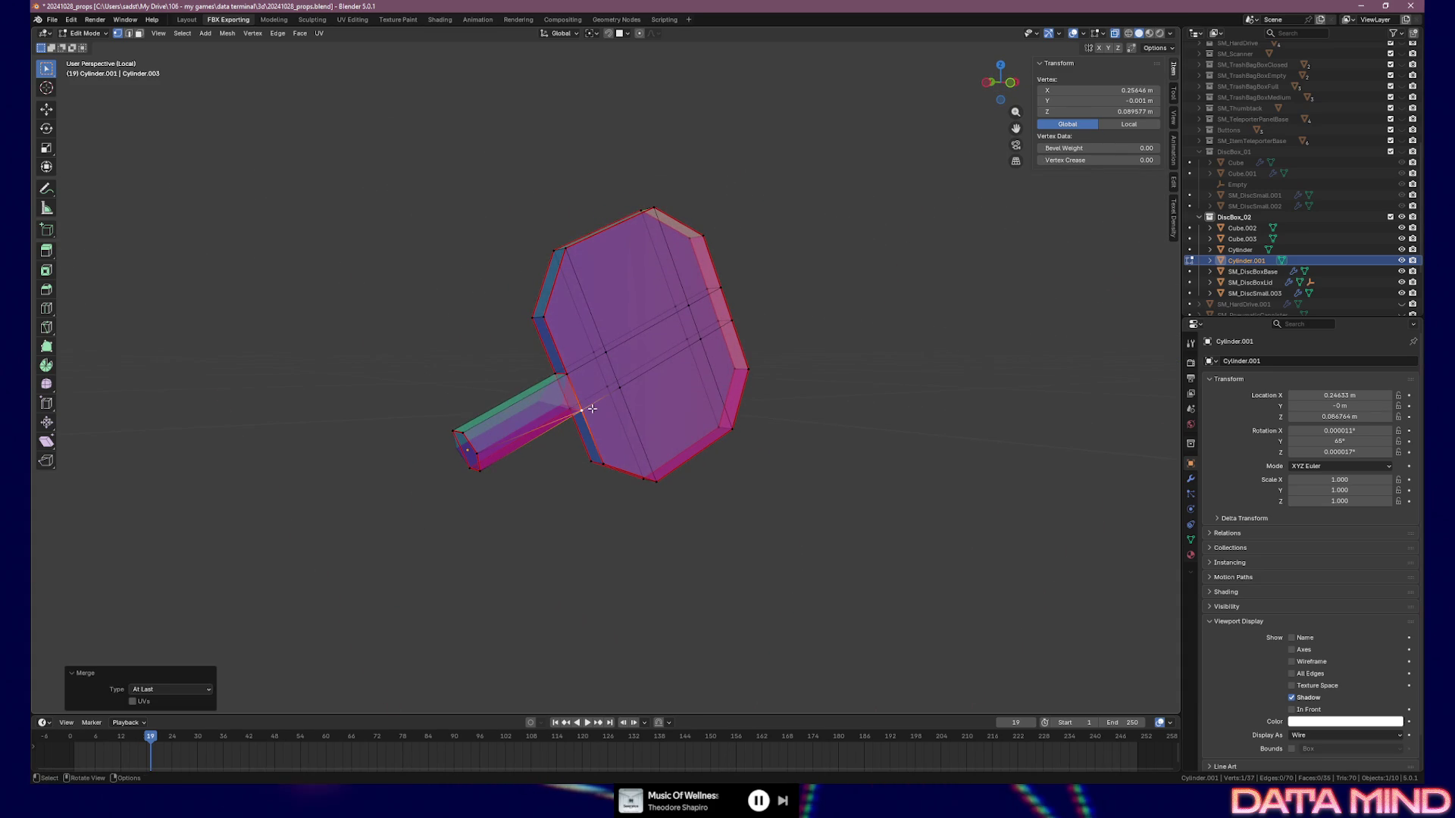
{"action": "left_click", "coordinate": [470, 454], "text": "shift"}
{"action": "key", "text": "m"}
{"action": "left_click", "coordinate": [480, 469]}
{"action": "left_click", "coordinate": [517, 478]}
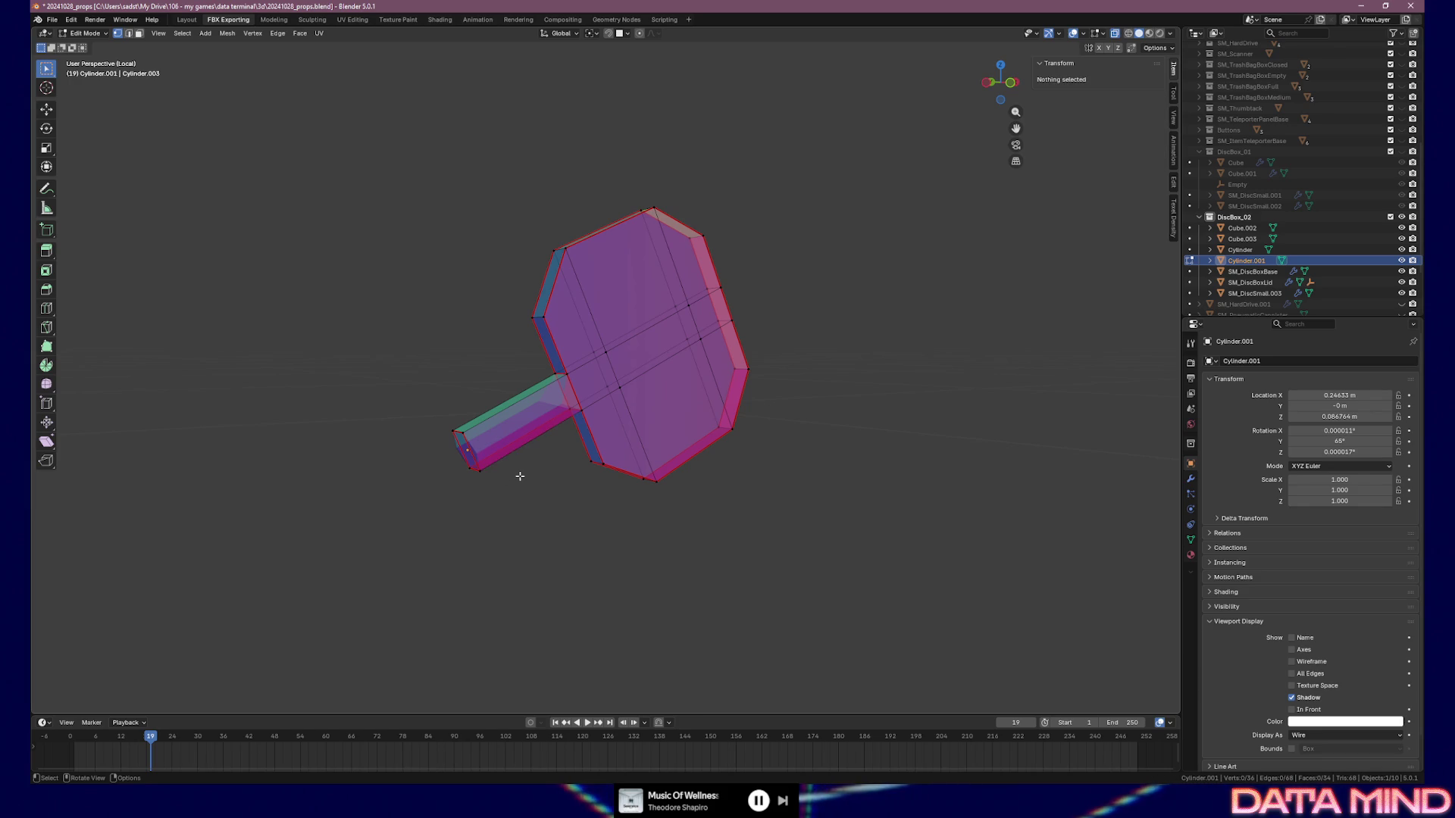
{"action": "middle_click_drag", "start_coordinate": [523, 473], "coordinate": [529, 449], "text": "alt"}
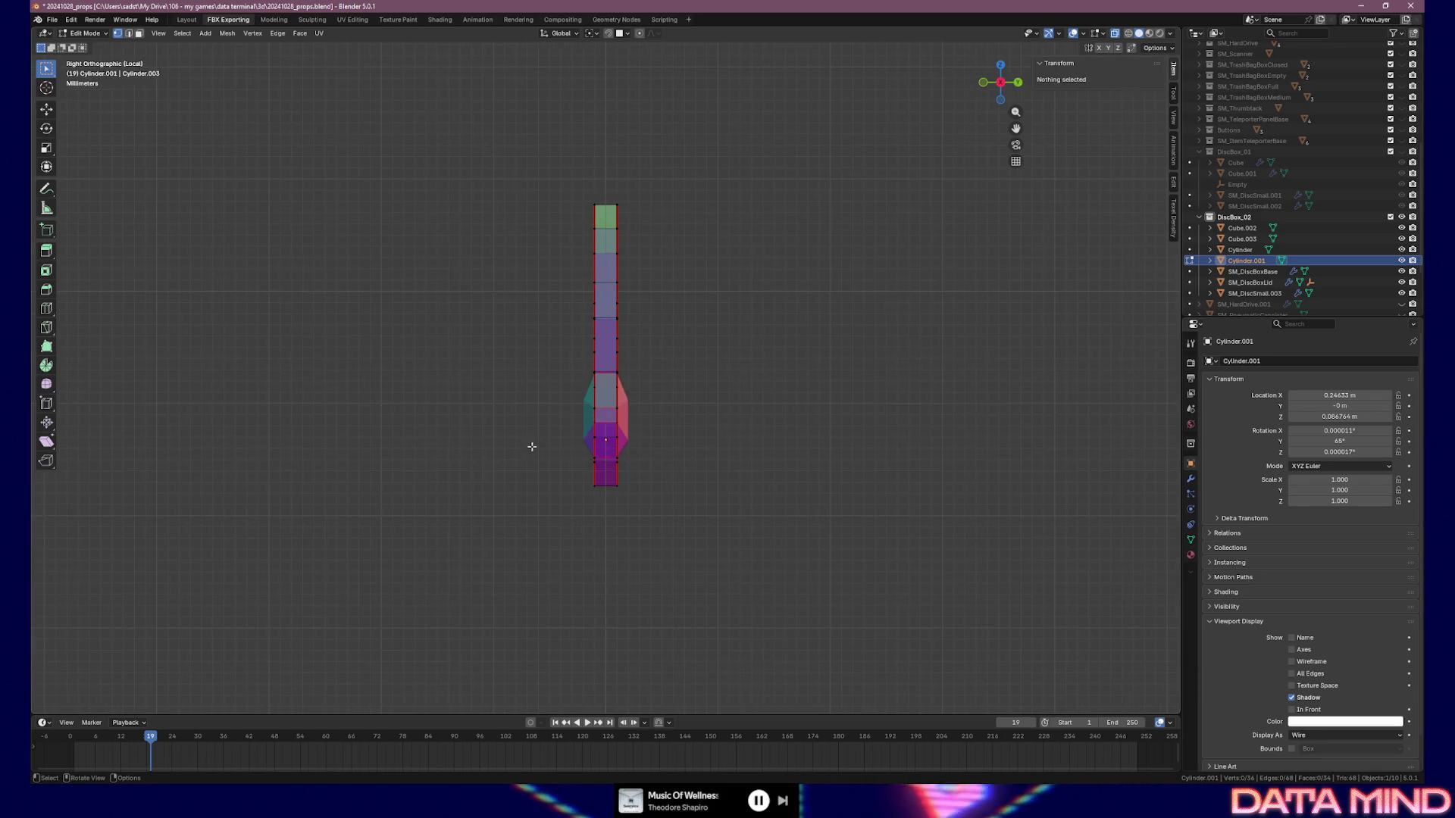
Select all of Cylinder.001's mesh and scale it about 2.101 times along global Y
{"action": "key", "text": "a"}
{"action": "key", "text": "s"}
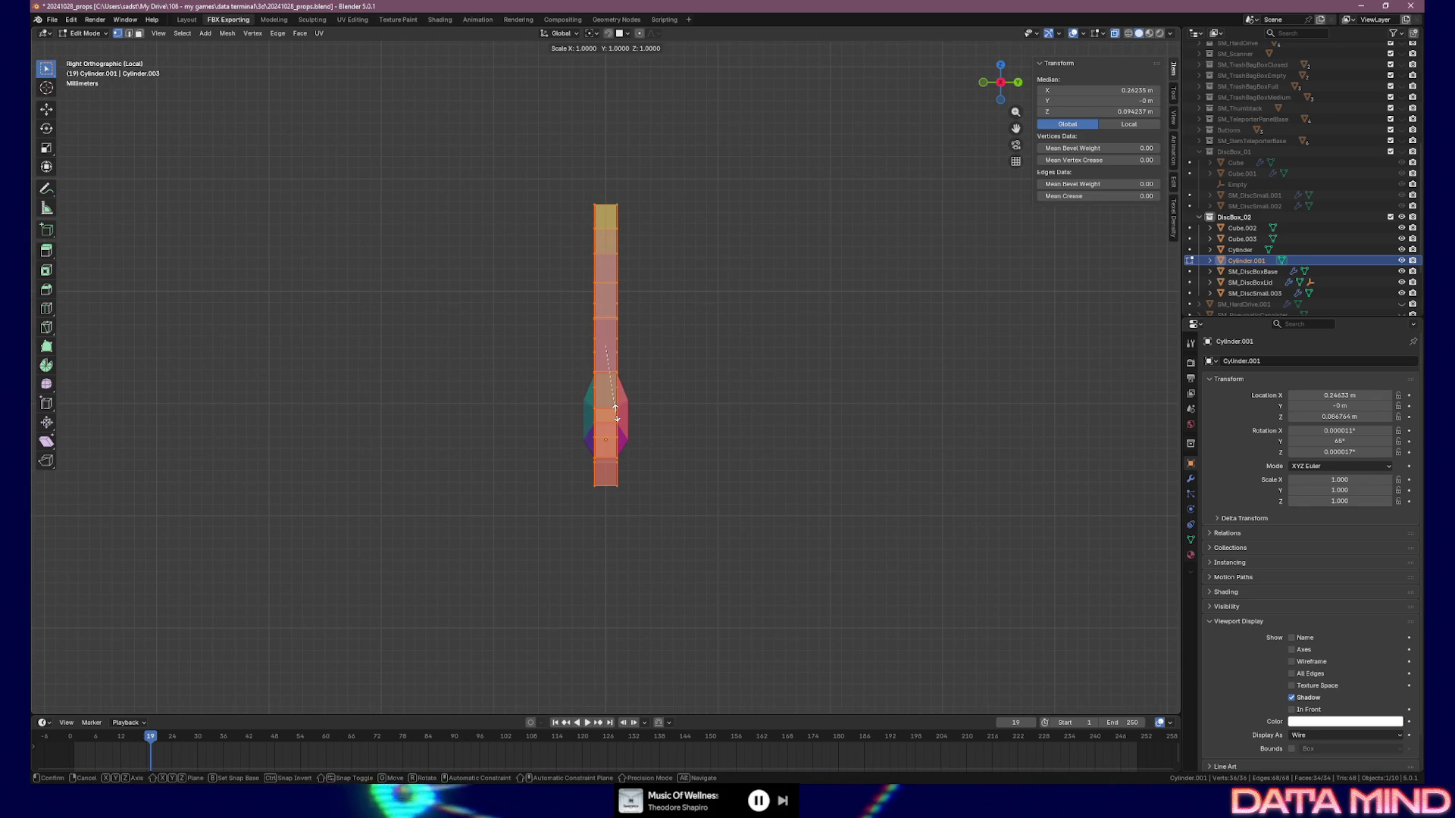
{"action": "key", "text": "x"}
{"action": "key", "text": "z"}
{"action": "key", "text": "y"}
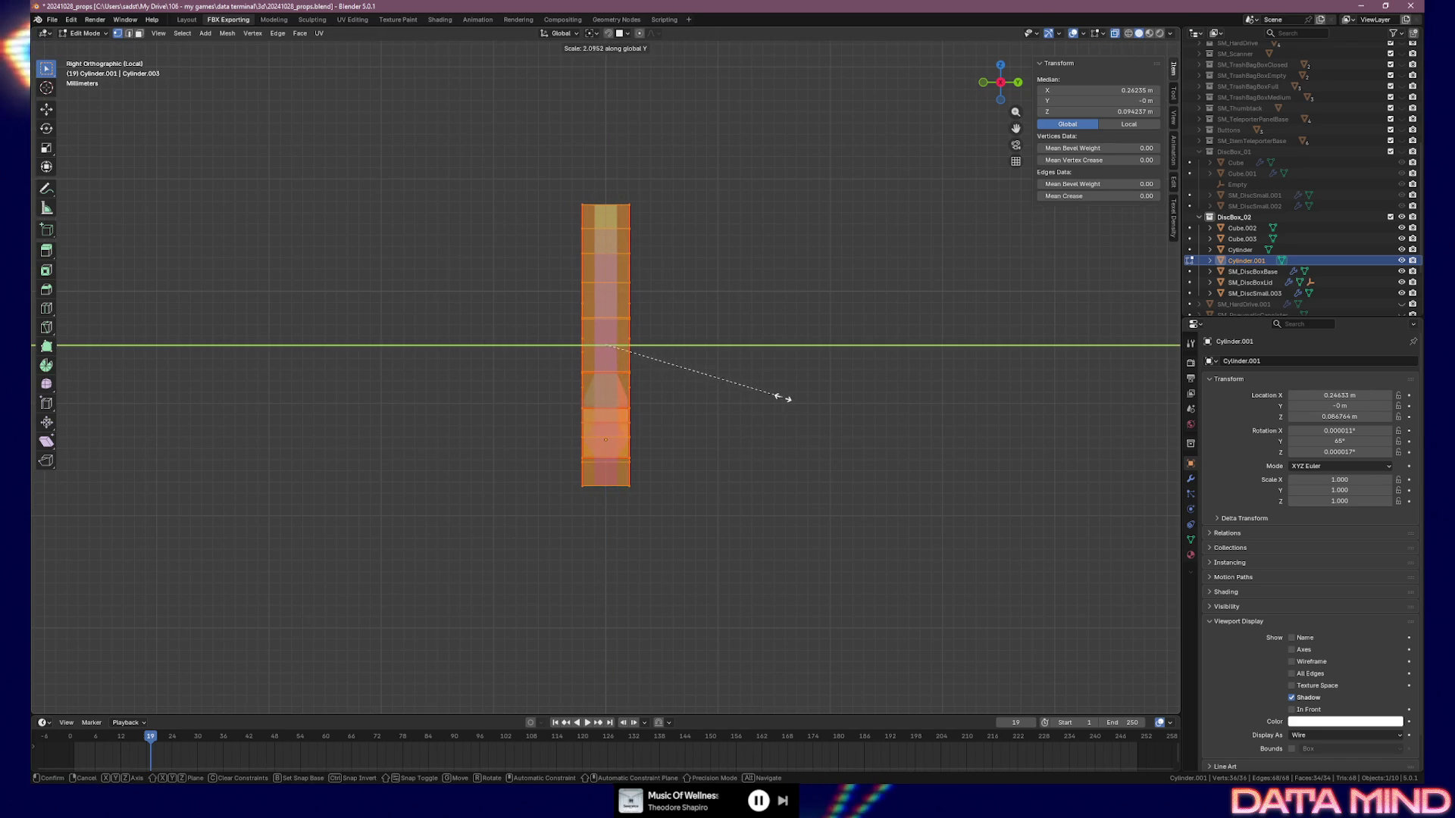
{"action": "left_click", "coordinate": [779, 400]}
{"action": "middle_click_drag", "start_coordinate": [556, 419], "coordinate": [684, 412]}
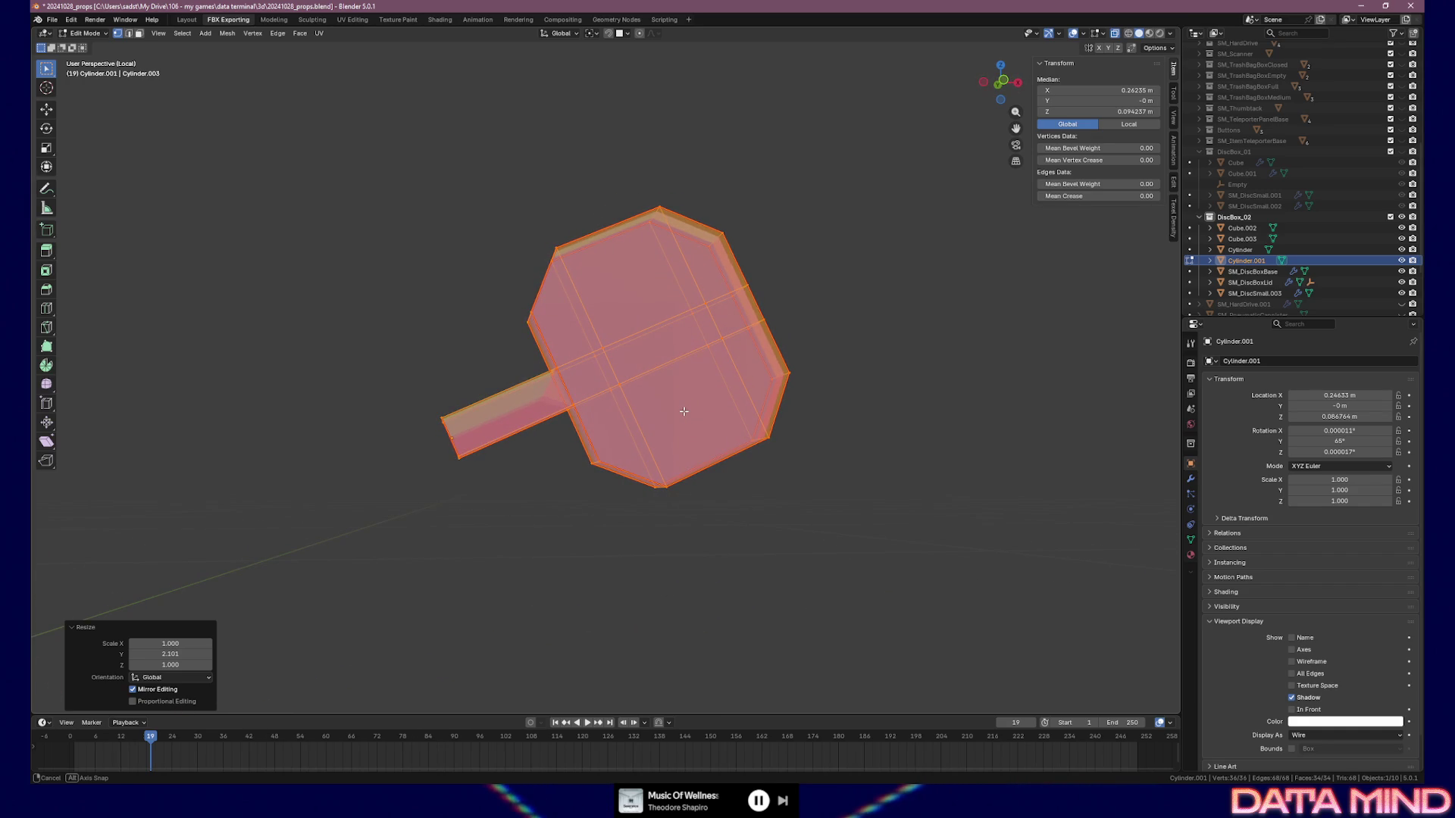
{"action": "middle_click_drag", "start_coordinate": [539, 330], "coordinate": [565, 374]}
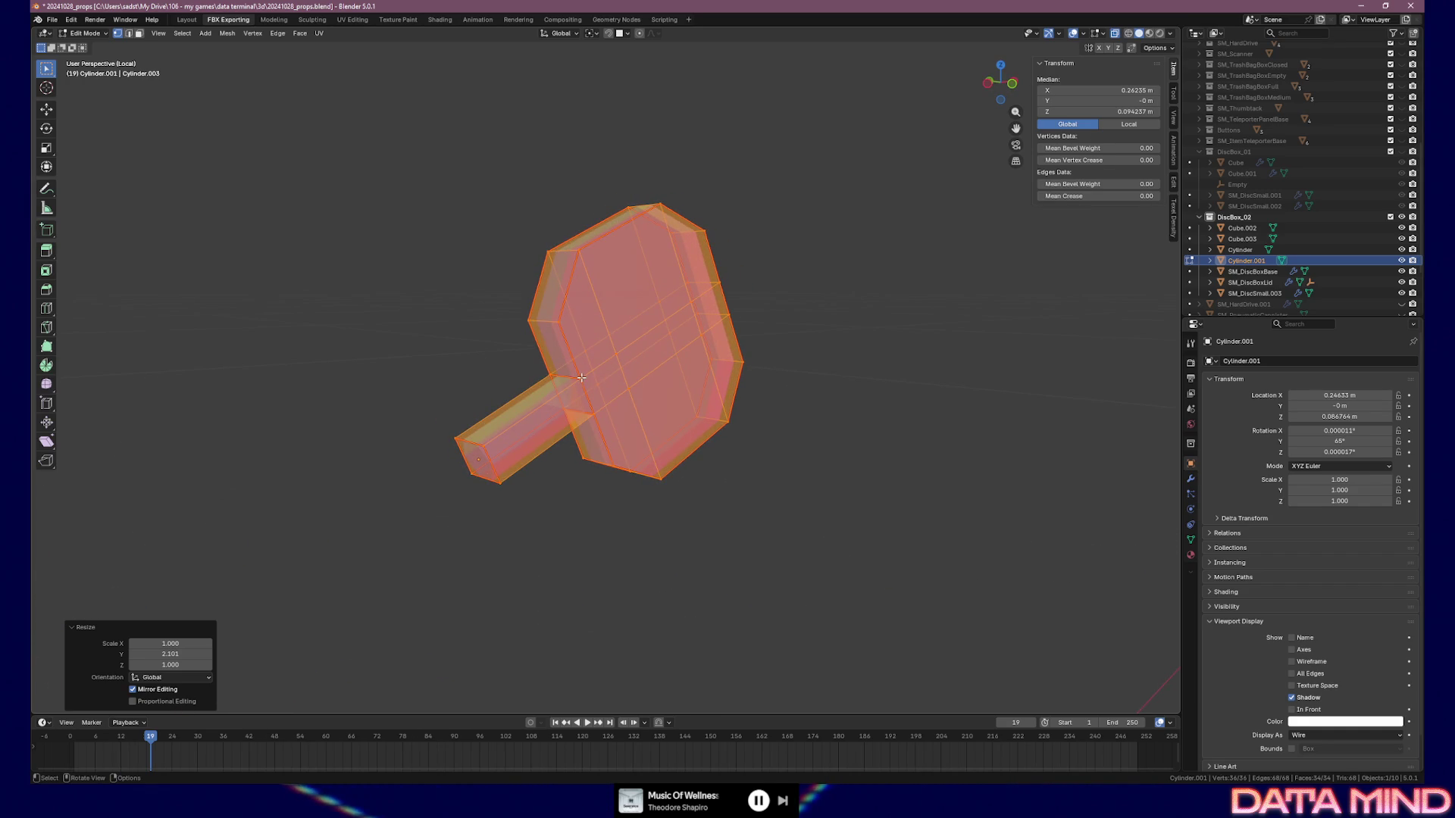
Merge the first handle vertices of Cylinder.001 together At Last
{"action": "left_click", "coordinate": [581, 378]}
{"action": "key", "text": "m"}
{"action": "left_click", "coordinate": [482, 448]}
{"action": "left_click", "coordinate": [528, 321], "text": "shift"}
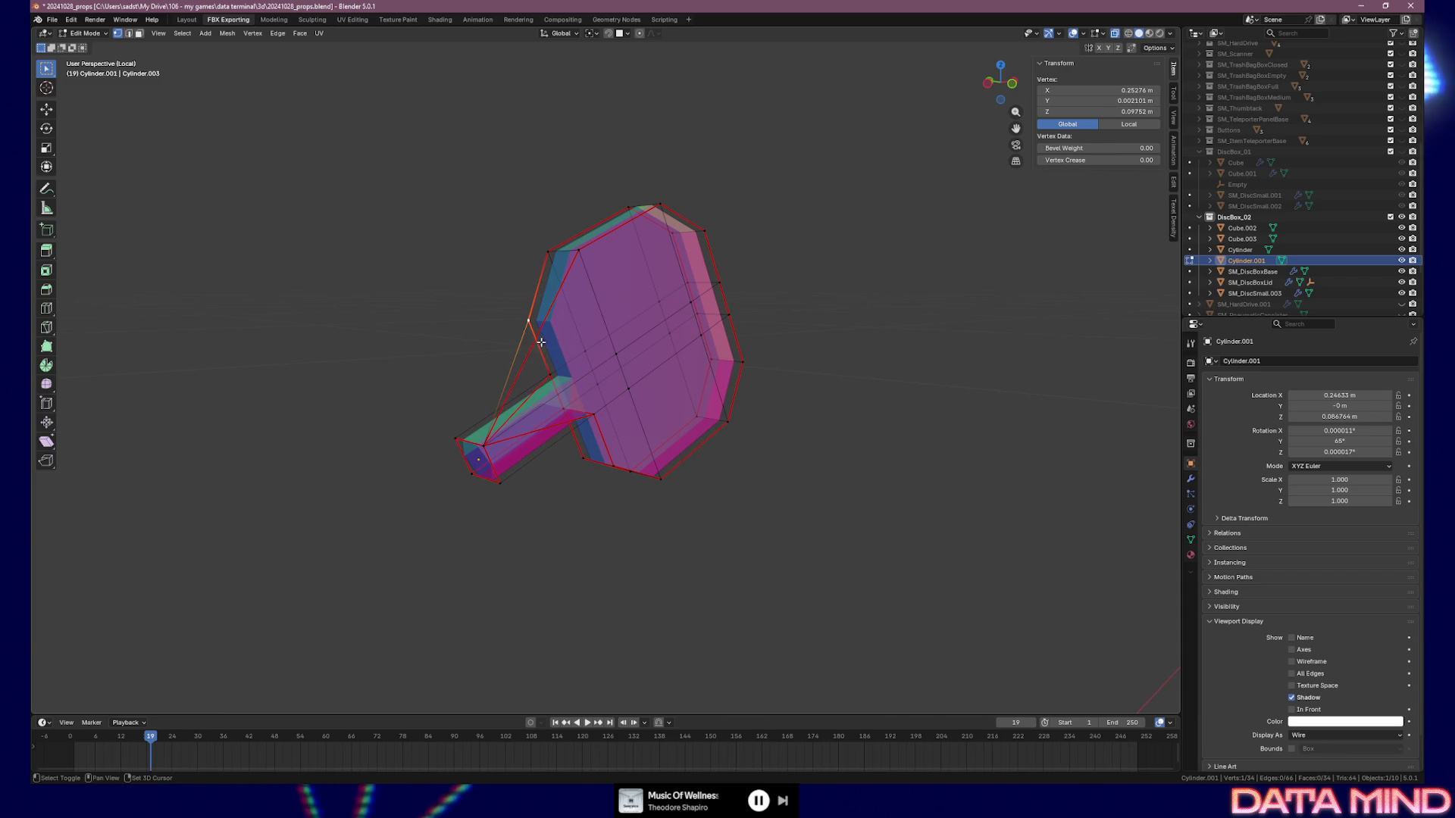
{"action": "left_click", "coordinate": [459, 438], "text": "shift"}
{"action": "key", "text": "m"}
{"action": "left_click", "coordinate": [458, 438]}
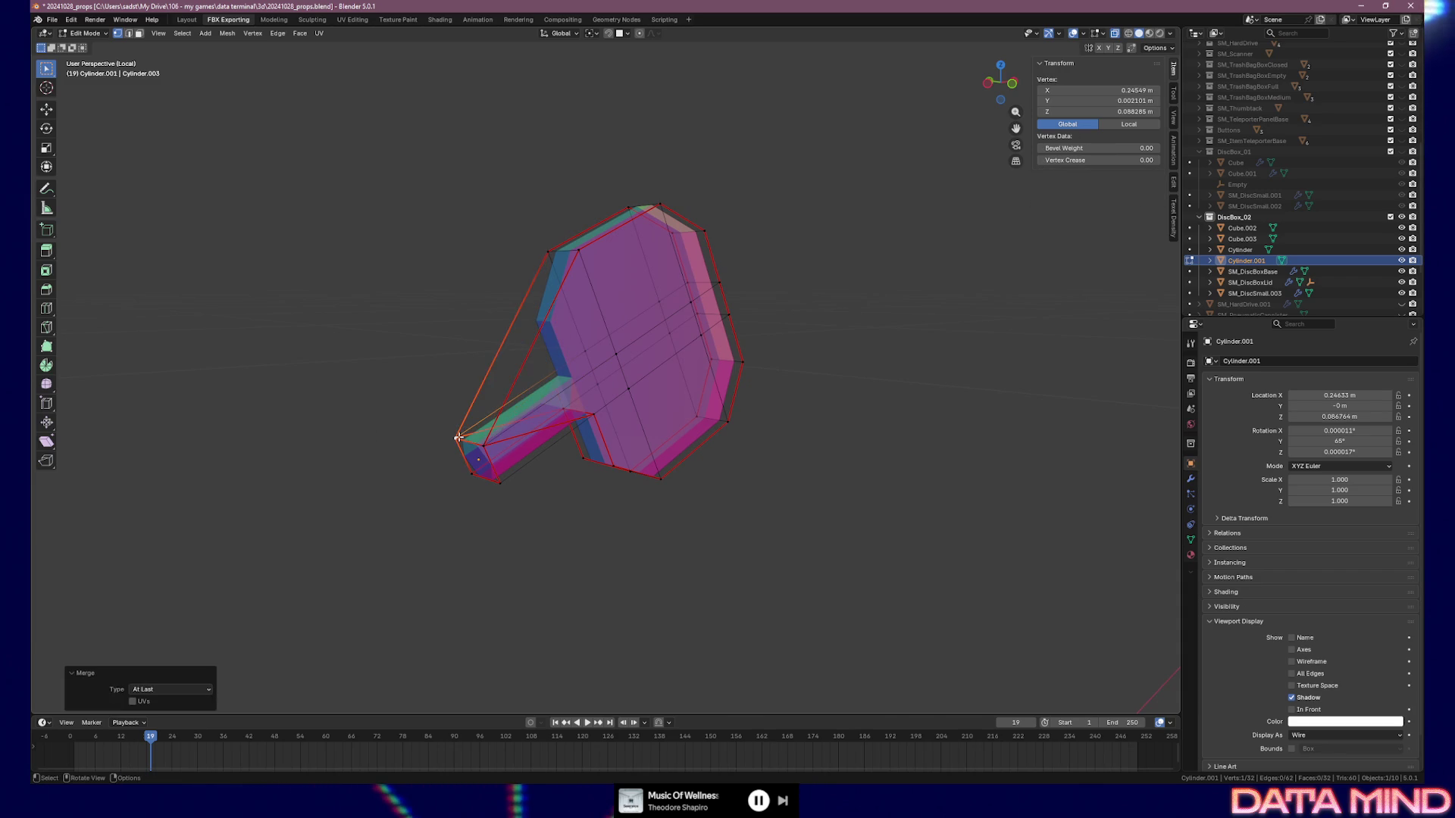
{"action": "middle_click_drag", "start_coordinate": [458, 438], "coordinate": [602, 453]}
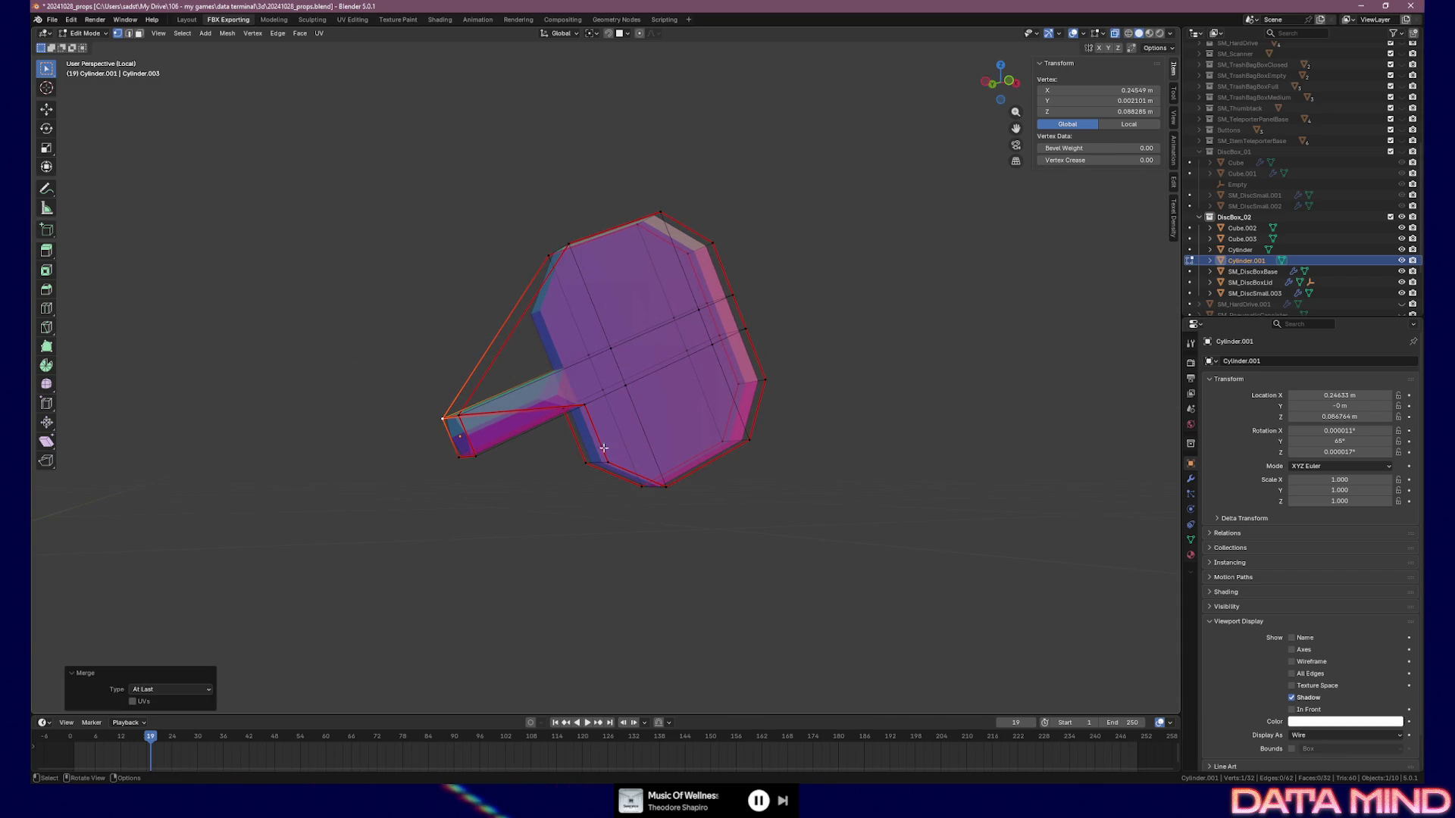
Merge two more handle vertex pairs At Last
{"action": "left_click", "coordinate": [597, 426]}
{"action": "key", "text": "m"}
{"action": "left_click", "coordinate": [478, 453]}
{"action": "left_click", "coordinate": [587, 450], "text": "shift"}
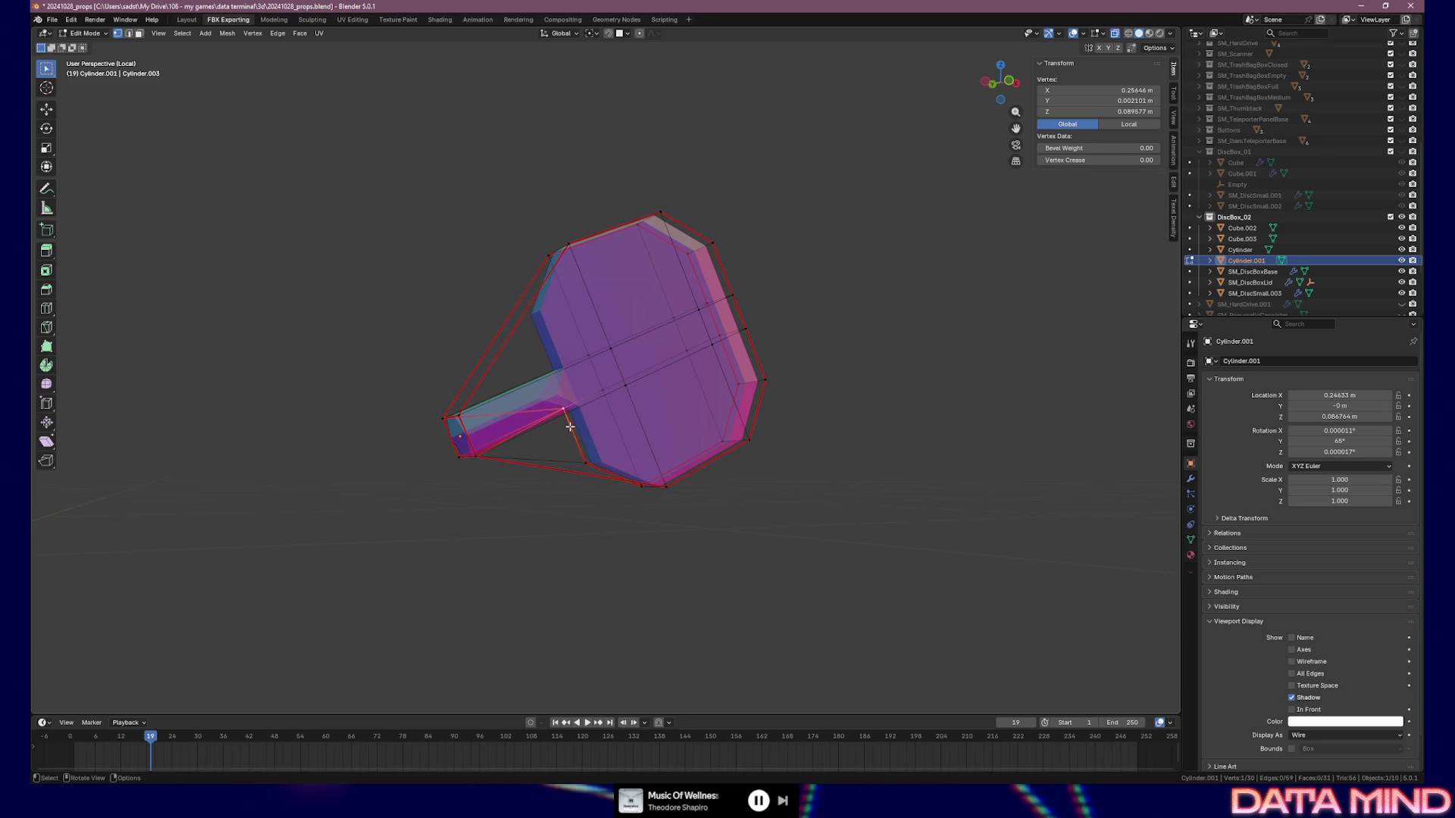
{"action": "key", "text": "m"}
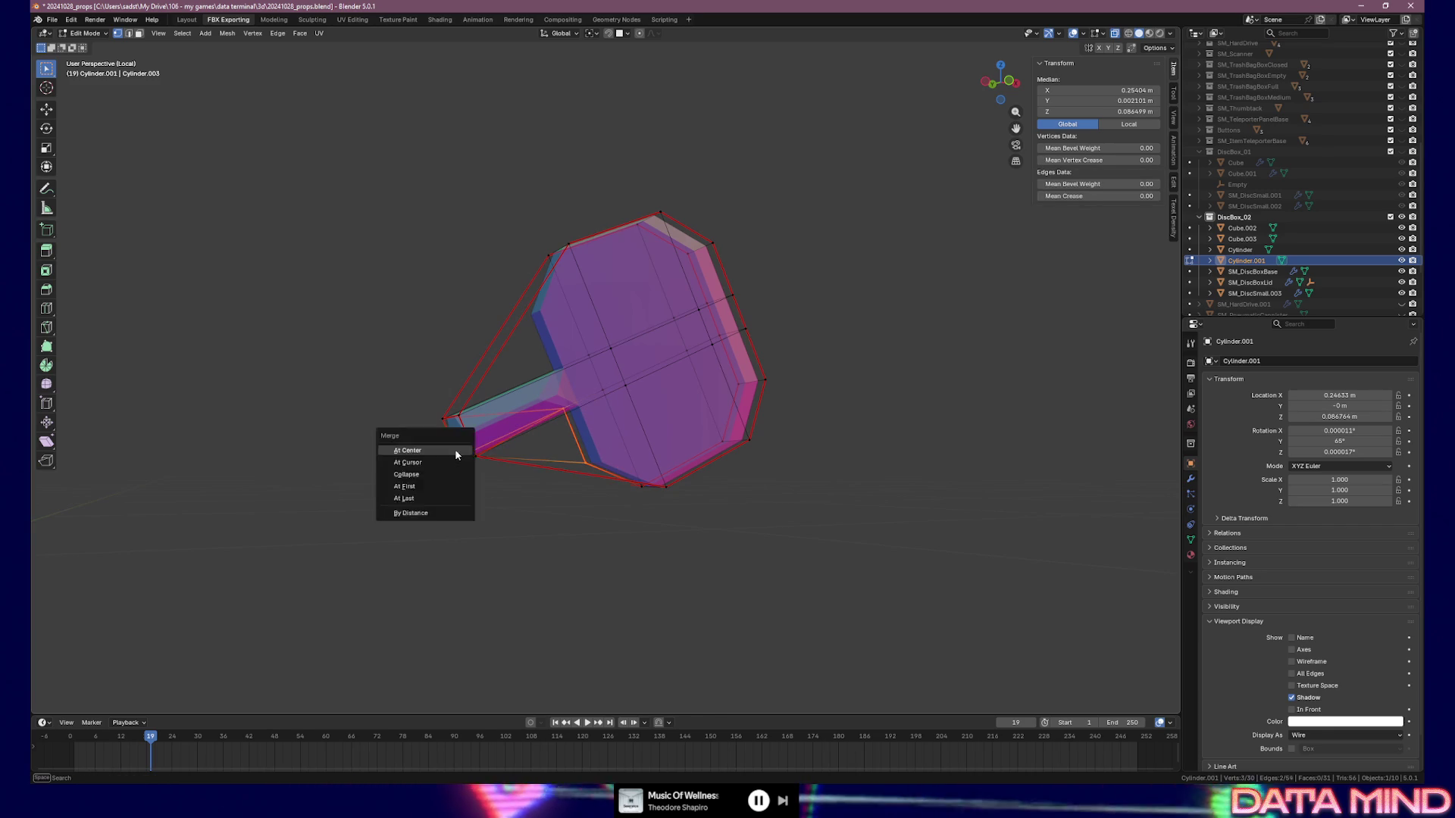
{"action": "left_click", "coordinate": [461, 451]}
{"action": "mouse_move", "coordinate": [688, 401]}
{"action": "middle_mouse_down"}
{"action": "mouse_move", "coordinate": [563, 369]}
{"action": "mouse_move", "coordinate": [269, 588]}
{"action": "mouse_move", "coordinate": [651, 395]}
{"action": "middle_mouse_up"}
Merge two centre vertices into the bottom vertex of the hull
{"action": "left_click", "coordinate": [617, 377]}
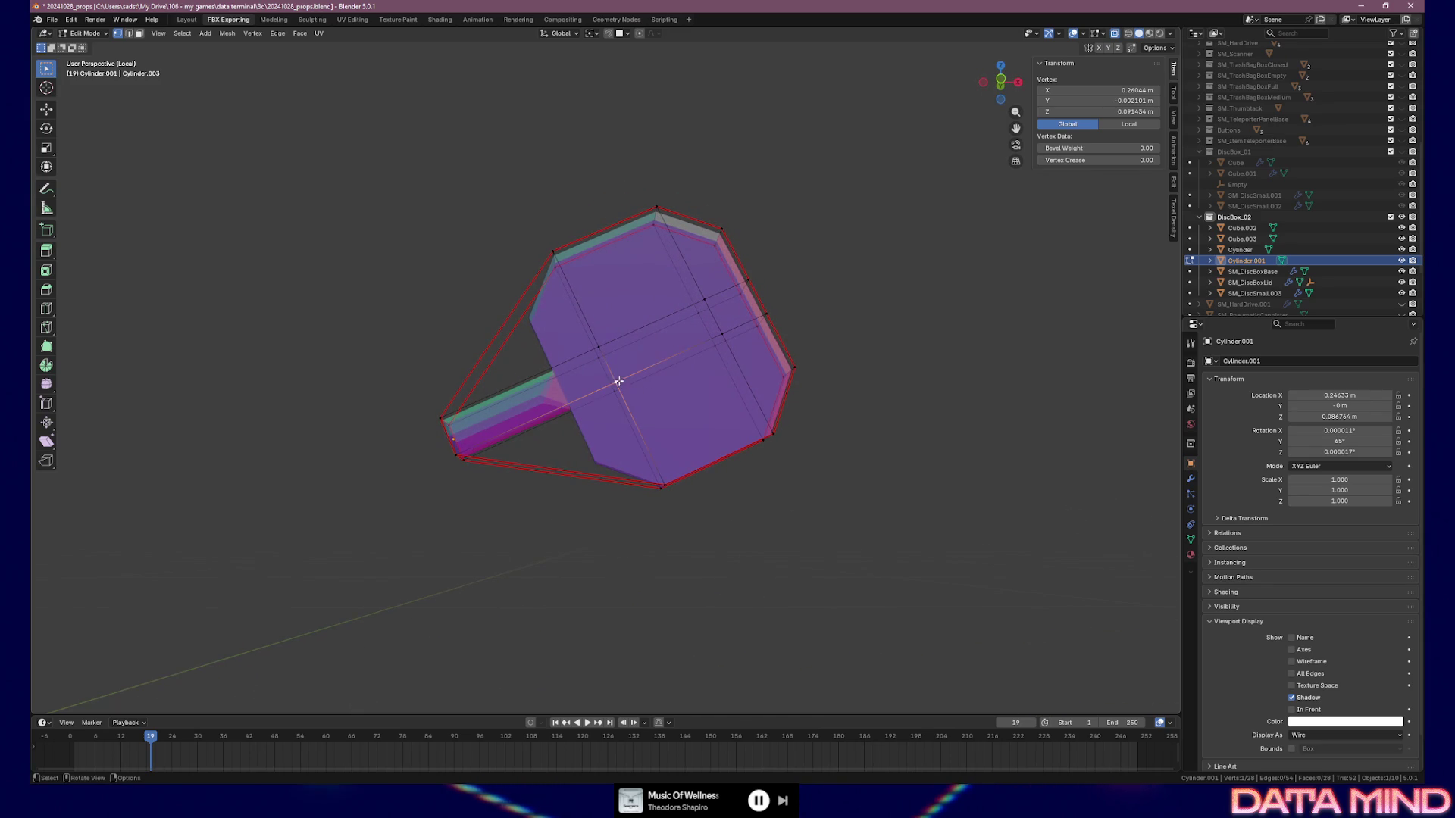
{"action": "left_click", "coordinate": [676, 482], "text": "shift"}
{"action": "key", "text": "m"}
{"action": "left_click", "coordinate": [676, 482]}
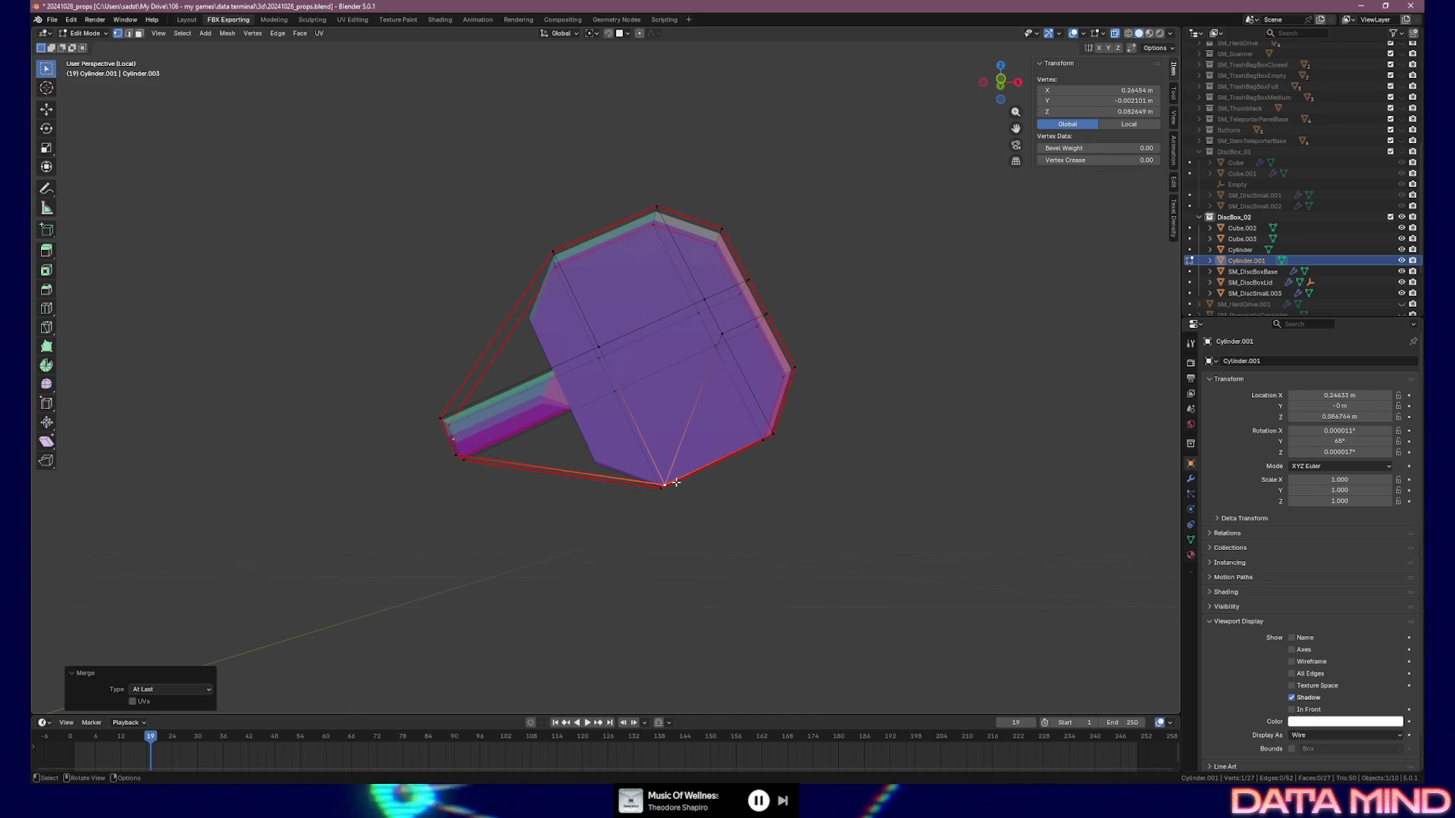
{"action": "left_click", "coordinate": [611, 388]}
{"action": "left_click", "coordinate": [659, 487], "text": "shift"}
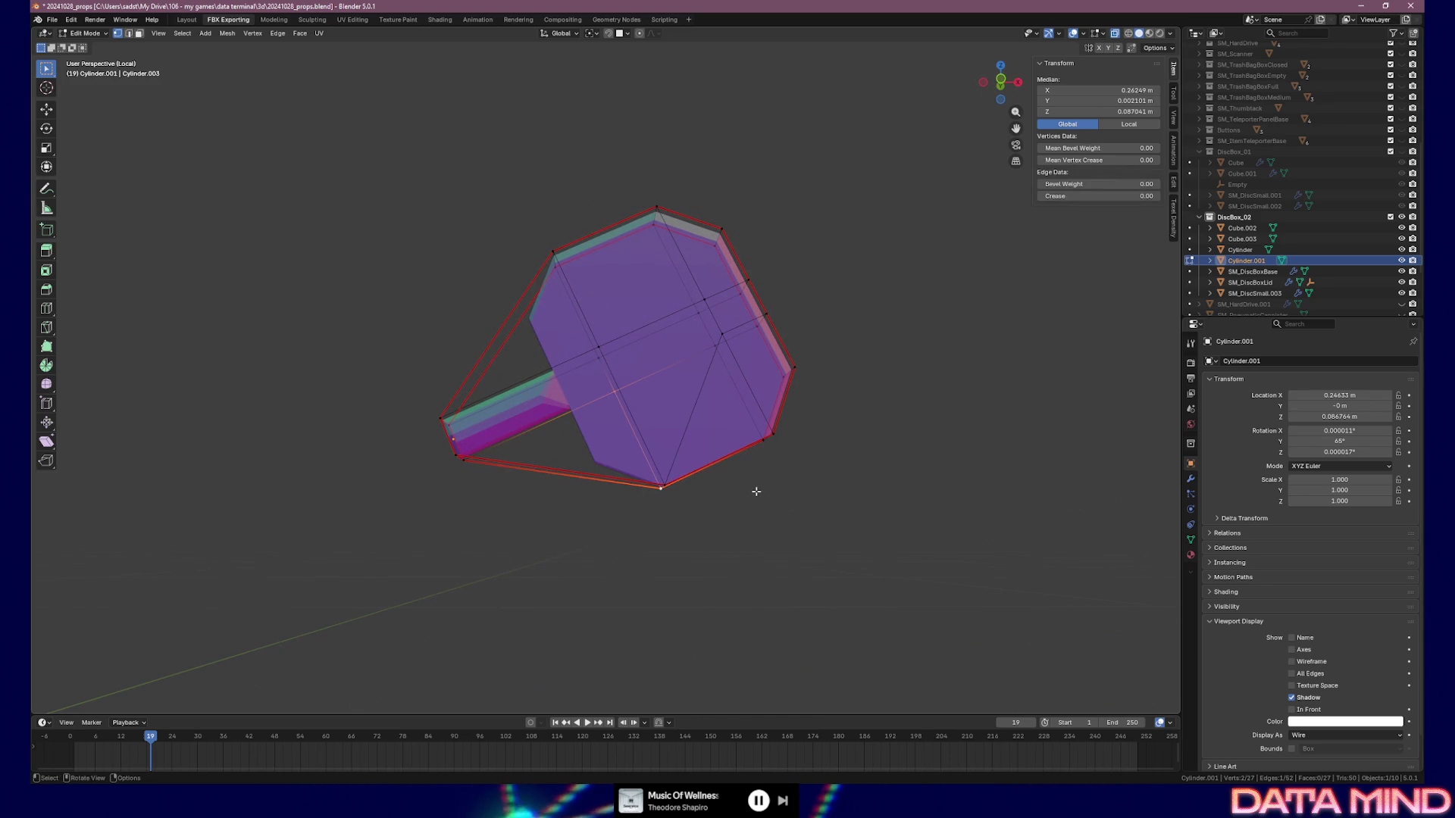
{"action": "key", "text": "m"}
{"action": "left_click", "coordinate": [756, 491]}
Merge two more vertices At Last, bringing the hull to 24 vertices
{"action": "left_click", "coordinate": [600, 343]}
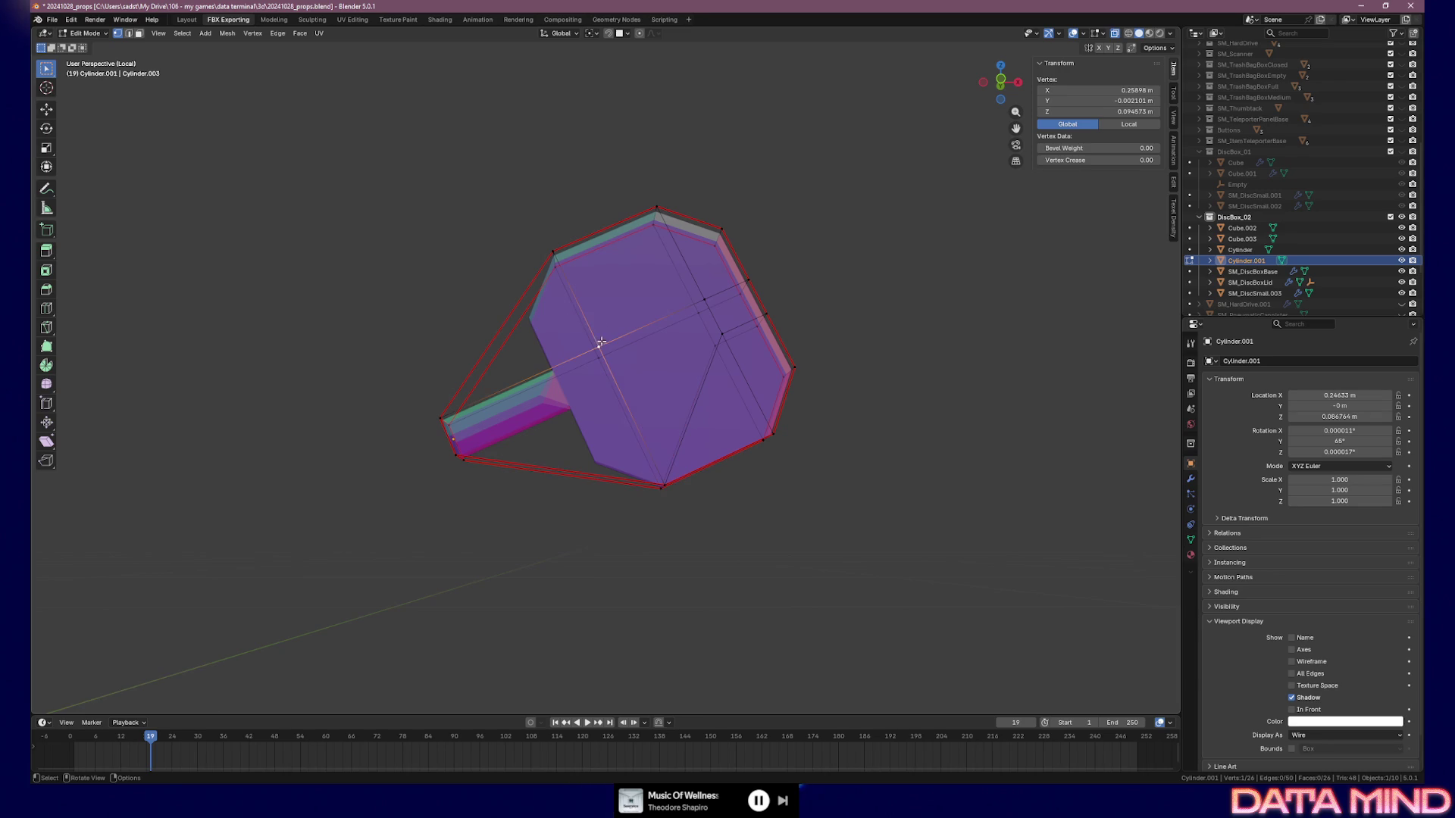
{"action": "key", "text": "m"}
{"action": "left_click", "coordinate": [556, 250]}
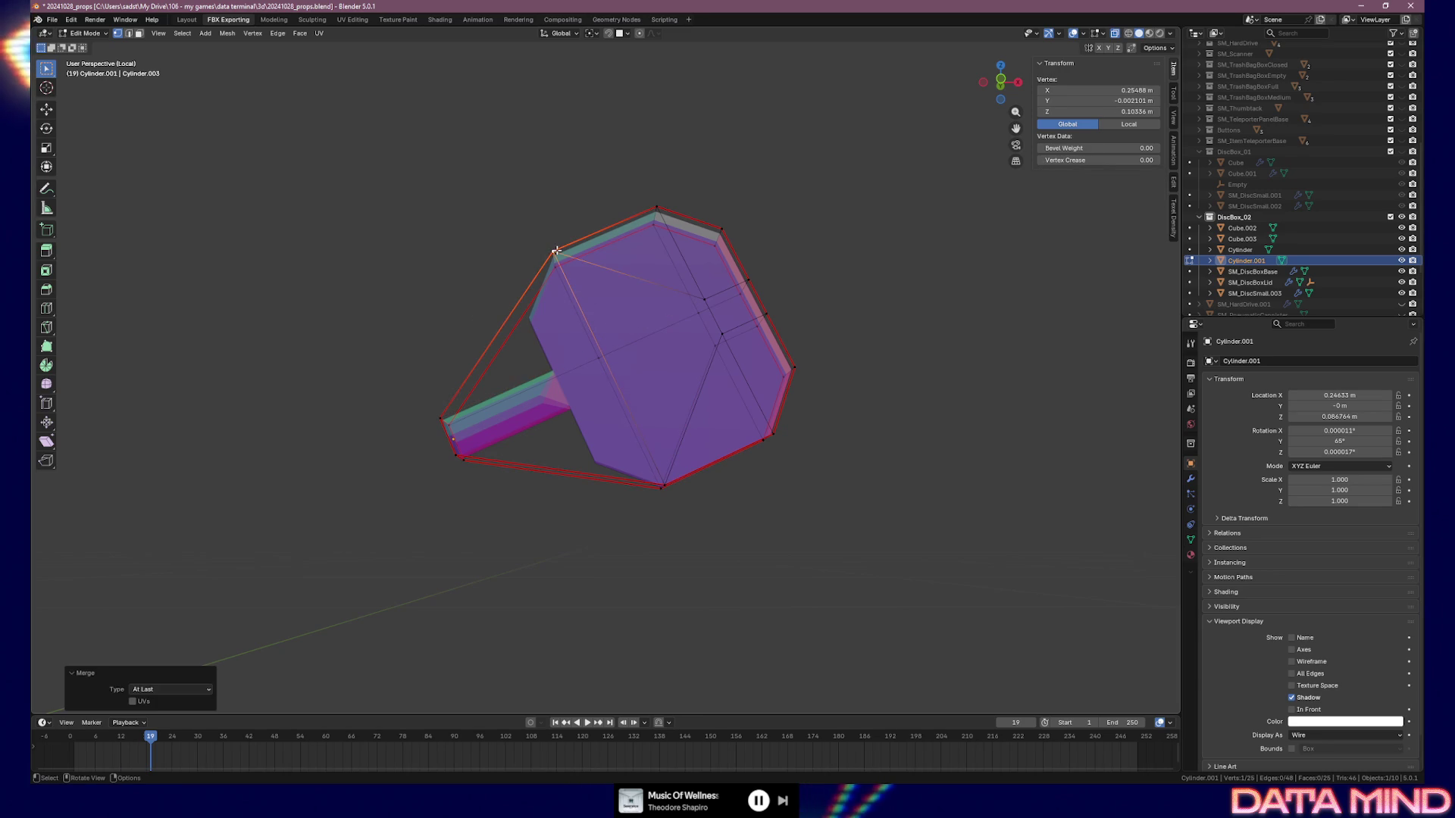
{"action": "left_click", "coordinate": [593, 360]}
{"action": "key", "text": "m"}
{"action": "left_click", "coordinate": [549, 271]}
{"action": "left_click", "coordinate": [705, 297]}
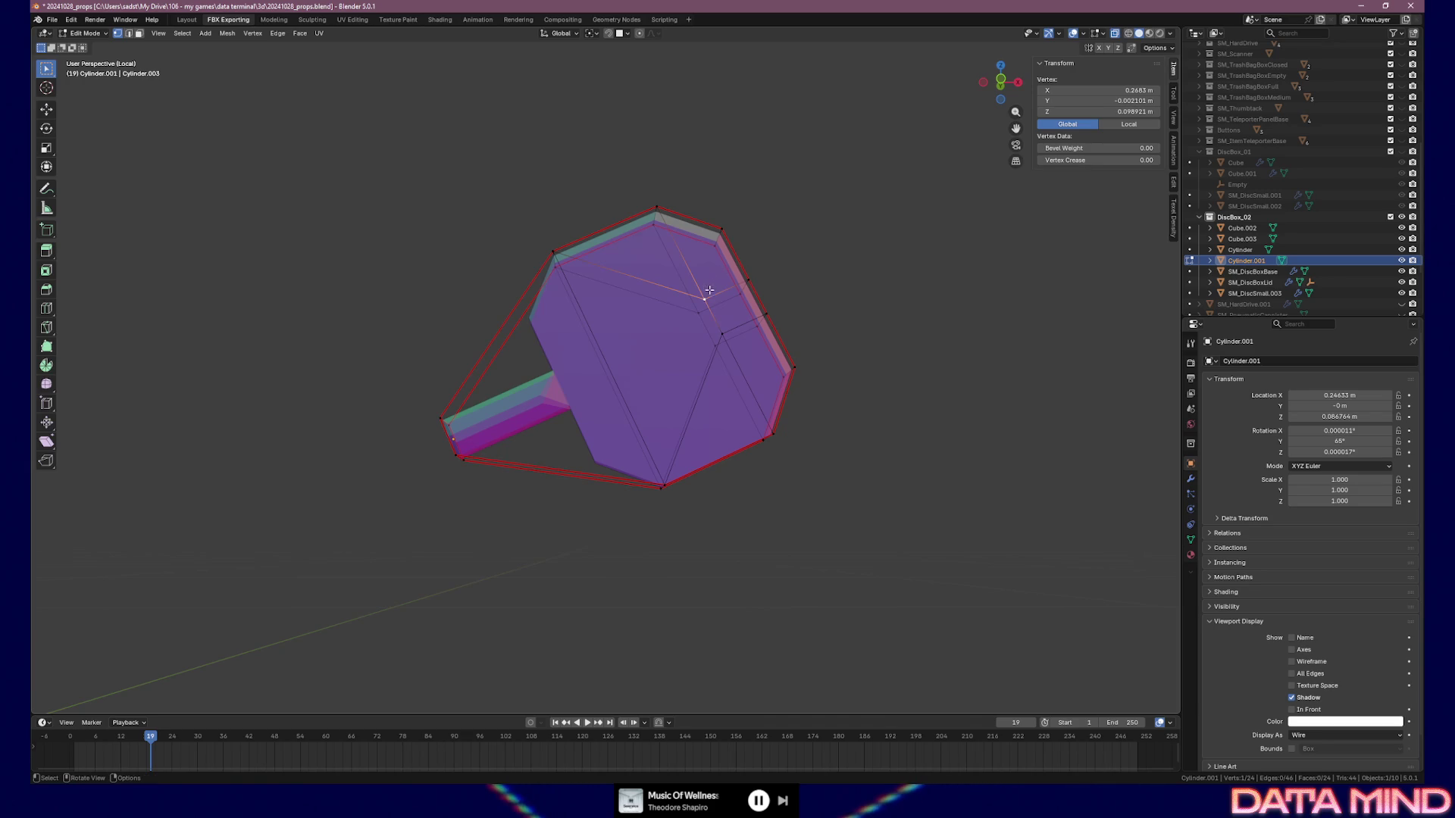
{"action": "mouse_move", "coordinate": [677, 404]}
{"action": "middle_mouse_down"}
{"action": "mouse_move", "coordinate": [611, 416]}
{"action": "mouse_move", "coordinate": [677, 350]}
{"action": "middle_mouse_up"}
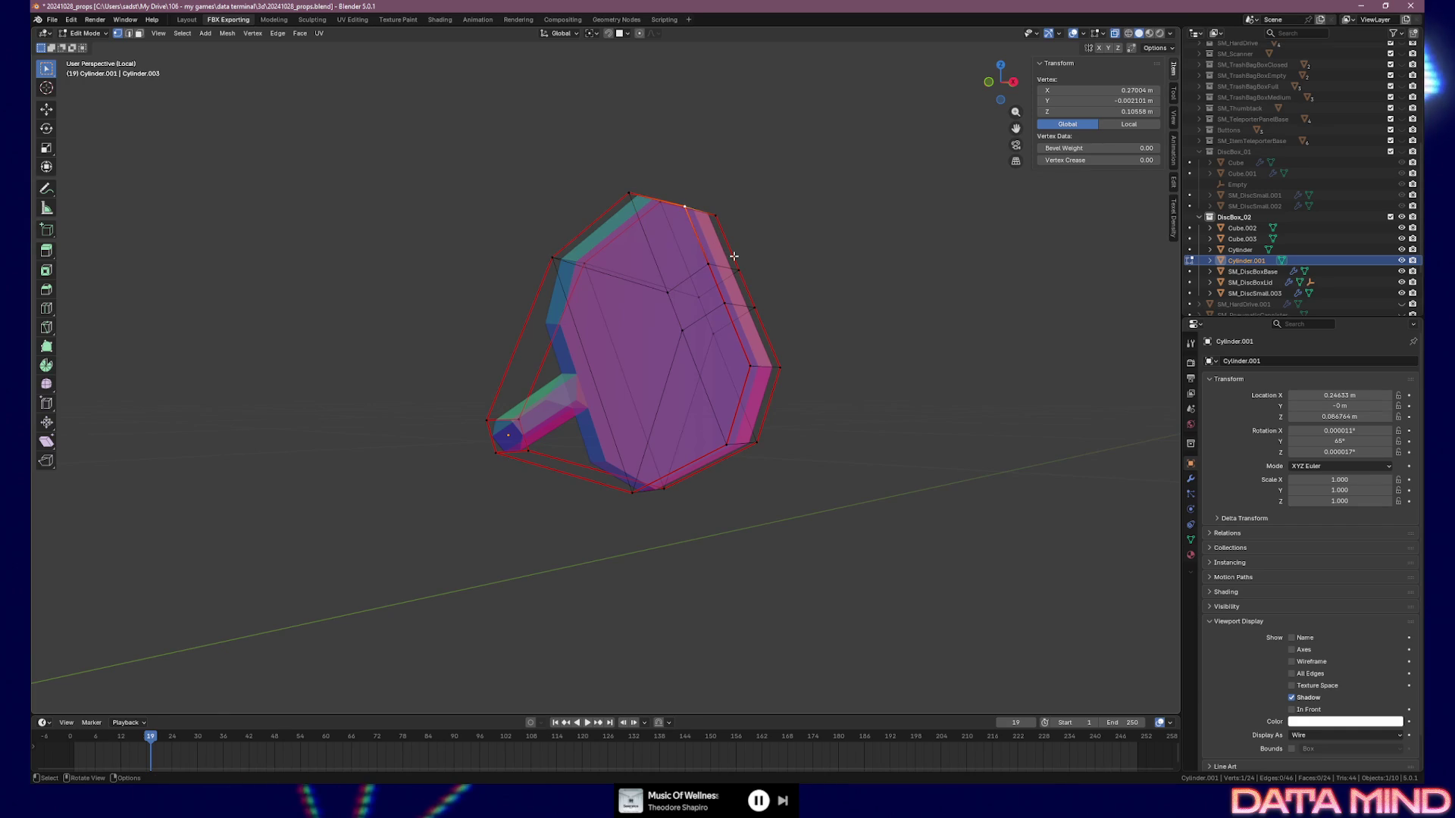
Complete the pending vertex merge and merge another vertex pair At Last
{"action": "key", "text": "m"}
{"action": "middle_click_drag", "start_coordinate": [733, 257], "coordinate": [706, 287]}
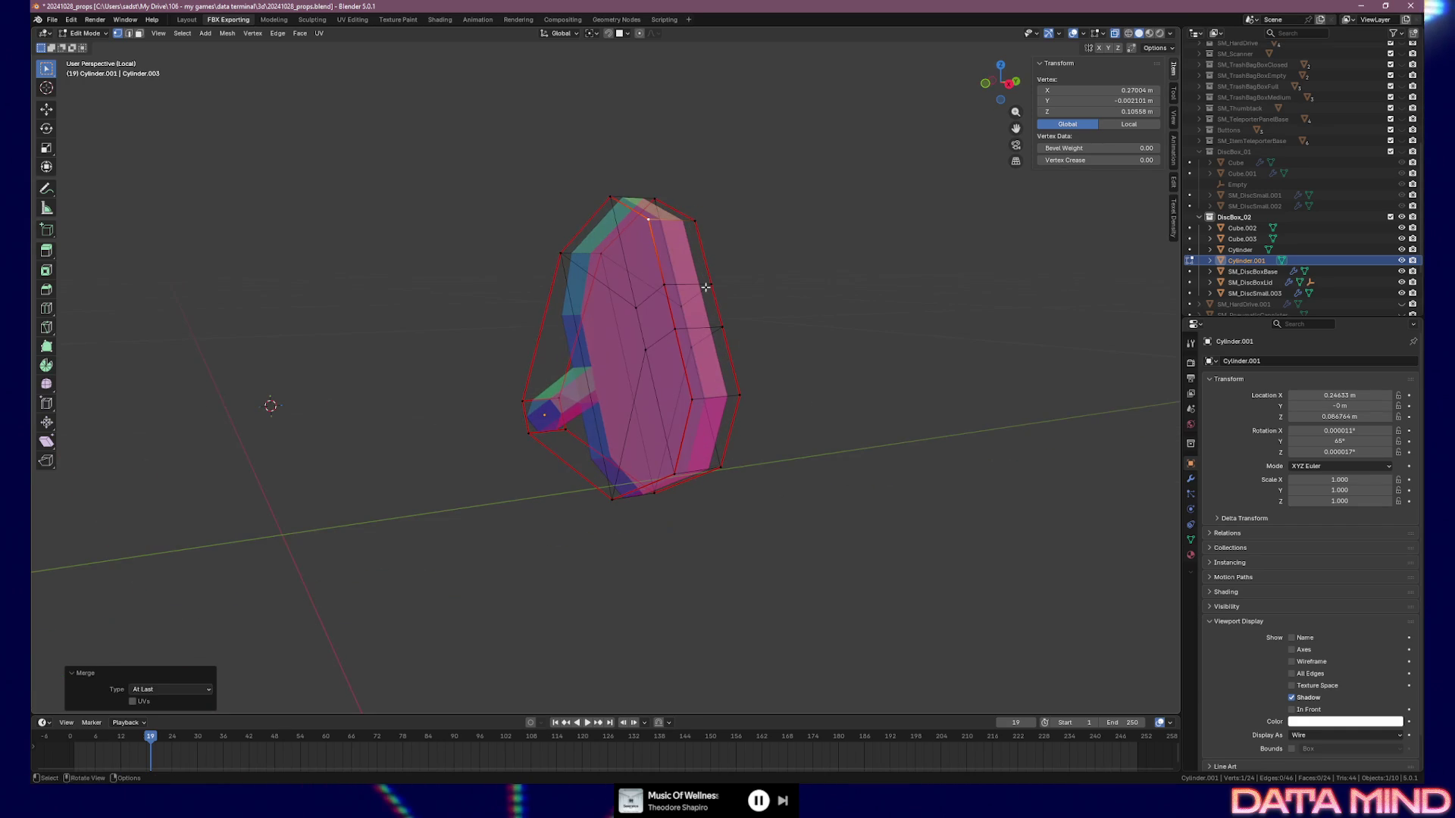
{"action": "key", "text": "ctrl+z"}
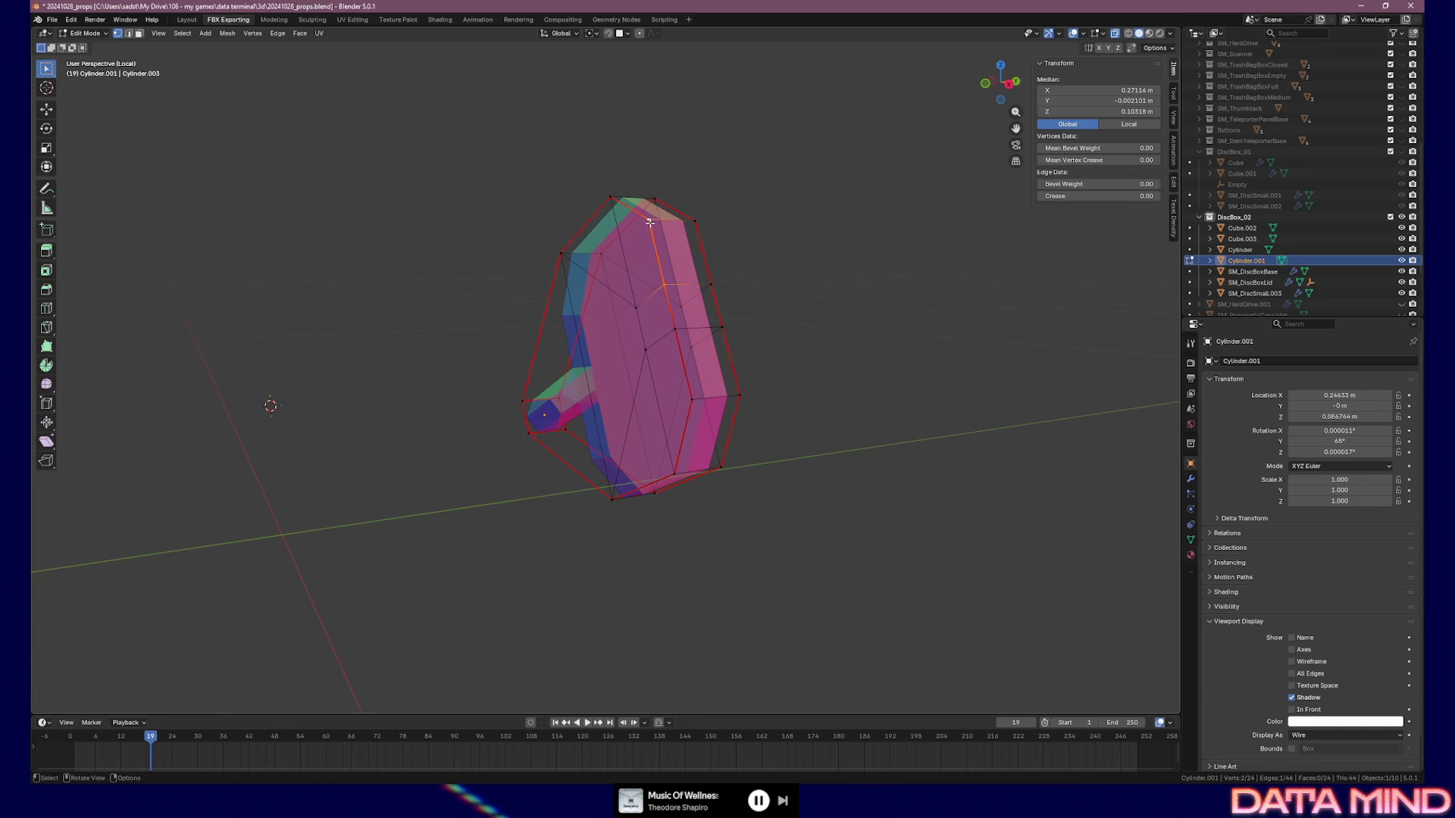
{"action": "key", "text": "ctrl+shift+z"}
{"action": "left_click", "coordinate": [694, 222], "text": "shift"}
{"action": "key", "text": "m"}
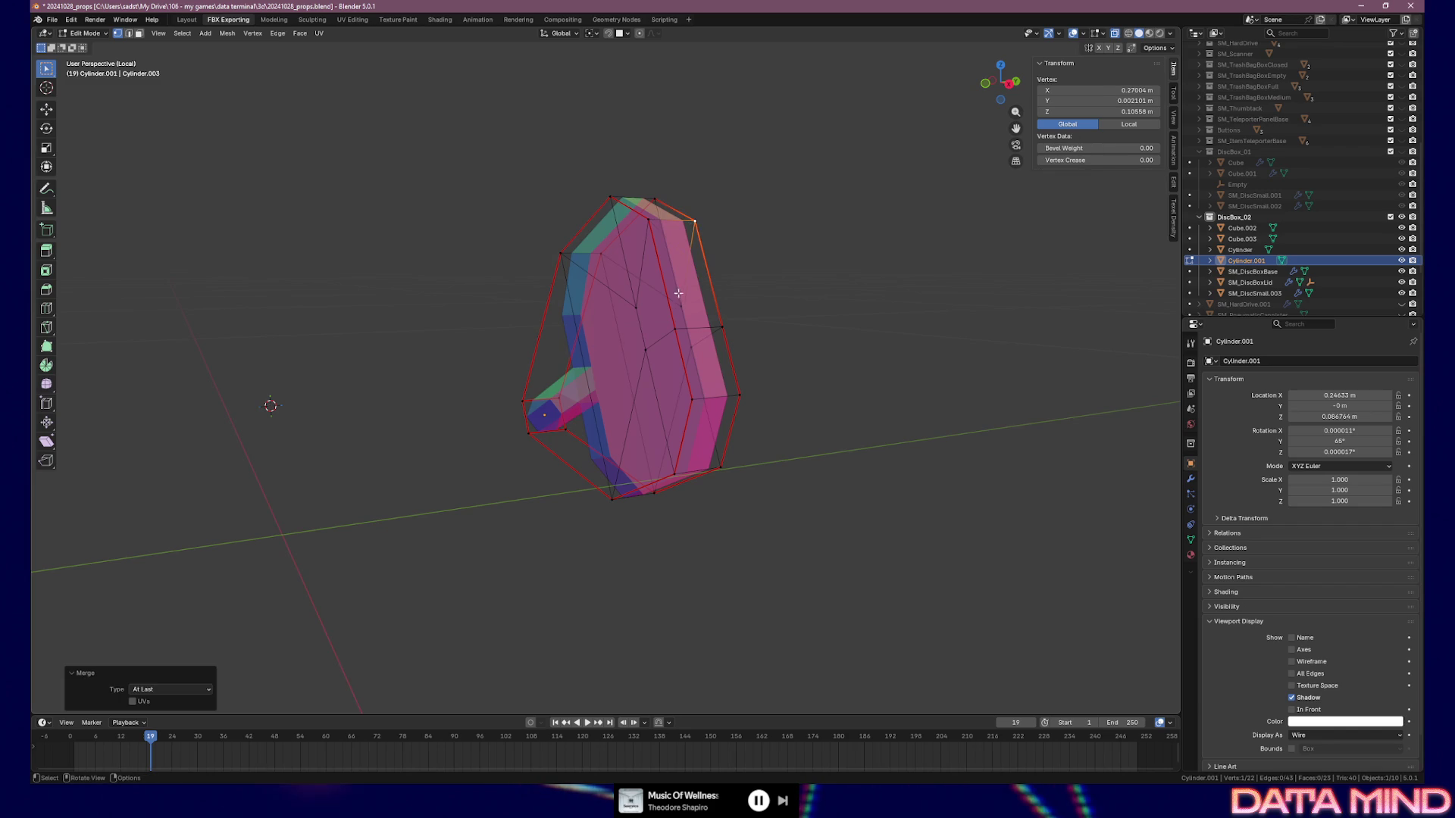
{"action": "left_click", "coordinate": [654, 198], "text": "shift"}
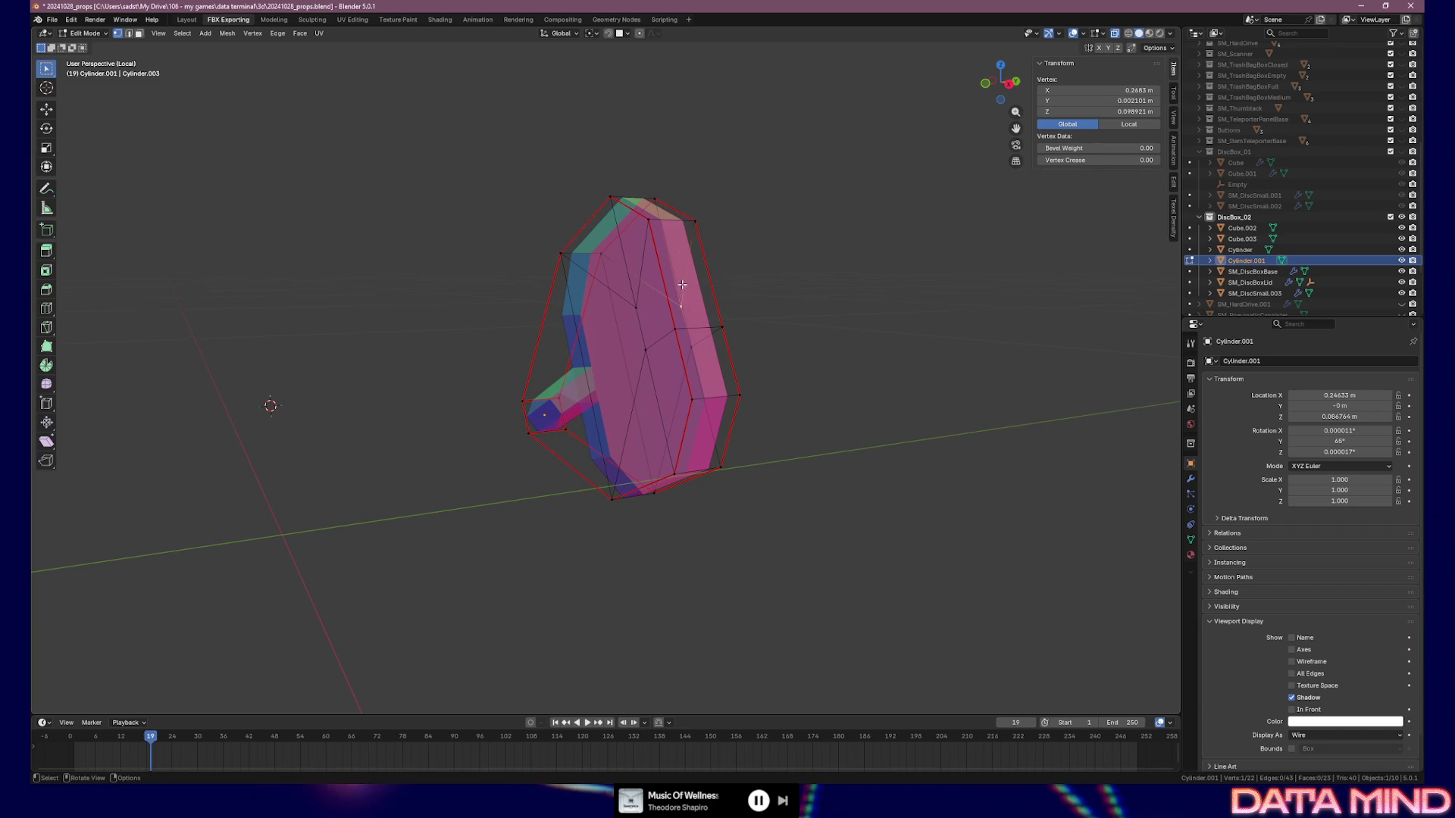
Merge the hull's top vertices together
{"action": "key", "text": "m"}
{"action": "left_click", "coordinate": [654, 198]}
{"action": "left_click", "coordinate": [605, 204], "text": "shift"}
{"action": "left_click", "coordinate": [606, 198], "text": "shift"}
{"action": "key", "text": "m"}
{"action": "left_click", "coordinate": [606, 198]}
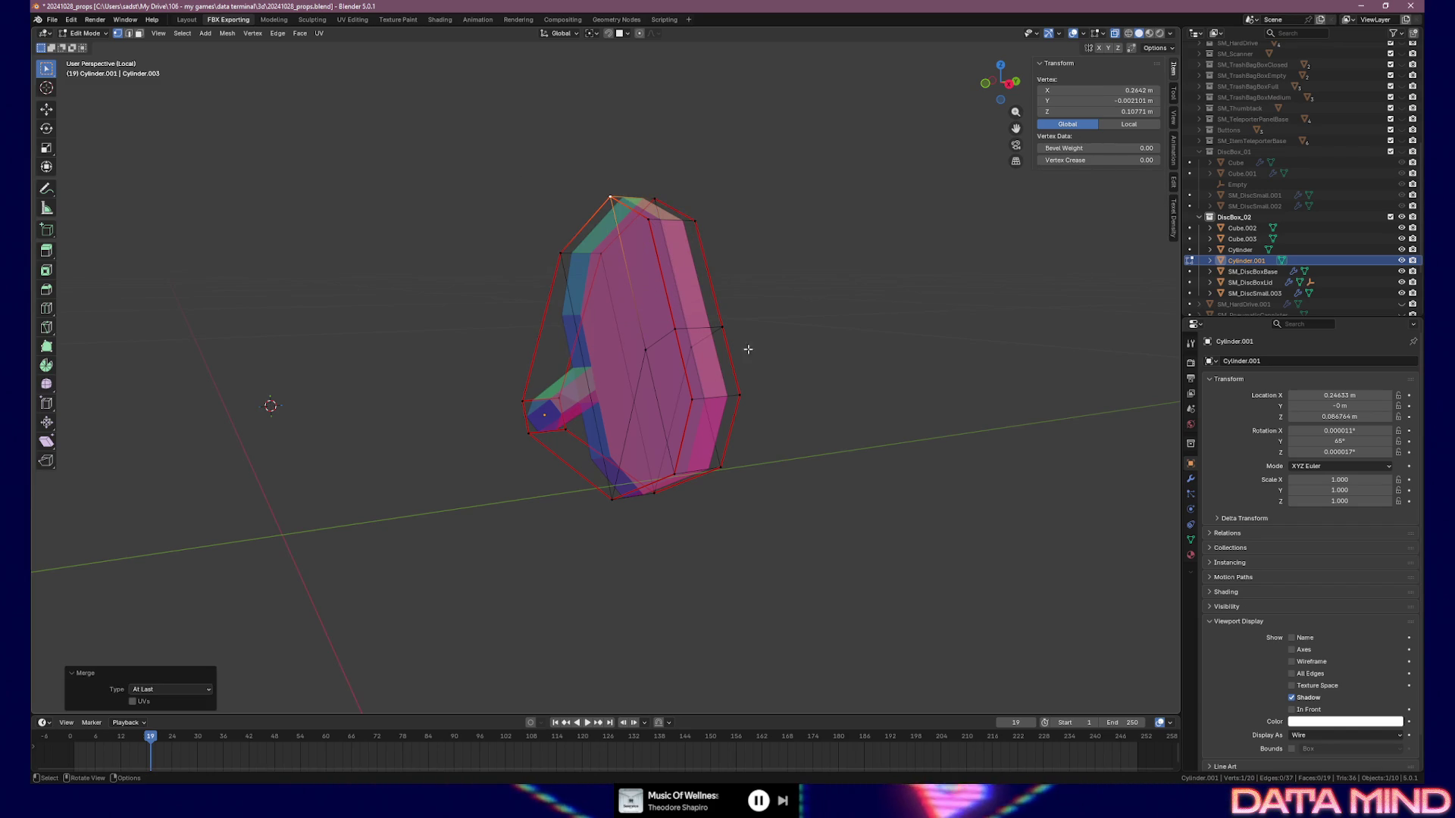
Merge the right-side and lower-edge vertices into the bottom vertex
{"action": "left_click", "coordinate": [691, 398], "text": "shift"}
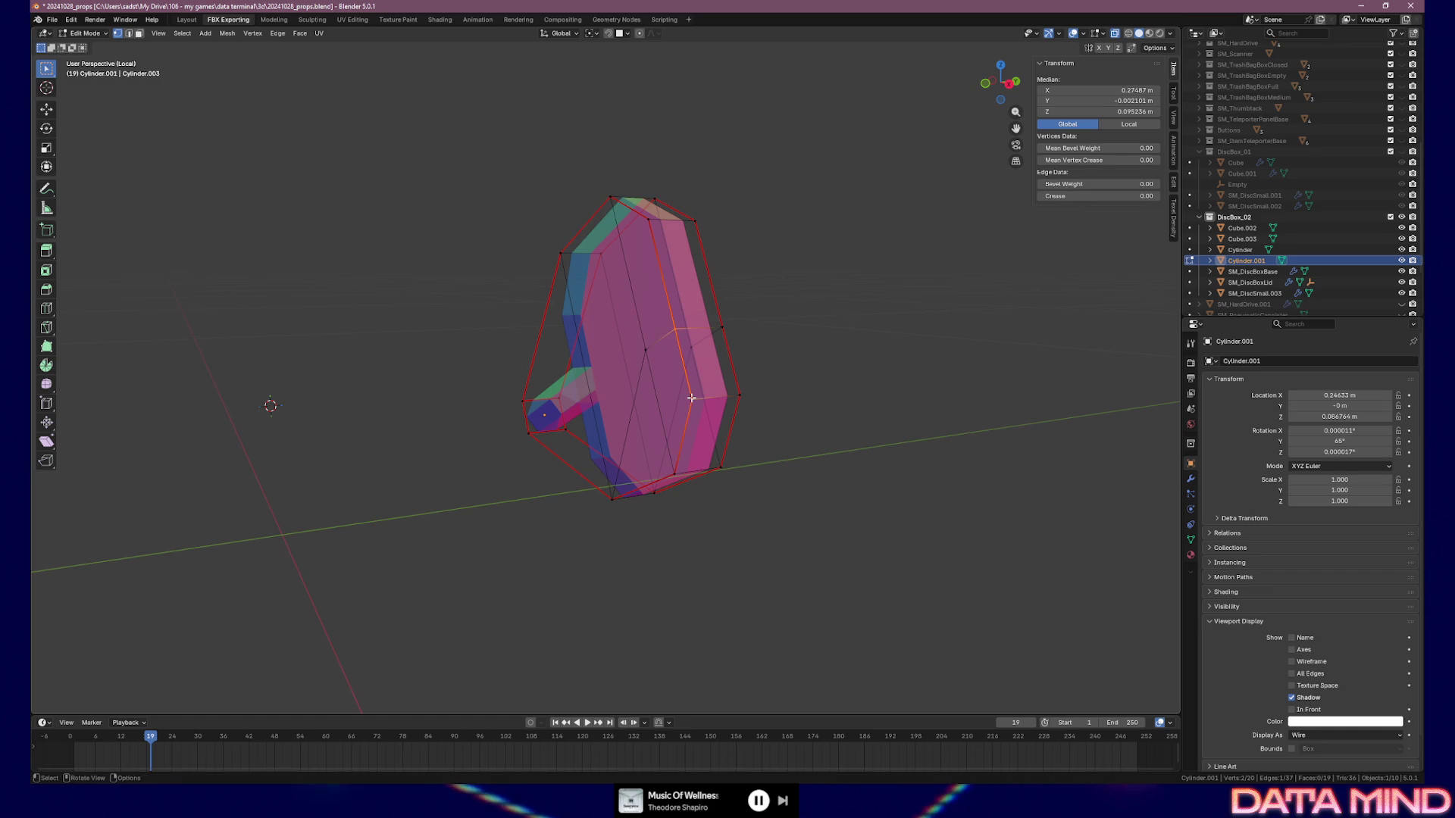
{"action": "key", "text": "m"}
{"action": "left_click", "coordinate": [691, 397]}
{"action": "left_click", "coordinate": [674, 473], "text": "shift"}
{"action": "key", "text": "m"}
{"action": "left_click", "coordinate": [684, 471]}
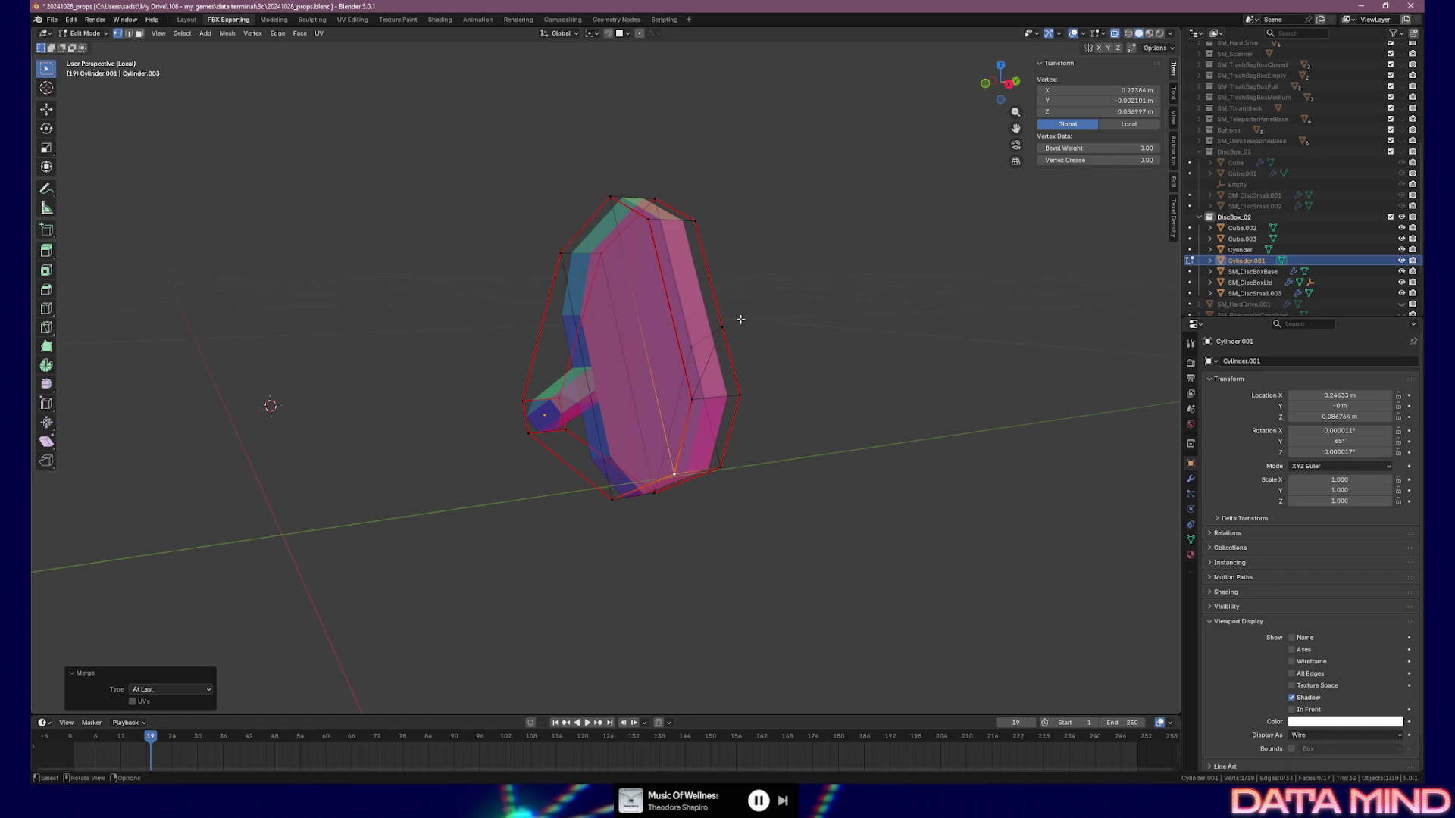
Merge the remaining lower vertices into the right-side vertex and clear the selection
{"action": "left_click", "coordinate": [739, 395], "text": "shift"}
{"action": "key", "text": "m"}
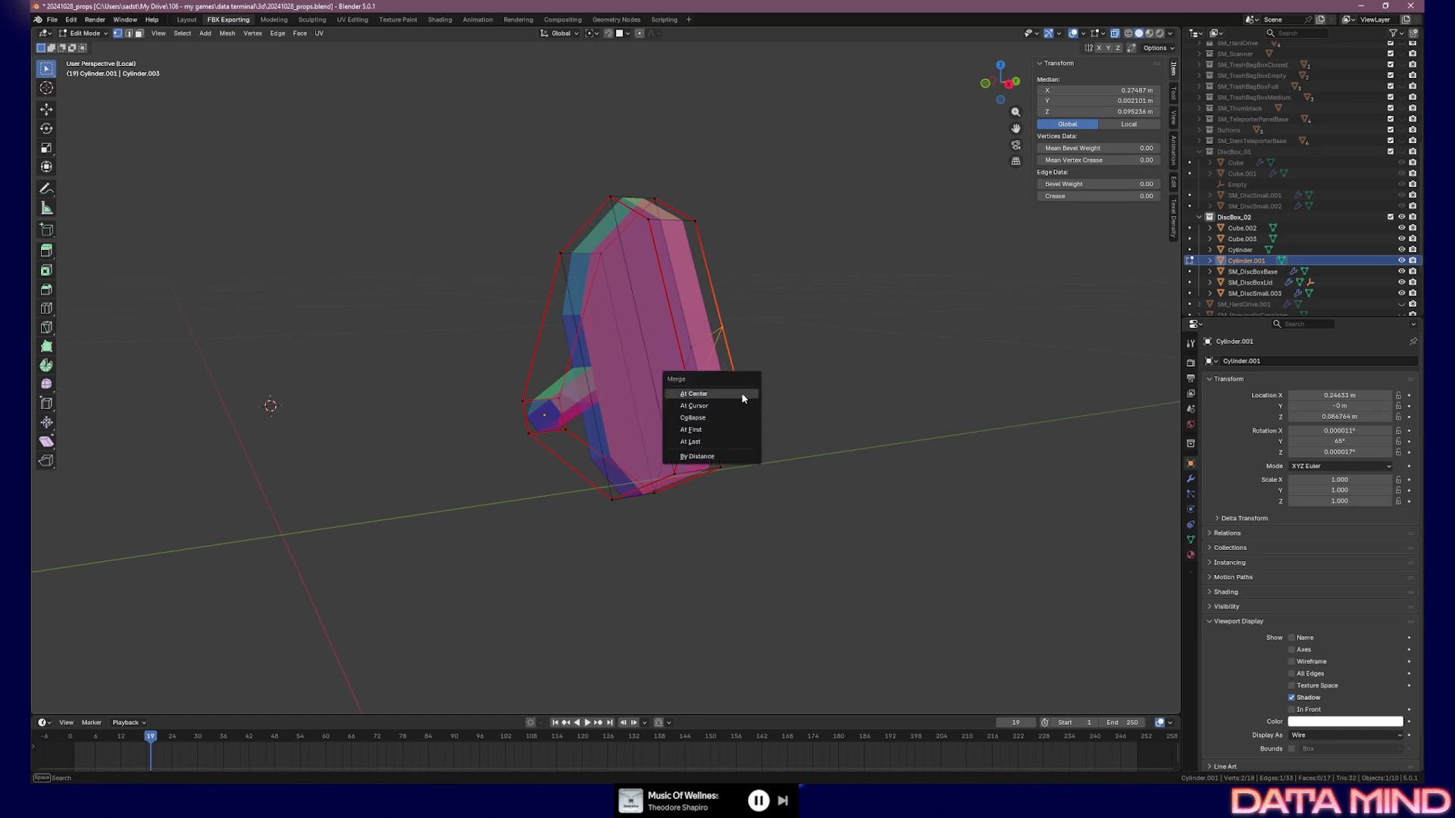
{"action": "left_click", "coordinate": [741, 394]}
{"action": "left_click", "coordinate": [721, 469], "text": "shift"}
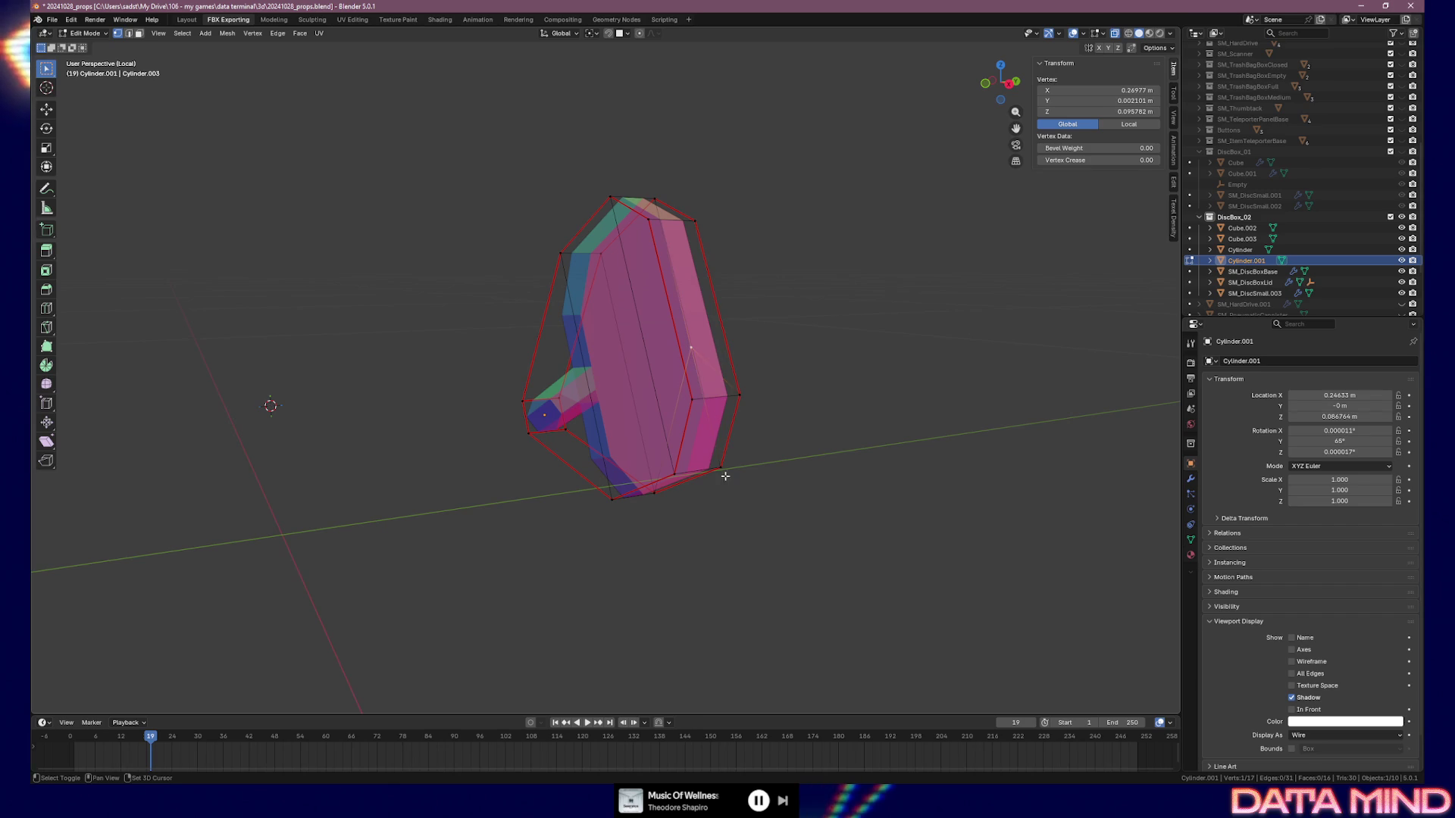
{"action": "key", "text": "m"}
{"action": "left_click", "coordinate": [723, 468]}
{"action": "left_click", "coordinate": [664, 533]}
Return the 16-vertex Cylinder.001 hull to Object Mode
{"action": "mouse_move", "coordinate": [665, 533]}
{"action": "middle_mouse_down"}
{"action": "mouse_move", "coordinate": [660, 510]}
{"action": "mouse_move", "coordinate": [780, 490]}
{"action": "mouse_move", "coordinate": [682, 452]}
{"action": "mouse_move", "coordinate": [661, 466]}
{"action": "mouse_move", "coordinate": [676, 513]}
{"action": "mouse_move", "coordinate": [698, 445]}
{"action": "mouse_move", "coordinate": [585, 335]}
{"action": "mouse_move", "coordinate": [633, 407]}
{"action": "mouse_move", "coordinate": [656, 406]}
{"action": "mouse_move", "coordinate": [497, 402]}
{"action": "mouse_move", "coordinate": [497, 370]}
{"action": "mouse_move", "coordinate": [694, 380]}
{"action": "middle_mouse_up"}
{"action": "key", "text": "Tab"}
{"action": "scroll", "coordinate": [694, 380], "scroll_direction": "down", "scroll_amount": 3}
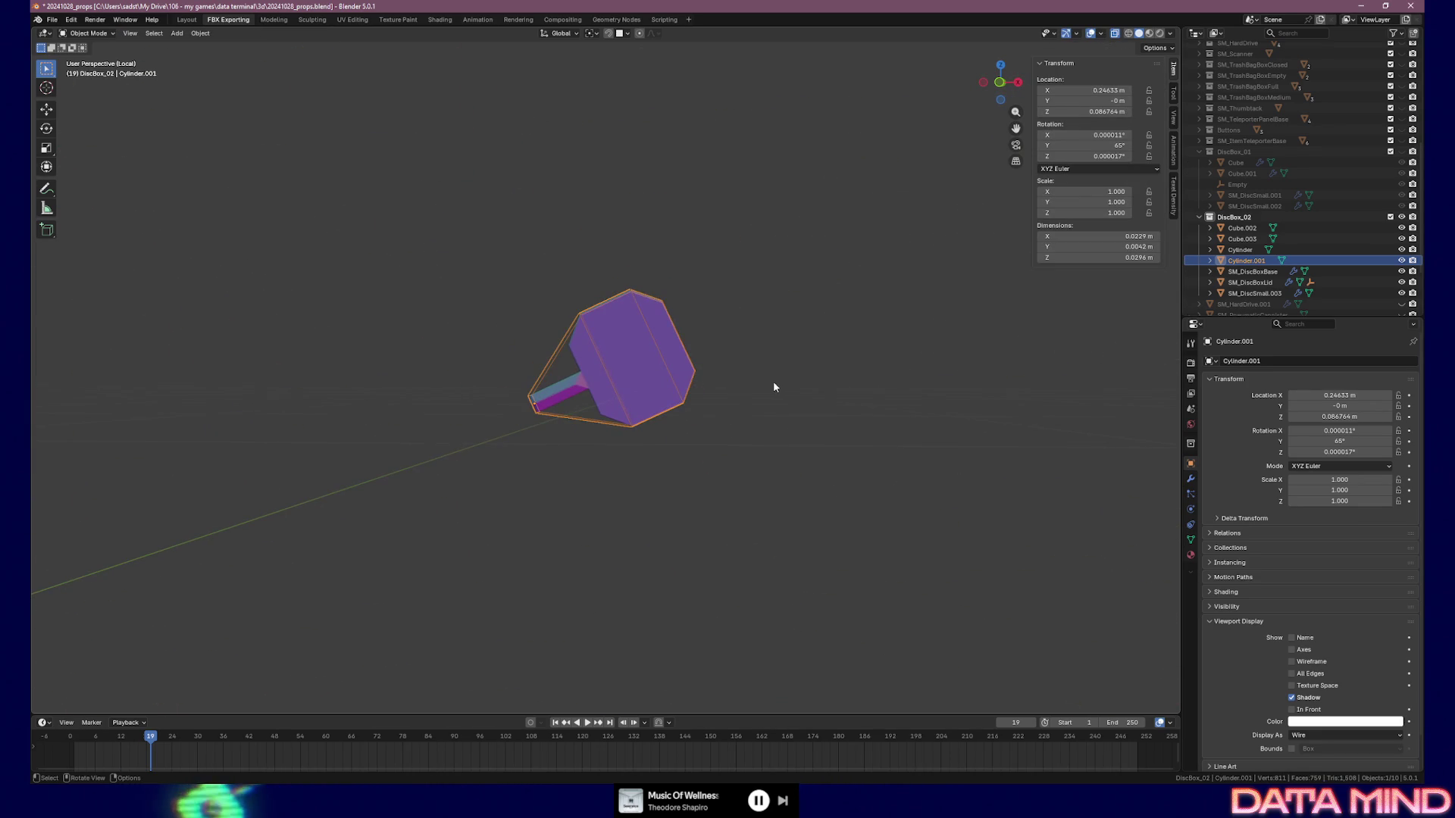
{"action": "scroll", "coordinate": [773, 387], "scroll_direction": "up", "scroll_amount": 1}
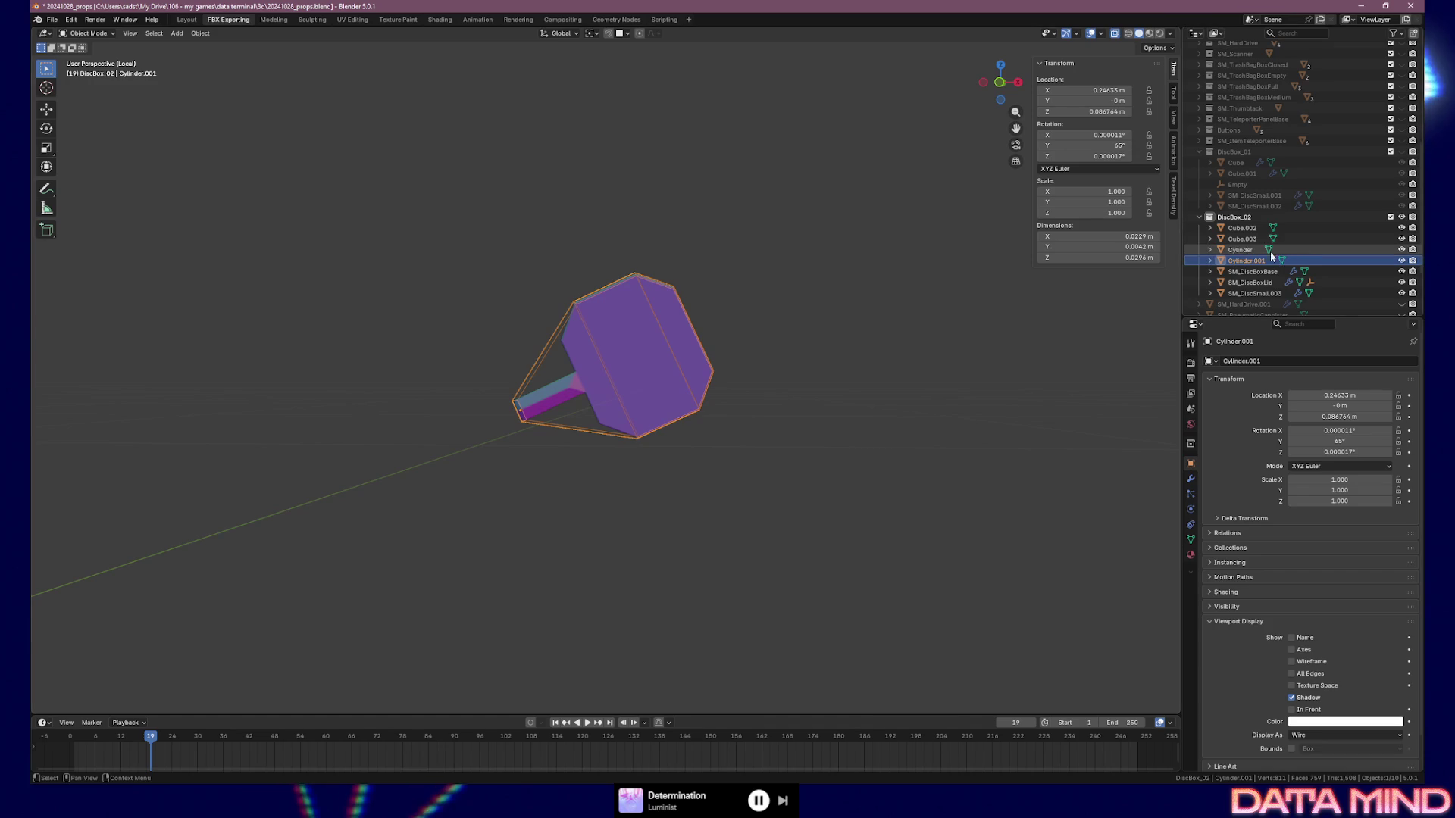
Rename the Cylinder object to SM_DiscBoxKey
{"action": "left_click", "coordinate": [1240, 251]}
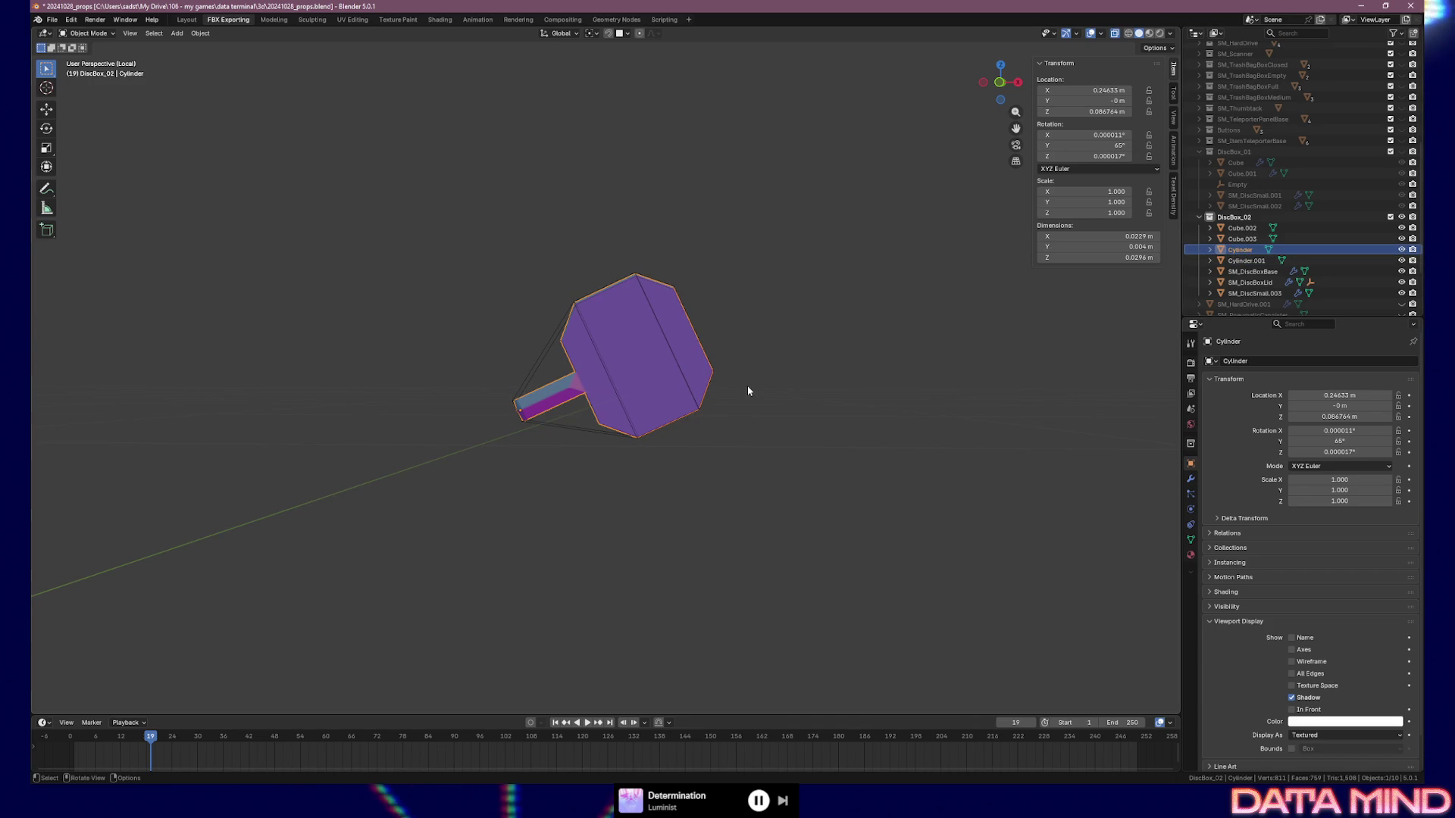
{"action": "key", "text": "F2"}
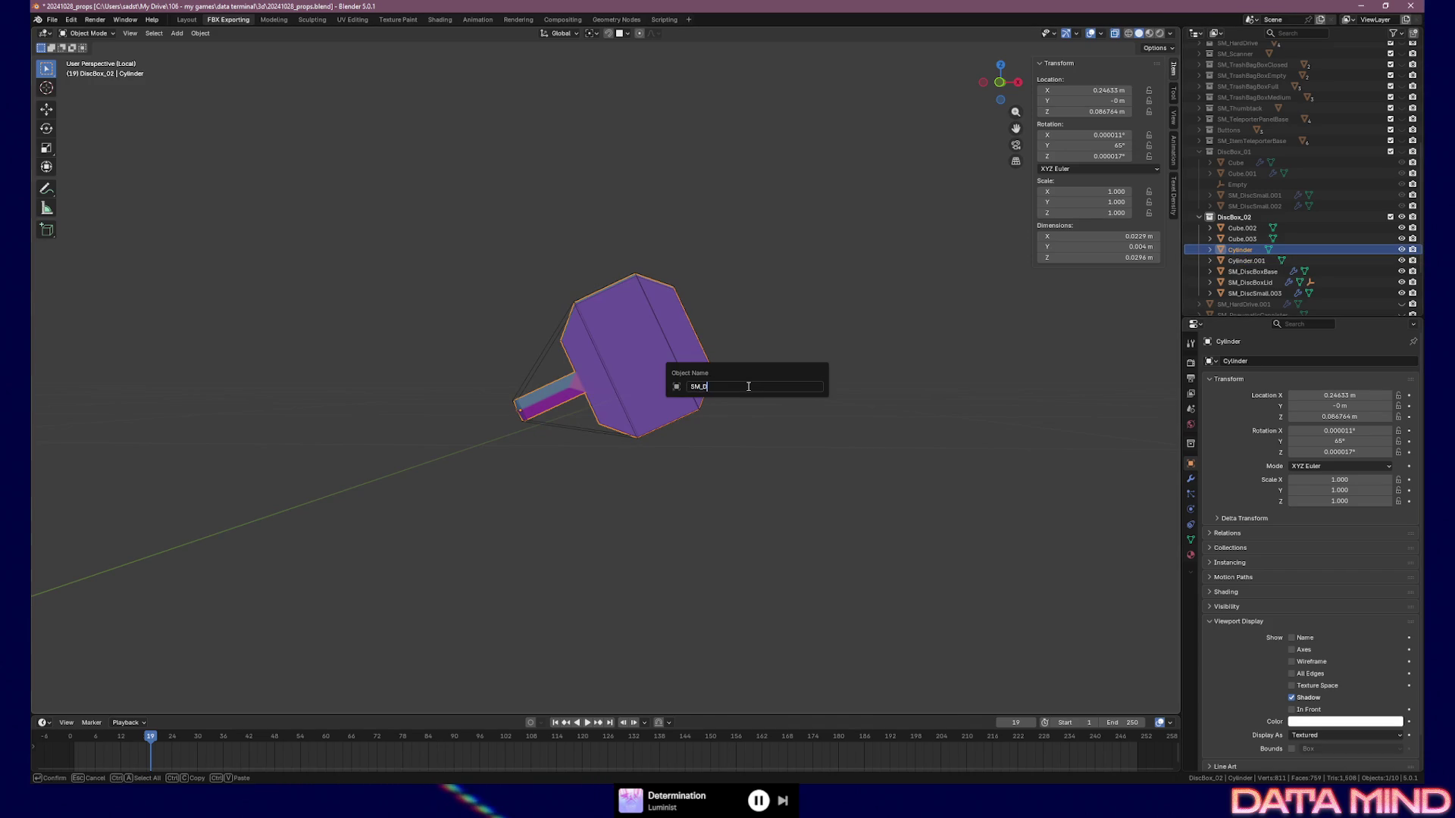
{"action": "type", "text": "SM_DiscBoxKey"}
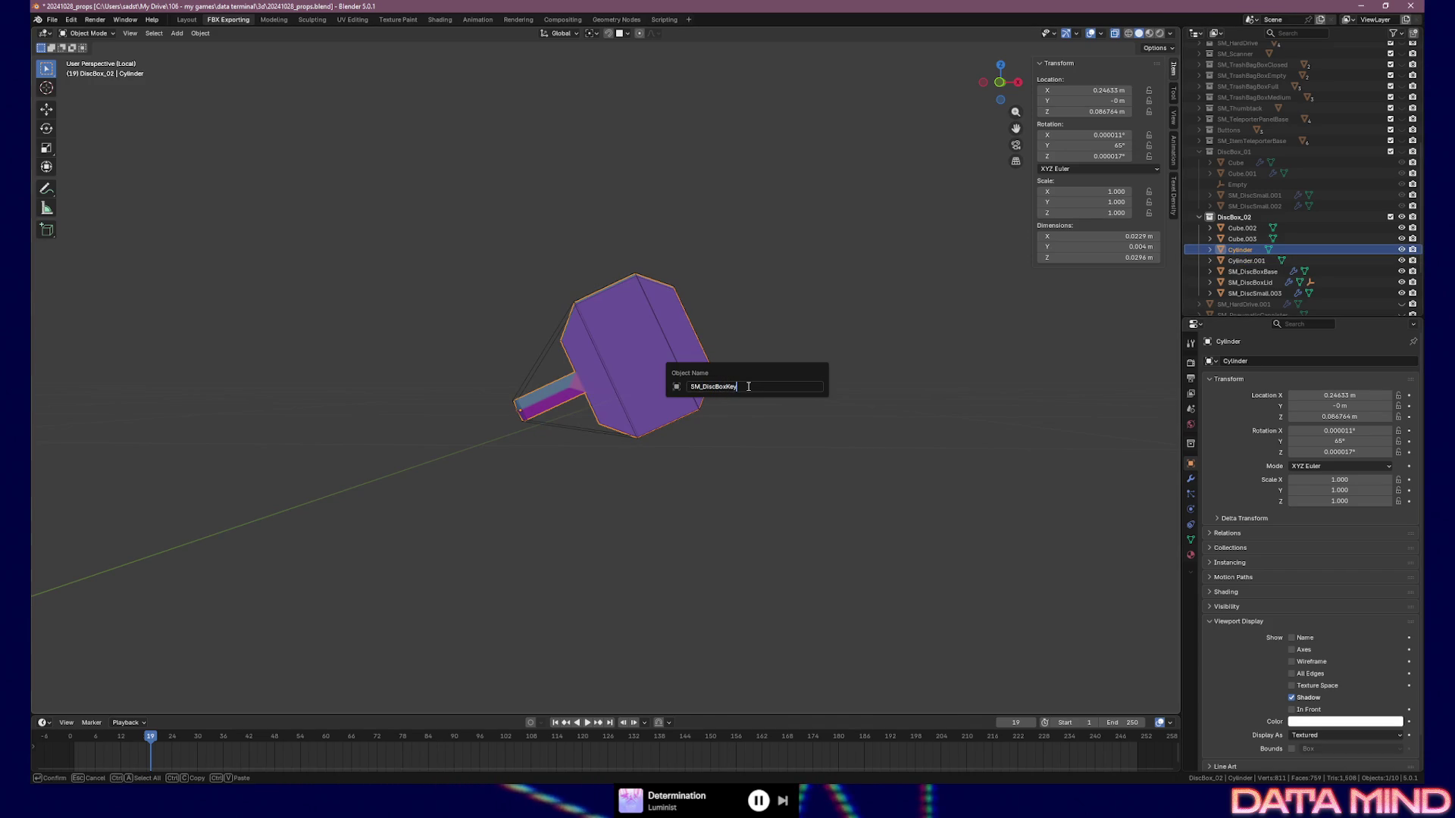
{"action": "key", "text": "Return"}
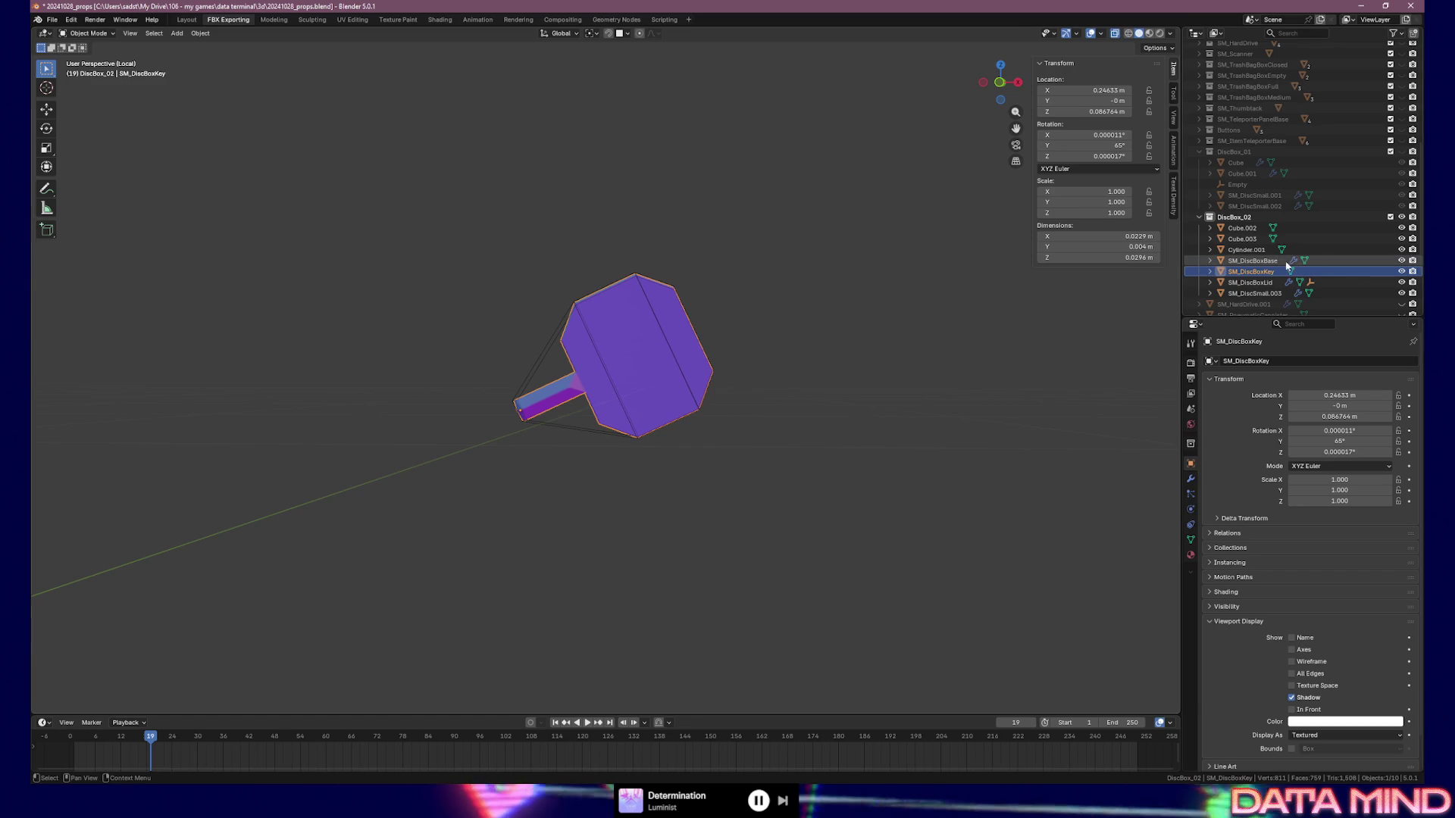
{"action": "key", "text": "F2"}
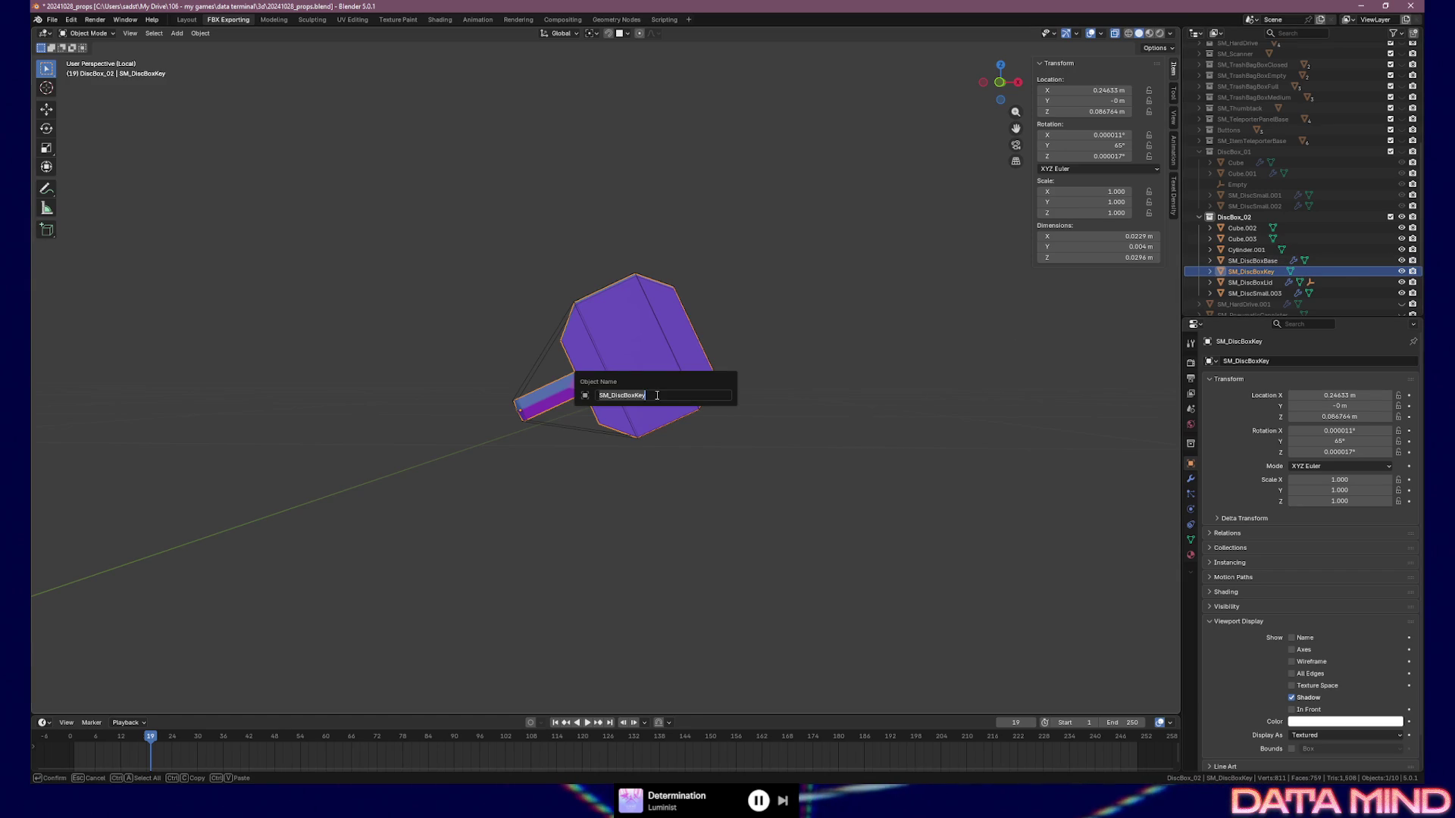
{"action": "key", "text": "Escape"}
Rename Cylinder.001 to UCX_SM_DiscBoxKey_01, then also select SM_DiscBoxKey
{"action": "left_click", "coordinate": [1247, 249]}
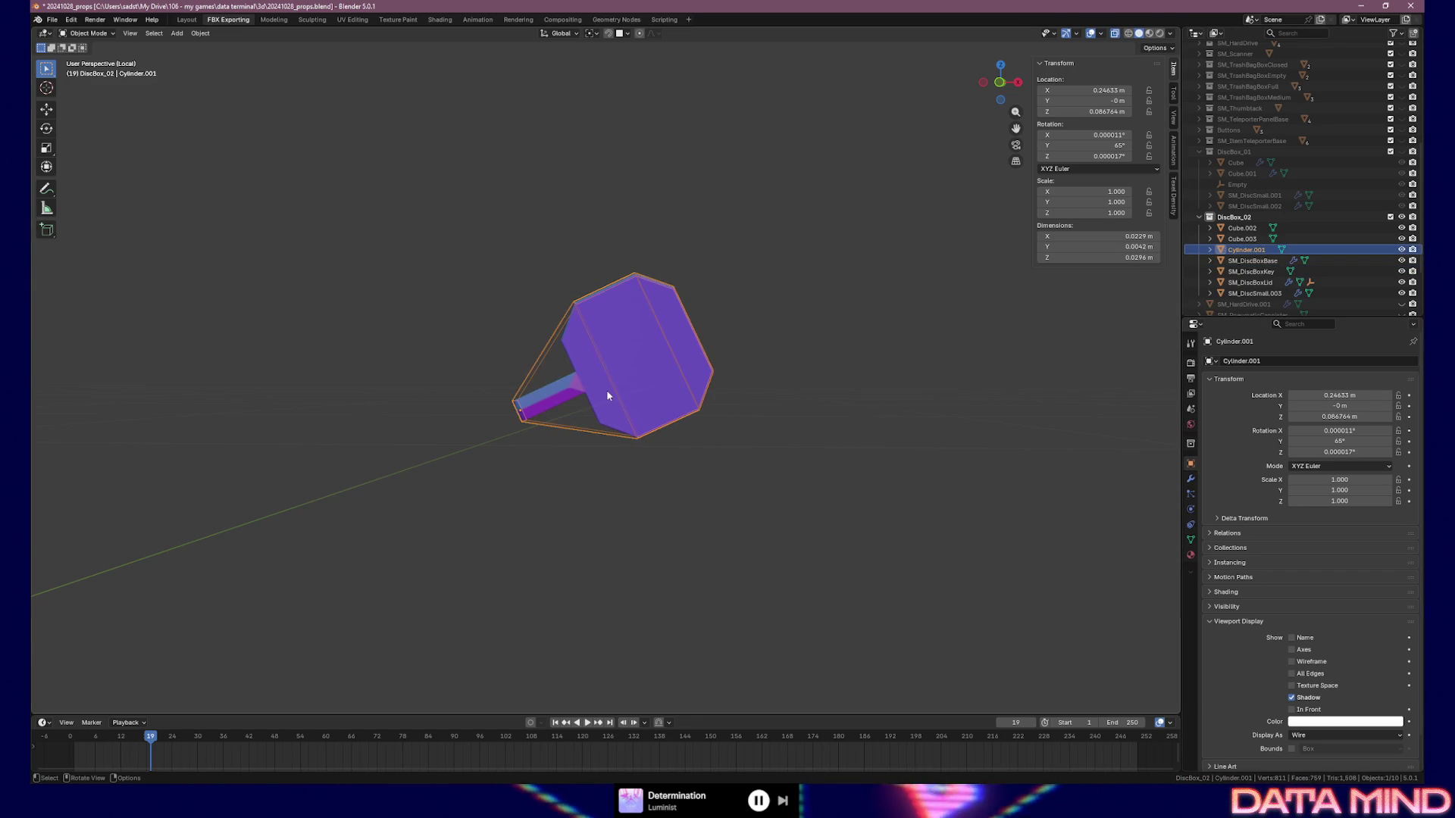
{"action": "key", "text": "F2"}
{"action": "type", "text": "UBX"}
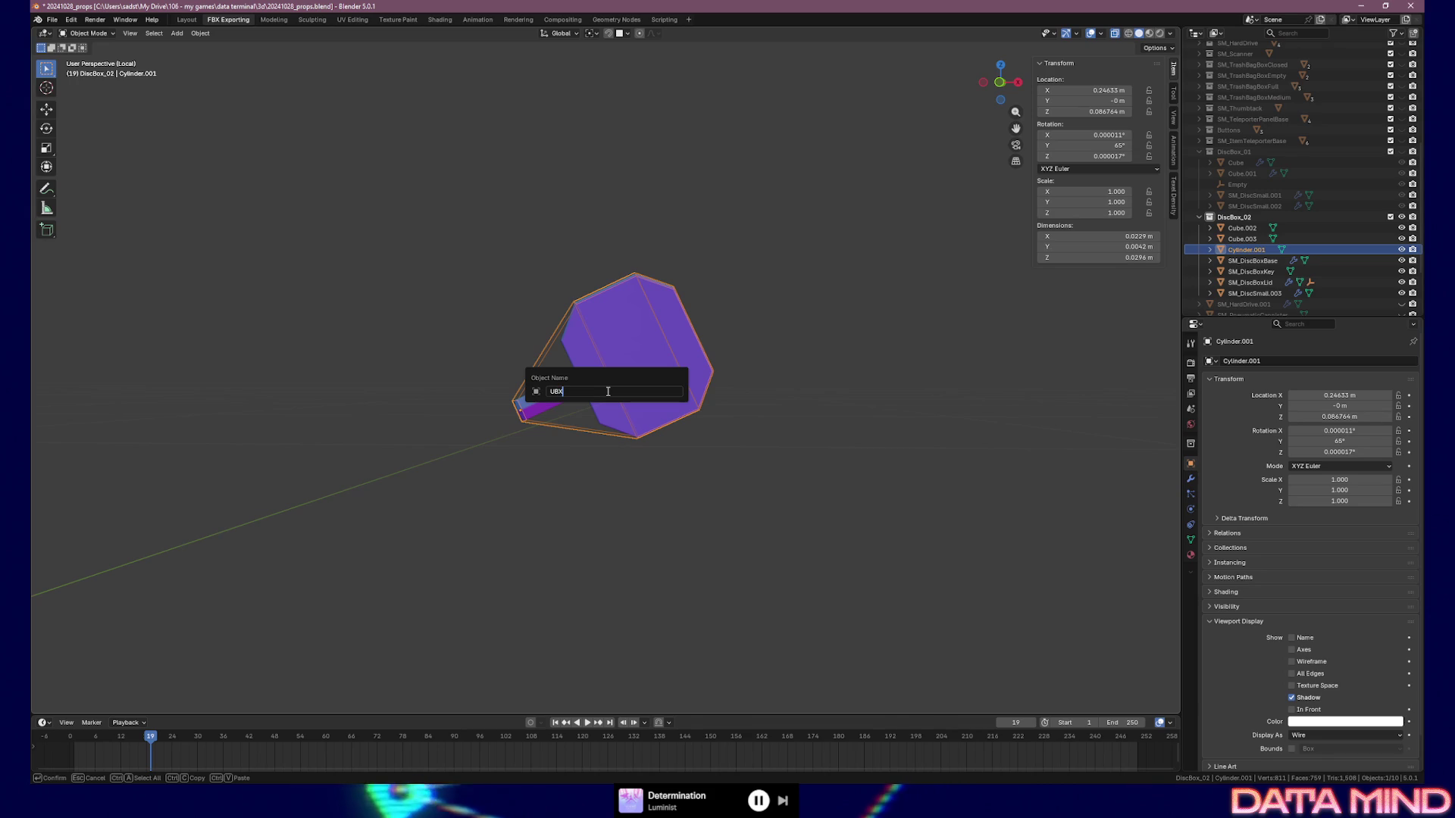
{"action": "key", "text": "BackSpace"}
{"action": "key", "text": "BackSpace"}
{"action": "type", "text": "CX_SM_DiscBoxKey_01"}
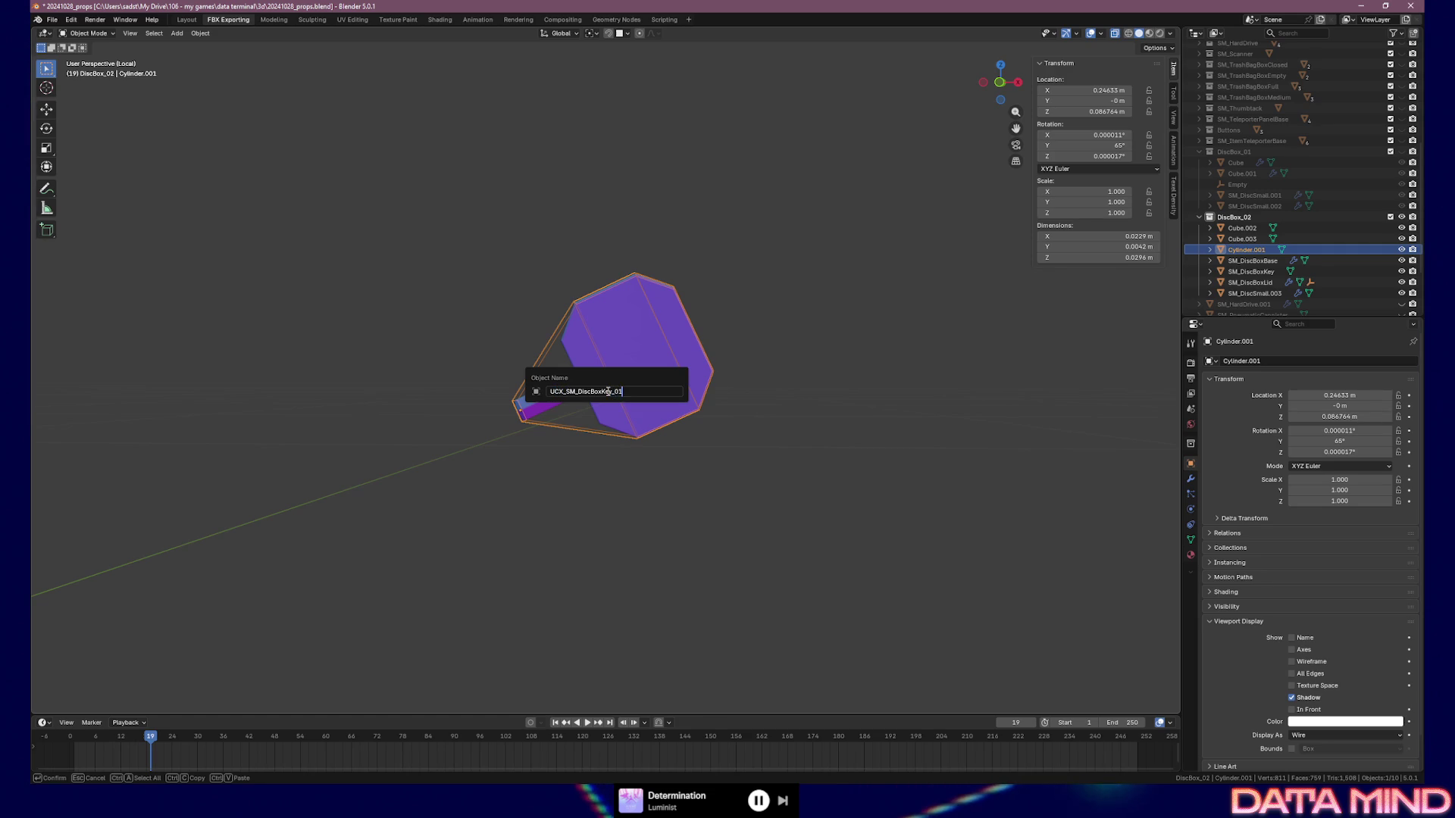
{"action": "key", "text": "Return"}
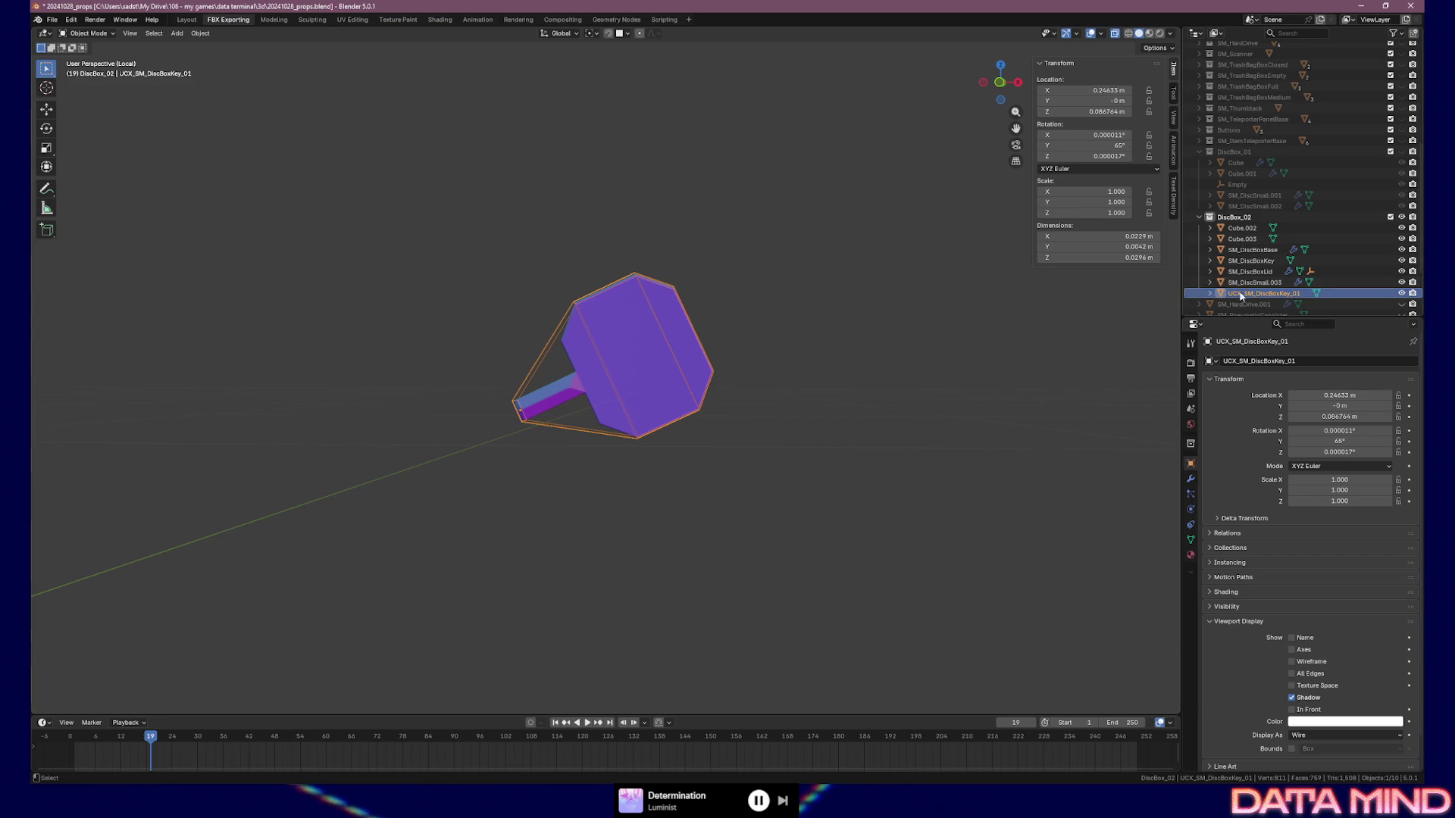
{"action": "left_click", "coordinate": [1251, 261], "text": "ctrl"}
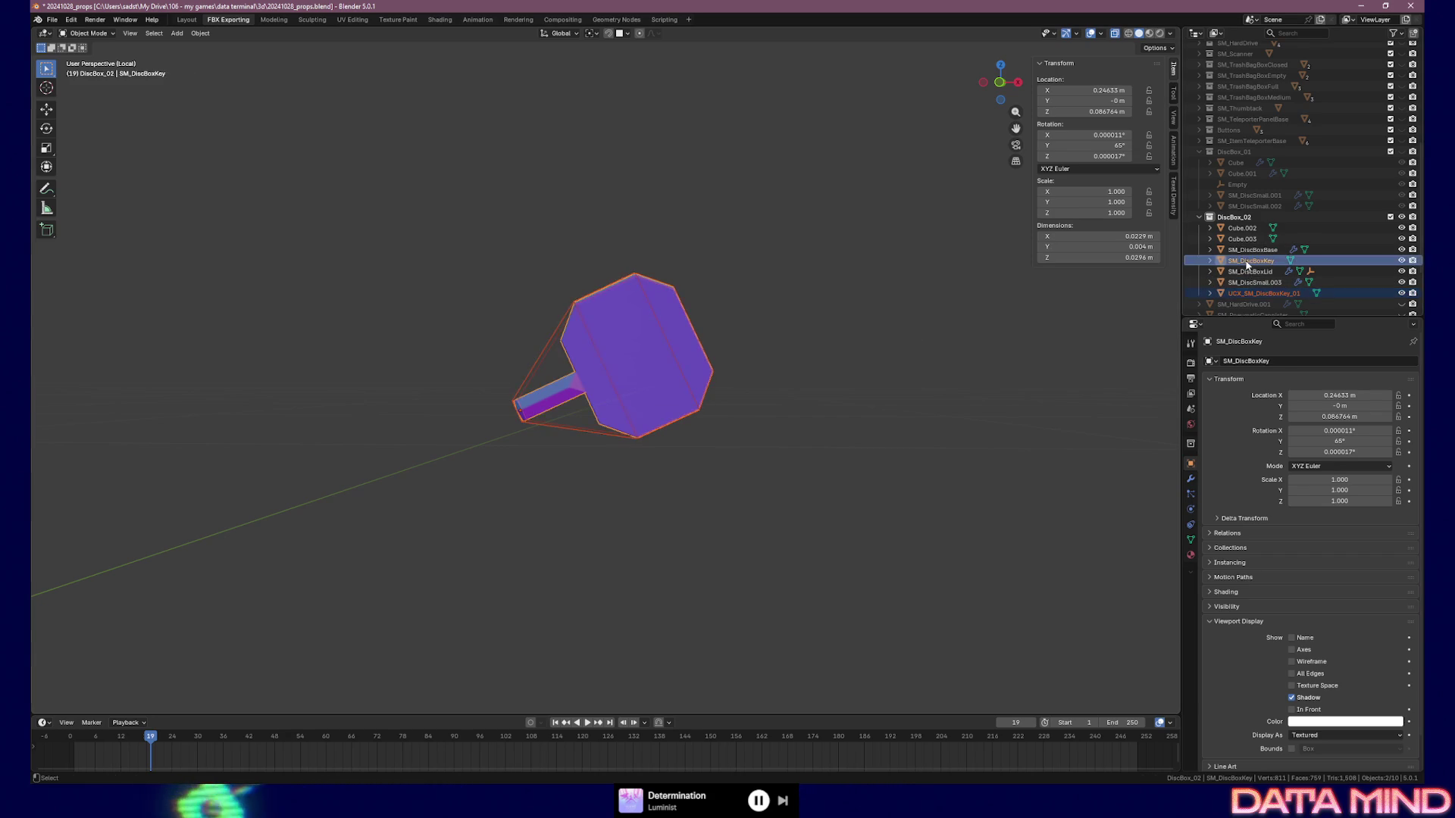
Parent UCX_SM_DiscBoxKey_01 to SM_DiscBoxKey (Object) and exit Local View
{"action": "key", "text": "ctrl+p"}
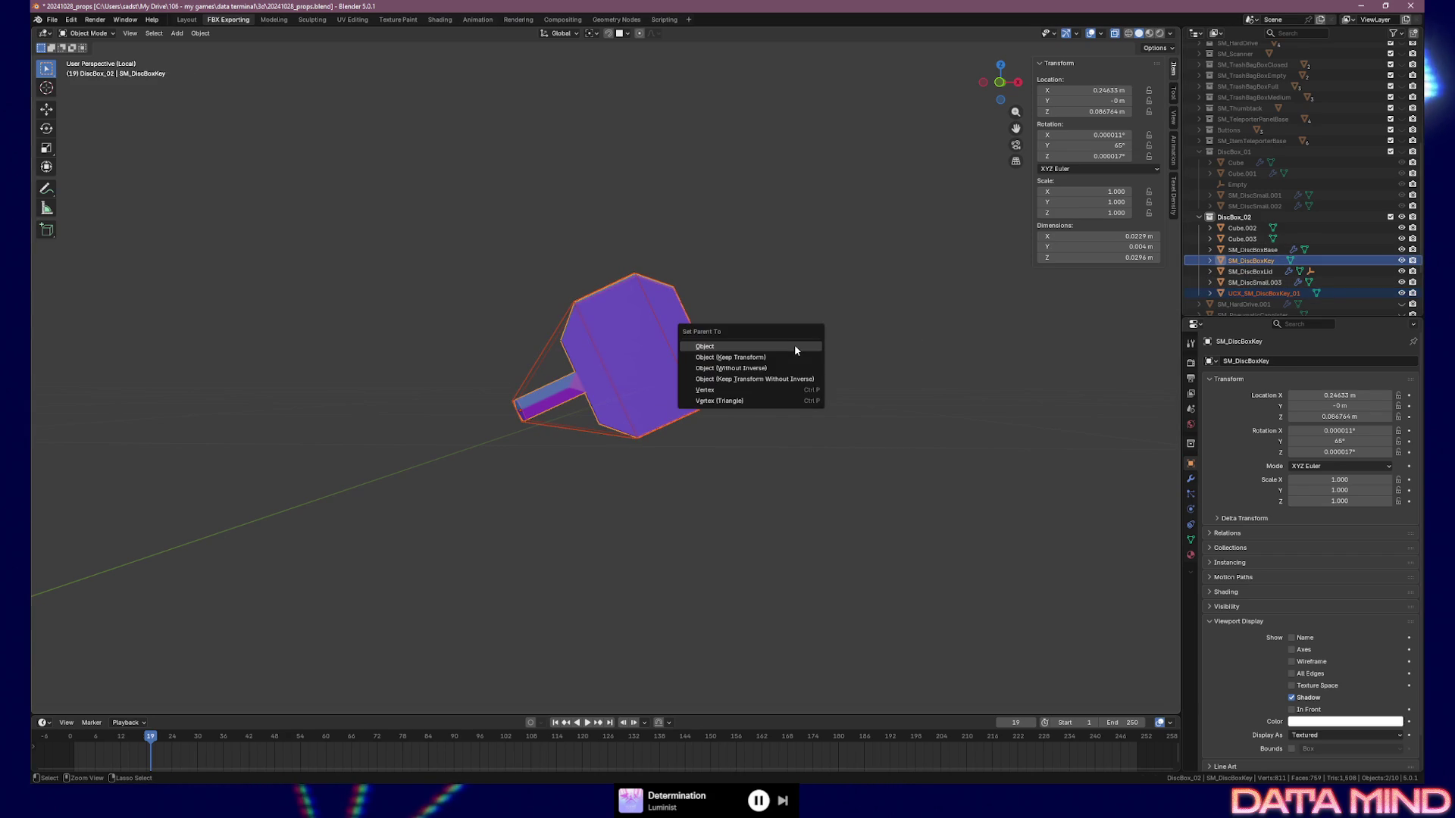
{"action": "left_click", "coordinate": [795, 347]}
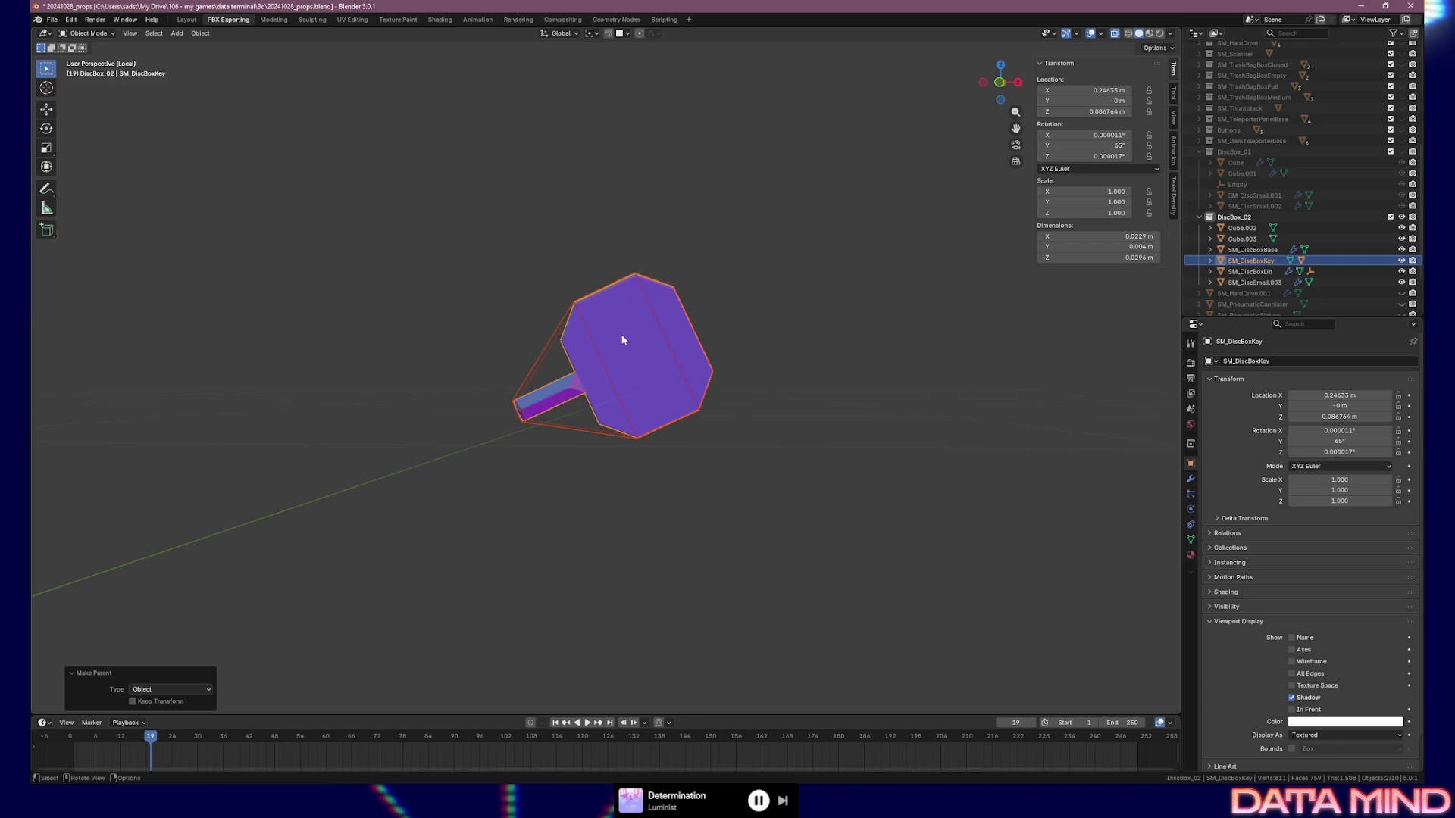
{"action": "mouse_move", "coordinate": [637, 372]}
{"action": "middle_mouse_down"}
{"action": "mouse_move", "coordinate": [530, 363]}
{"action": "mouse_move", "coordinate": [666, 364]}
{"action": "mouse_move", "coordinate": [503, 379]}
{"action": "mouse_move", "coordinate": [531, 378]}
{"action": "middle_mouse_up"}
{"action": "key", "text": "slash"}
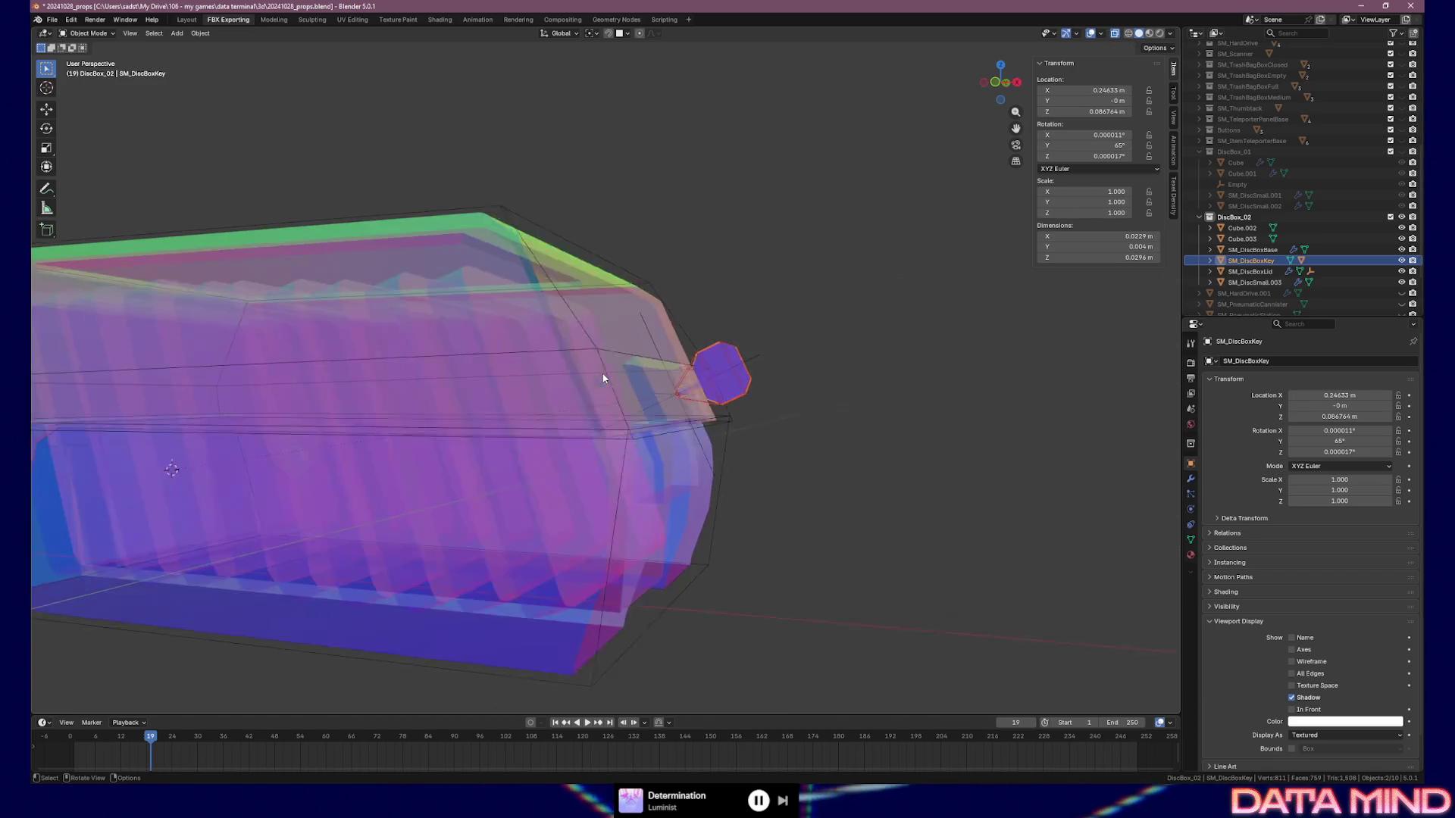
{"action": "left_click", "coordinate": [1115, 34]}
{"action": "middle_click_drag", "start_coordinate": [834, 243], "coordinate": [687, 315]}
{"action": "left_click", "coordinate": [551, 368]}
{"action": "scroll", "coordinate": [593, 354], "scroll_direction": "up", "scroll_amount": 3}
{"action": "middle_click_drag", "start_coordinate": [594, 353], "coordinate": [653, 348]}
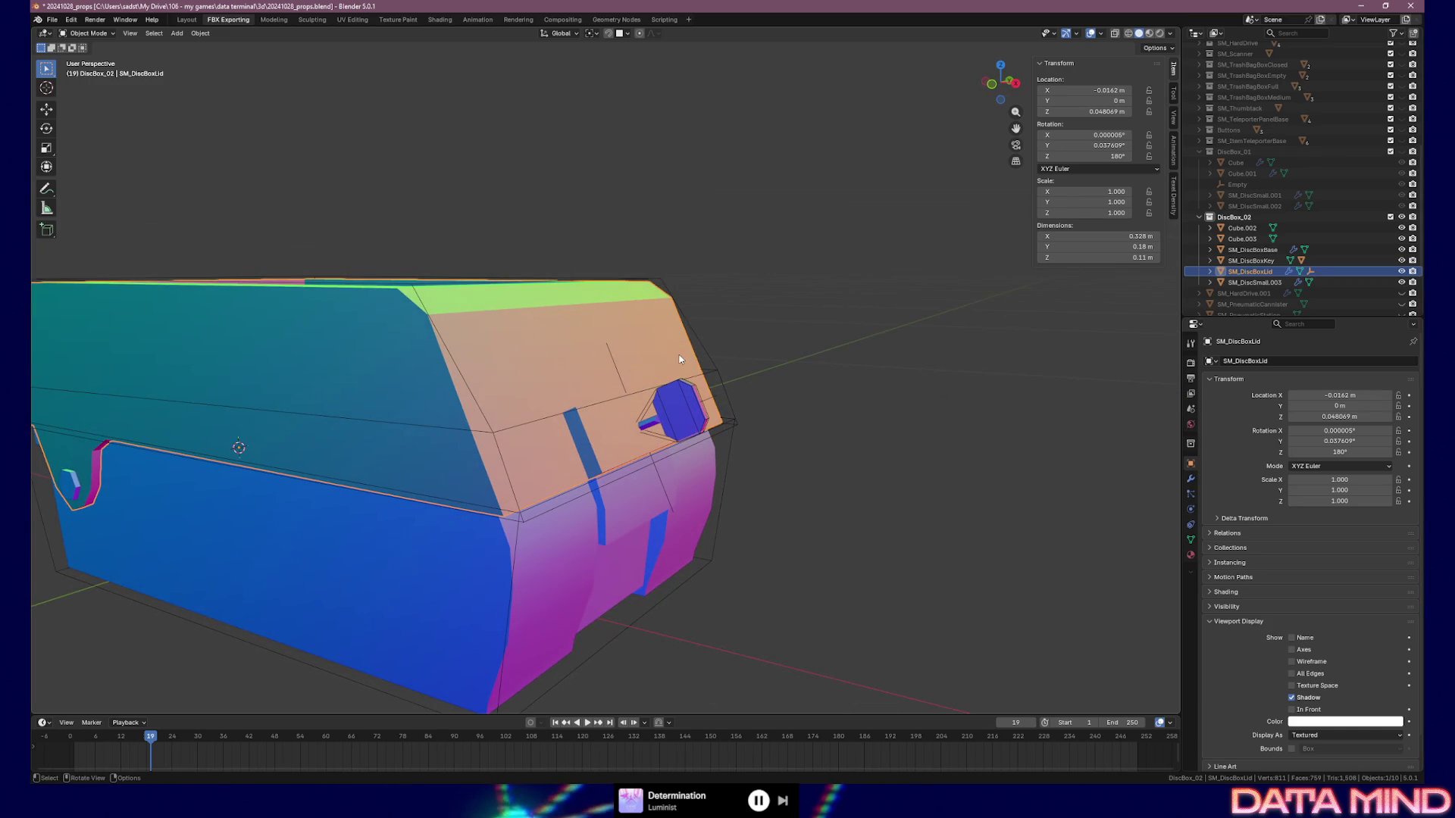
{"action": "key", "text": "F2"}
{"action": "key", "text": "Escape"}
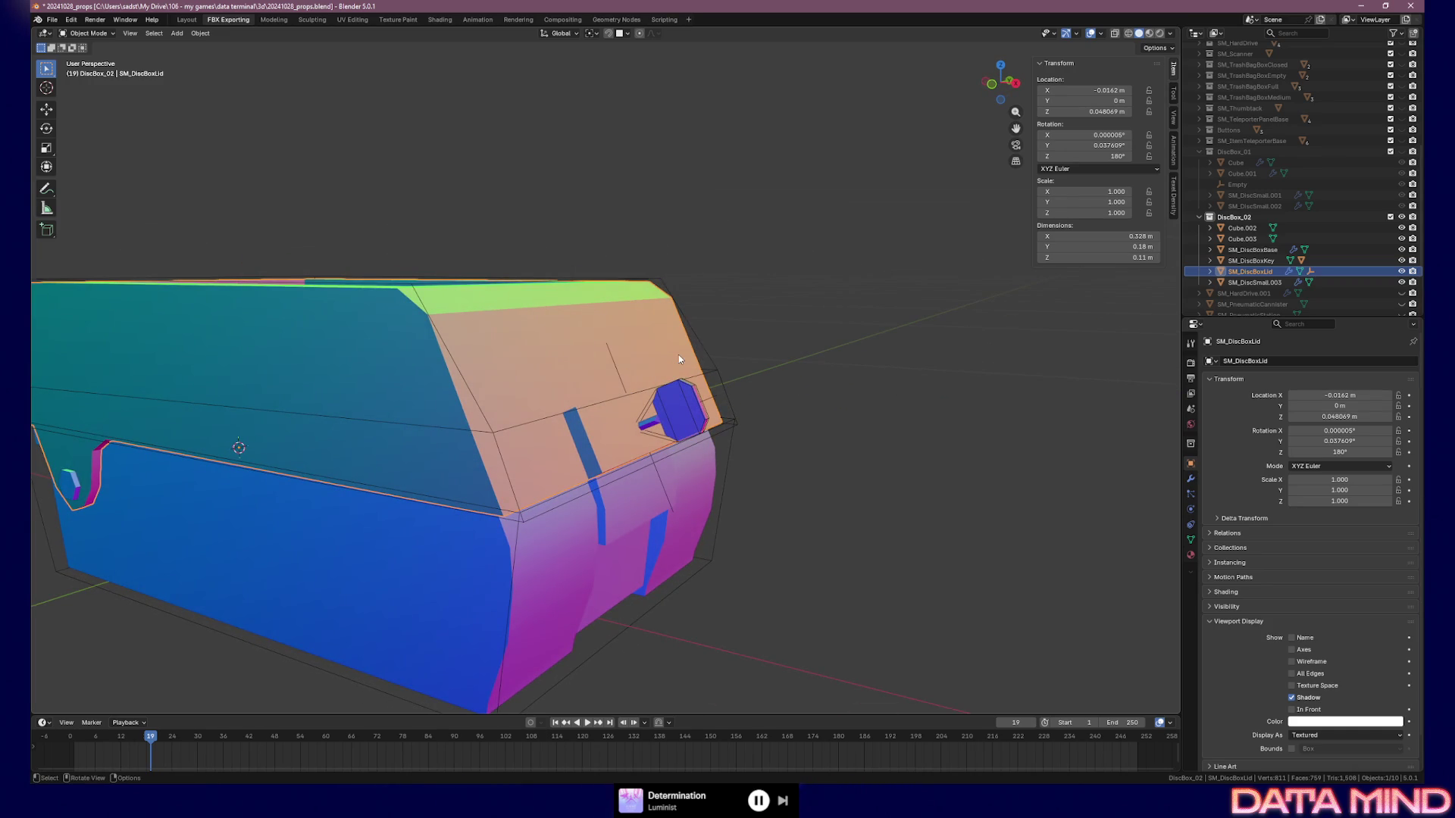
{"action": "left_click", "coordinate": [718, 371]}
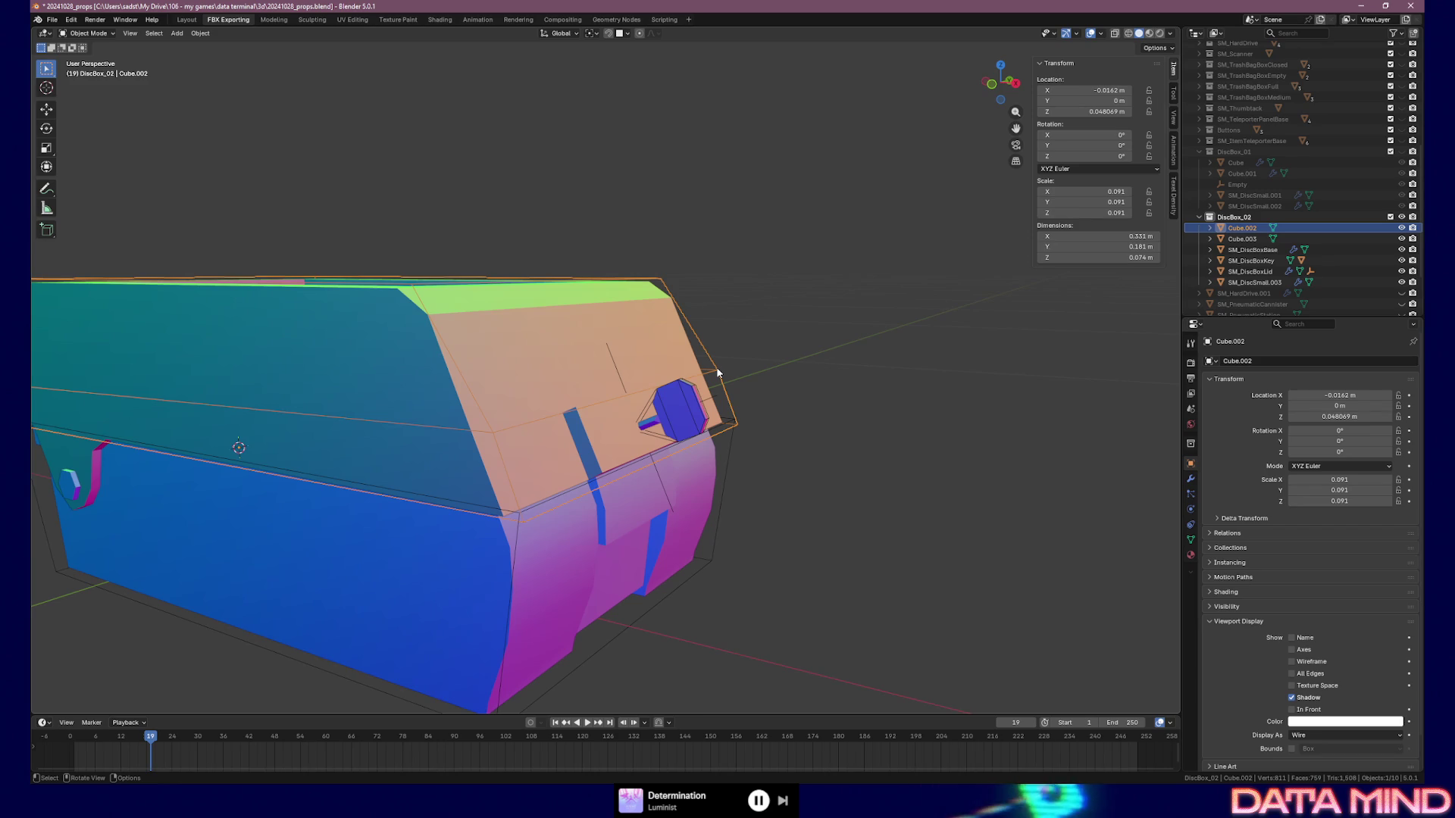
{"action": "key", "text": "F2"}
{"action": "type", "text": "UCX_SM_DiscBoxLid_02"}
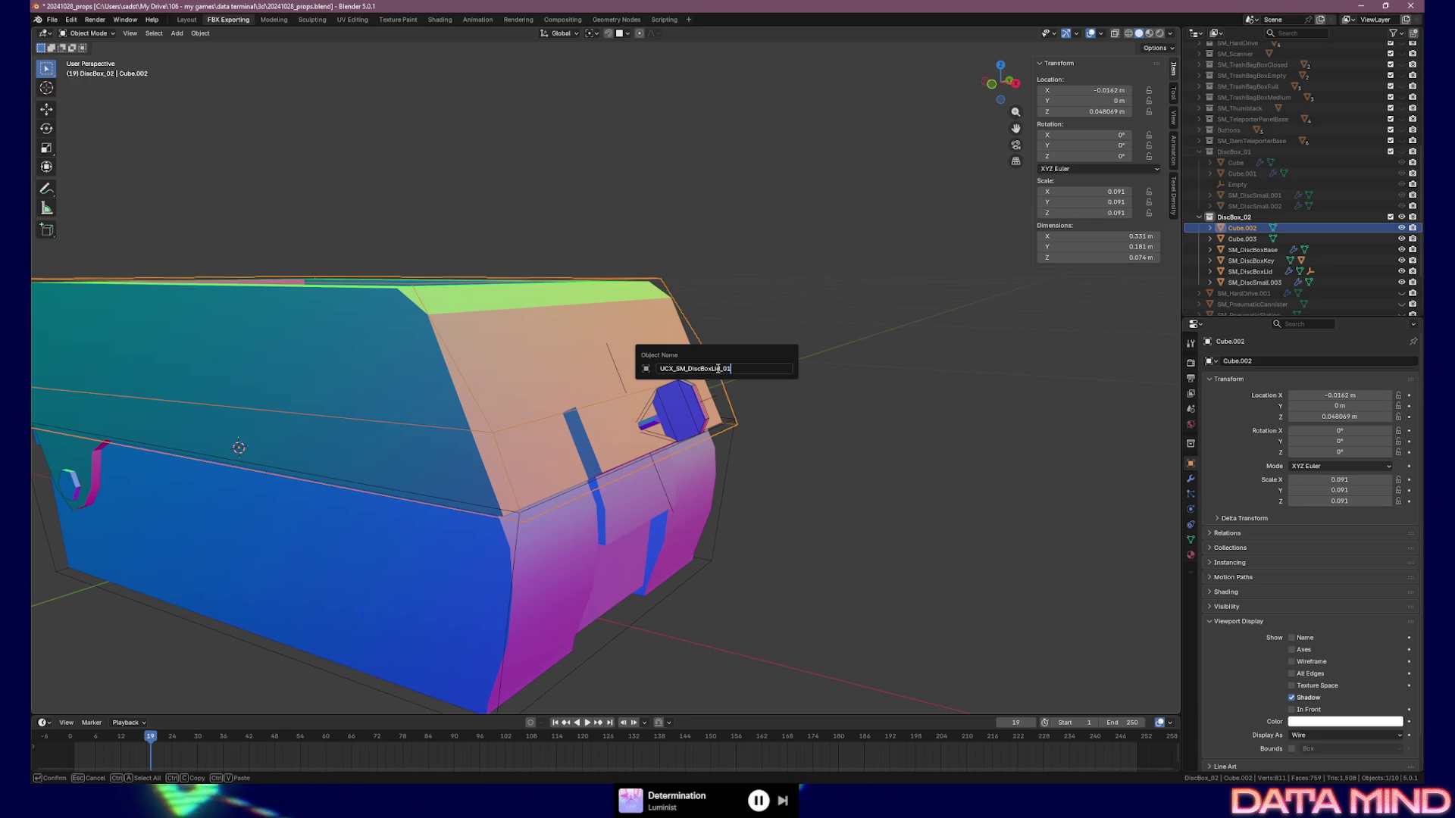
{"action": "key", "text": "Return"}
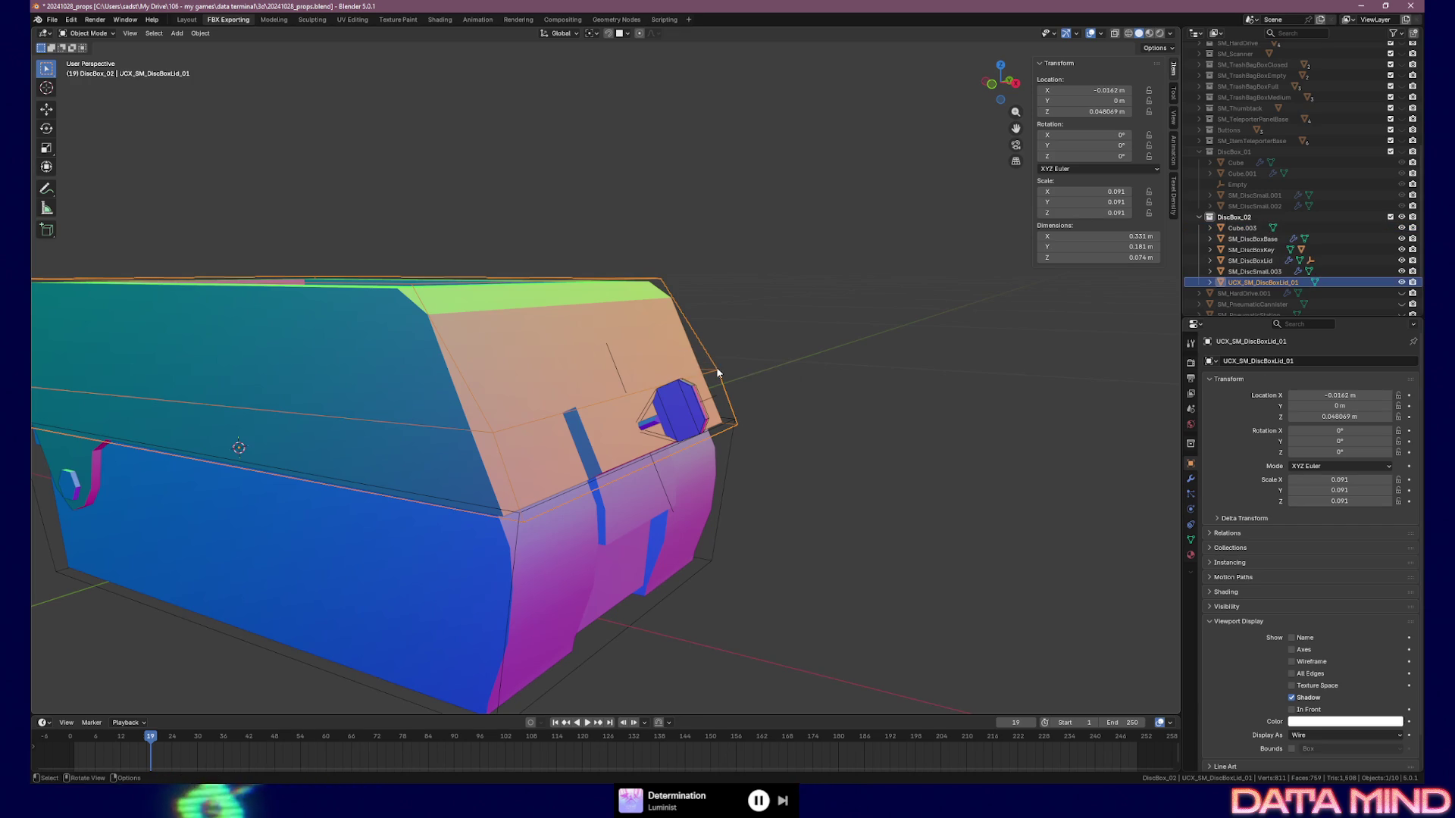
{"action": "scroll", "coordinate": [665, 341], "scroll_direction": "down", "scroll_amount": 2}
{"action": "key", "text": "KP_1"}
{"action": "scroll", "coordinate": [665, 341], "scroll_direction": "down", "scroll_amount": 3}
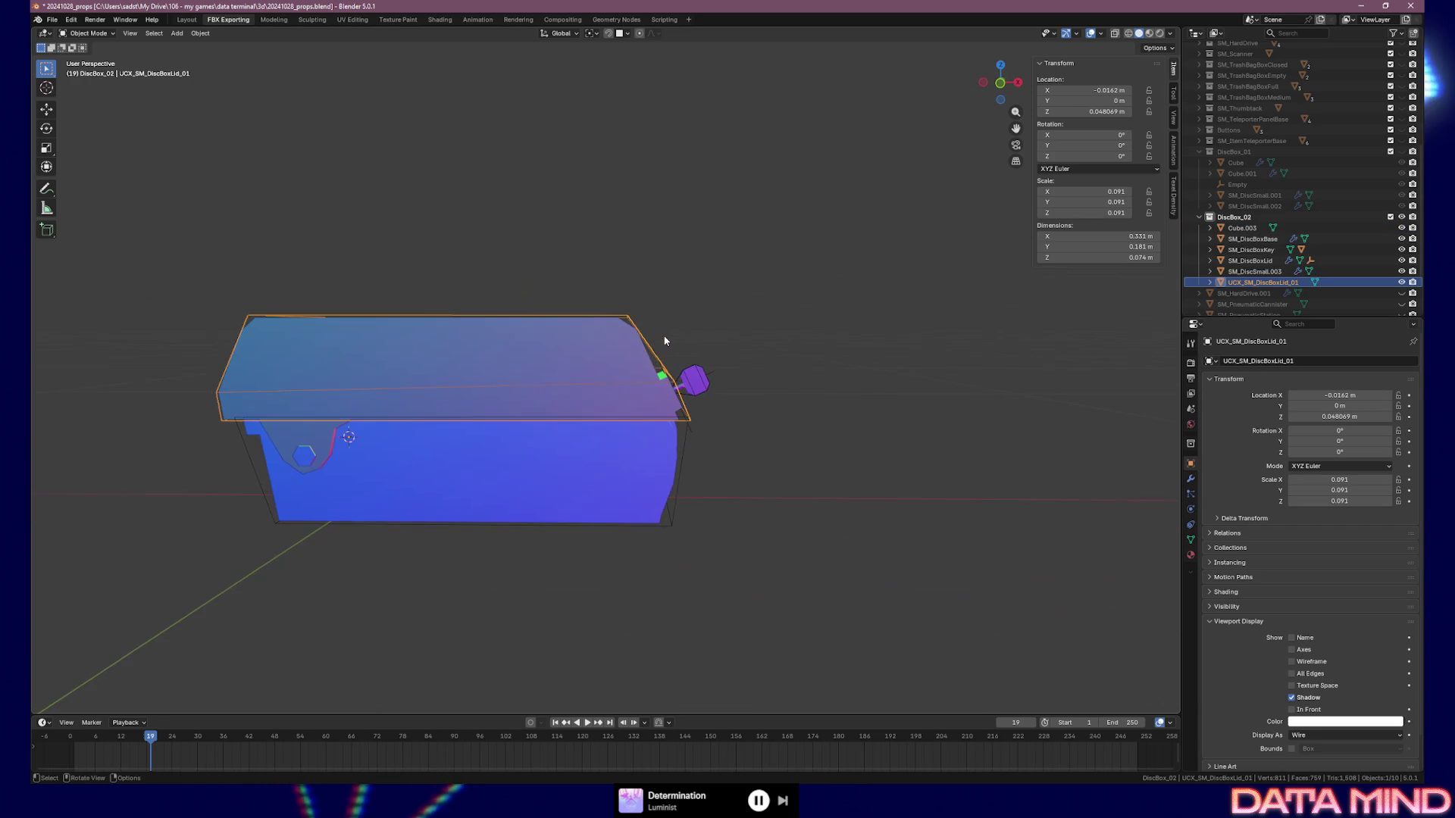
{"action": "mouse_move", "coordinate": [662, 341]}
{"action": "middle_mouse_down"}
{"action": "mouse_move", "coordinate": [626, 370]}
{"action": "mouse_move", "coordinate": [721, 370]}
{"action": "mouse_move", "coordinate": [681, 371]}
{"action": "middle_mouse_up"}
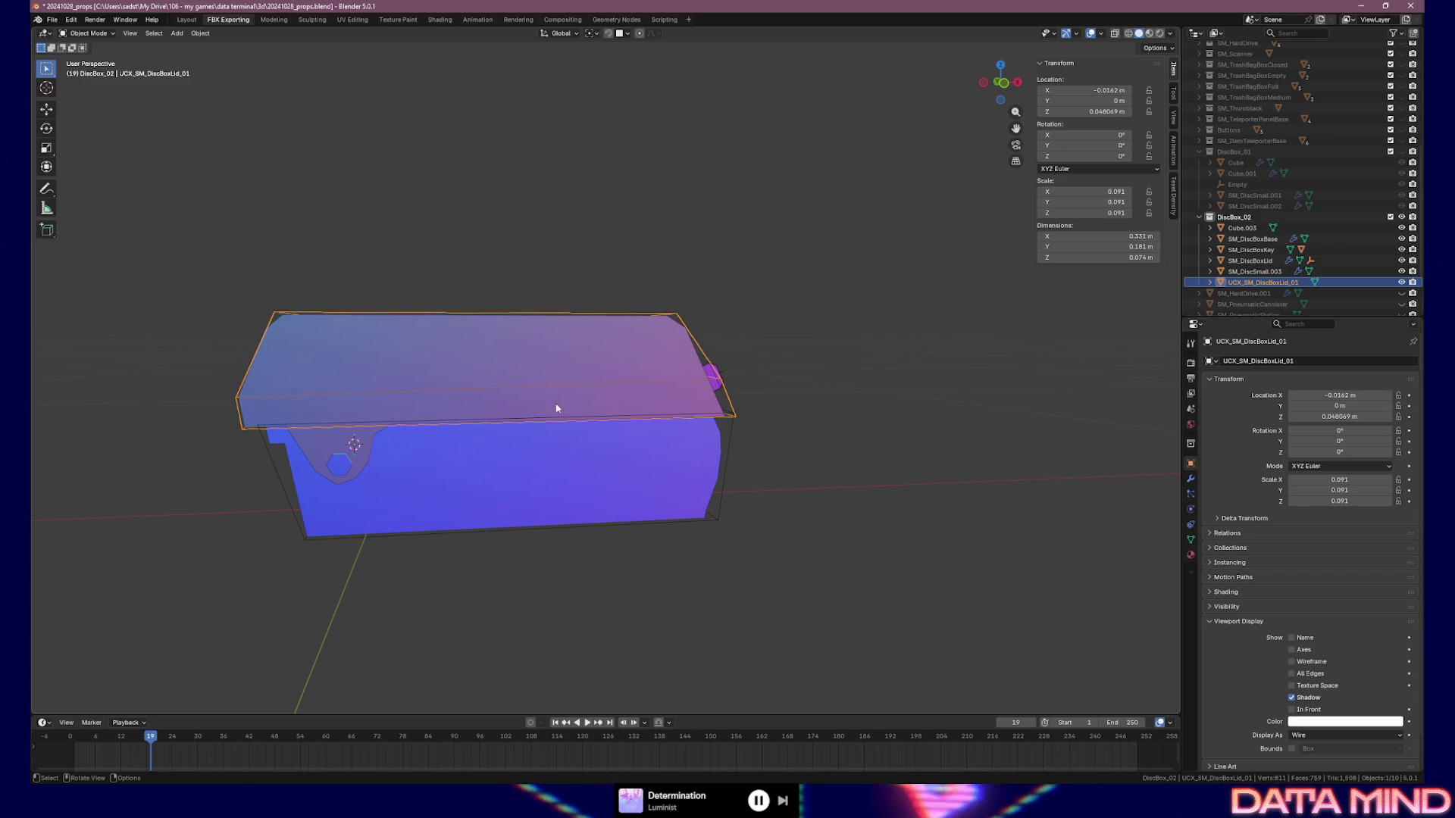
{"action": "left_click", "coordinate": [1250, 260], "text": "ctrl"}
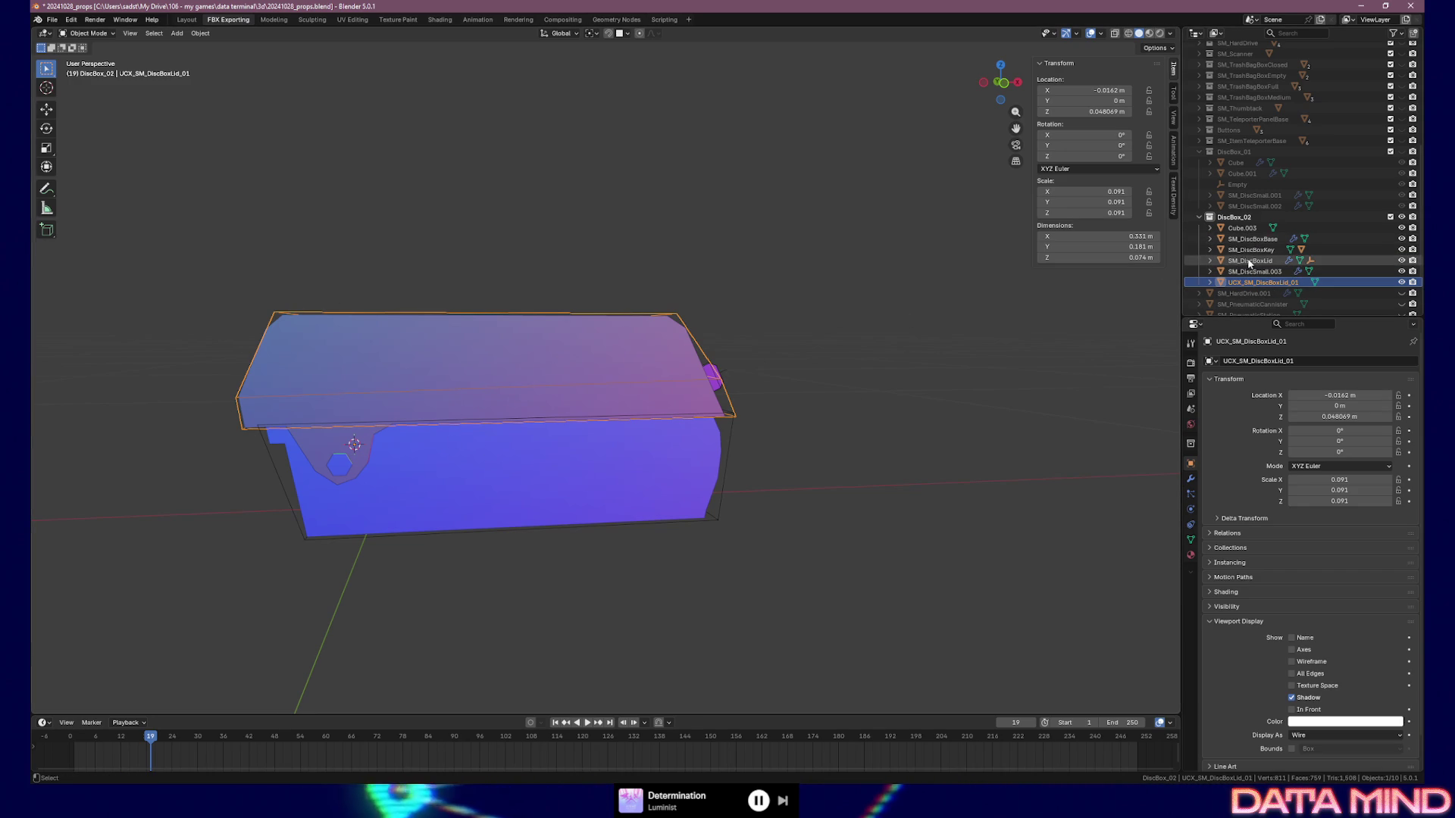
Parent UCX_SM_DiscBoxLid_01 to SM_DiscBoxLid as Object, then select Cube.003
{"action": "key", "text": "ctrl+p"}
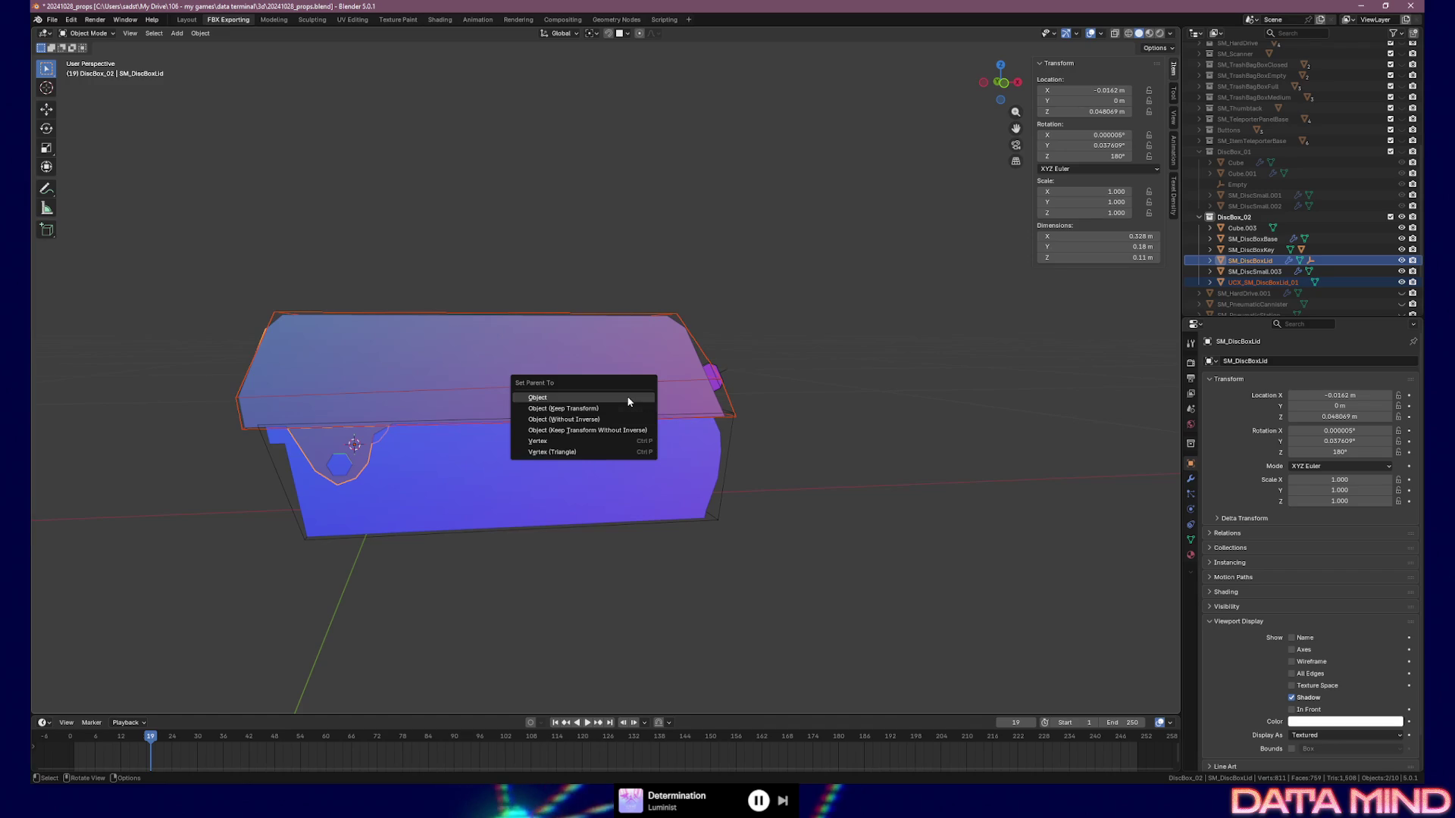
{"action": "left_click", "coordinate": [635, 399]}
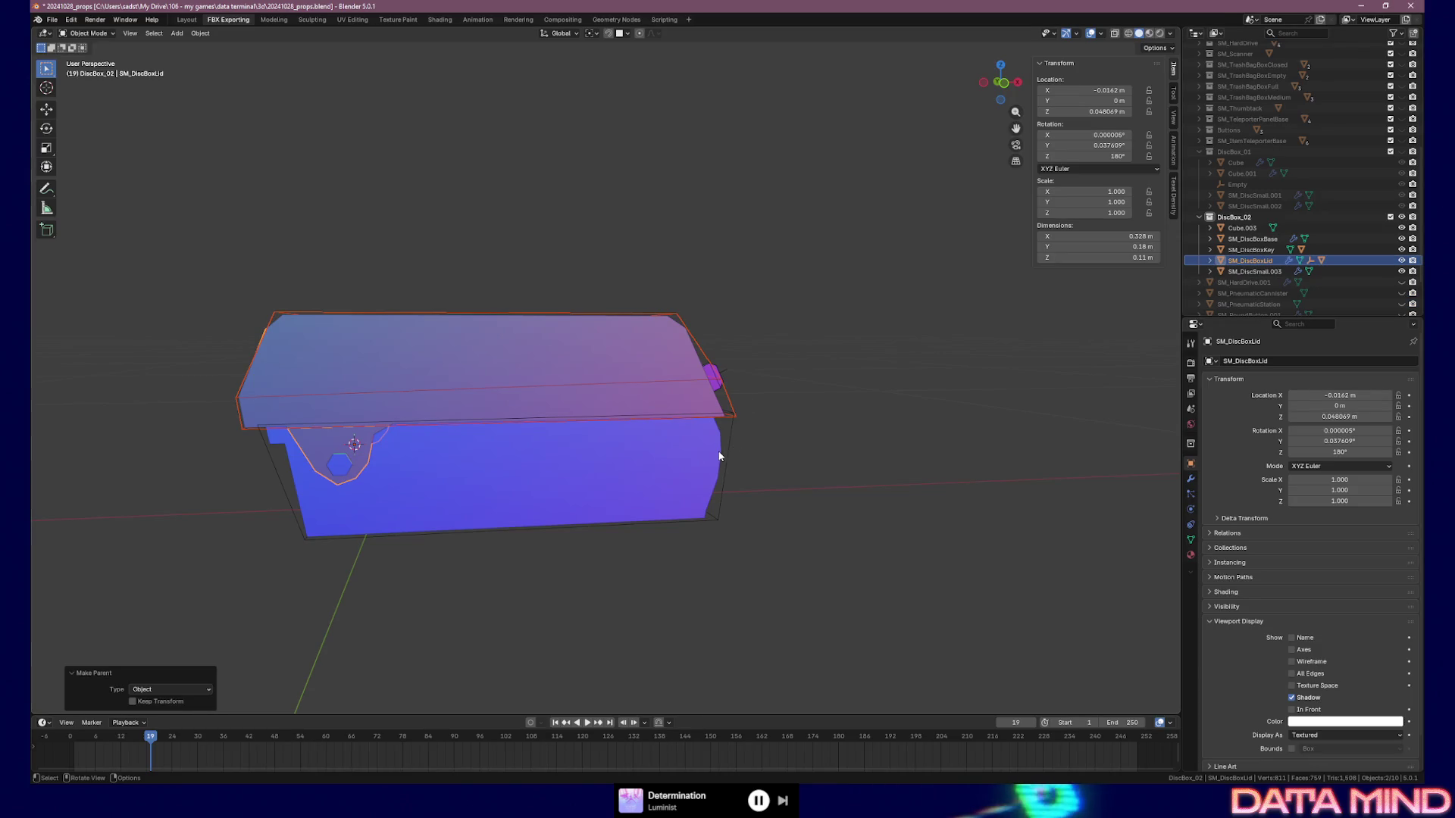
{"action": "left_click", "coordinate": [734, 437]}
{"action": "middle_click_drag", "start_coordinate": [732, 436], "coordinate": [646, 440]}
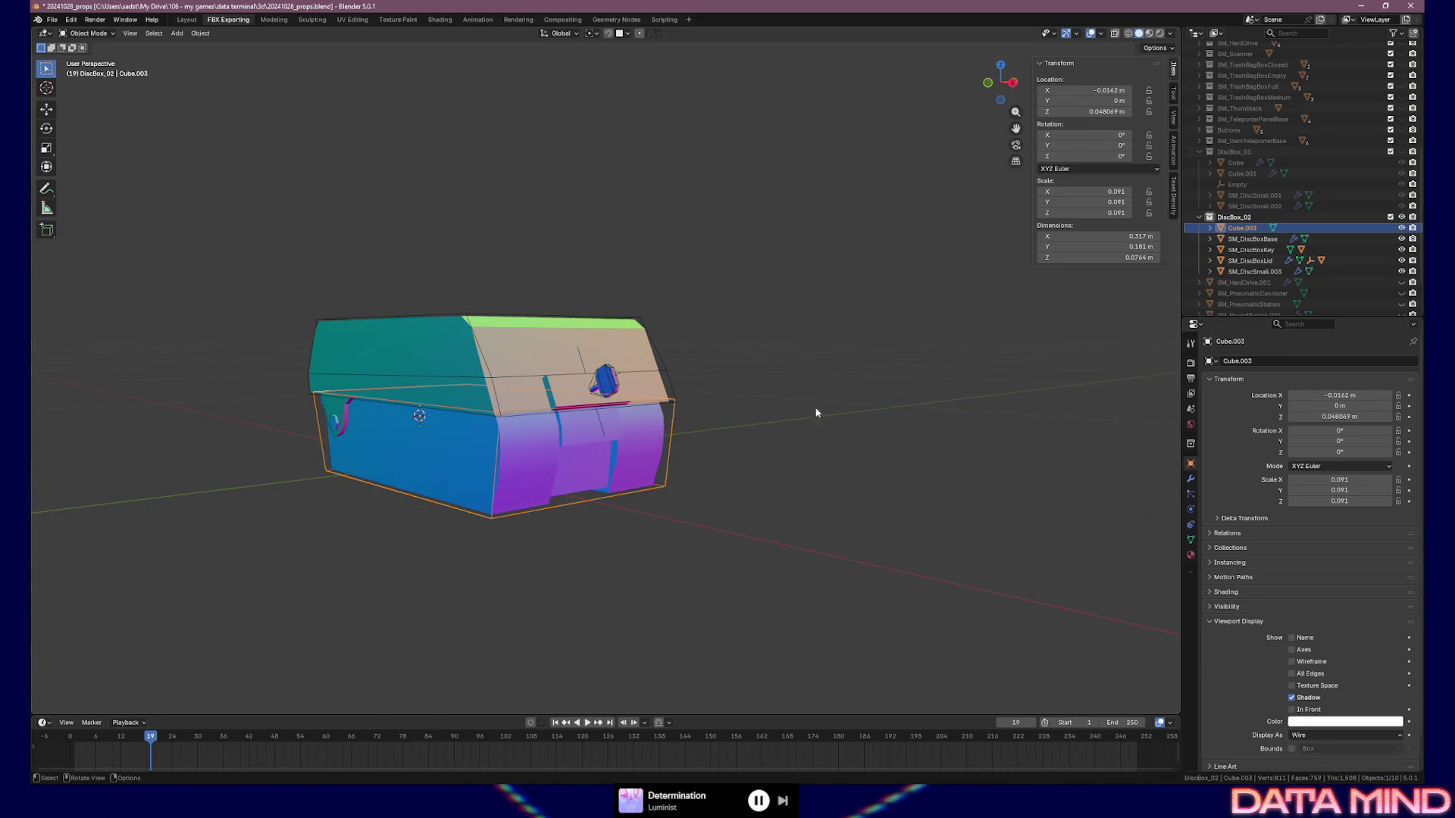
Rename the collision cube Cube.003 to UCX_SM_DiscBoxBase_01
{"action": "left_click", "coordinate": [1274, 240]}
{"action": "key", "text": "F2"}
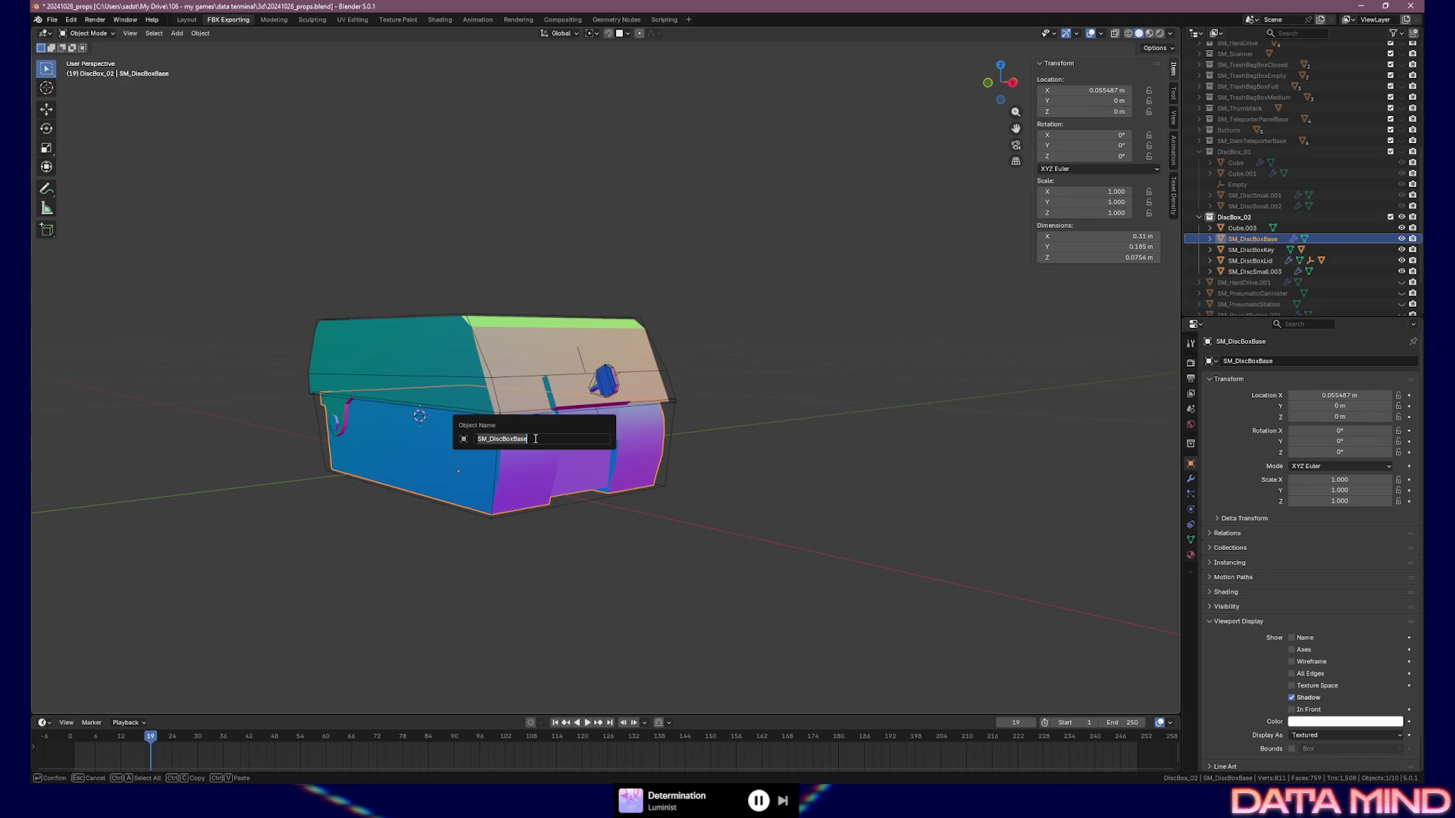
{"action": "key", "text": "Escape"}
{"action": "left_click", "coordinate": [1250, 228]}
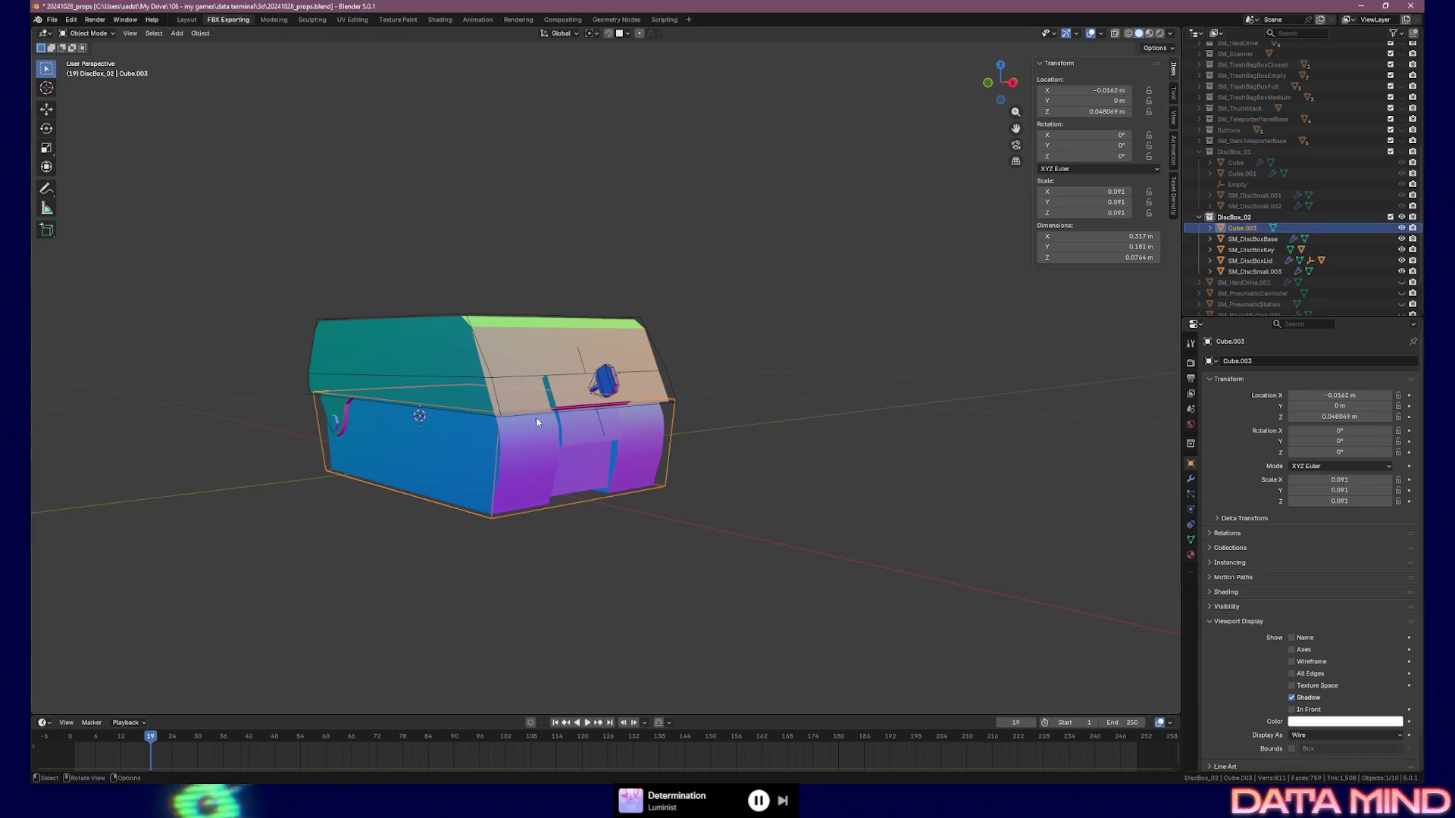
{"action": "key", "text": "F2"}
{"action": "type", "text": "UCX_SM_DiscBoxBase"}
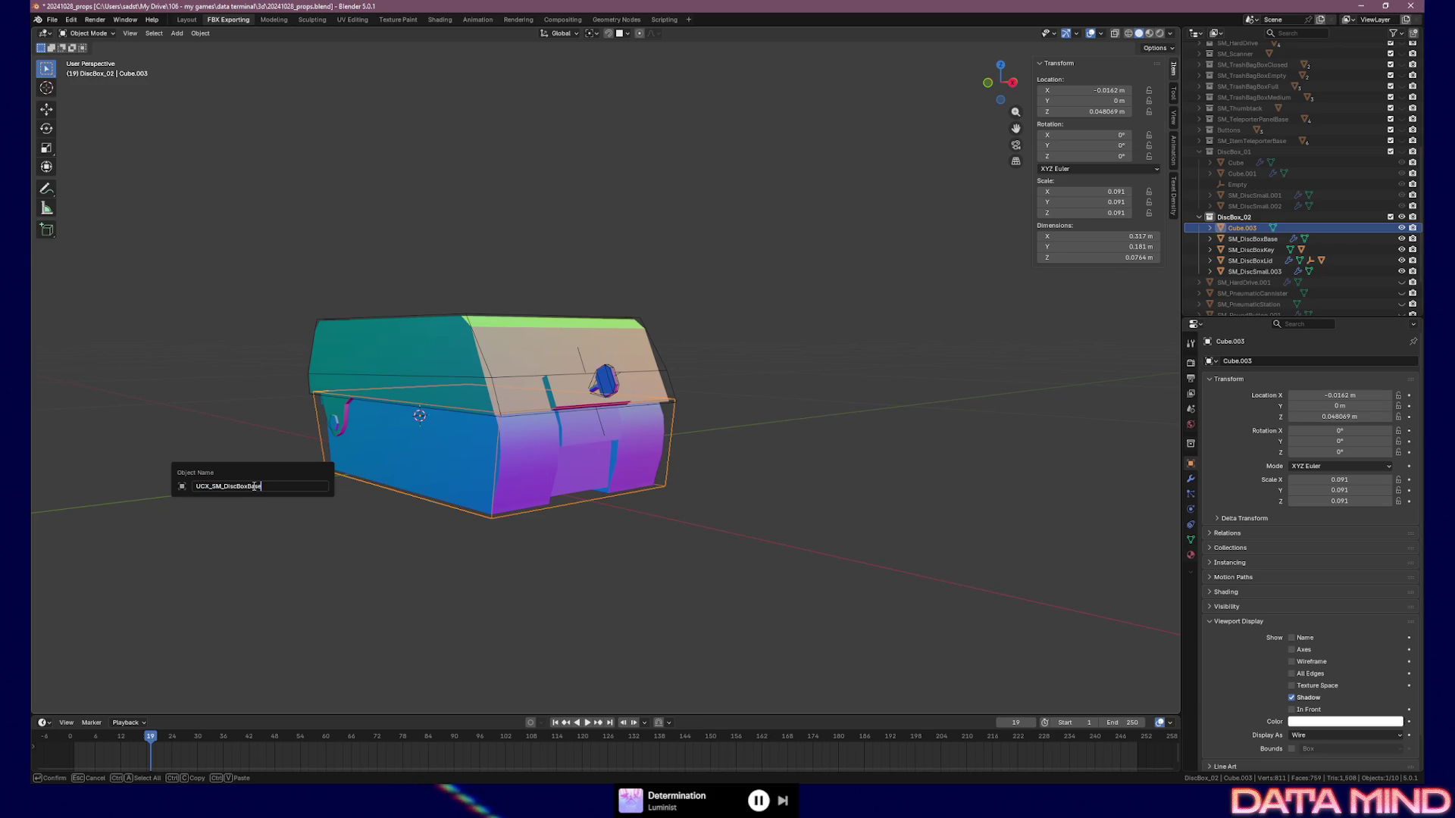
{"action": "type", "text": "01"}
{"action": "key", "text": "Return"}
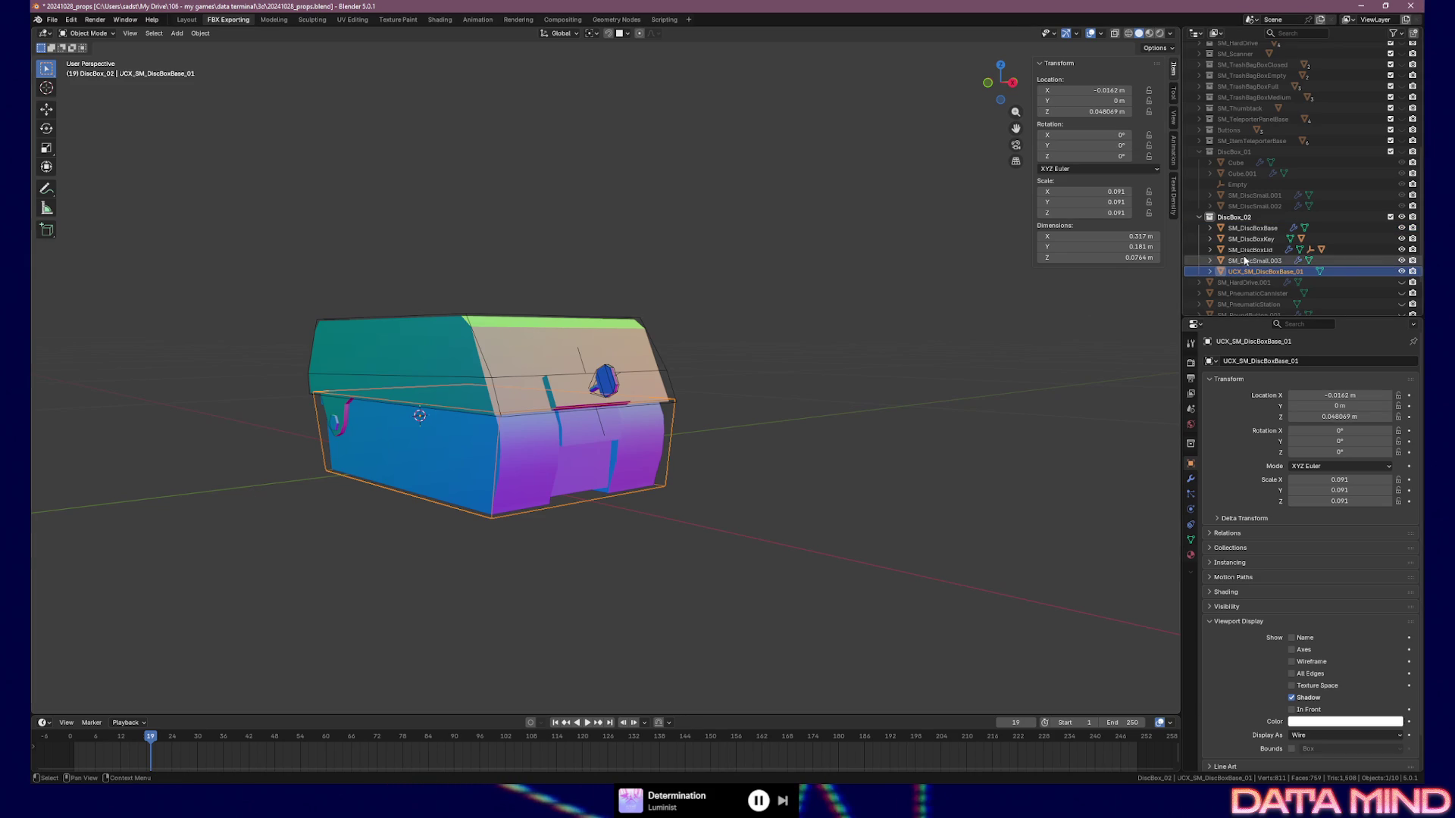
Parent UCX_SM_DiscBoxBase_01 to SM_DiscBoxBase as Object
{"action": "left_click", "coordinate": [1253, 228], "text": "ctrl"}
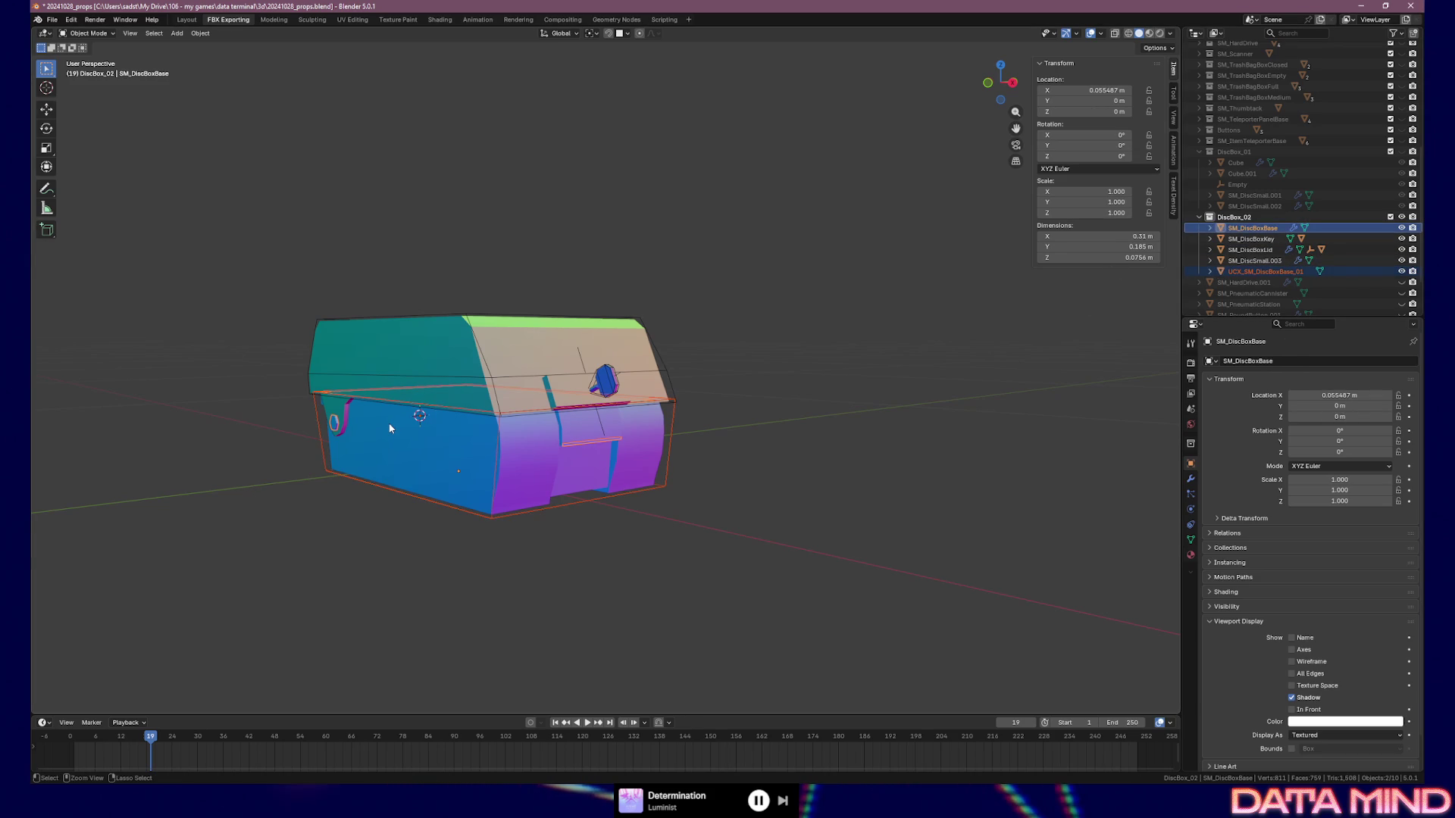
{"action": "key", "text": "ctrl+p"}
{"action": "left_click", "coordinate": [388, 421]}
{"action": "mouse_move", "coordinate": [388, 421]}
{"action": "middle_mouse_down"}
{"action": "mouse_move", "coordinate": [562, 417]}
{"action": "mouse_move", "coordinate": [361, 444]}
{"action": "mouse_move", "coordinate": [340, 513]}
{"action": "mouse_move", "coordinate": [280, 487]}
{"action": "mouse_move", "coordinate": [215, 488]}
{"action": "middle_mouse_up"}
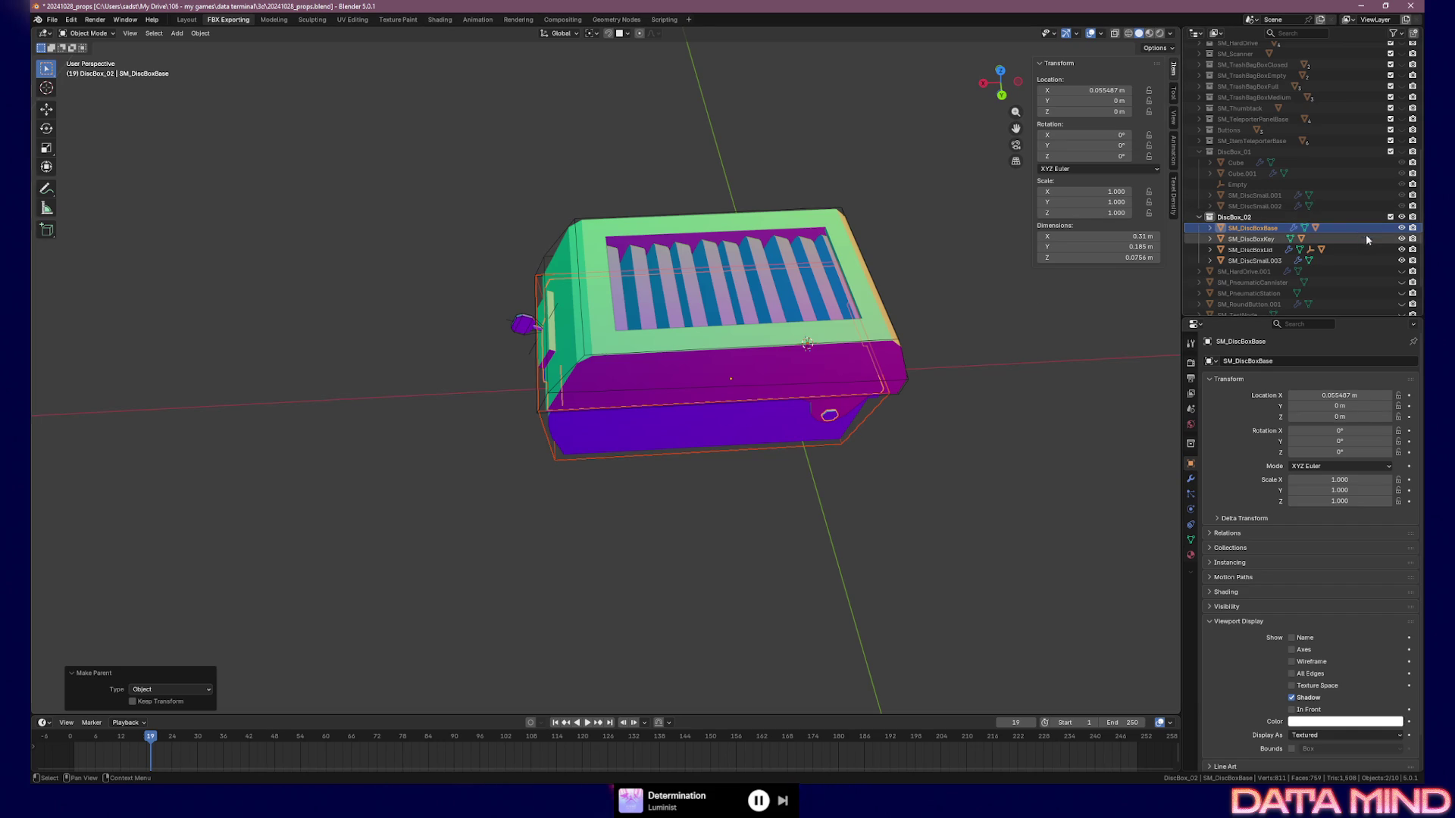
Hide SM_DiscBoxKey and SM_DiscBoxLid and look down into the box base
{"action": "left_click", "coordinate": [1401, 239]}
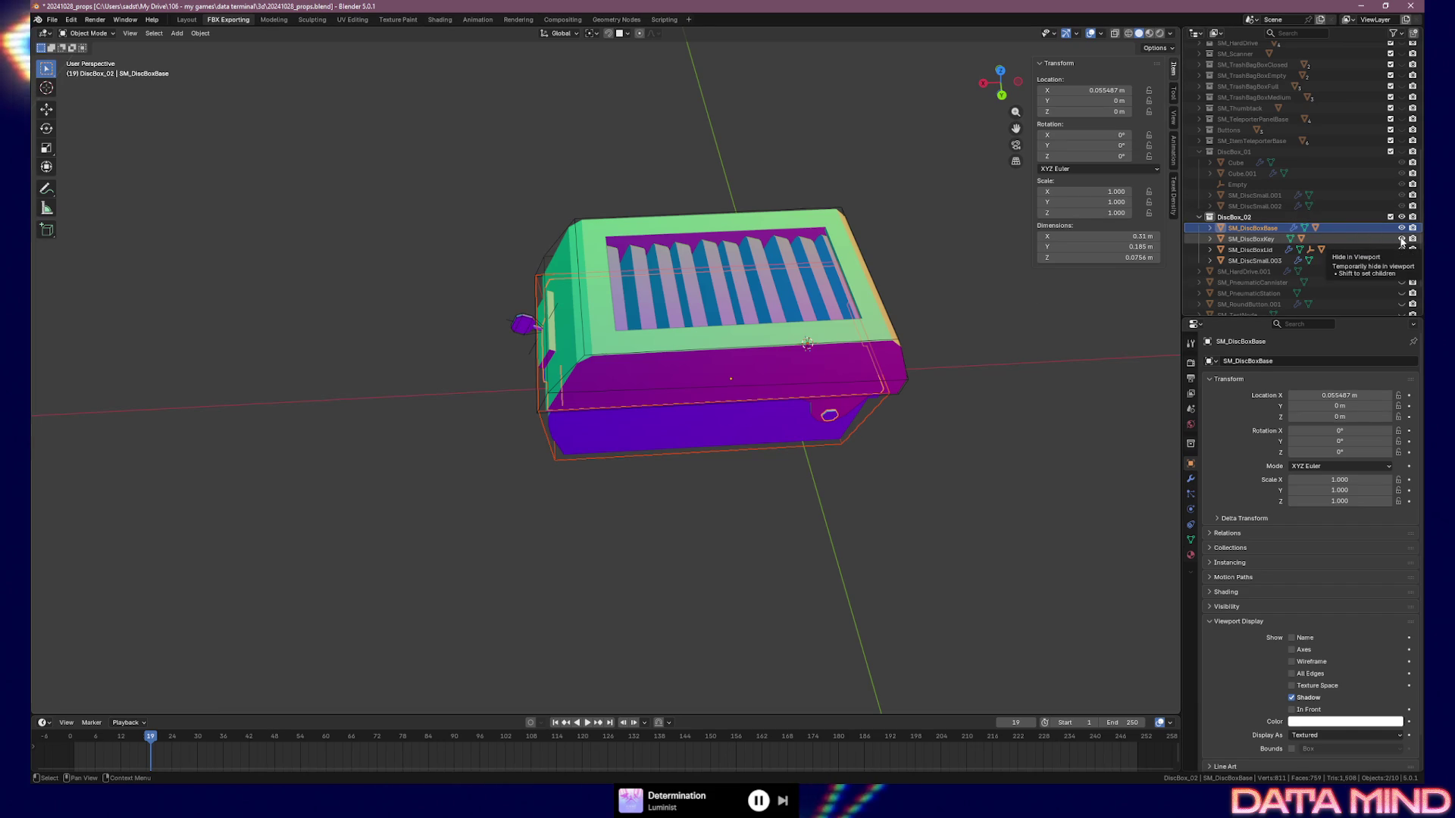
{"action": "left_click", "coordinate": [1402, 239]}
{"action": "left_click", "coordinate": [1402, 249]}
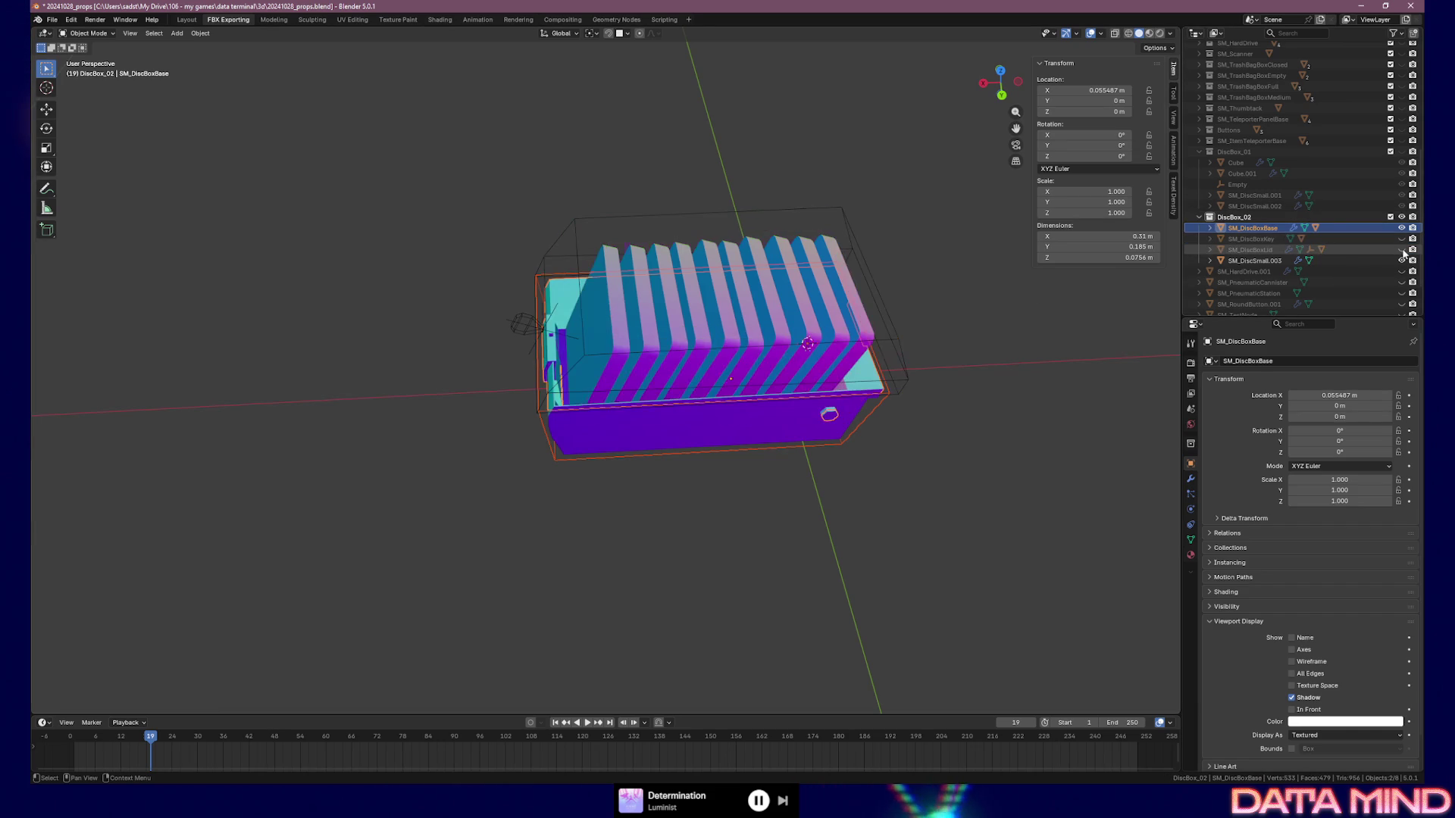
{"action": "mouse_move", "coordinate": [900, 292]}
{"action": "middle_mouse_down"}
{"action": "mouse_move", "coordinate": [833, 356]}
{"action": "mouse_move", "coordinate": [900, 292]}
{"action": "mouse_move", "coordinate": [753, 315]}
{"action": "mouse_move", "coordinate": [740, 374]}
{"action": "mouse_move", "coordinate": [672, 483]}
{"action": "mouse_move", "coordinate": [617, 486]}
{"action": "middle_mouse_up"}
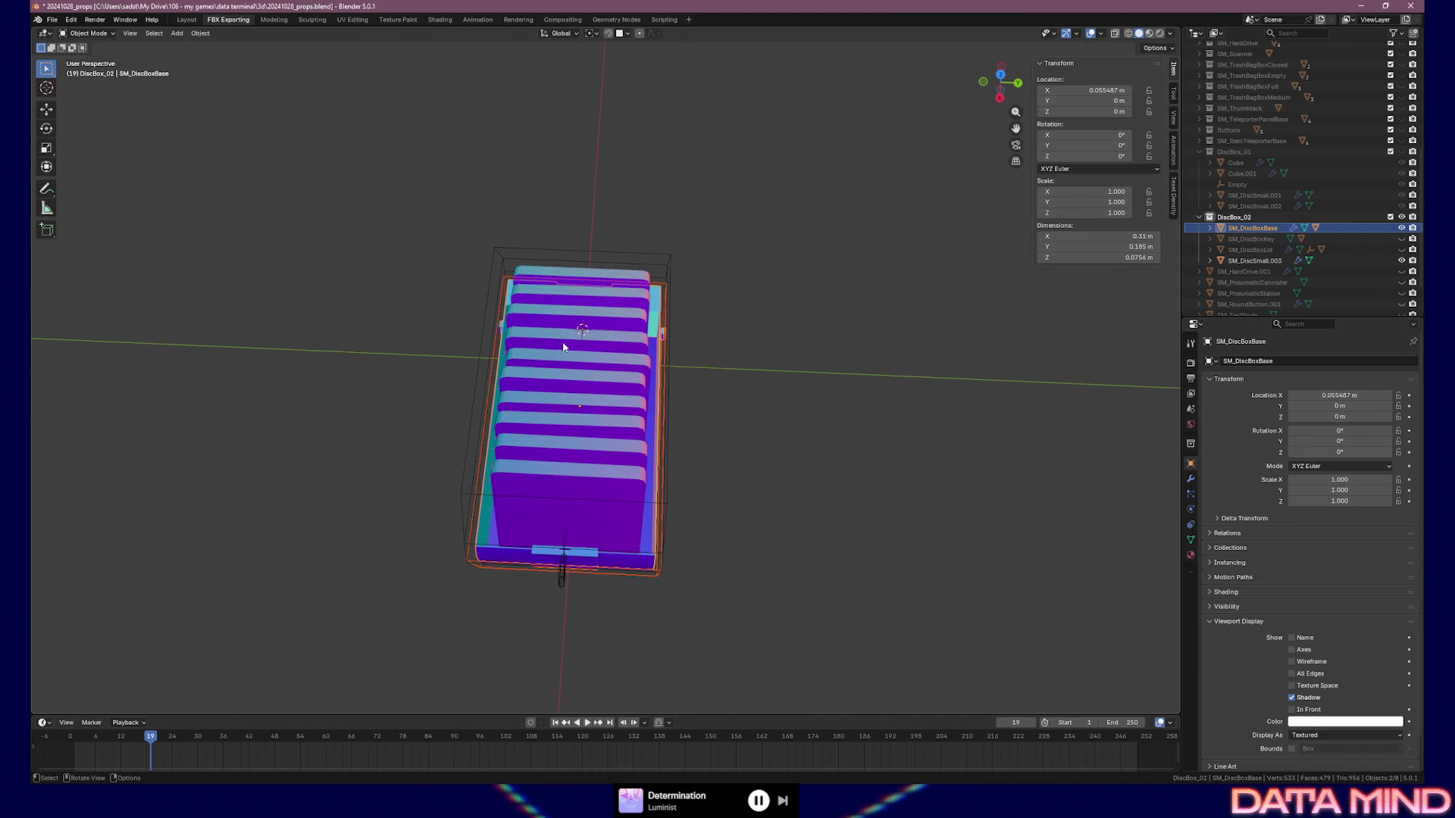
{"action": "middle_click_drag", "start_coordinate": [594, 302], "coordinate": [639, 358]}
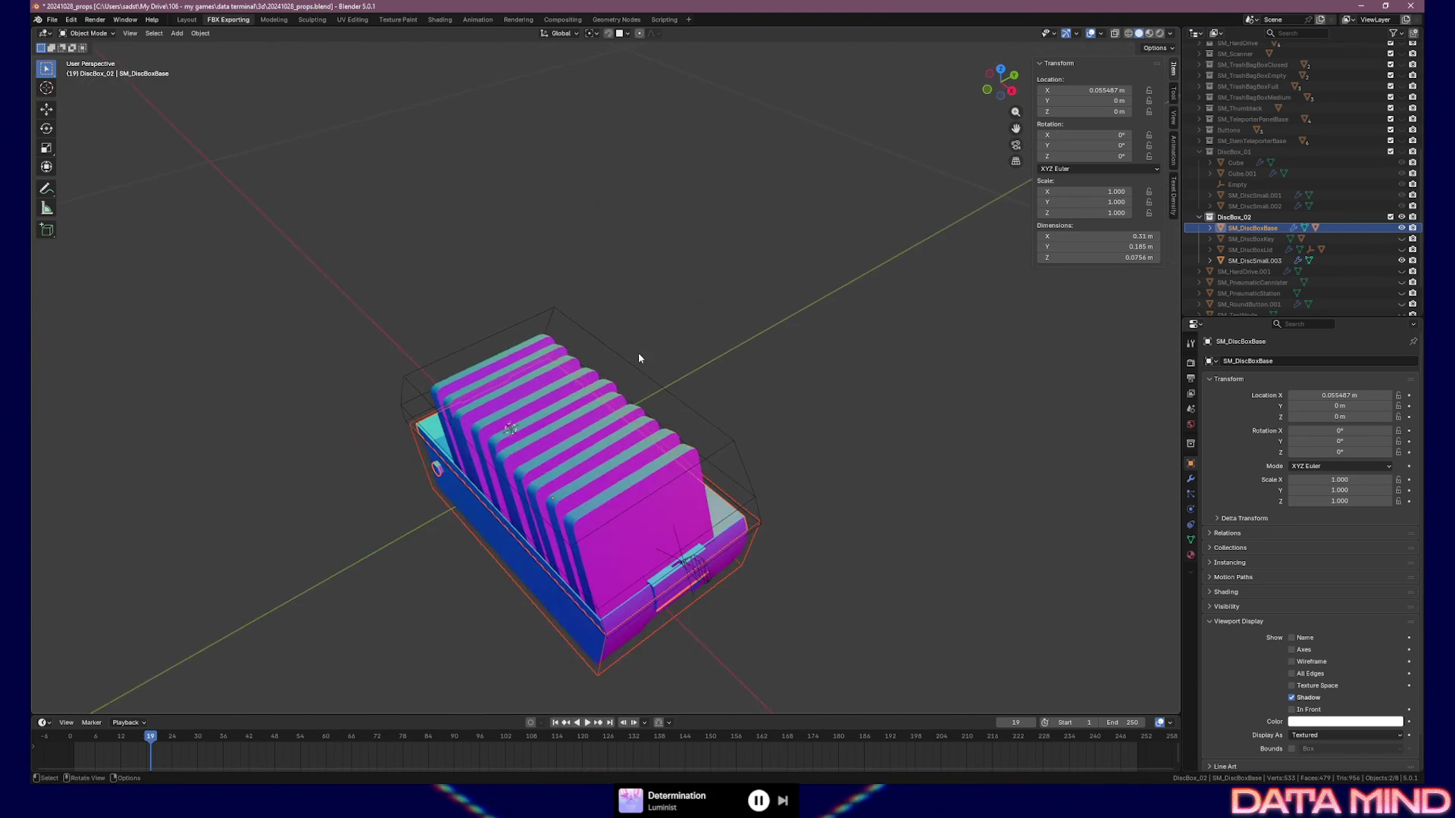
Switch the viewport to Material Preview shading and select the disc row SM_DiscSmall.003
{"action": "left_click", "coordinate": [1129, 34]}
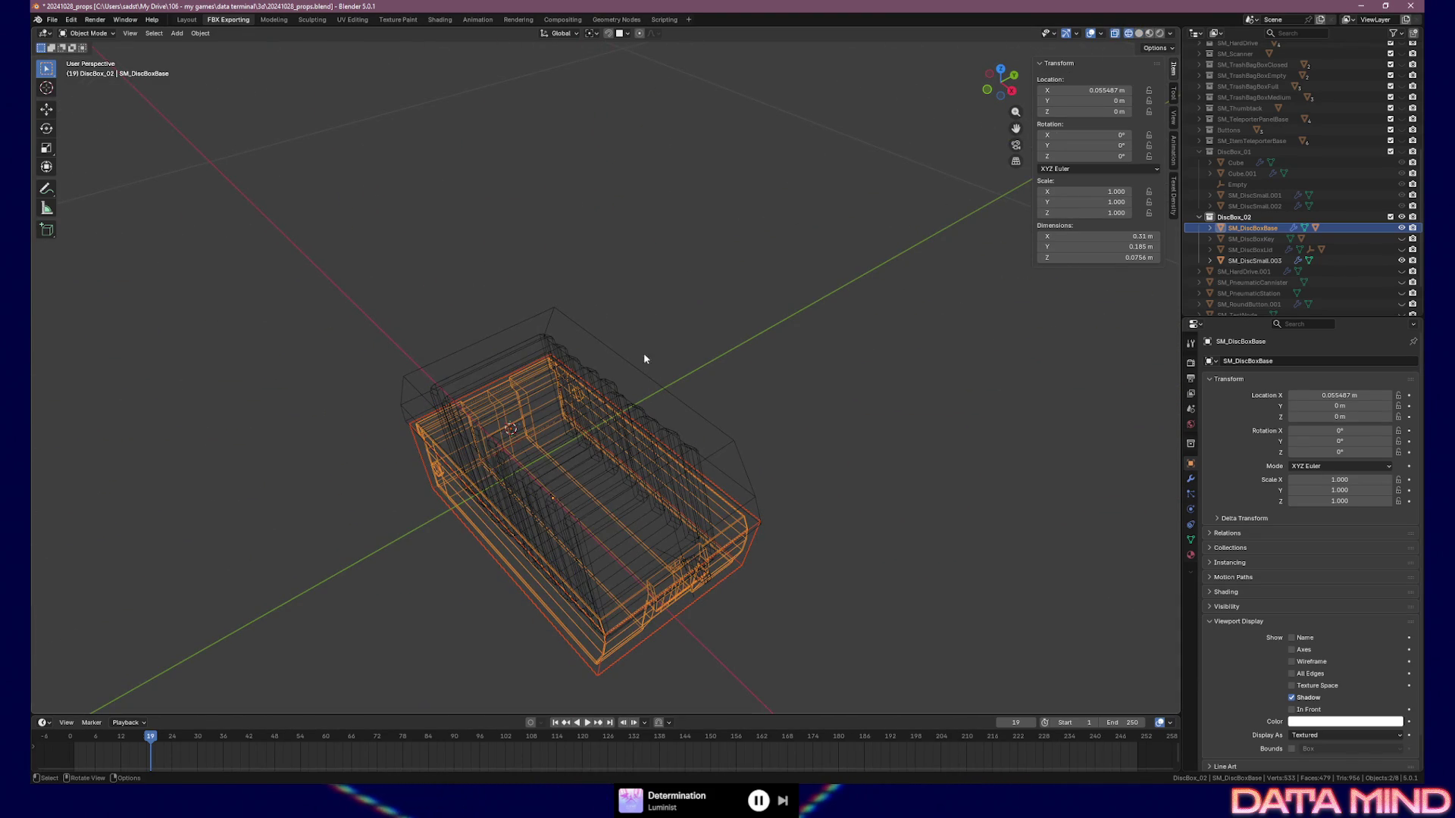
{"action": "left_click", "coordinate": [1149, 34]}
{"action": "mouse_move", "coordinate": [670, 354]}
{"action": "middle_mouse_down"}
{"action": "mouse_move", "coordinate": [679, 315]}
{"action": "mouse_move", "coordinate": [570, 481]}
{"action": "mouse_move", "coordinate": [427, 422]}
{"action": "mouse_move", "coordinate": [605, 454]}
{"action": "middle_mouse_up"}
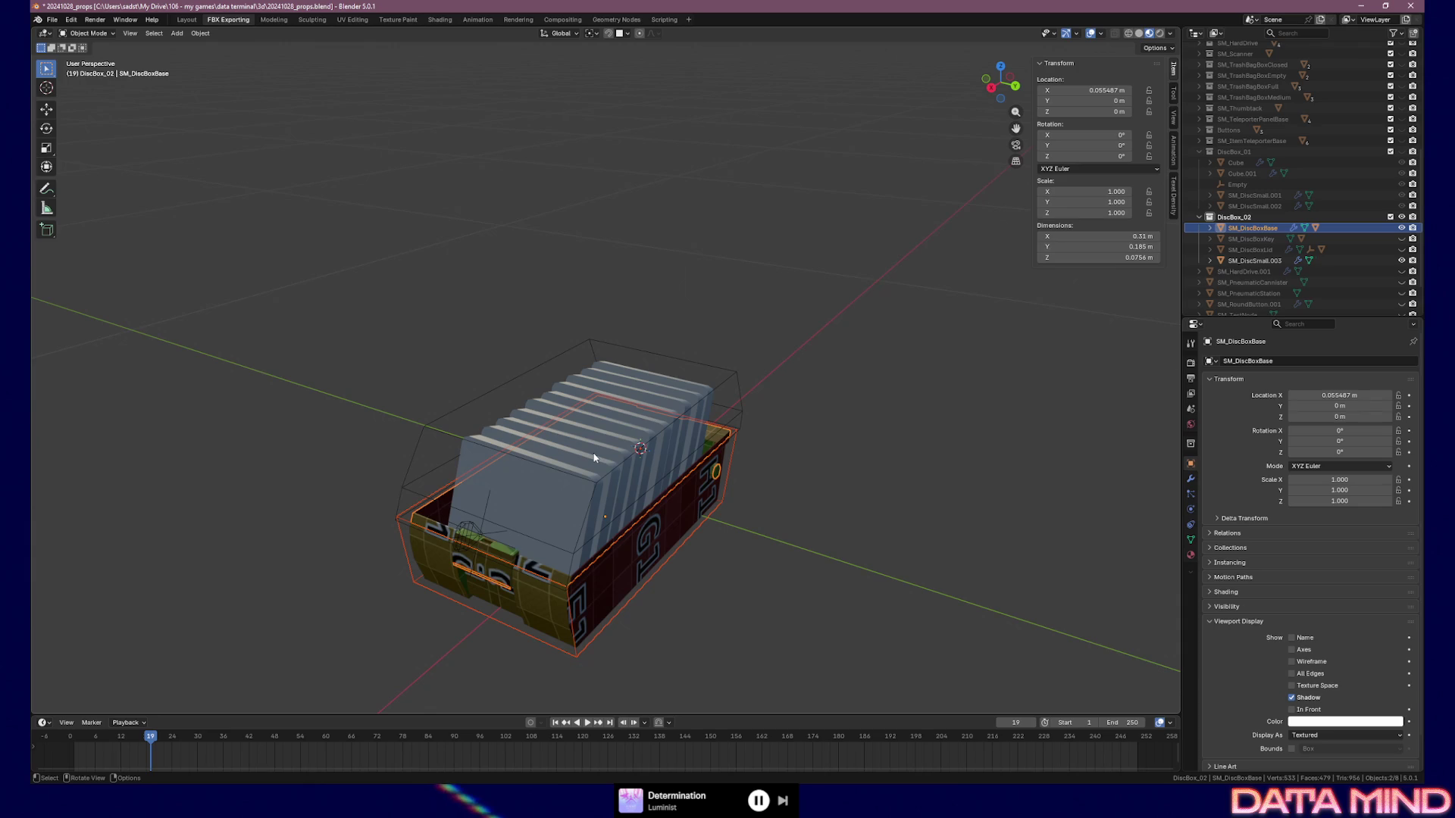
{"action": "mouse_move", "coordinate": [589, 438]}
{"action": "middle_mouse_down"}
{"action": "mouse_move", "coordinate": [675, 468]}
{"action": "mouse_move", "coordinate": [633, 463]}
{"action": "middle_mouse_up"}
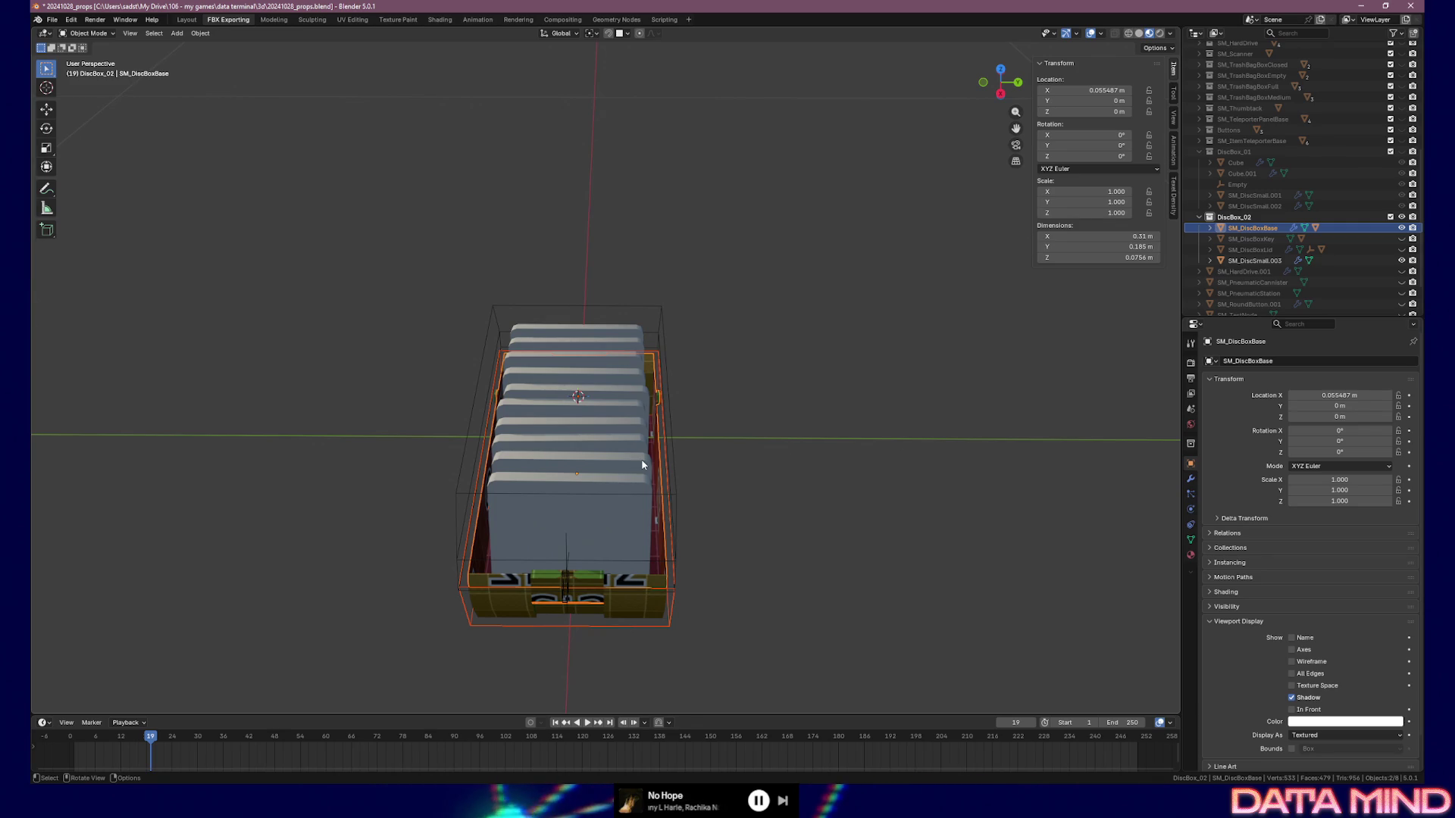
{"action": "mouse_move", "coordinate": [640, 458]}
{"action": "middle_mouse_down"}
{"action": "mouse_move", "coordinate": [566, 424]}
{"action": "mouse_move", "coordinate": [493, 426]}
{"action": "mouse_move", "coordinate": [702, 452]}
{"action": "middle_mouse_up"}
{"action": "mouse_move", "coordinate": [656, 502]}
{"action": "middle_mouse_down"}
{"action": "mouse_move", "coordinate": [638, 497]}
{"action": "mouse_move", "coordinate": [738, 467]}
{"action": "mouse_move", "coordinate": [715, 468]}
{"action": "middle_mouse_up"}
{"action": "left_click", "coordinate": [638, 497]}
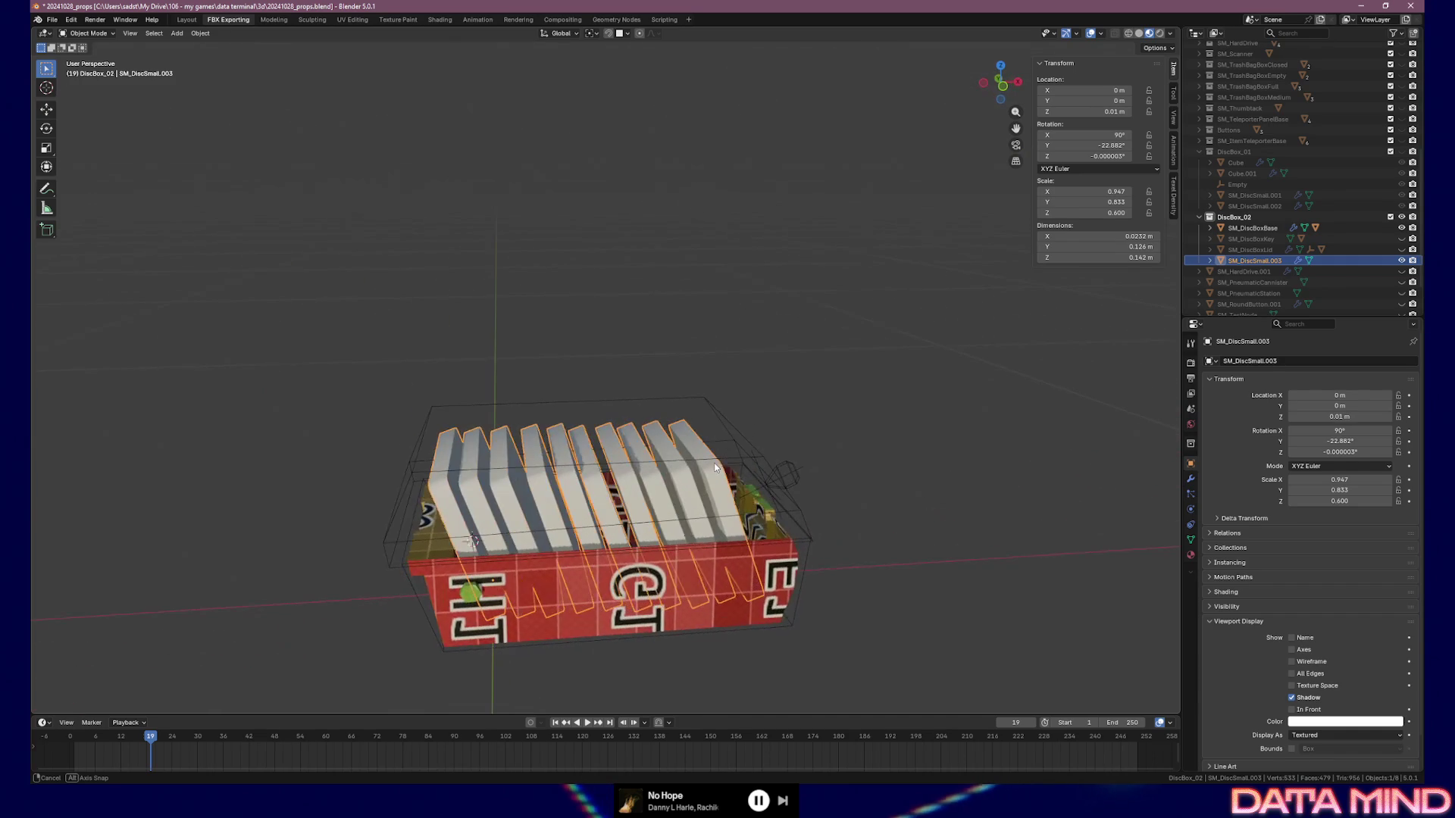
Duplicate SM_DiscSmall.003 in place, hide the original, and apply the copy's Array modifier
{"action": "left_click", "coordinate": [1192, 479]}
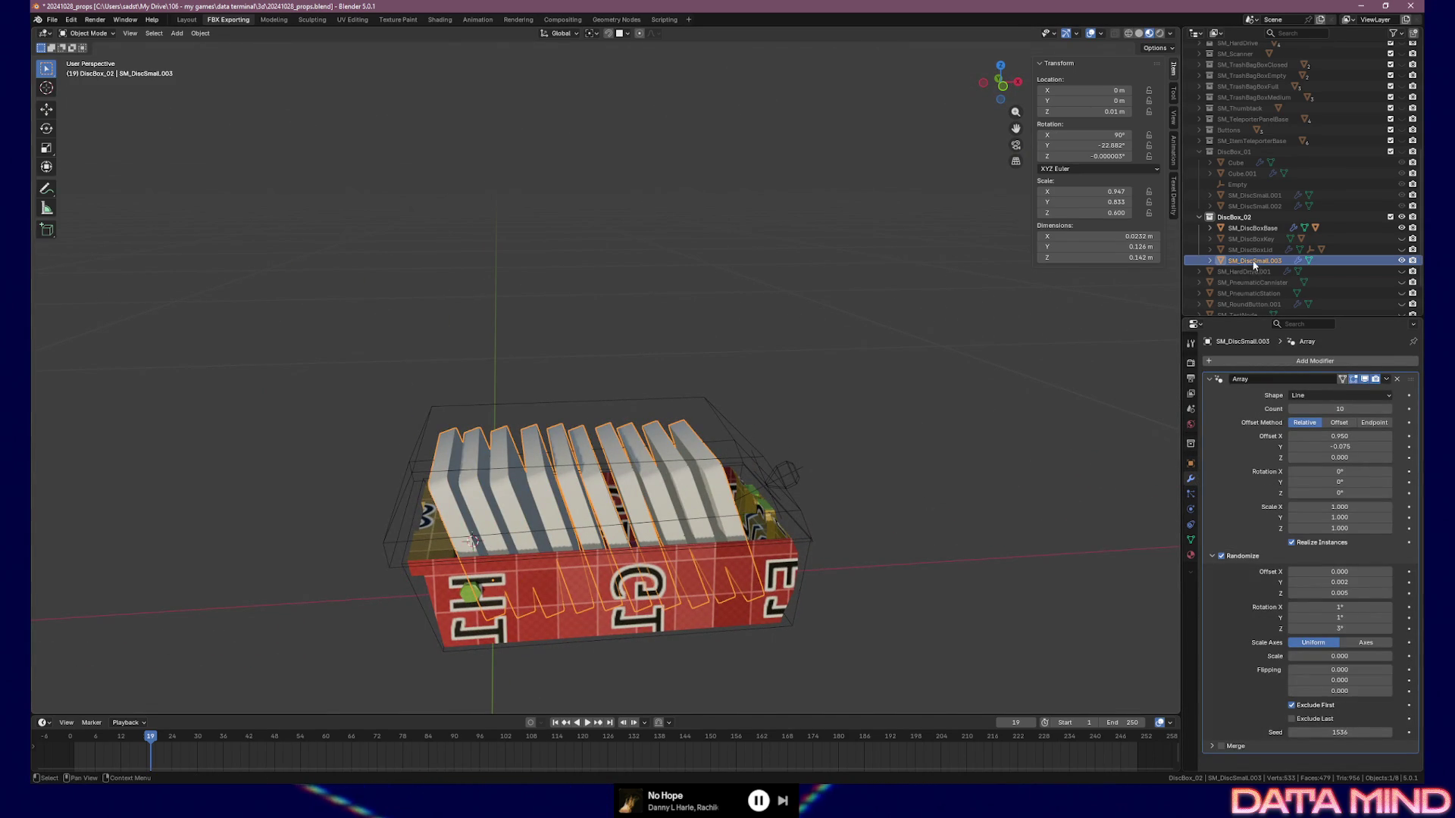
{"action": "key", "text": "shift+d"}
{"action": "right_click", "coordinate": [712, 493]}
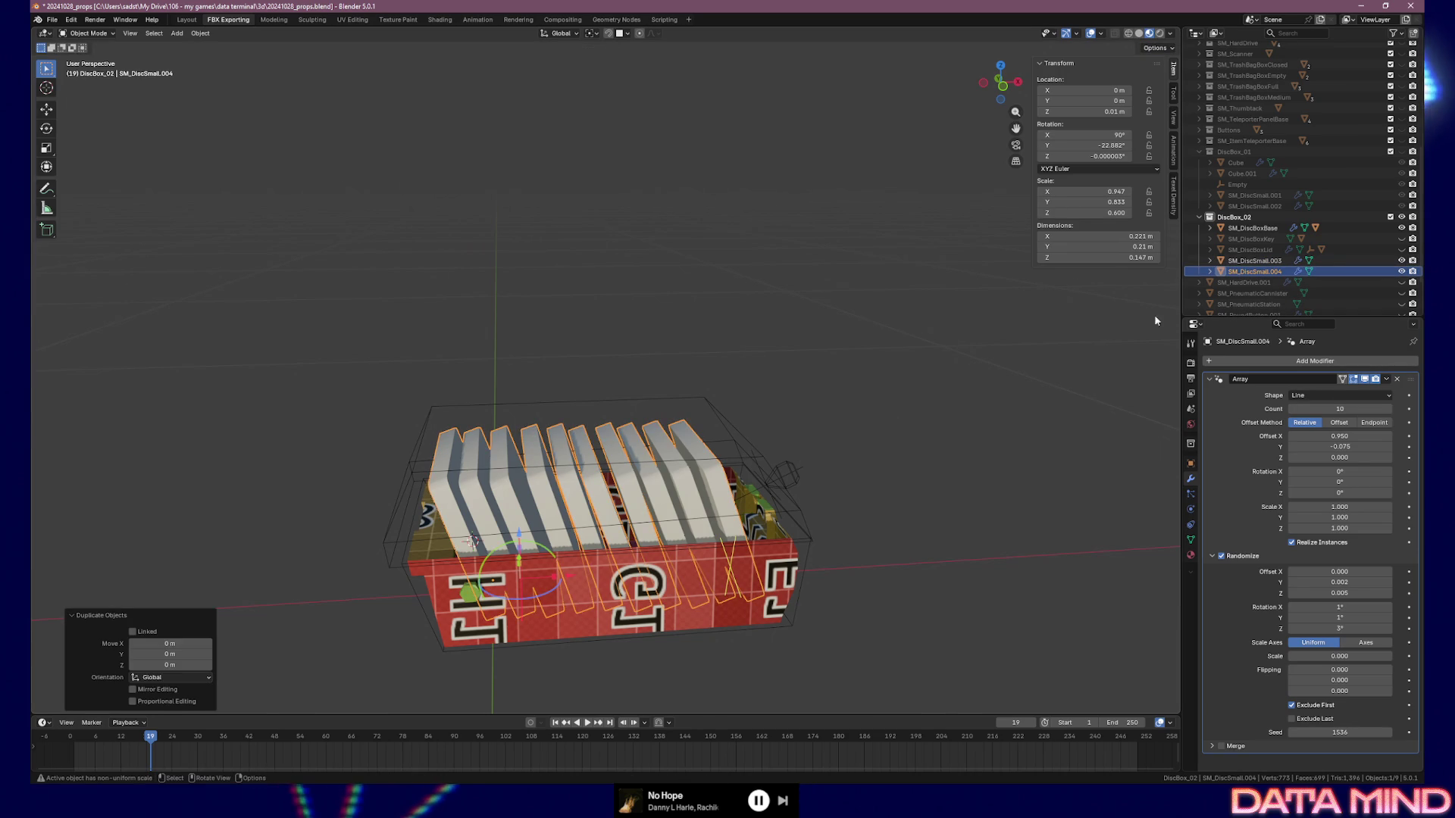
{"action": "left_click", "coordinate": [1401, 260]}
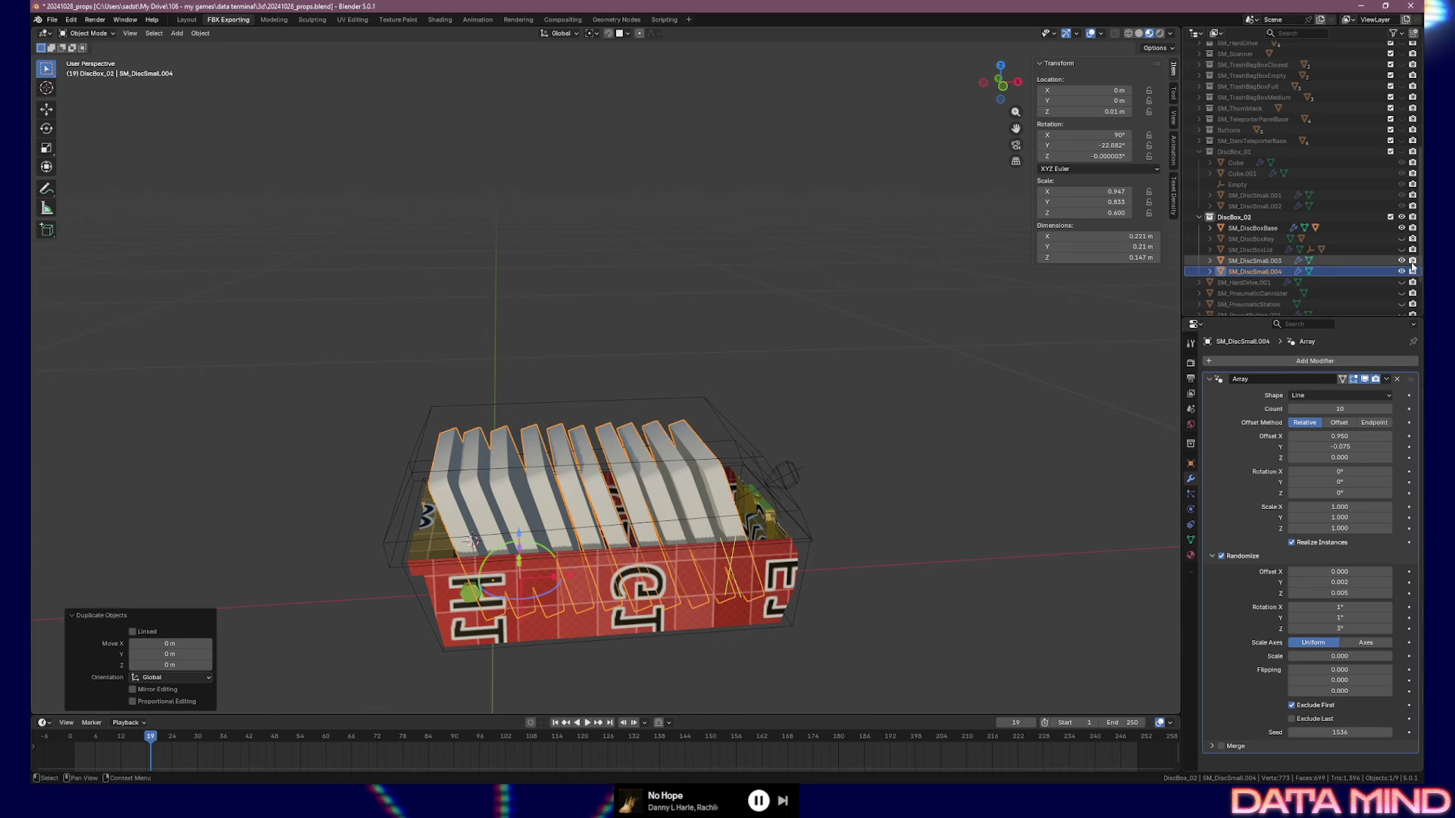
{"action": "left_click", "coordinate": [1386, 381]}
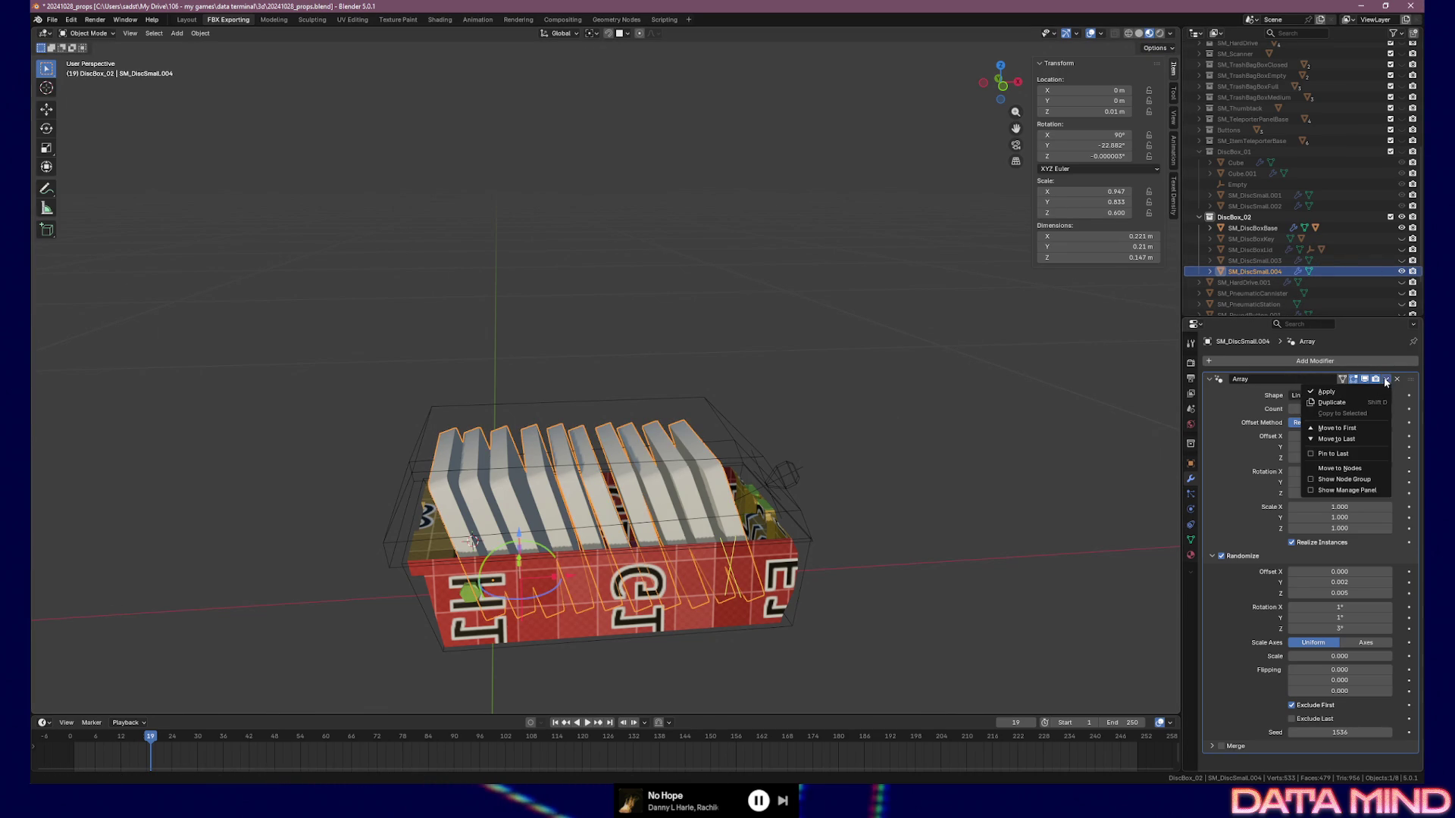
{"action": "left_click", "coordinate": [1342, 393]}
{"action": "mouse_move", "coordinate": [737, 435]}
{"action": "middle_mouse_down"}
{"action": "mouse_move", "coordinate": [716, 444]}
{"action": "mouse_move", "coordinate": [728, 457]}
{"action": "middle_mouse_up"}
Separate the SM_DiscSmall.004 disc row into individual disc objects
{"action": "key", "text": "Tab"}
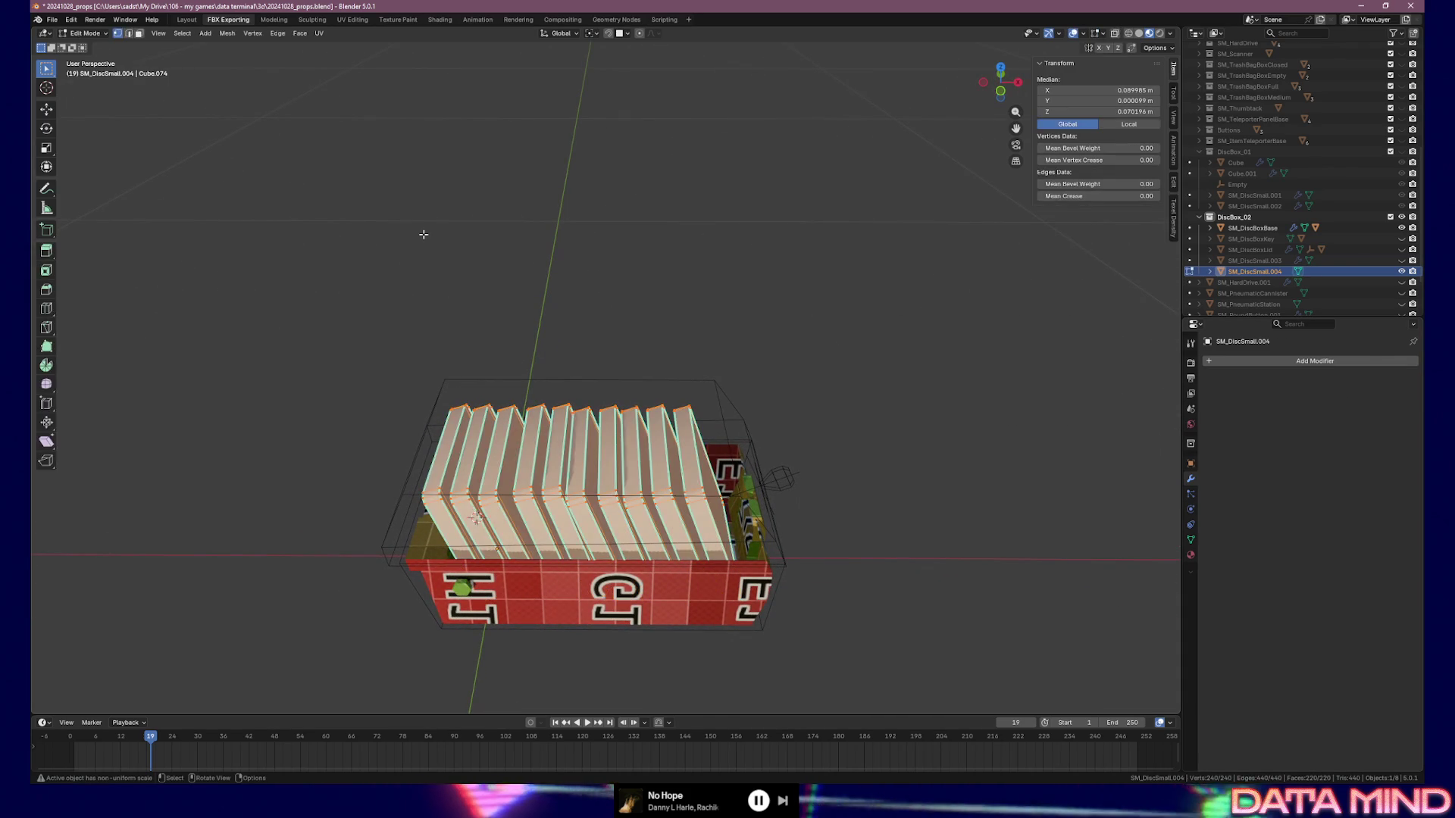
{"action": "left_click", "coordinate": [225, 34]}
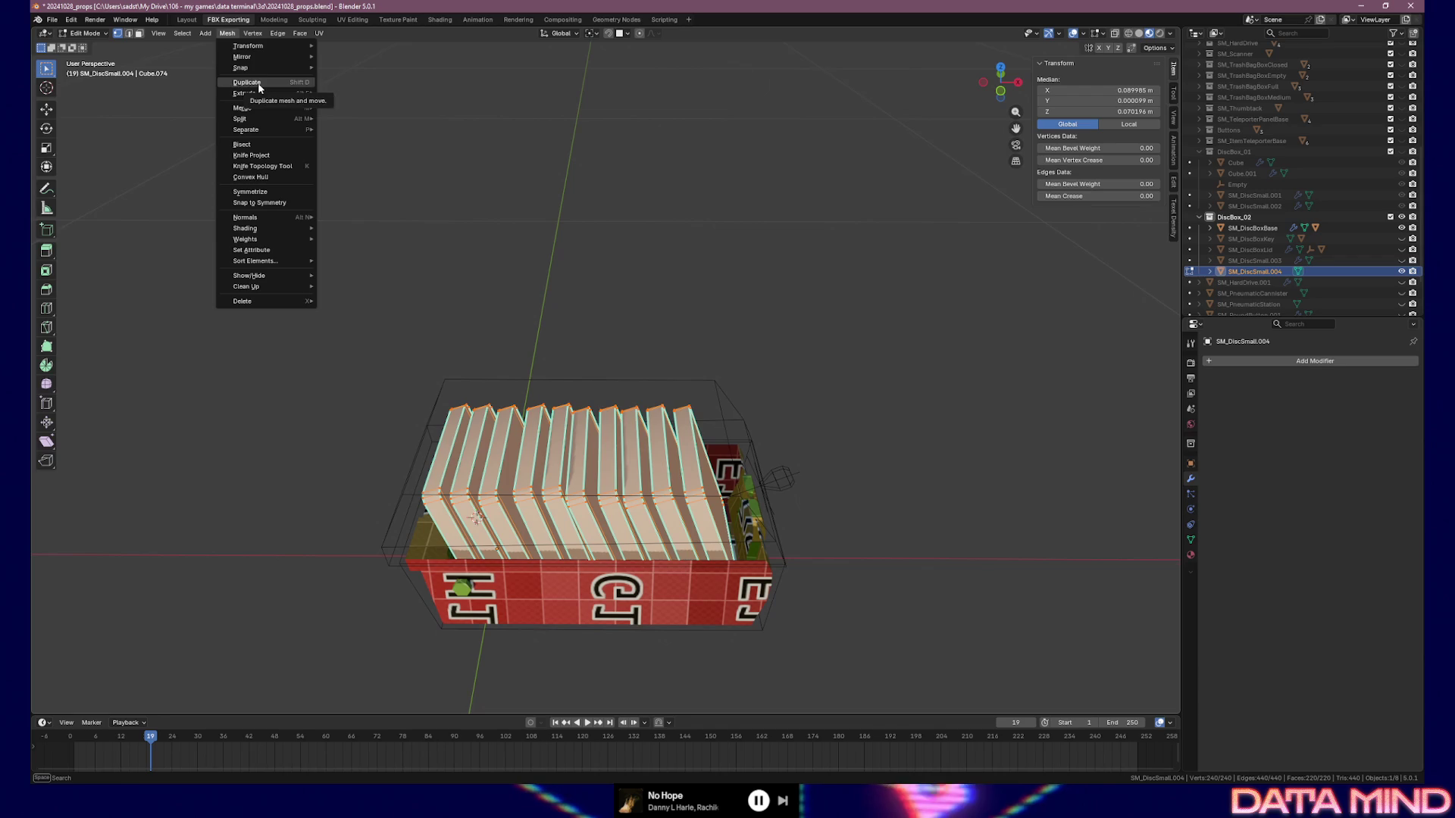
{"action": "mouse_move", "coordinate": [260, 132]}
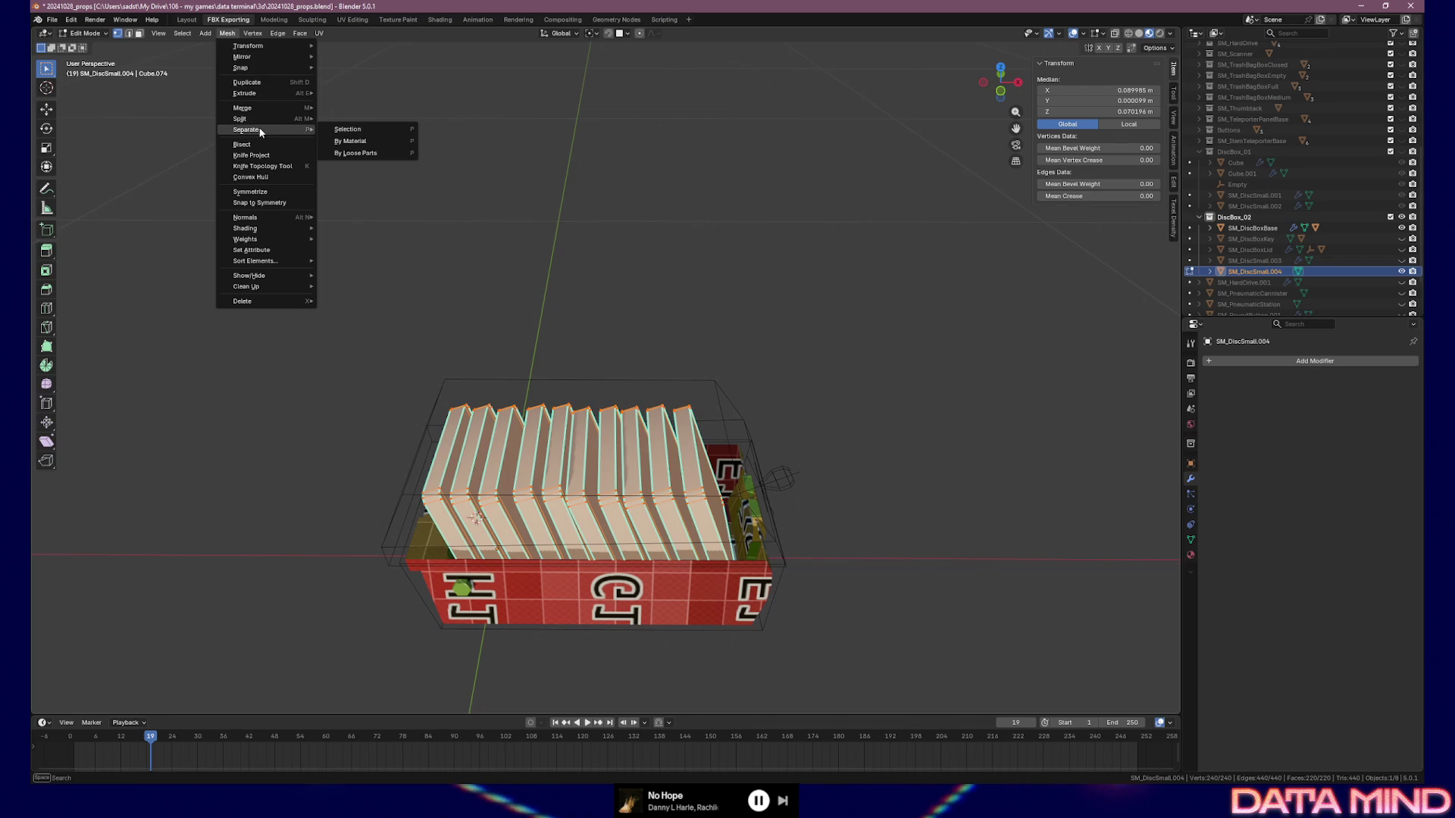
{"action": "left_click", "coordinate": [360, 143]}
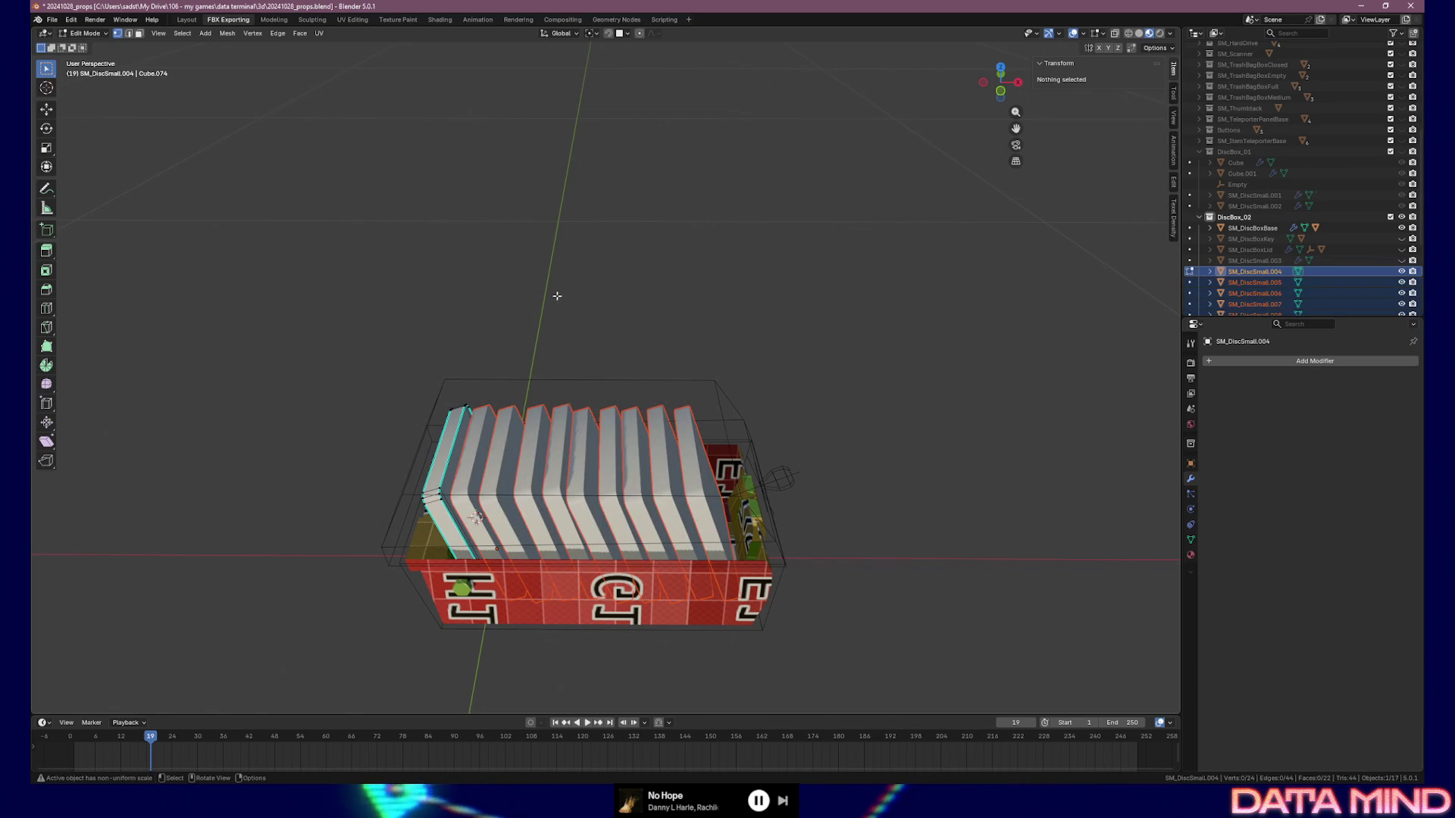
{"action": "mouse_move", "coordinate": [552, 466]}
{"action": "middle_mouse_down"}
{"action": "mouse_move", "coordinate": [683, 410]}
{"action": "mouse_move", "coordinate": [669, 418]}
{"action": "mouse_move", "coordinate": [644, 383]}
{"action": "middle_mouse_up"}
Isolate the selected disc in local view and select two of its base vertices
{"action": "key", "text": "KP_Divide"}
{"action": "scroll", "coordinate": [673, 420], "scroll_direction": "down", "scroll_amount": 3}
{"action": "key", "text": "Tab"}
{"action": "key", "text": "Tab"}
{"action": "middle_click_drag", "start_coordinate": [656, 421], "coordinate": [656, 442]}
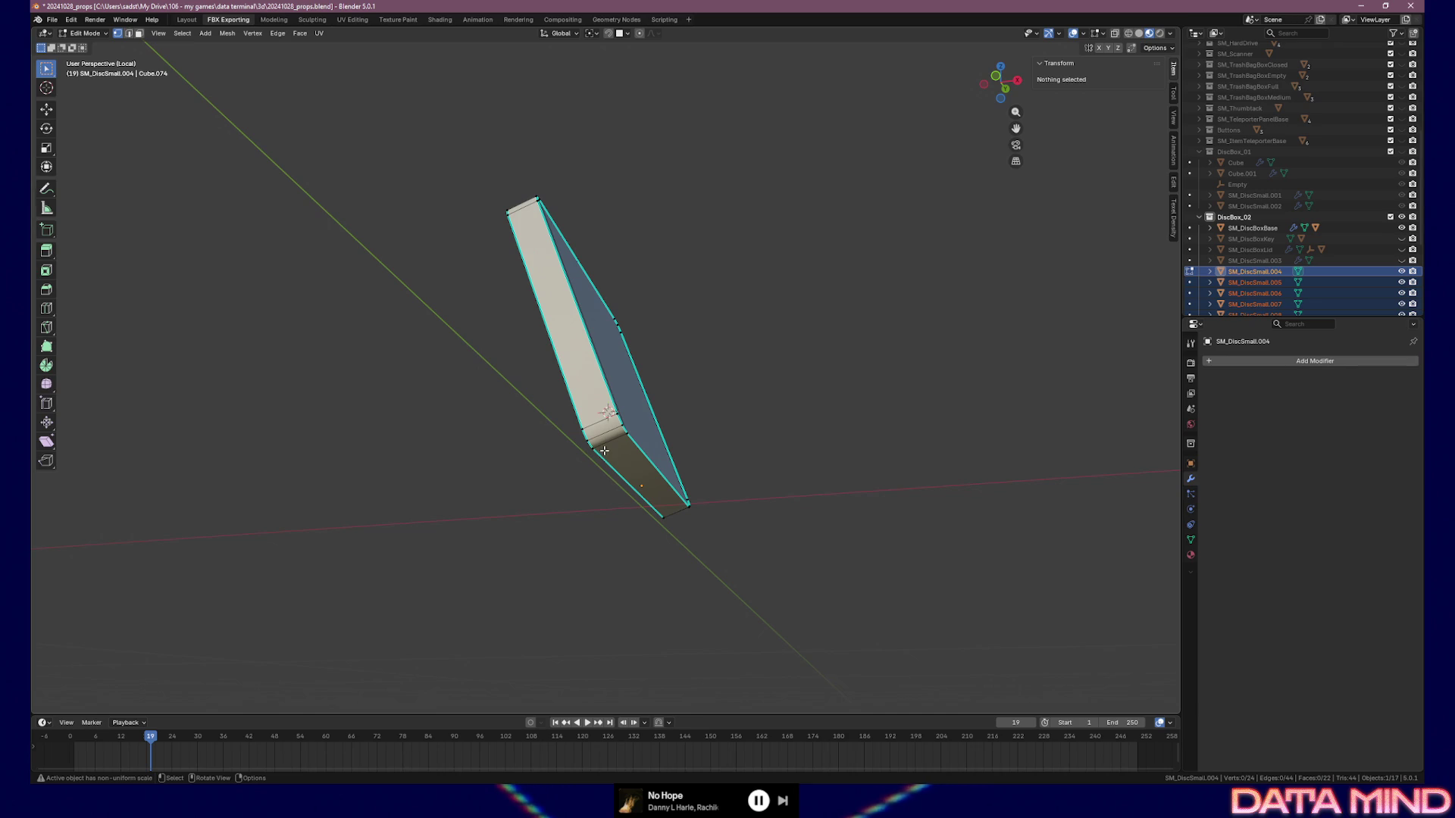
{"action": "left_click", "coordinate": [642, 486], "text": "shift"}
{"action": "left_click", "coordinate": [671, 518], "text": "shift"}
{"action": "middle_click_drag", "start_coordinate": [671, 518], "coordinate": [620, 482]}
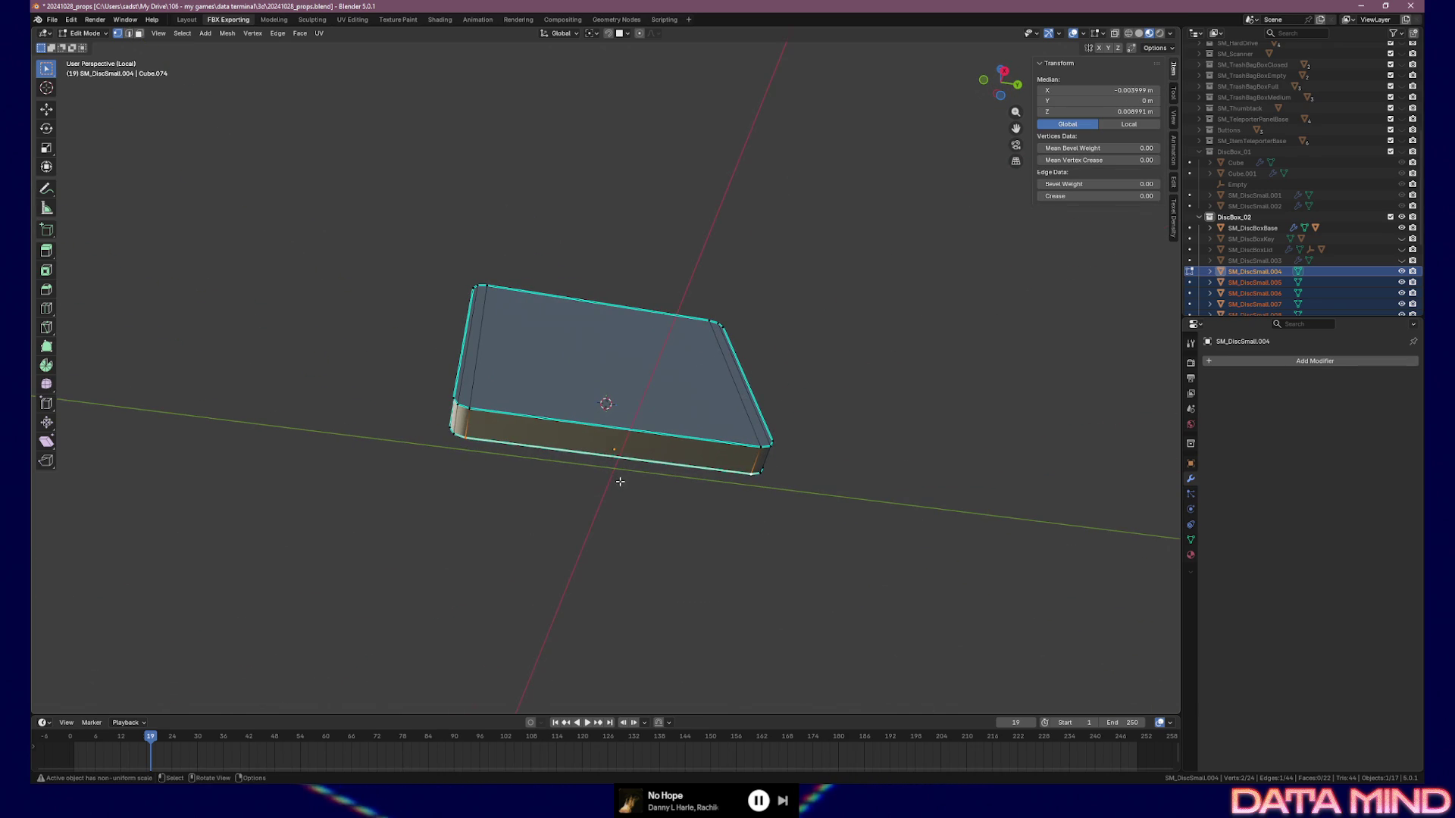
Set the disc's origin to its geometry and exit local view to show the whole box
{"action": "key", "text": "ctrl+Tab"}
{"action": "left_click", "coordinate": [494, 432]}
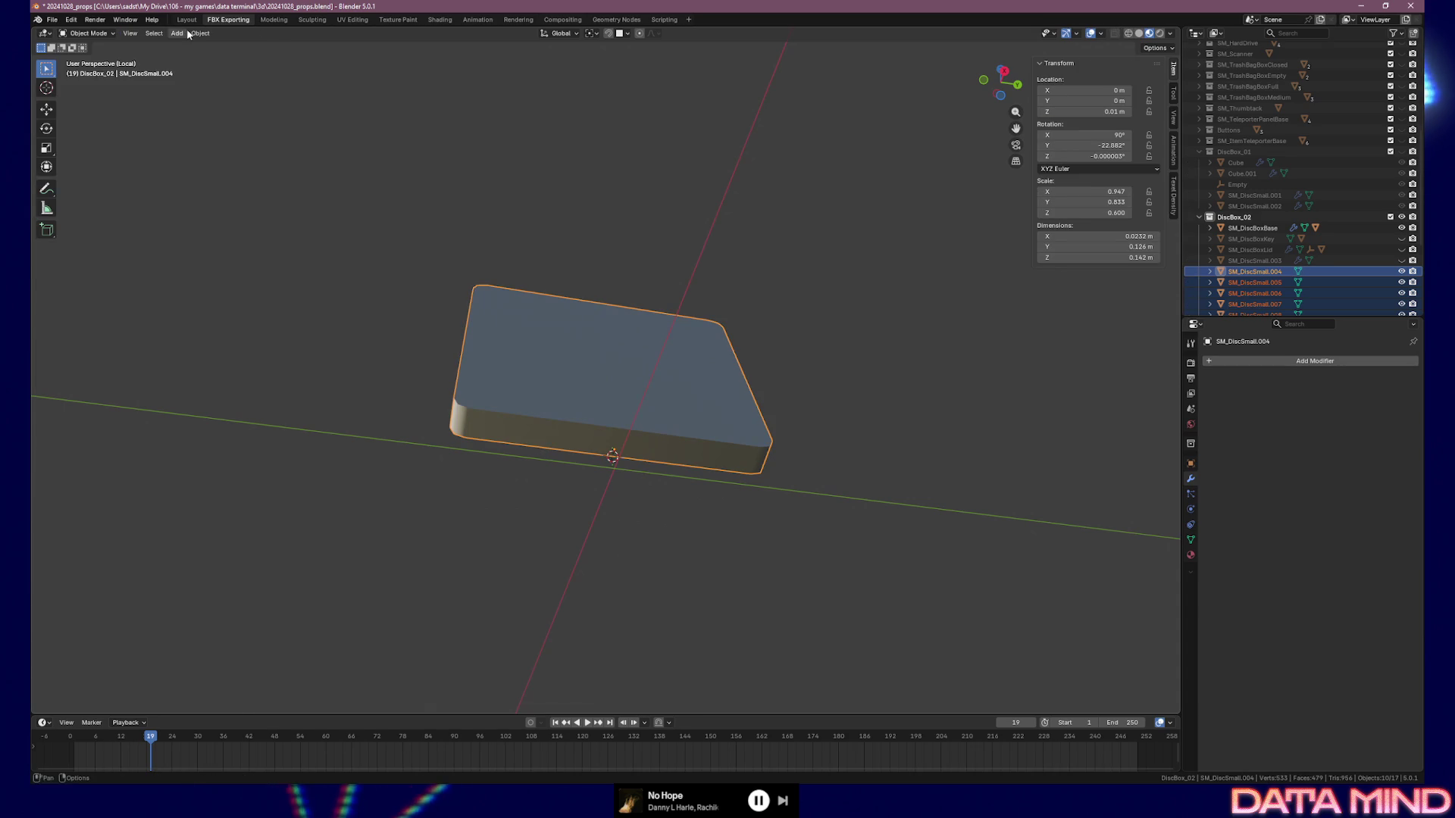
{"action": "left_click", "coordinate": [194, 33]}
{"action": "mouse_move", "coordinate": [227, 57]}
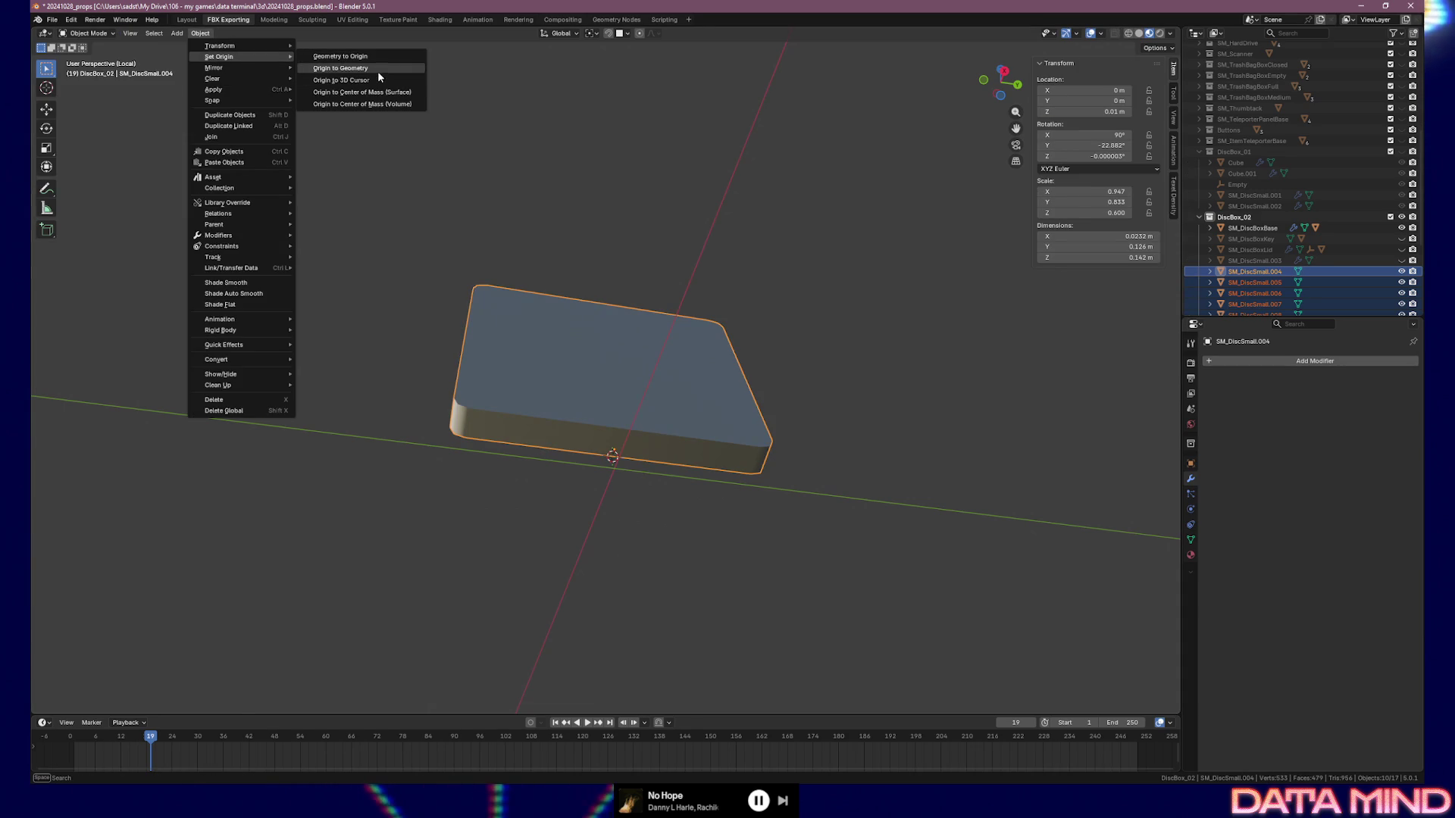
{"action": "left_click", "coordinate": [376, 70]}
{"action": "mouse_move", "coordinate": [496, 219]}
{"action": "middle_mouse_down"}
{"action": "mouse_move", "coordinate": [770, 316]}
{"action": "mouse_move", "coordinate": [737, 325]}
{"action": "mouse_move", "coordinate": [698, 394]}
{"action": "middle_mouse_up"}
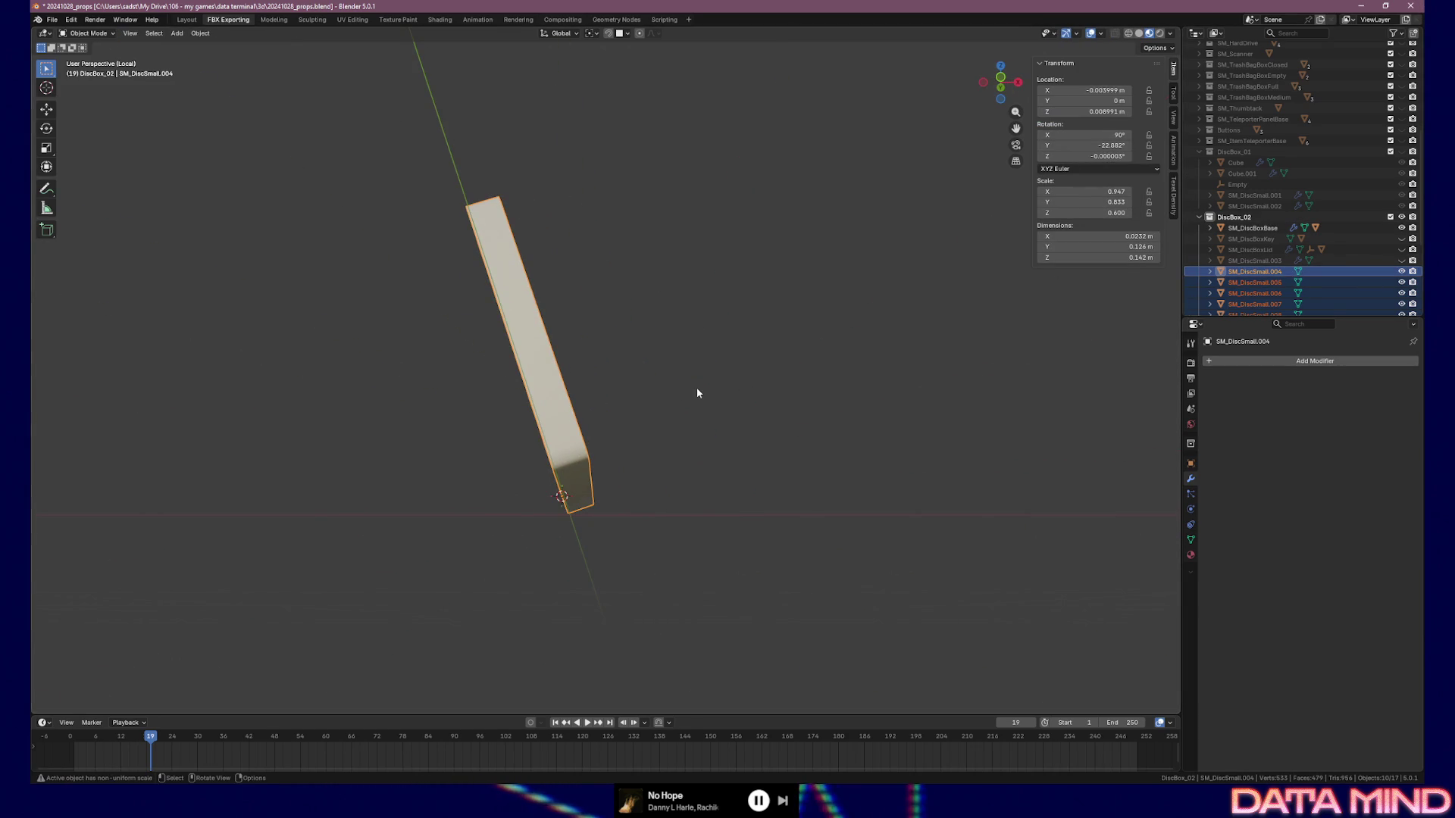
{"action": "key", "text": "KP_Divide"}
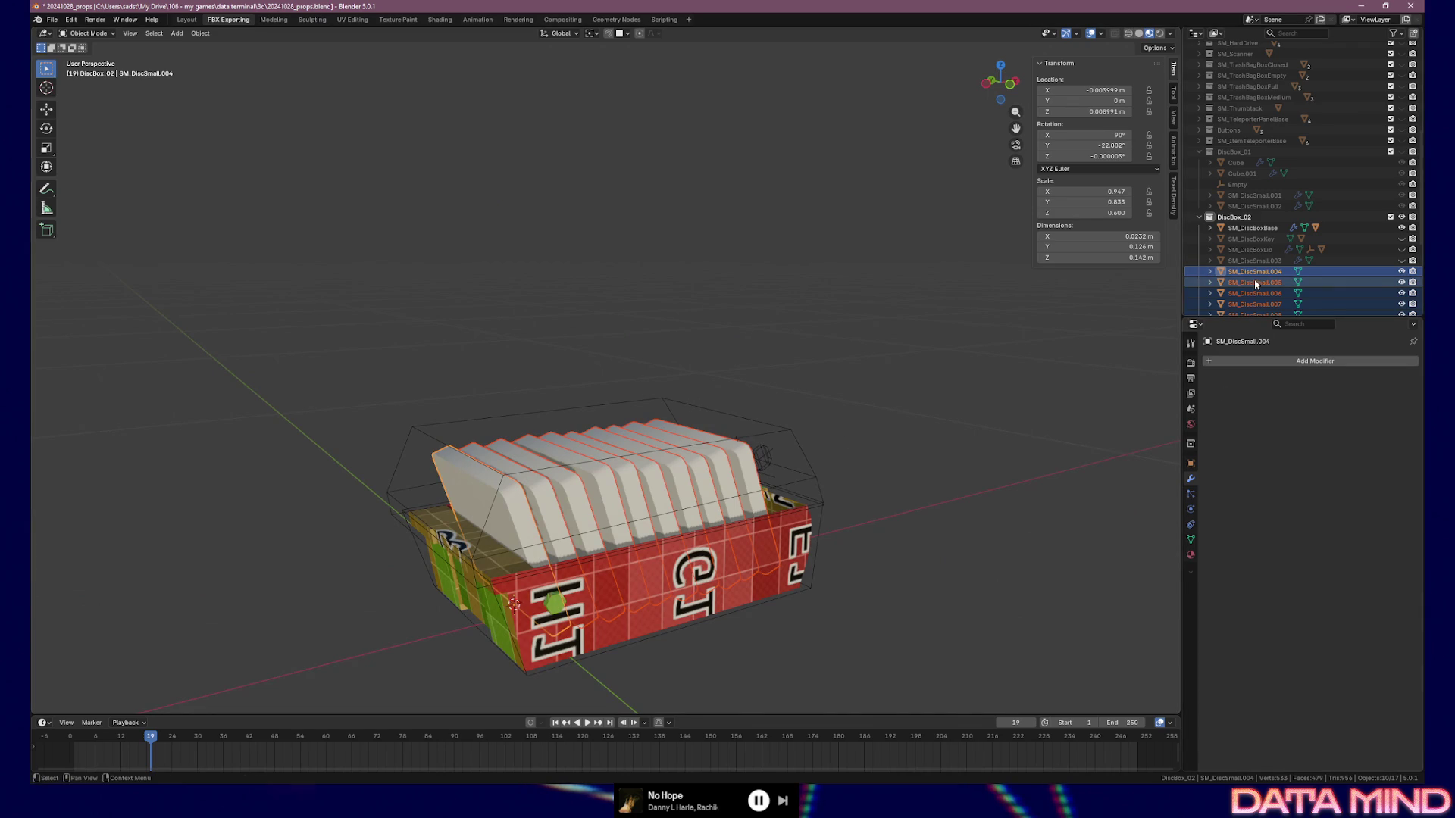
Isolate SM_DiscSmall.005 and snap the 3D cursor to its bottom edge
{"action": "left_click", "coordinate": [1254, 281]}
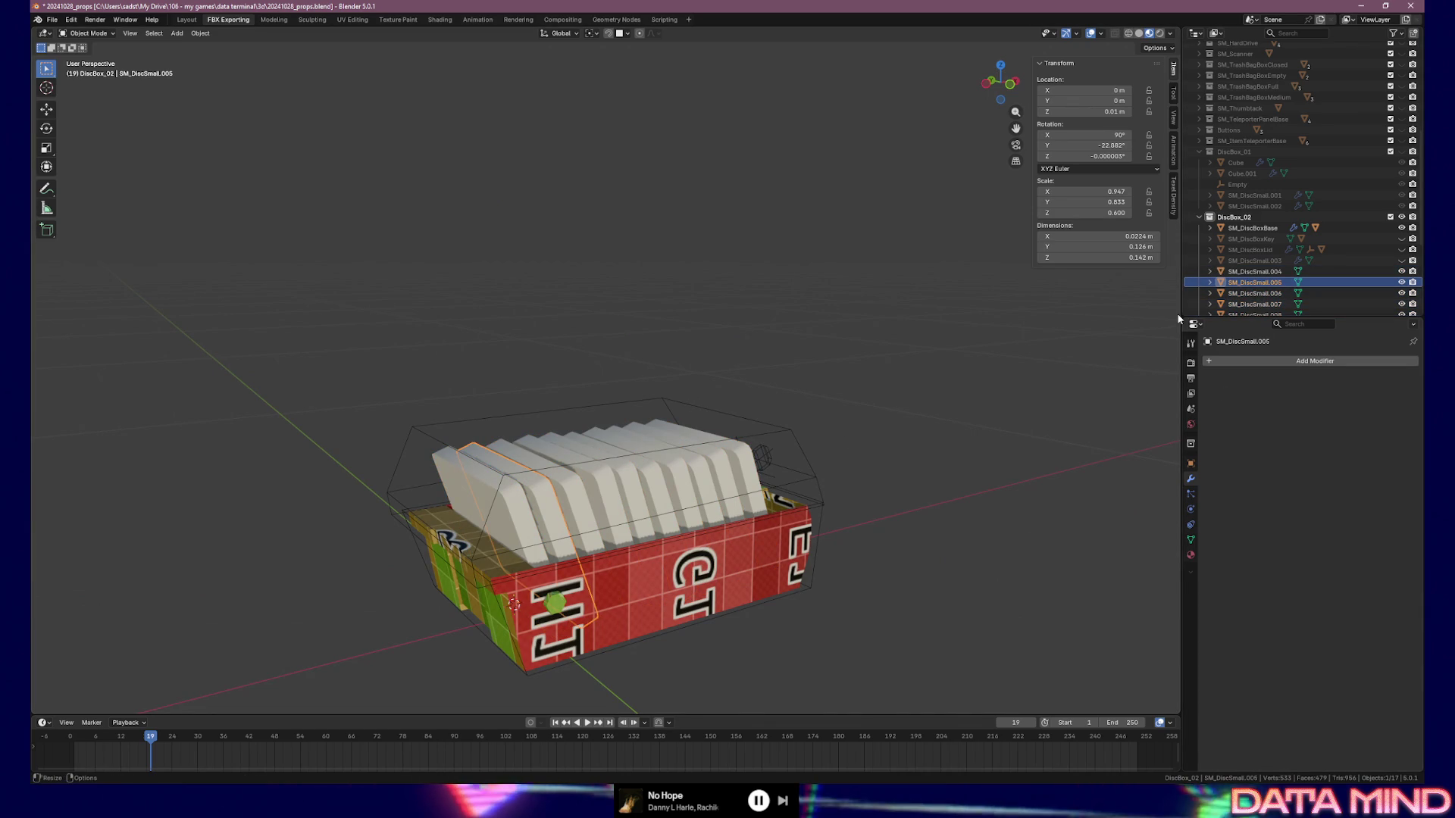
{"action": "key", "text": "KP_Divide"}
{"action": "mouse_move", "coordinate": [666, 482]}
{"action": "middle_mouse_down"}
{"action": "mouse_move", "coordinate": [569, 434]}
{"action": "mouse_move", "coordinate": [586, 440]}
{"action": "middle_mouse_up"}
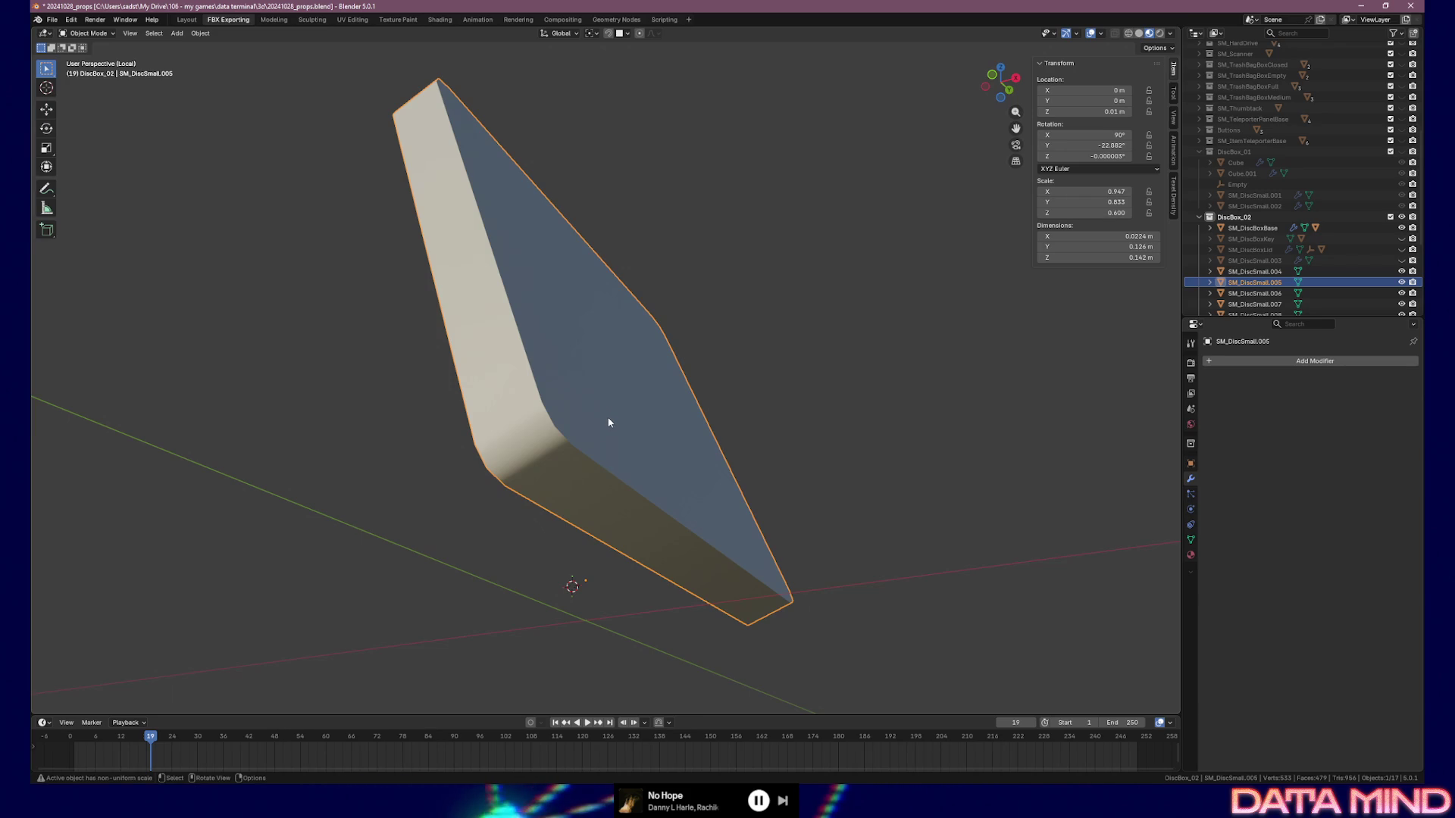
{"action": "middle_click_drag", "start_coordinate": [636, 439], "coordinate": [689, 407]}
{"action": "key", "text": "Tab"}
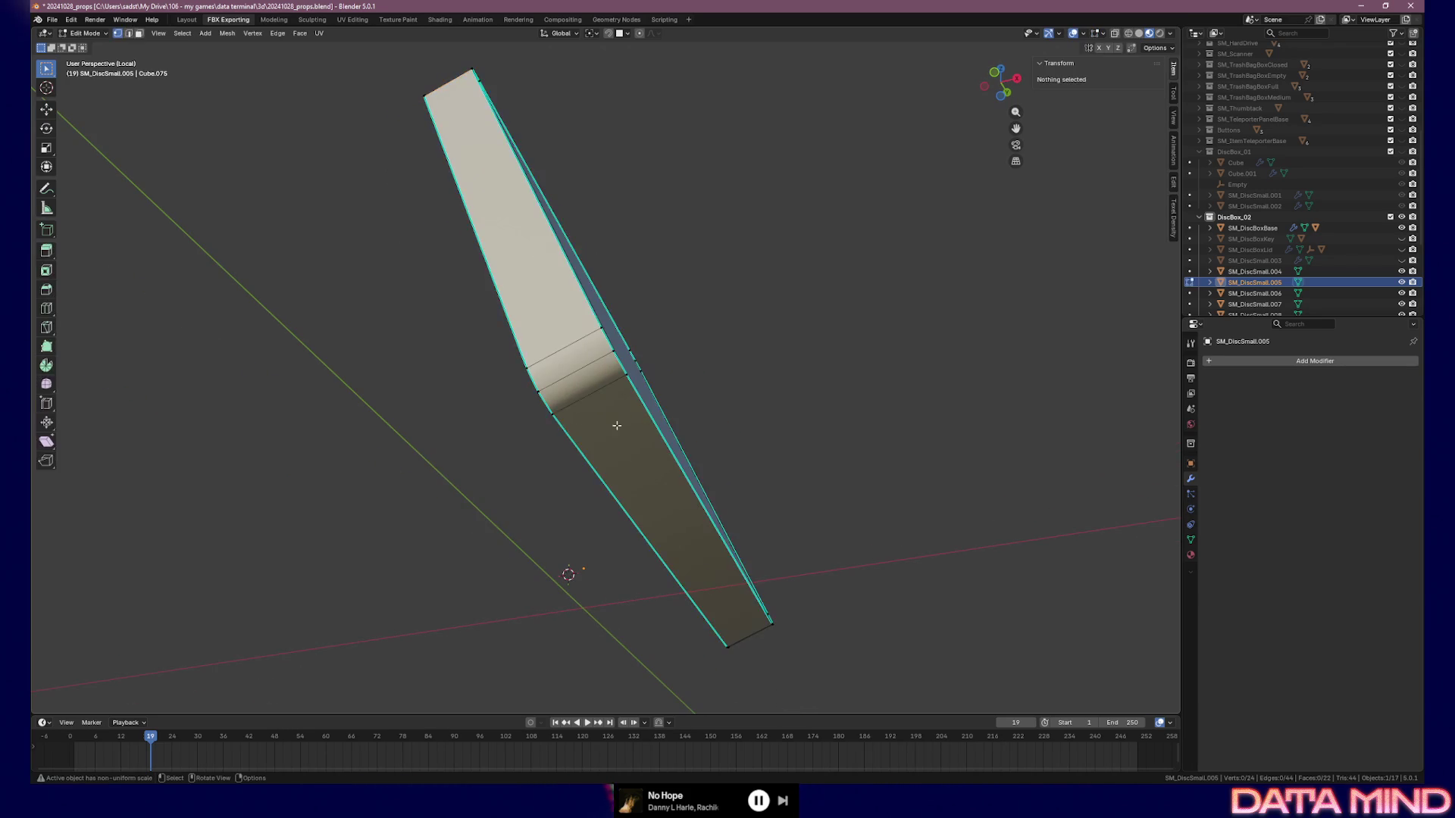
{"action": "left_click", "coordinate": [556, 415]}
{"action": "middle_click_drag", "start_coordinate": [721, 627], "coordinate": [703, 599]}
{"action": "key", "text": "shift+s"}
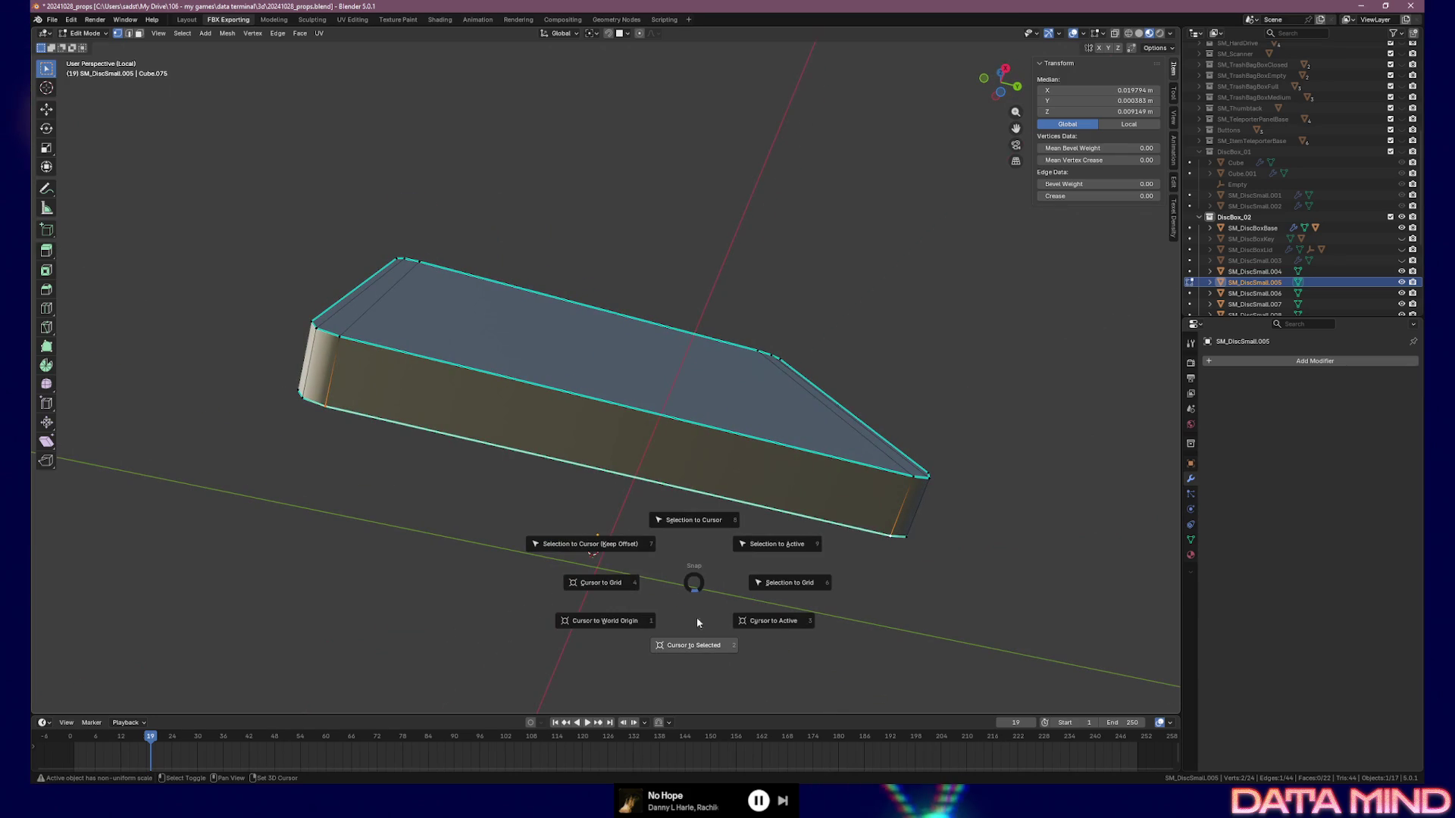
{"action": "left_click", "coordinate": [701, 645]}
Set SM_DiscSmall.005's origin to the 3D cursor
{"action": "key", "text": "Tab"}
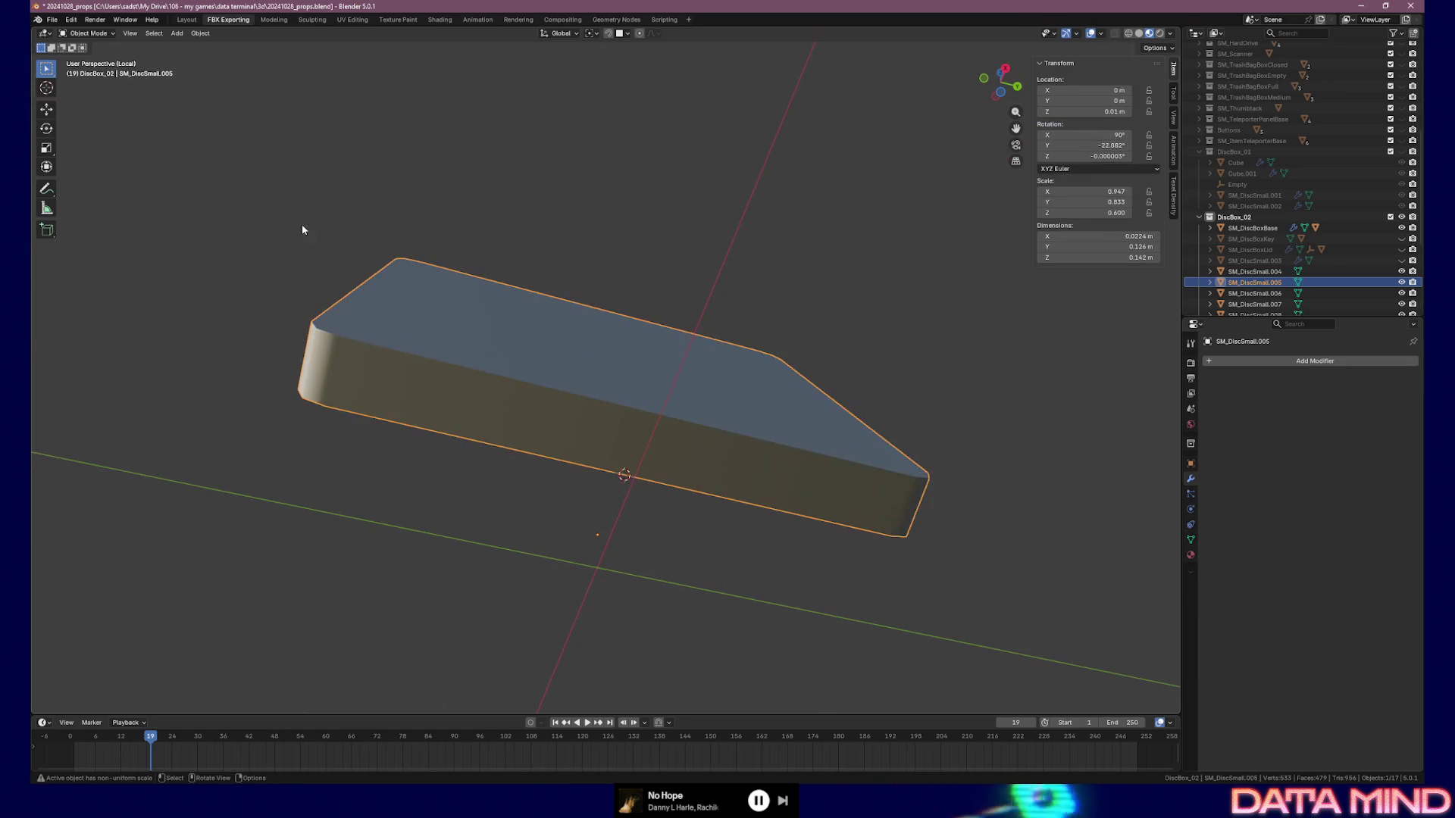
{"action": "left_click", "coordinate": [201, 33]}
{"action": "mouse_move", "coordinate": [227, 59]}
{"action": "left_click", "coordinate": [346, 80]}
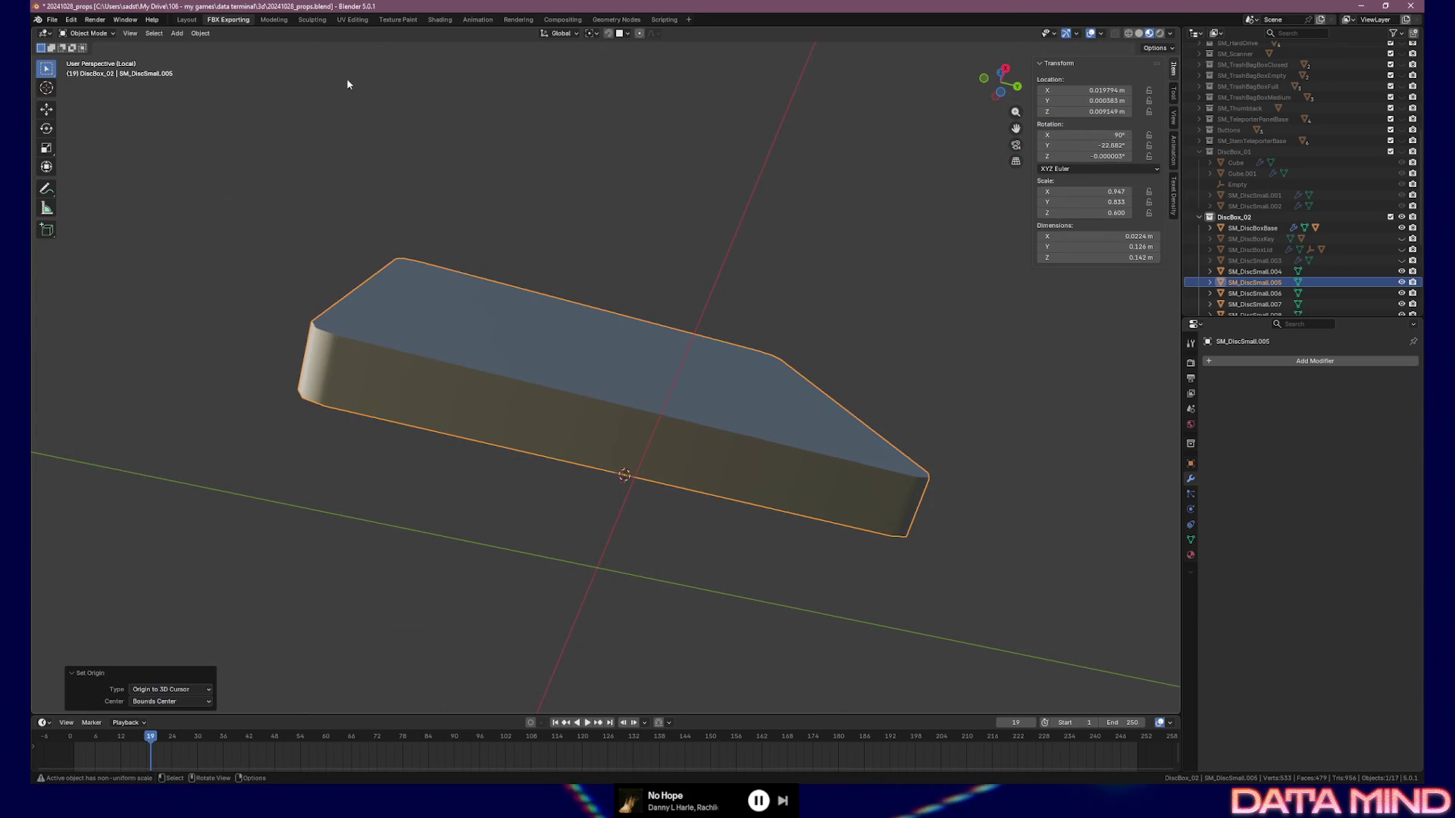
{"action": "middle_click_drag", "start_coordinate": [688, 405], "coordinate": [756, 431]}
{"action": "key", "text": "Tab"}
{"action": "key", "text": "Tab"}
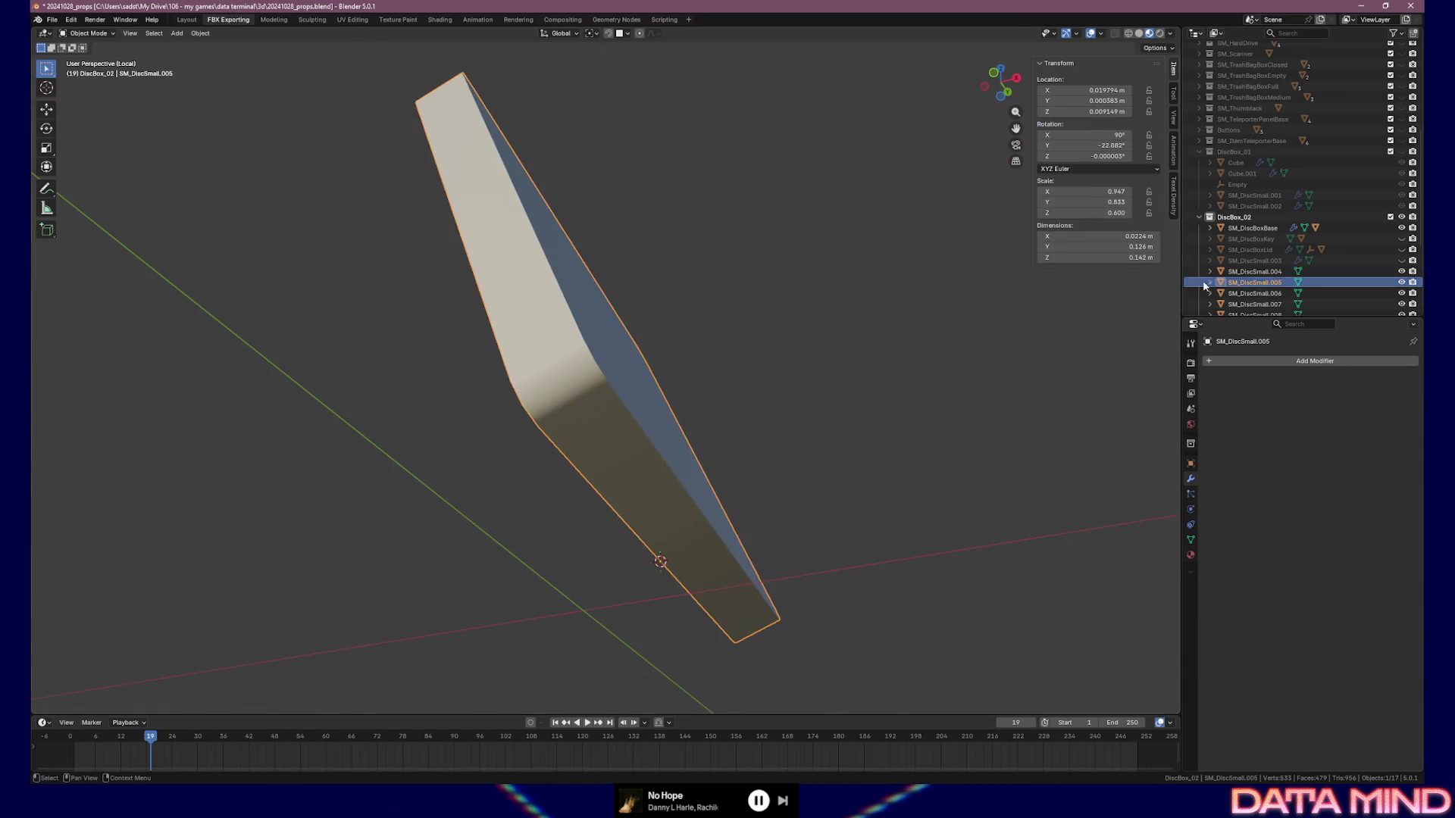
Isolate SM_DiscSmall.006 and move its origin to the 3D cursor on its bottom edge
{"action": "left_click", "coordinate": [1256, 296]}
{"action": "key", "text": "KP_Divide"}
{"action": "key", "text": "KP_Divide"}
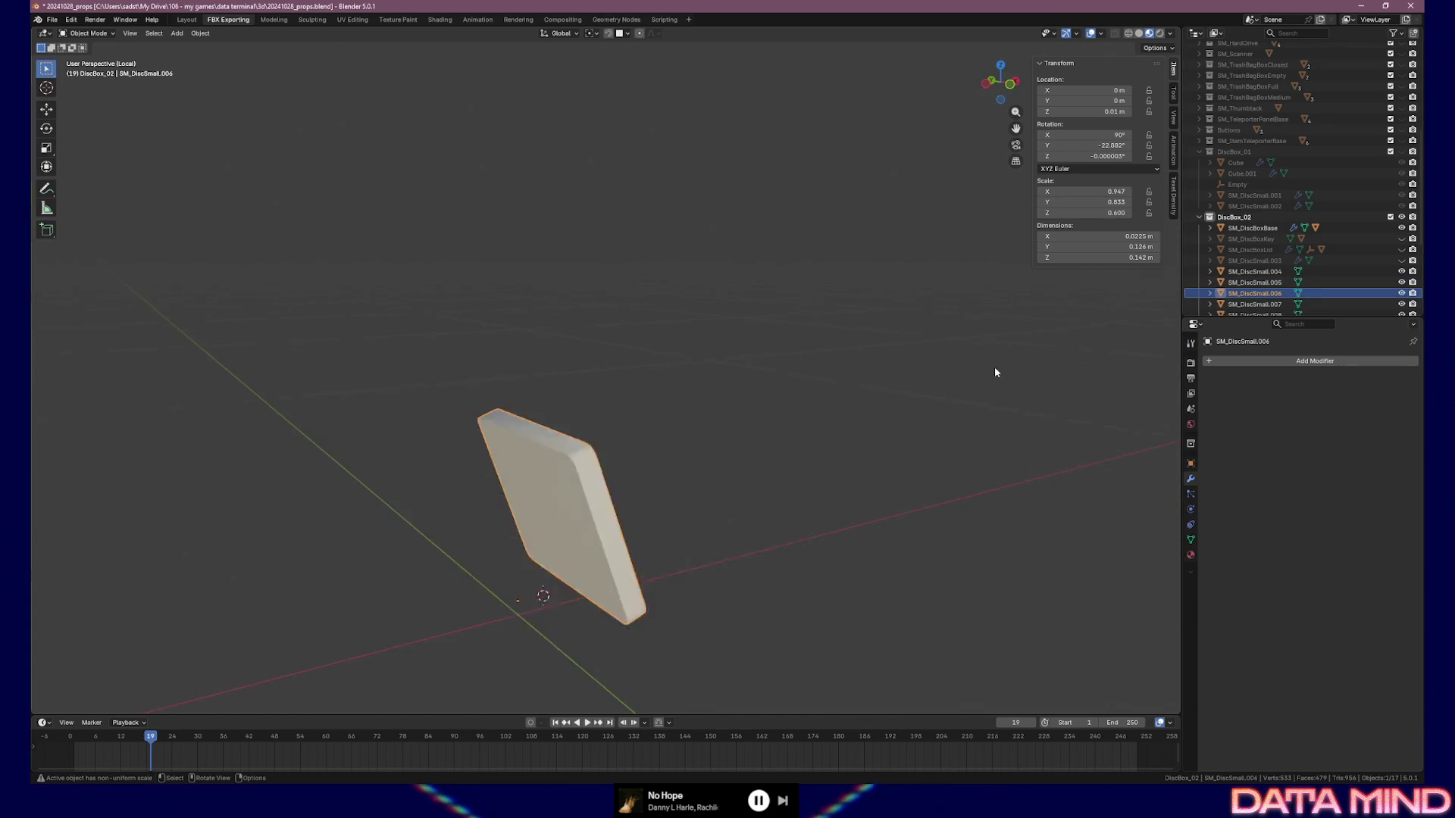
{"action": "key", "text": "Tab"}
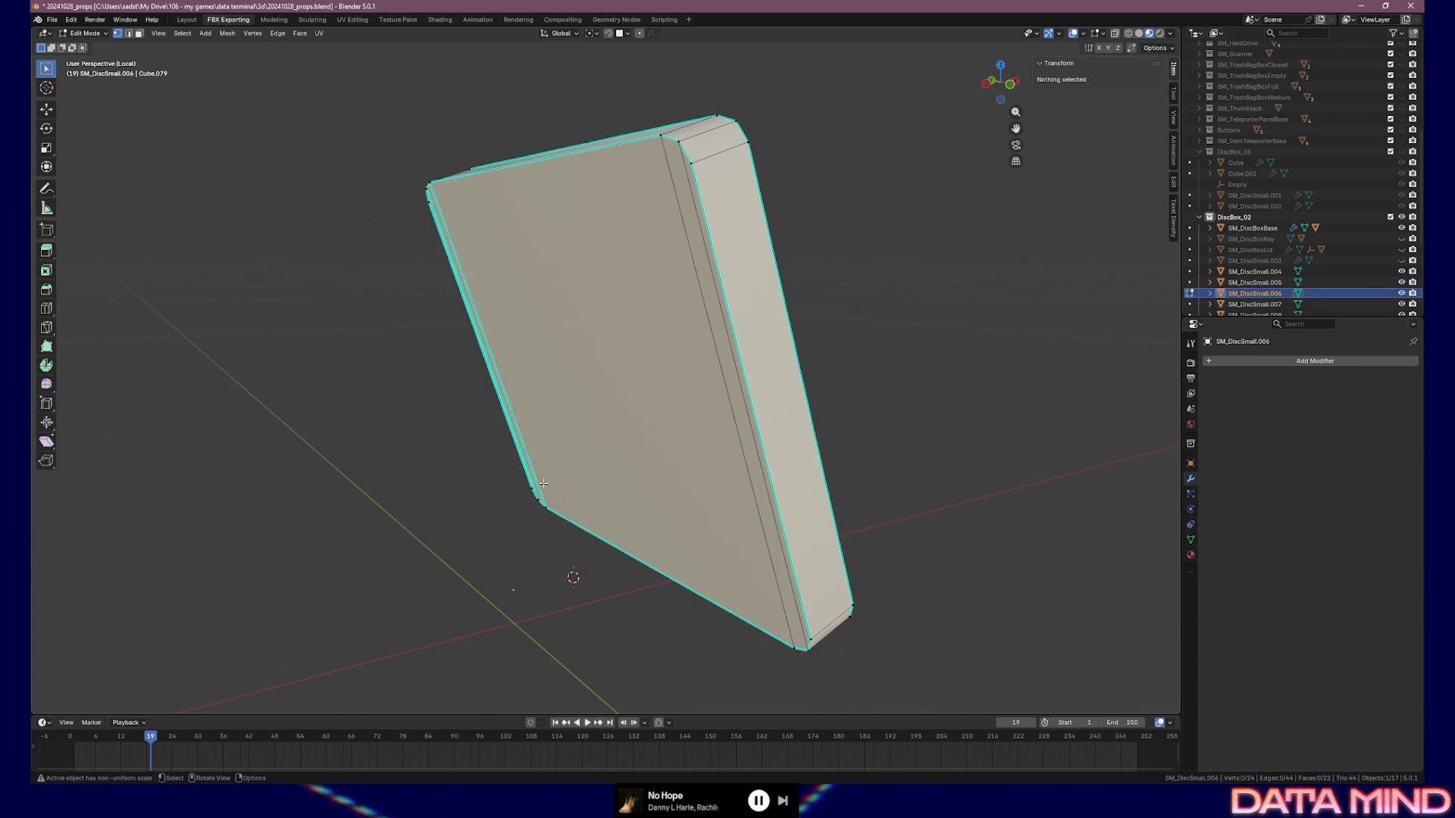
{"action": "left_click", "coordinate": [809, 608], "text": "shift"}
{"action": "left_click", "coordinate": [783, 639], "text": "shift"}
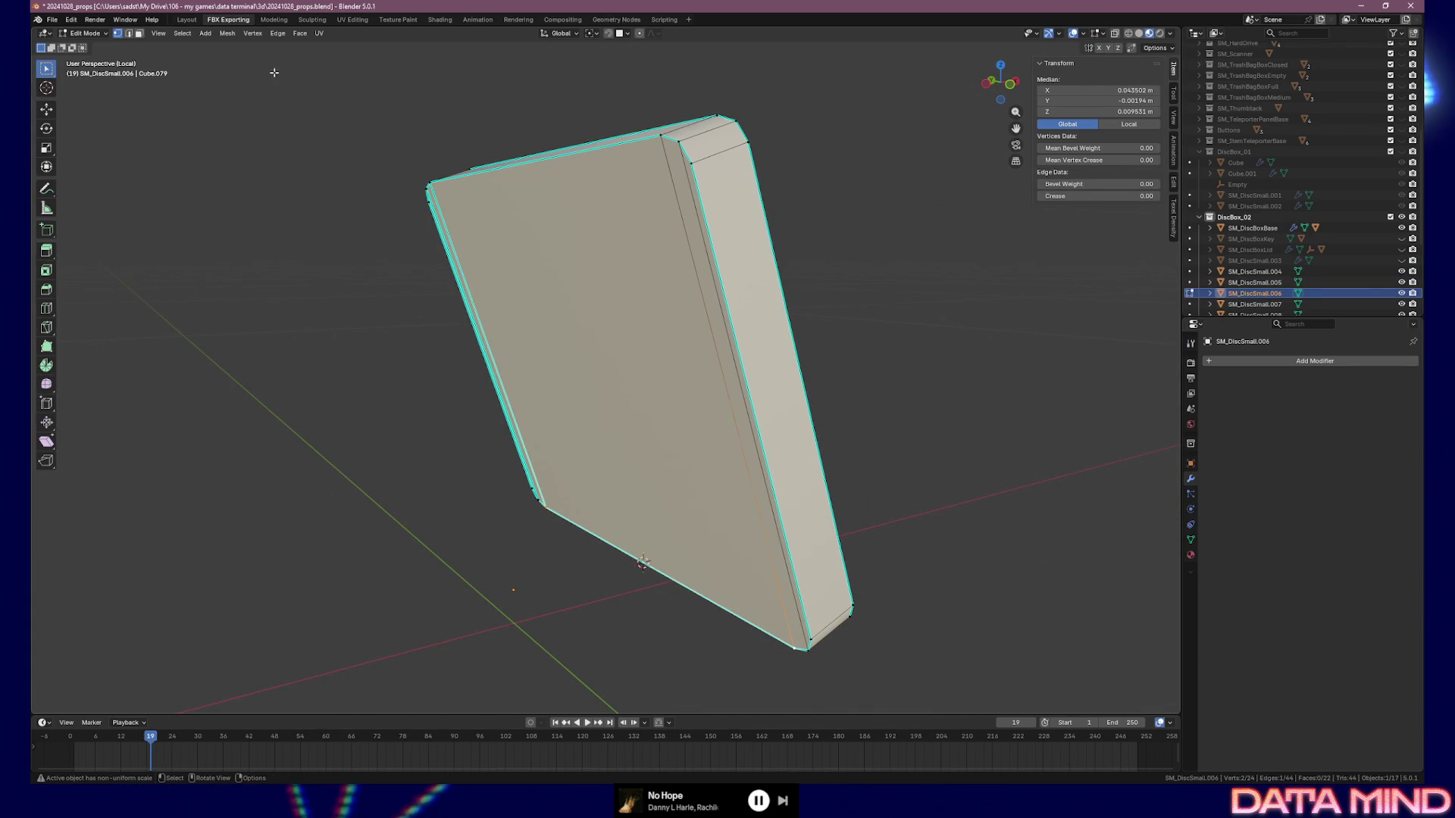
{"action": "key", "text": "Tab"}
{"action": "left_click", "coordinate": [200, 32]}
{"action": "mouse_move", "coordinate": [228, 56]}
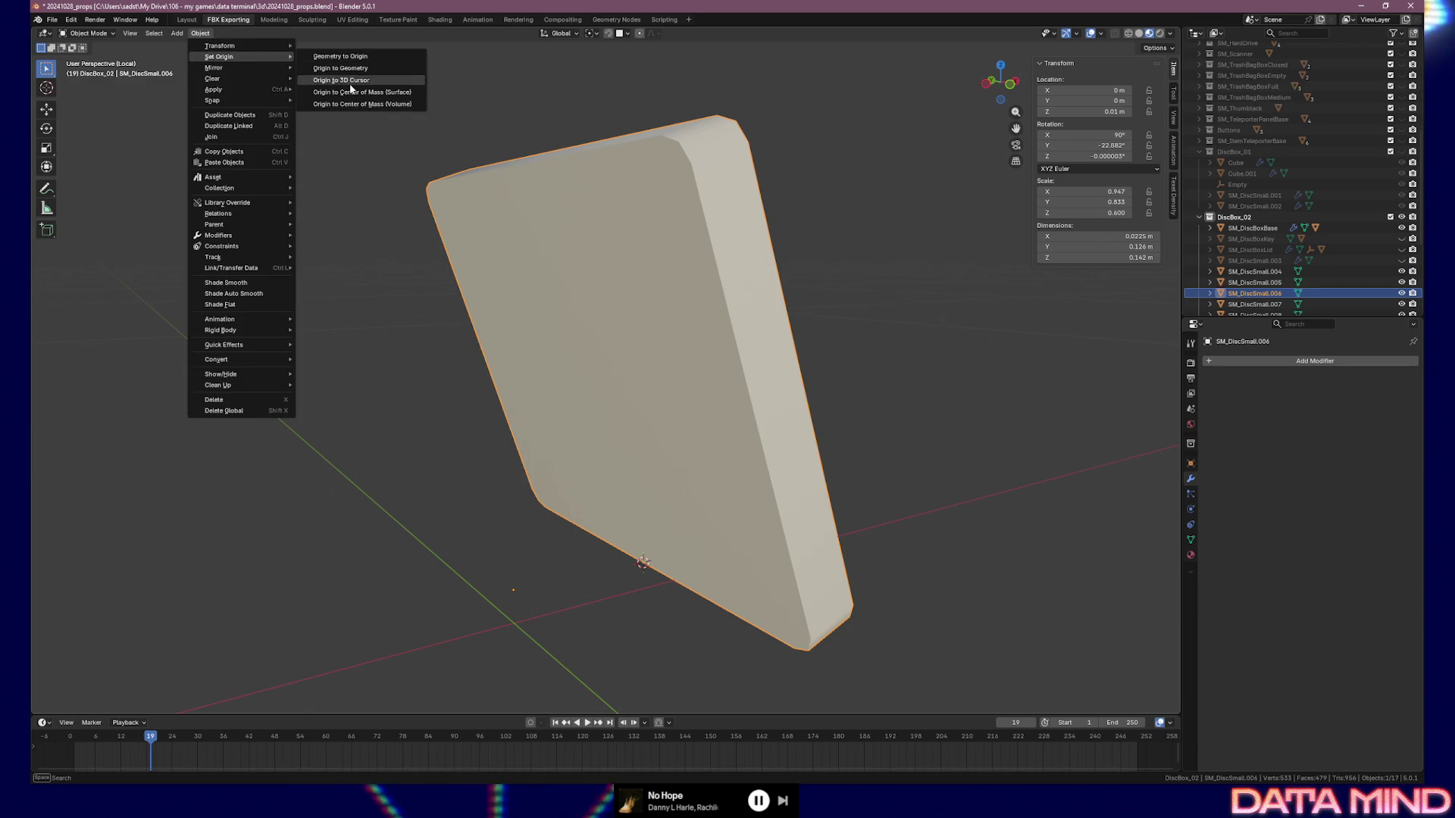
{"action": "left_click", "coordinate": [341, 78]}
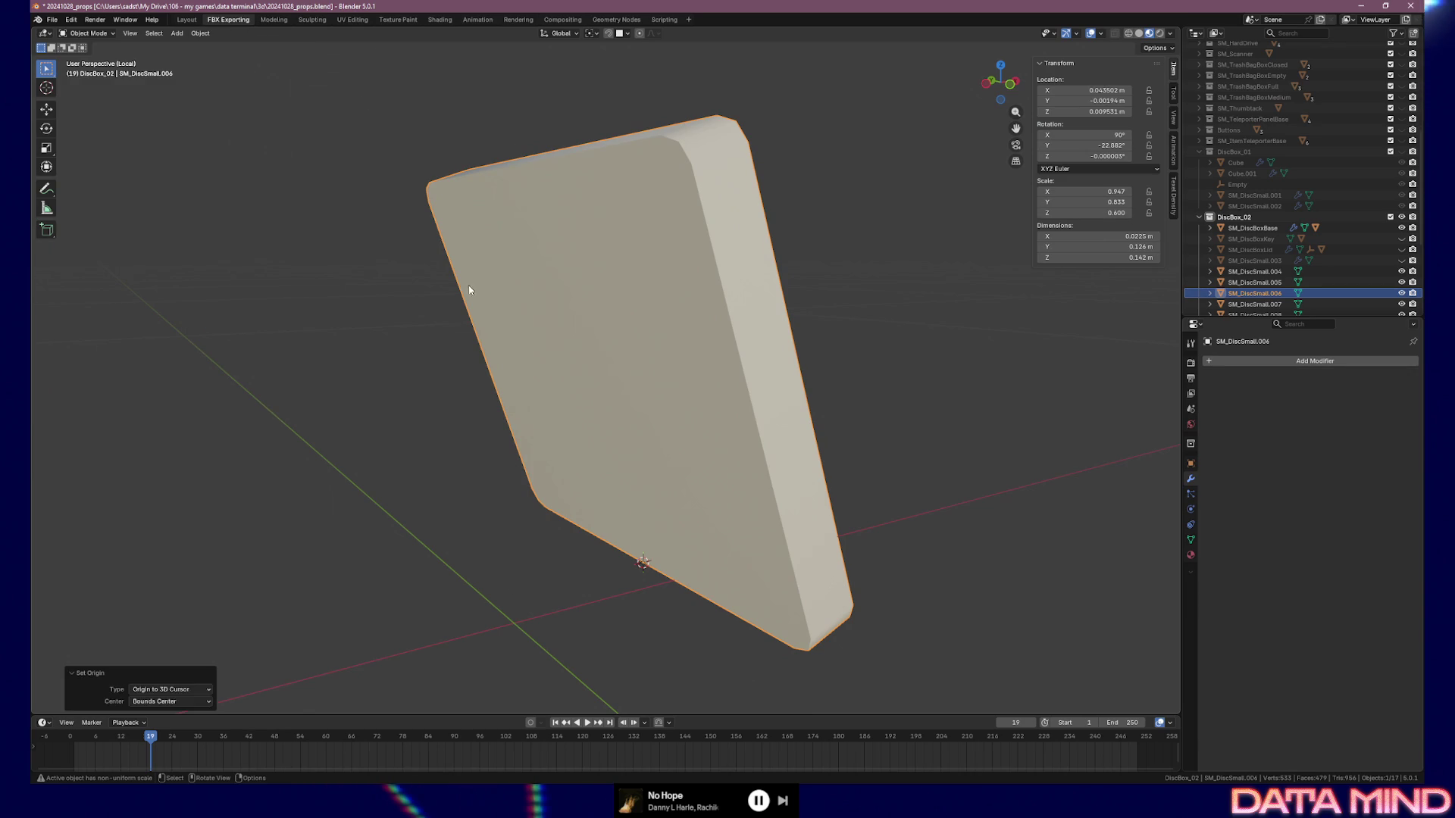
Isolate SM_DiscSmall.007 and snap the 3D cursor to its bottom edge
{"action": "left_click", "coordinate": [1254, 304]}
{"action": "left_click", "coordinate": [765, 353]}
{"action": "key", "text": "KP_Decimal"}
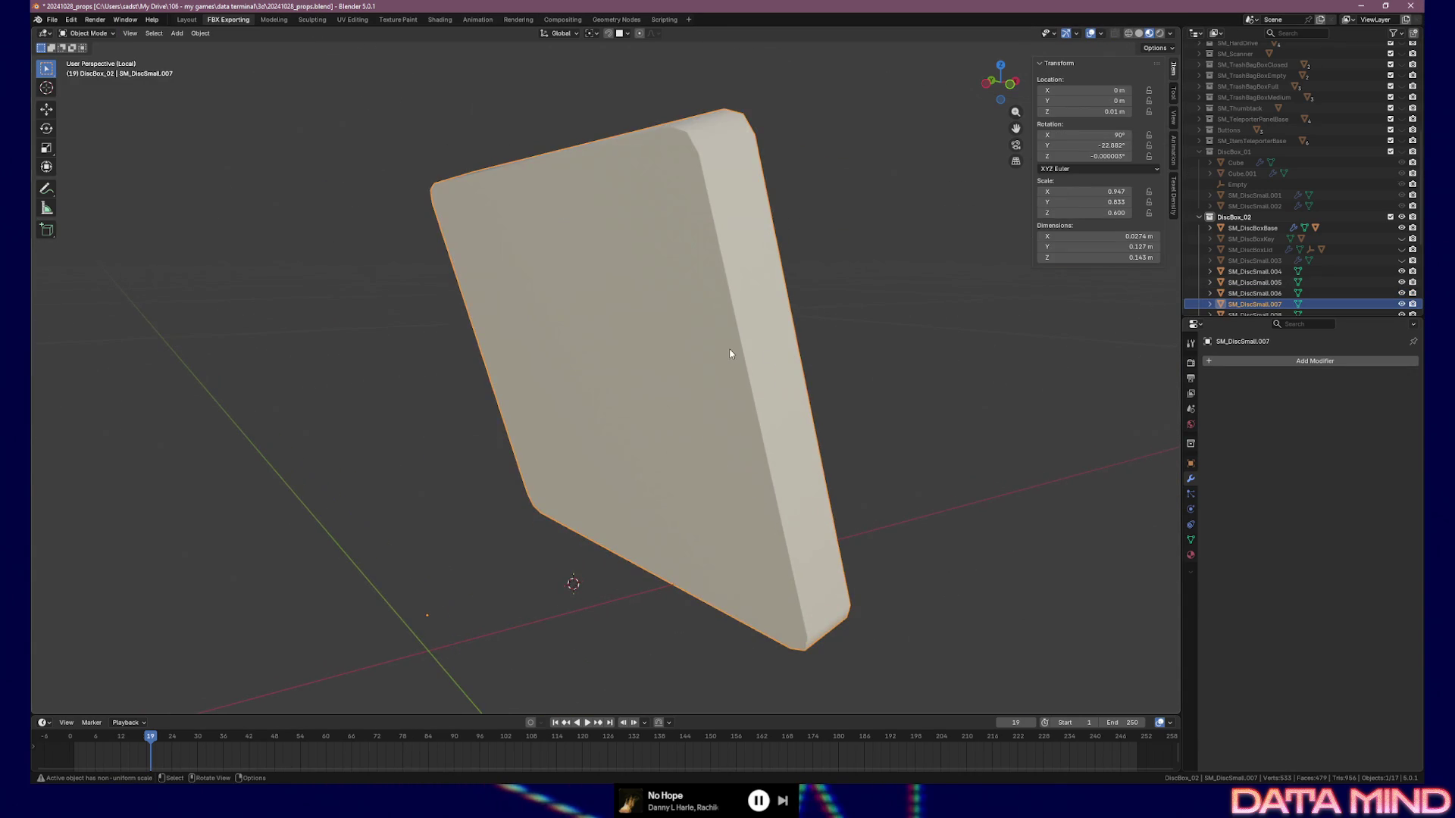
{"action": "key", "text": "Tab"}
{"action": "left_click", "coordinate": [567, 524]}
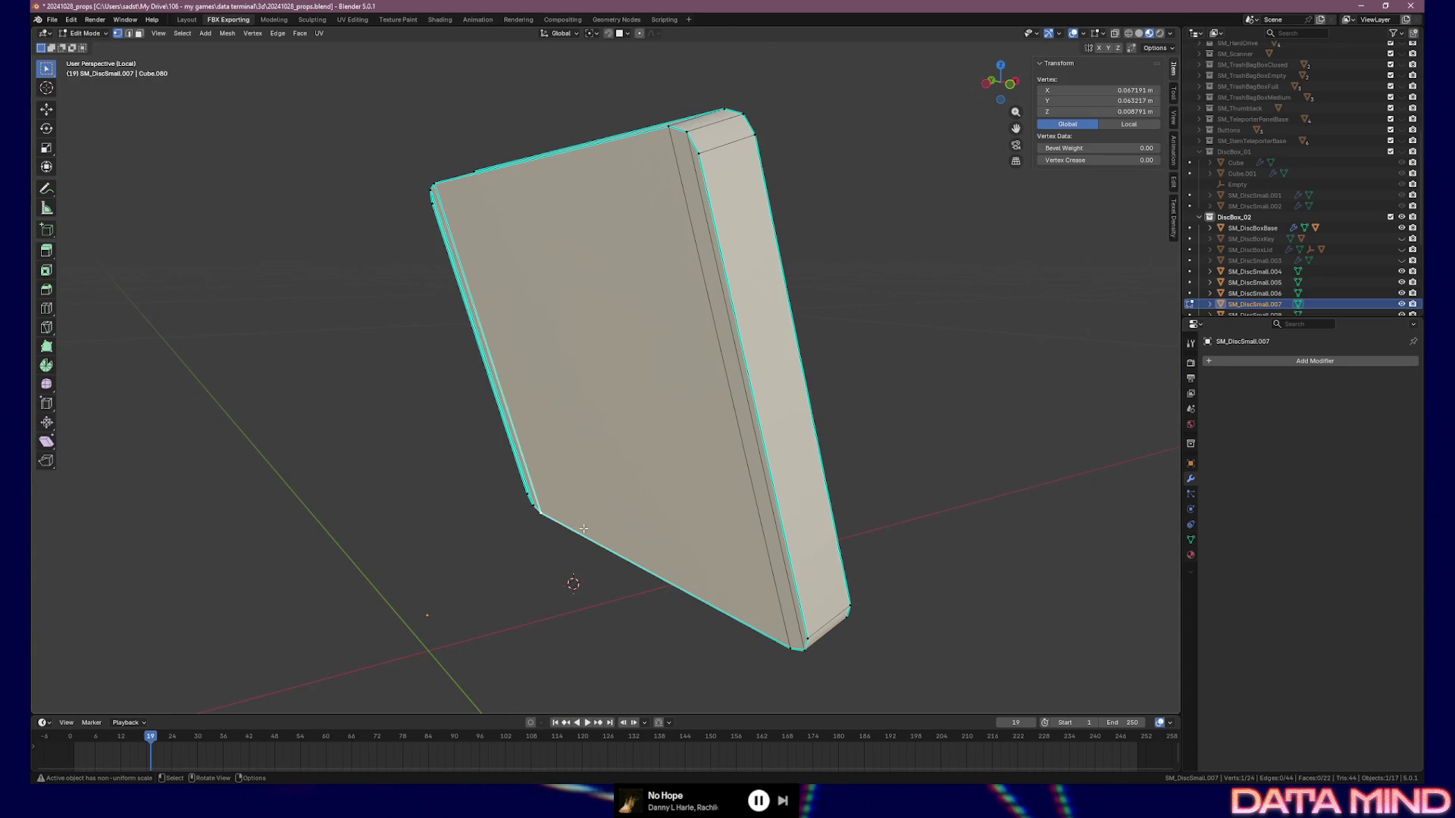
{"action": "left_click", "coordinate": [768, 625], "text": "shift"}
{"action": "key", "text": "shift+s"}
{"action": "left_click", "coordinate": [786, 694]}
Set SM_DiscSmall.007's origin to the 3D cursor
{"action": "key", "text": "Tab"}
{"action": "left_click", "coordinate": [200, 33]}
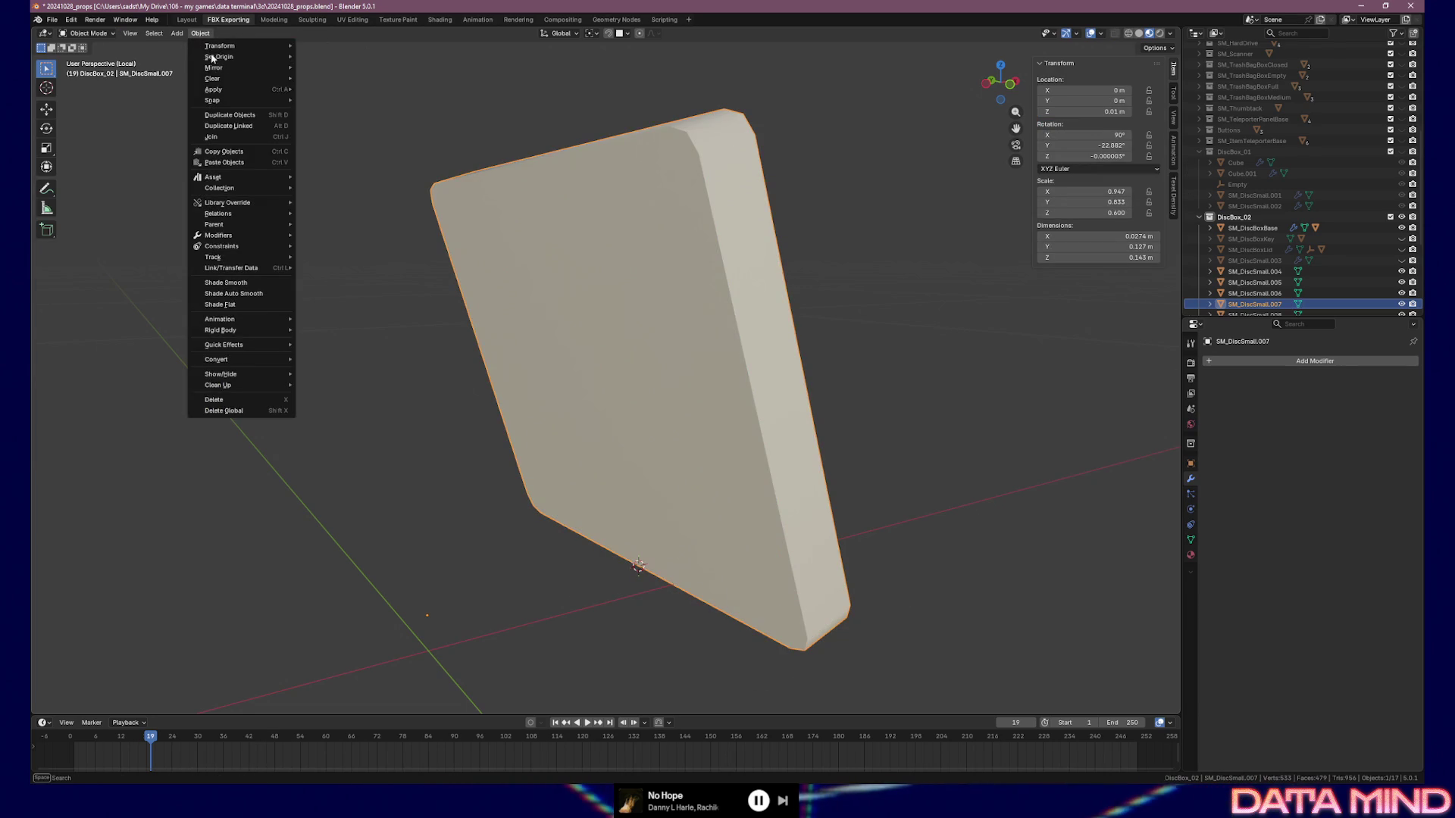
{"action": "mouse_move", "coordinate": [224, 66]}
{"action": "left_click", "coordinate": [341, 79]}
{"action": "key", "text": "Tab"}
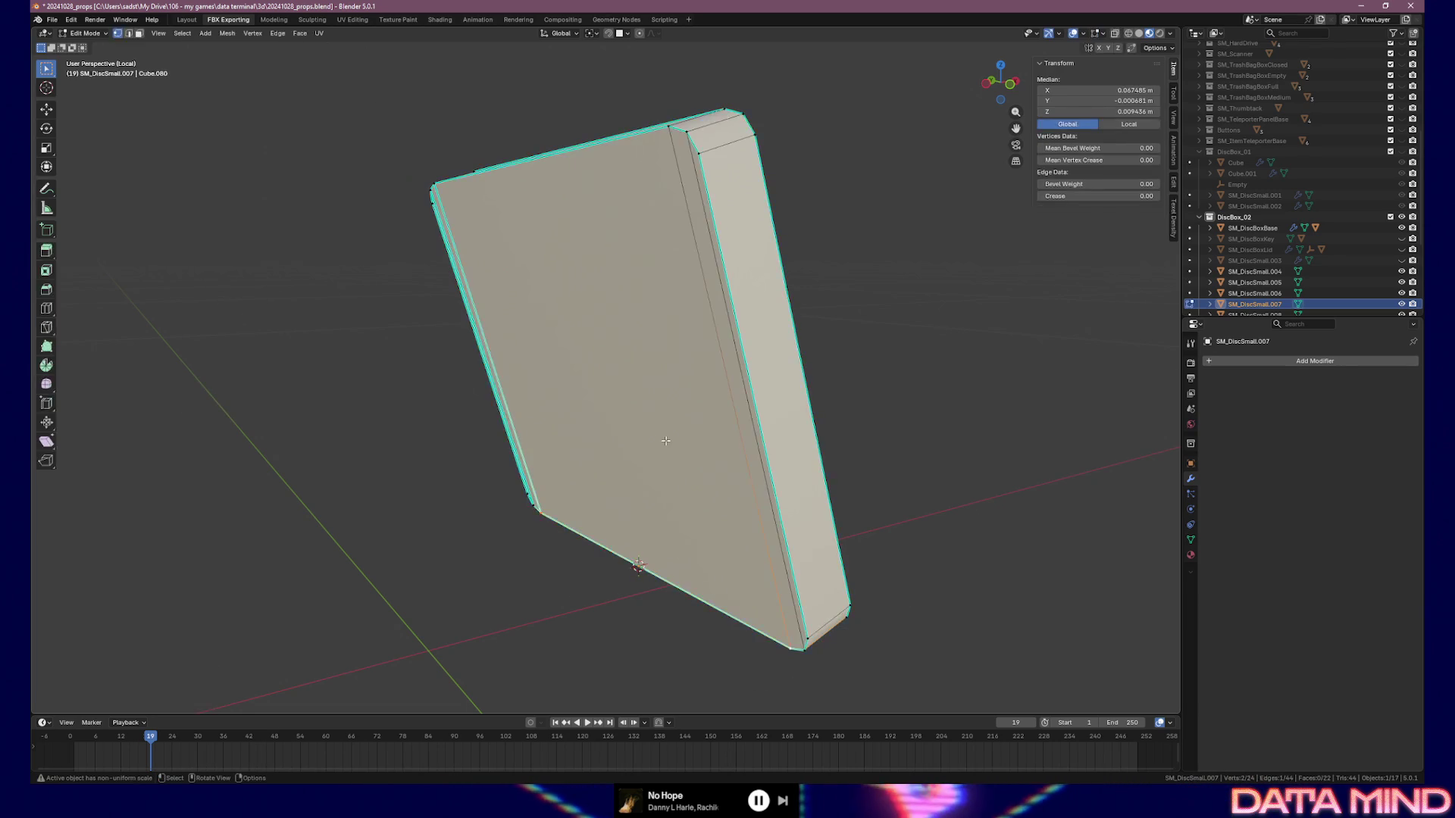
{"action": "key", "text": "Tab"}
Select SM_DiscSmall.008 and exit local view to show the whole box
{"action": "scroll", "coordinate": [1274, 227], "scroll_direction": "down", "scroll_amount": 5}
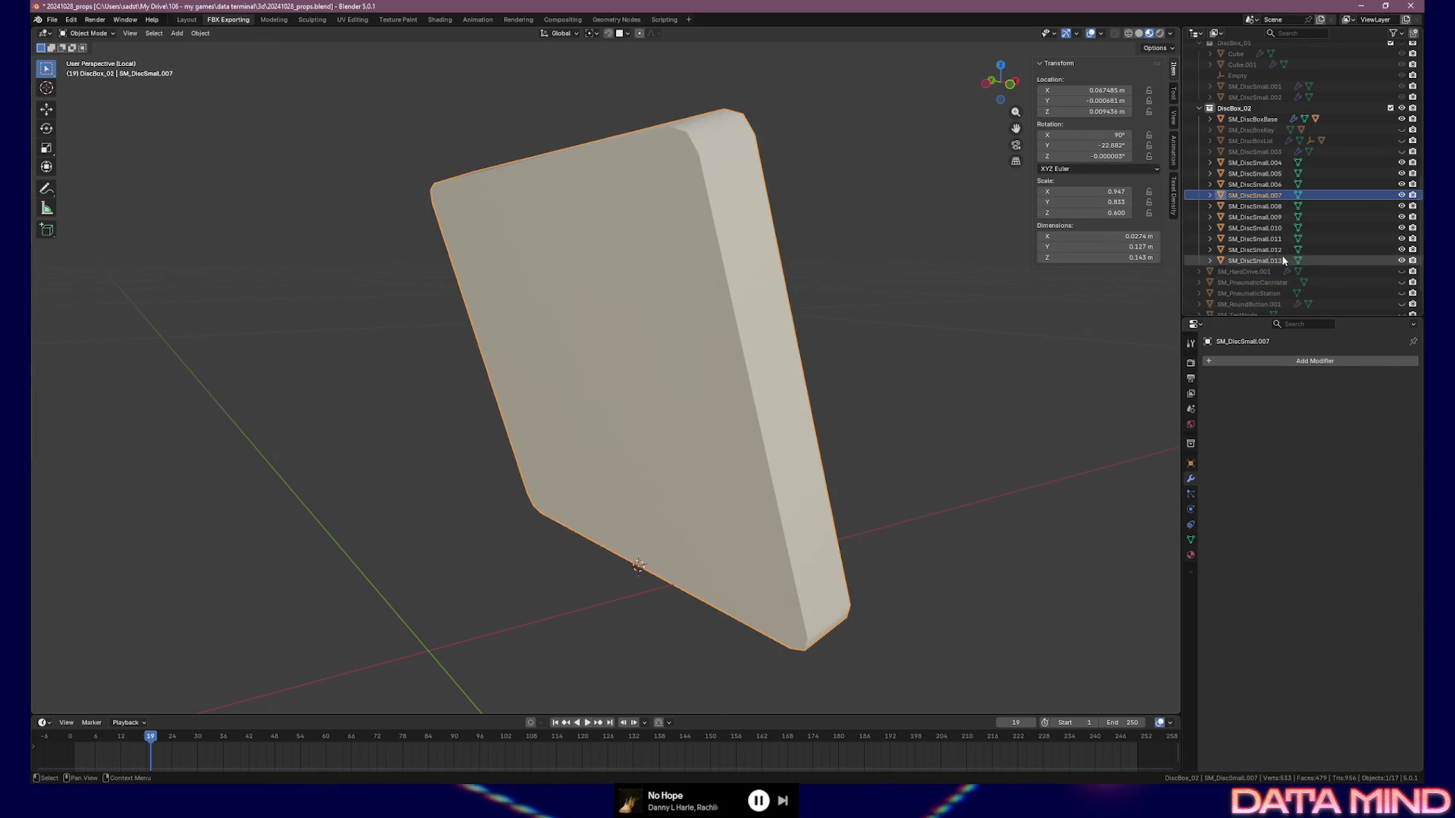
{"action": "left_click", "coordinate": [1275, 206]}
{"action": "key", "text": "KP_Divide"}
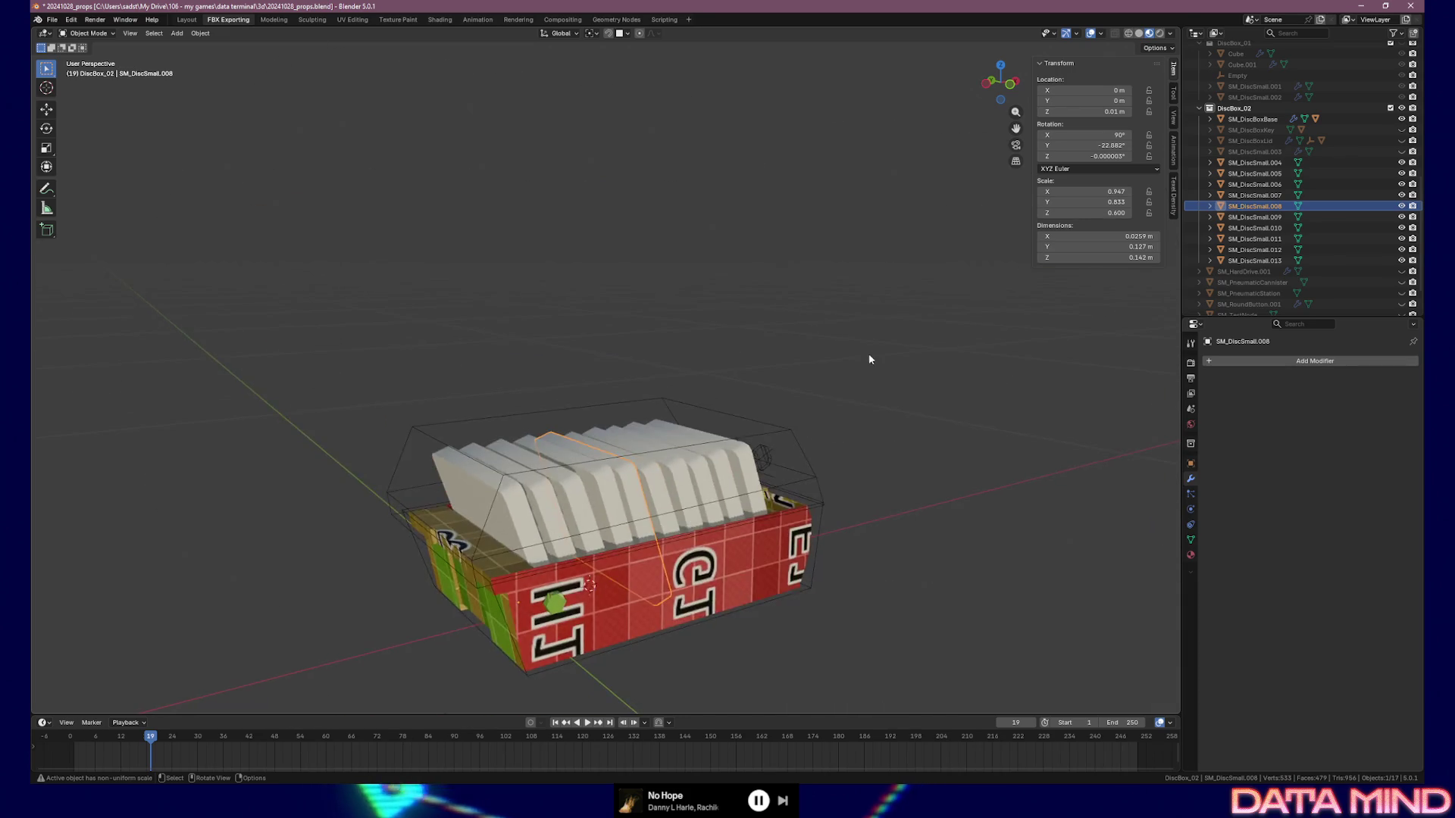
Move SM_DiscSmall.008's origin to the 3D cursor snapped on its bottom edge
{"action": "key", "text": "KP_Divide"}
{"action": "key", "text": "Tab"}
{"action": "left_click", "coordinate": [807, 621]}
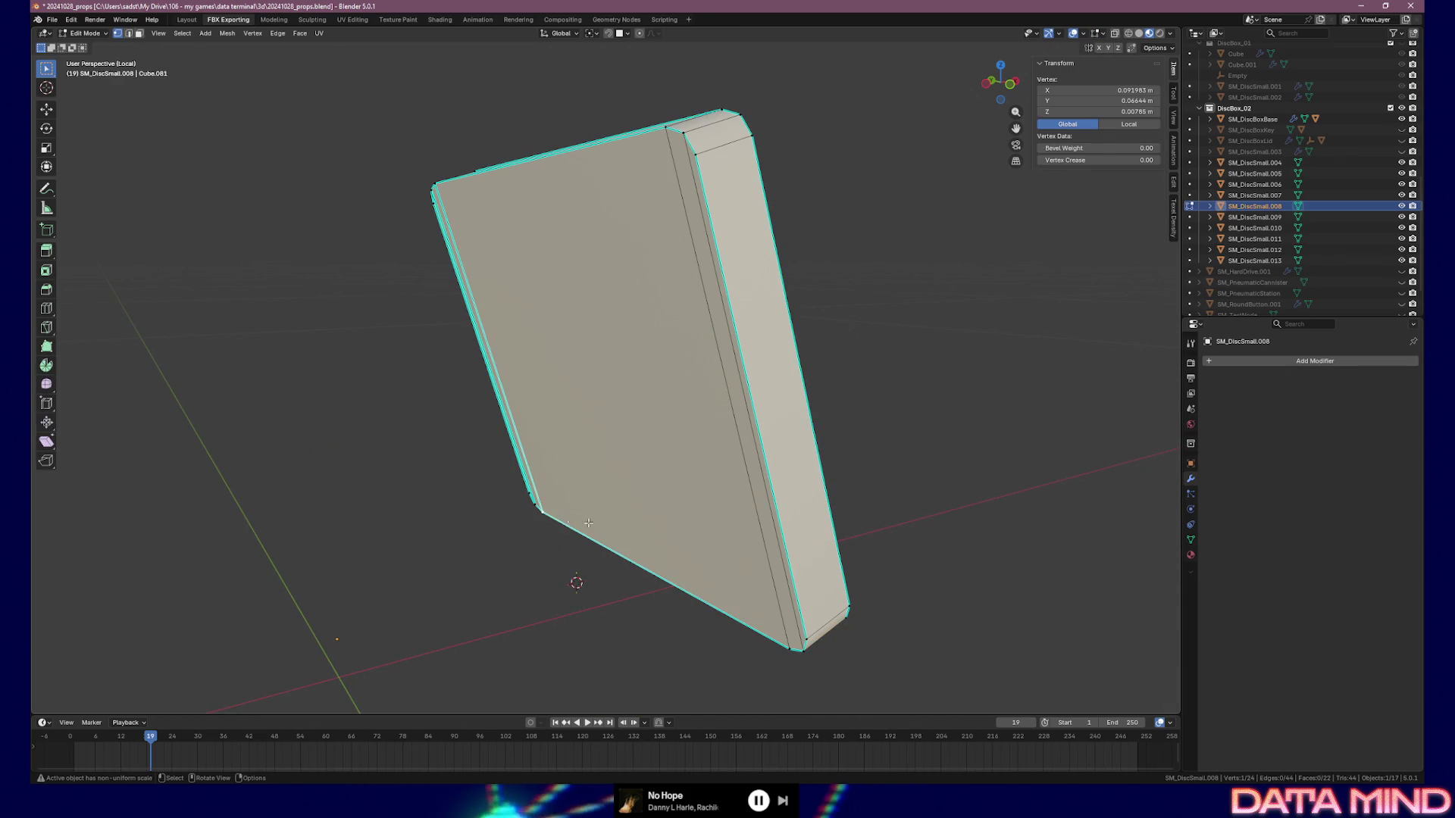
{"action": "left_click", "coordinate": [791, 633], "text": "shift"}
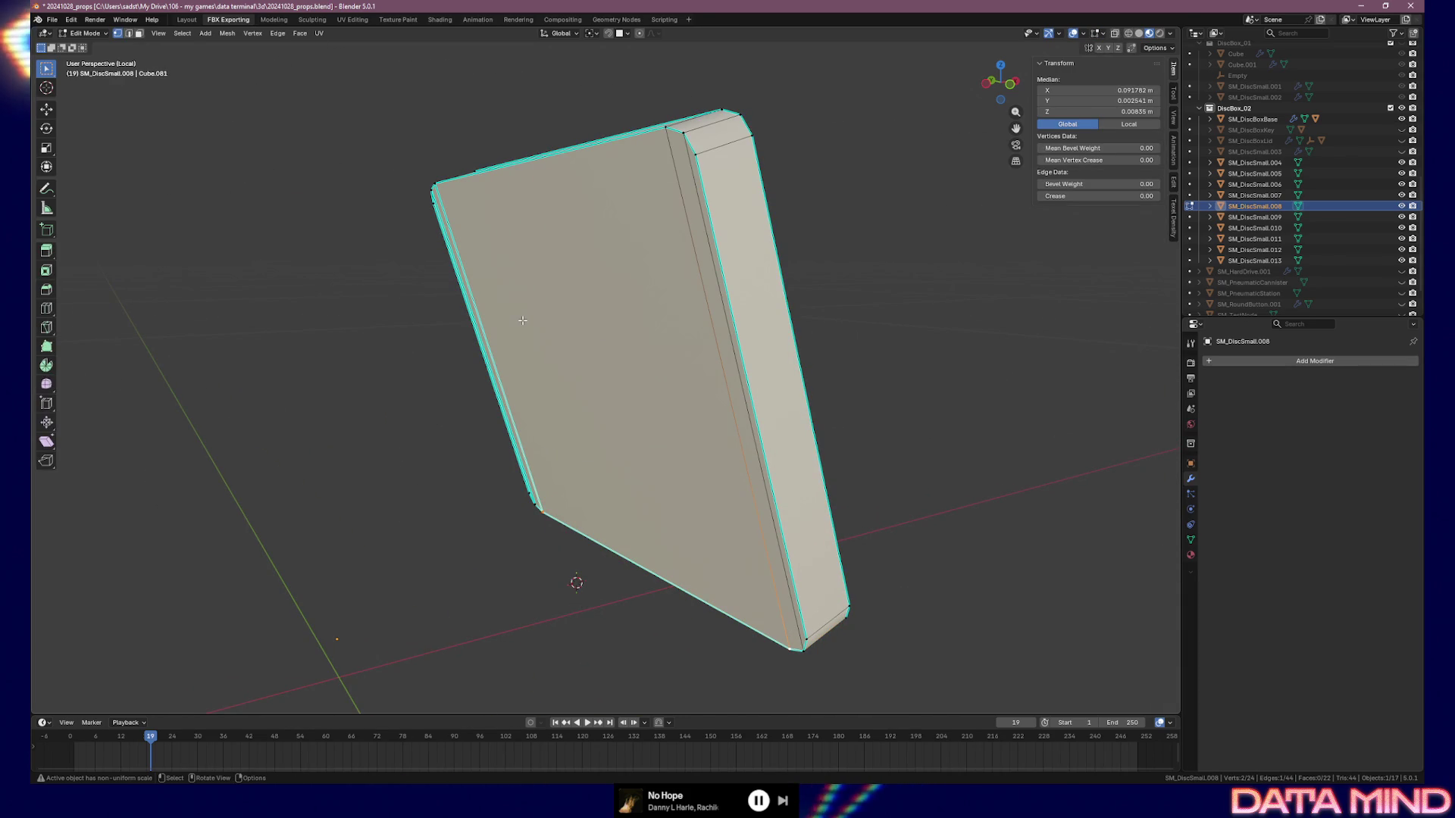
{"action": "key", "text": "shift+s"}
{"action": "left_click", "coordinate": [532, 388]}
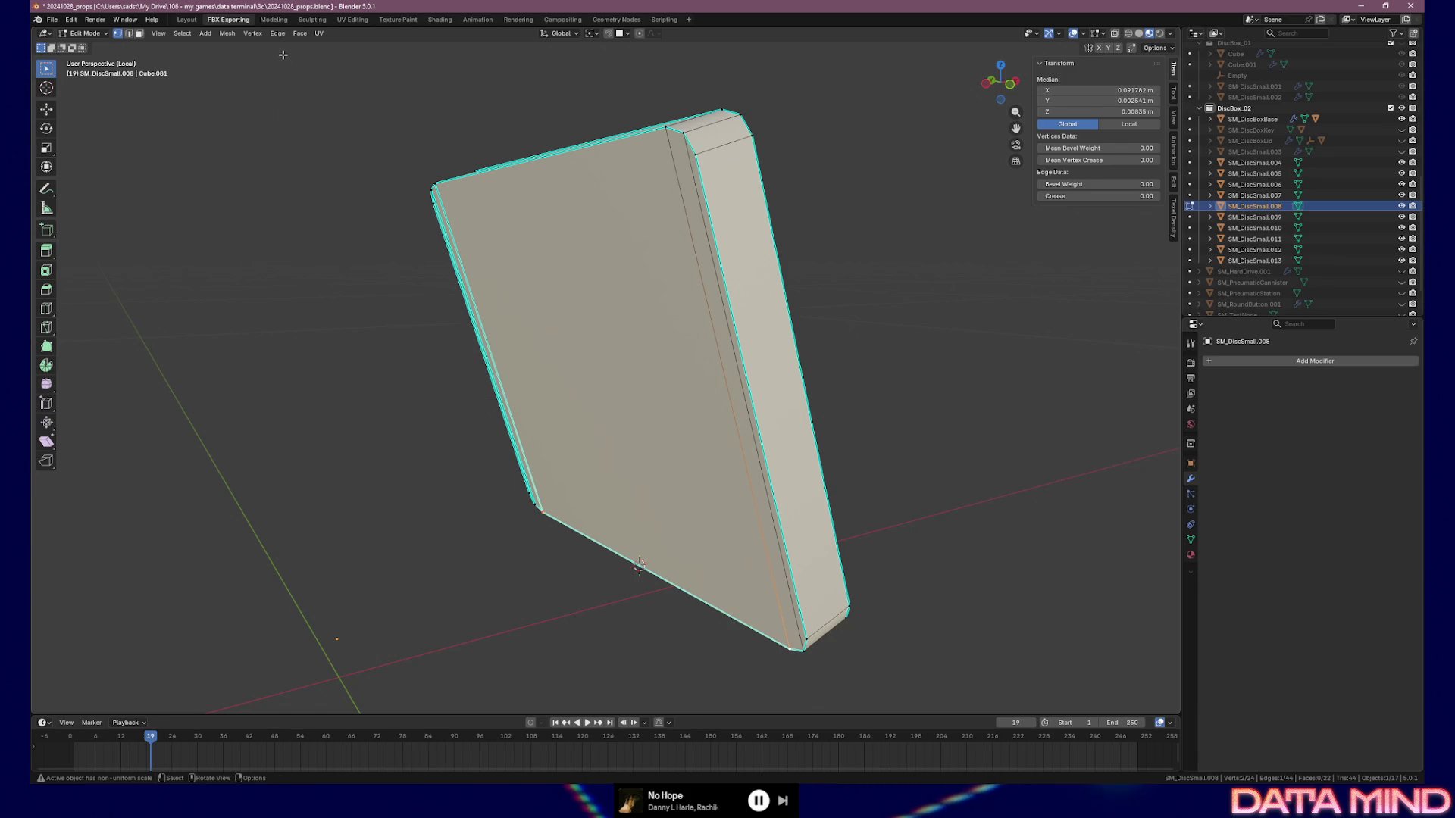
{"action": "key", "text": "Tab"}
{"action": "left_click", "coordinate": [198, 33]}
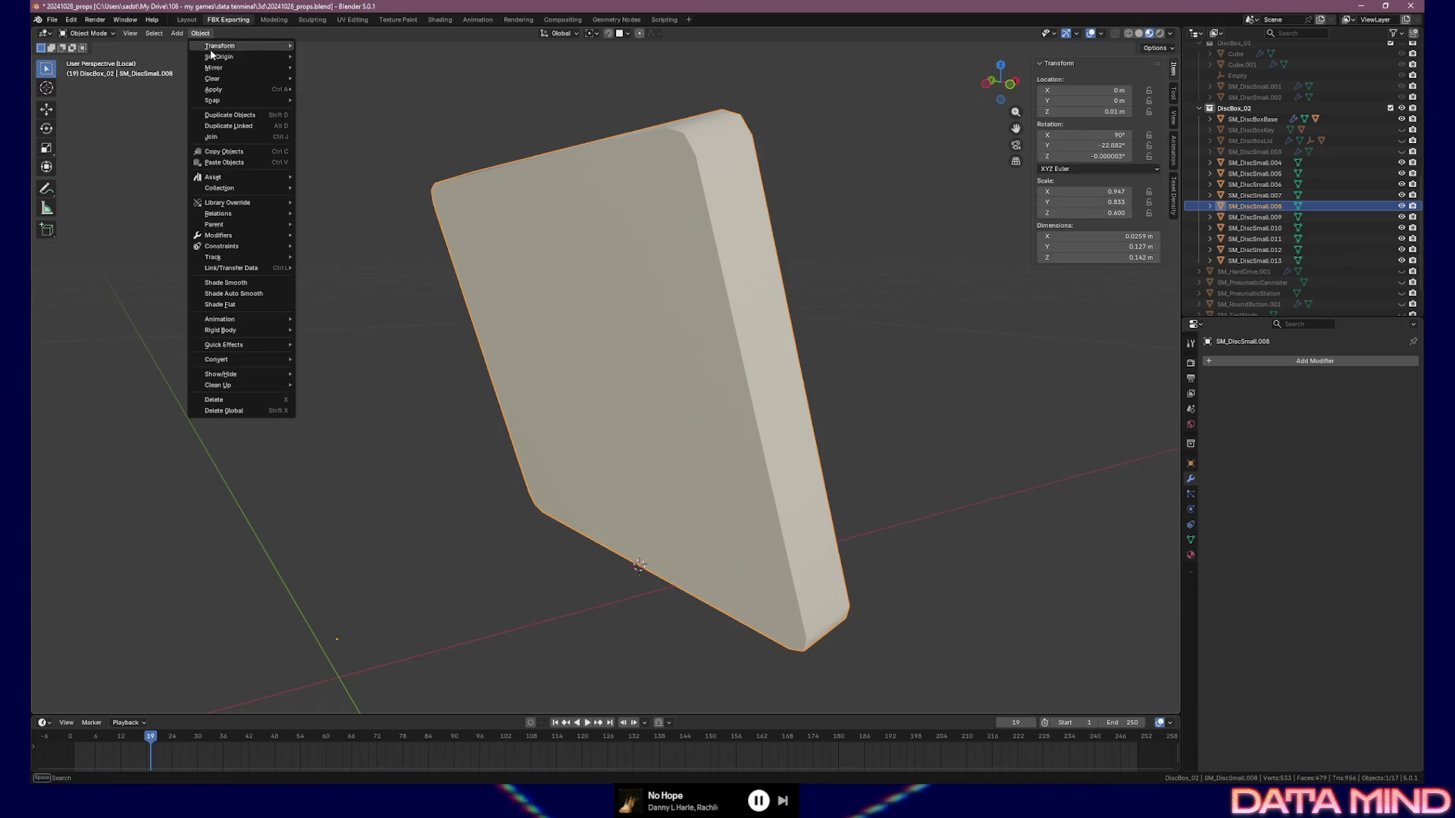
{"action": "mouse_move", "coordinate": [277, 57]}
{"action": "left_click", "coordinate": [373, 80]}
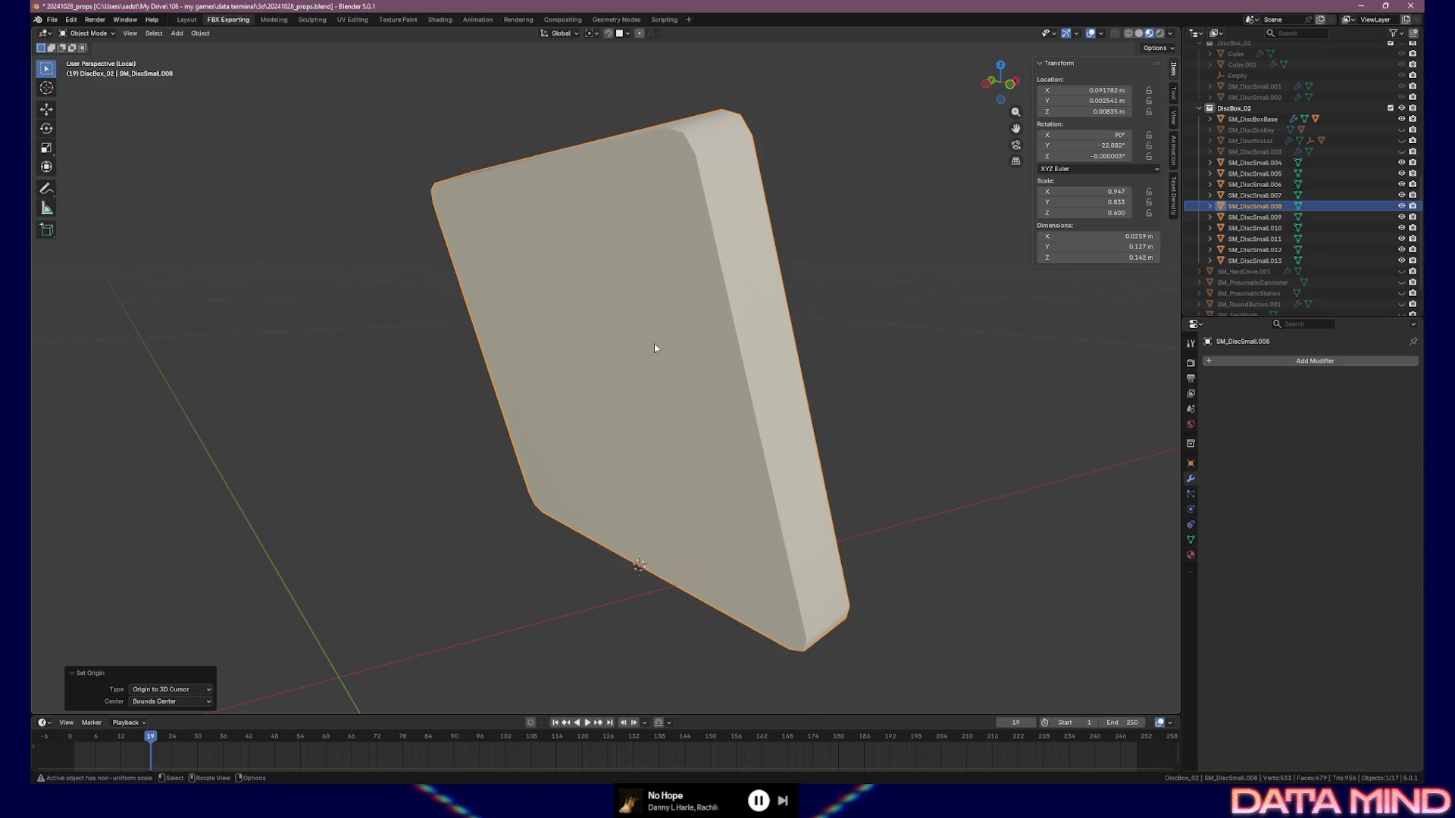
{"action": "key", "text": "Tab"}
{"action": "key", "text": "Tab"}
Move SM_DiscSmall.009's origin to the 3D cursor snapped on its bottom edge
{"action": "key", "text": "Down"}
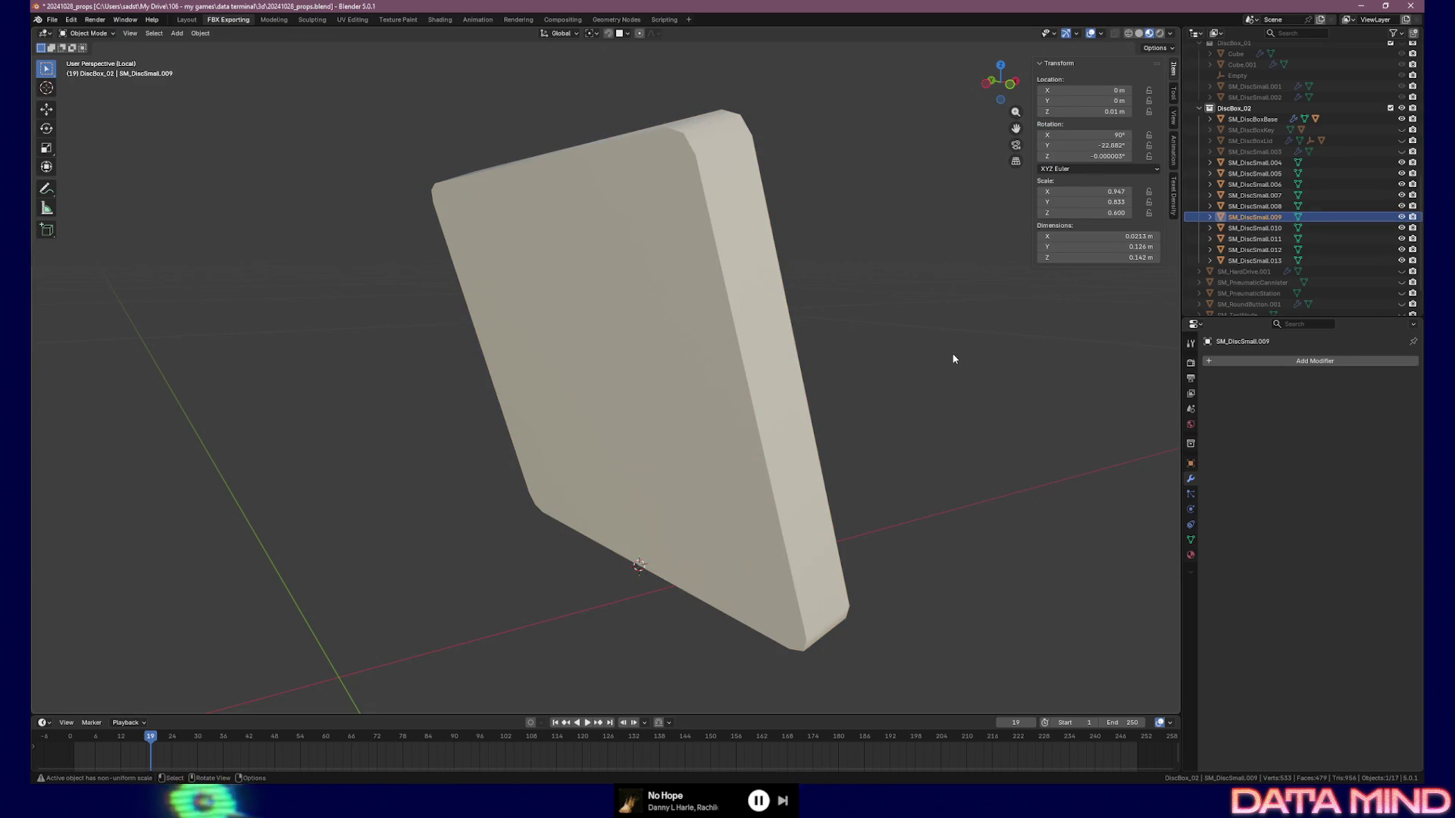
{"action": "key", "text": "KP_Divide"}
{"action": "key", "text": "KP_Divide"}
{"action": "key", "text": "Tab"}
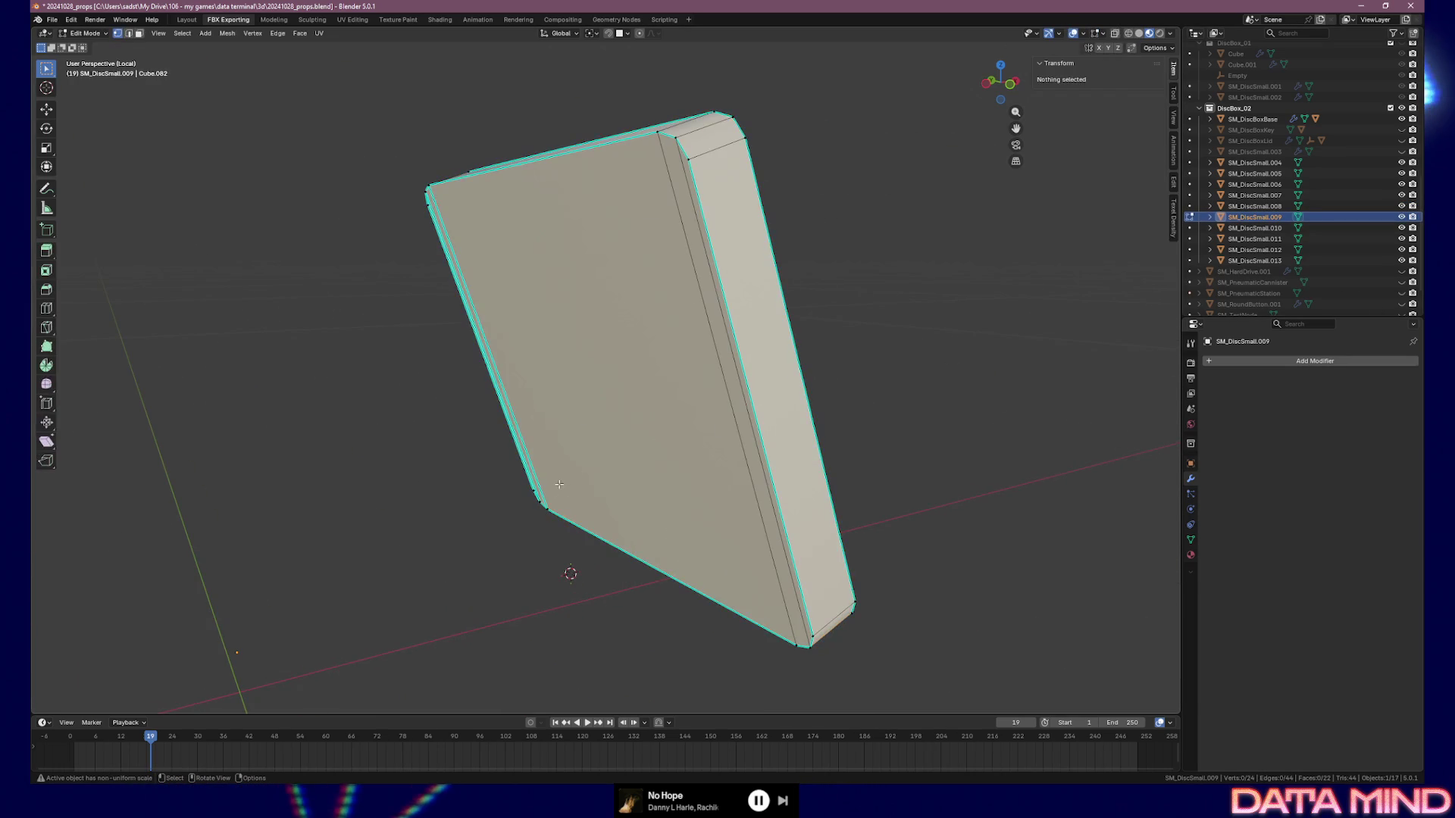
{"action": "left_click", "coordinate": [766, 530]}
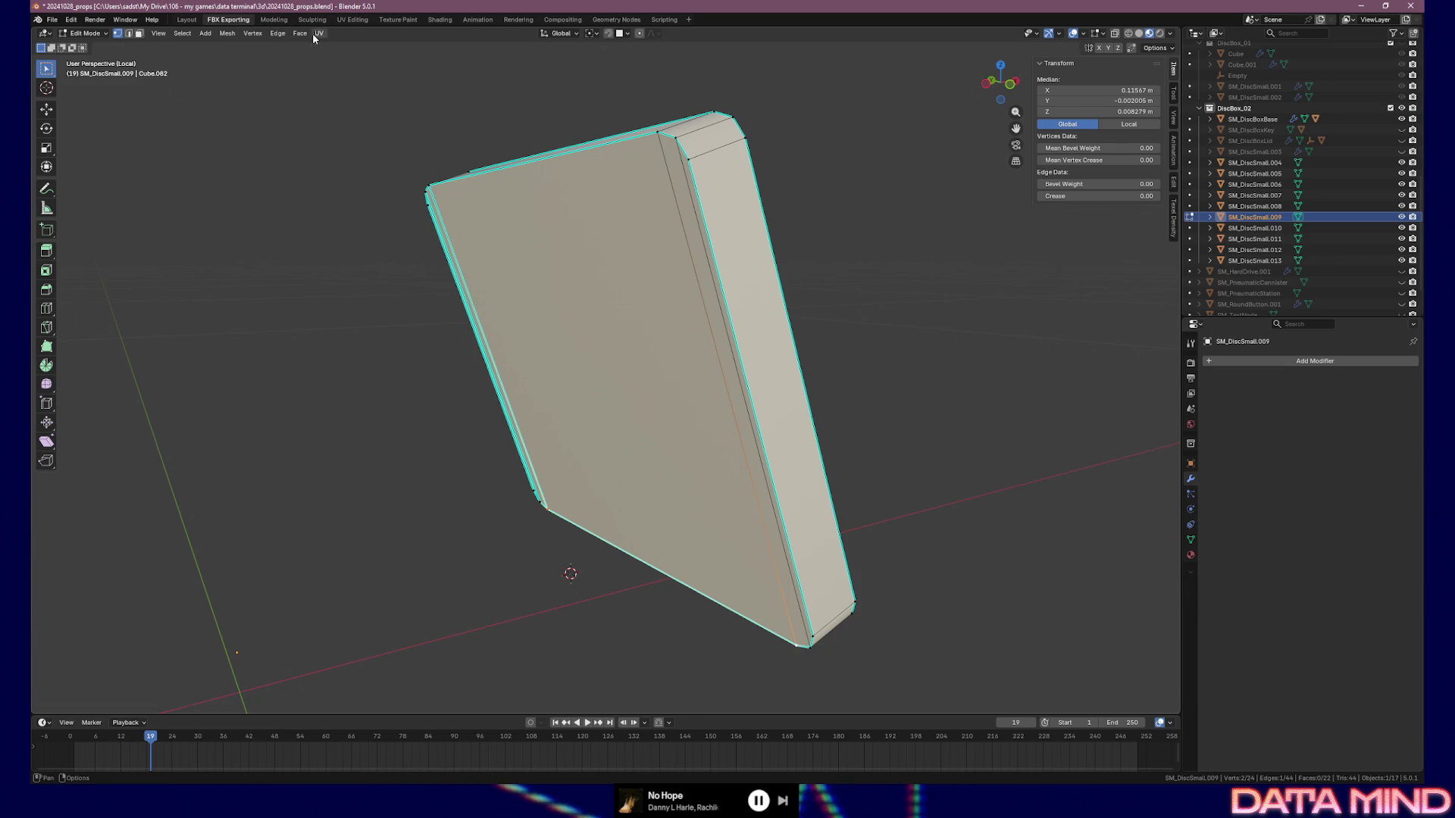
{"action": "left_click", "coordinate": [231, 35]}
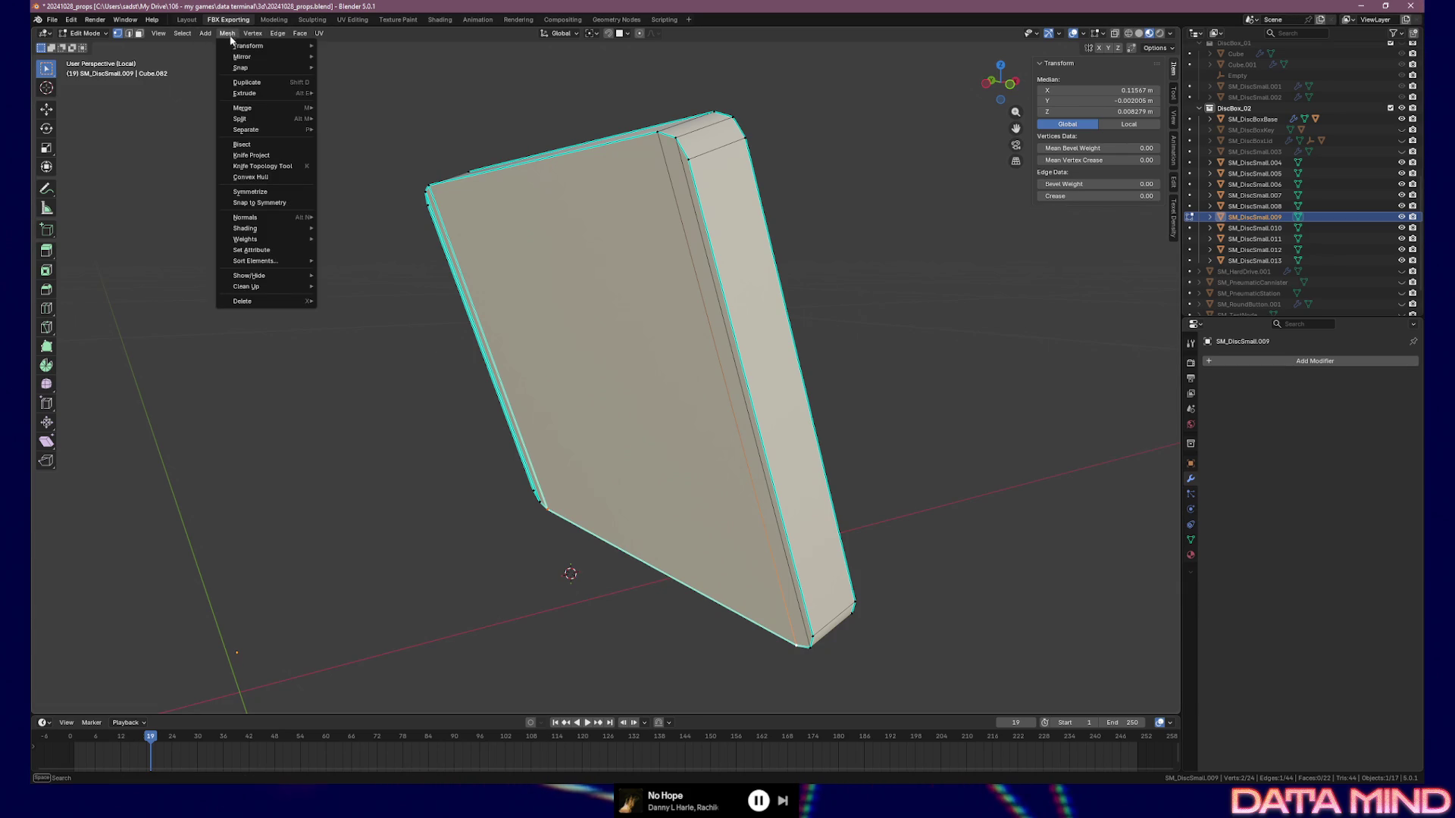
{"action": "mouse_move", "coordinate": [244, 46]}
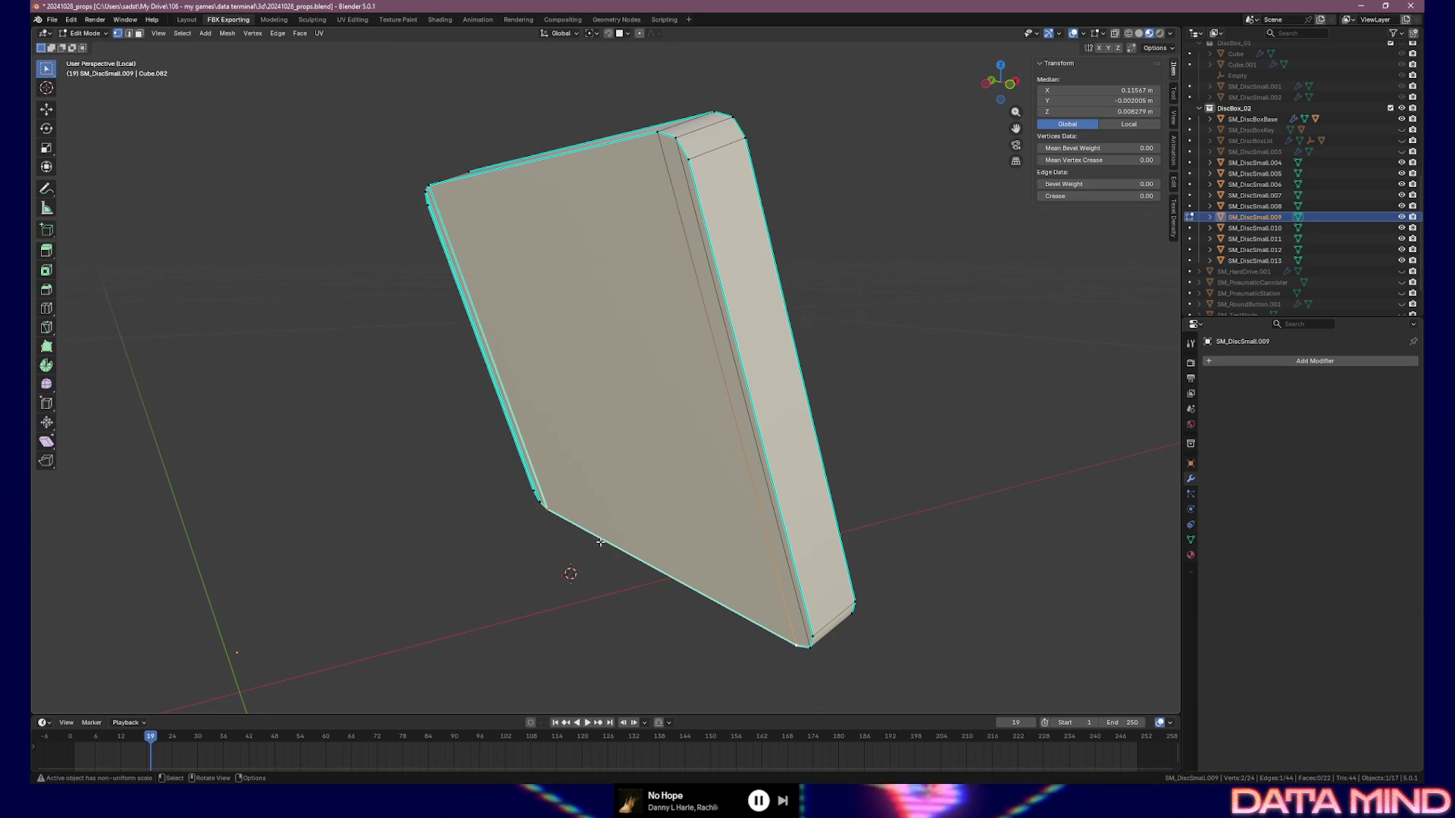
{"action": "key", "text": "shift+s"}
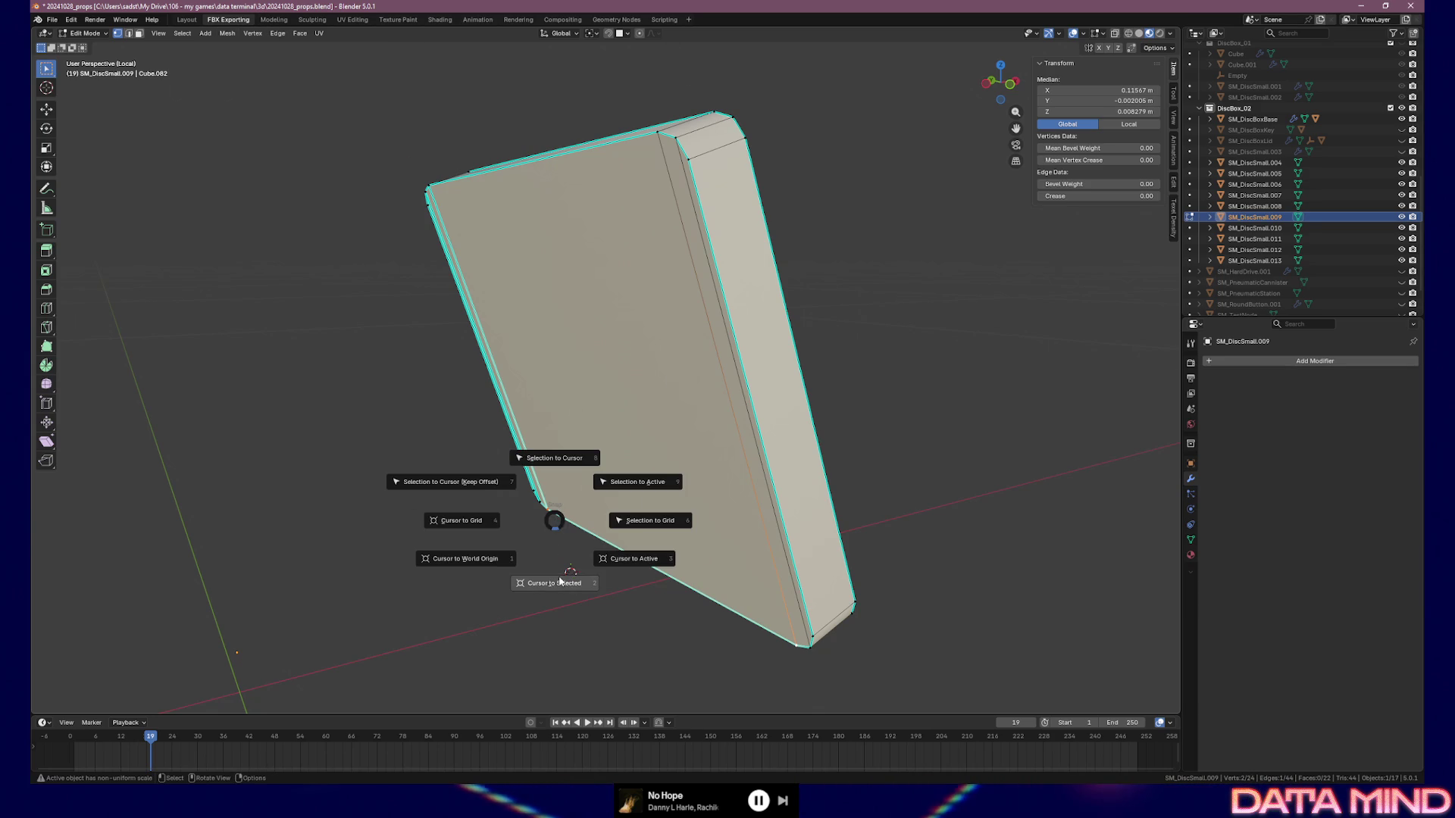
{"action": "left_click", "coordinate": [559, 577]}
{"action": "key", "text": "Tab"}
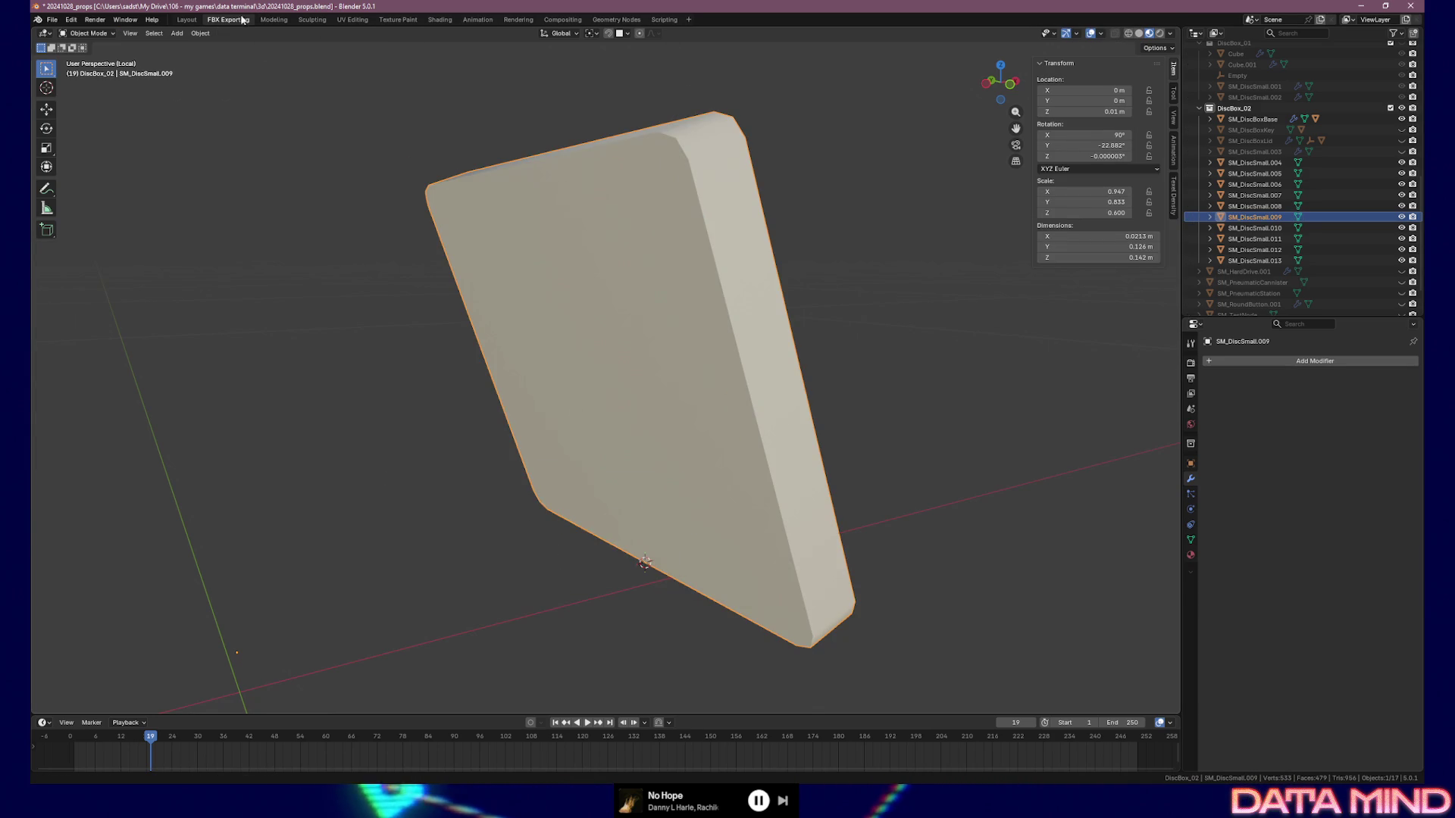
{"action": "left_click", "coordinate": [200, 33]}
{"action": "left_click", "coordinate": [356, 80]}
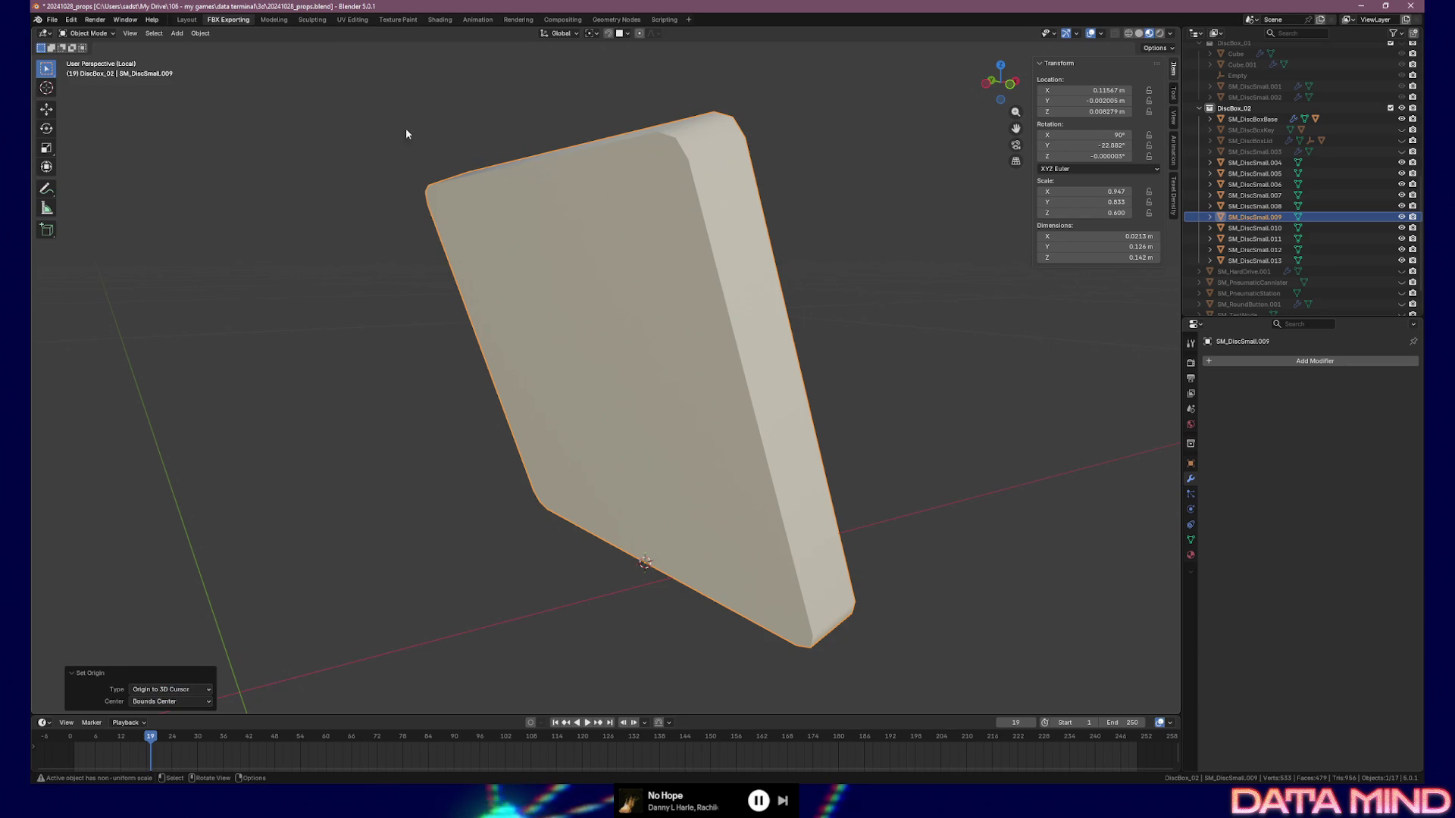
Isolate SM_DiscSmall.010 and snap the 3D cursor to its bottom edge's midpoint
{"action": "left_click", "coordinate": [1263, 229]}
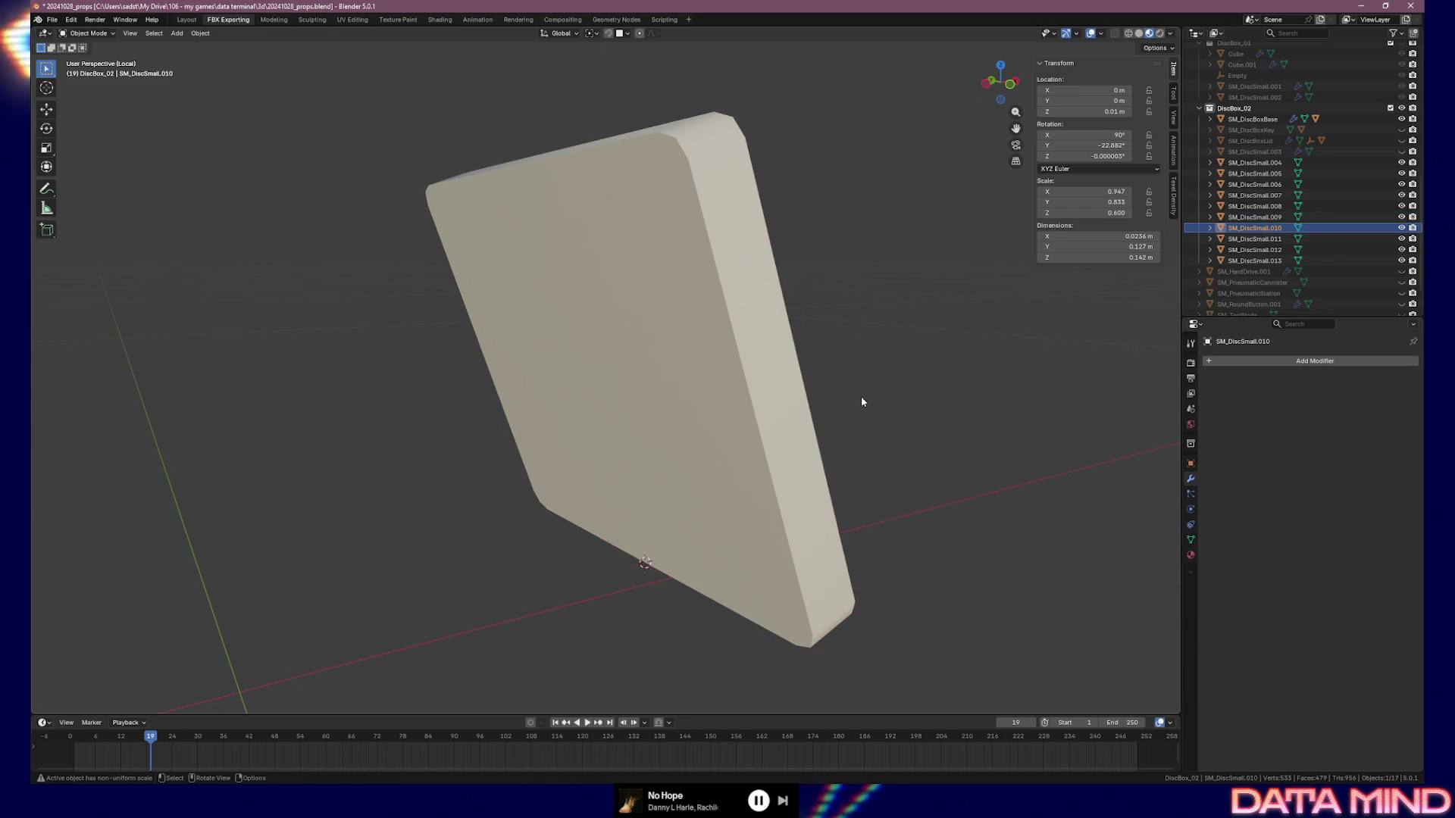
{"action": "key", "text": "KP_Divide"}
{"action": "key", "text": "KP_Divide"}
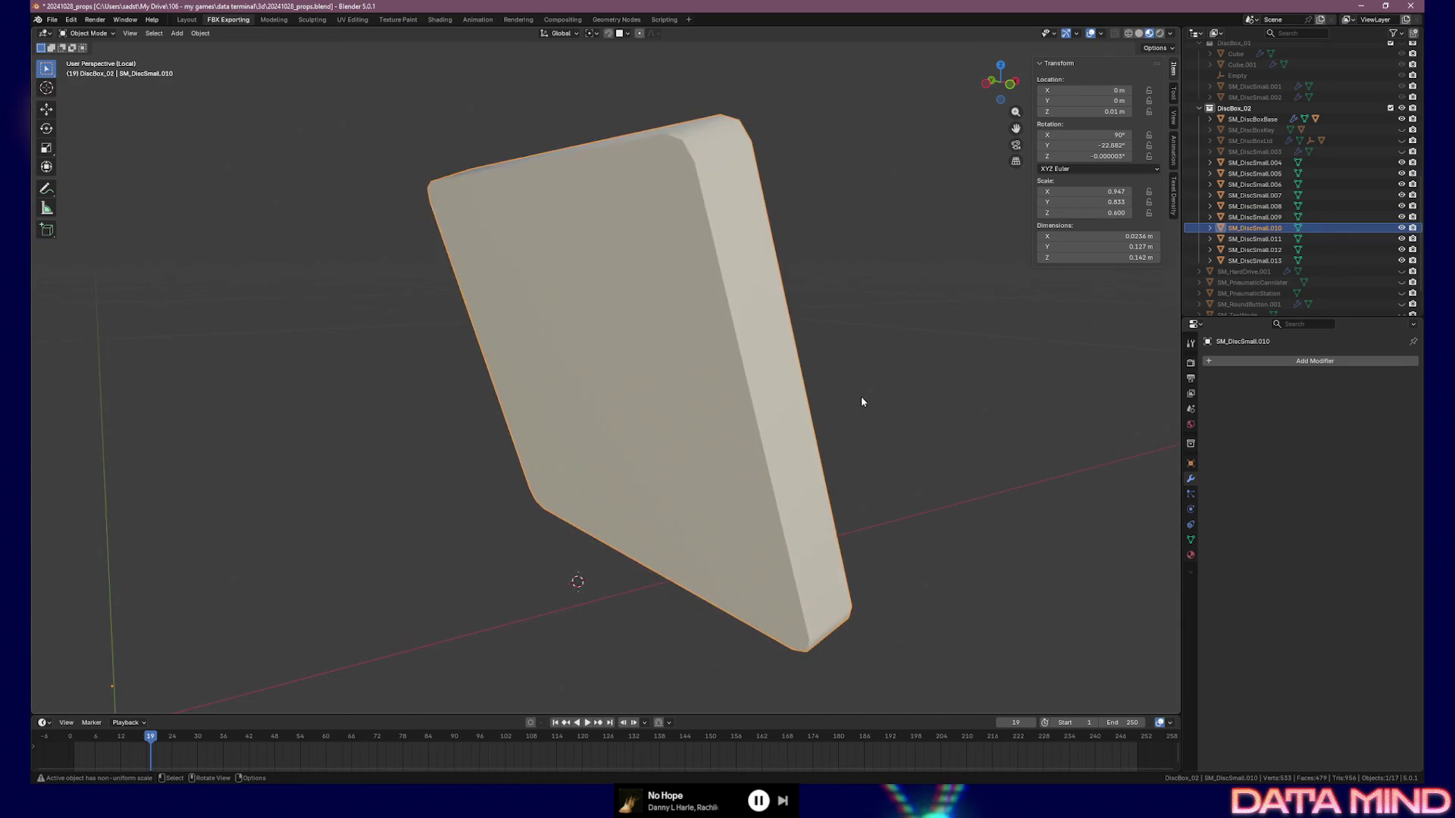
{"action": "key", "text": "Tab"}
{"action": "left_click", "coordinate": [560, 509]}
{"action": "left_click", "coordinate": [793, 645], "text": "shift"}
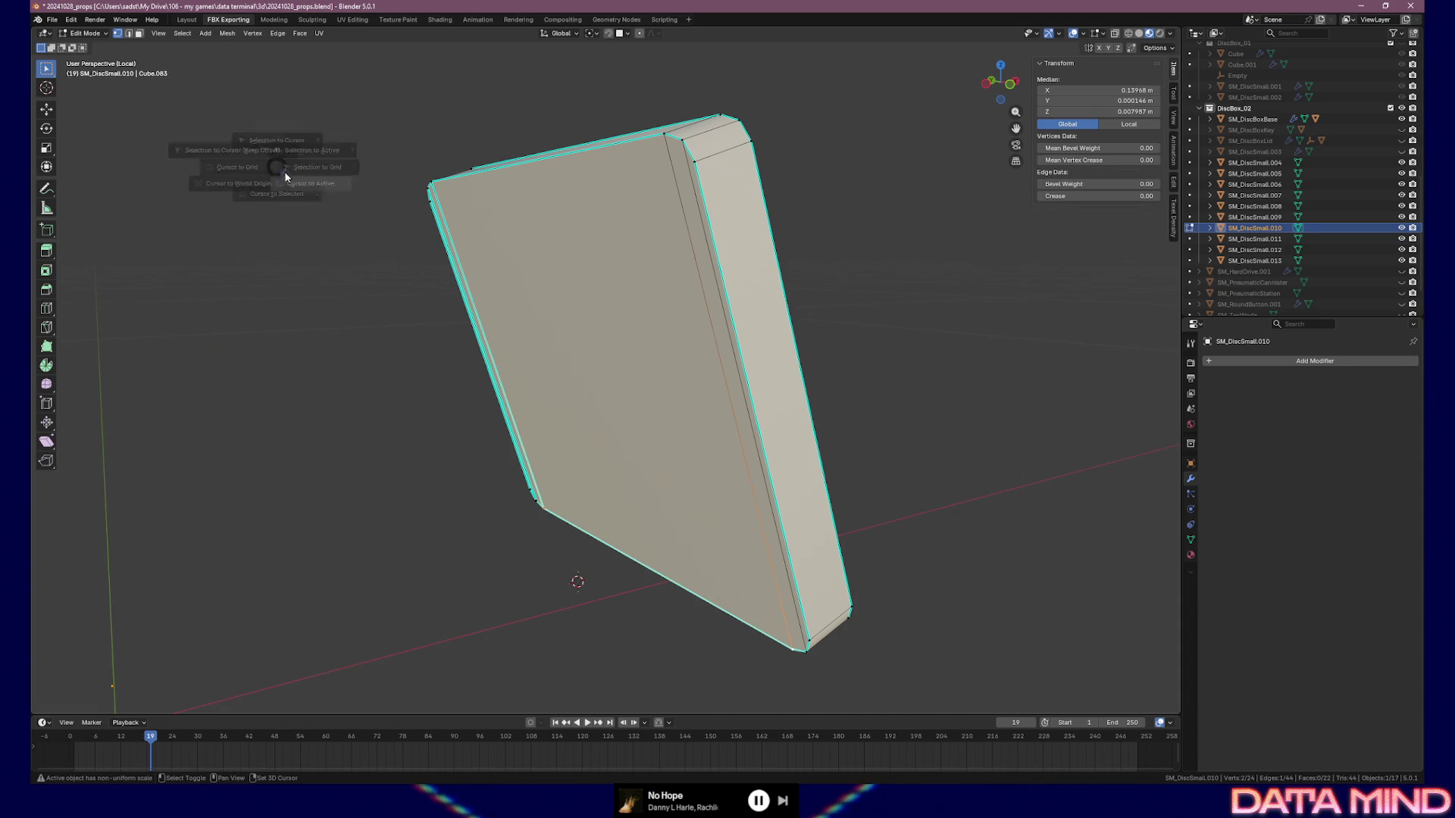
{"action": "key", "text": "shift+s"}
{"action": "left_click", "coordinate": [295, 328]}
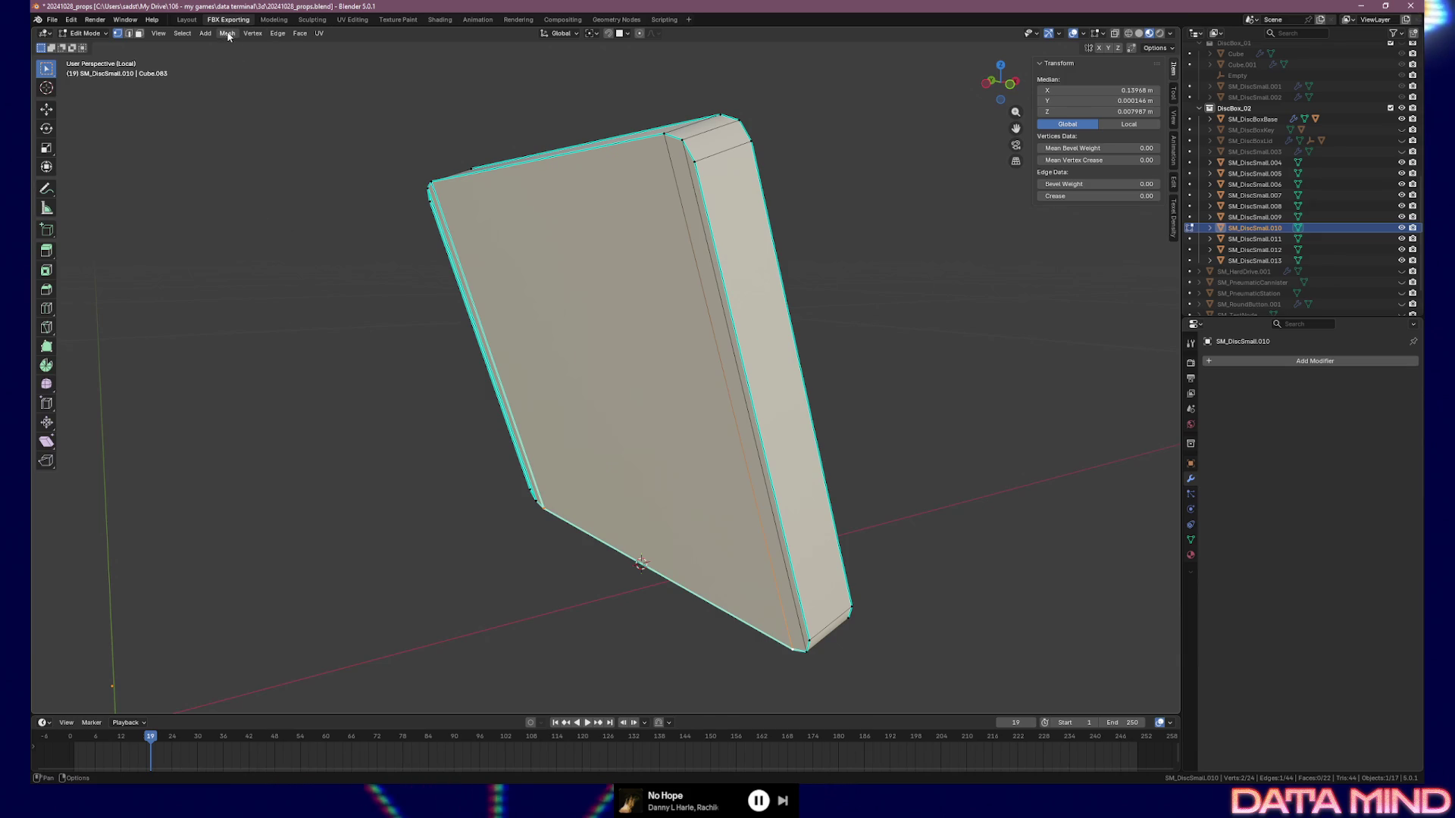
Set SM_DiscSmall.010's origin to the 3D cursor
{"action": "left_click", "coordinate": [228, 33]}
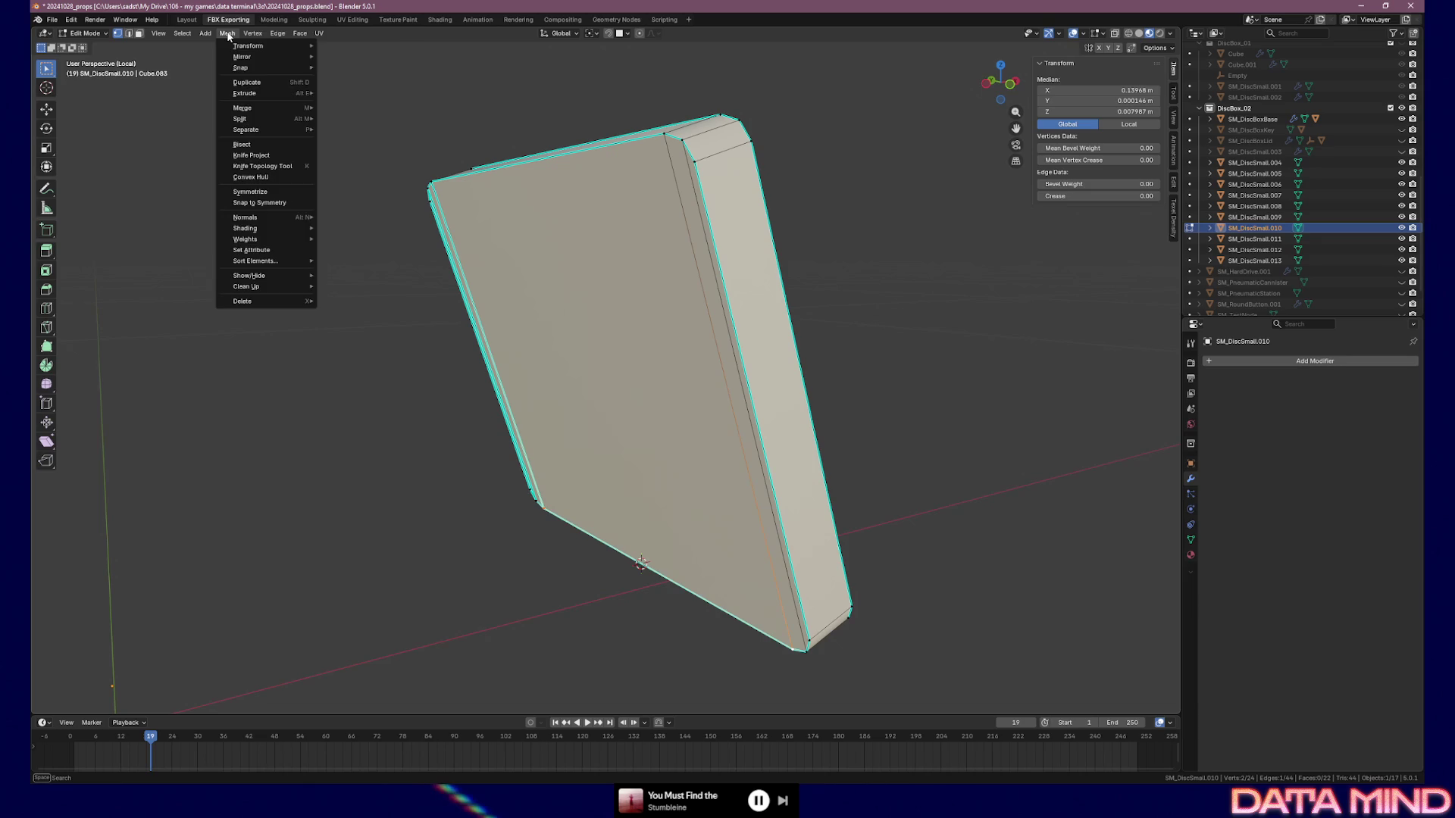
{"action": "key", "text": "Tab"}
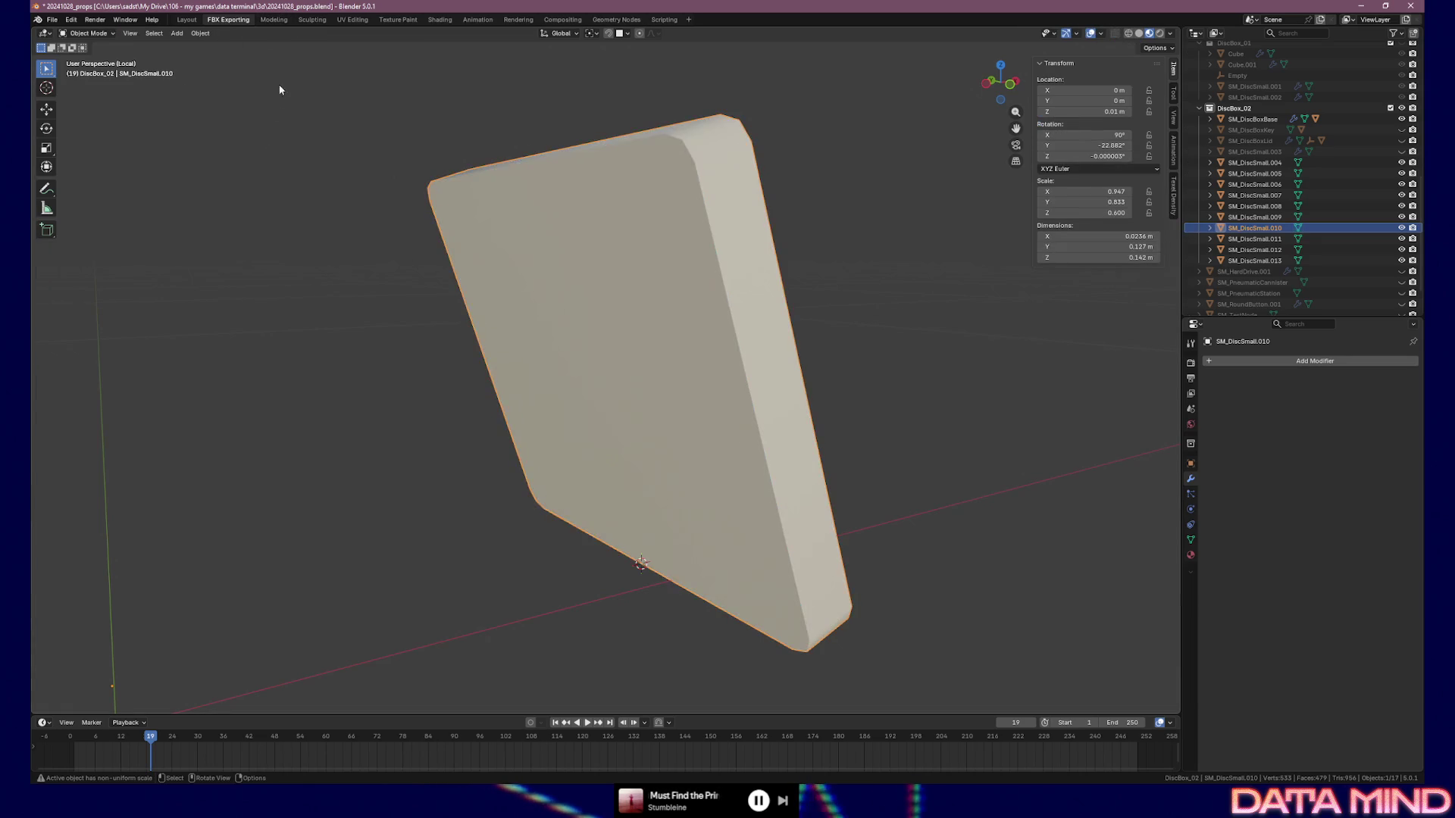
{"action": "left_click", "coordinate": [200, 40]}
{"action": "left_click", "coordinate": [202, 35]}
{"action": "mouse_move", "coordinate": [209, 51]}
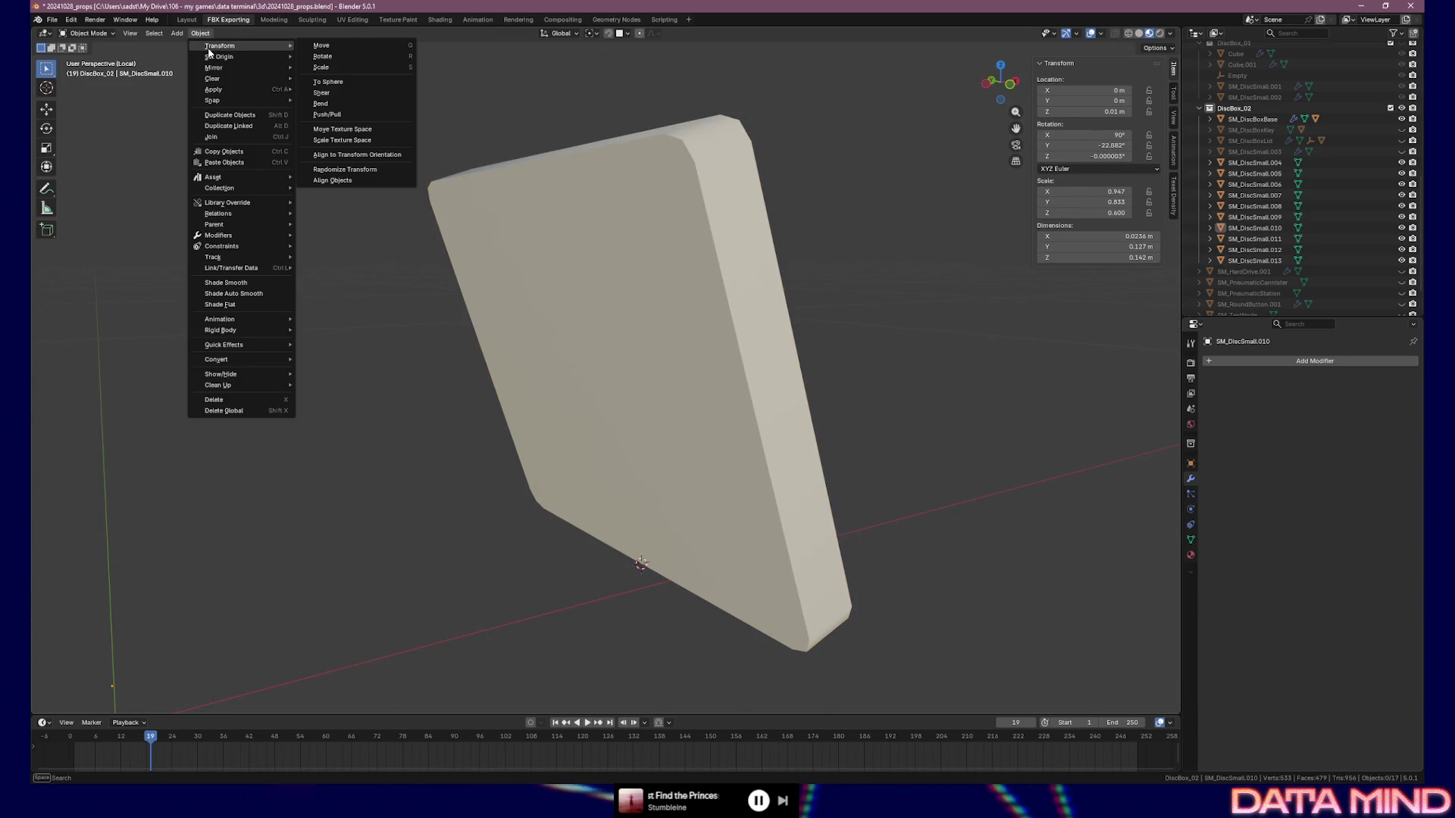
{"action": "mouse_move", "coordinate": [265, 58]}
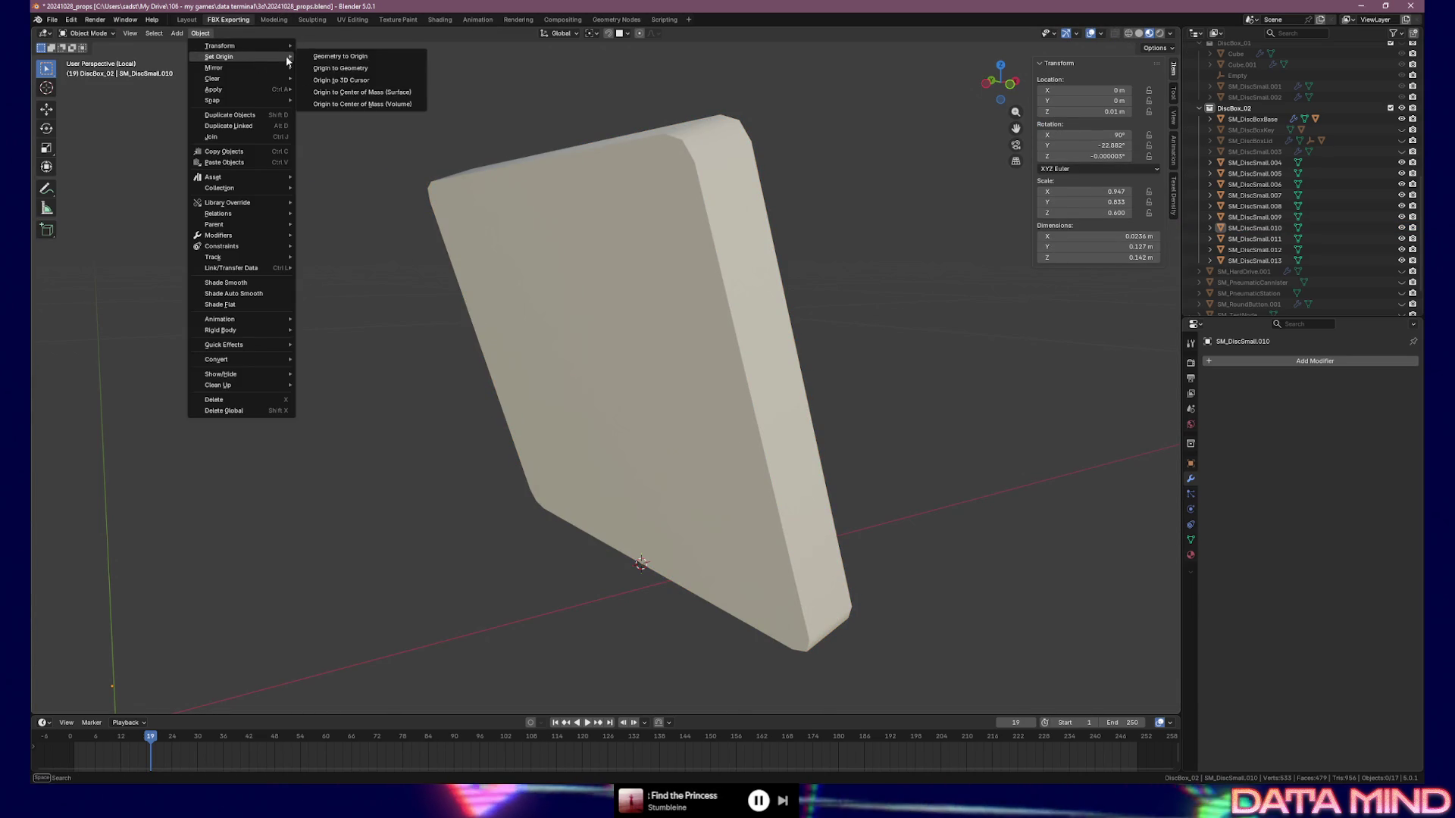
{"action": "left_click", "coordinate": [324, 81]}
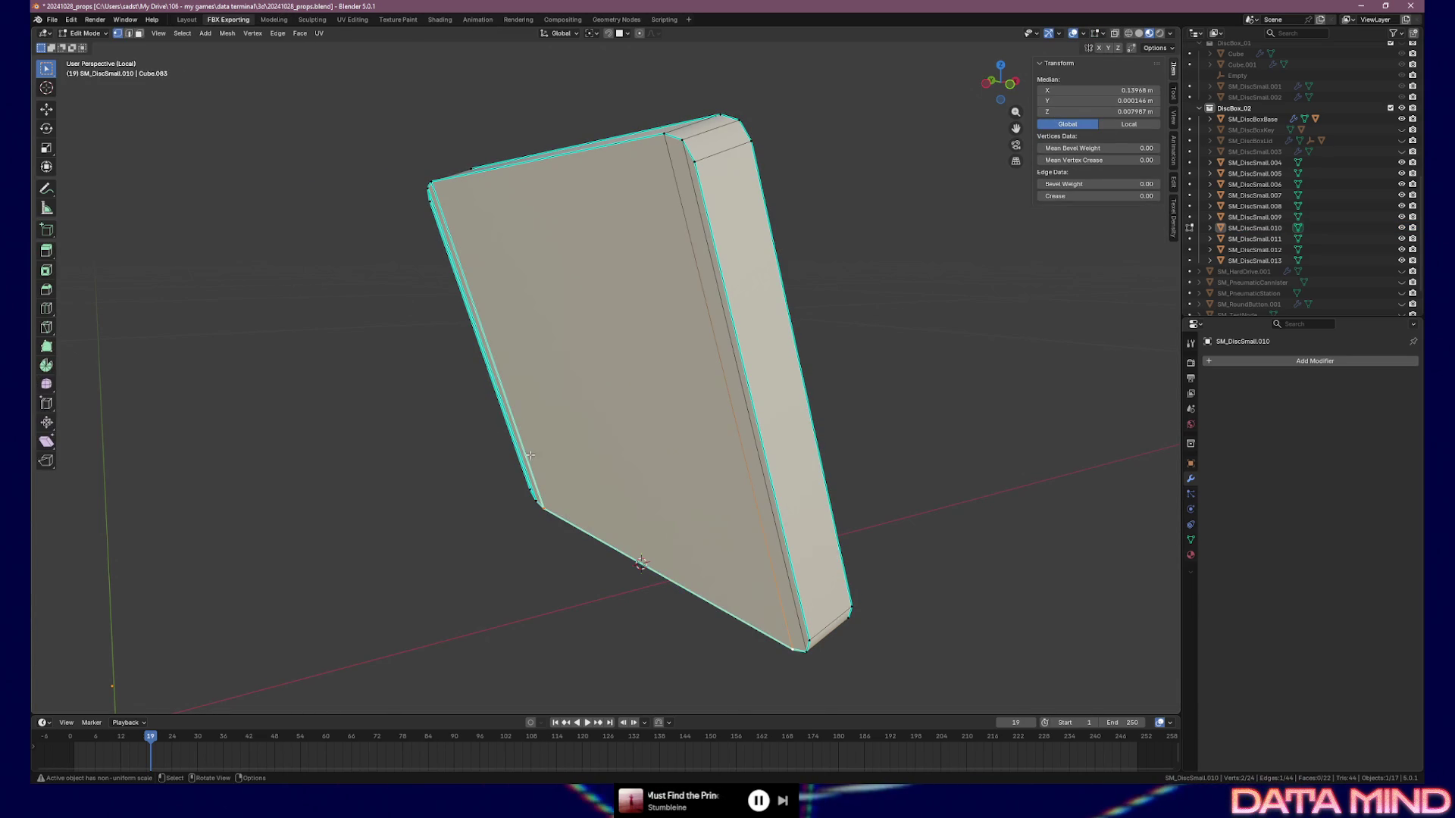
{"action": "key", "text": "Tab"}
{"action": "left_click", "coordinate": [534, 424]}
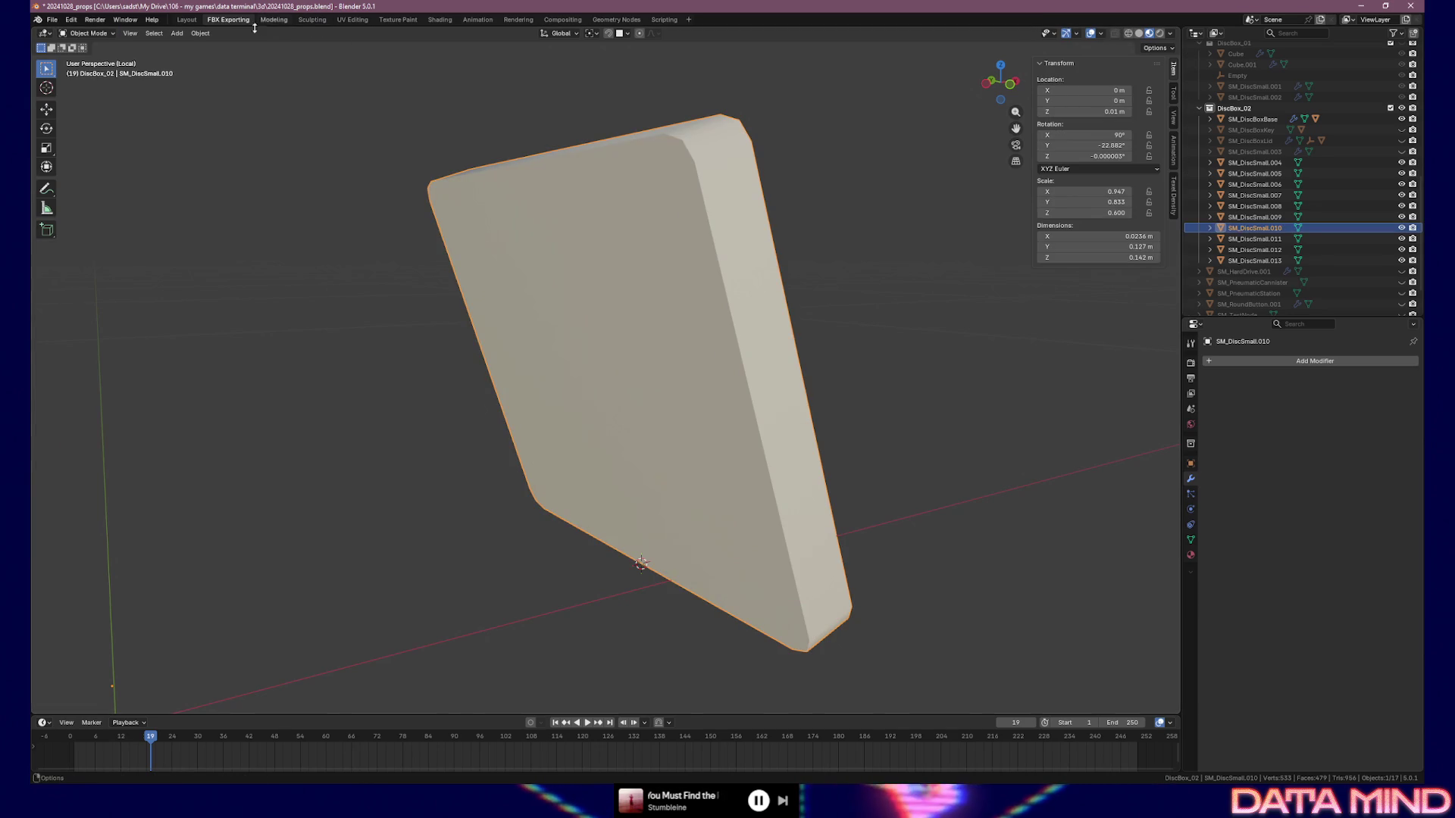
{"action": "left_click", "coordinate": [200, 33]}
{"action": "left_click", "coordinate": [352, 79]}
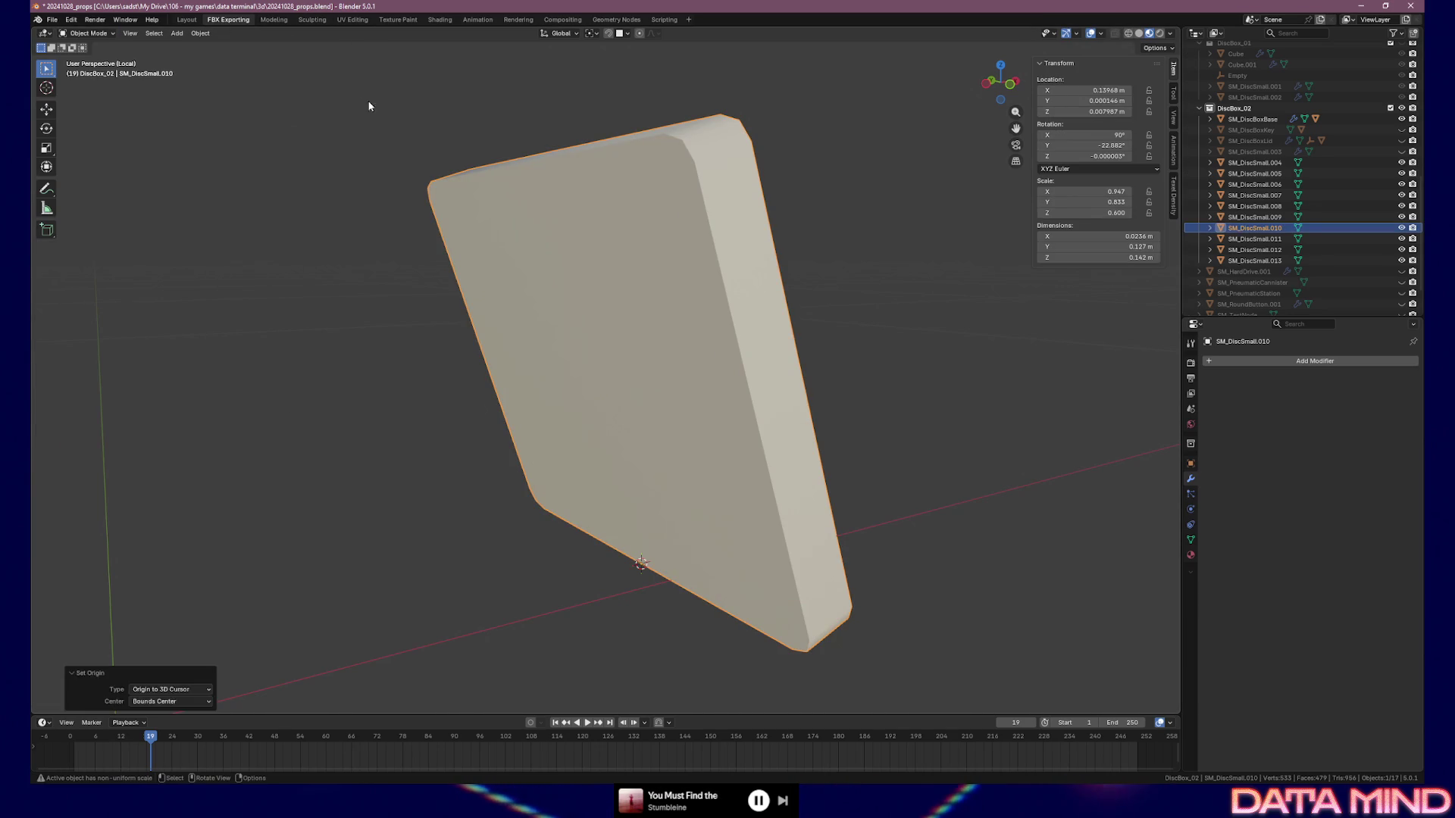
{"action": "key", "text": "Tab"}
{"action": "scroll", "coordinate": [546, 352], "scroll_direction": "down", "scroll_amount": 3}
{"action": "key", "text": "Tab"}
{"action": "scroll", "coordinate": [546, 352], "scroll_direction": "up", "scroll_amount": 3}
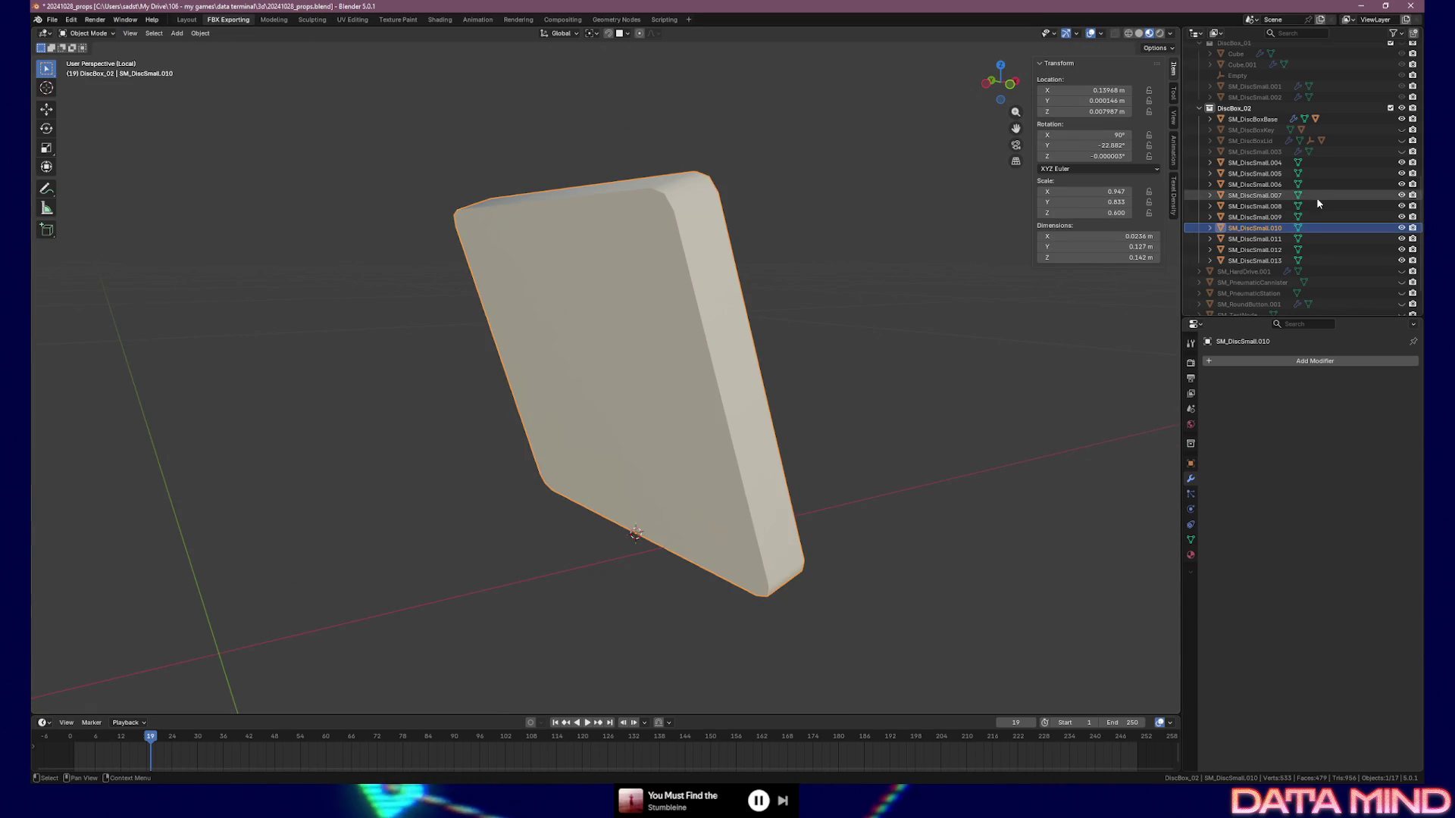
Check the origins of SM_DiscSmall.009 and .010, then select SM_DiscSmall.011
{"action": "left_click", "coordinate": [1280, 218]}
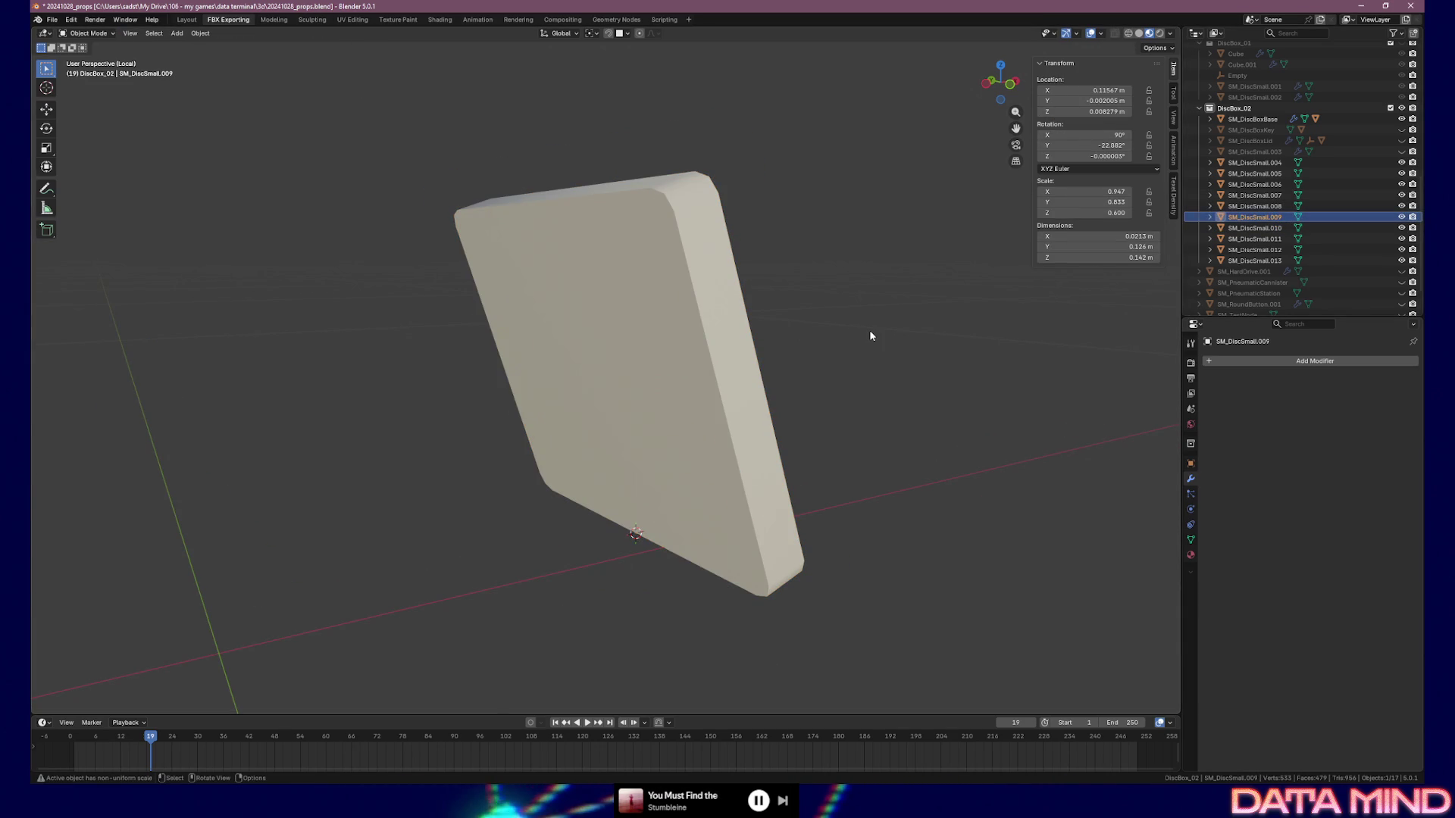
{"action": "key", "text": "KP_Divide"}
{"action": "key", "text": "KP_Divide"}
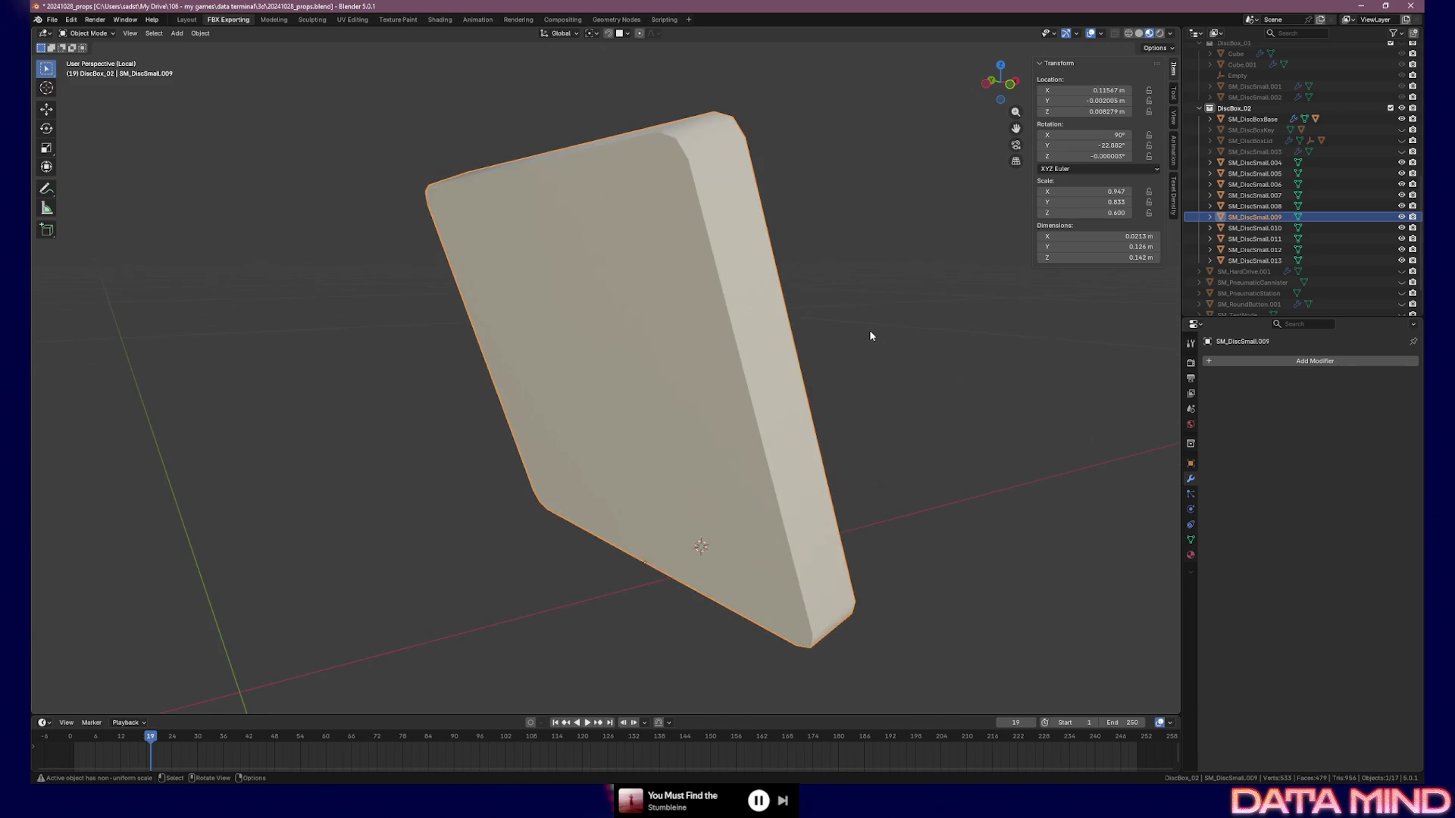
{"action": "key", "text": "KP_Divide"}
{"action": "left_click", "coordinate": [1255, 228]}
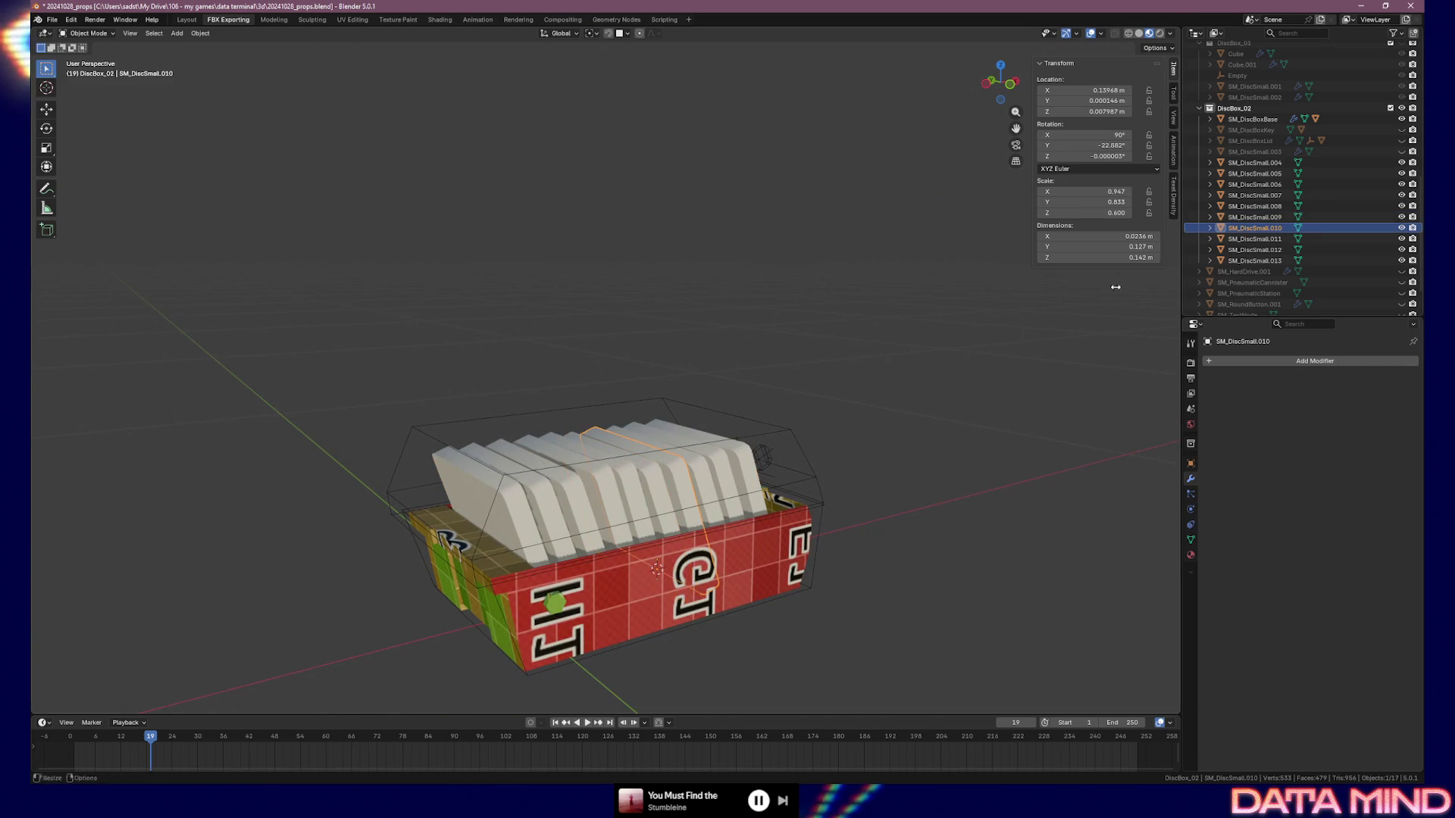
{"action": "key", "text": "KP_Divide"}
{"action": "key", "text": "KP_Divide"}
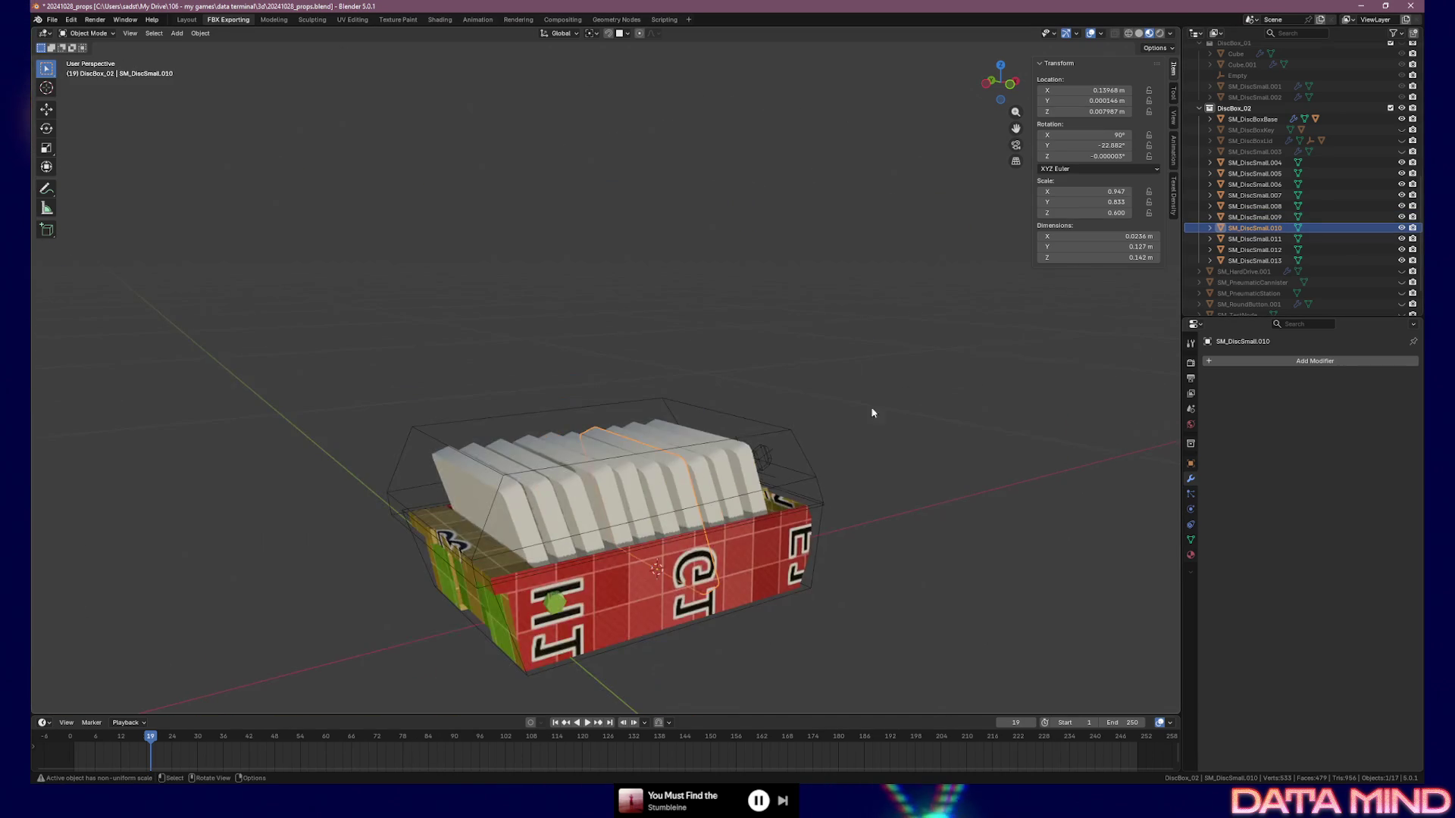
{"action": "left_click", "coordinate": [1255, 239]}
{"action": "key", "text": "KP_Divide"}
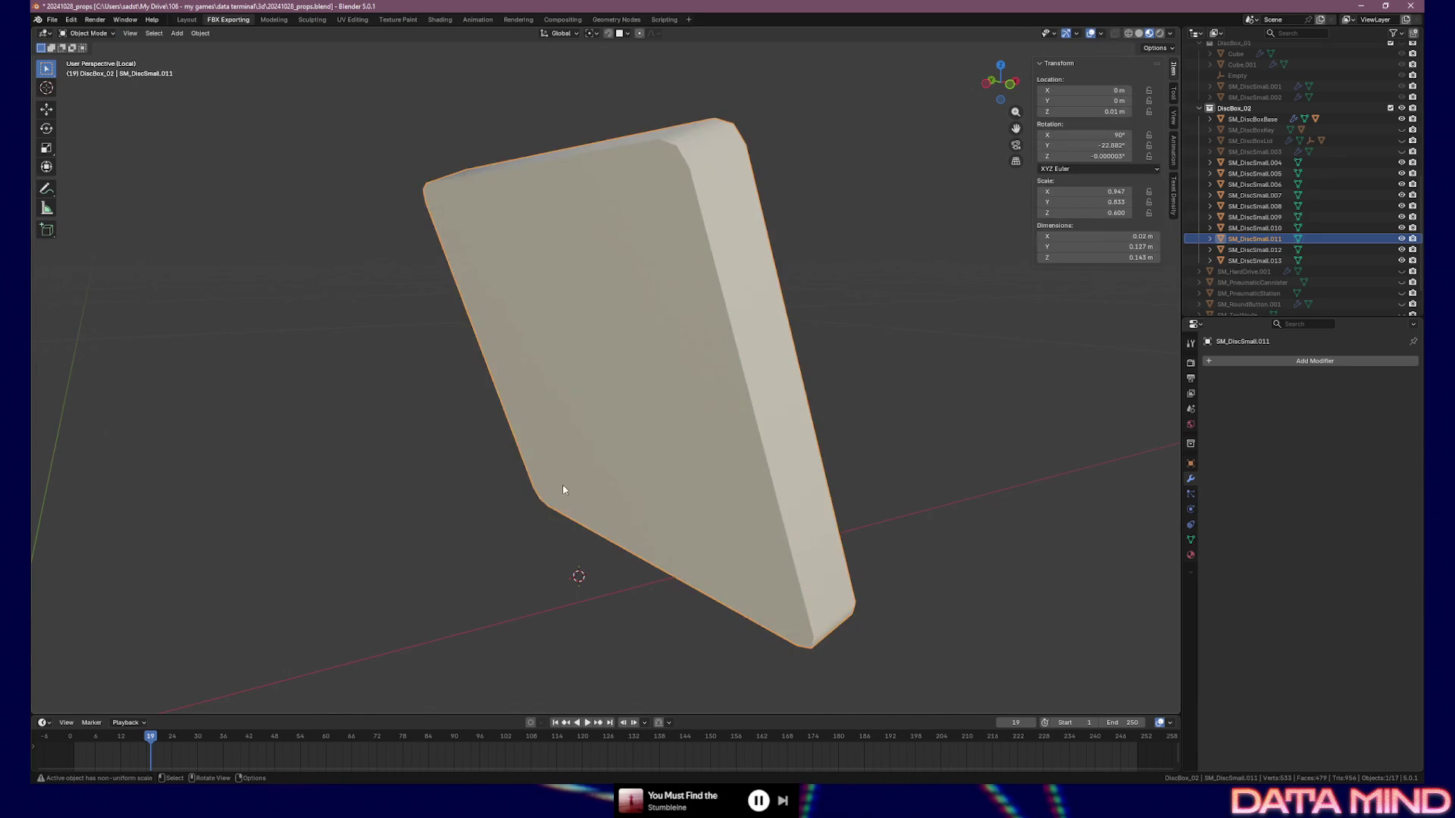
Move SM_DiscSmall.011's origin to the 3D cursor on its bottom edge
{"action": "key", "text": "Tab"}
{"action": "left_click", "coordinate": [788, 638]}
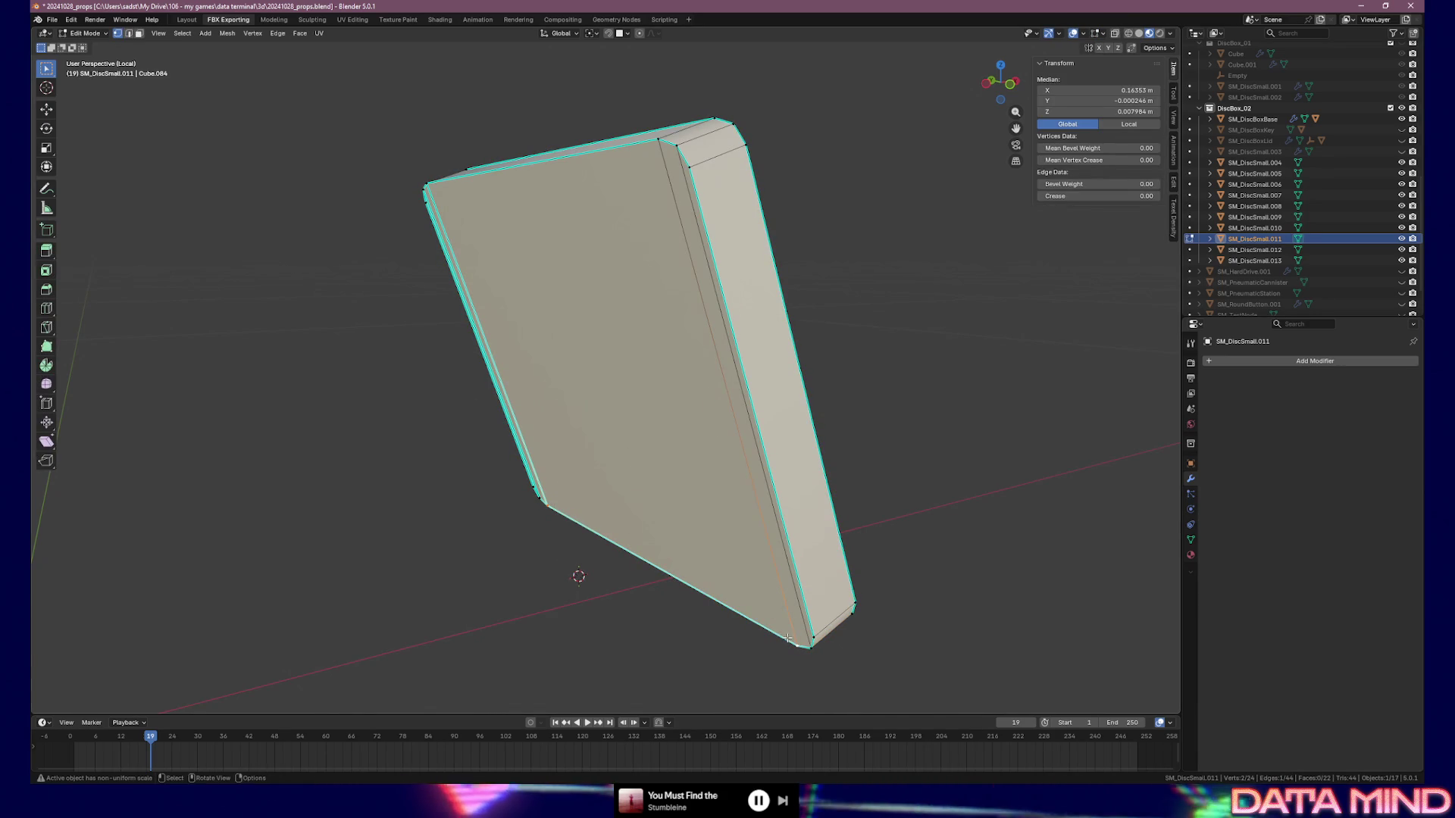
{"action": "key", "text": "ctrl+Tab"}
{"action": "left_click", "coordinate": [692, 636]}
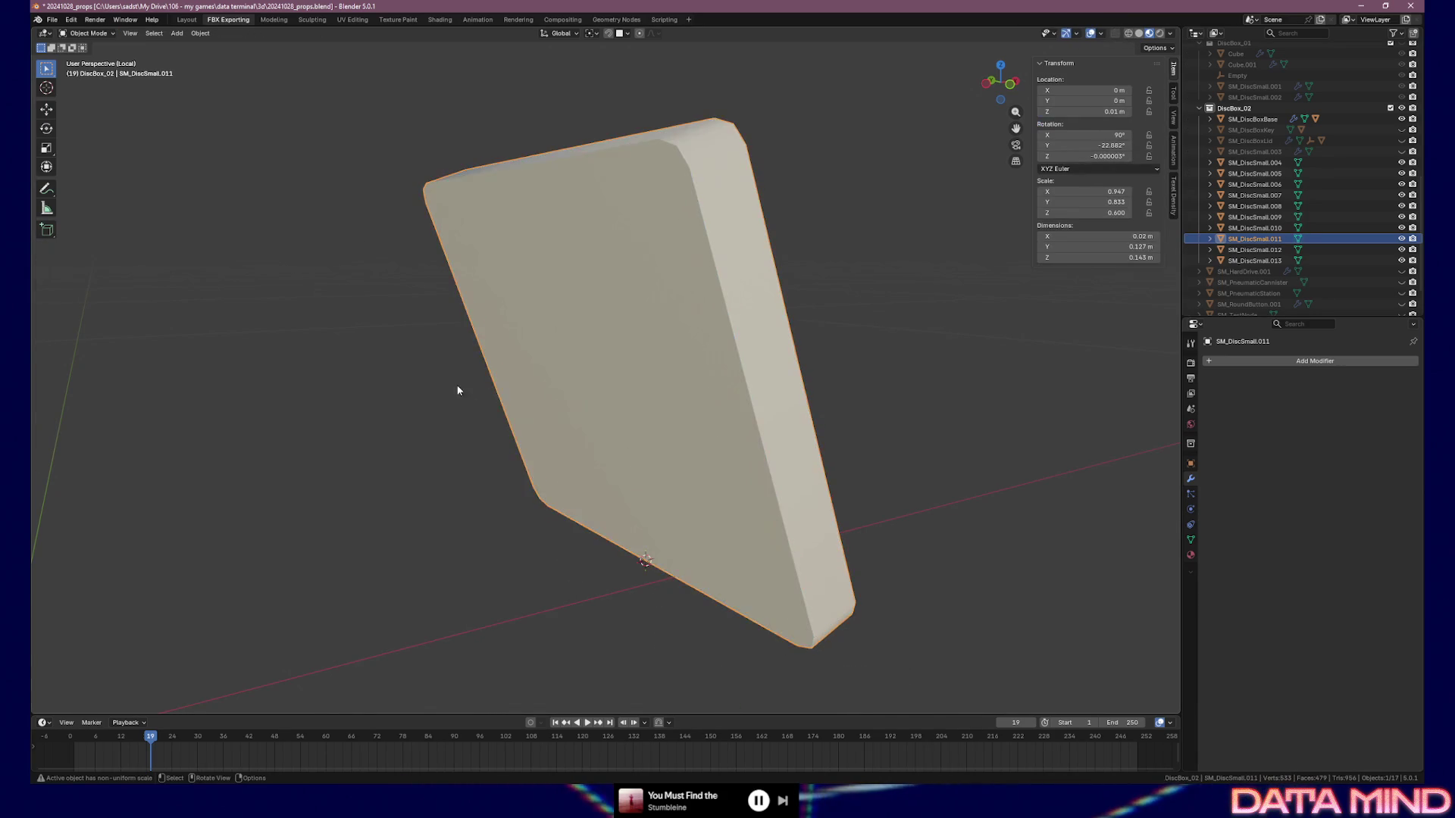
{"action": "left_click", "coordinate": [200, 33]}
{"action": "mouse_move", "coordinate": [228, 57]}
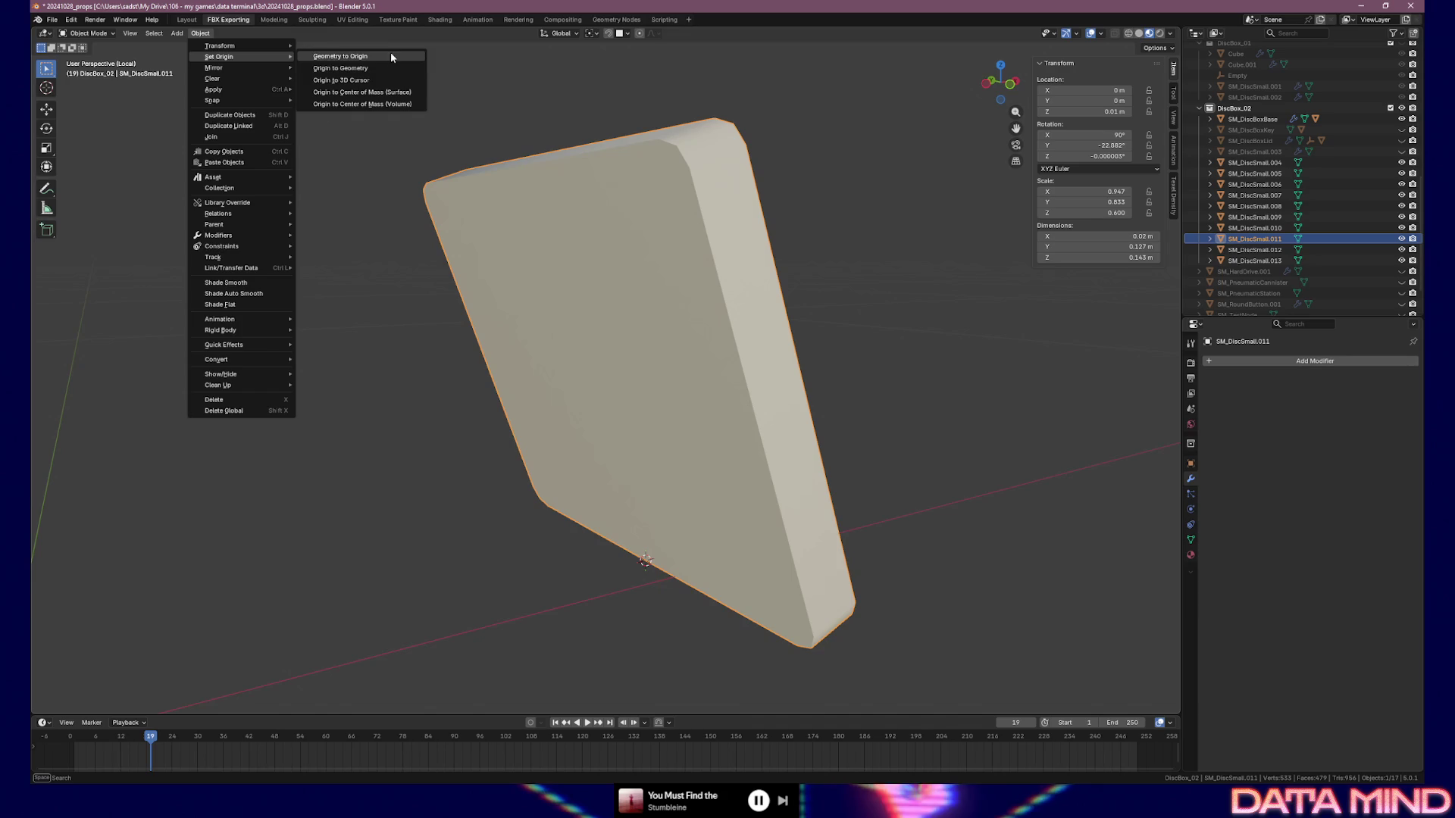
{"action": "left_click", "coordinate": [376, 83]}
{"action": "key", "text": "Tab"}
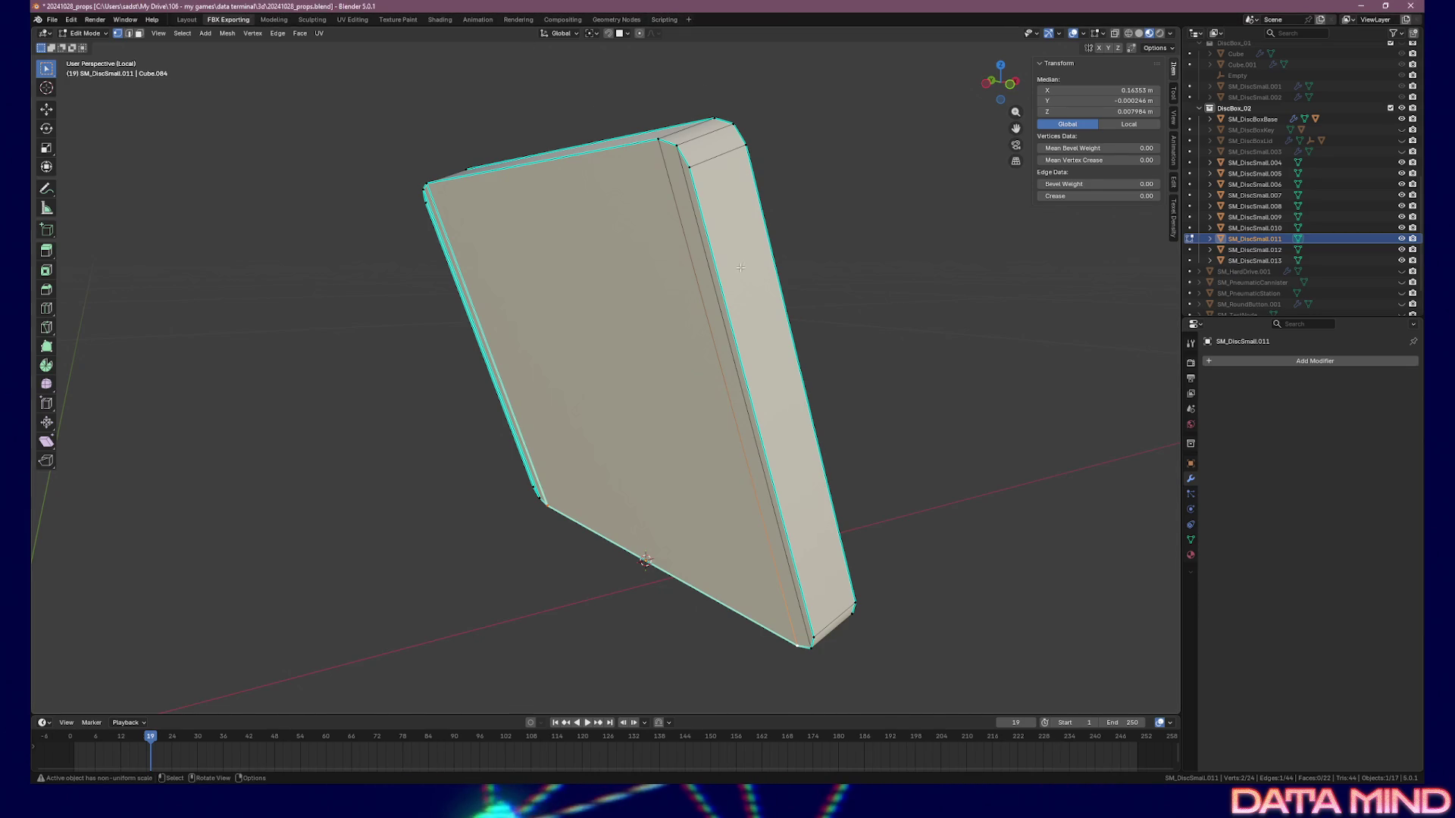
Isolate disc SM_DiscSmall.012 and select its two bottom corner vertices
{"action": "key", "text": "Tab"}
{"action": "left_click", "coordinate": [1394, 249]}
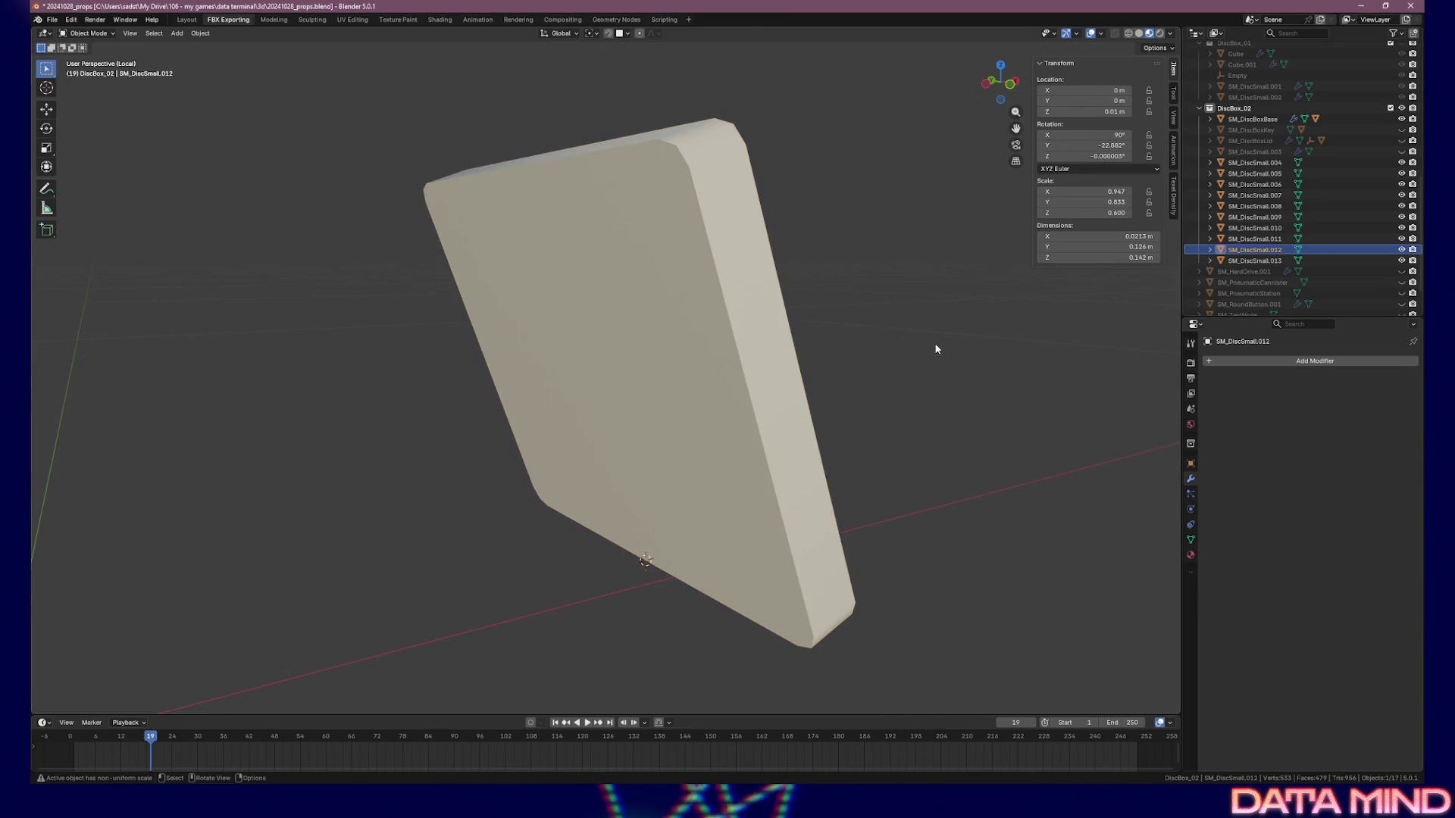
{"action": "key", "text": "KP_Decimal"}
{"action": "key", "text": "KP_Decimal"}
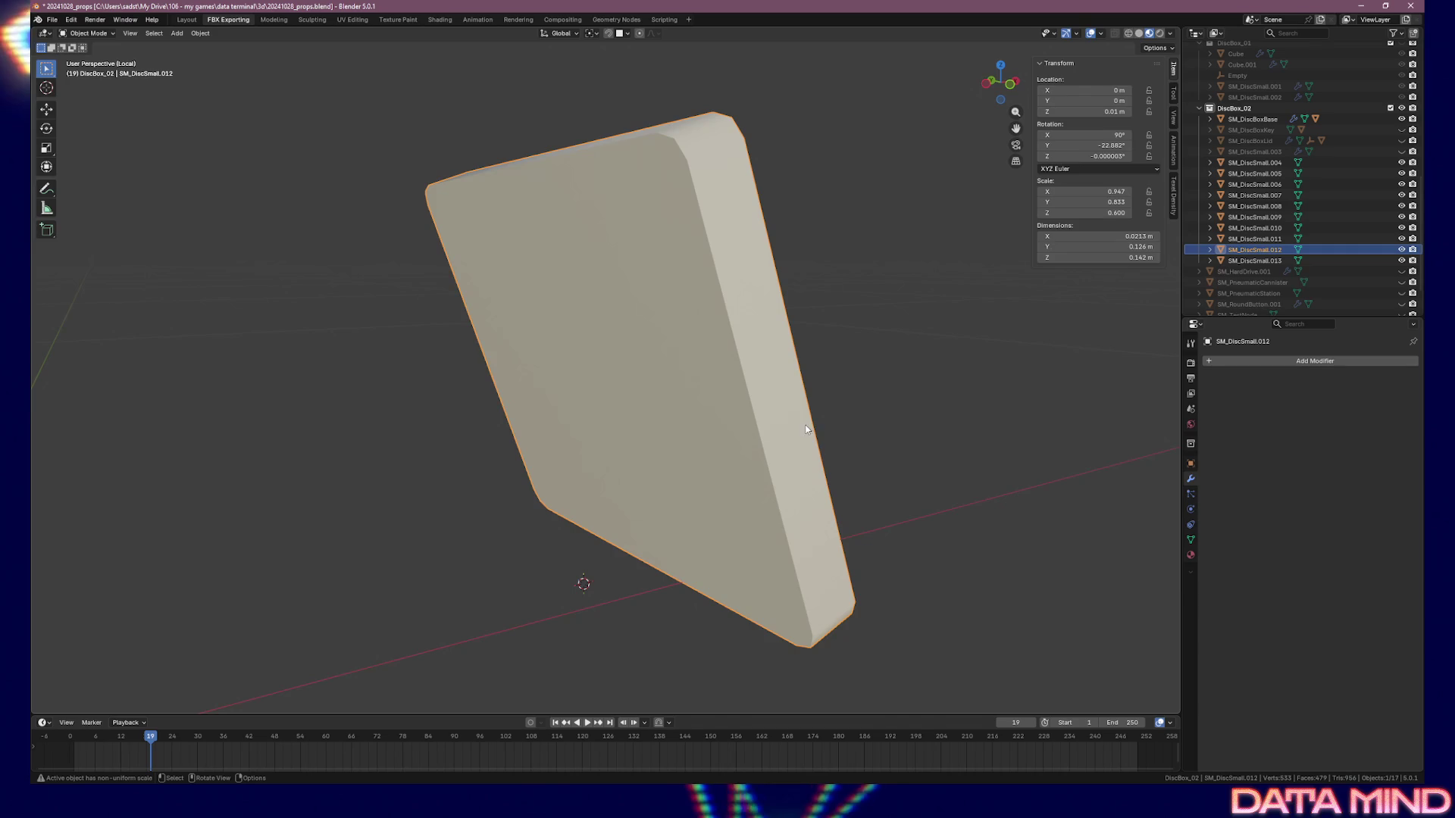
{"action": "key", "text": "Tab"}
{"action": "left_click", "coordinate": [791, 639]}
{"action": "left_click", "coordinate": [774, 635], "text": "shift"}
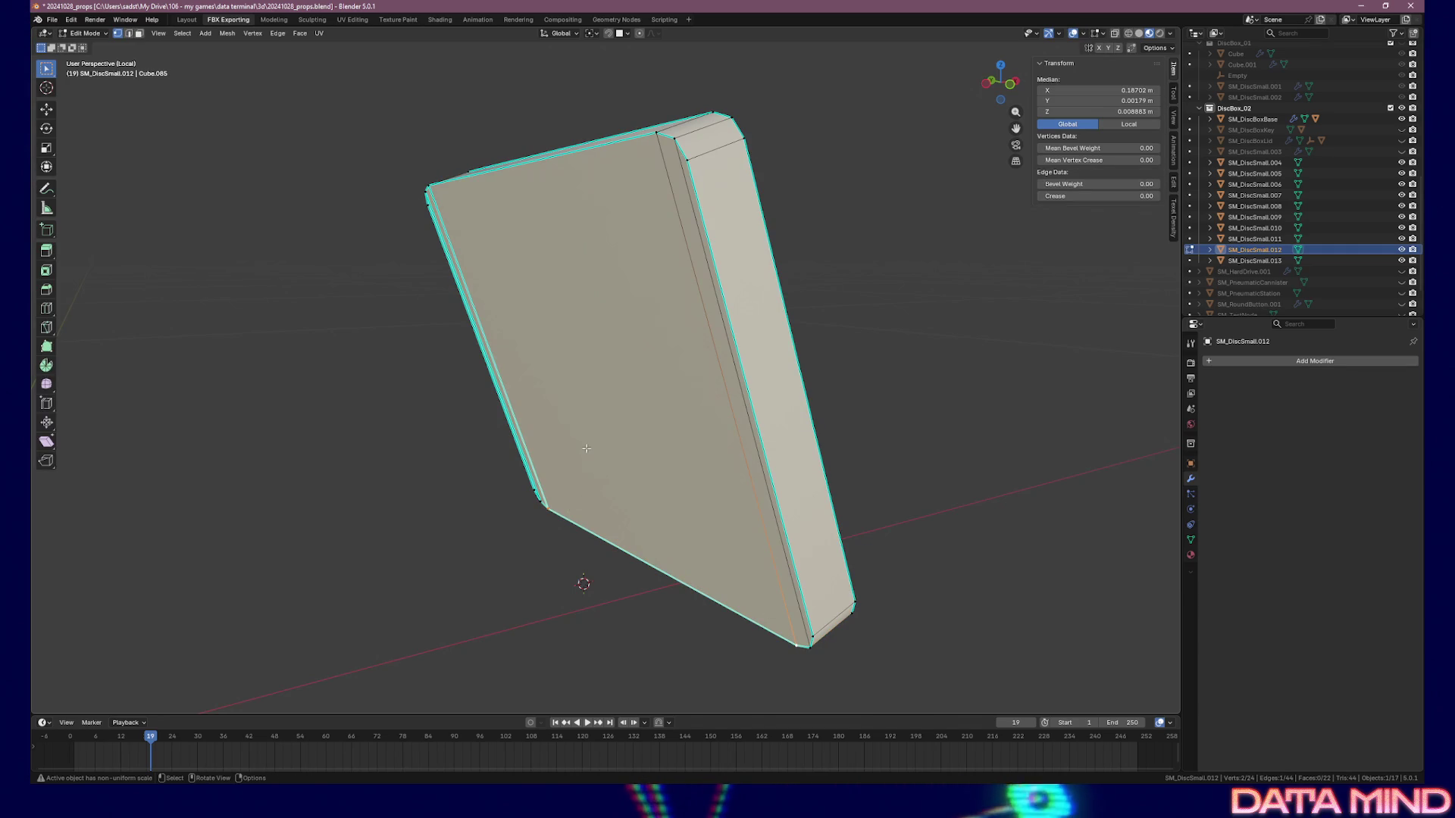
Save, snap the 3D cursor to the bottom edge and move SM_DiscSmall.012's origin there
{"action": "key", "text": "ctrl+s"}
{"action": "key", "text": "shift+s"}
{"action": "left_click", "coordinate": [599, 524]}
{"action": "key", "text": "Tab"}
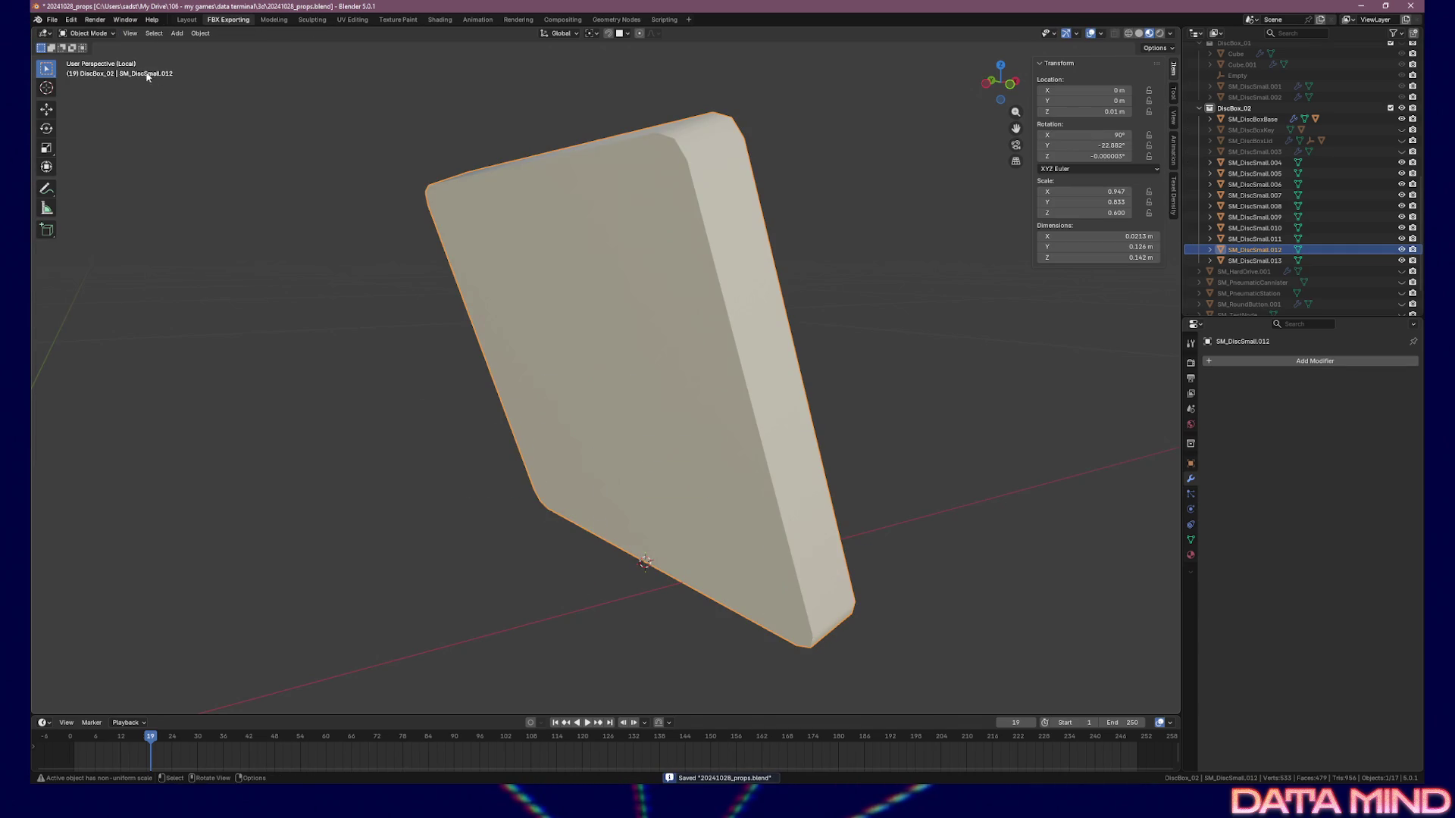
{"action": "left_click", "coordinate": [206, 32]}
{"action": "mouse_move", "coordinate": [217, 58]}
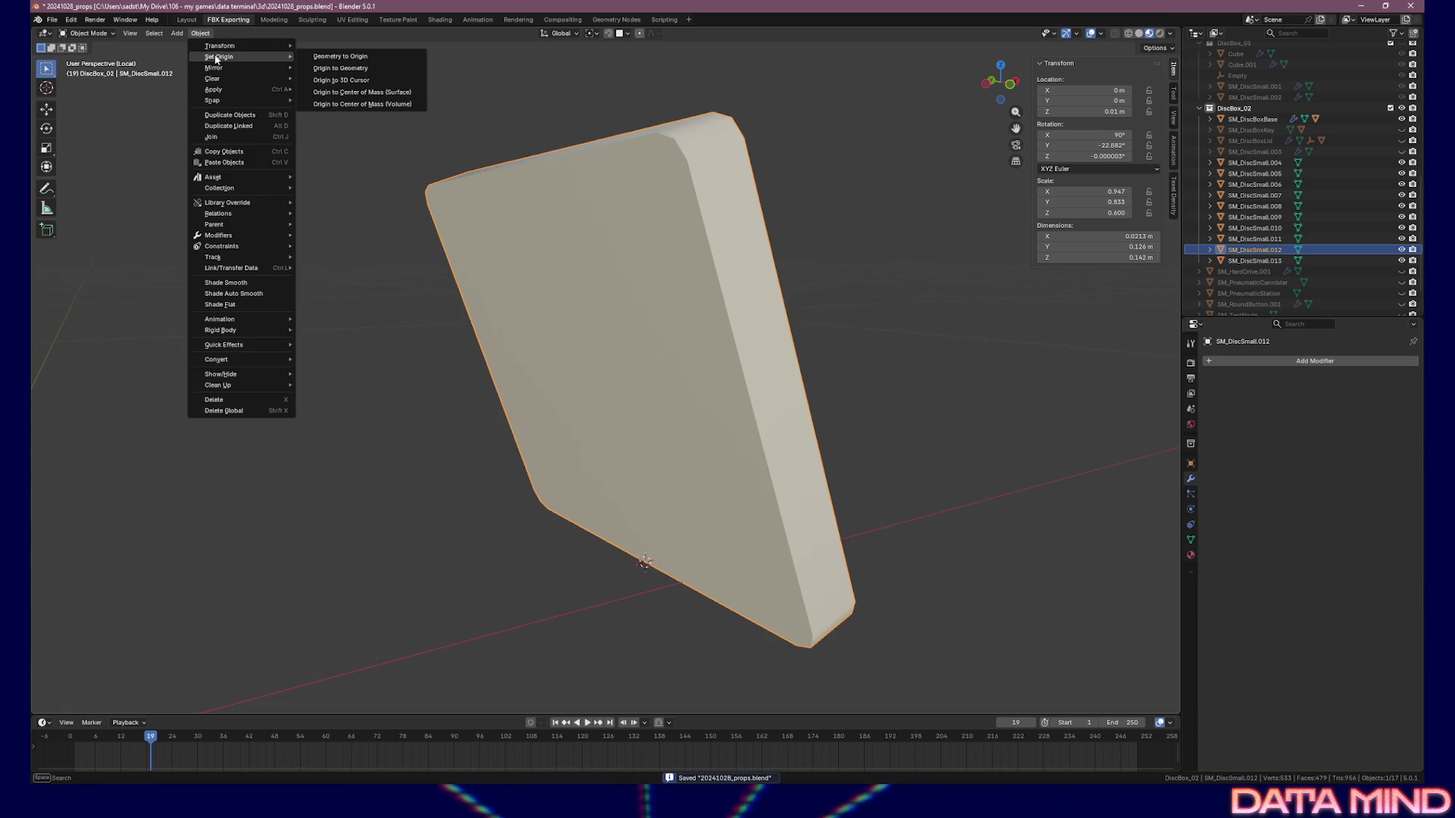
{"action": "left_click", "coordinate": [376, 70]}
{"action": "key", "text": "Tab"}
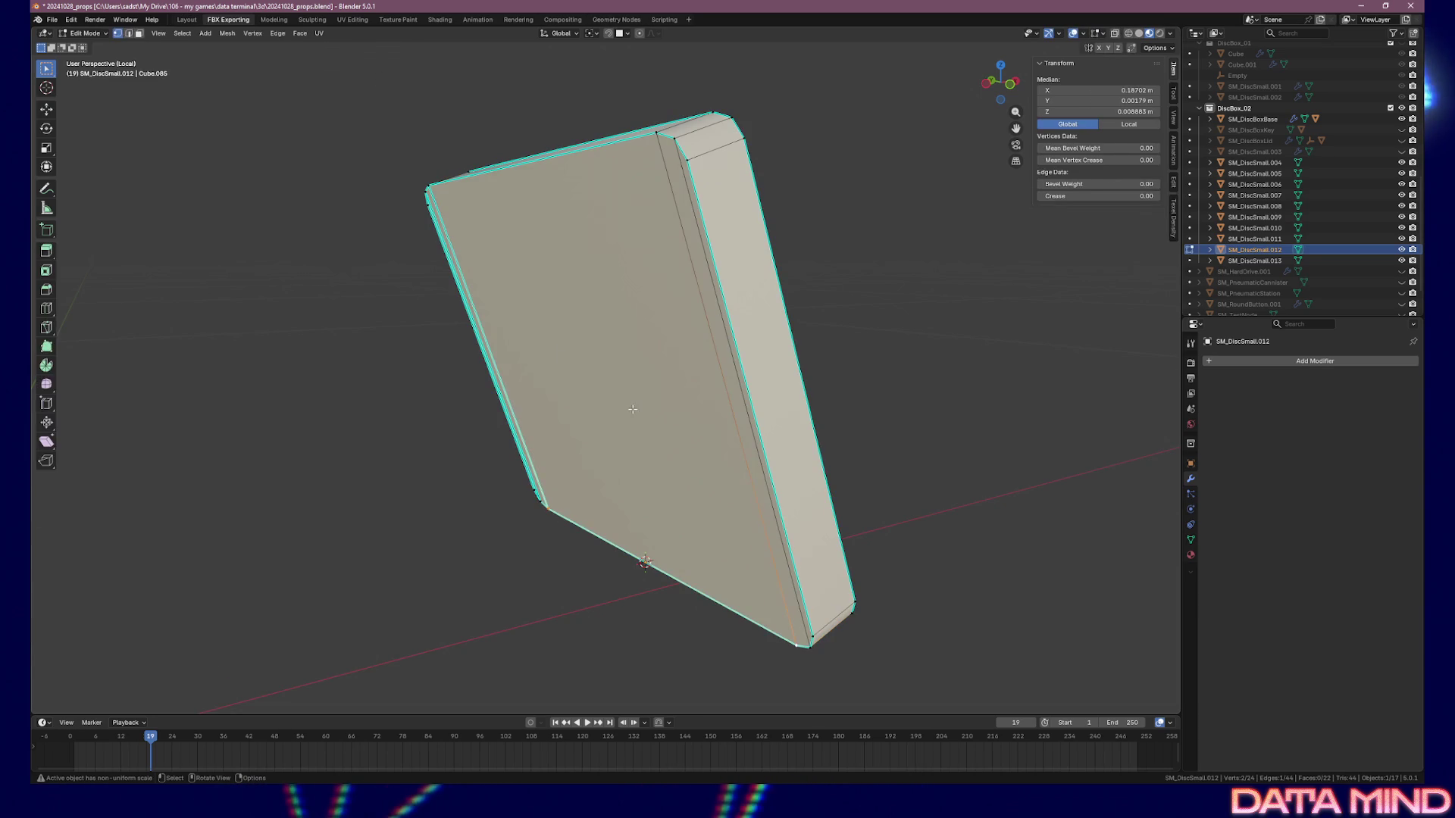
{"action": "key", "text": "Tab"}
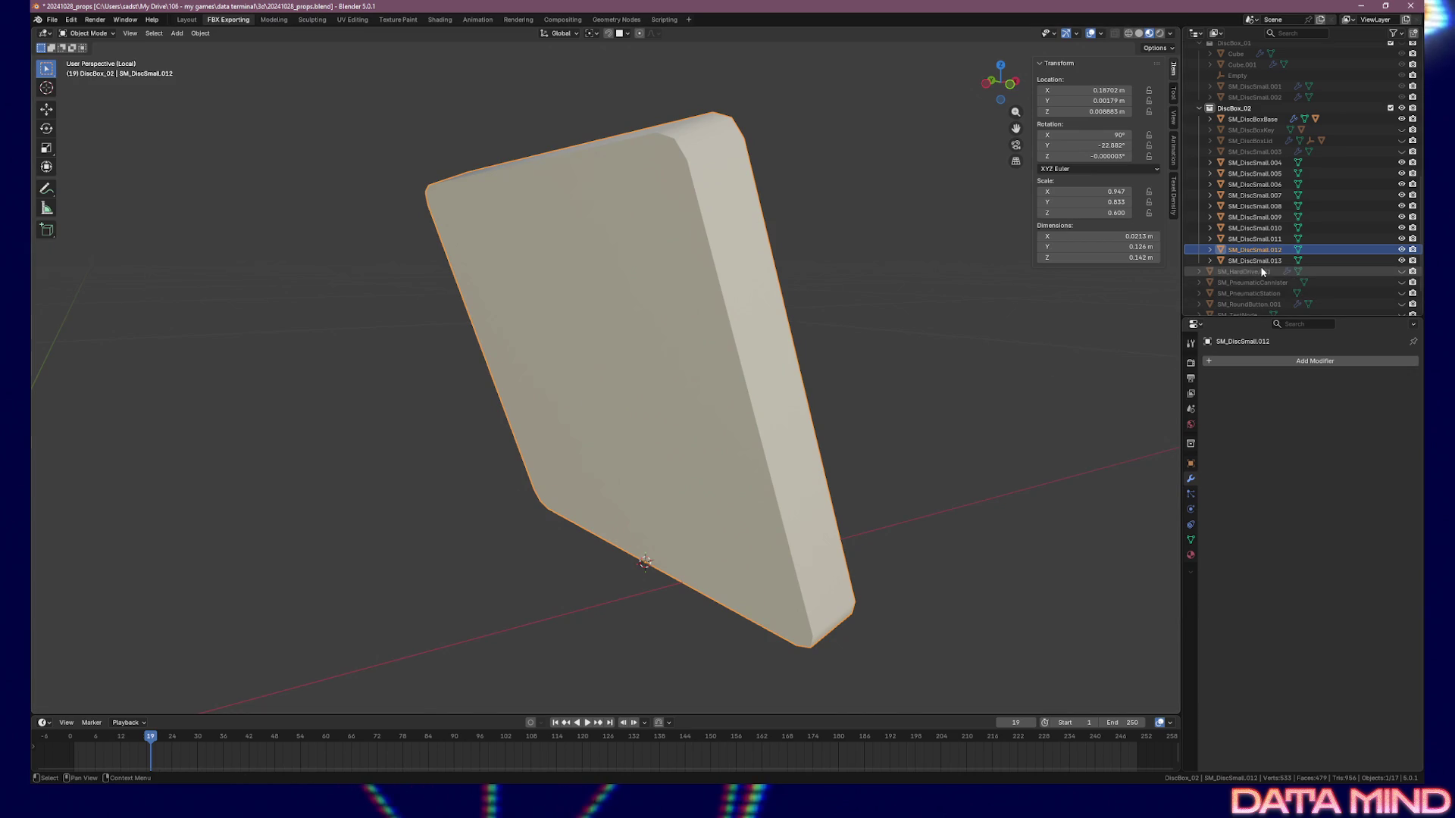
{"action": "left_click", "coordinate": [1254, 261]}
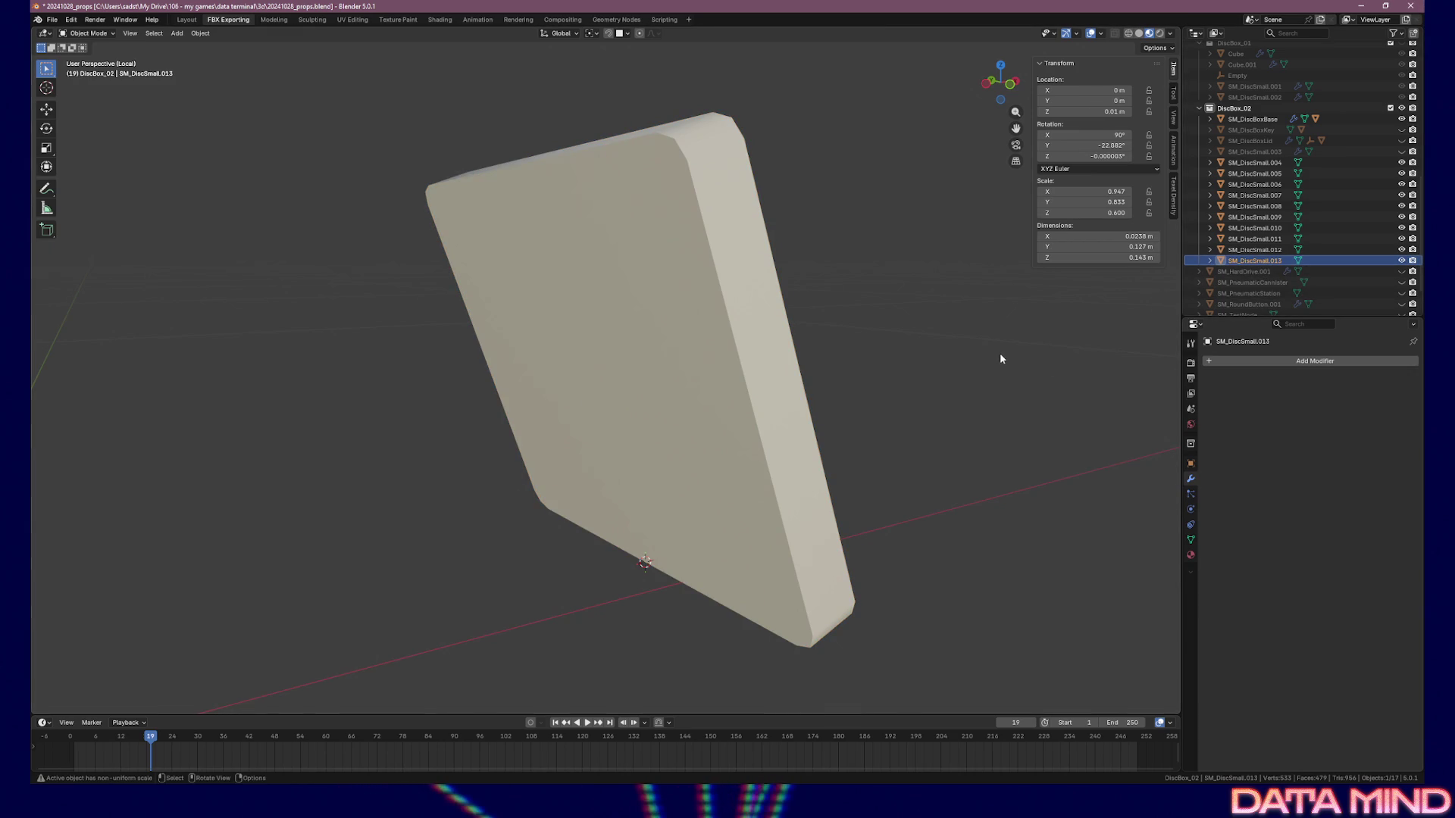
Snap the cursor to SM_DiscSmall.013's bottom edge and set its origin there, X 0.21095 m
{"action": "key", "text": "Tab"}
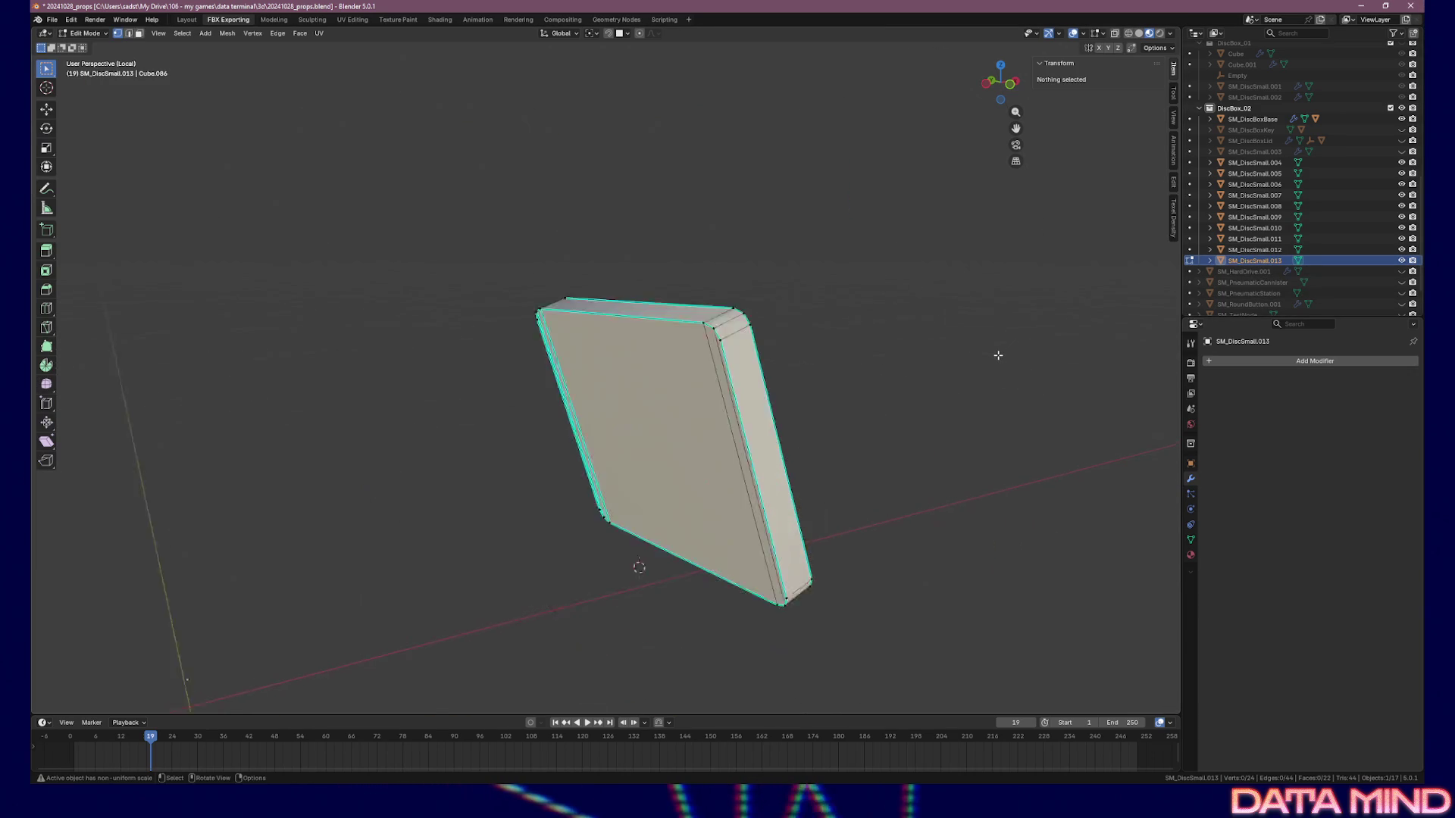
{"action": "left_click", "coordinate": [727, 588], "text": "alt"}
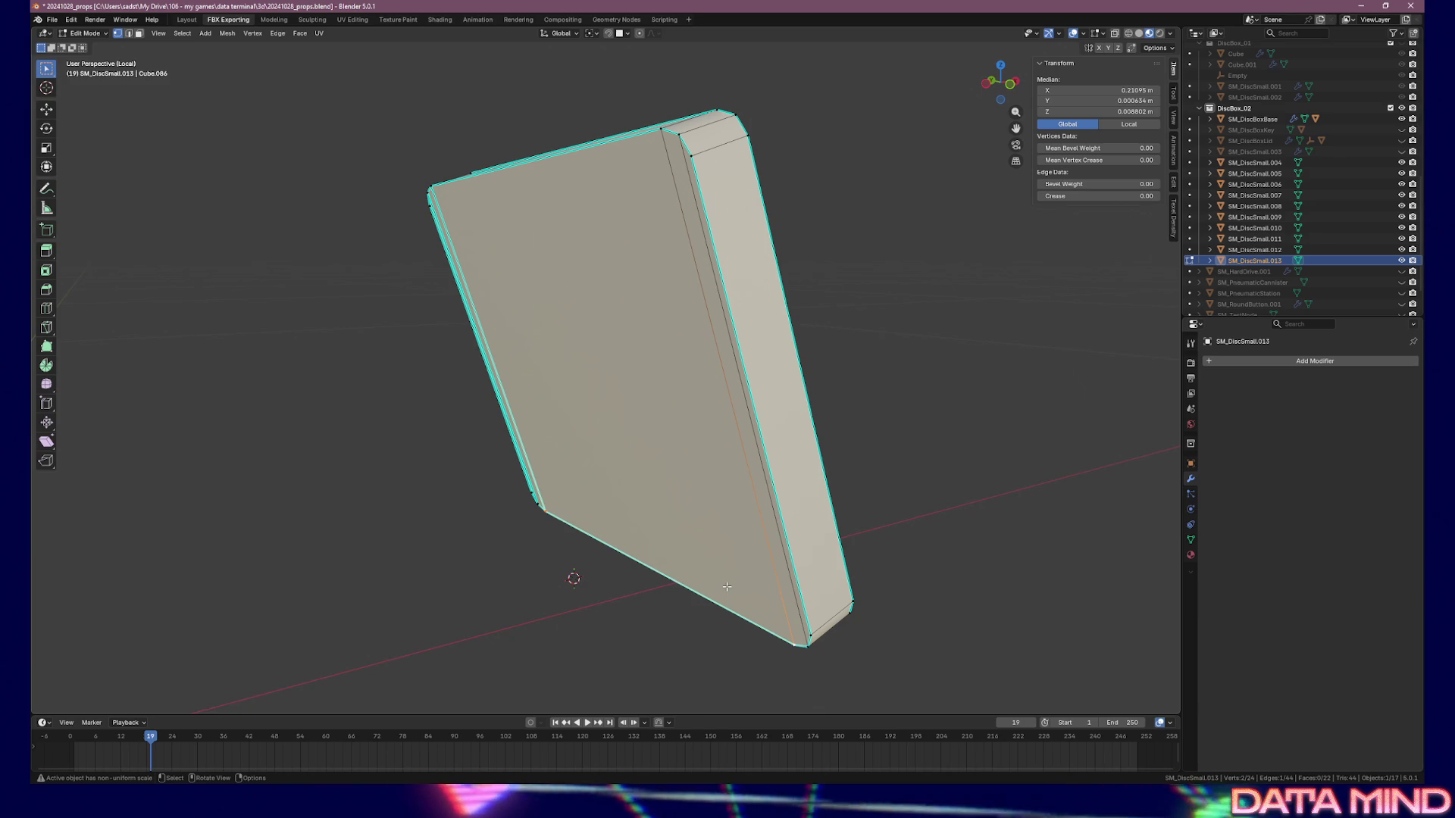
{"action": "key", "text": "shift+s"}
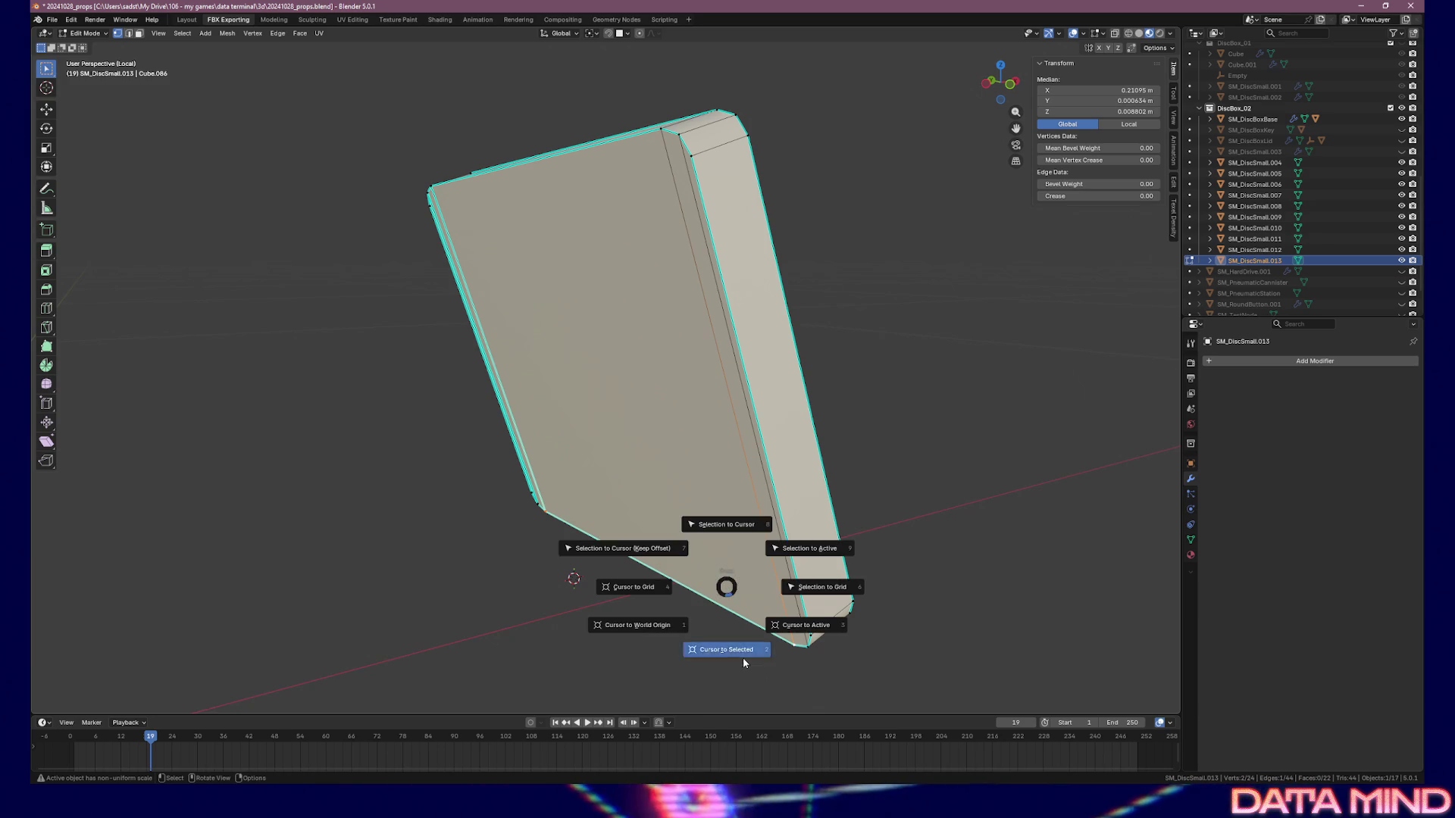
{"action": "left_click", "coordinate": [743, 658]}
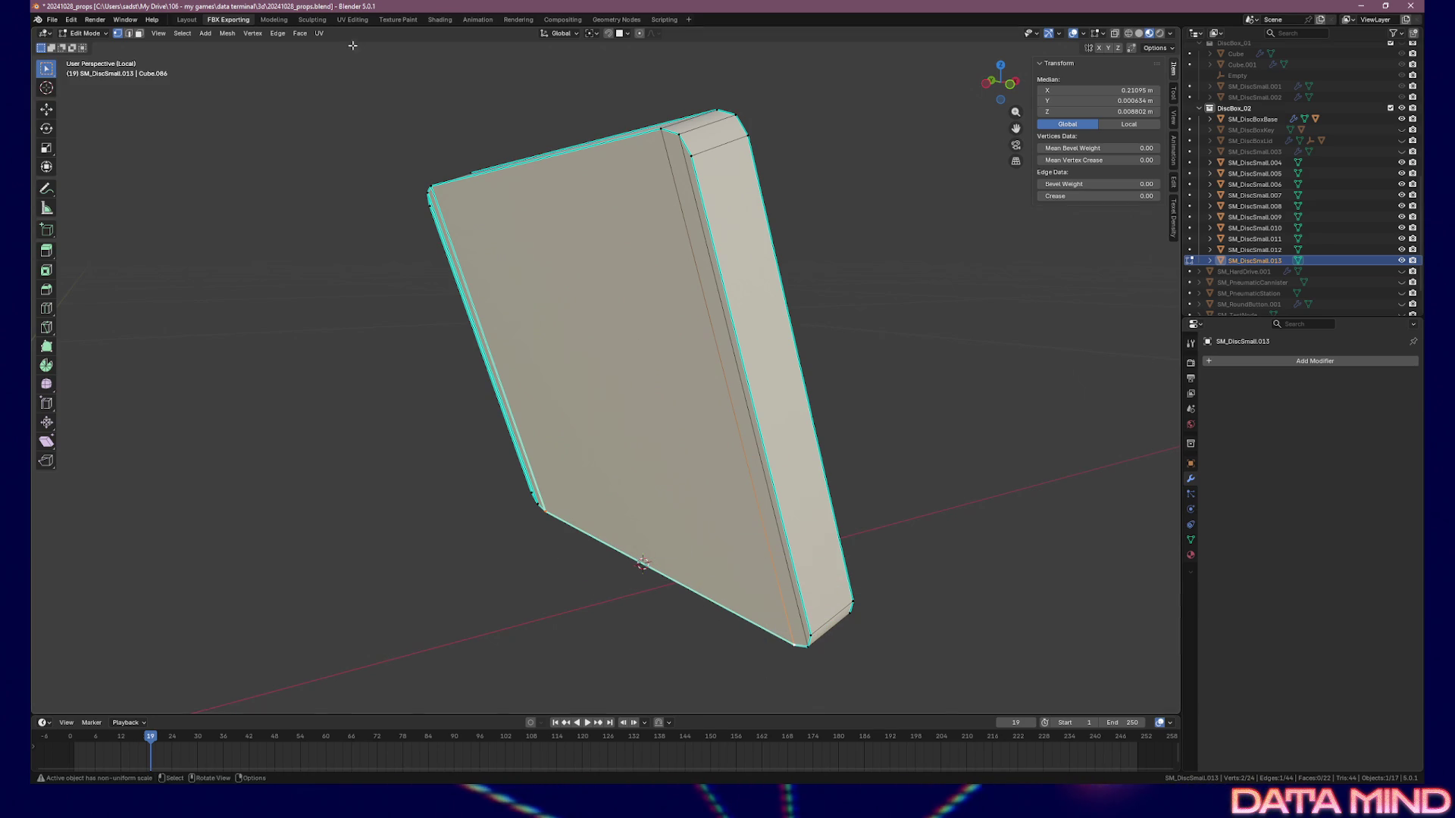
{"action": "key", "text": "Tab"}
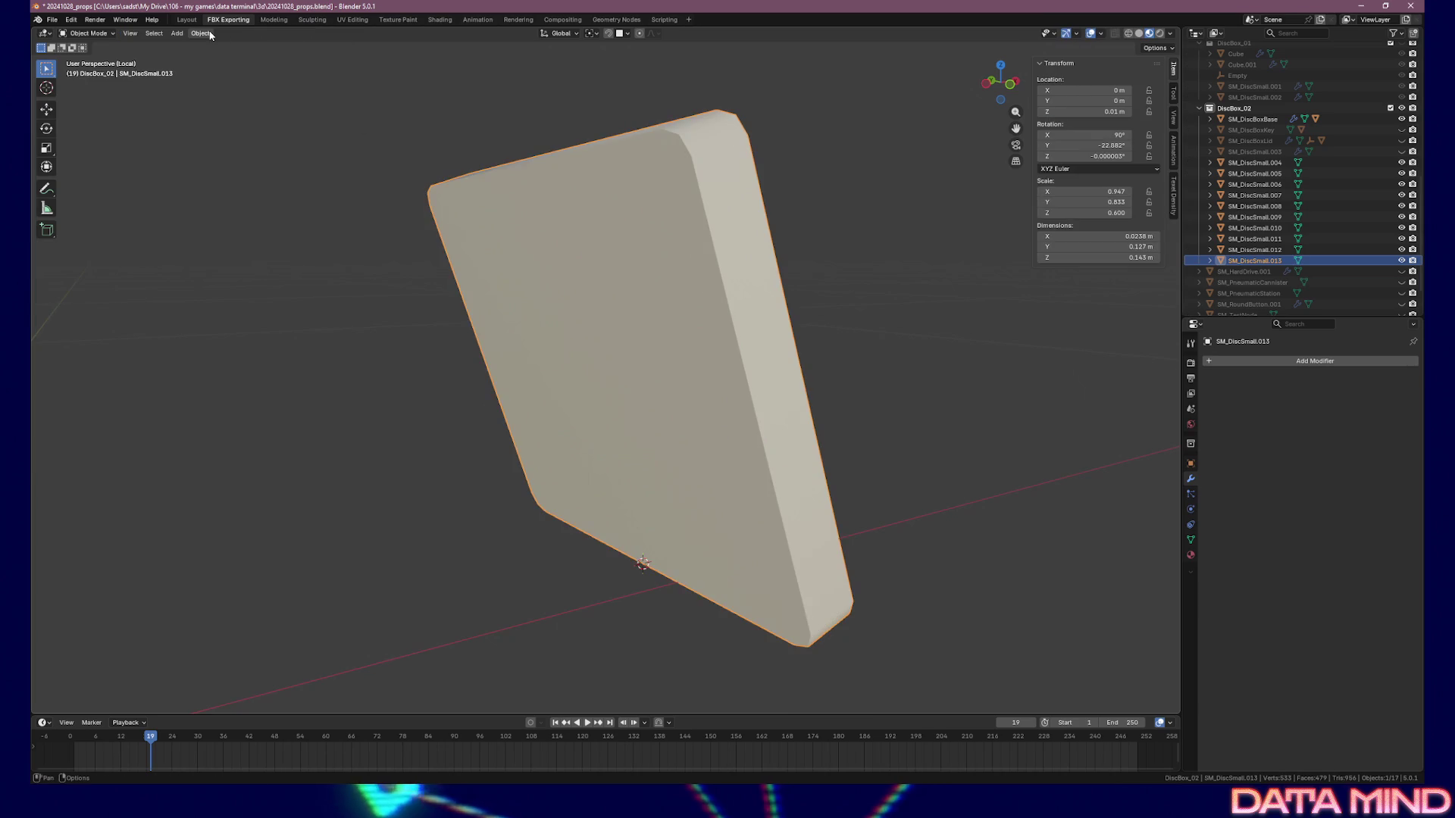
{"action": "left_click", "coordinate": [200, 34]}
{"action": "mouse_move", "coordinate": [221, 60]}
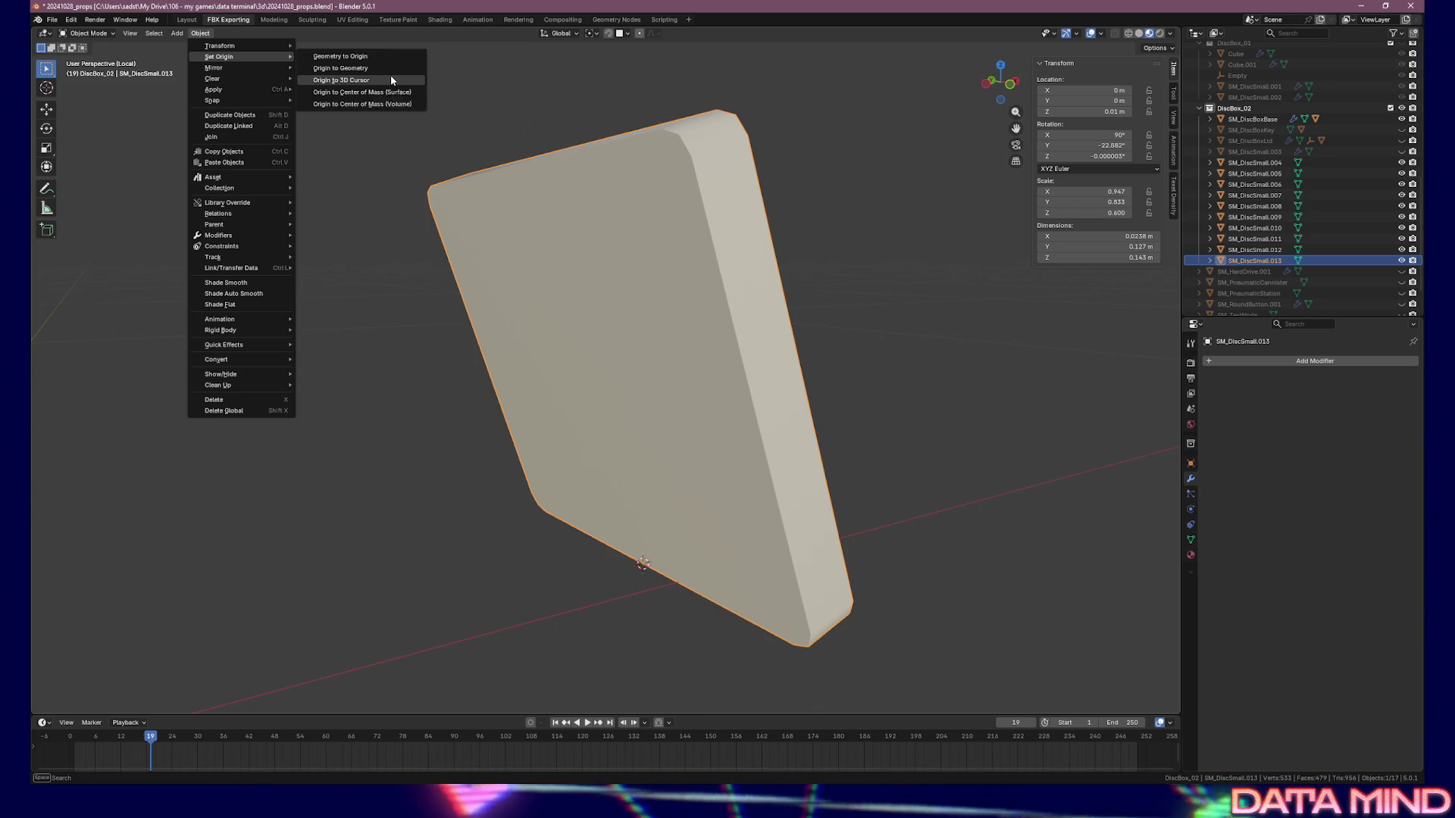
{"action": "left_click", "coordinate": [390, 80]}
{"action": "mouse_move", "coordinate": [679, 250]}
{"action": "middle_mouse_down"}
{"action": "mouse_move", "coordinate": [821, 302]}
{"action": "mouse_move", "coordinate": [695, 325]}
{"action": "mouse_move", "coordinate": [723, 335]}
{"action": "middle_mouse_up"}
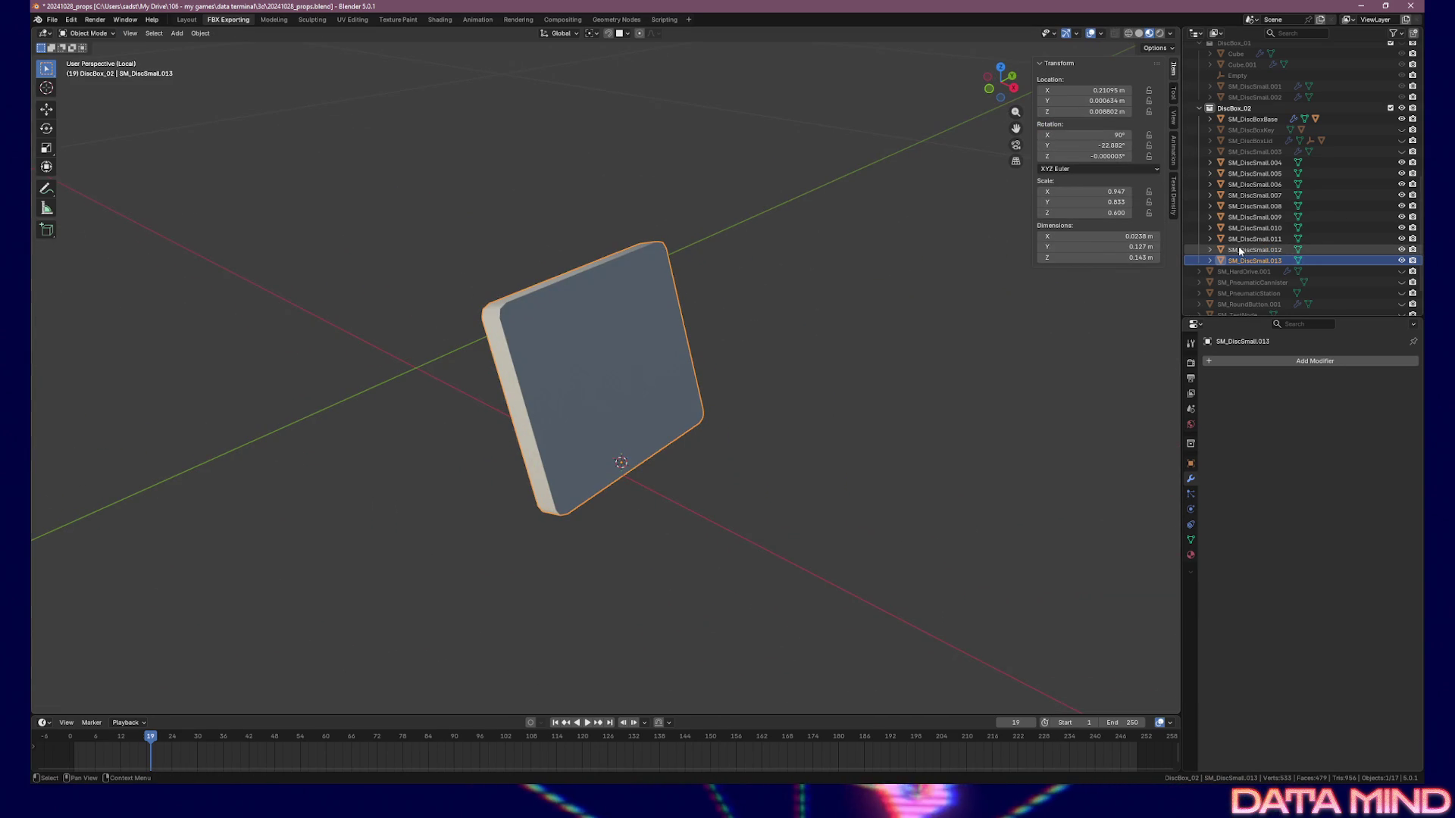
Show only discs SM_DiscSmall.004 through .013 in local view, orbiting to see the row
{"action": "key", "text": "KP_Divide"}
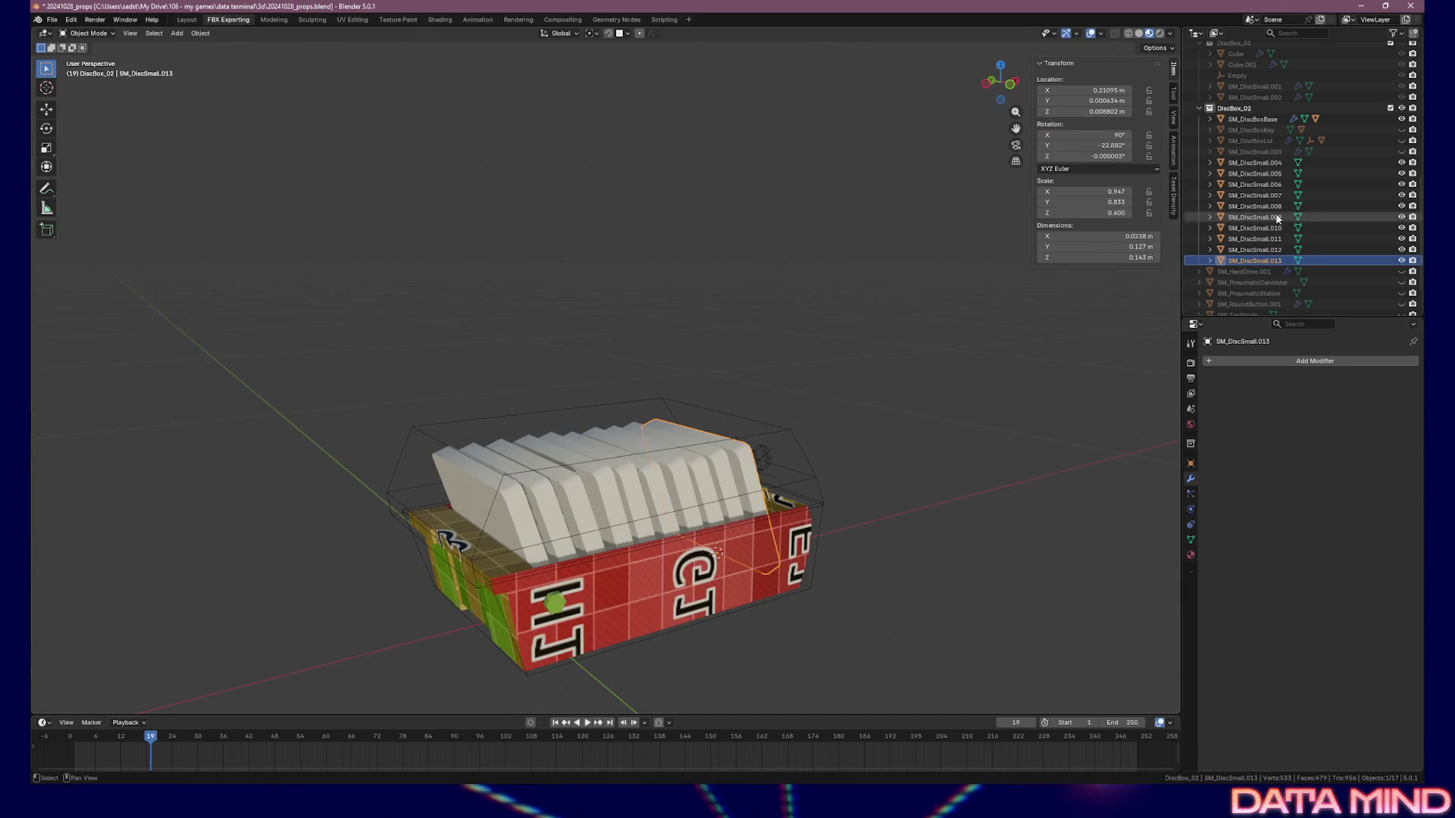
{"action": "left_click", "coordinate": [1264, 163], "text": "shift"}
{"action": "key", "text": "KP_Divide"}
{"action": "mouse_move", "coordinate": [606, 502]}
{"action": "middle_mouse_down"}
{"action": "mouse_move", "coordinate": [568, 443]}
{"action": "mouse_move", "coordinate": [469, 435]}
{"action": "mouse_move", "coordinate": [502, 497]}
{"action": "mouse_move", "coordinate": [531, 454]}
{"action": "middle_mouse_up"}
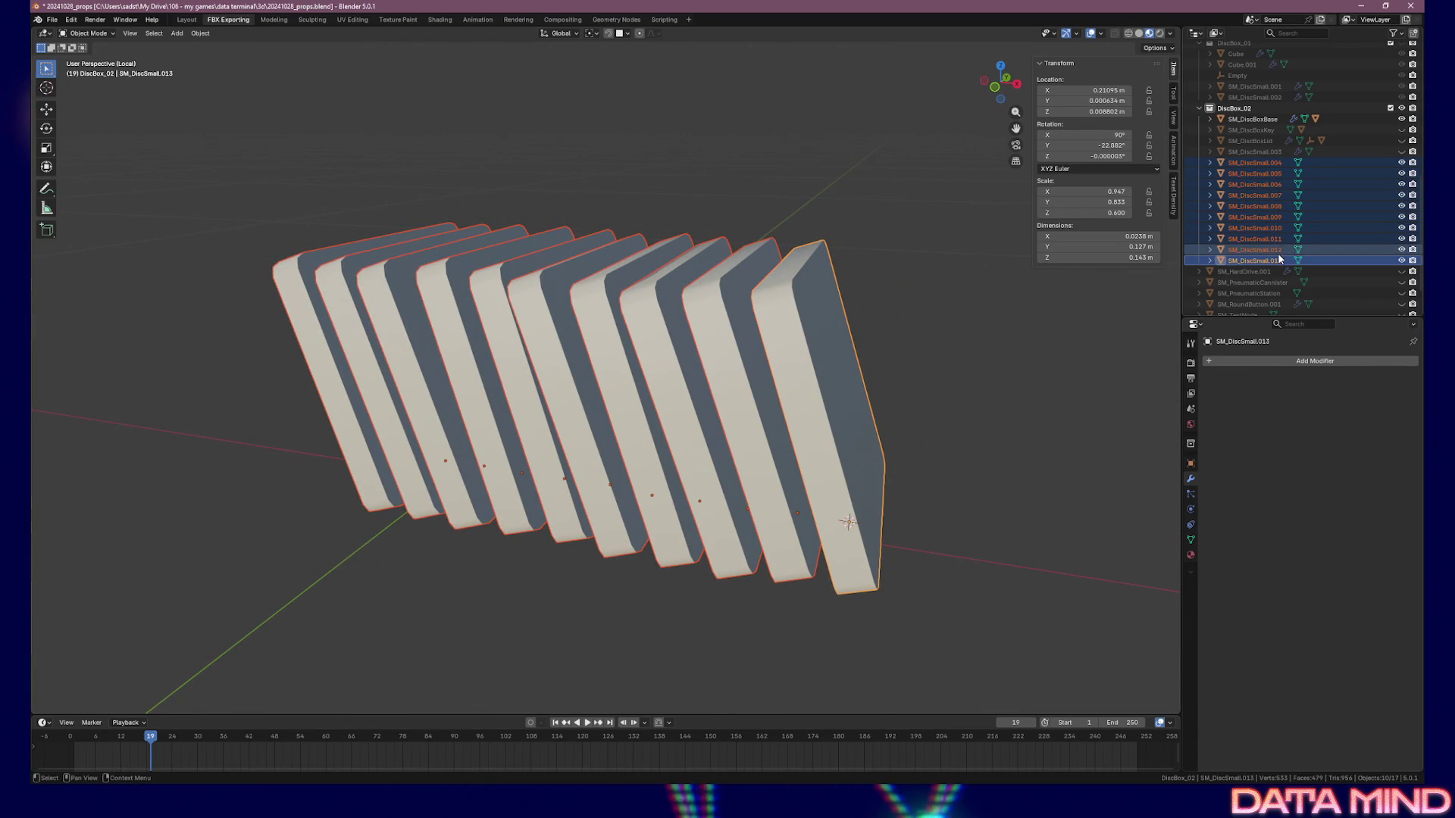
{"action": "middle_click_drag", "start_coordinate": [894, 318], "coordinate": [838, 326]}
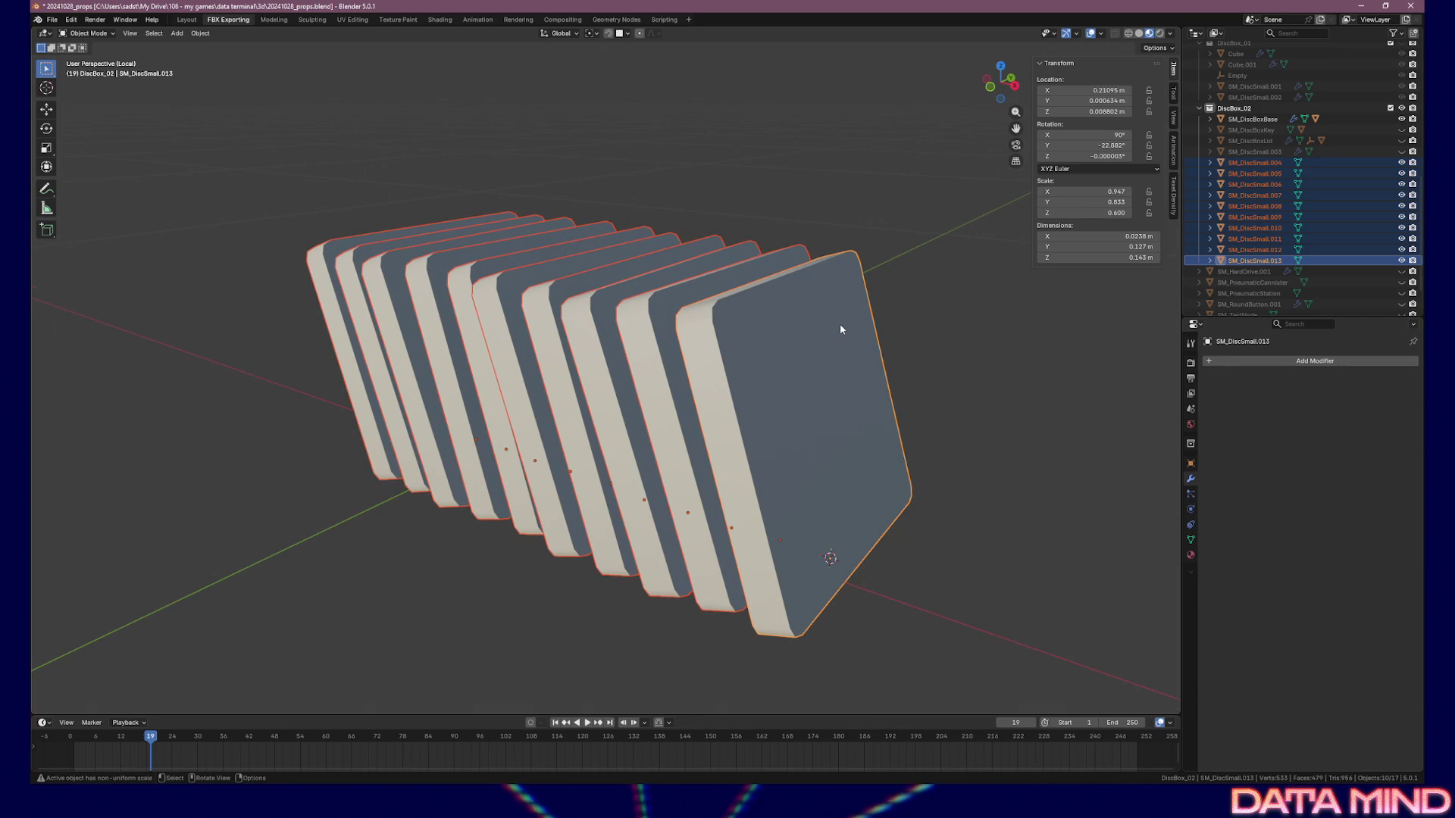
{"action": "mouse_move", "coordinate": [839, 324]}
{"action": "middle_mouse_down"}
{"action": "mouse_move", "coordinate": [794, 192]}
{"action": "mouse_move", "coordinate": [712, 156]}
{"action": "middle_mouse_up"}
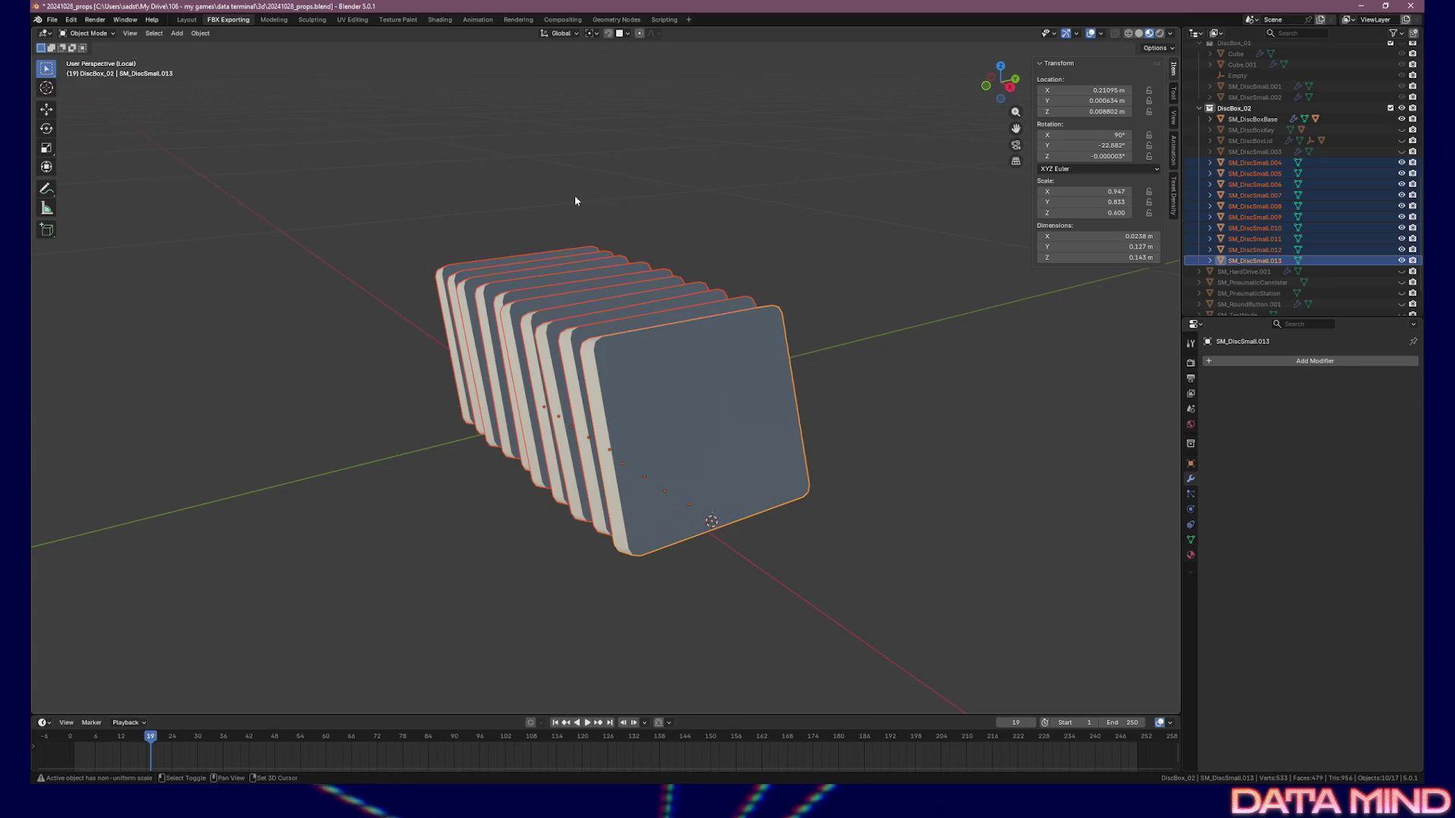
{"action": "key", "text": "shift+a"}
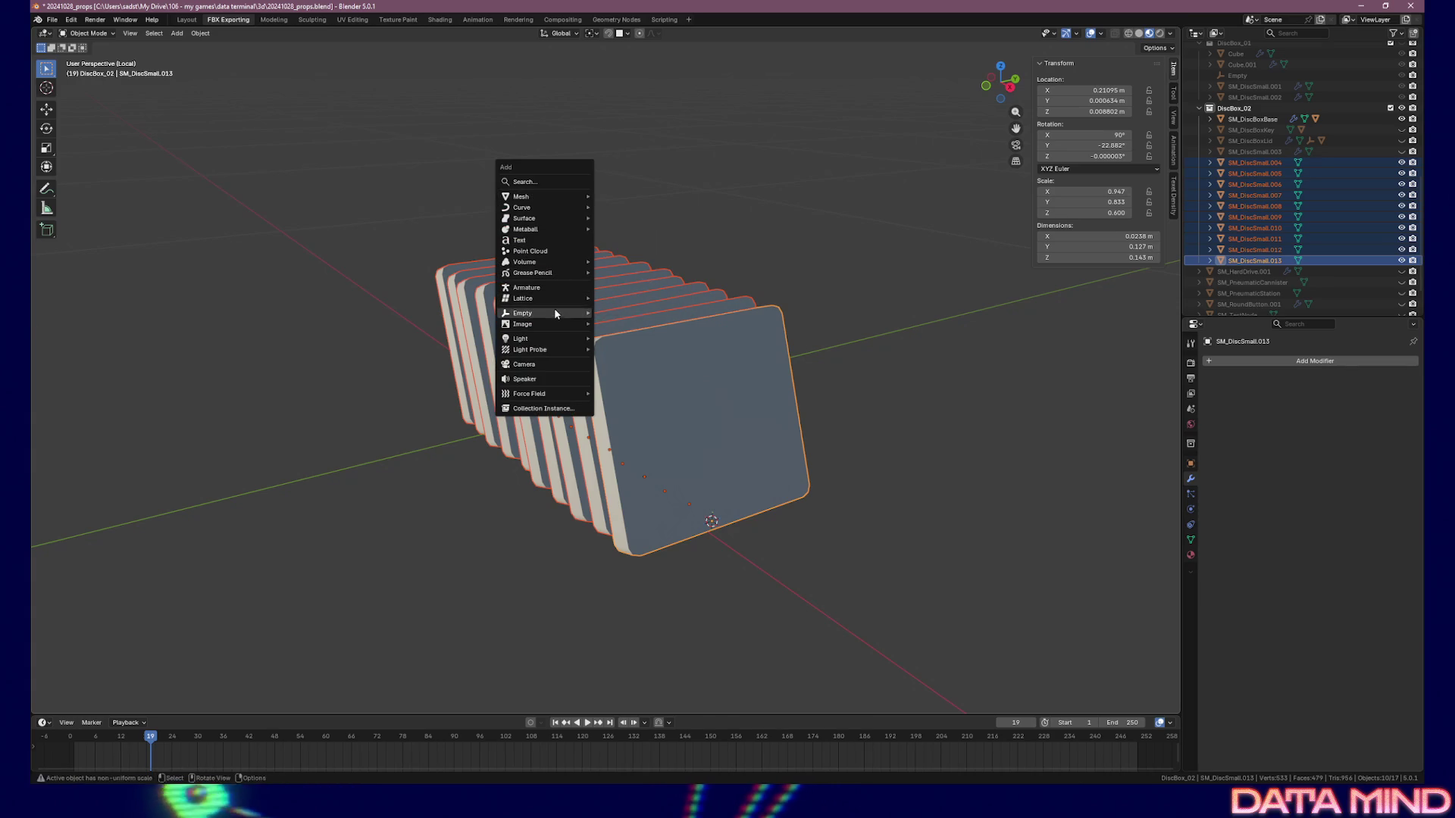
Add a plain-axes empty, Empty.001, at the cursor and scale it down to 0.039
{"action": "mouse_move", "coordinate": [553, 312]}
{"action": "left_click", "coordinate": [628, 315]}
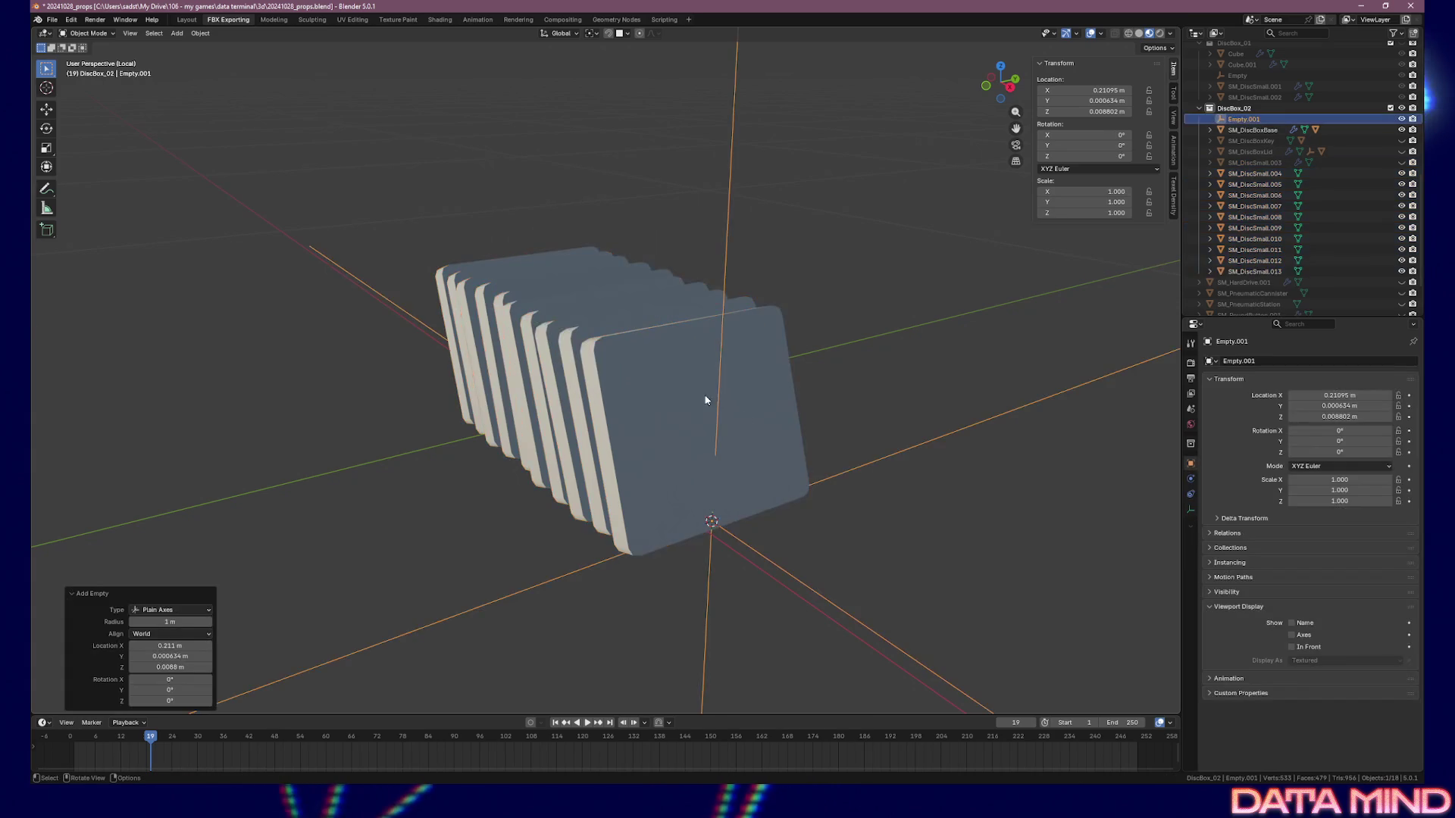
{"action": "key", "text": "s"}
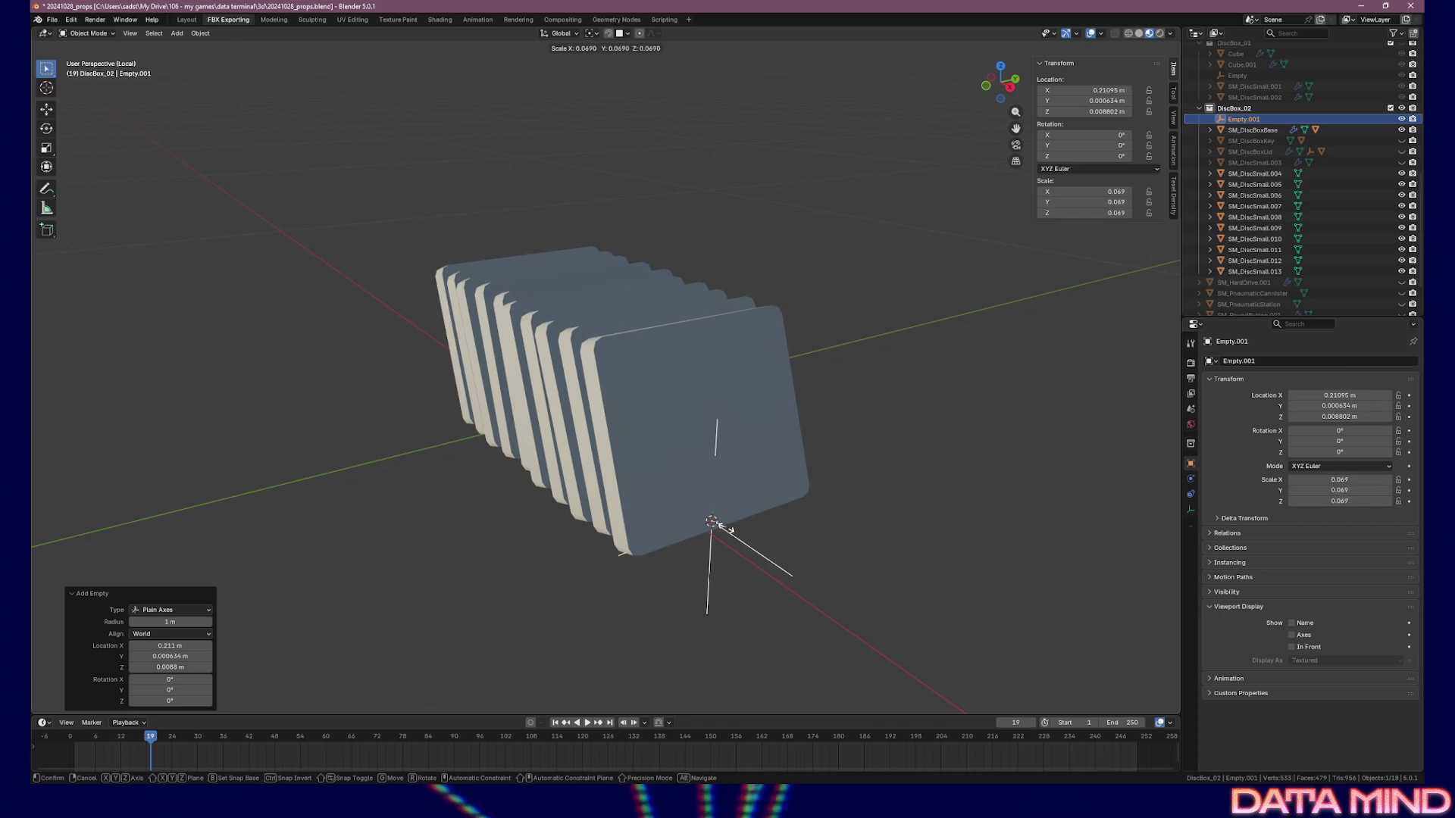
{"action": "left_click", "coordinate": [721, 528]}
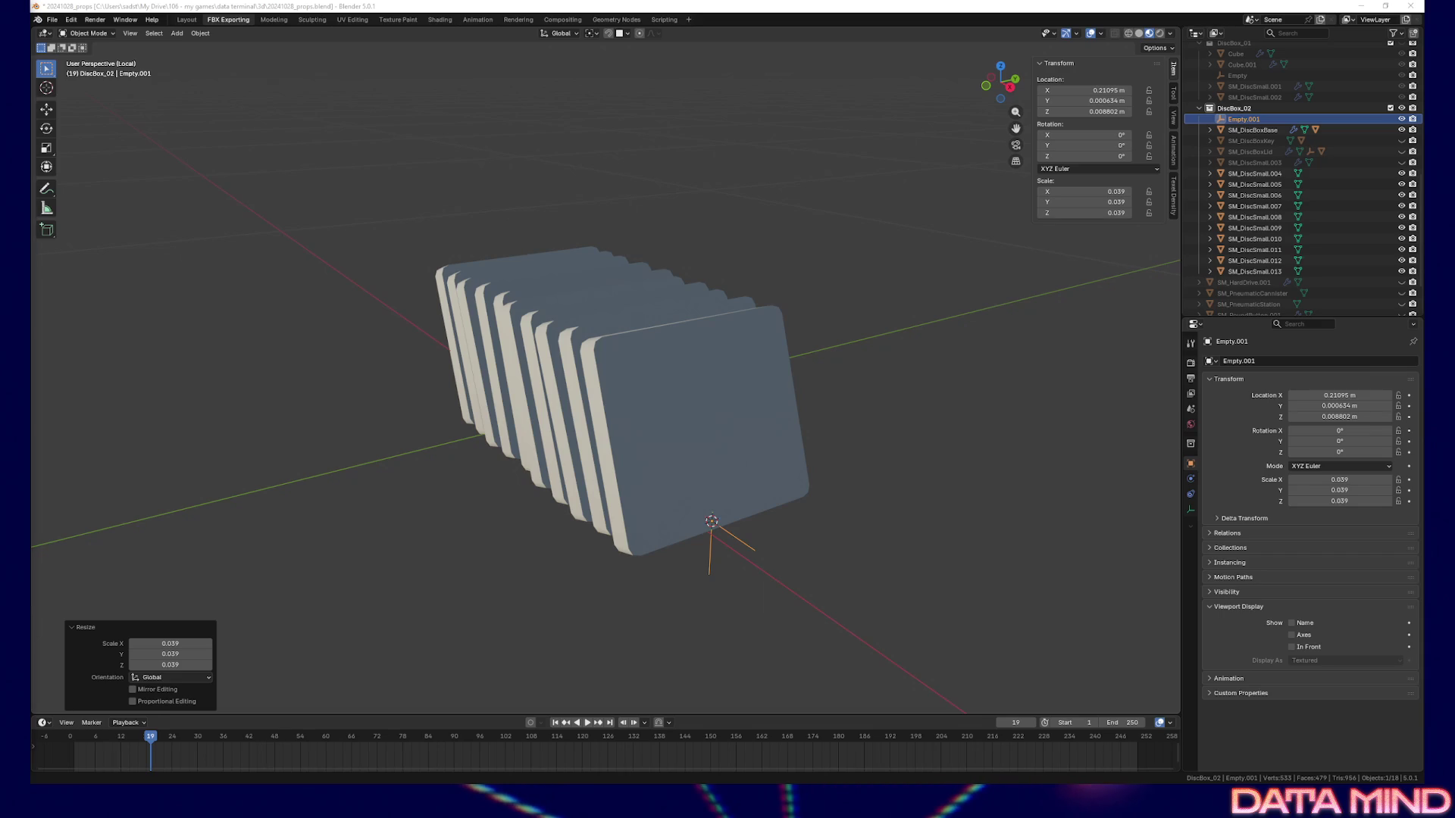
{"action": "mouse_move", "coordinate": [758, 402]}
{"action": "middle_mouse_down"}
{"action": "mouse_move", "coordinate": [789, 406]}
{"action": "mouse_move", "coordinate": [761, 388]}
{"action": "mouse_move", "coordinate": [793, 389]}
{"action": "middle_mouse_up"}
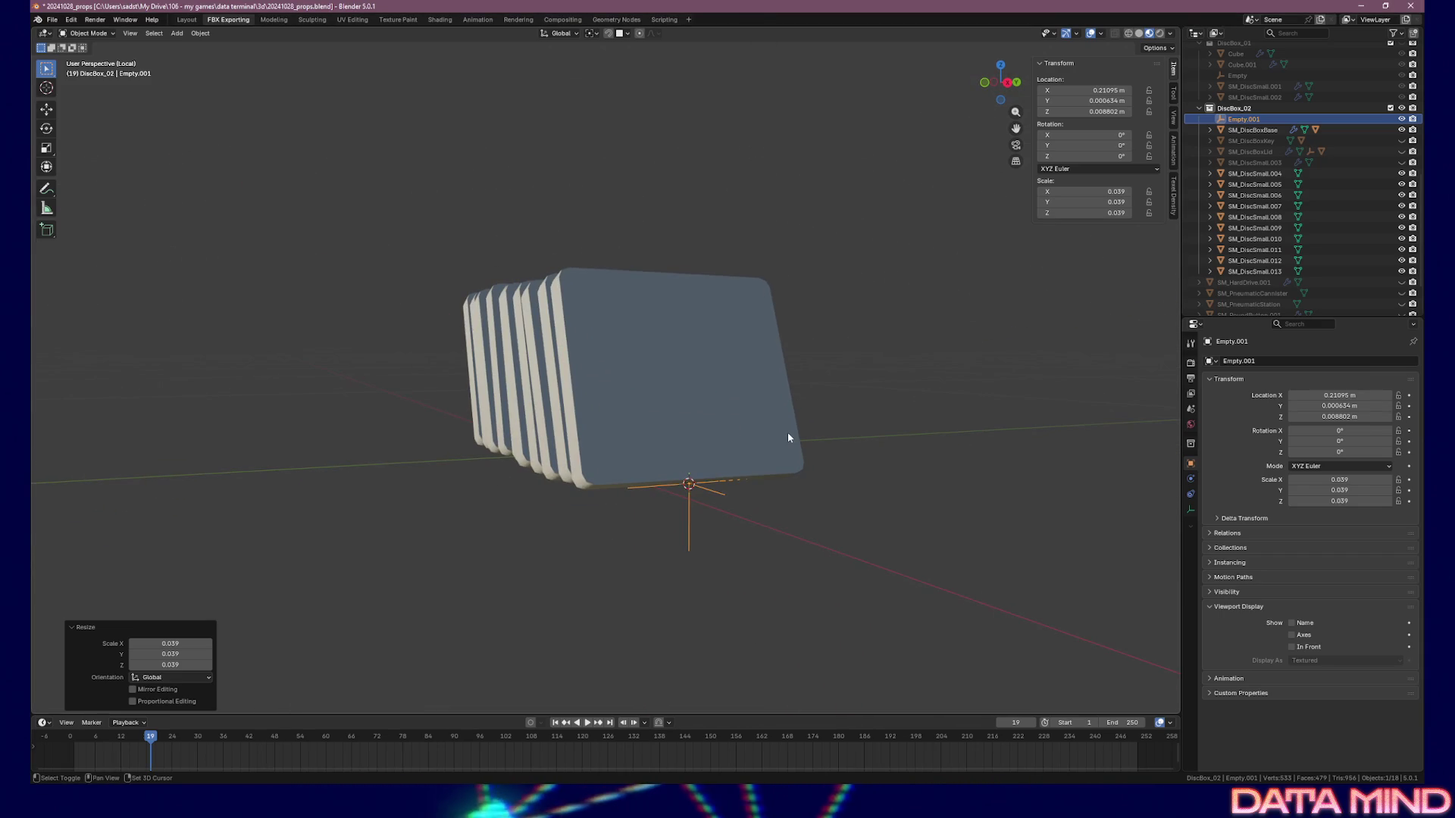
{"action": "left_click", "coordinate": [788, 433]}
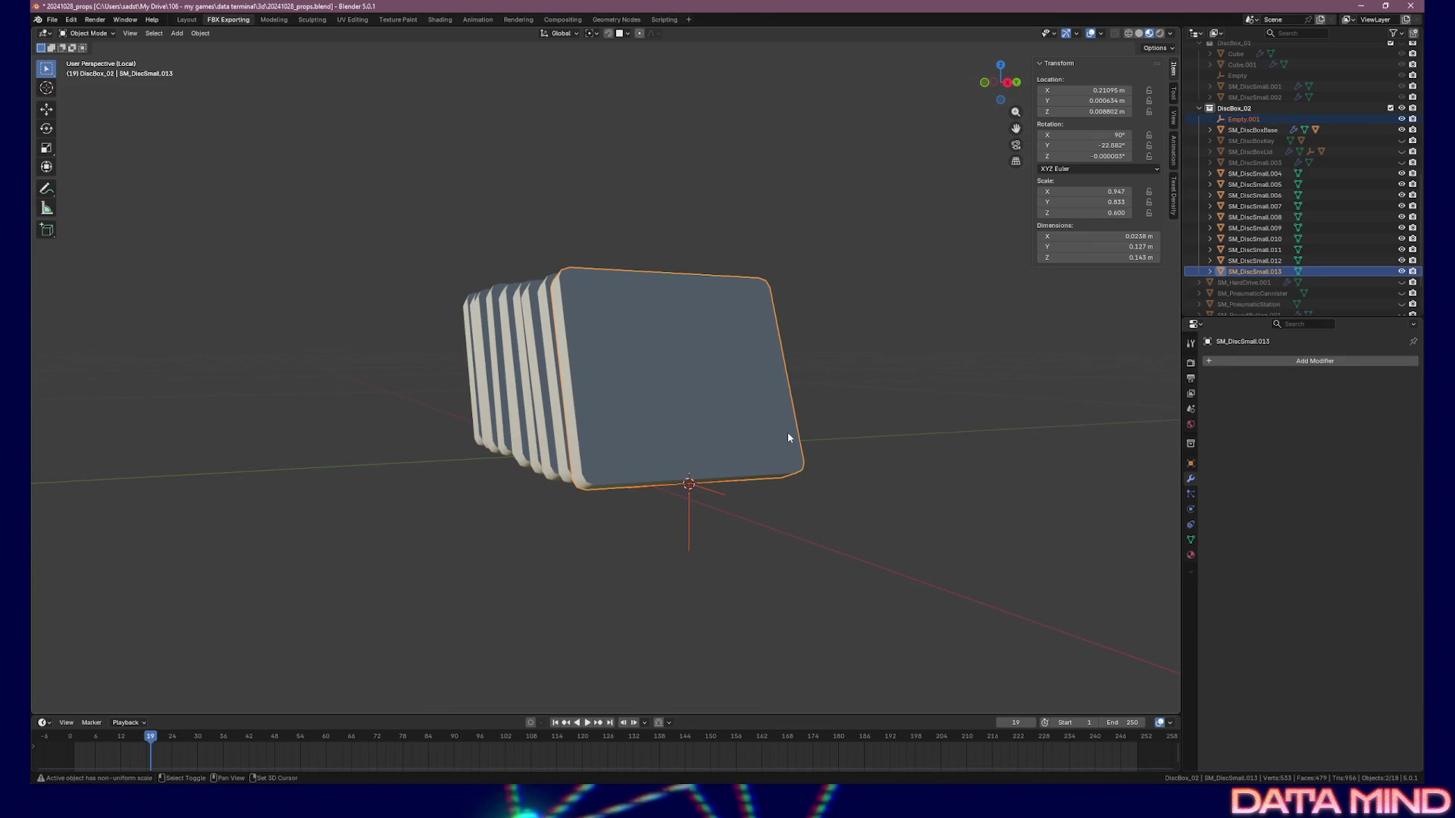
Copy the front disc's location and rotation (90°, -22.882°) onto Empty.001
{"action": "right_click", "coordinate": [1069, 89]}
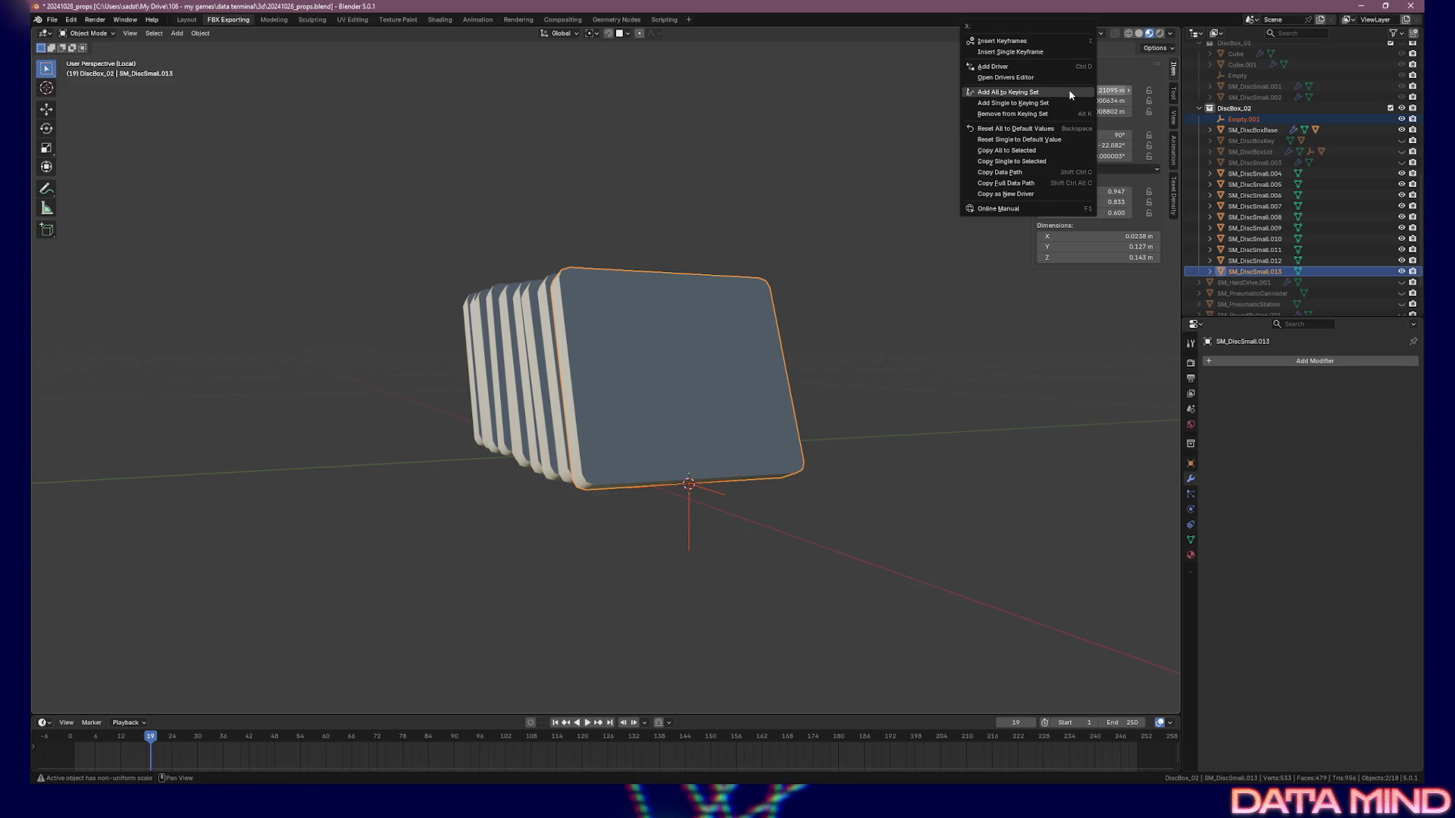
{"action": "left_click", "coordinate": [1051, 149]}
{"action": "right_click", "coordinate": [1061, 135]}
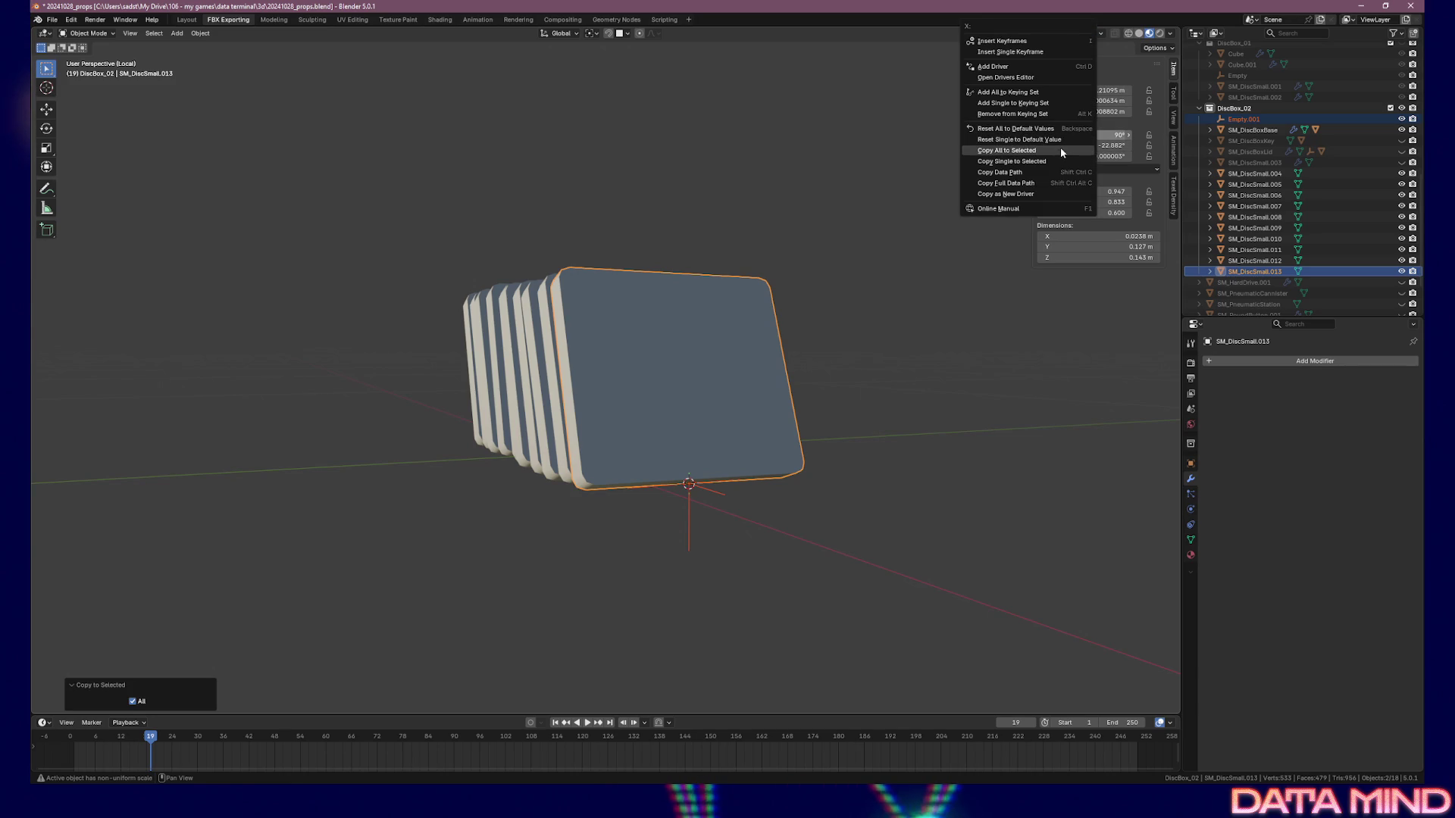
{"action": "left_click", "coordinate": [1059, 150]}
{"action": "mouse_move", "coordinate": [795, 471]}
{"action": "middle_mouse_down"}
{"action": "mouse_move", "coordinate": [852, 444]}
{"action": "mouse_move", "coordinate": [865, 487]}
{"action": "mouse_move", "coordinate": [862, 475]}
{"action": "middle_mouse_up"}
{"action": "scroll", "coordinate": [852, 451], "scroll_direction": "up", "scroll_amount": 1}
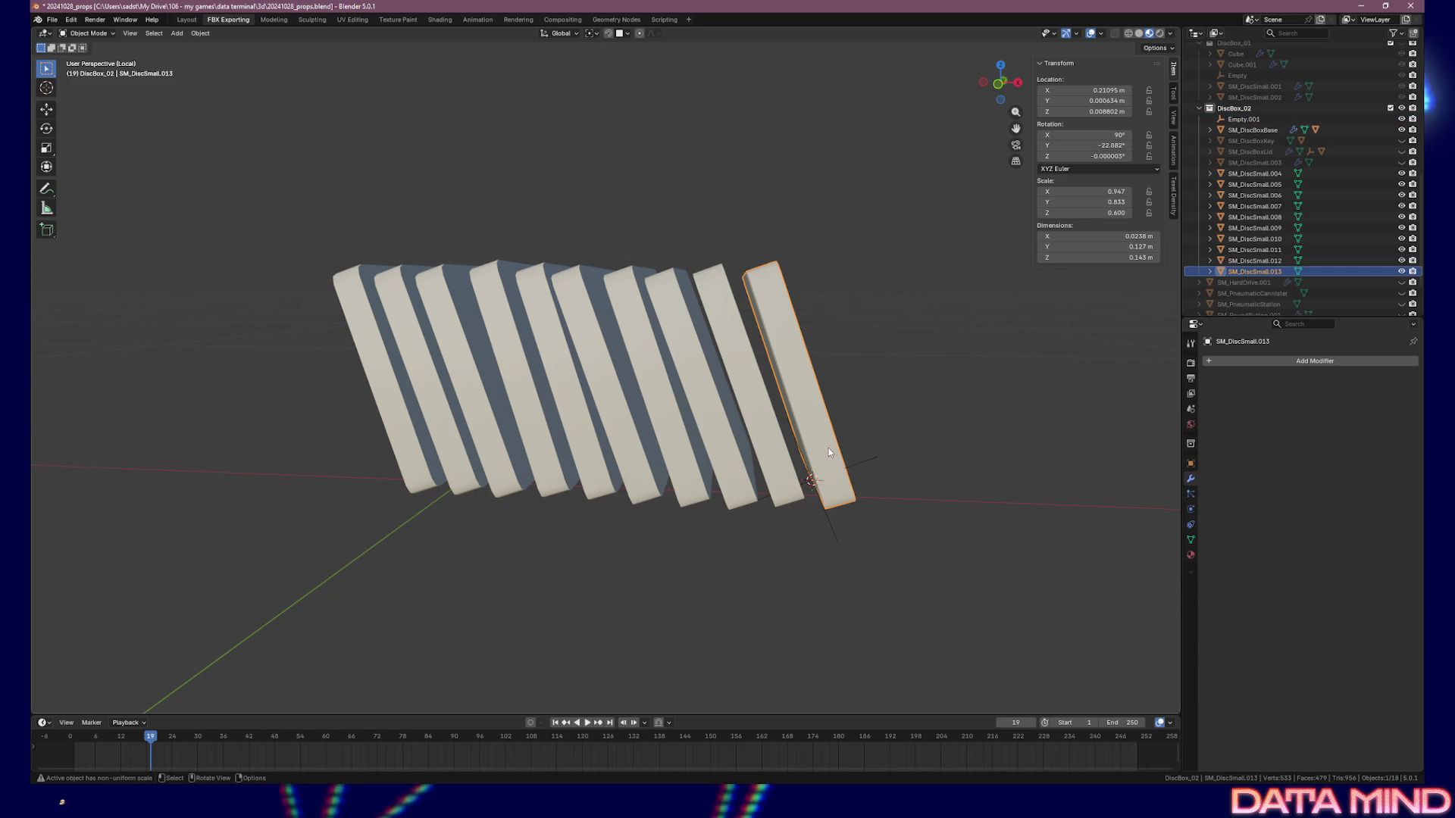
{"action": "middle_click_drag", "start_coordinate": [824, 449], "coordinate": [842, 505]}
{"action": "left_click", "coordinate": [835, 515]}
In front orthographic view, rotate Empty.001 a further 4.06° to -18.819° on Y
{"action": "scroll", "coordinate": [842, 505], "scroll_direction": "up", "scroll_amount": 2}
{"action": "key", "text": "KP_1"}
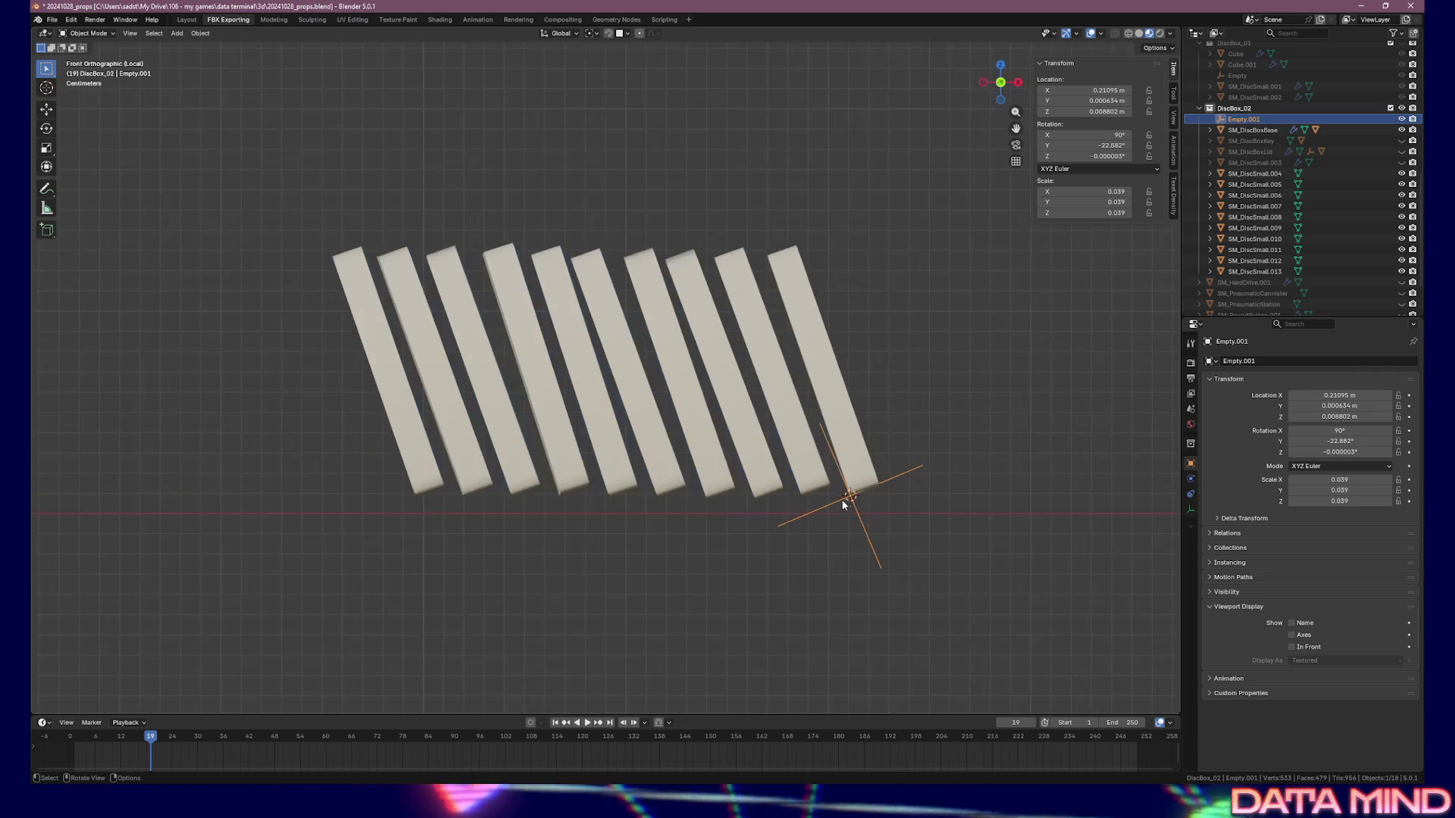
{"action": "scroll", "coordinate": [870, 491], "scroll_direction": "up", "scroll_amount": 3}
{"action": "middle_click_drag", "start_coordinate": [813, 479], "coordinate": [804, 469], "text": "shift"}
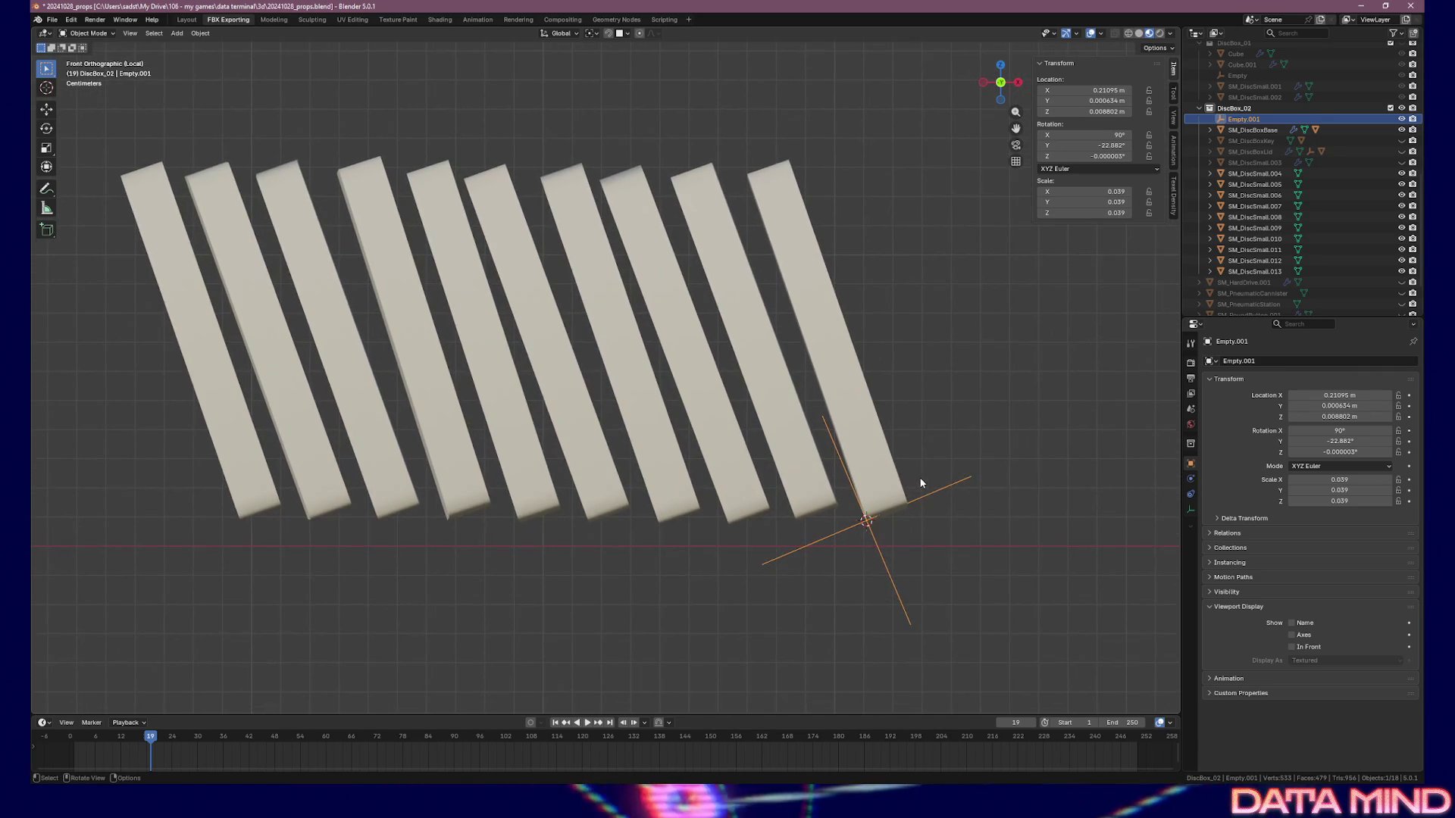
{"action": "key", "text": "r"}
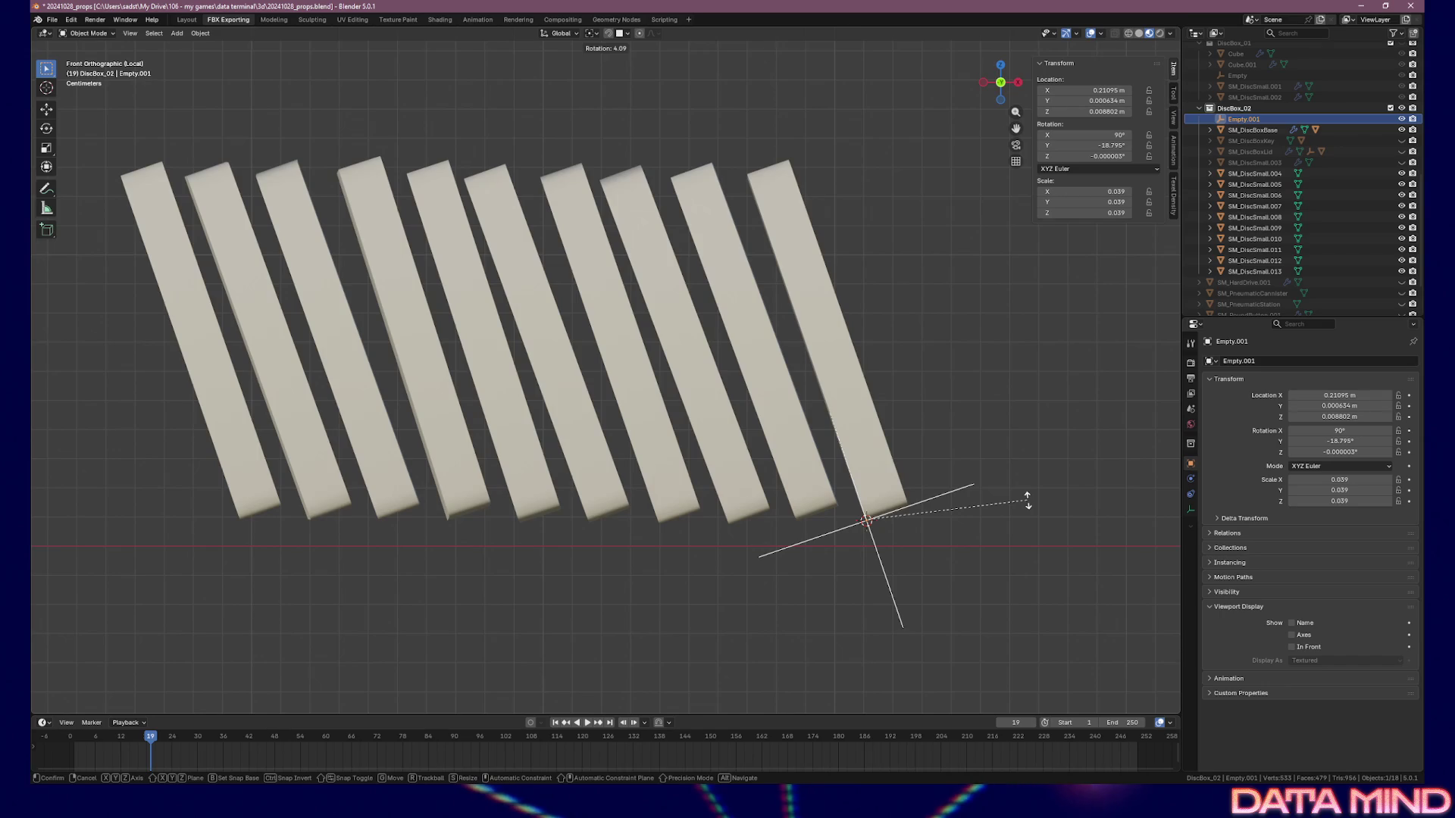
{"action": "left_click", "coordinate": [1026, 500]}
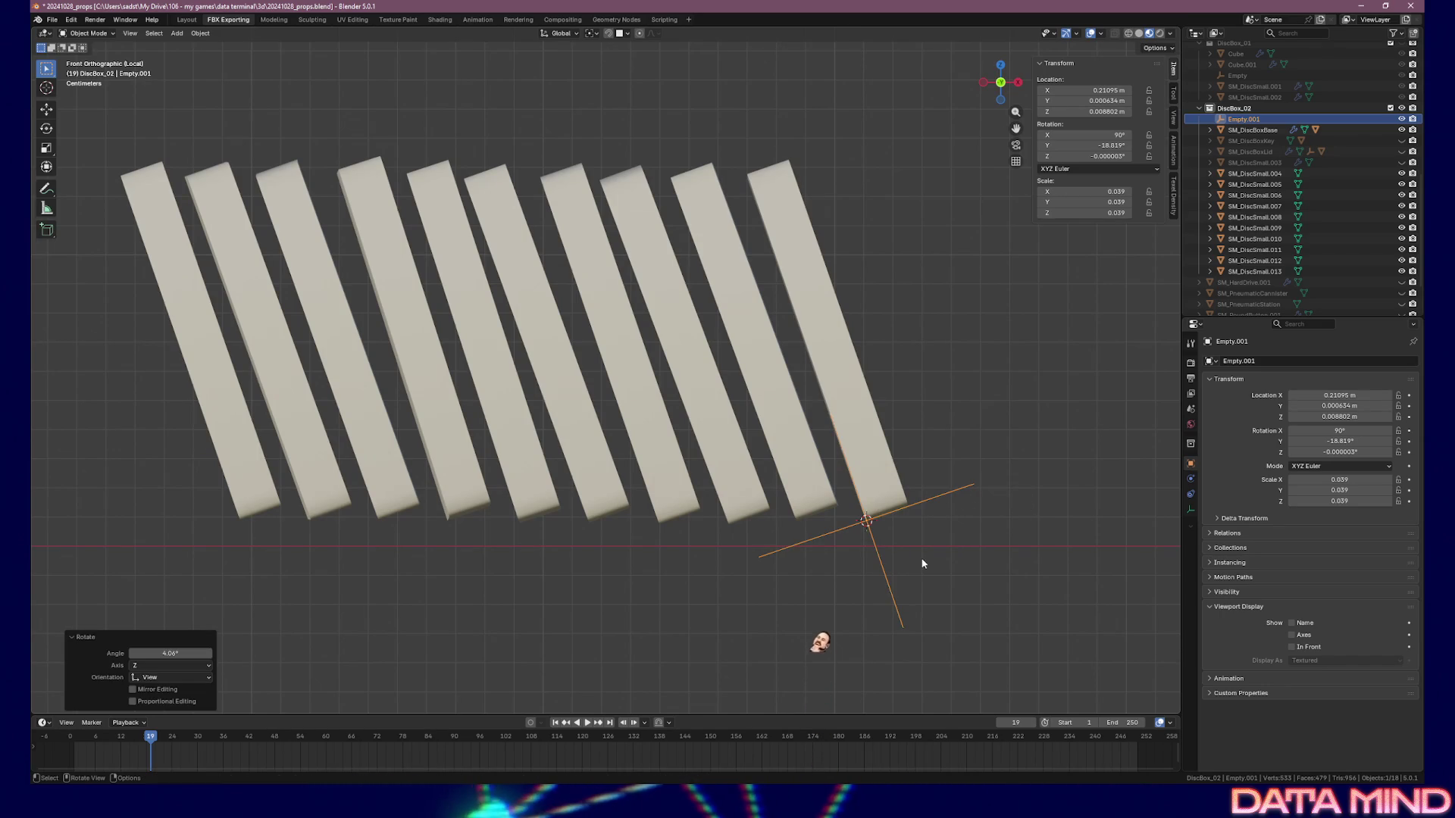
{"action": "key", "text": "shift+d"}
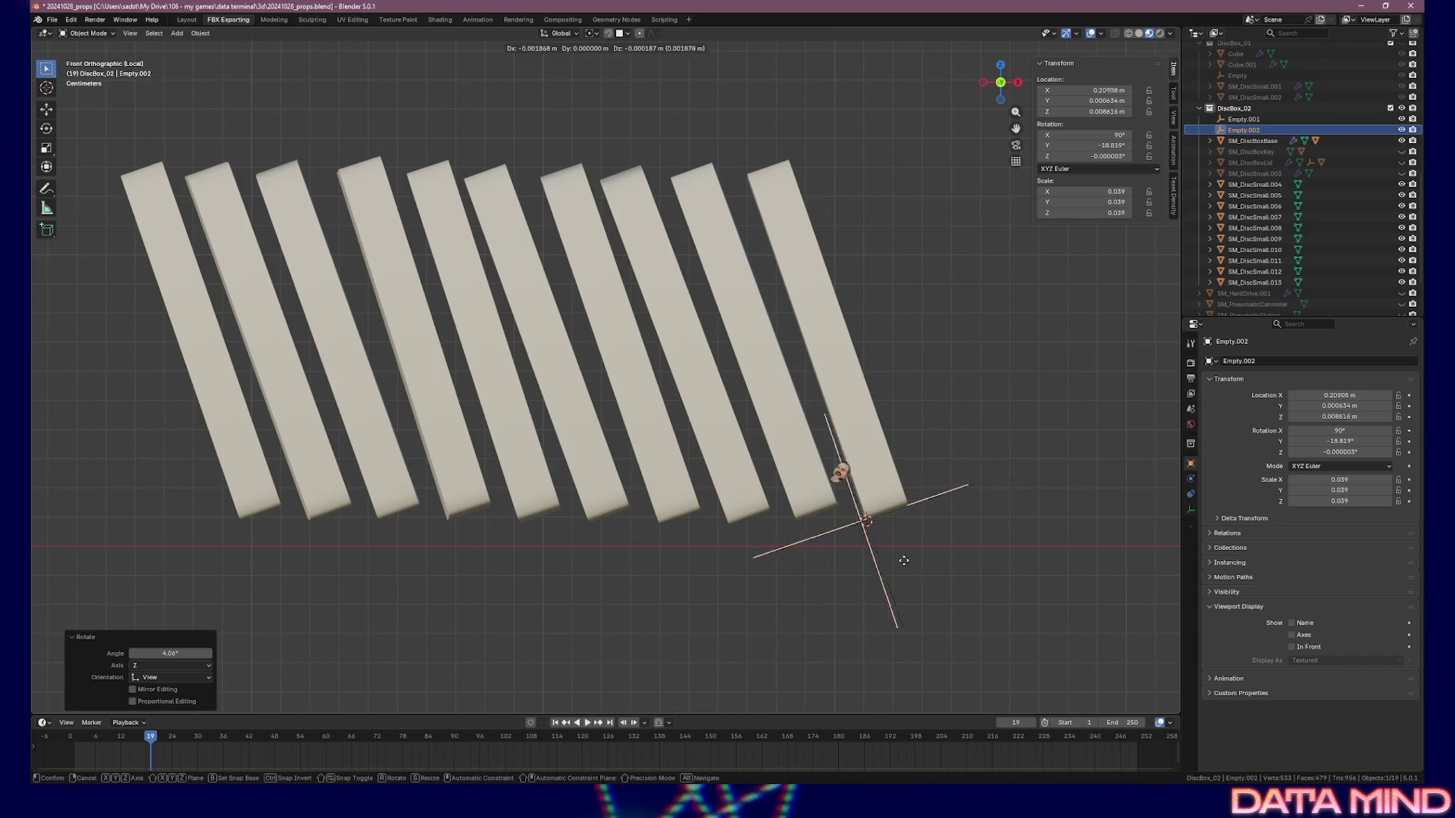
Duplicate the empty along the row, placing Empty.002 to Empty.006 at successive disc bases
{"action": "left_click", "coordinate": [848, 567]}
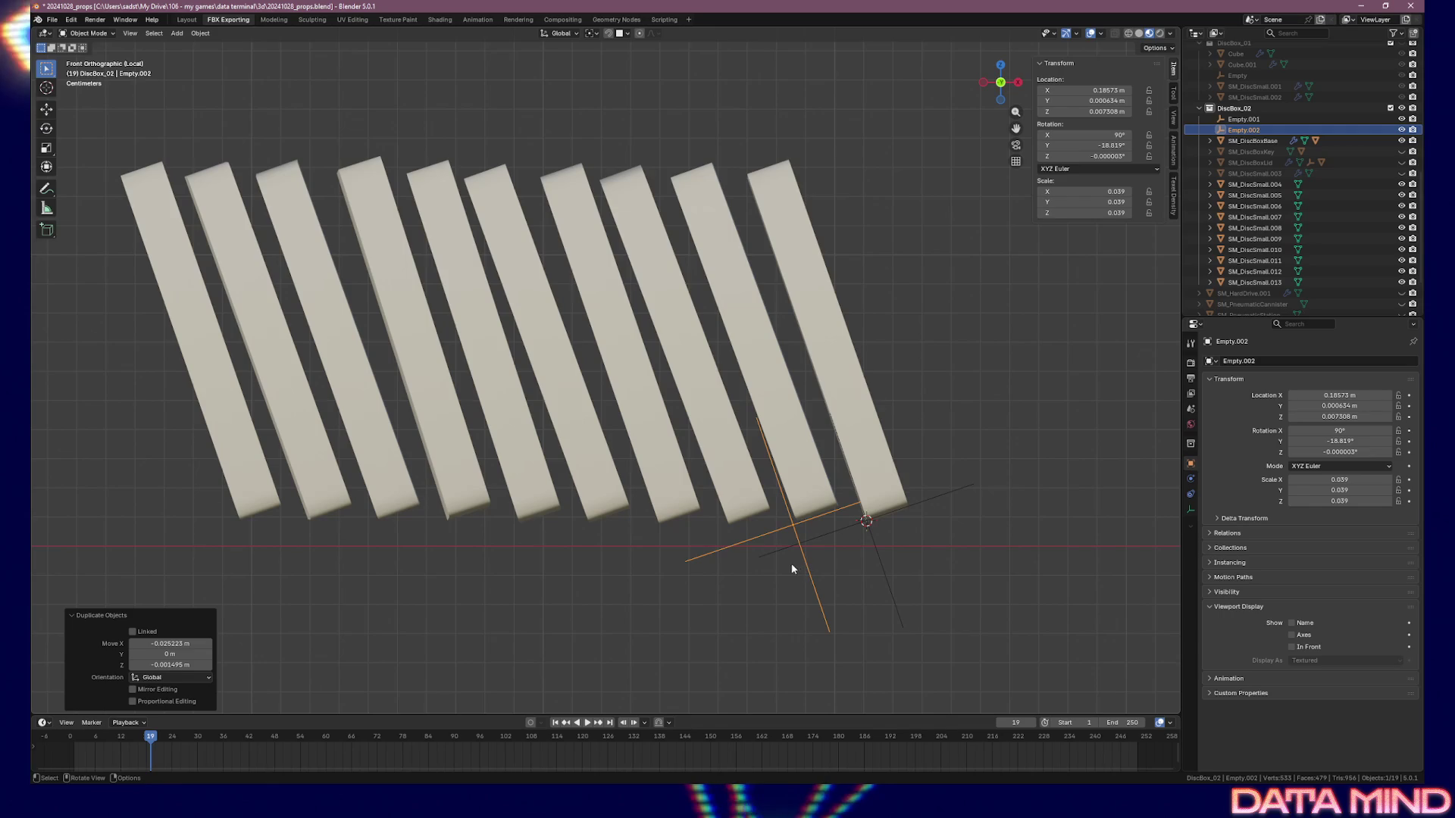
{"action": "key", "text": "shift+d"}
{"action": "left_click", "coordinate": [731, 574]}
{"action": "key", "text": "shift+d"}
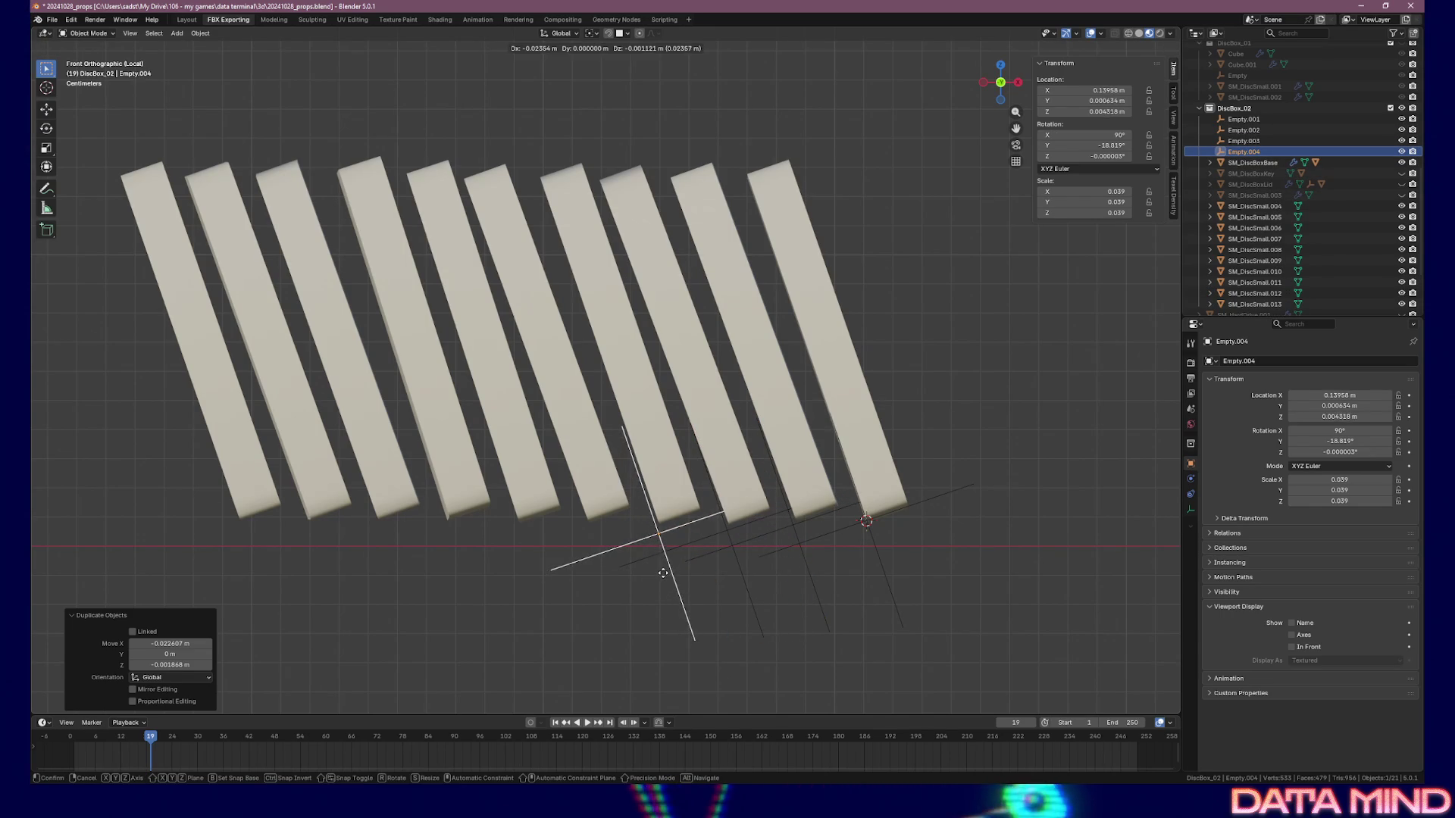
{"action": "left_click", "coordinate": [650, 570]}
{"action": "key", "text": "shift+d"}
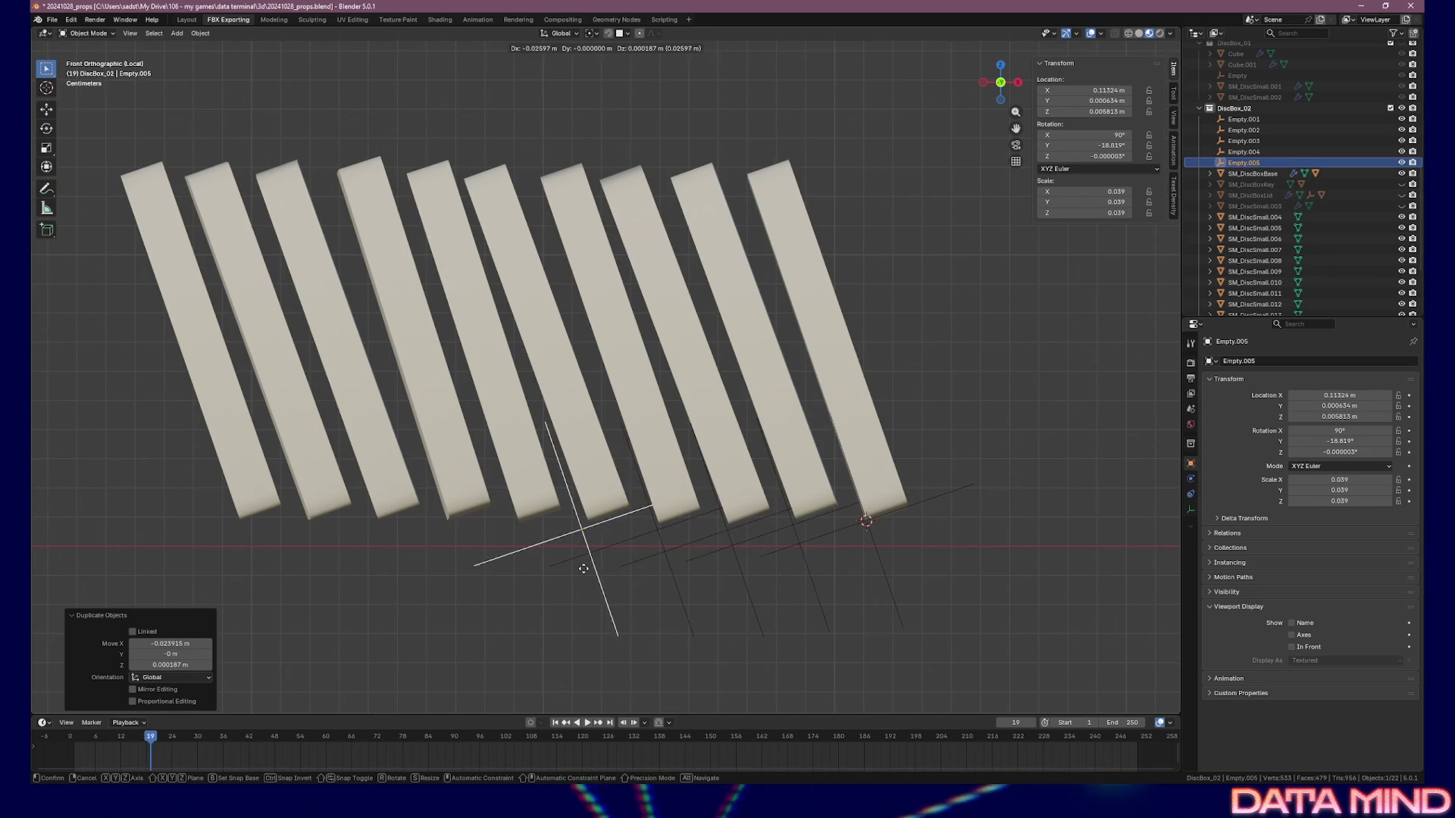
{"action": "left_click", "coordinate": [588, 568]}
{"action": "key", "text": "shift+d"}
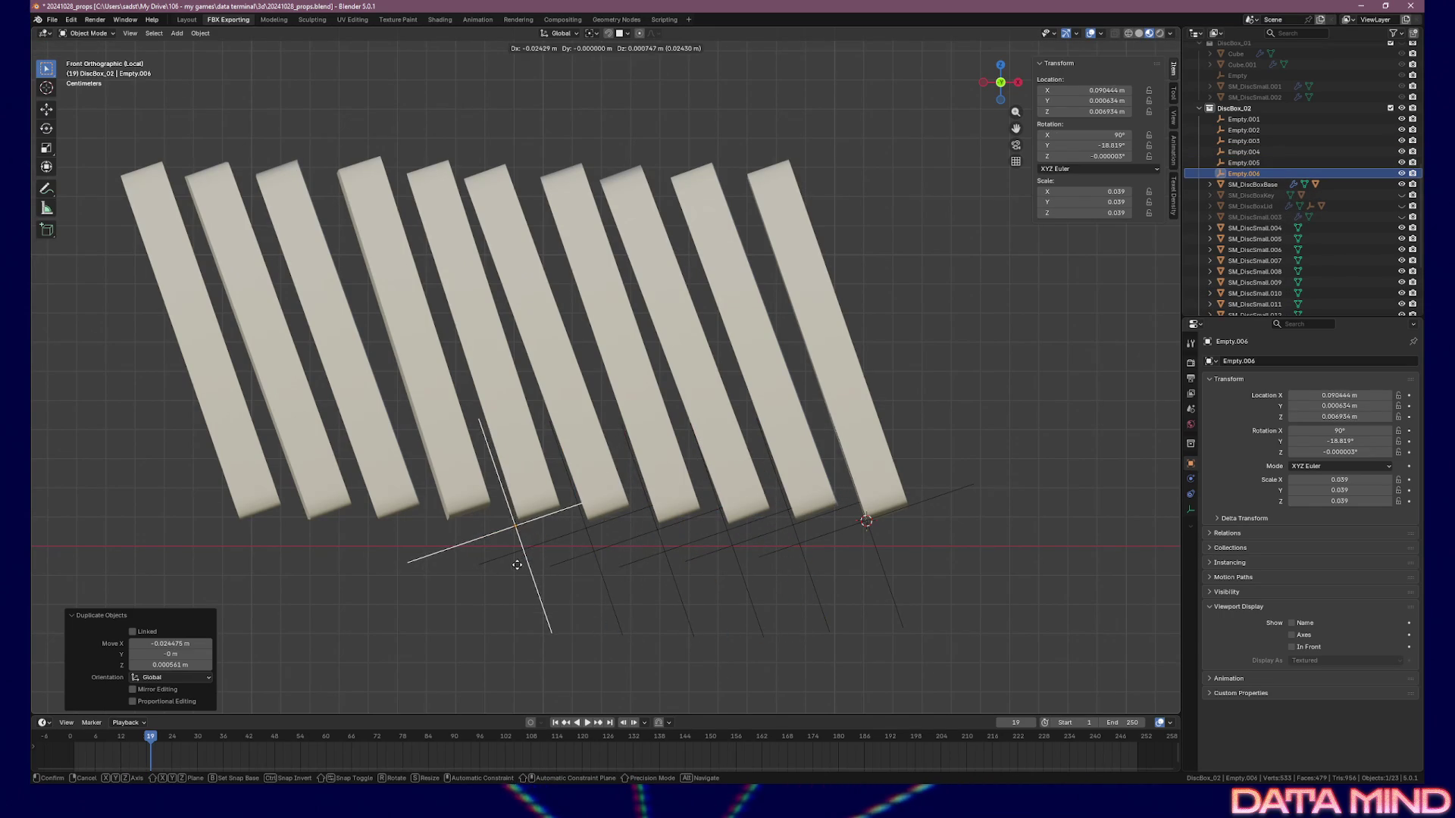
{"action": "left_click", "coordinate": [518, 564]}
Continue duplicating, placing Empty.007 to Empty.010 under the remaining discs up to the leftmost
{"action": "key", "text": "shift+d"}
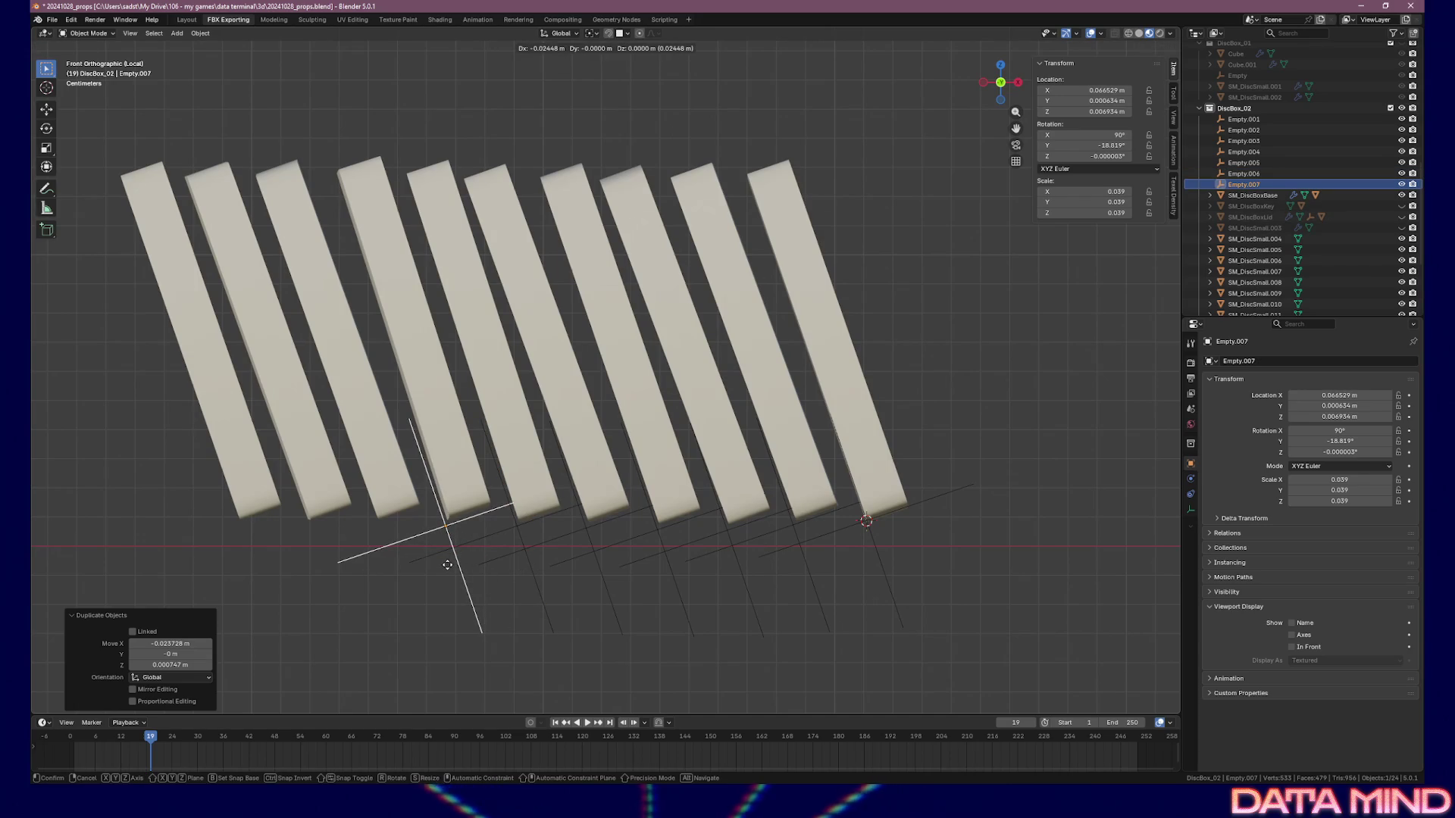
{"action": "left_click", "coordinate": [448, 568]}
{"action": "key", "text": "shift+d"}
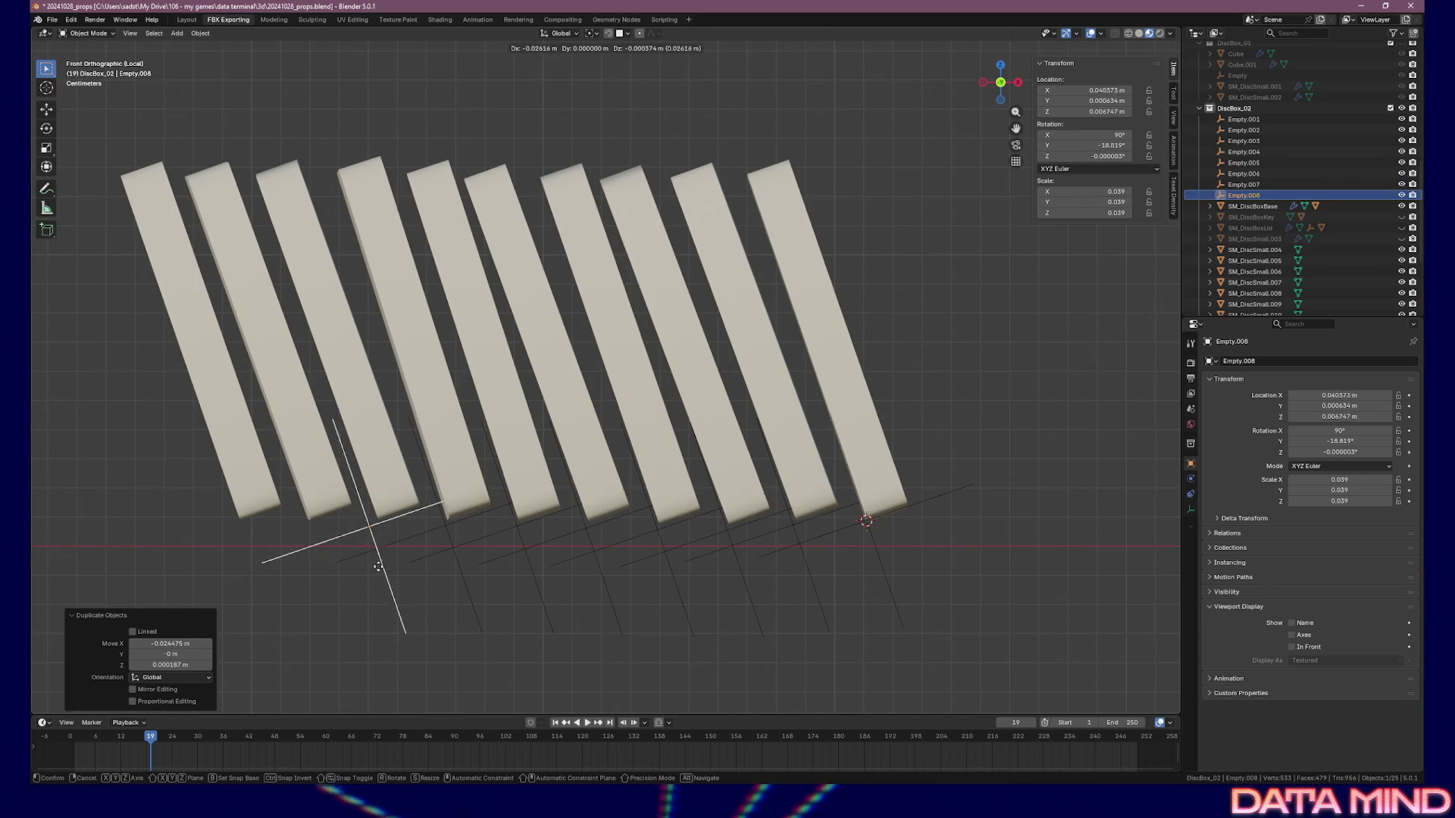
{"action": "left_click", "coordinate": [381, 565]}
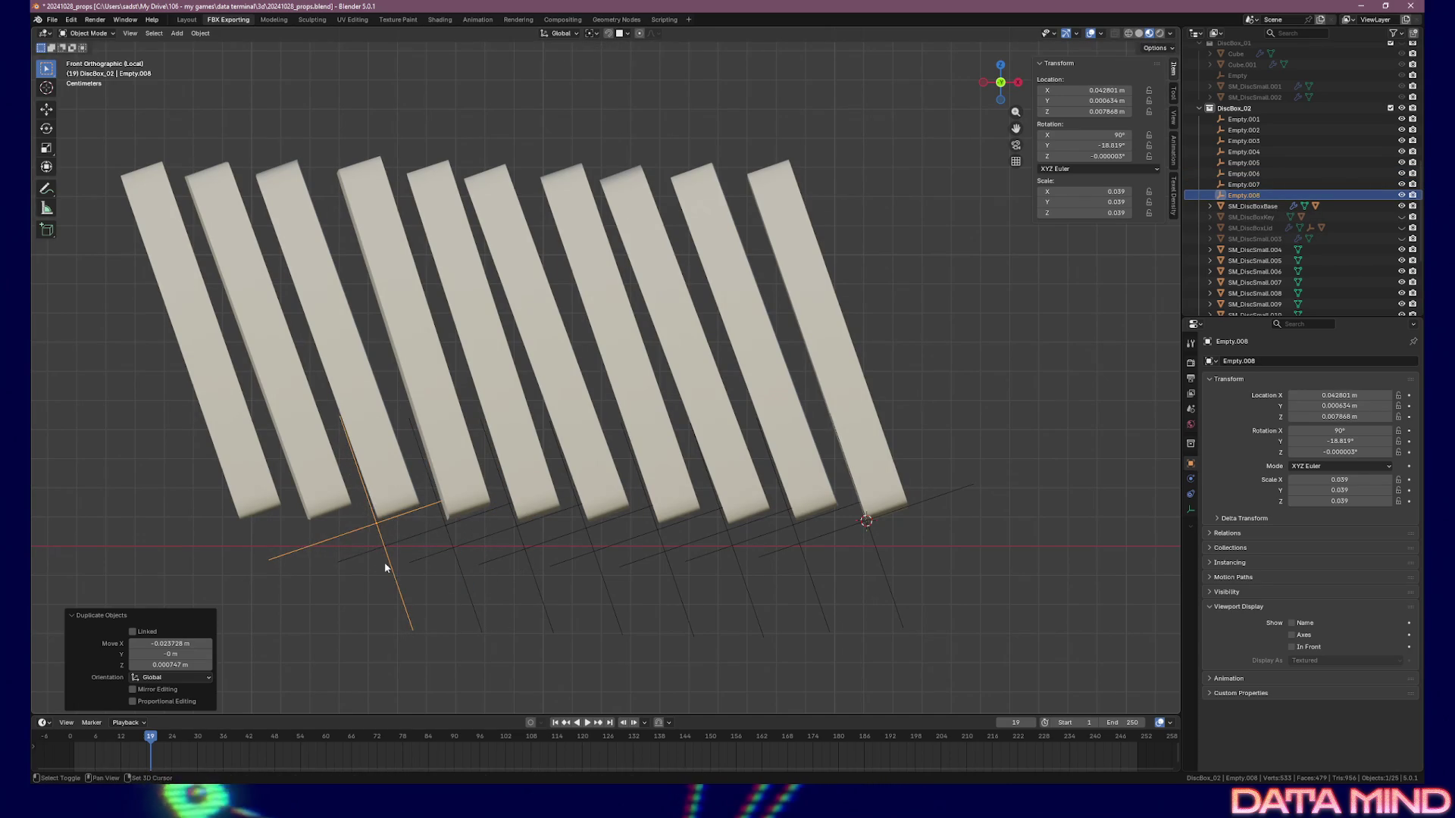
{"action": "key", "text": "shift+d"}
{"action": "left_click", "coordinate": [314, 565]}
{"action": "key", "text": "shift+d"}
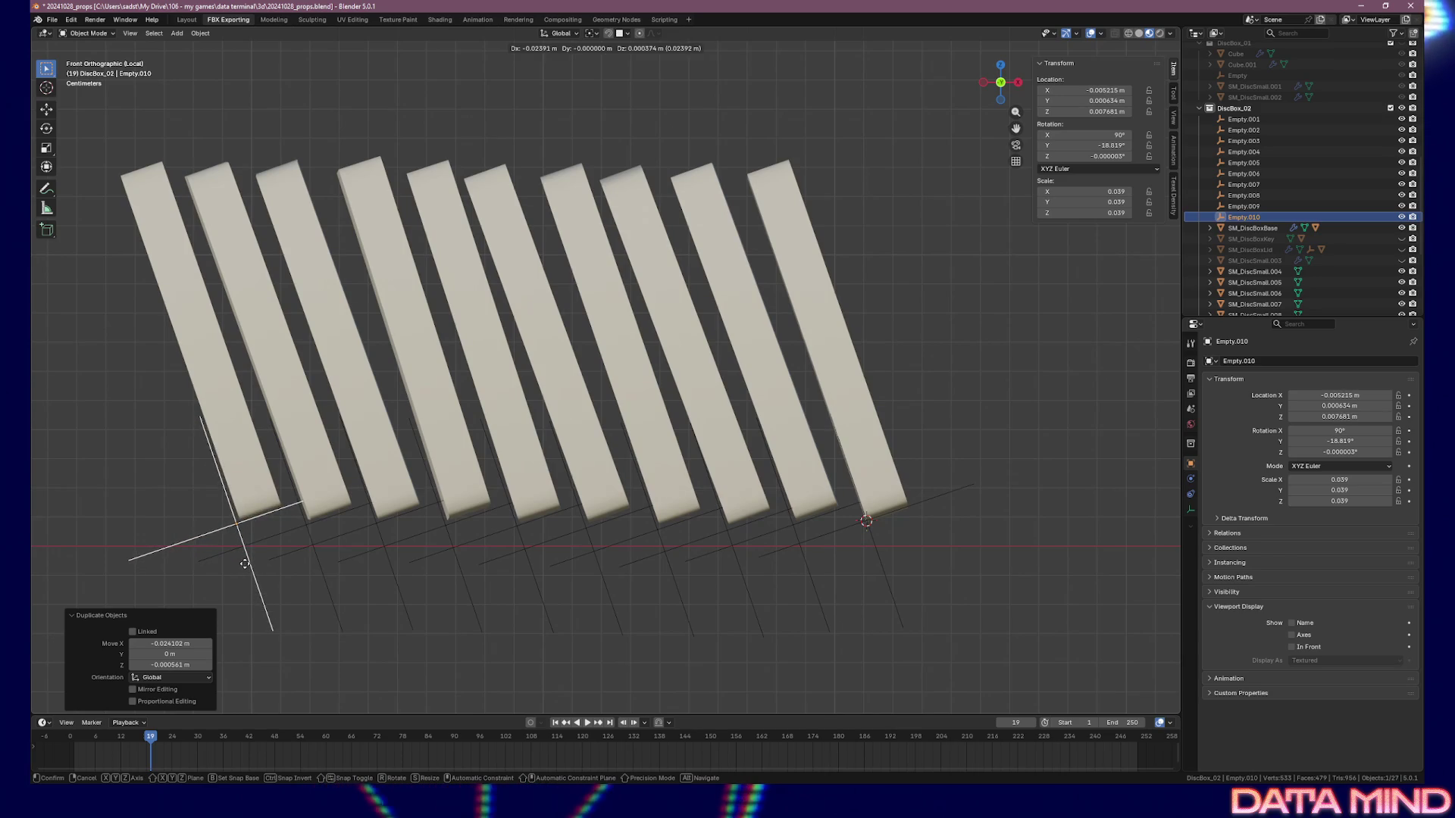
{"action": "left_click", "coordinate": [245, 569]}
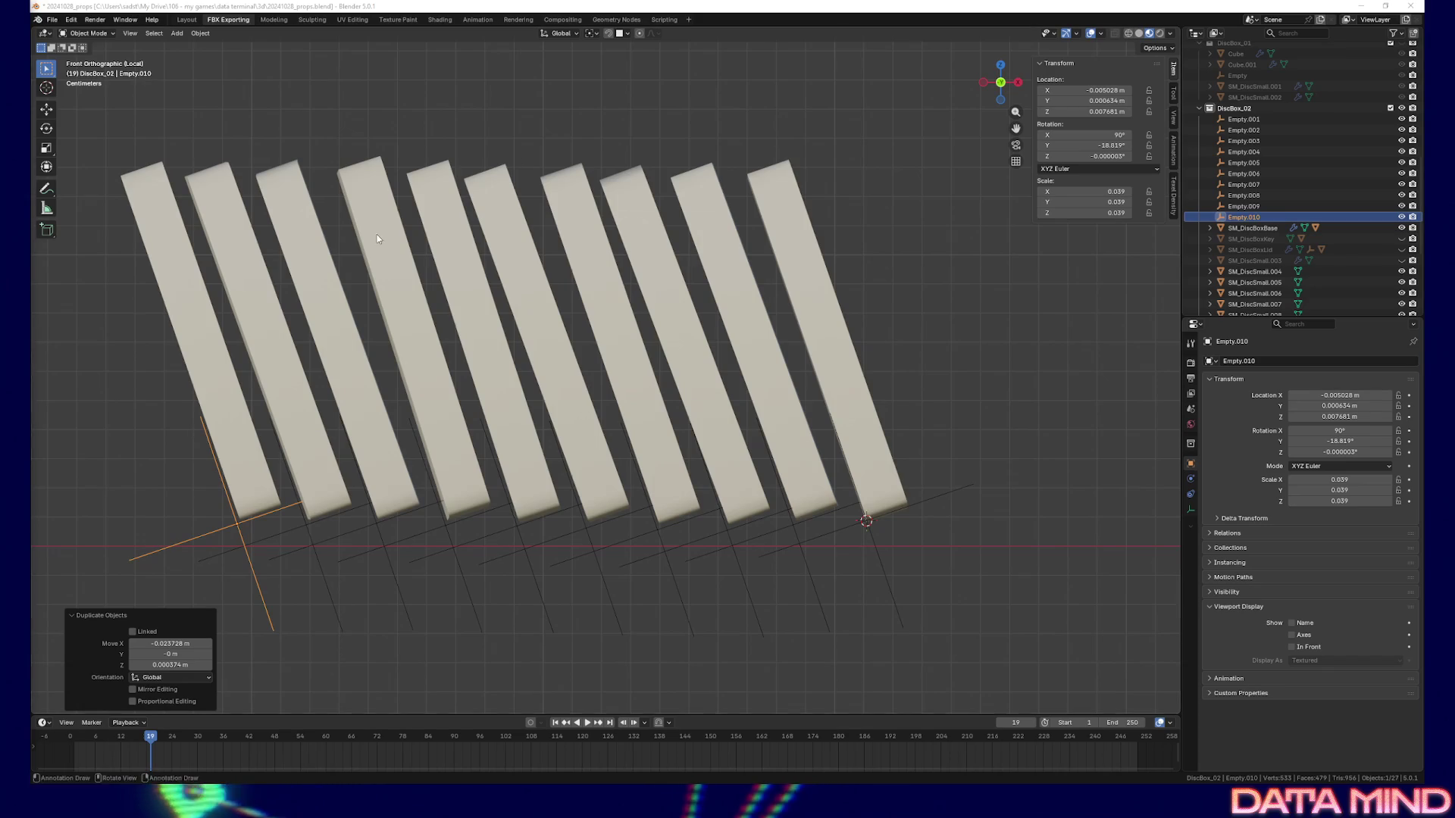
Select Empty.002, then add slab SM_DiscSmall.012 as the active object
{"action": "left_click", "coordinate": [794, 529]}
{"action": "left_click", "coordinate": [812, 470], "text": "shift"}
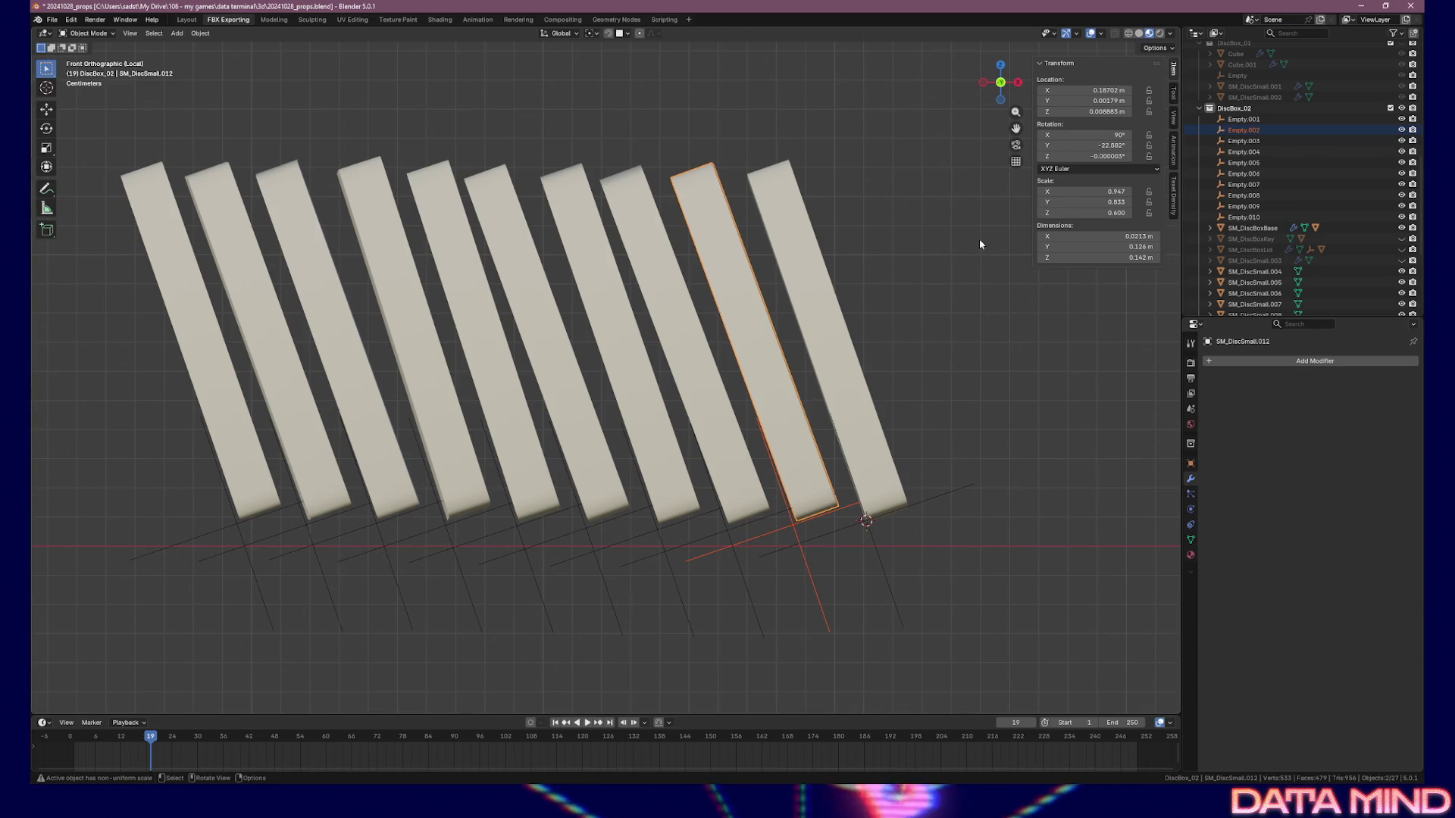
Copy the slab's location and rotation to Empty.002, then tilt it to -20.392°
{"action": "right_click", "coordinate": [1063, 125]}
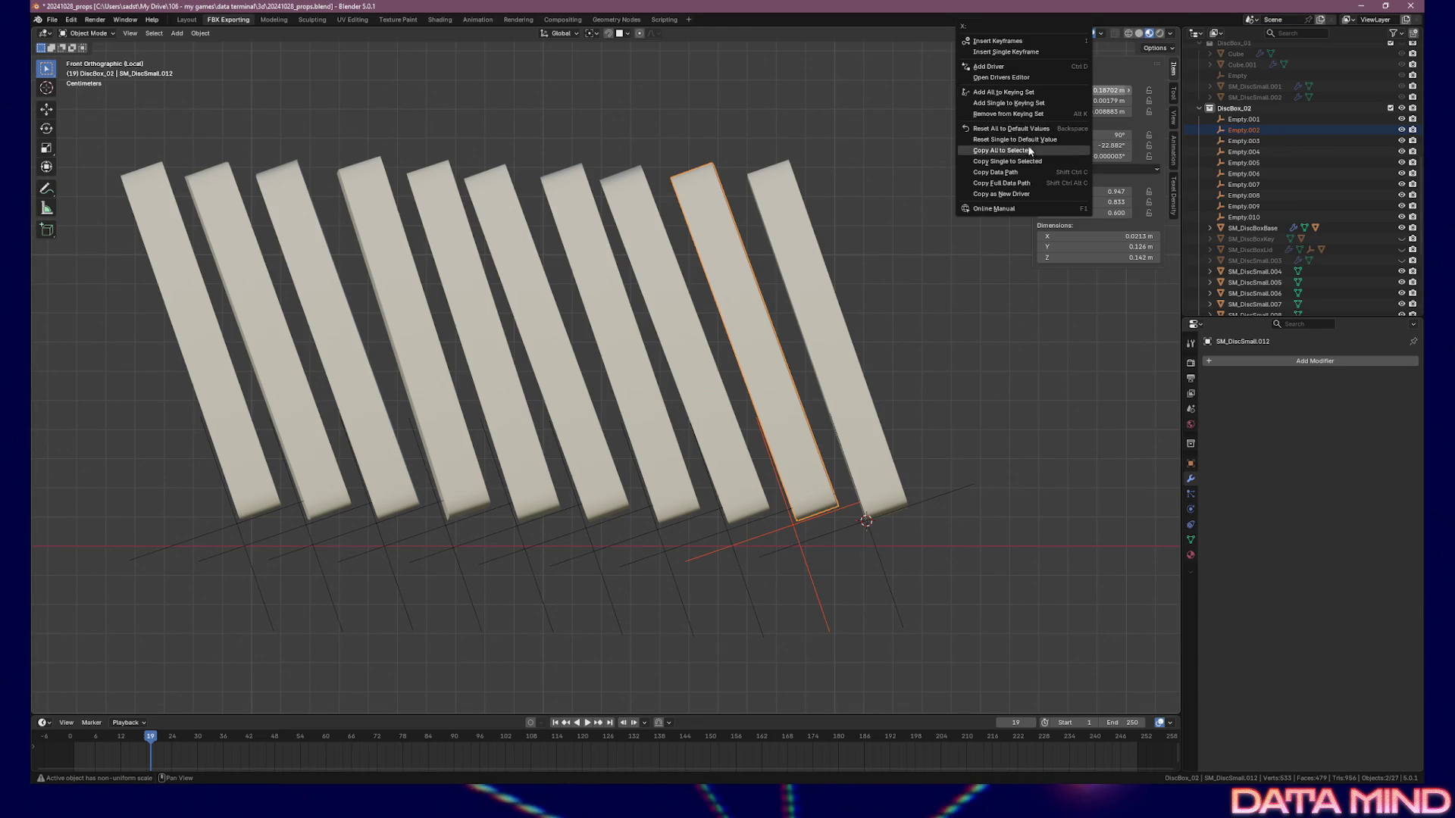
{"action": "left_click", "coordinate": [1030, 151]}
{"action": "right_click", "coordinate": [1082, 133]}
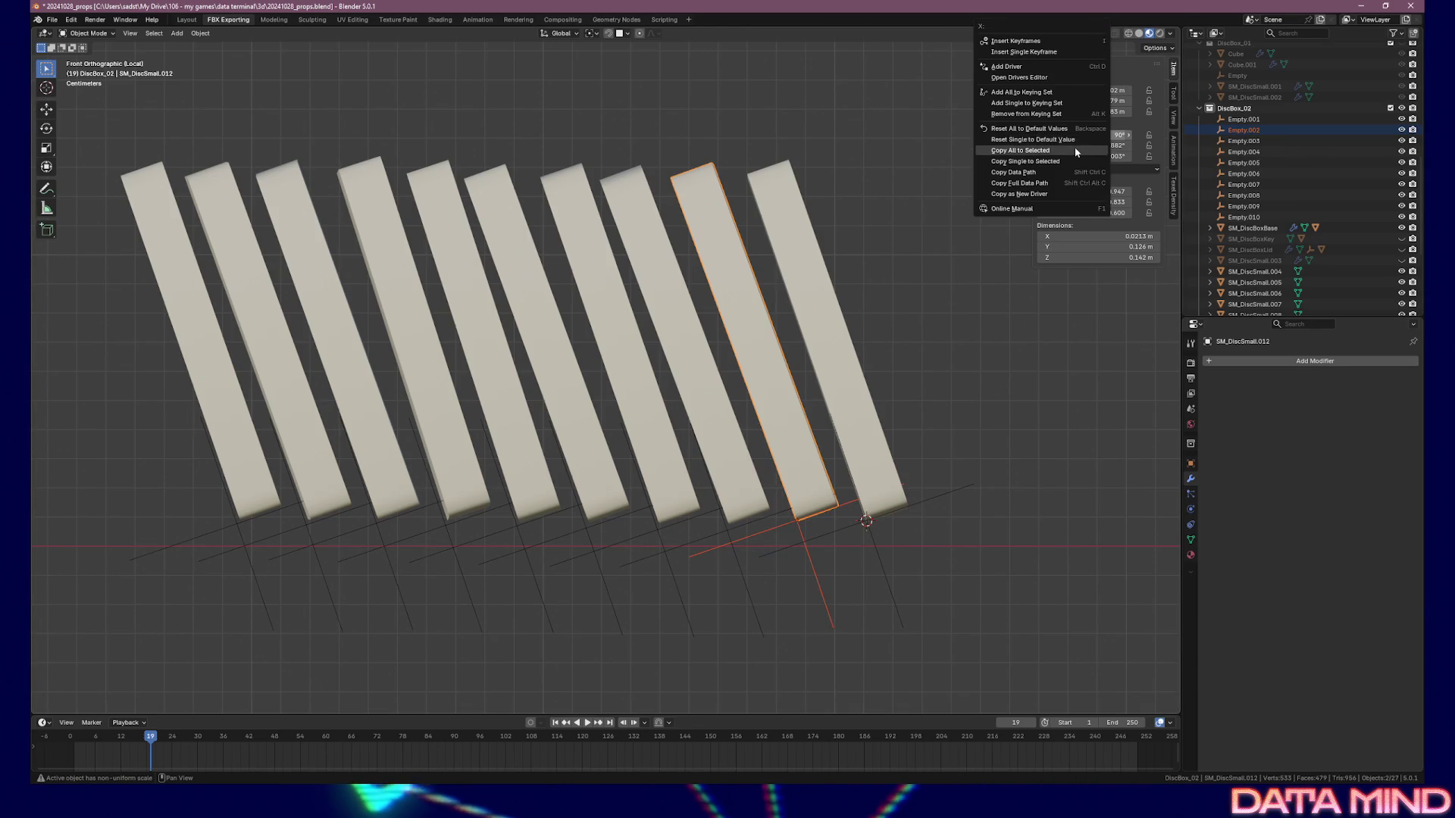
{"action": "left_click", "coordinate": [1074, 147]}
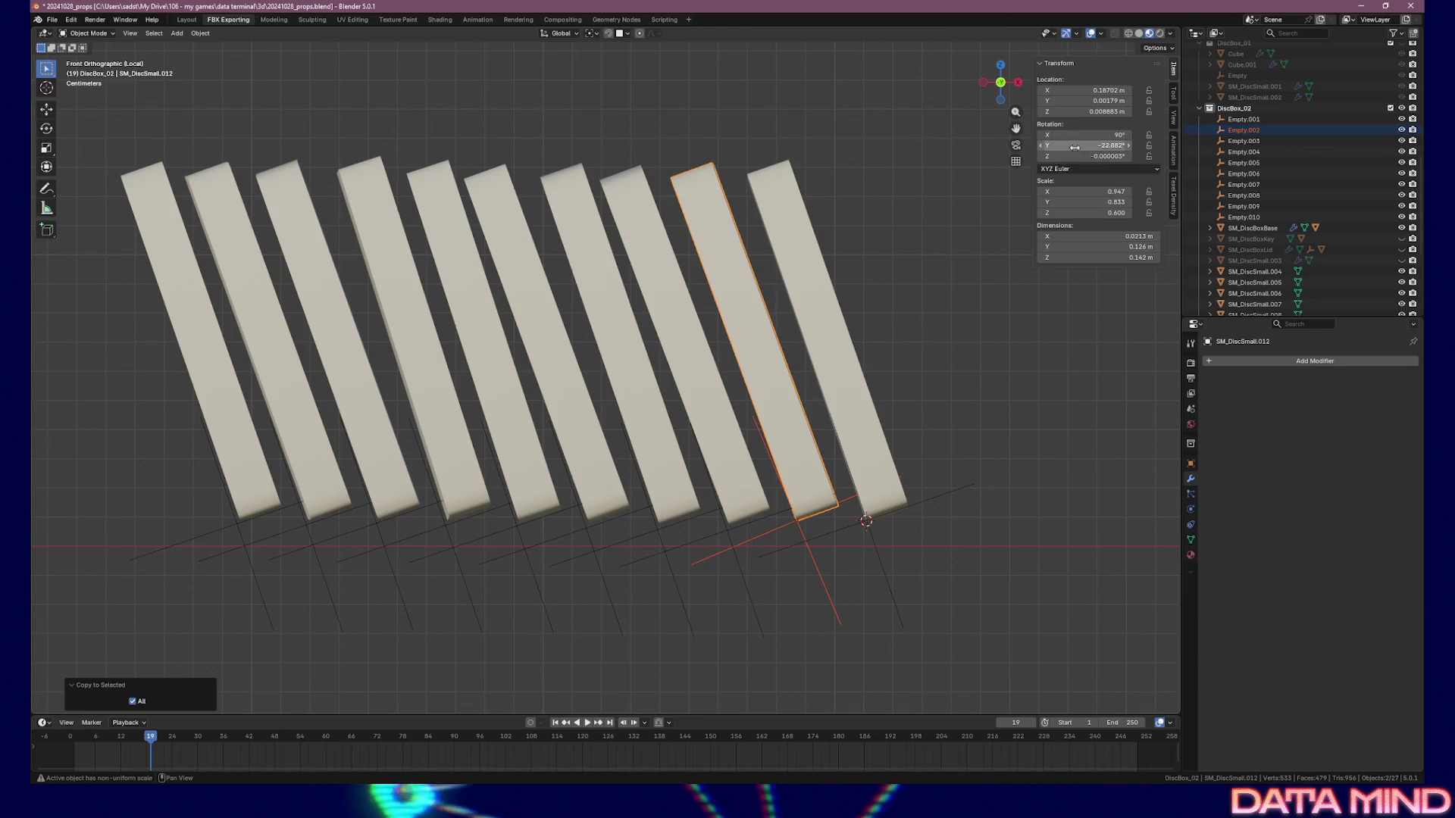
{"action": "left_click", "coordinate": [803, 535]}
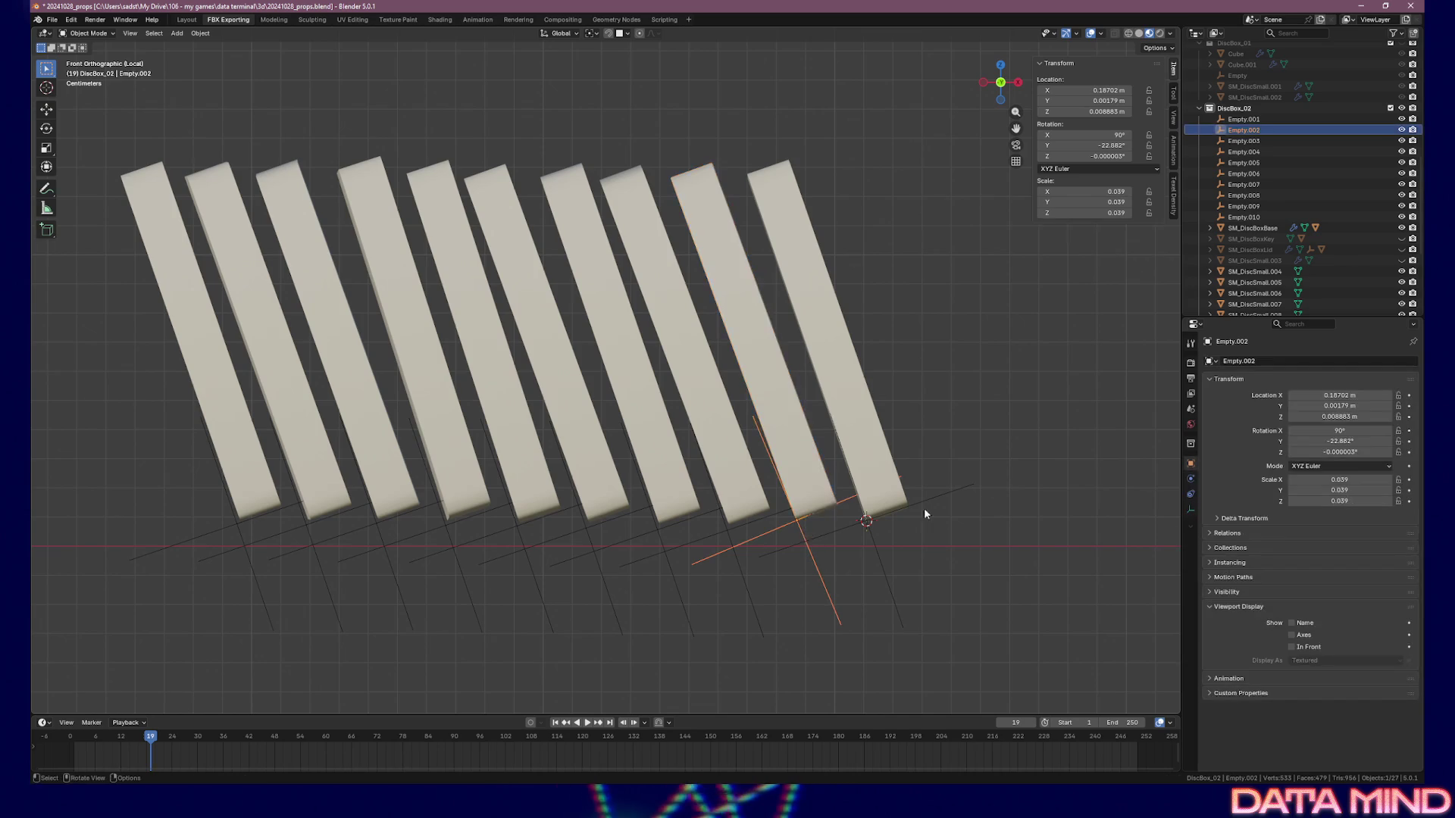
{"action": "key", "text": "r"}
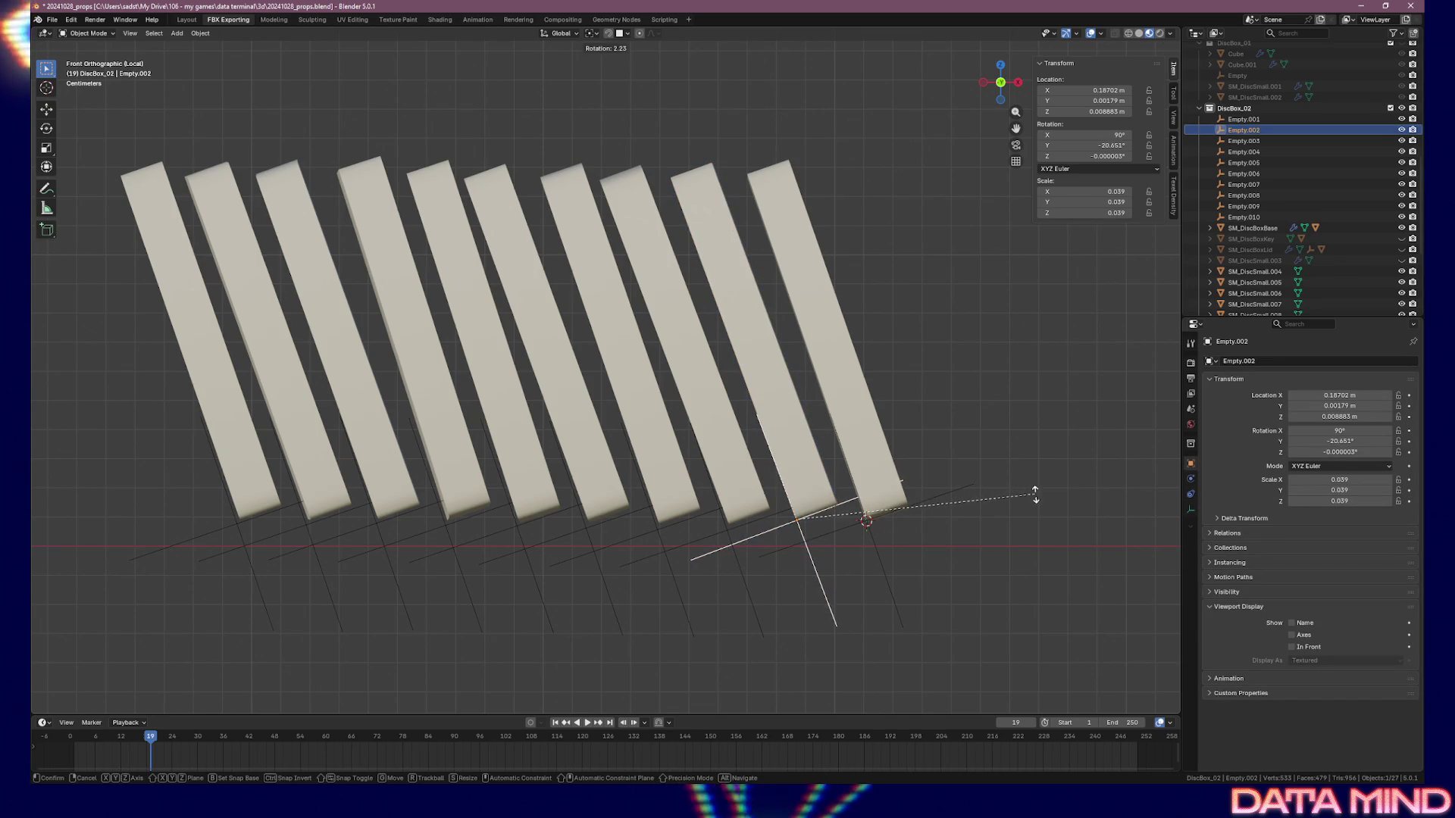
{"action": "left_click", "coordinate": [1036, 497]}
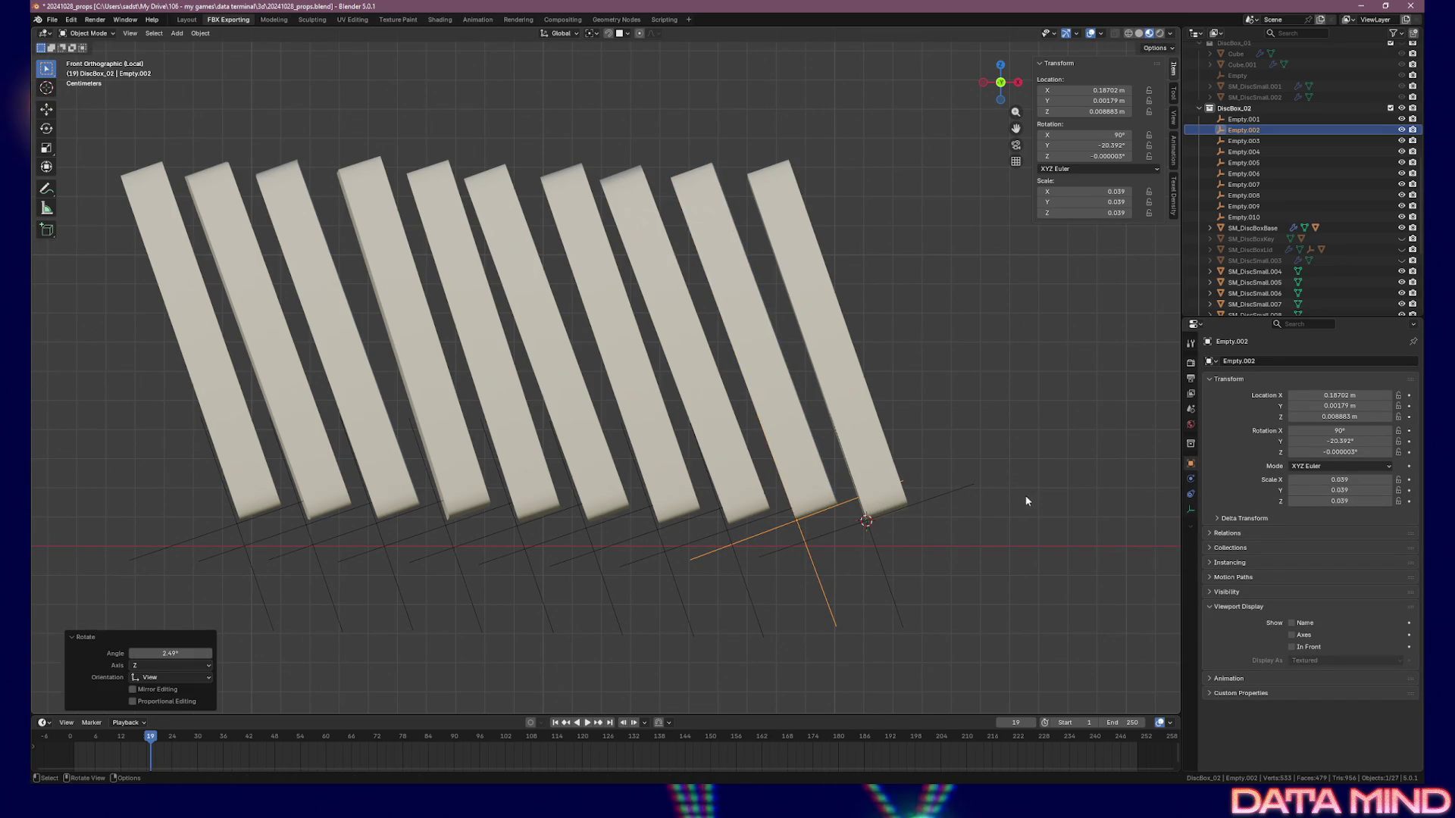
Match Empty.003 to the eighth disc slab's location and rotation, then tilt it to -20.619°
{"action": "left_click", "coordinate": [726, 530]}
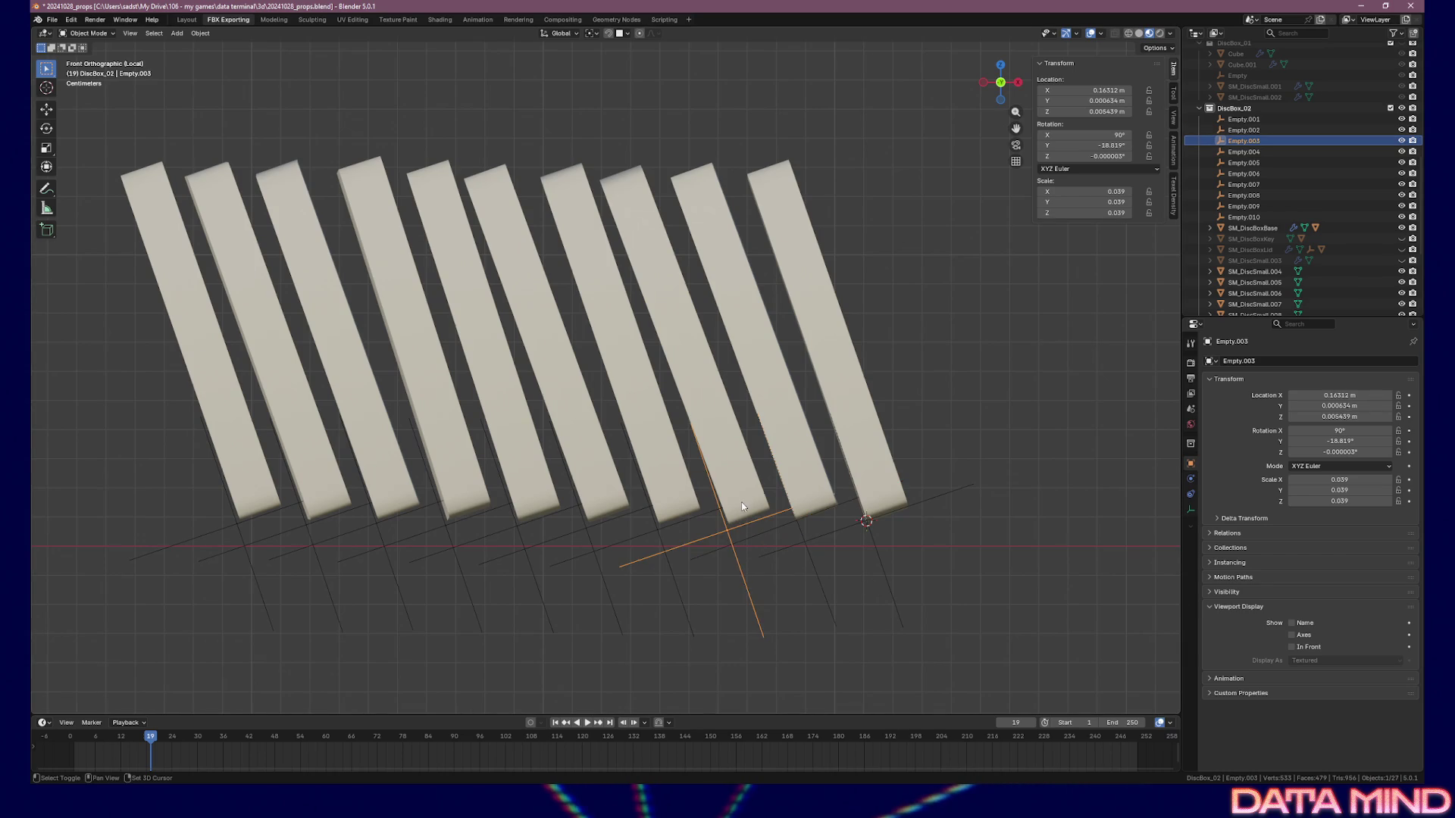
{"action": "right_click", "coordinate": [1067, 89]}
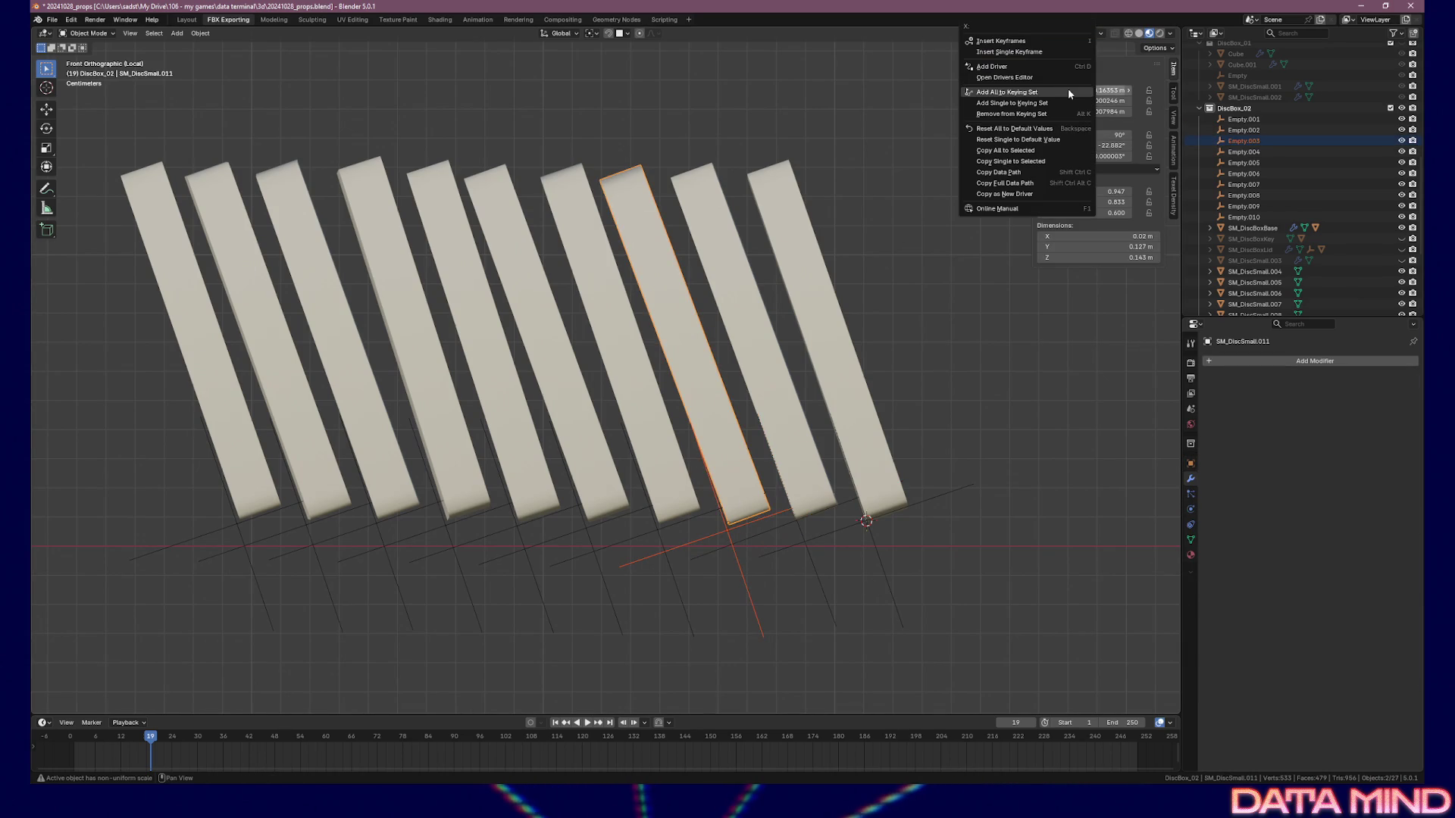
{"action": "left_click", "coordinate": [1054, 150]}
{"action": "right_click", "coordinate": [1059, 151]}
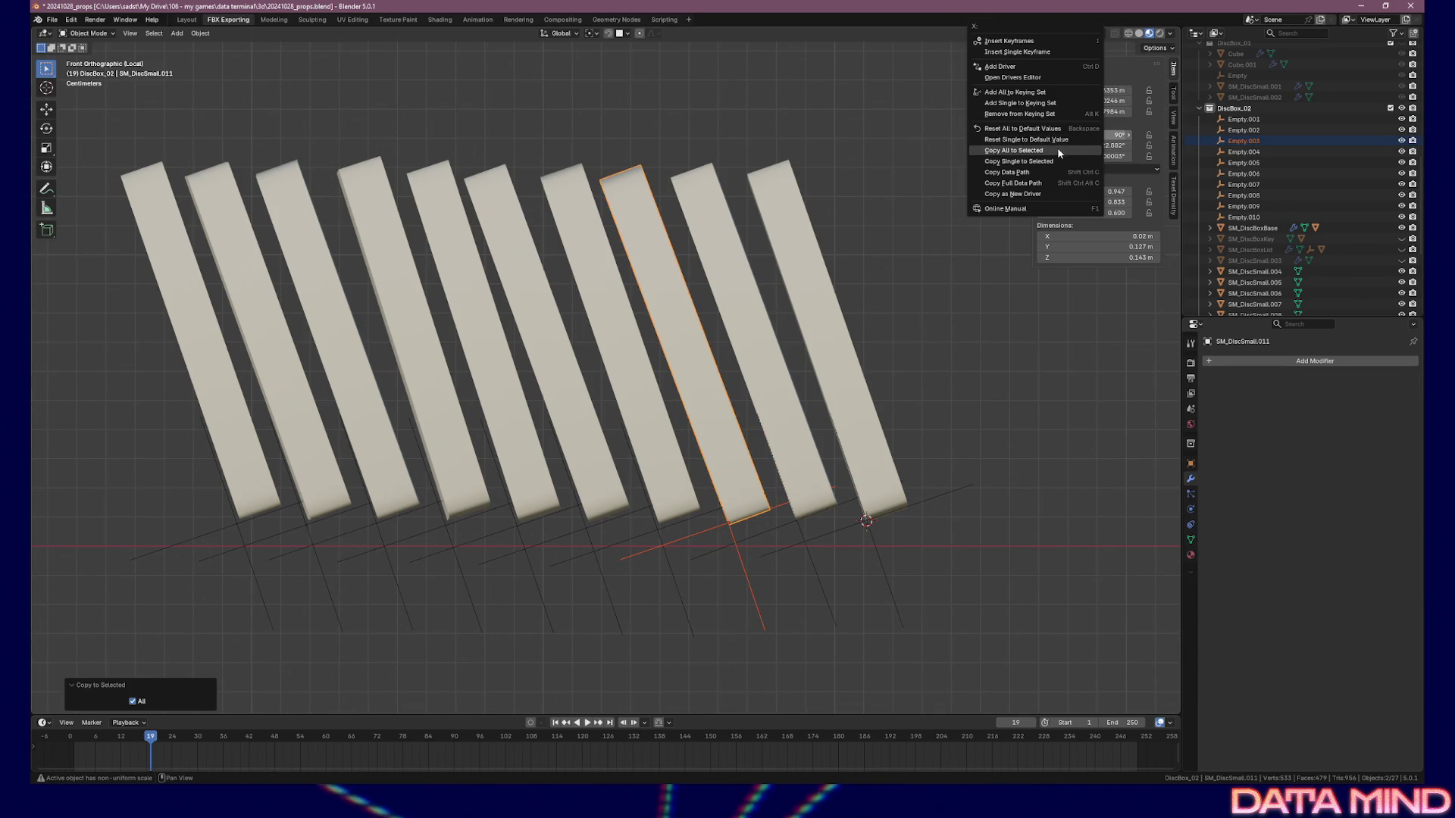
{"action": "left_click", "coordinate": [1058, 151]}
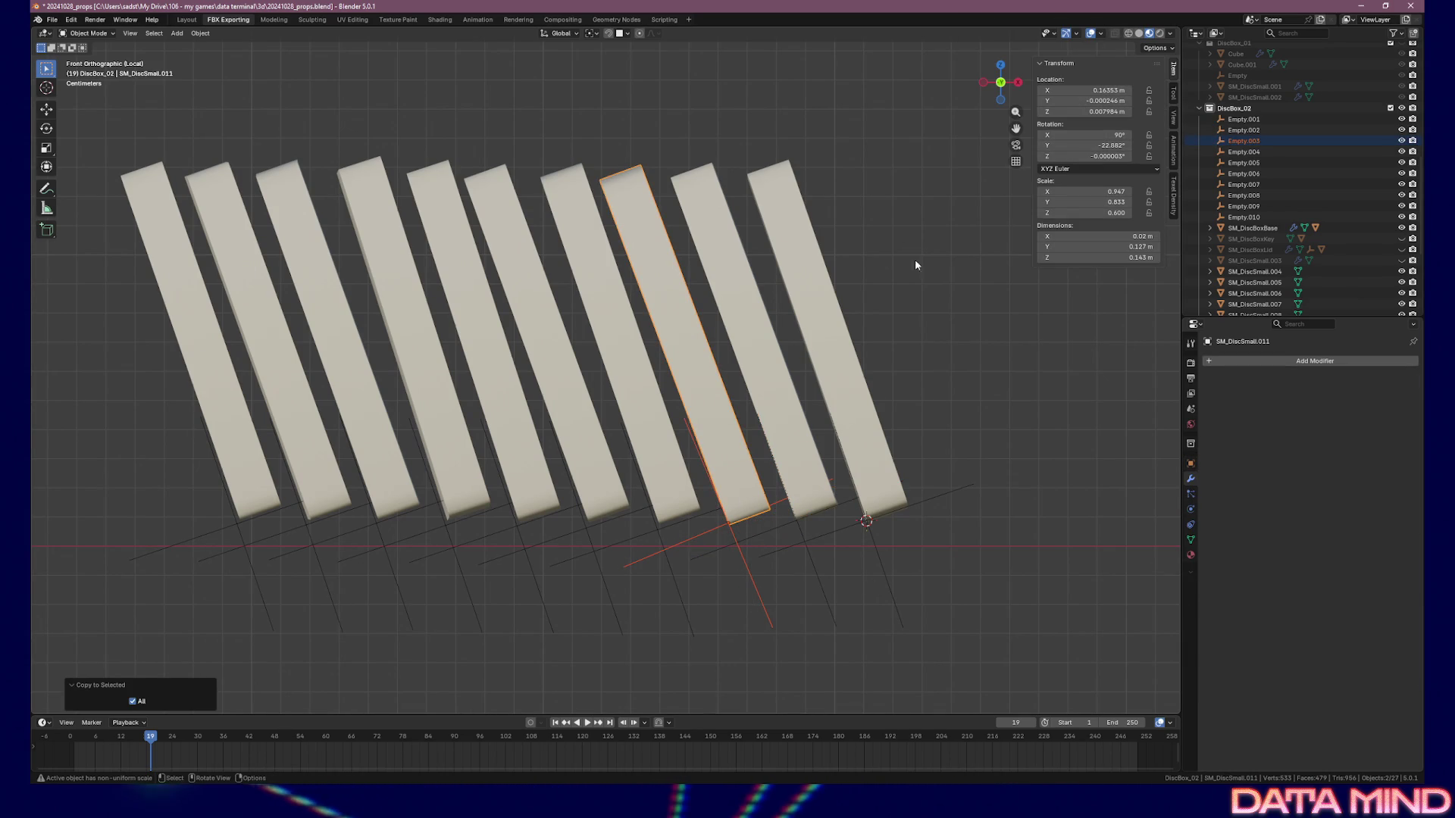
{"action": "left_click", "coordinate": [735, 538]}
{"action": "key", "text": "r"}
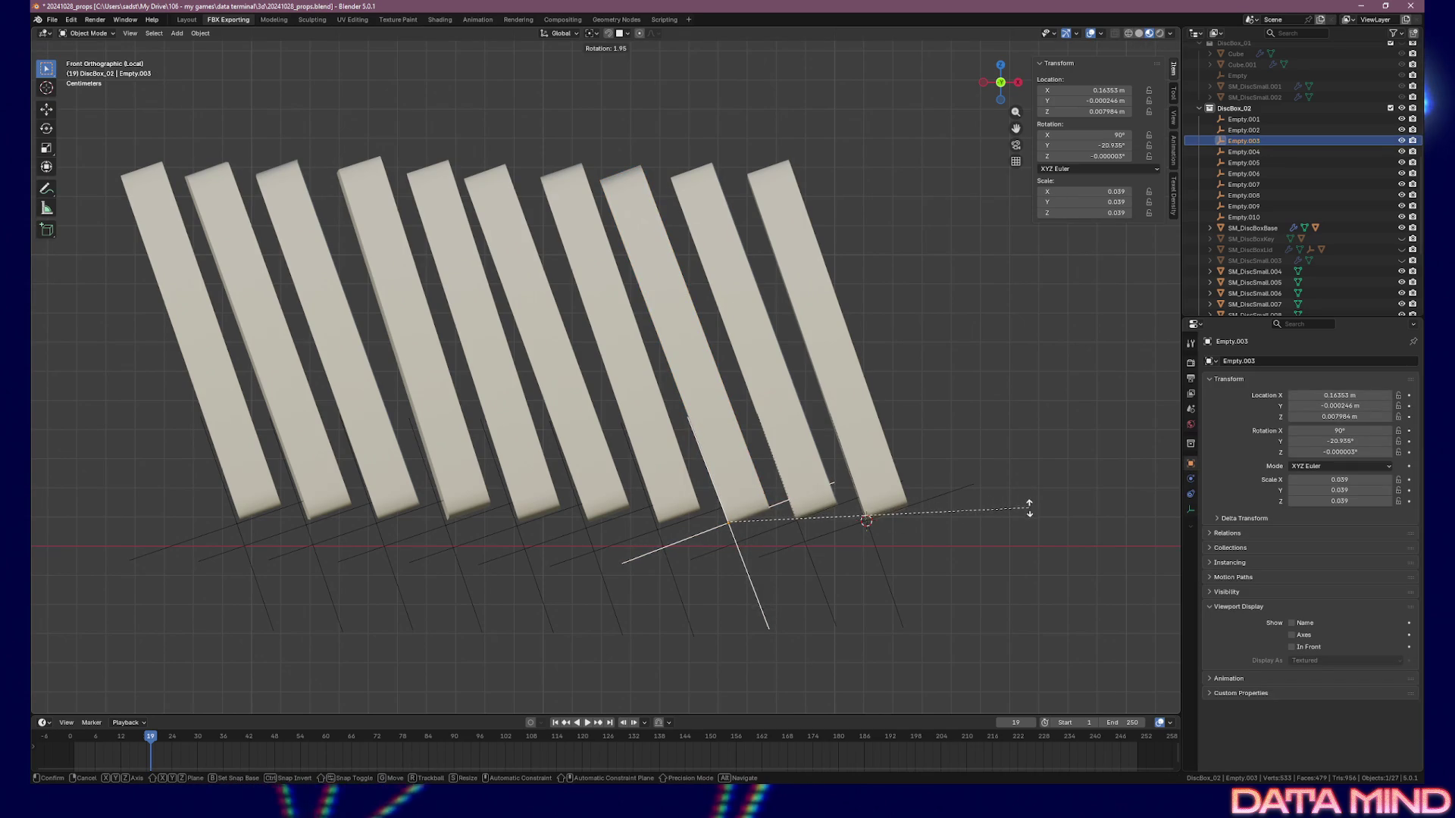
{"action": "left_click", "coordinate": [1029, 508]}
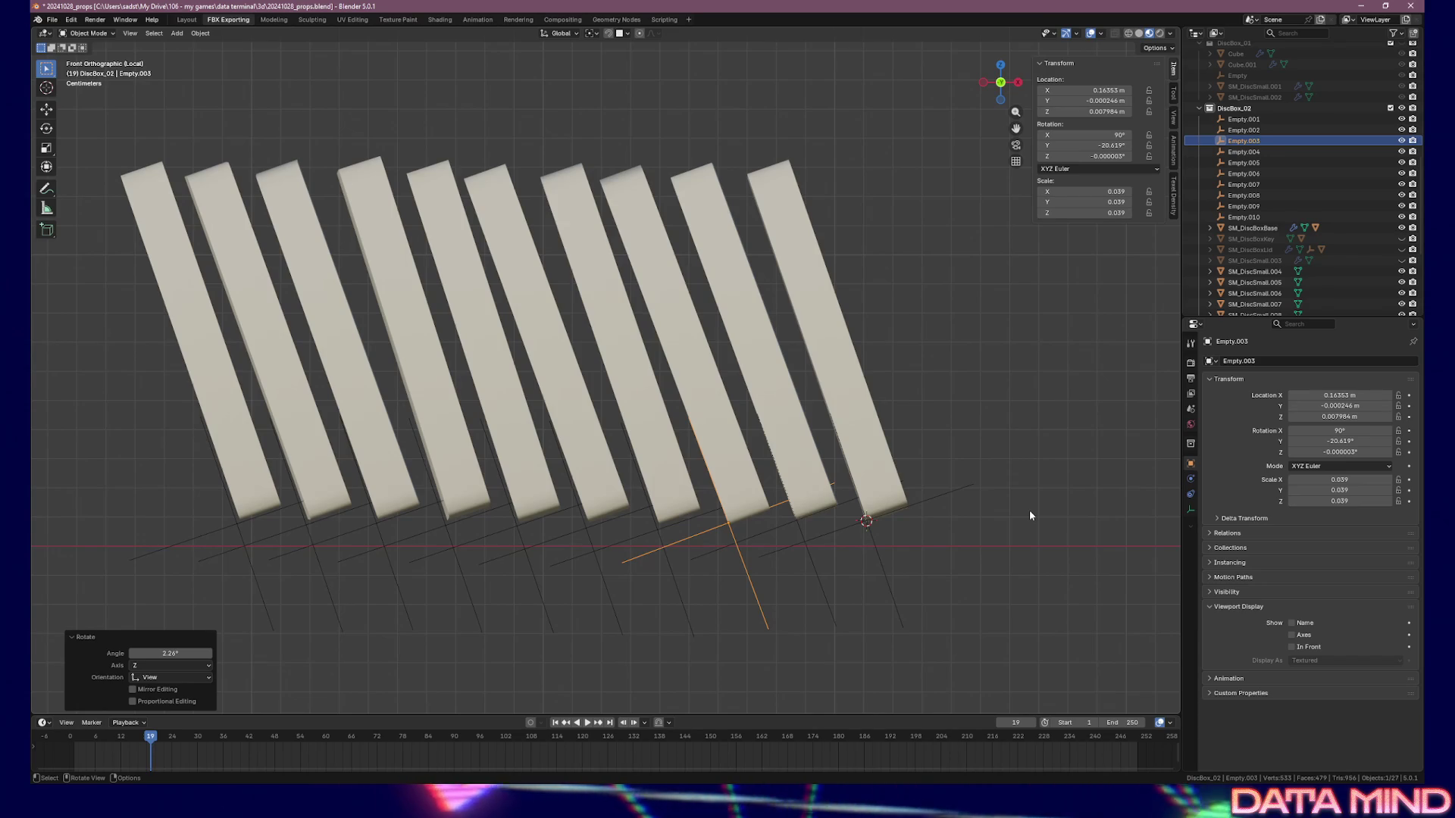
Match Empty.004 to SM_DiscSmall.010's location and rotation, then tilt it to -18.948°
{"action": "left_click", "coordinate": [667, 513]}
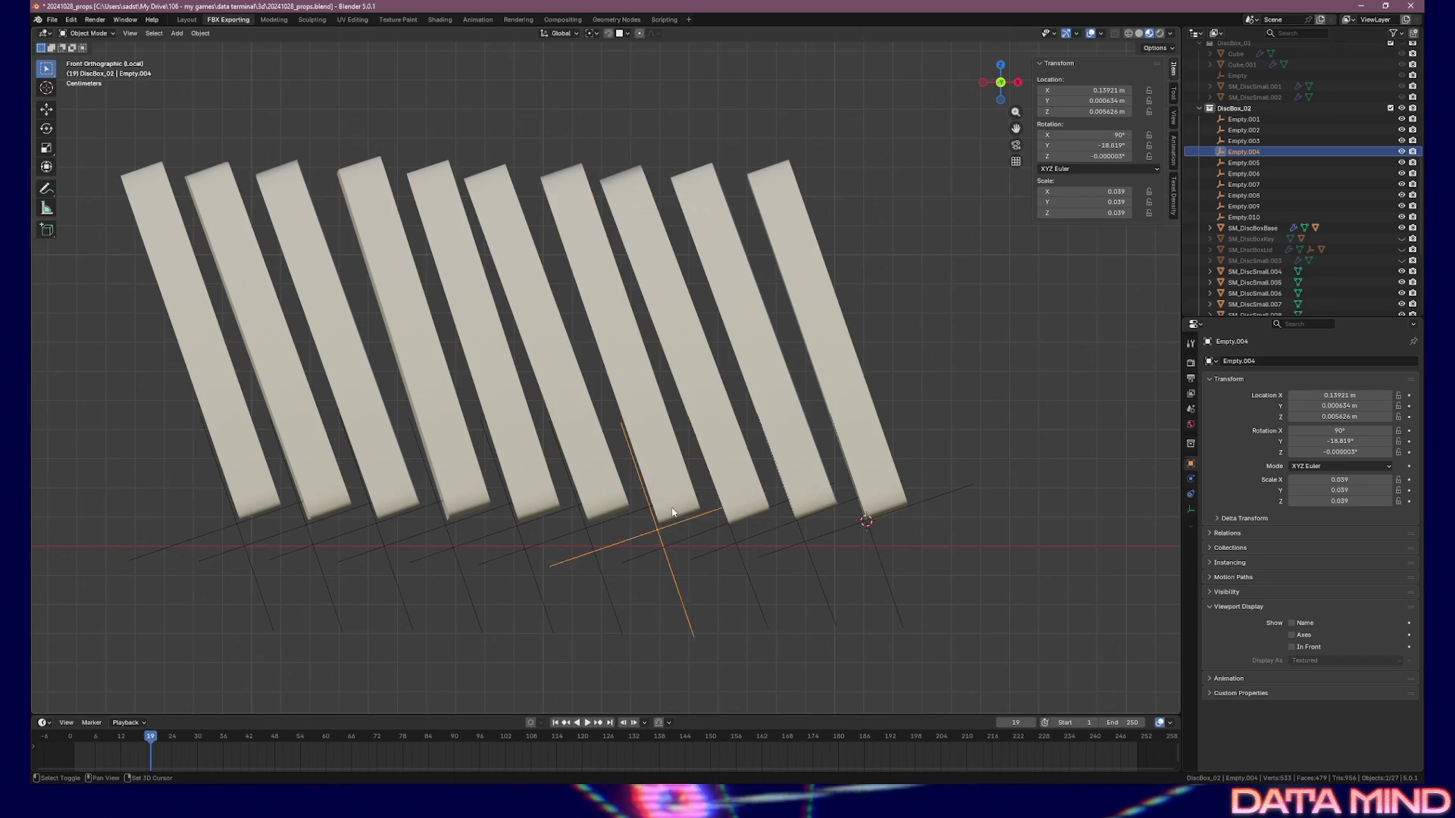
{"action": "right_click", "coordinate": [1071, 89]}
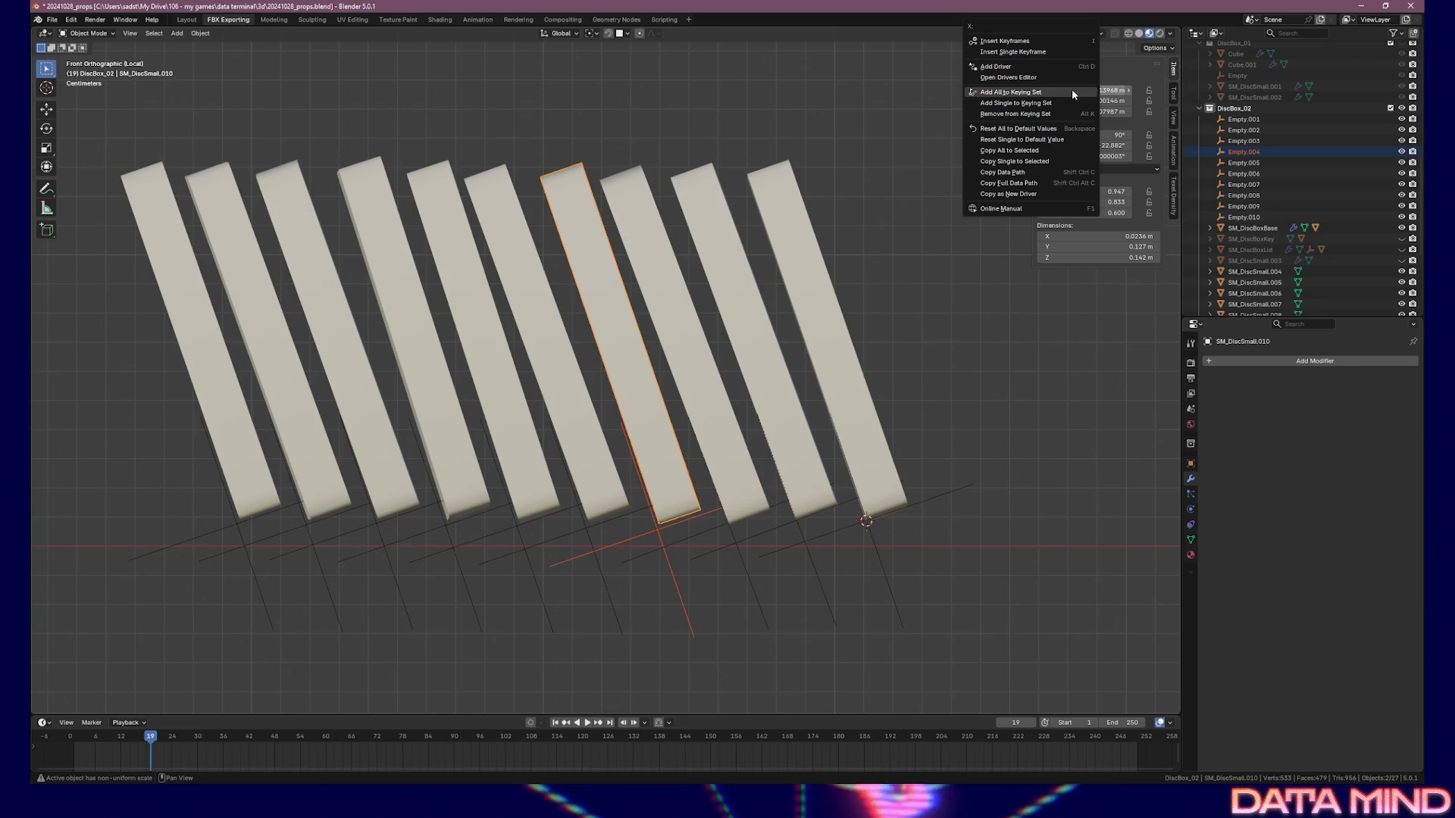
{"action": "left_click", "coordinate": [1055, 143]}
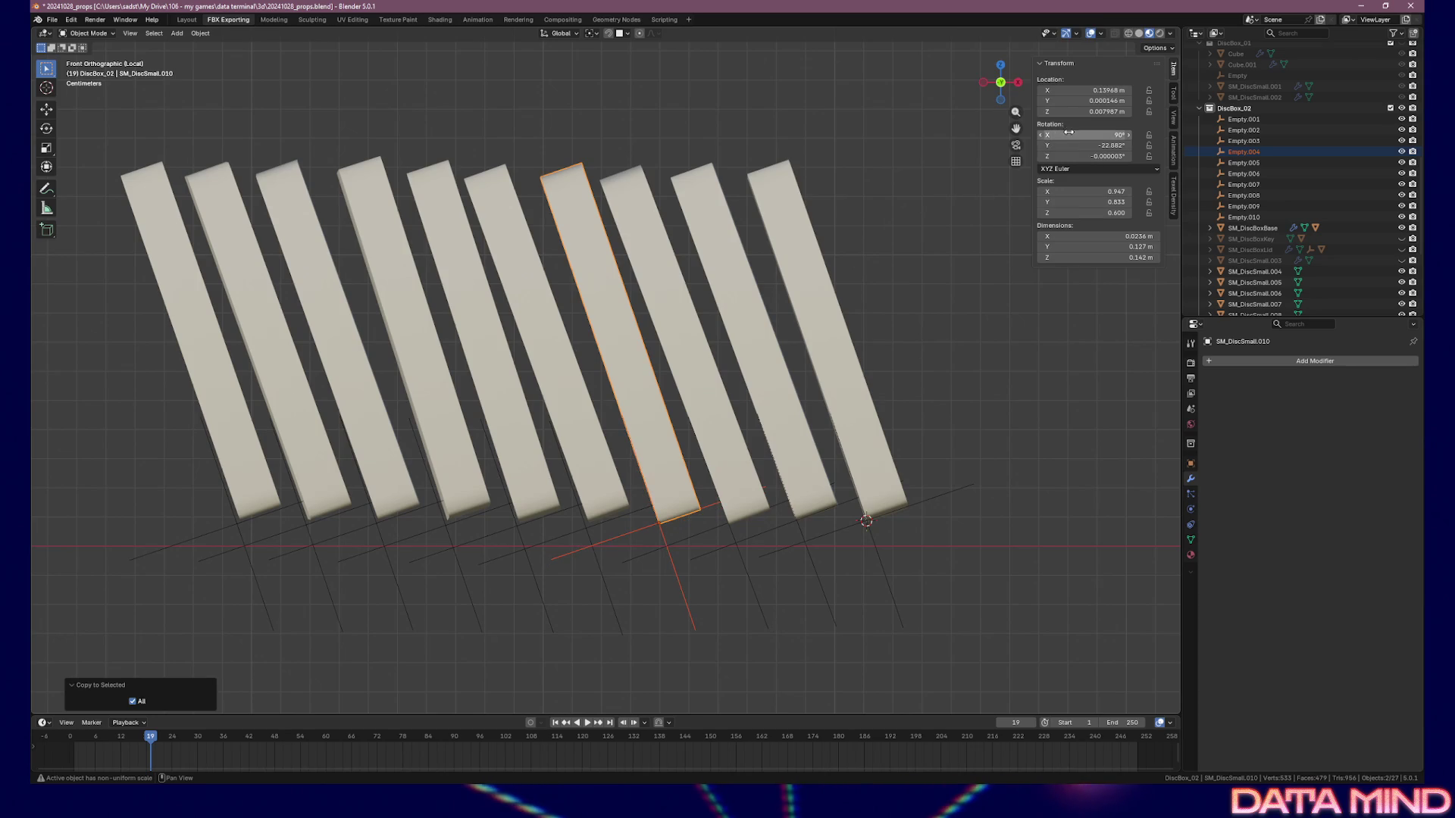
{"action": "right_click", "coordinate": [1061, 135]}
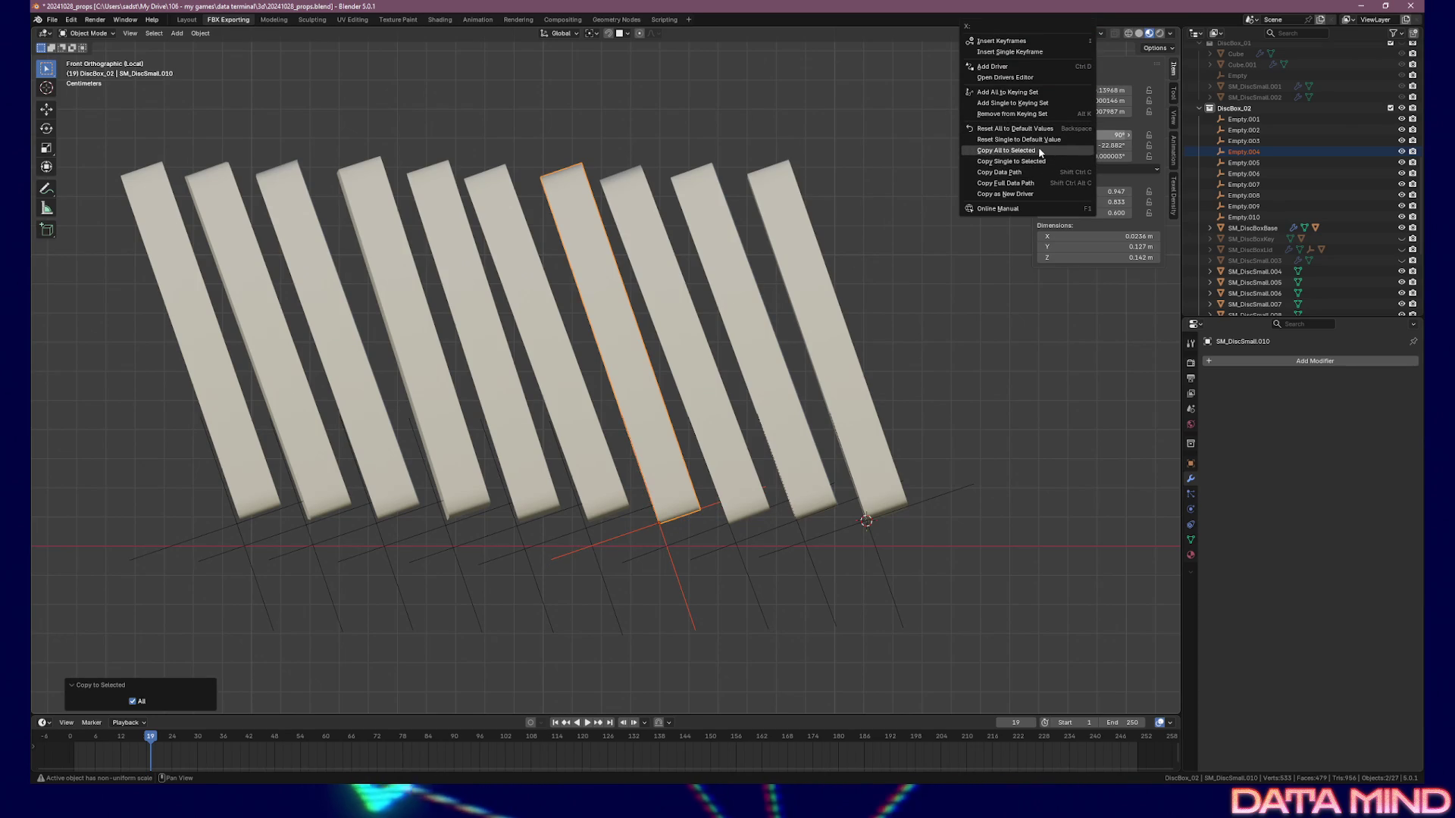
{"action": "left_click", "coordinate": [1038, 149]}
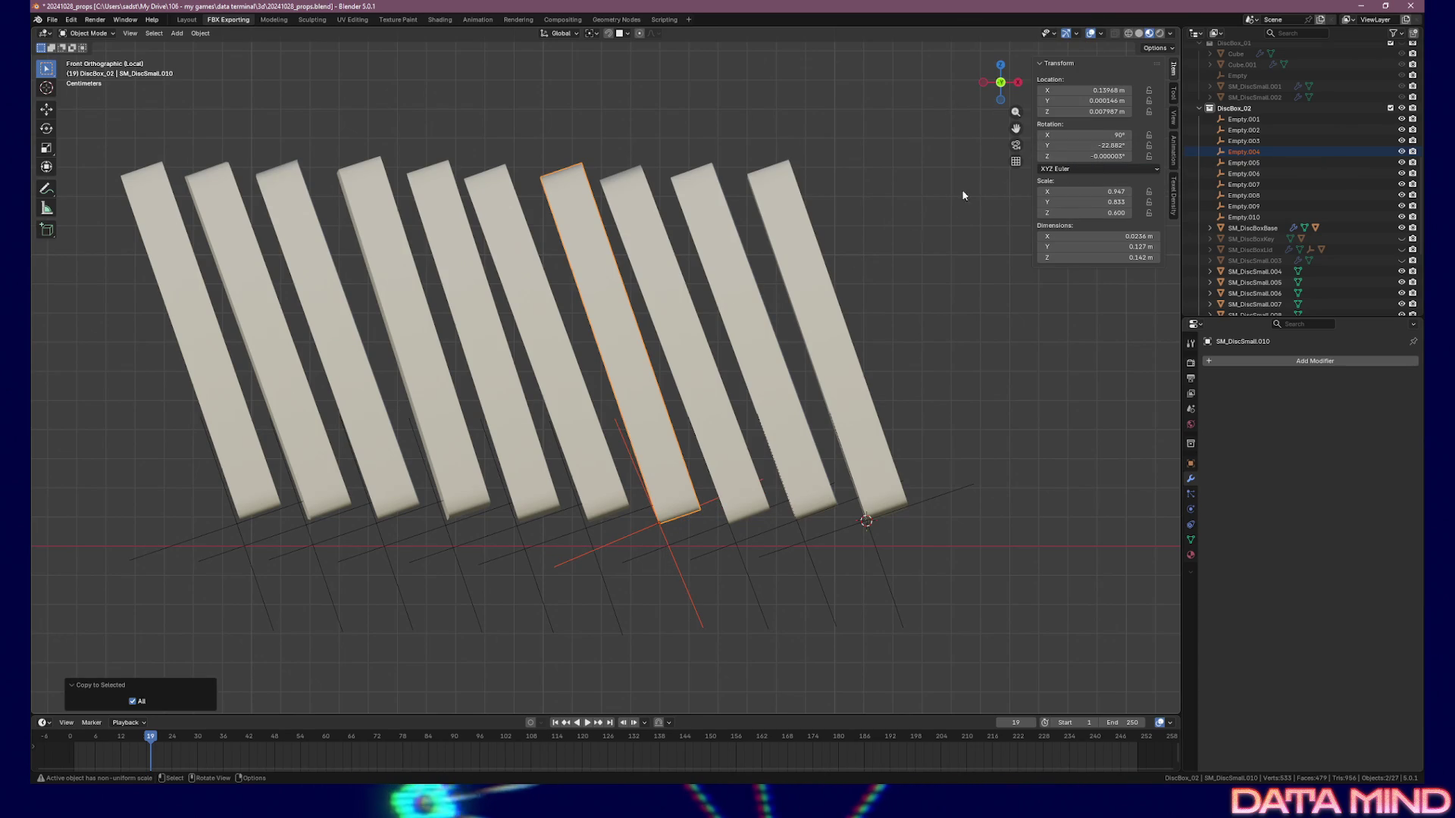
{"action": "left_click", "coordinate": [658, 535]}
{"action": "key", "text": "r"}
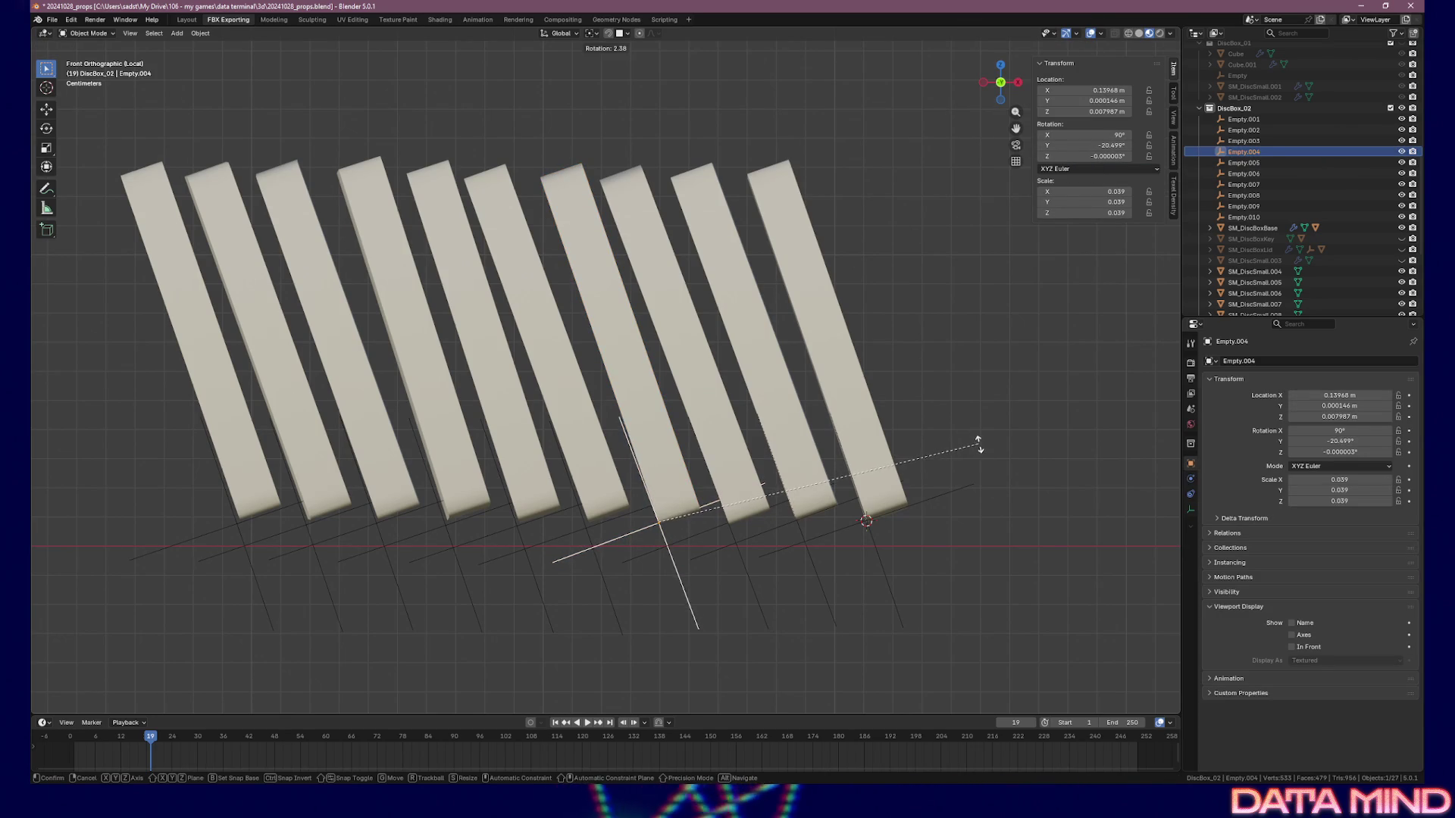
{"action": "left_click", "coordinate": [983, 454]}
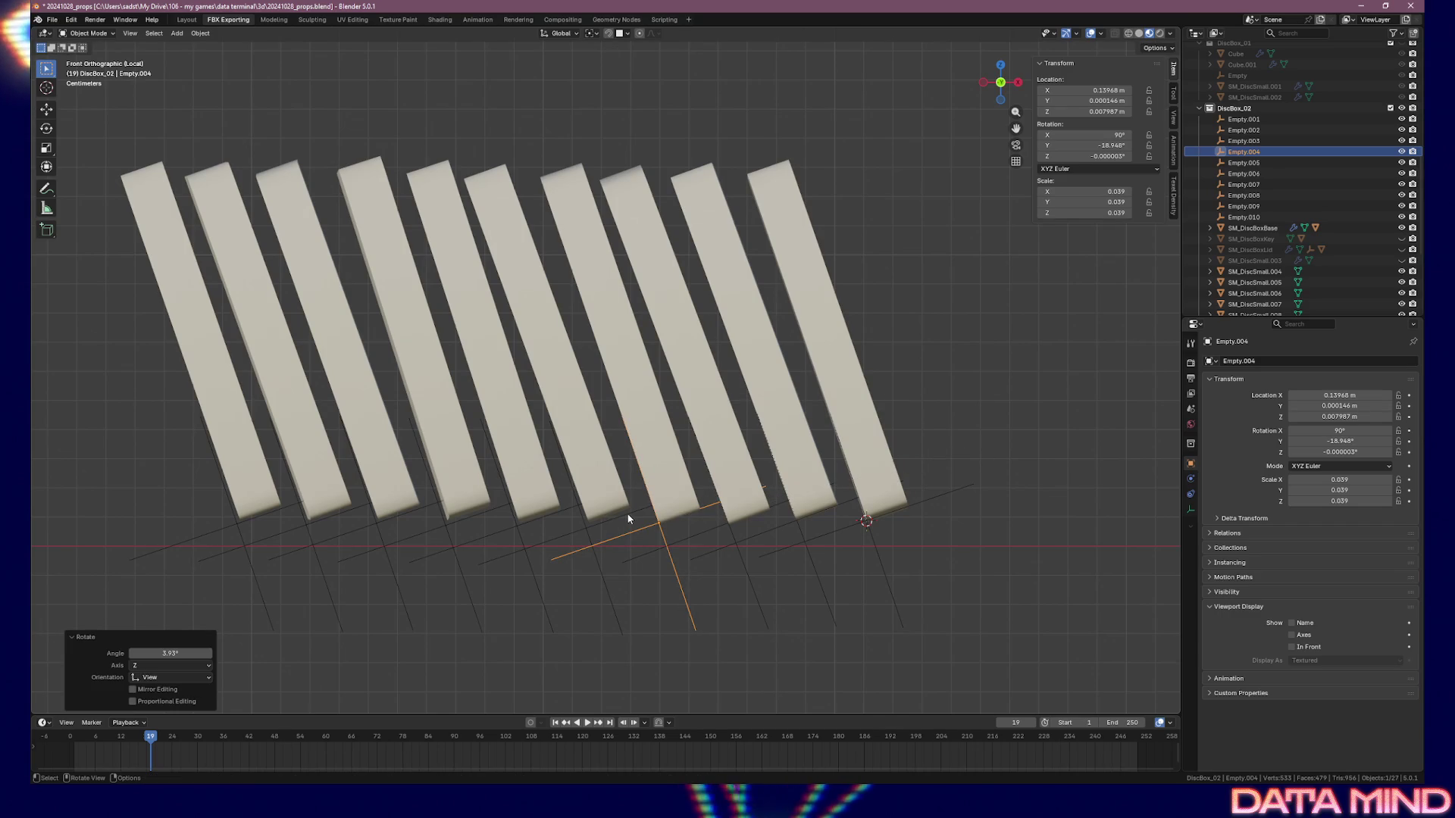
Copy SM_DiscSmall.009's rotation onto Empty.005 and give it a small extra turn
{"action": "left_click", "coordinate": [588, 526]}
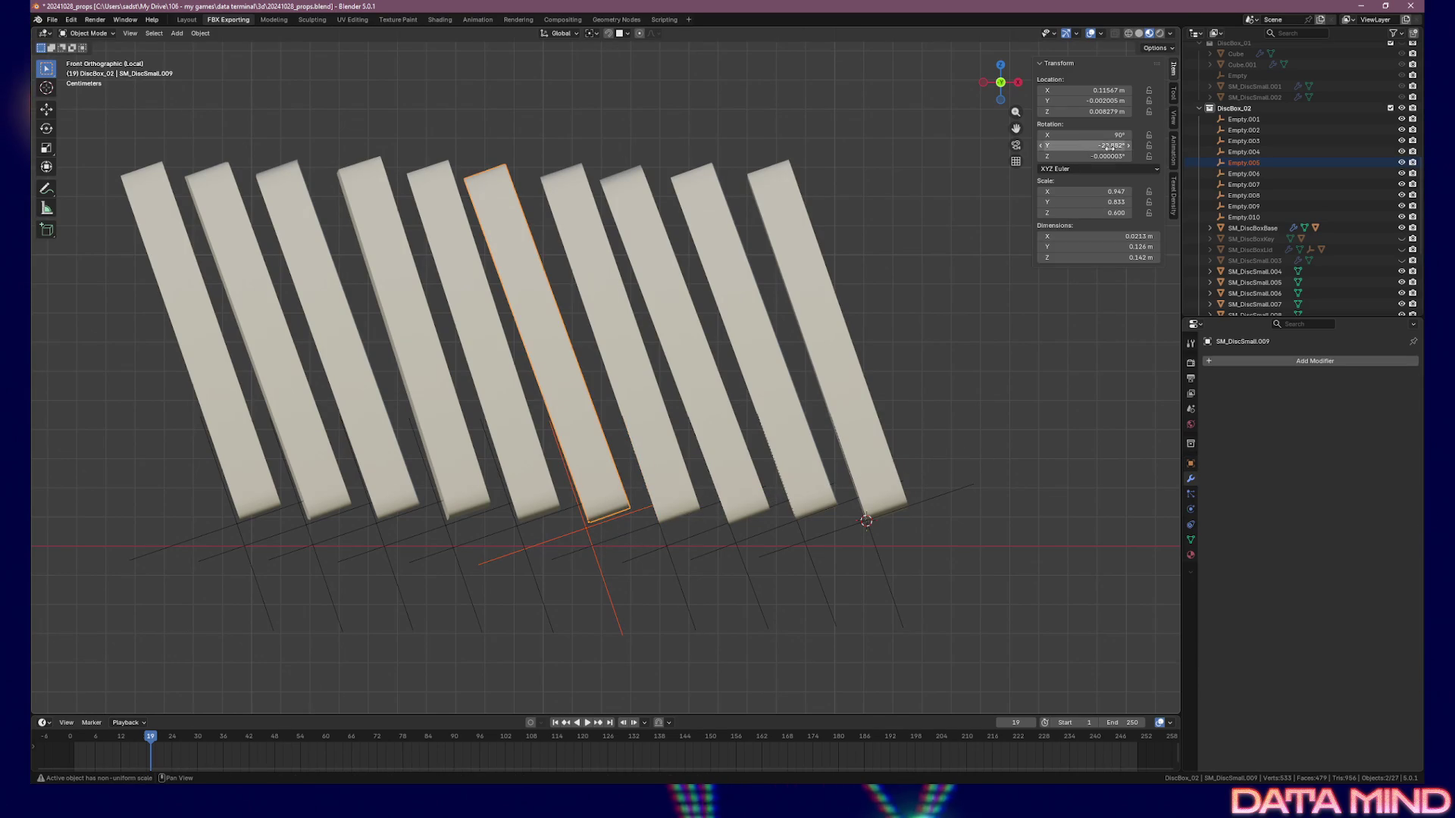
{"action": "right_click", "coordinate": [1071, 88]}
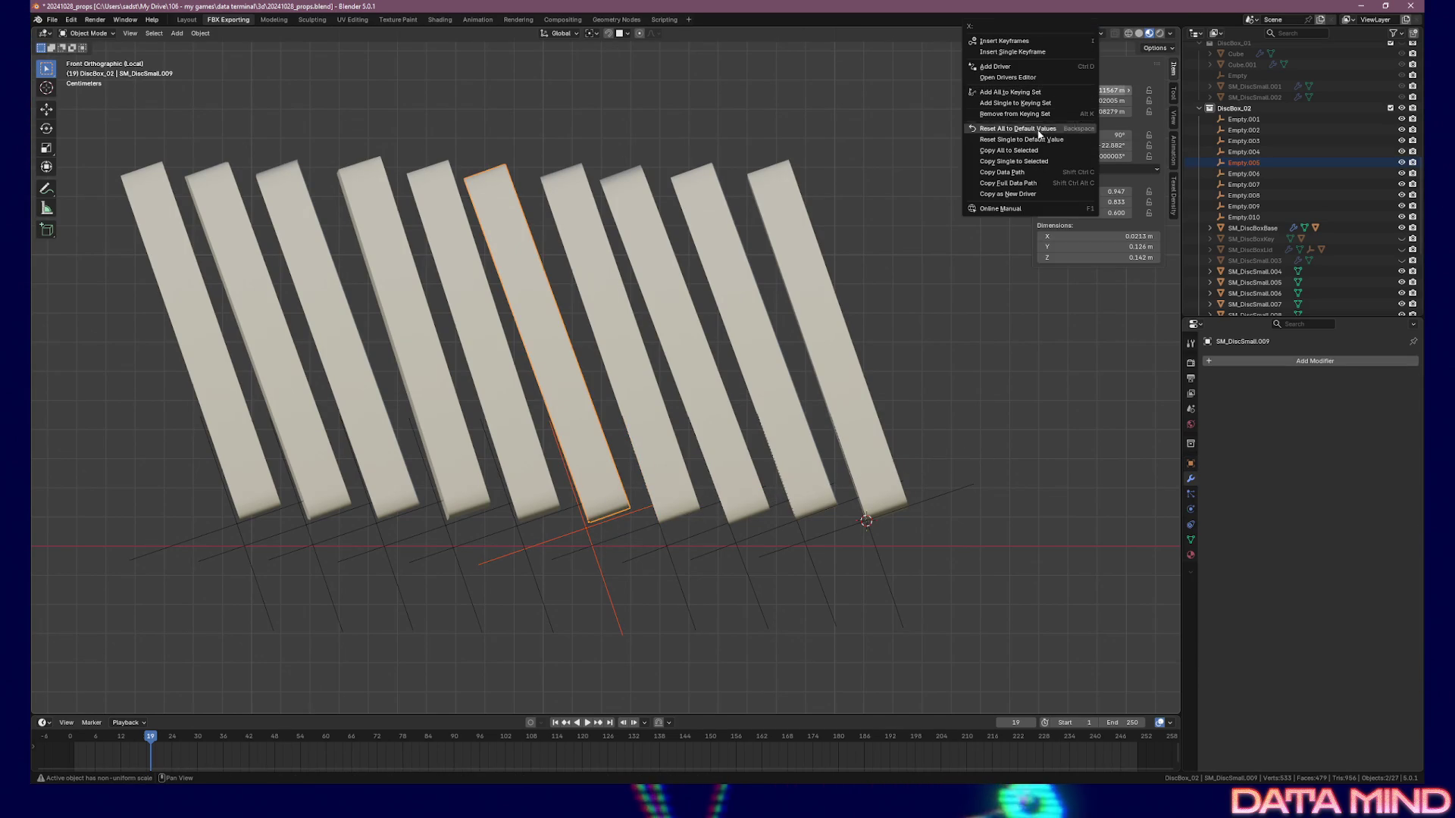
{"action": "left_click", "coordinate": [1033, 152]}
{"action": "right_click", "coordinate": [1108, 135]}
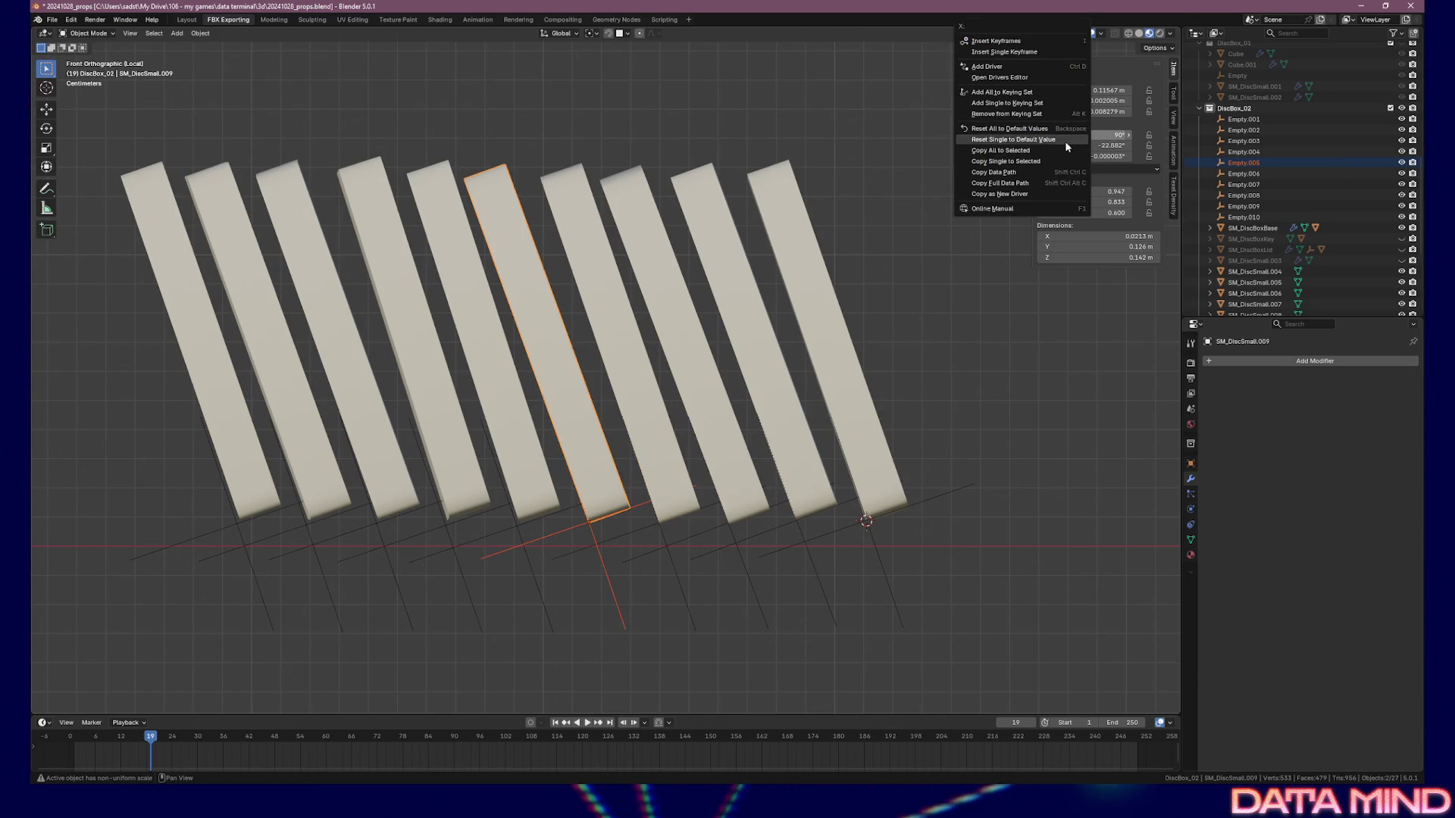
{"action": "left_click", "coordinate": [1048, 151]}
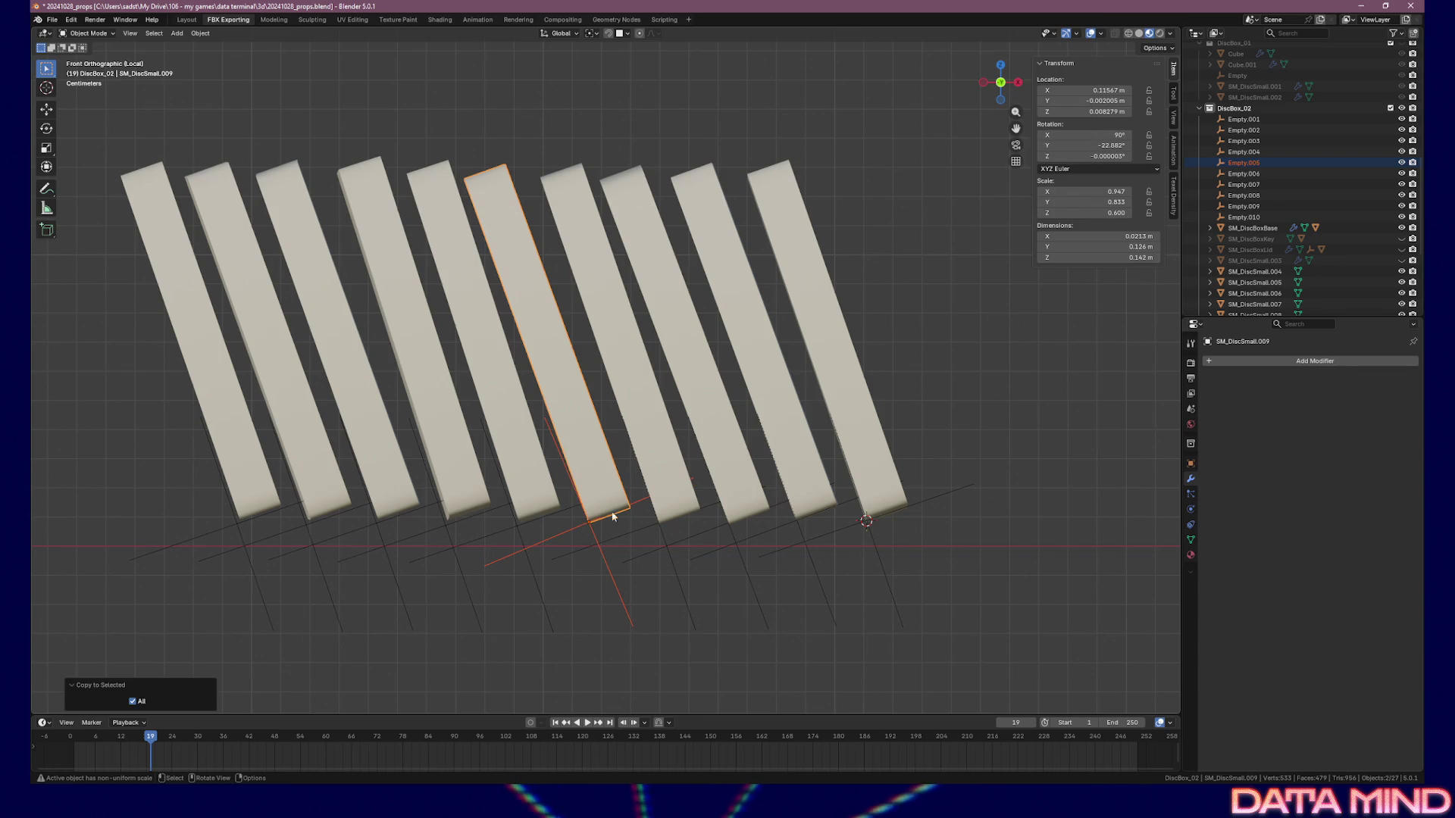
{"action": "left_click", "coordinate": [597, 540]}
{"action": "key", "text": "r"}
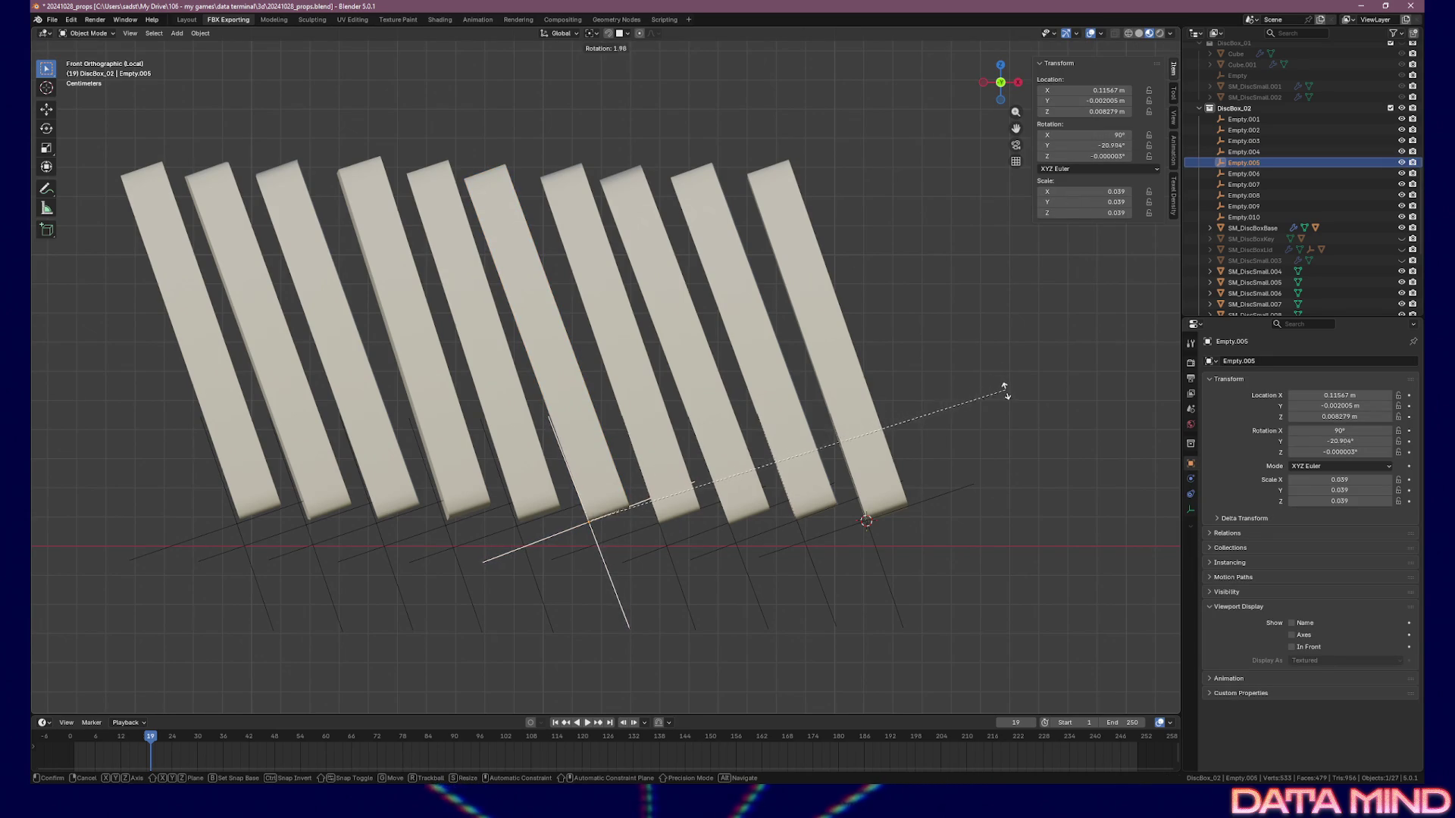
{"action": "left_click", "coordinate": [1008, 395]}
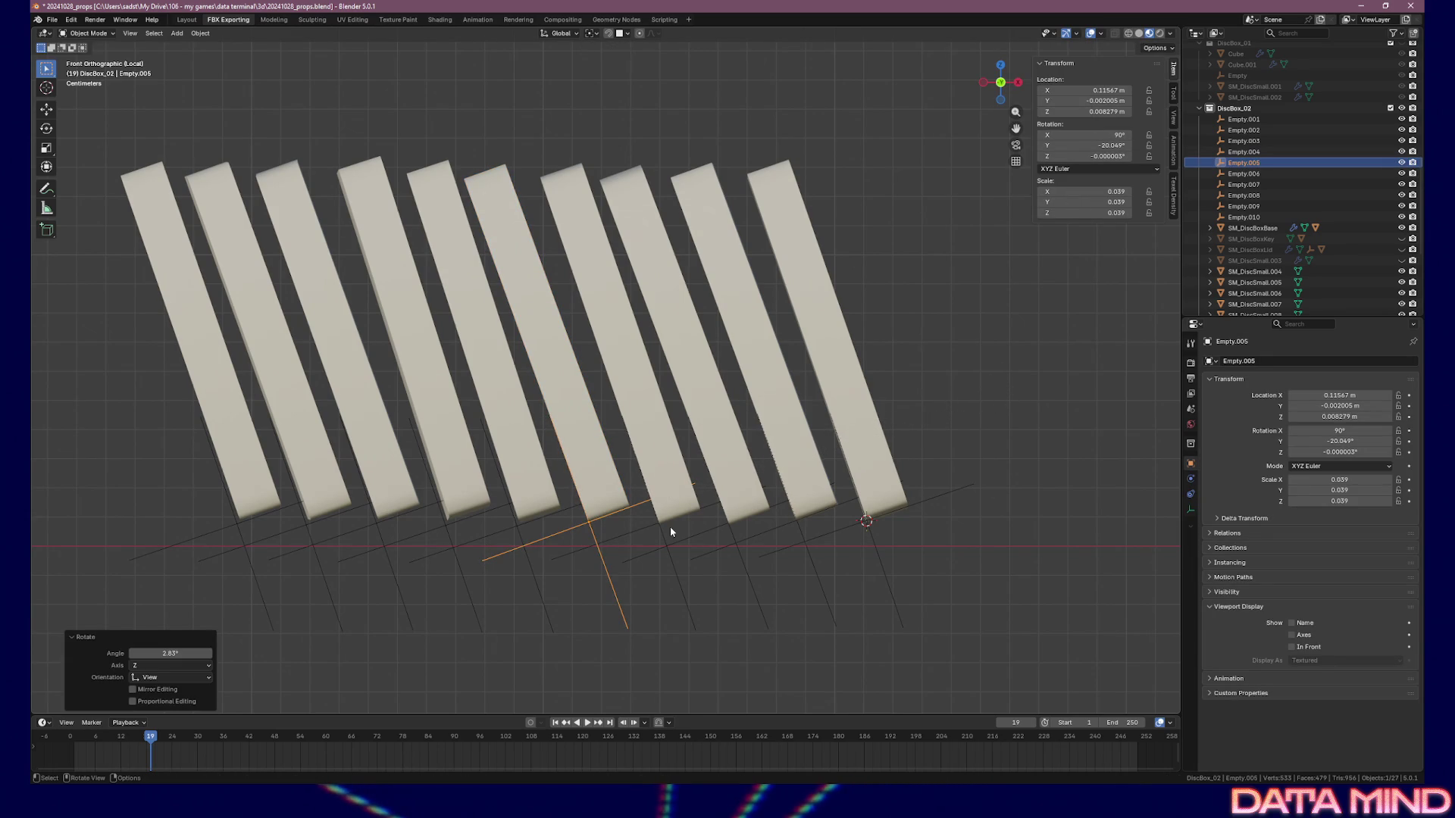
Match Empty.006 to SM_DiscSmall.008's location and rotation, then rotate it slightly further
{"action": "left_click", "coordinate": [534, 517]}
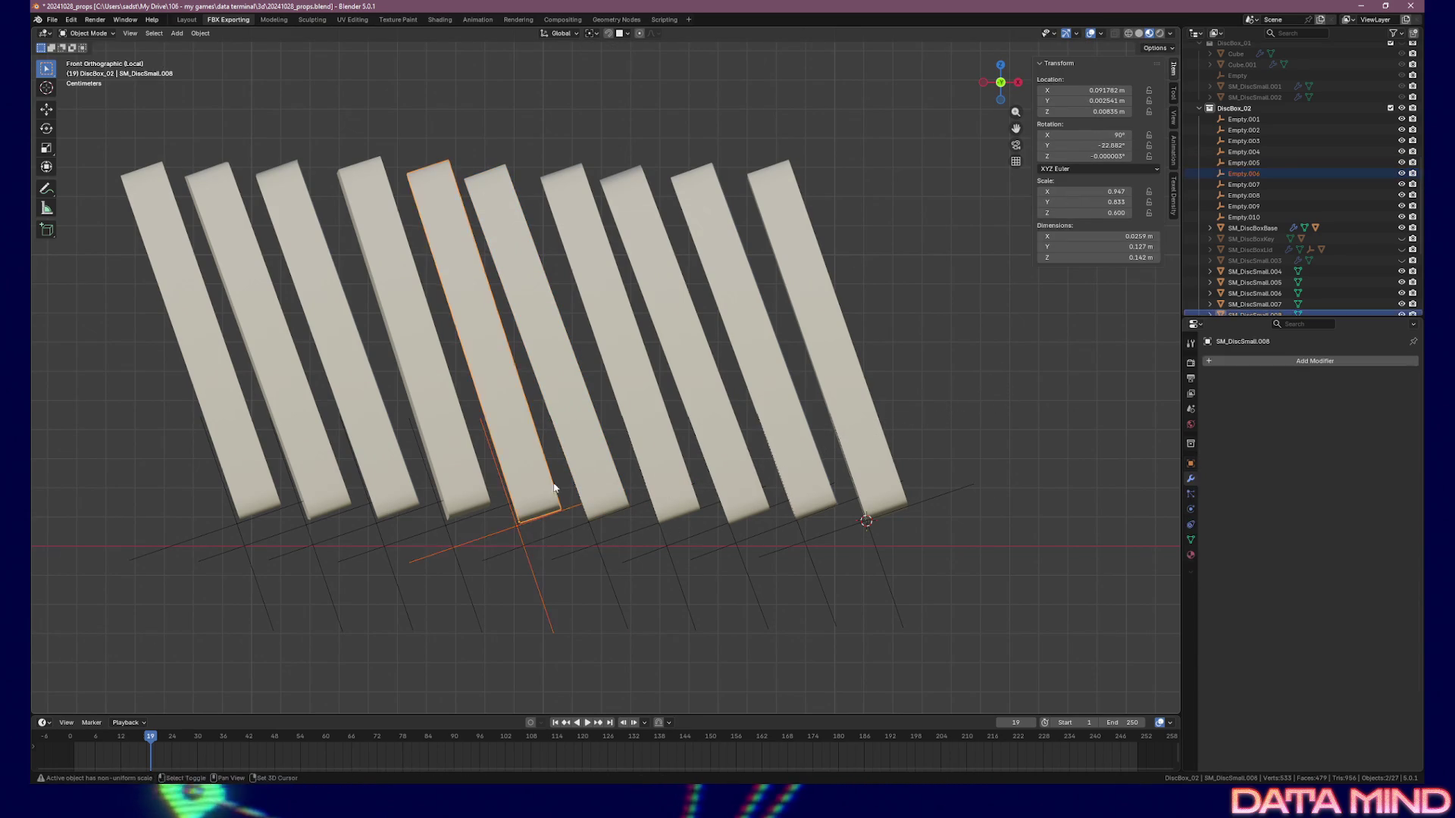
{"action": "right_click", "coordinate": [1082, 90]}
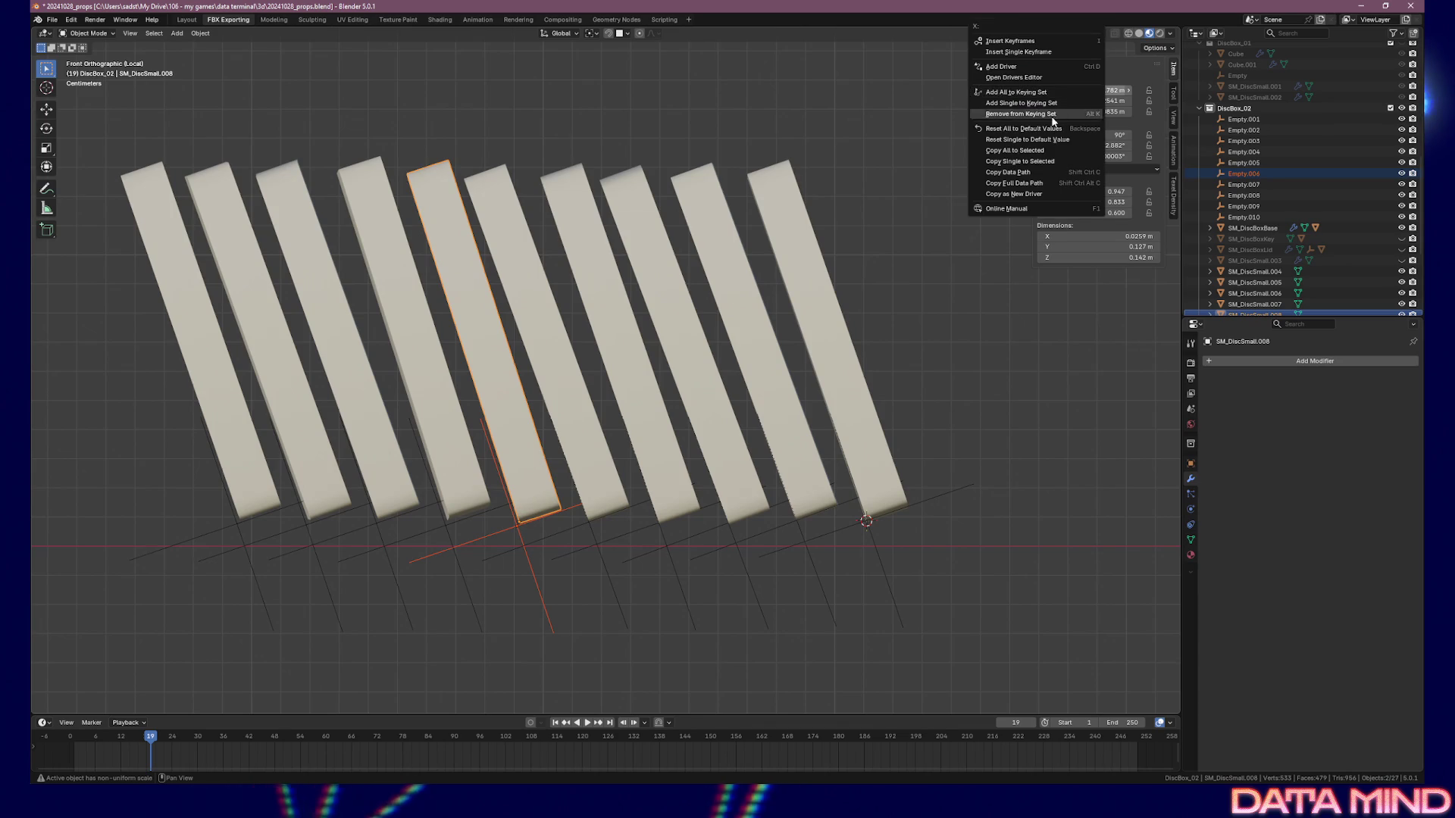
{"action": "left_click", "coordinate": [1047, 151]}
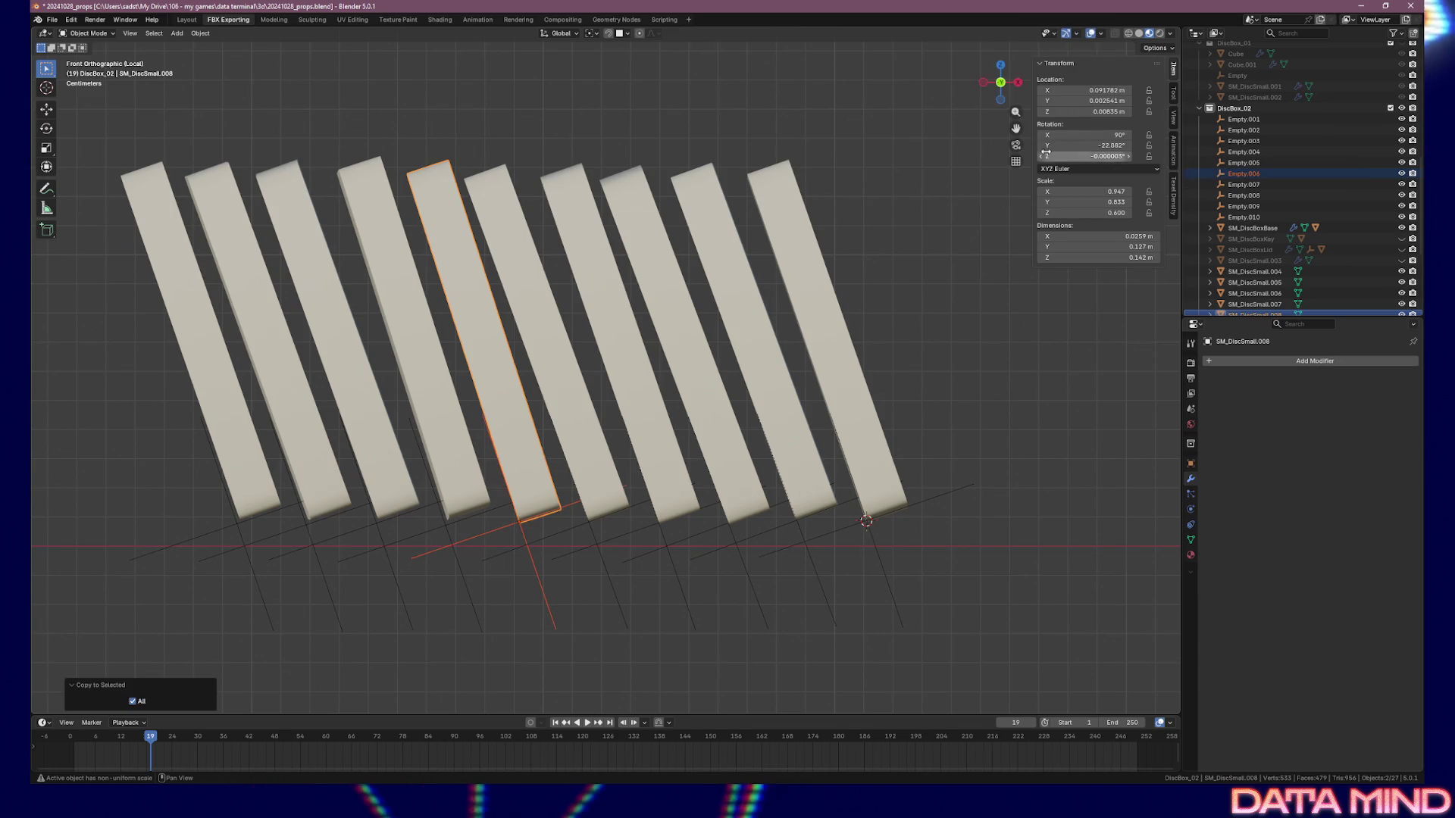
{"action": "right_click", "coordinate": [1070, 137]}
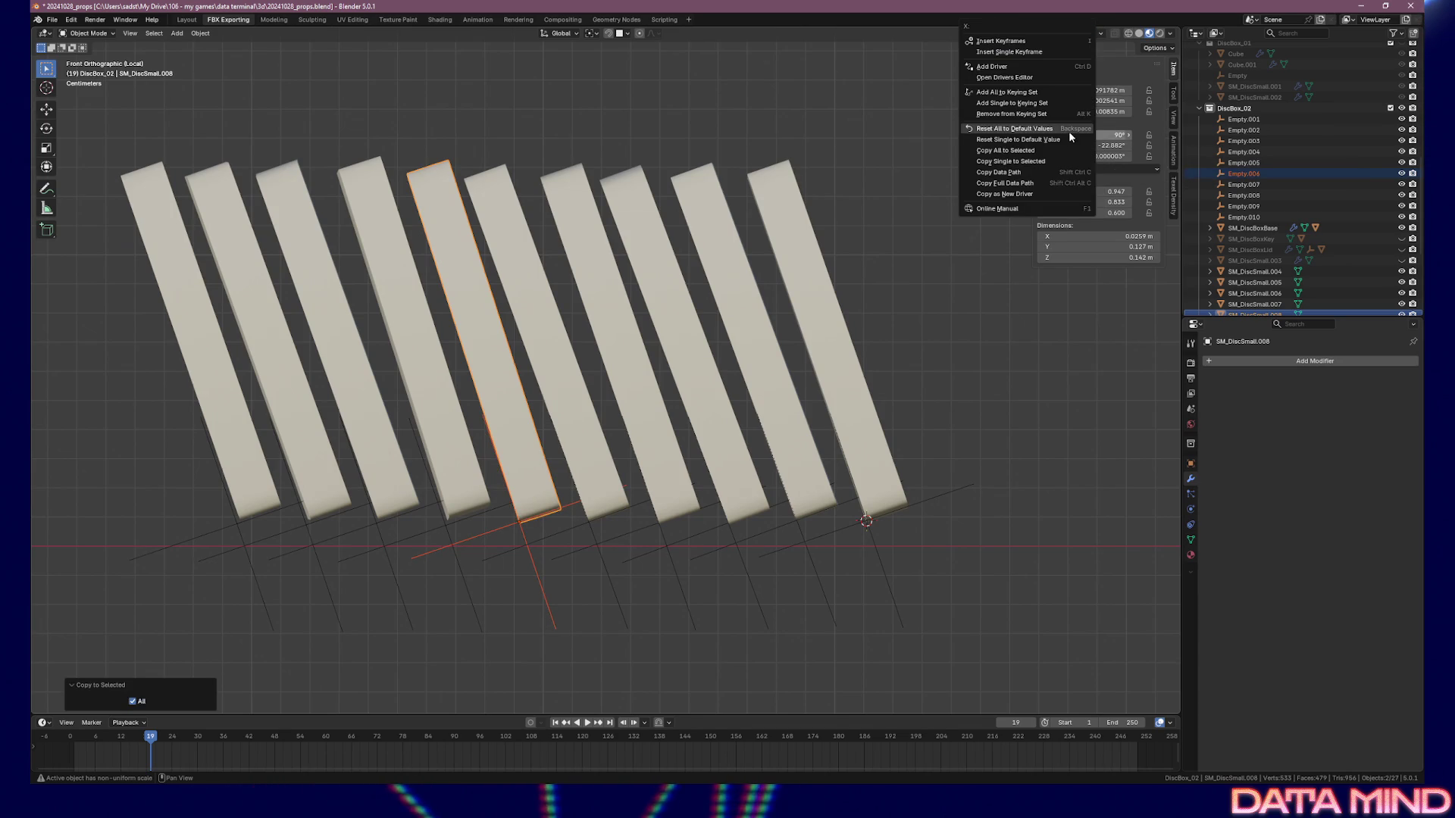
{"action": "left_click", "coordinate": [1025, 150]}
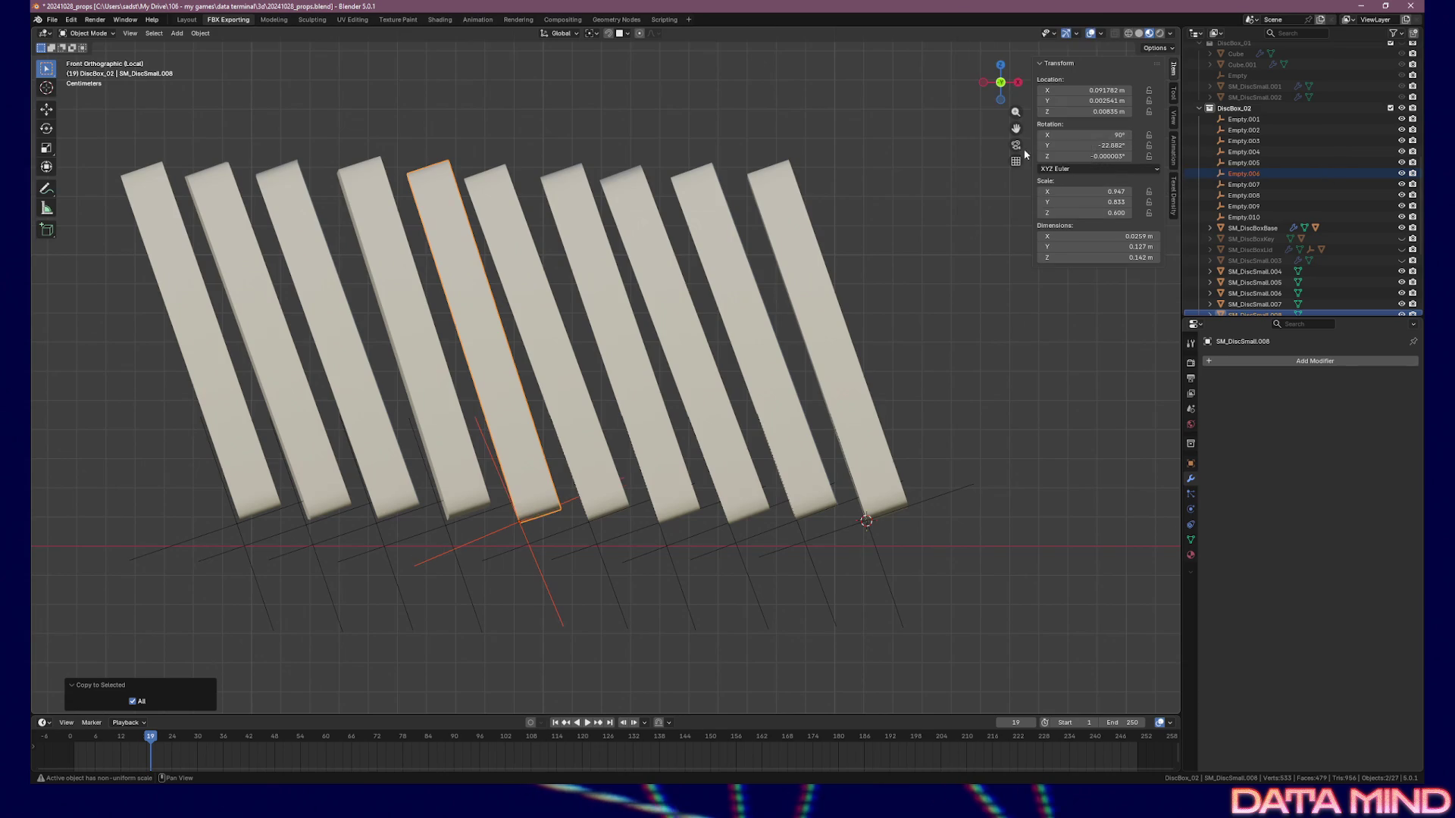
{"action": "left_click", "coordinate": [524, 534]}
{"action": "key", "text": "r"}
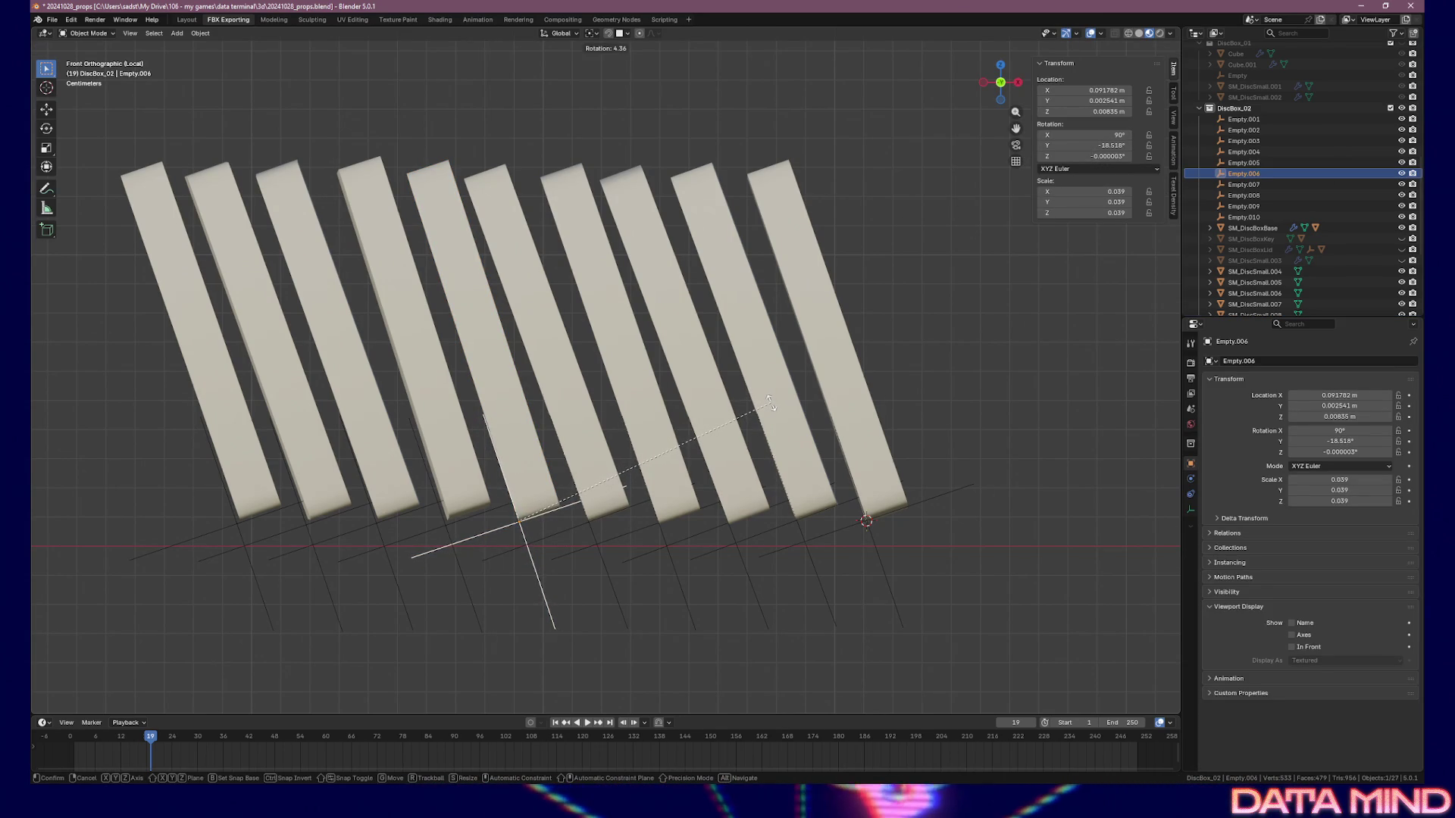
{"action": "left_click", "coordinate": [773, 403]}
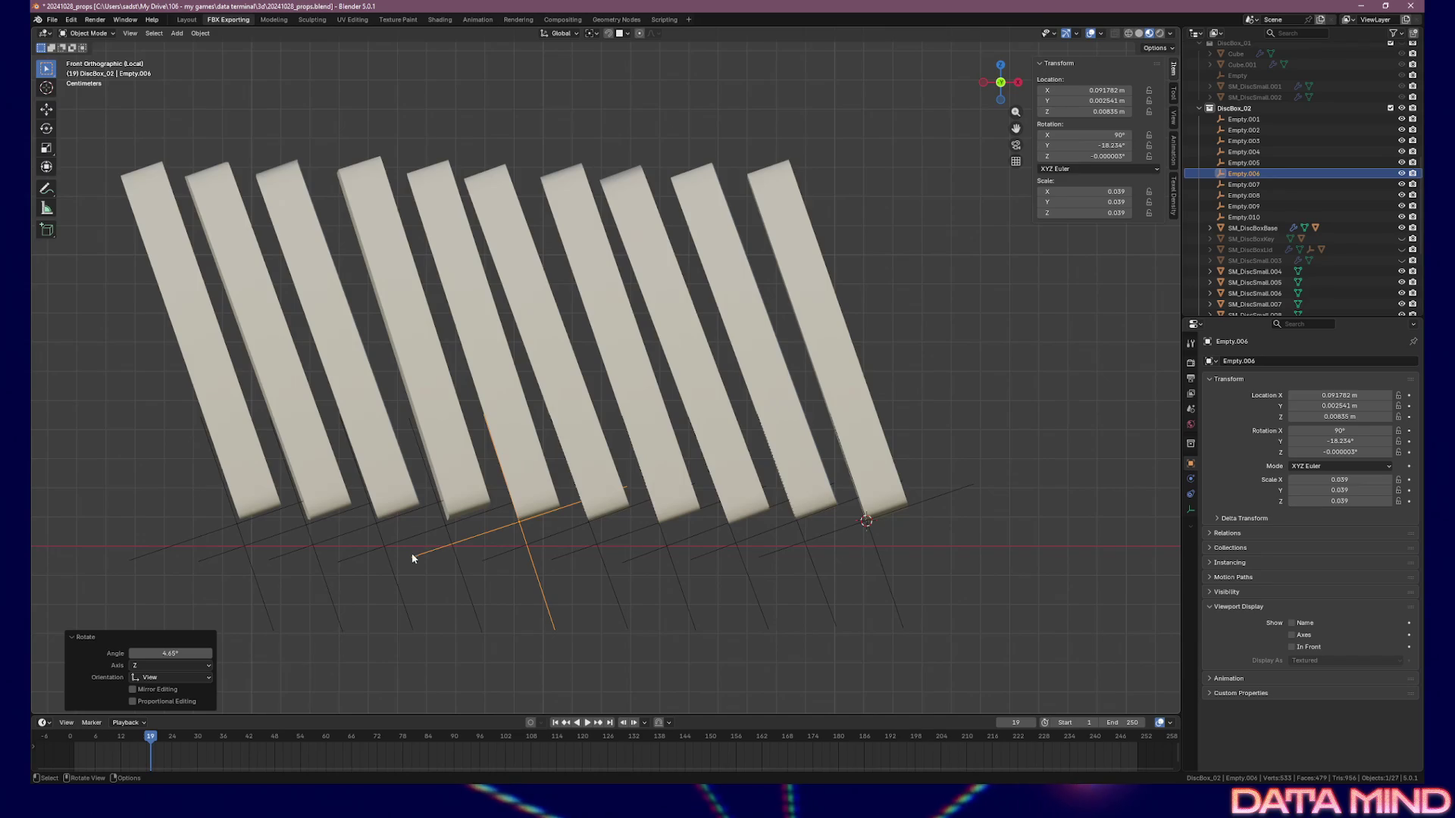
Match Empty.007 to SM_DiscSmall.007 and tilt it a further 4.77° to -18.139° on Y
{"action": "left_click", "coordinate": [452, 521]}
{"action": "left_click", "coordinate": [466, 497], "text": "shift"}
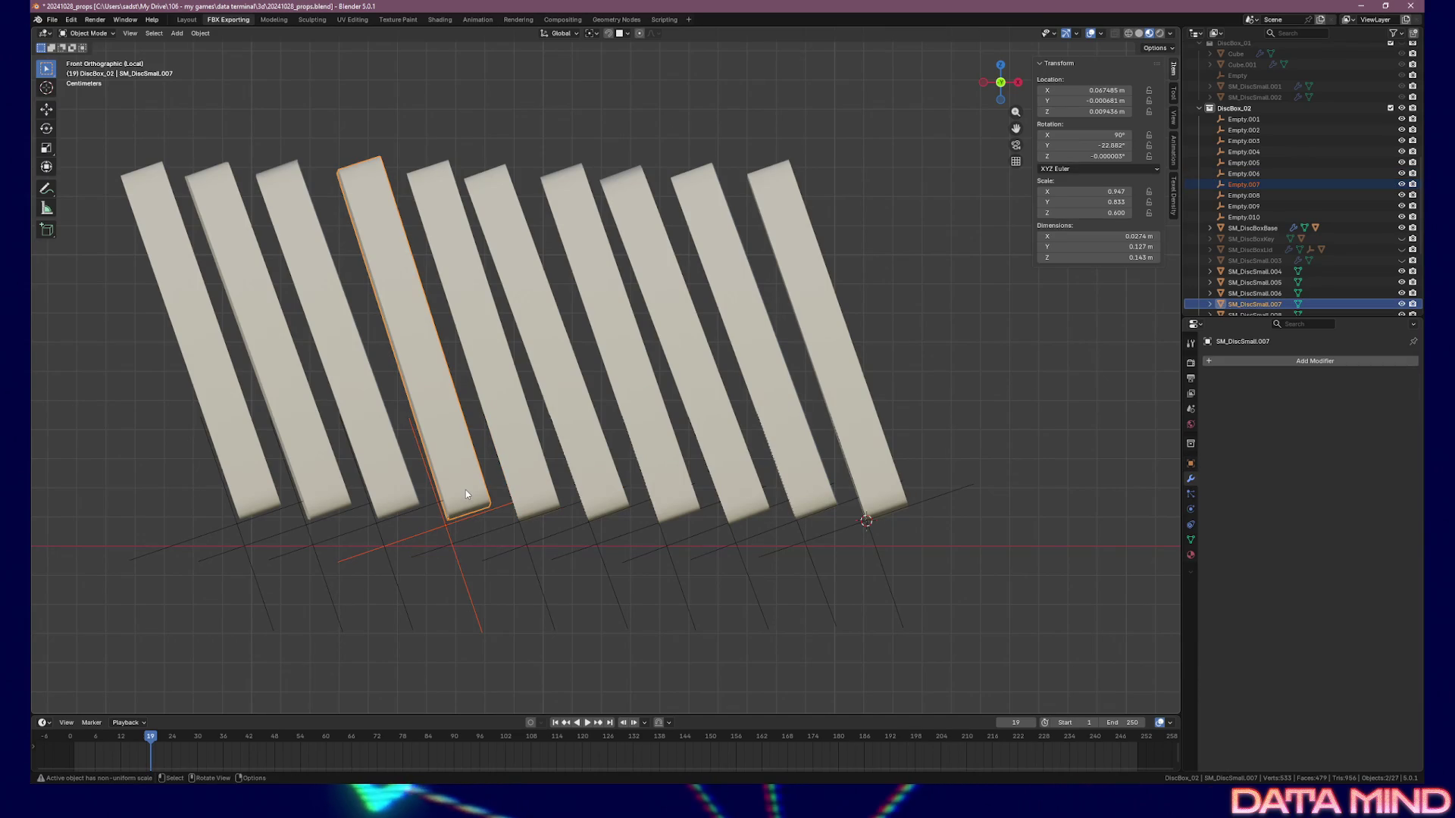
{"action": "right_click", "coordinate": [1080, 89]}
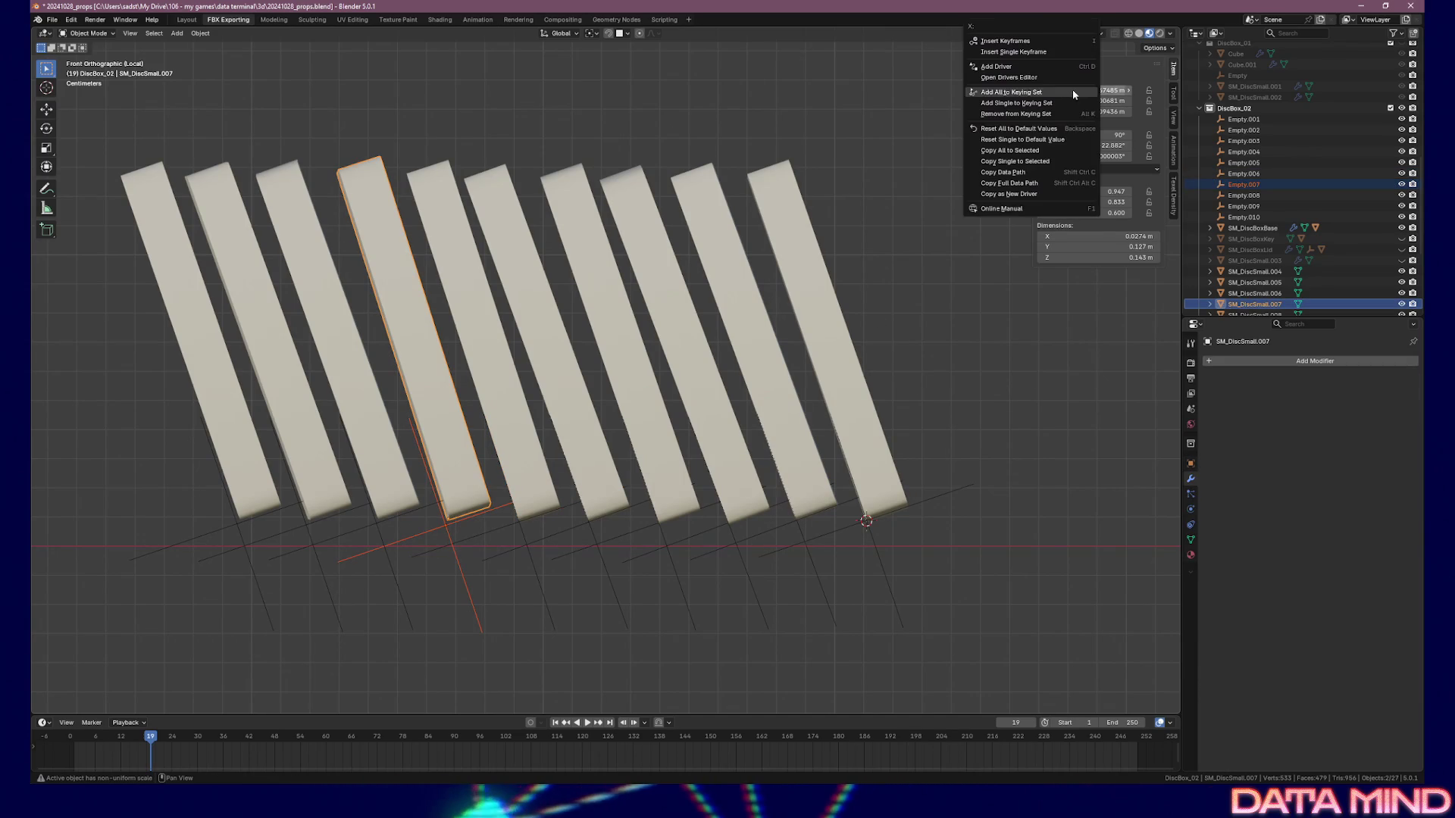
{"action": "left_click", "coordinate": [1076, 134]}
{"action": "right_click", "coordinate": [1076, 133]}
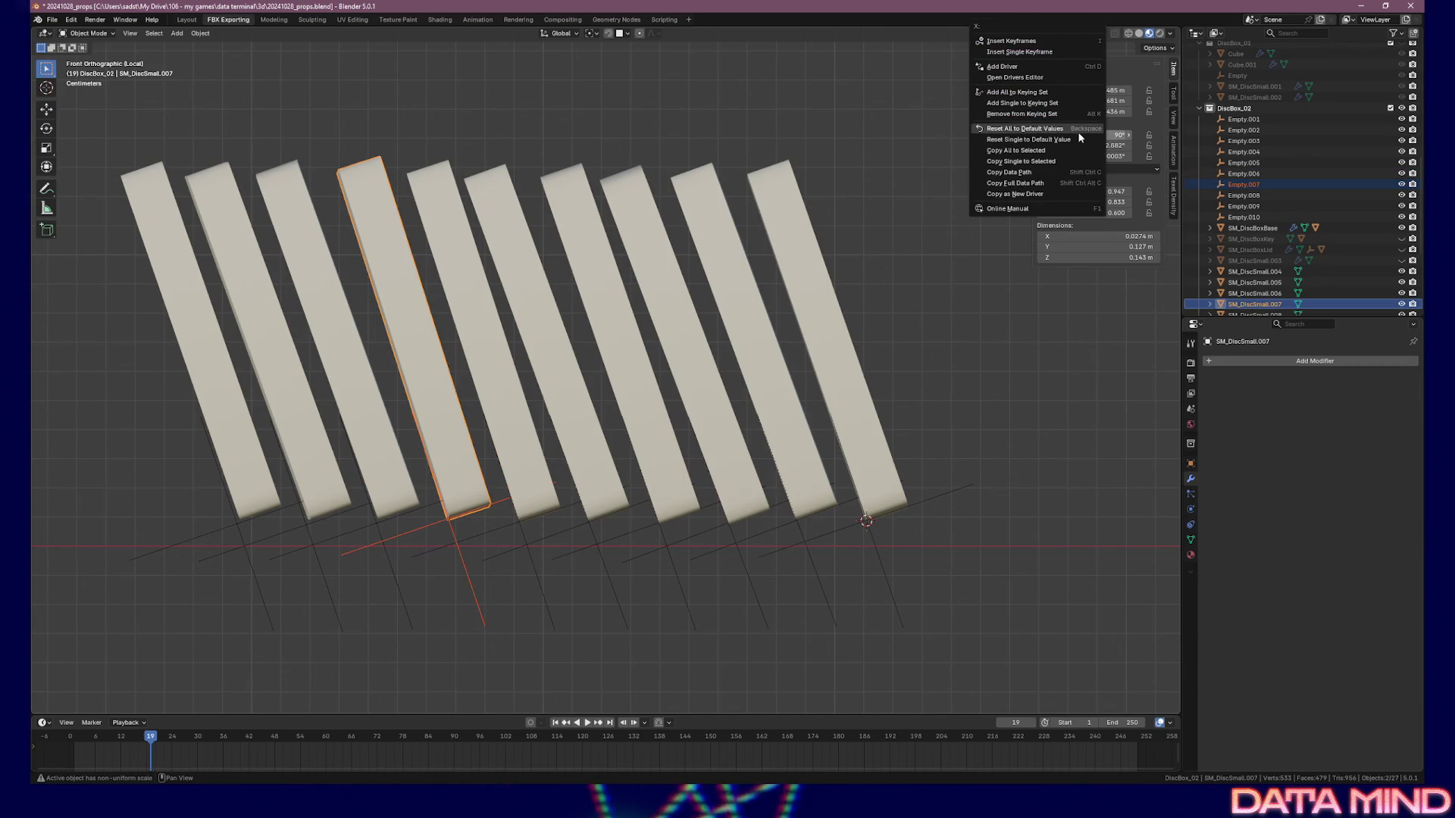
{"action": "left_click", "coordinate": [1047, 153]}
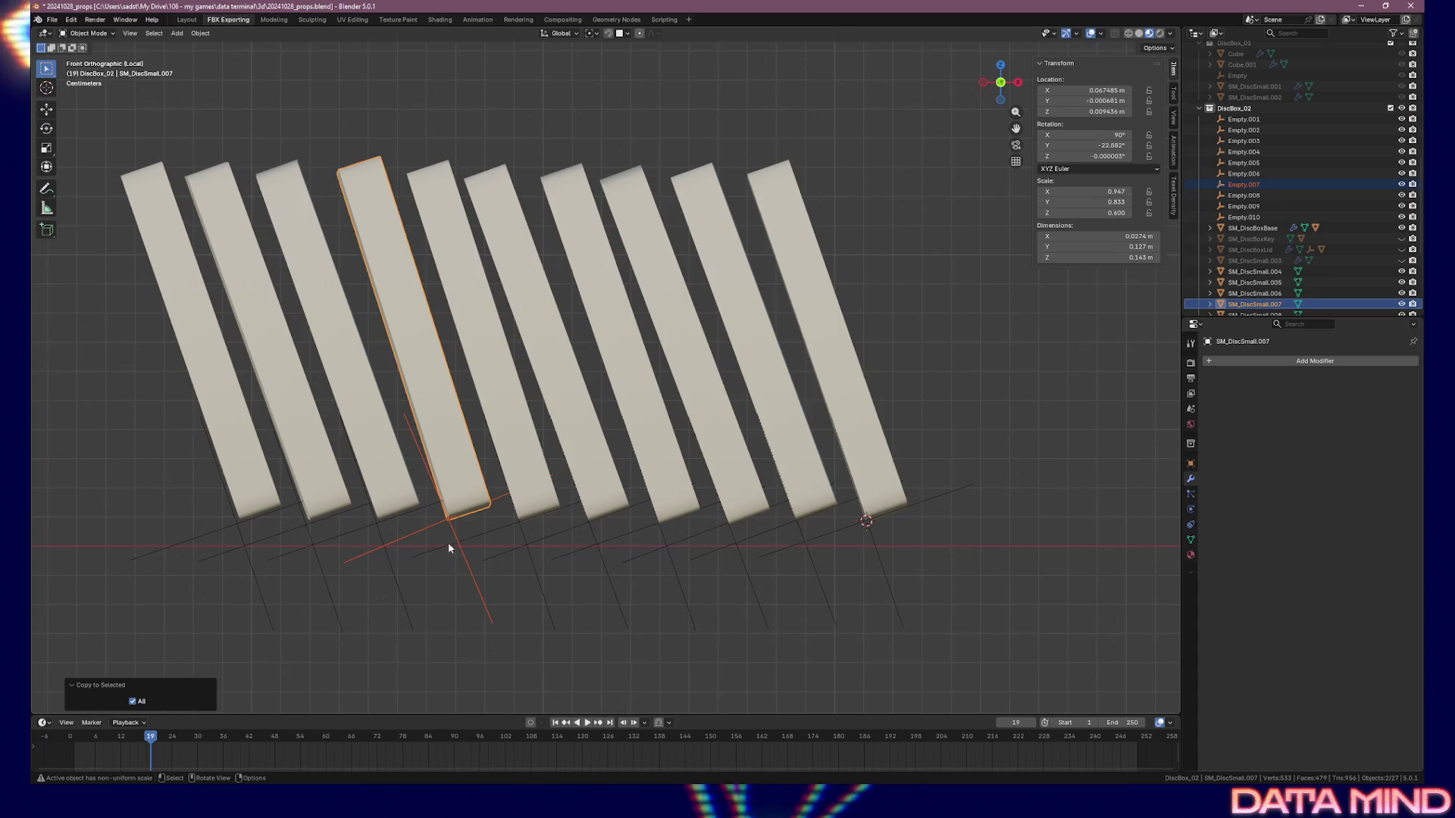
{"action": "left_click", "coordinate": [466, 563]}
{"action": "key", "text": "r"}
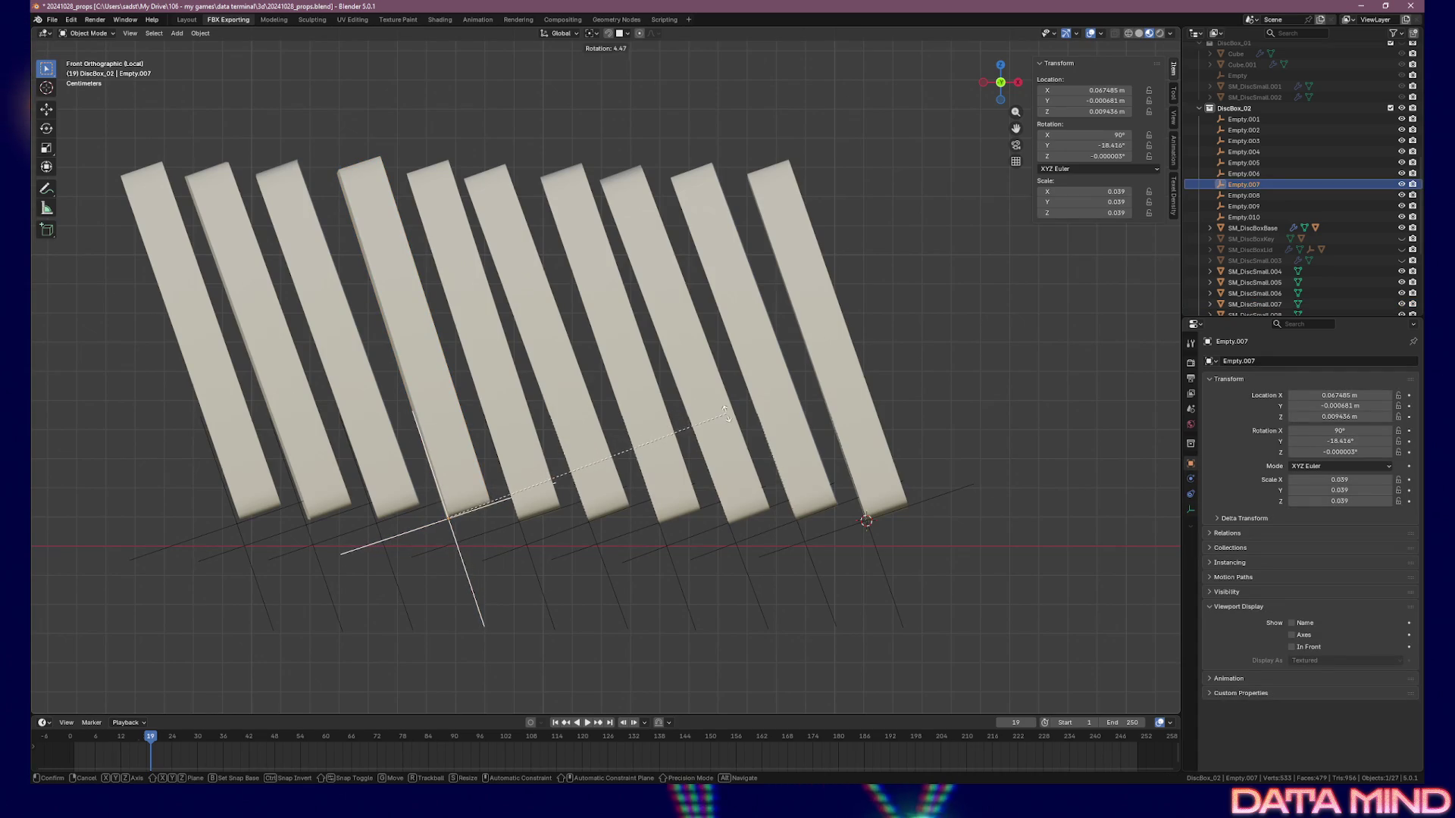
{"action": "left_click", "coordinate": [728, 419]}
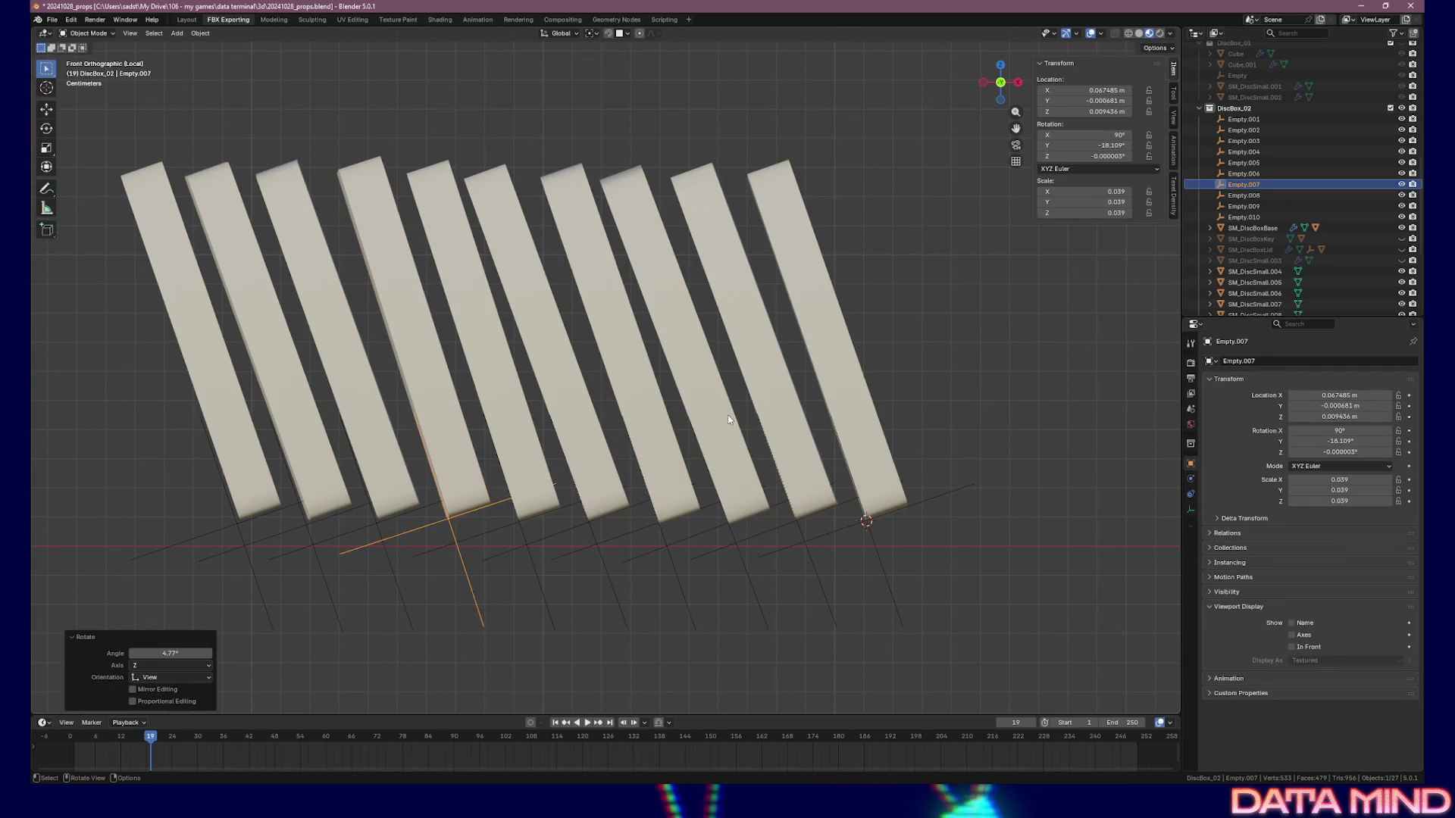
{"action": "left_click", "coordinate": [379, 523]}
{"action": "left_click", "coordinate": [392, 474], "text": "shift"}
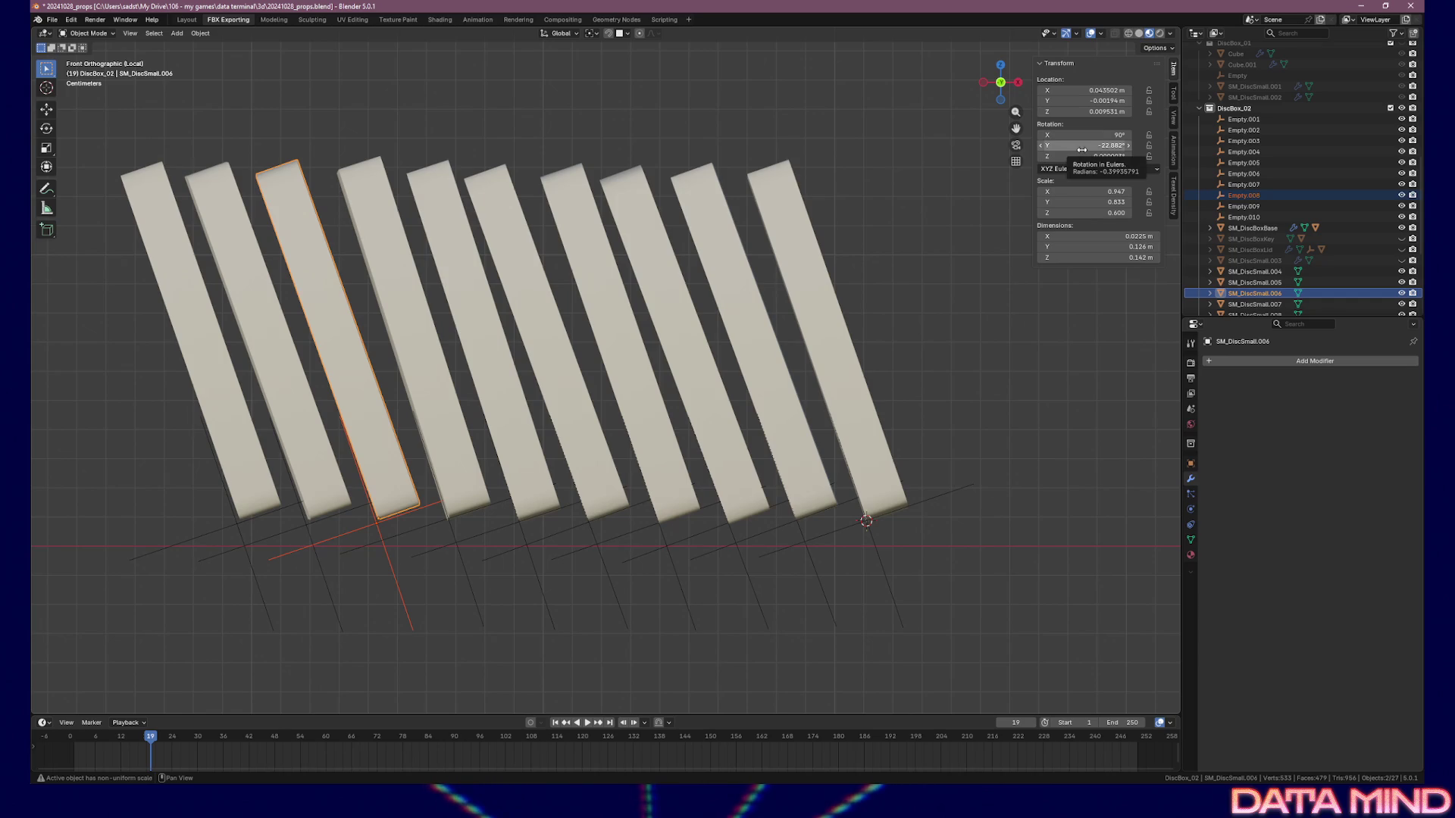
Copy the disc's location and rotation onto Empty.008, then adjust its rotation
{"action": "right_click", "coordinate": [1069, 92]}
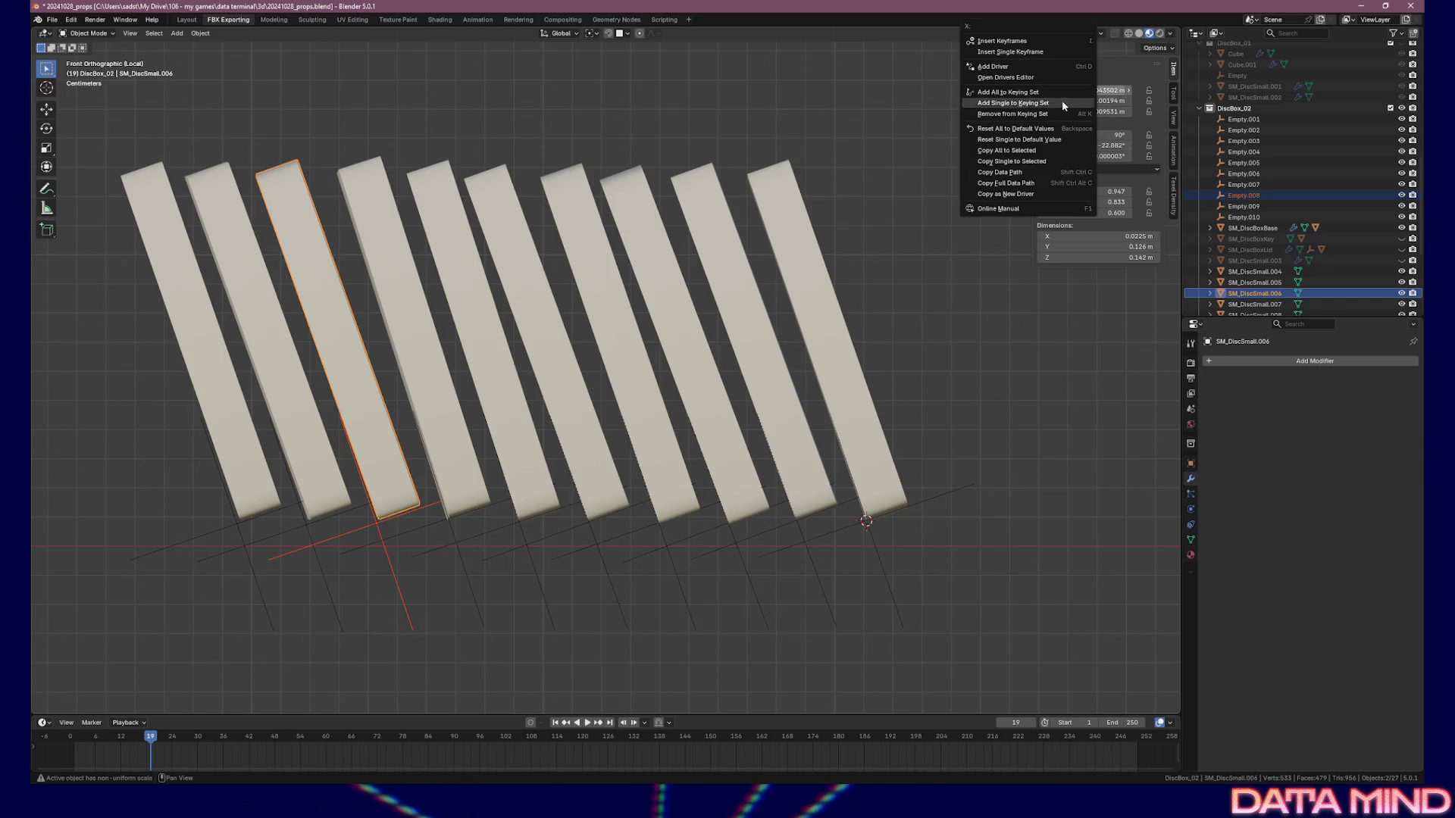
{"action": "left_click", "coordinate": [1034, 151]}
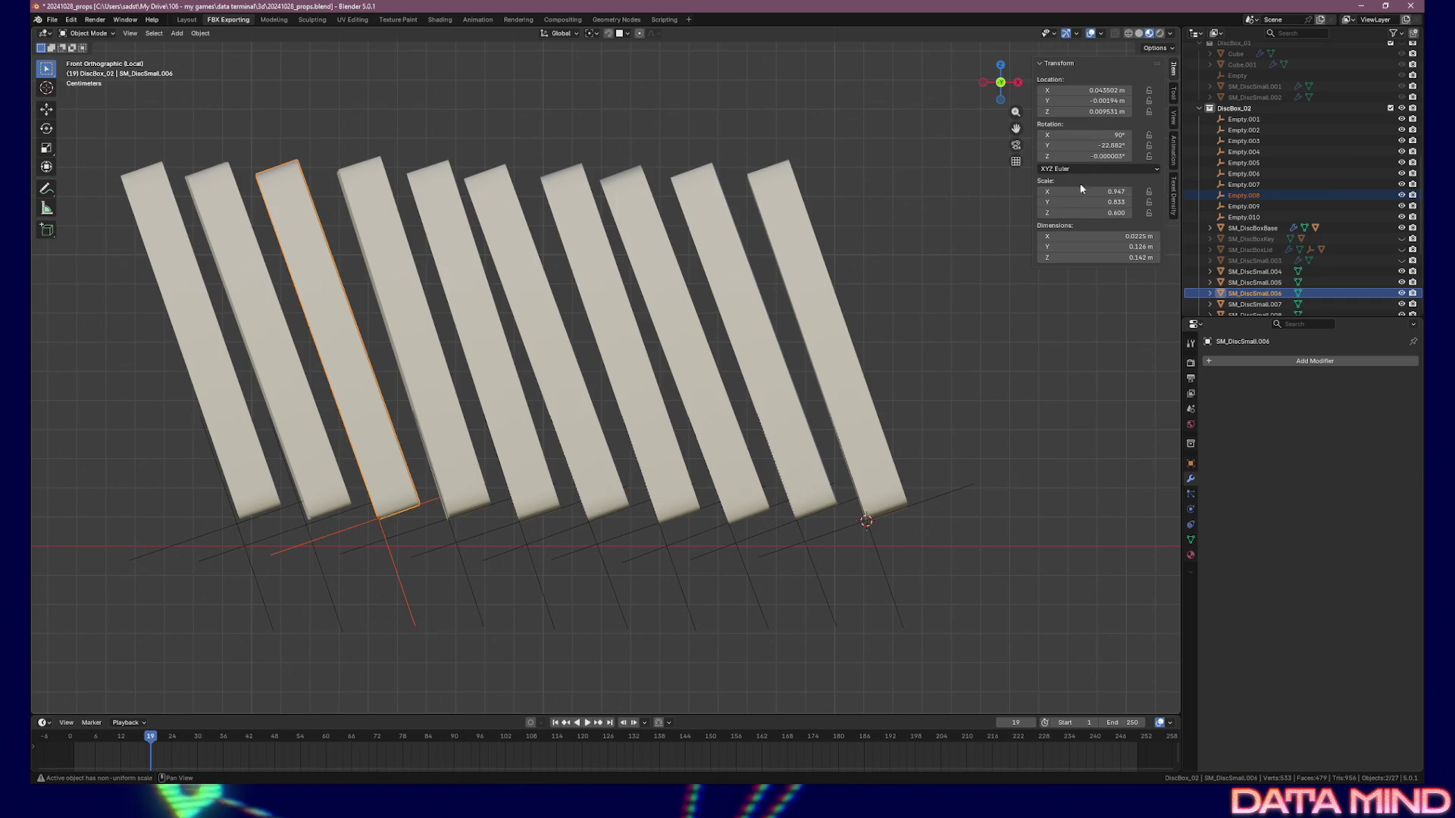
{"action": "right_click", "coordinate": [1079, 135]}
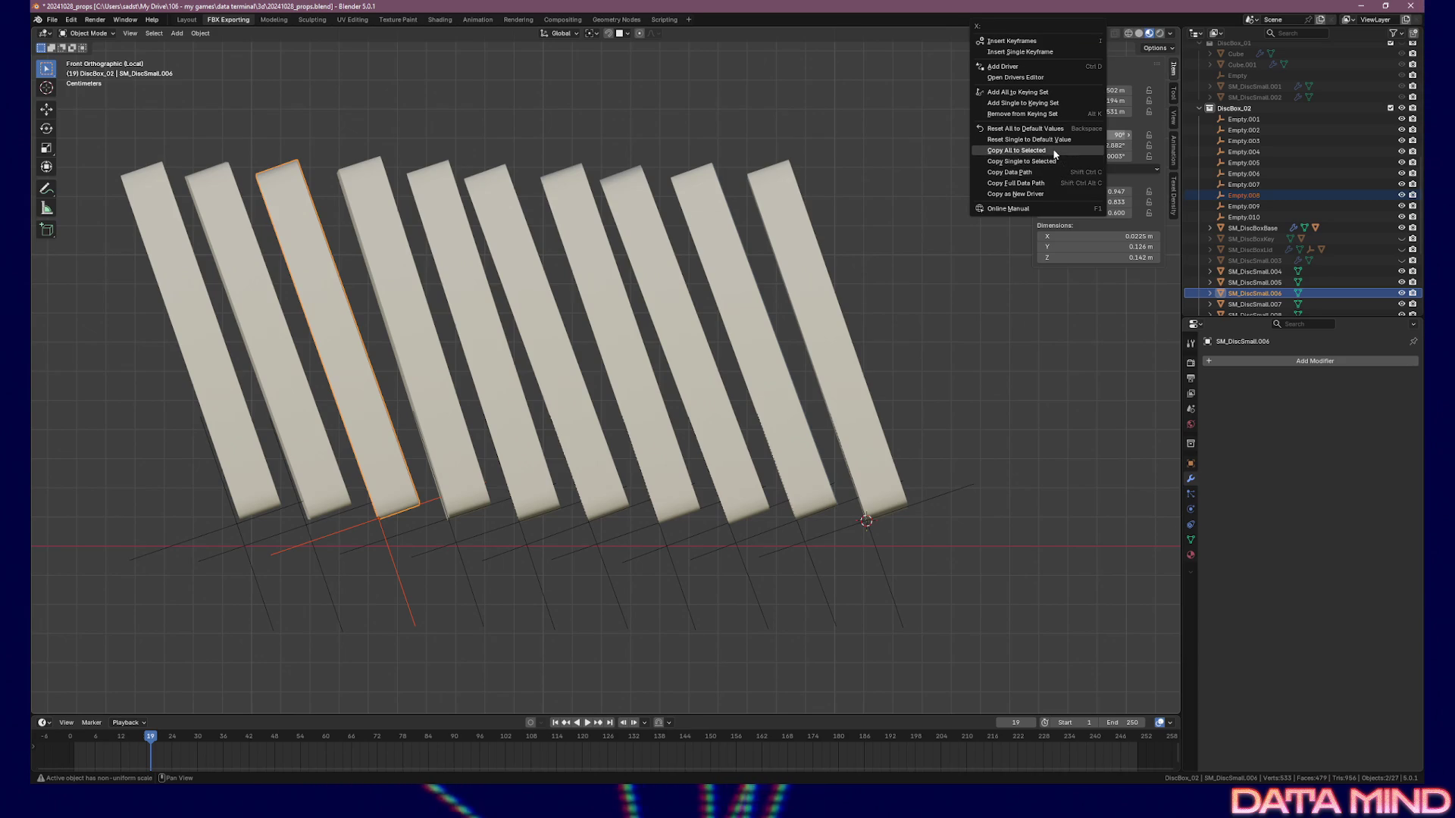
{"action": "left_click", "coordinate": [1049, 151]}
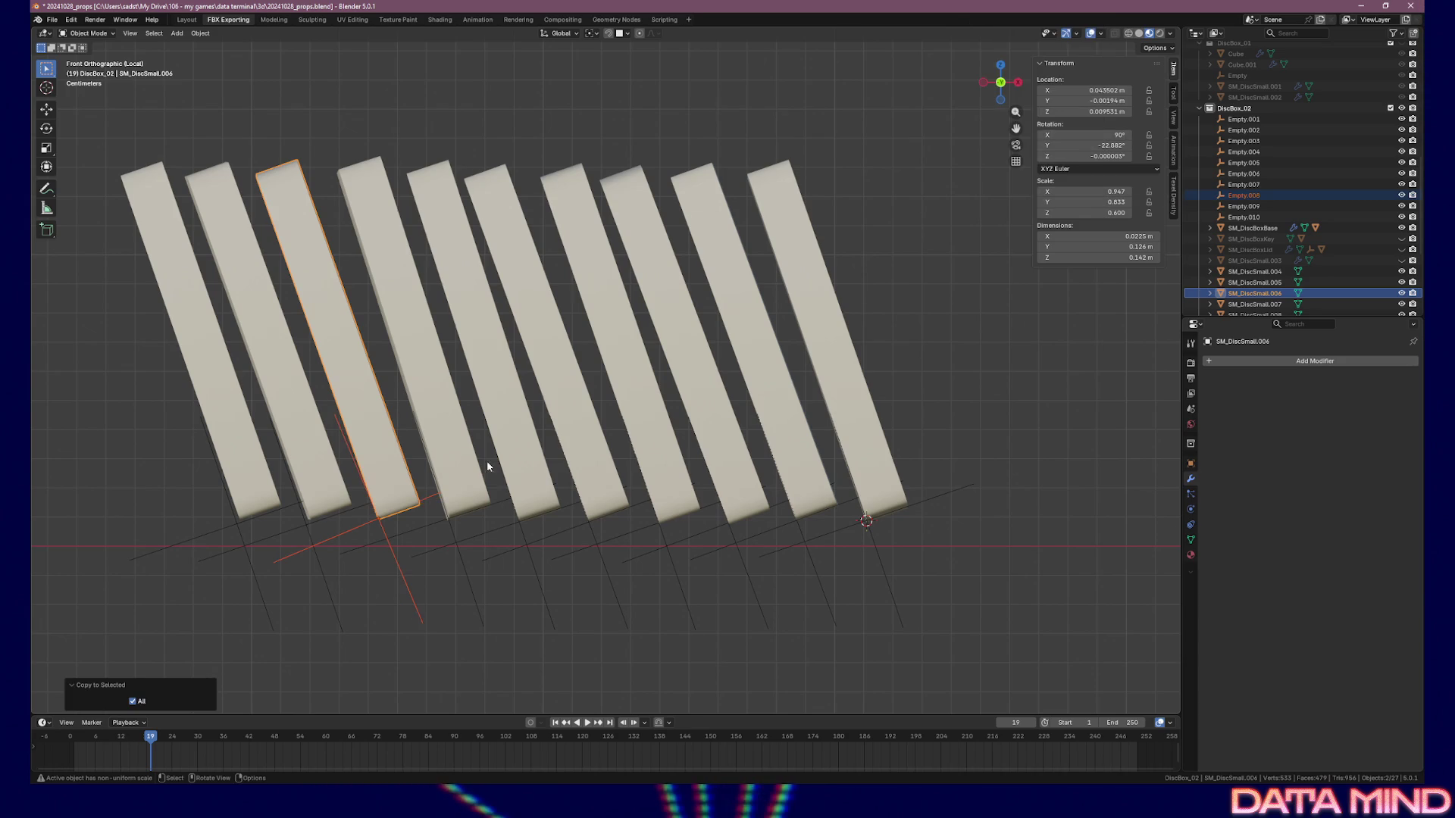
{"action": "left_click", "coordinate": [383, 530]}
{"action": "key", "text": "r"}
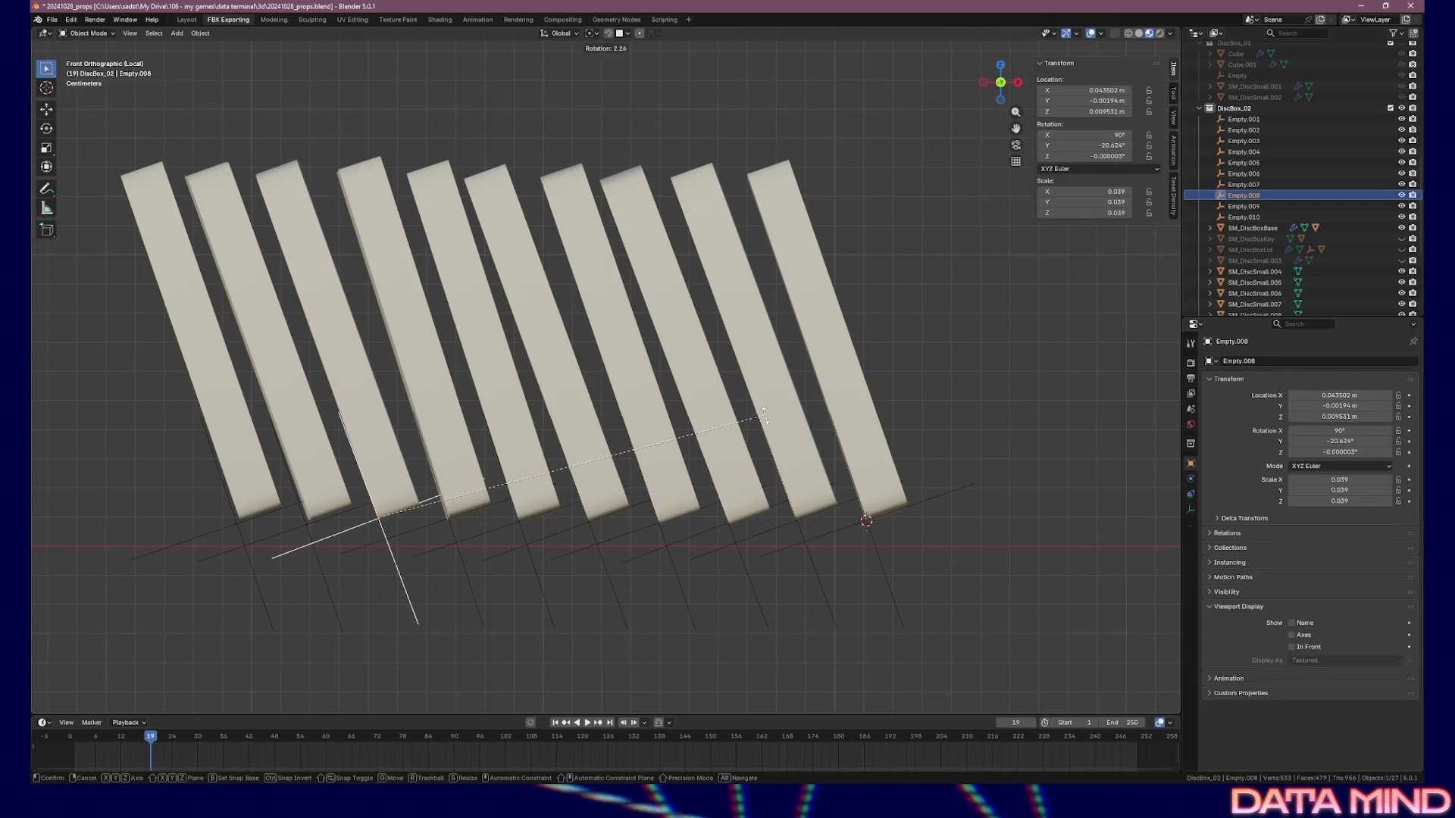
{"action": "left_click", "coordinate": [774, 417]}
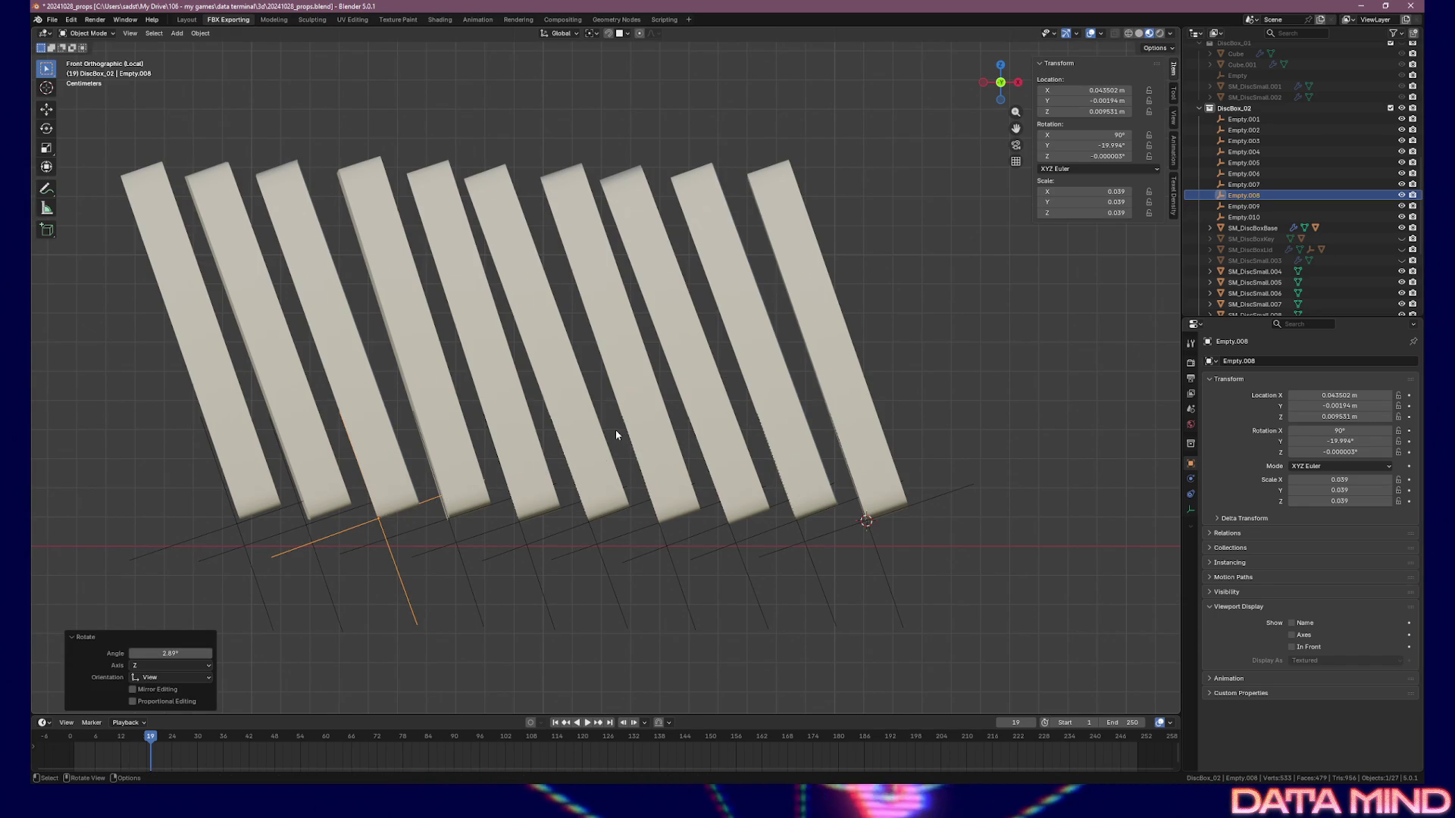
Copy SM_DiscSmall.005's location and rotation onto Empty.009, then adjust its rotation
{"action": "left_click", "coordinate": [306, 525]}
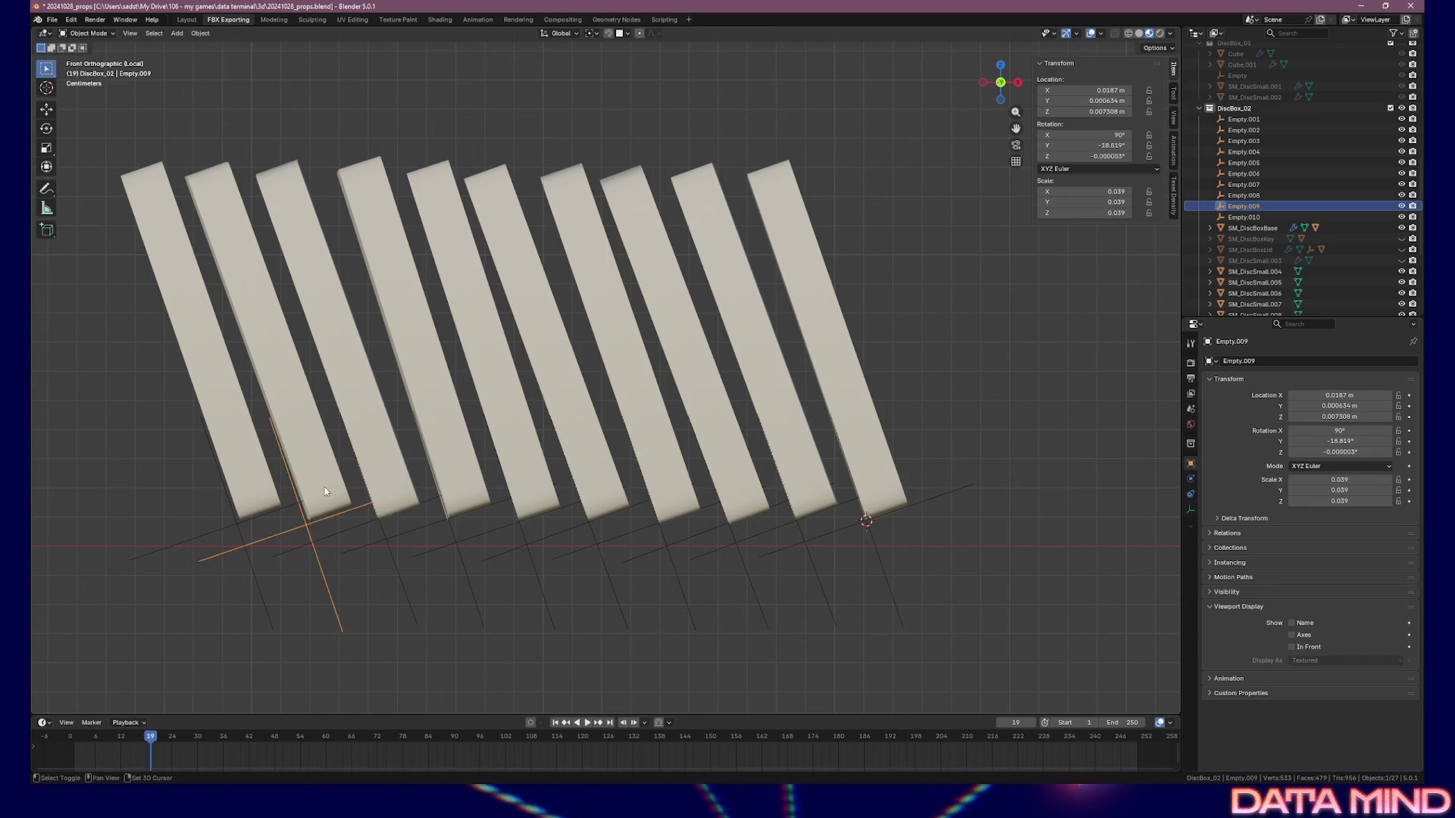
{"action": "left_click", "coordinate": [325, 488], "text": "shift"}
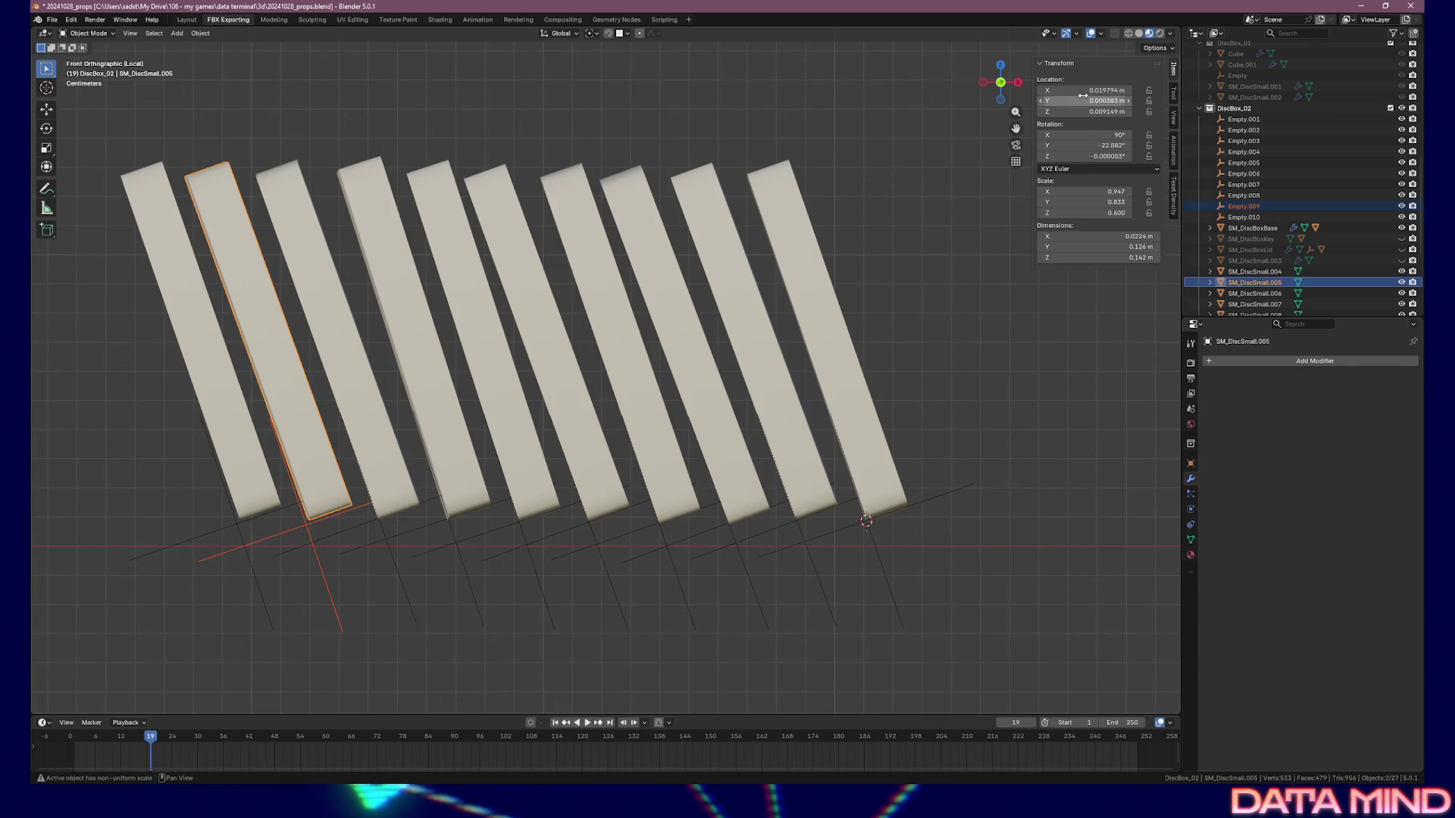
{"action": "right_click", "coordinate": [1116, 90]}
{"action": "left_click", "coordinate": [1055, 149]}
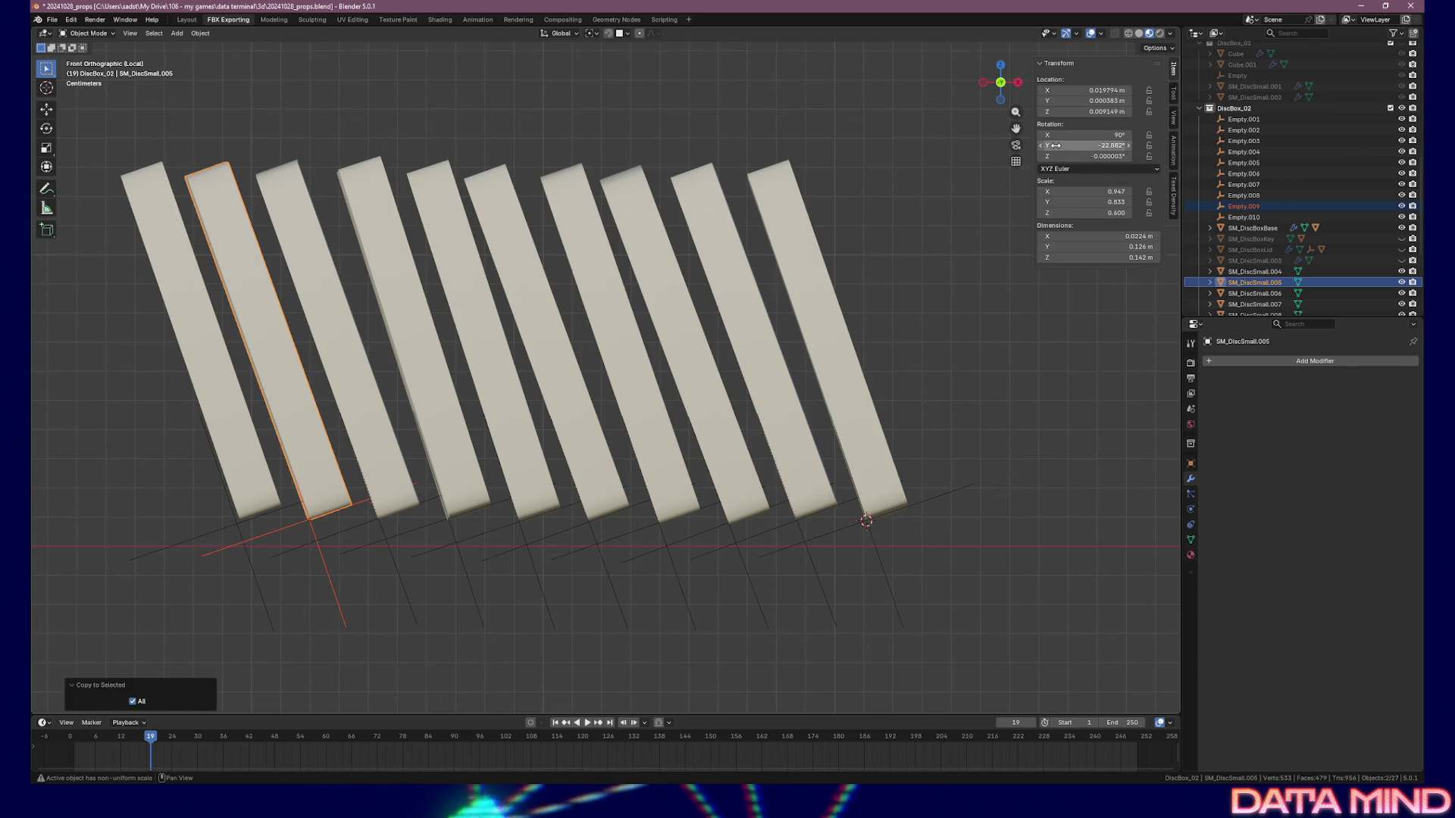
{"action": "right_click", "coordinate": [1070, 135]}
{"action": "left_click", "coordinate": [1056, 151]}
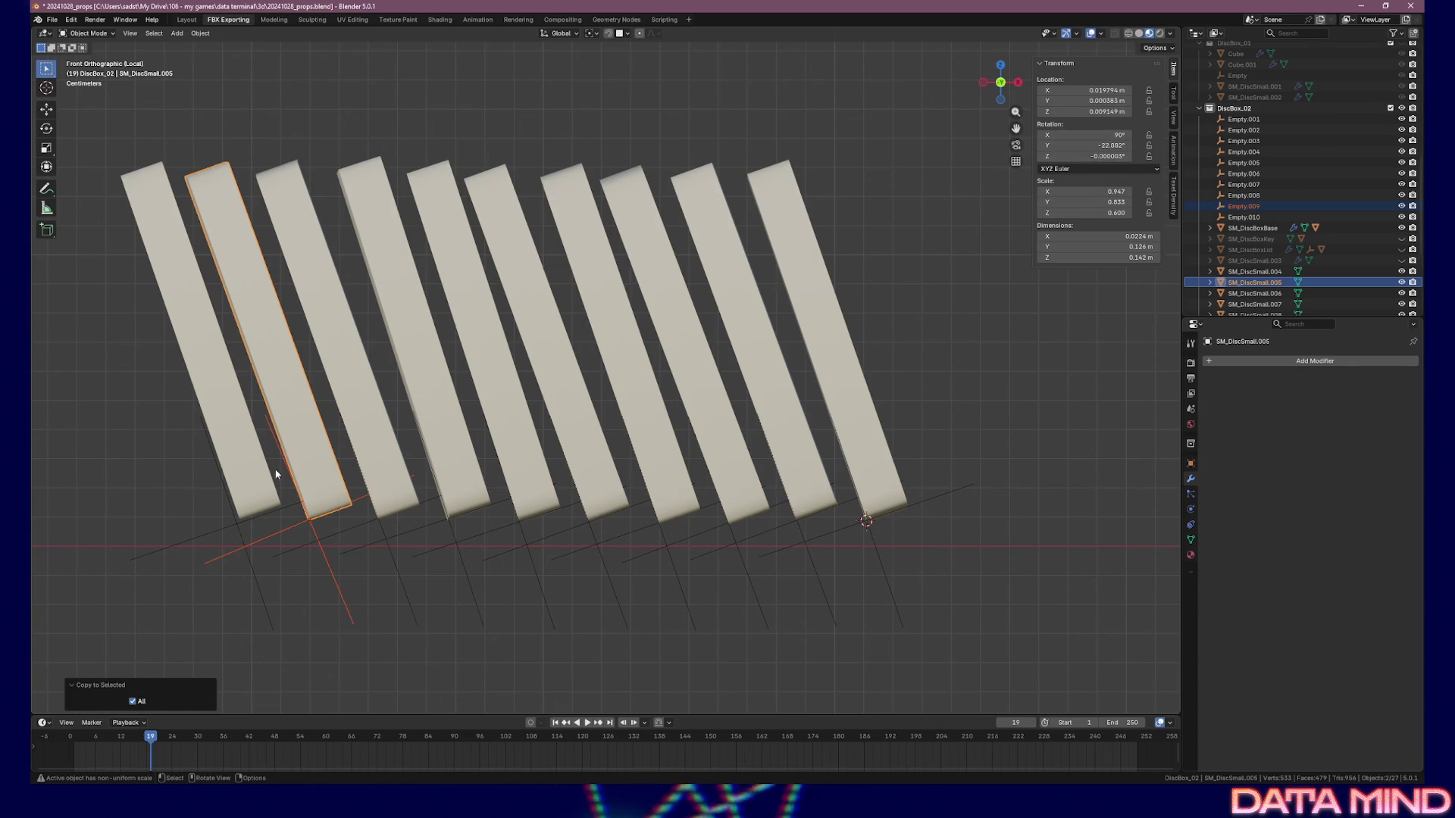
{"action": "left_click", "coordinate": [311, 528]}
{"action": "key", "text": "r"}
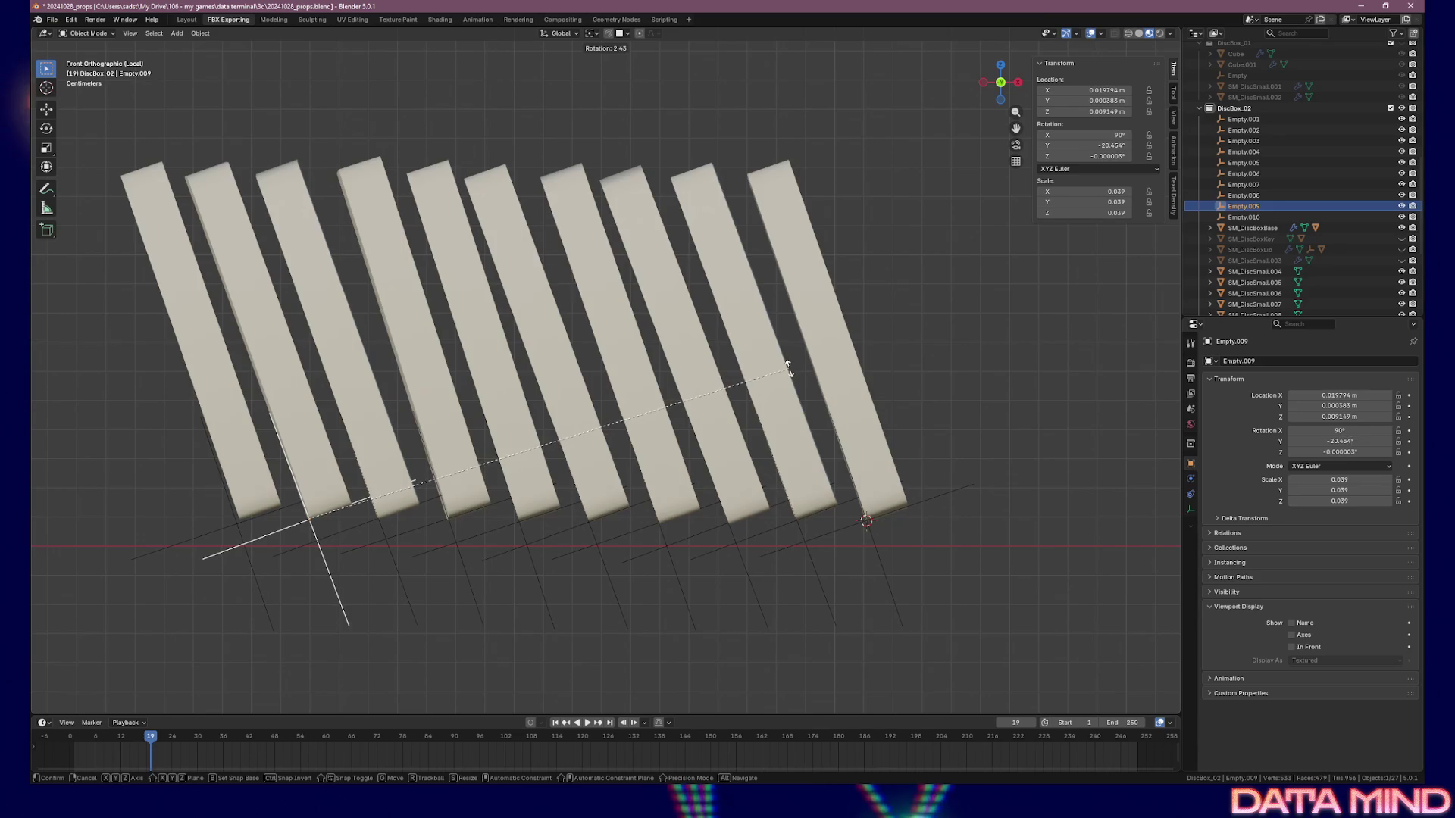
{"action": "left_click", "coordinate": [790, 369]}
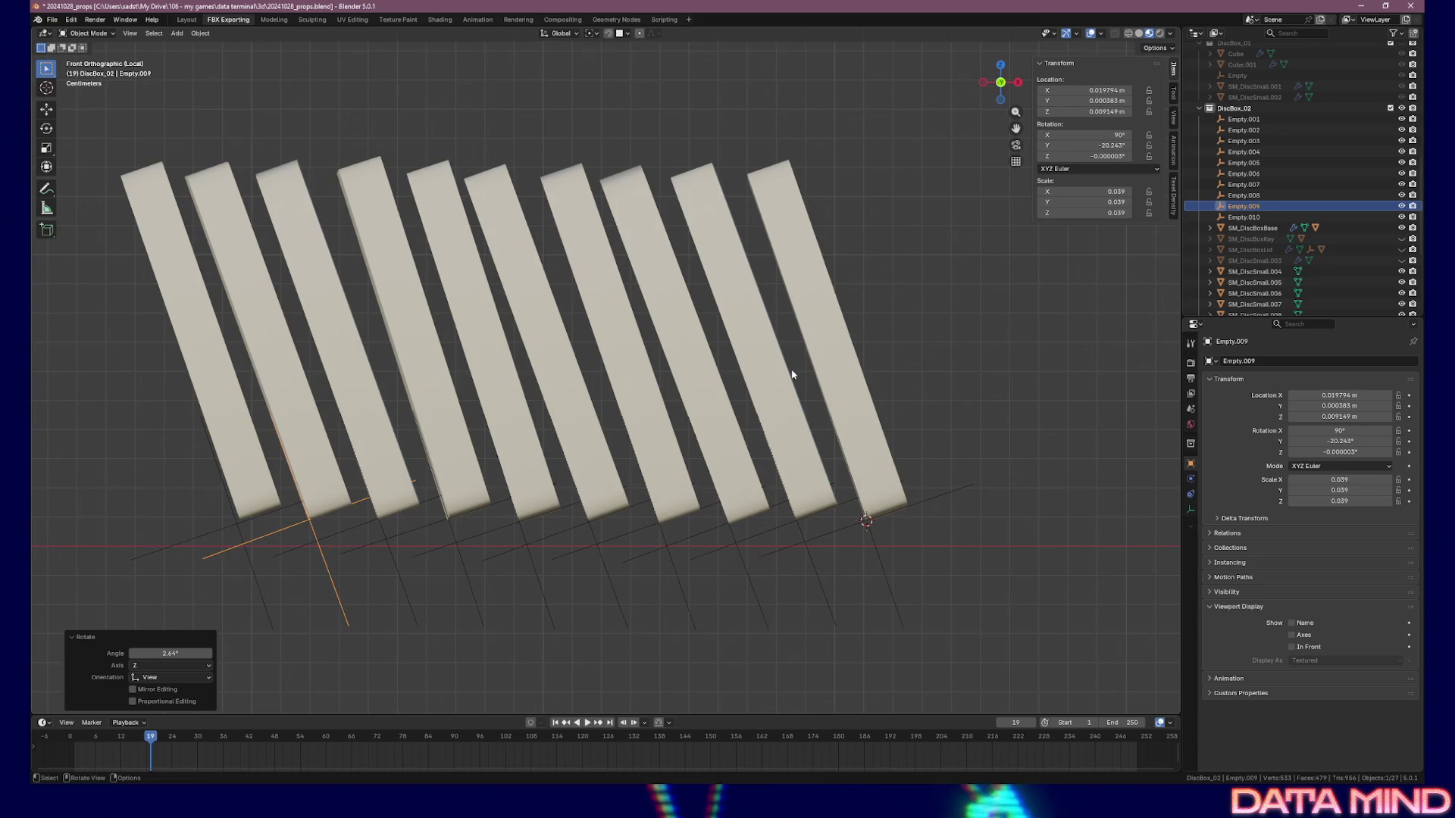
Place Empty.010 at SM_DiscSmall.004's base and rotate it to -19.351° on Y
{"action": "left_click", "coordinate": [250, 517]}
{"action": "left_click", "coordinate": [250, 517]}
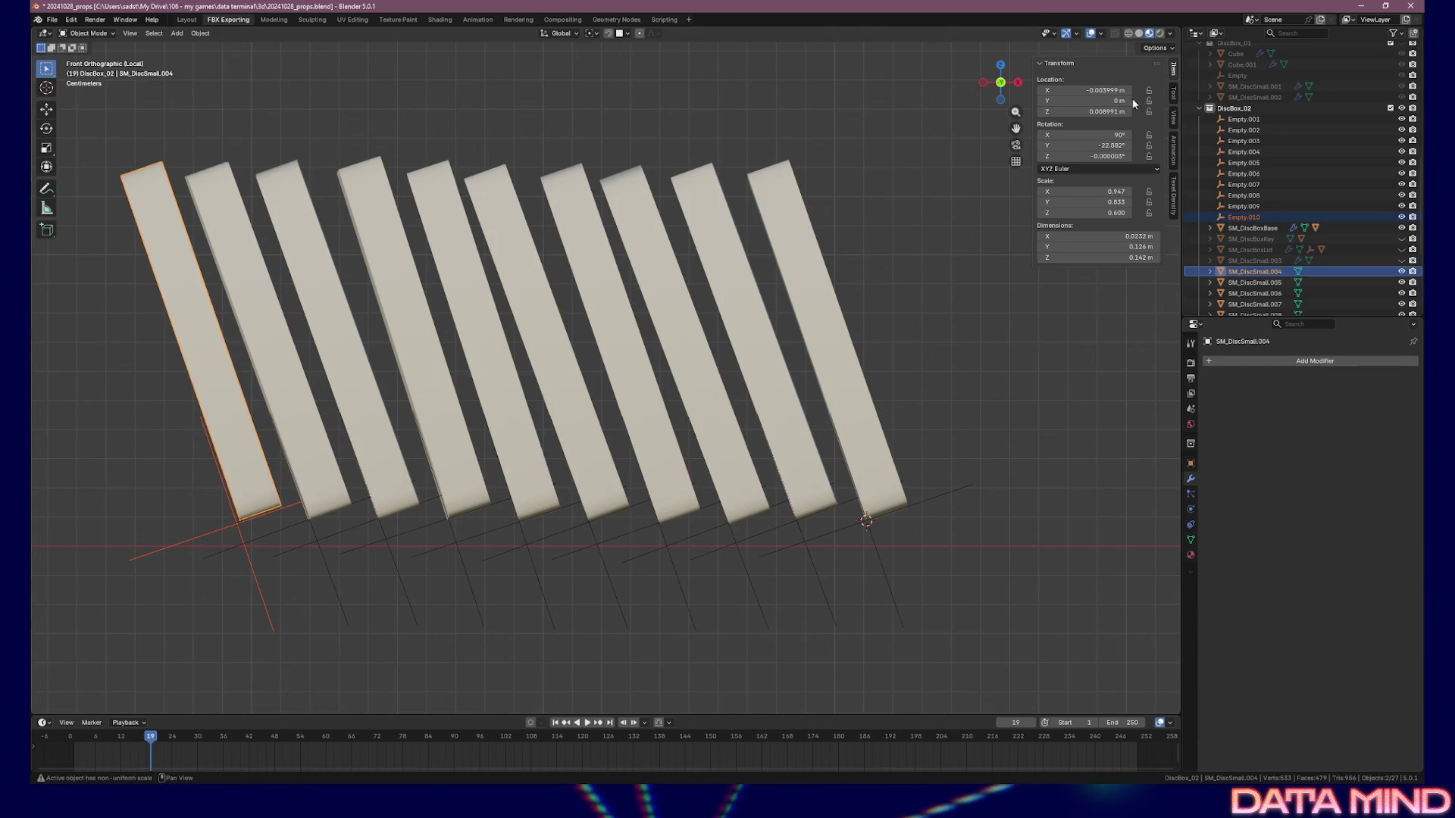
{"action": "right_click", "coordinate": [1064, 89]}
{"action": "left_click", "coordinate": [1039, 152]}
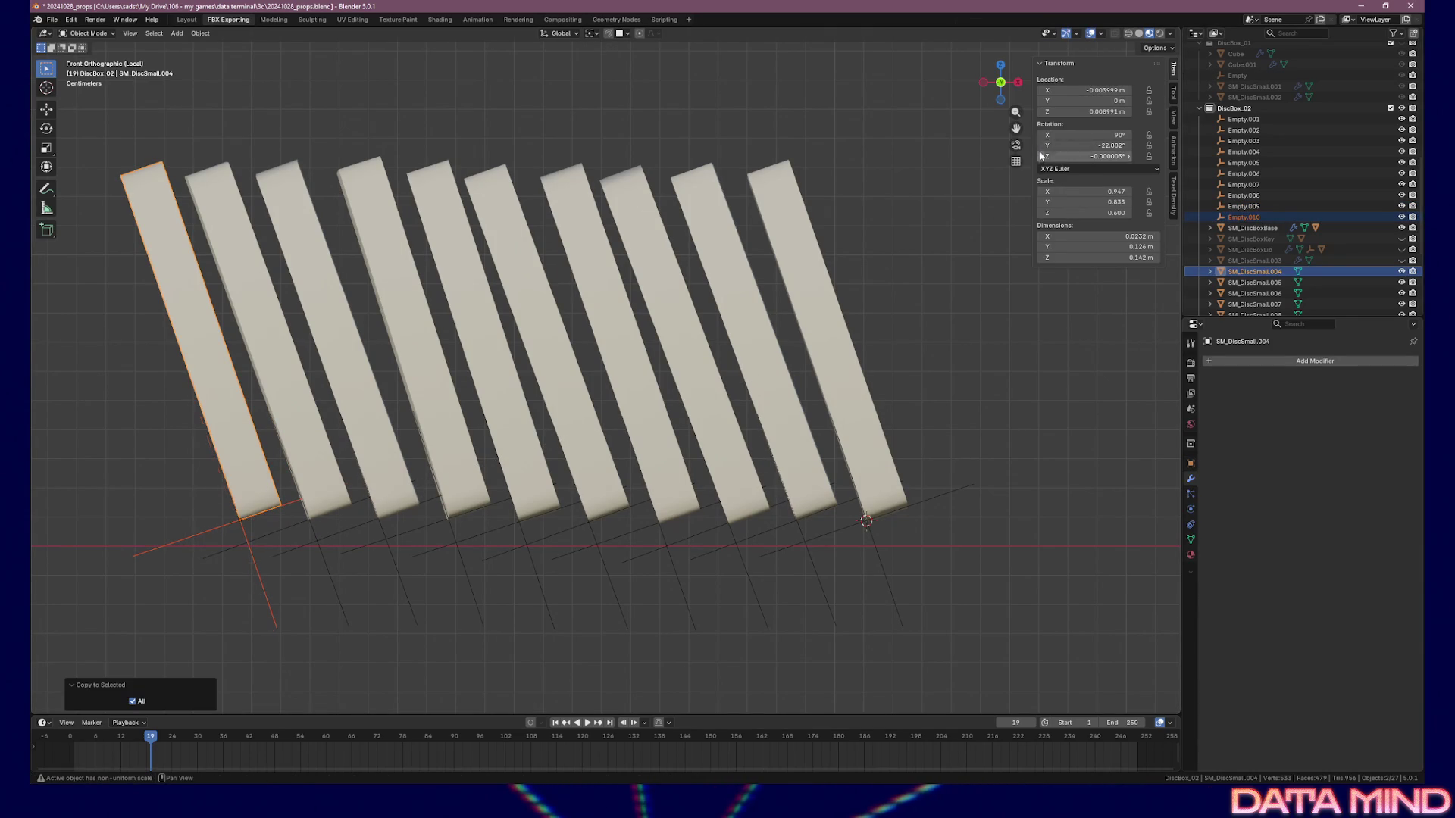
{"action": "right_click", "coordinate": [1074, 134]}
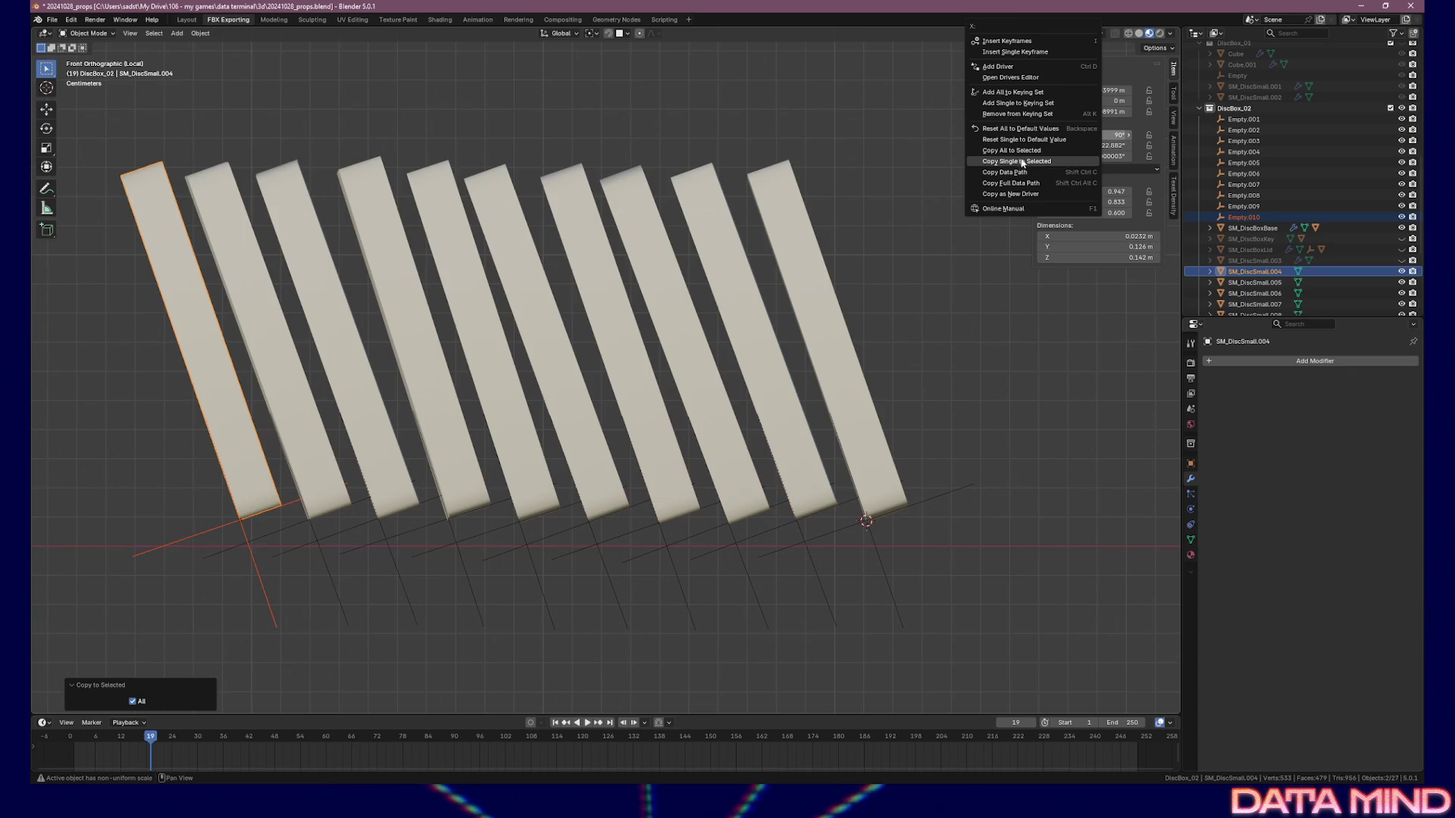
{"action": "left_click", "coordinate": [253, 517]}
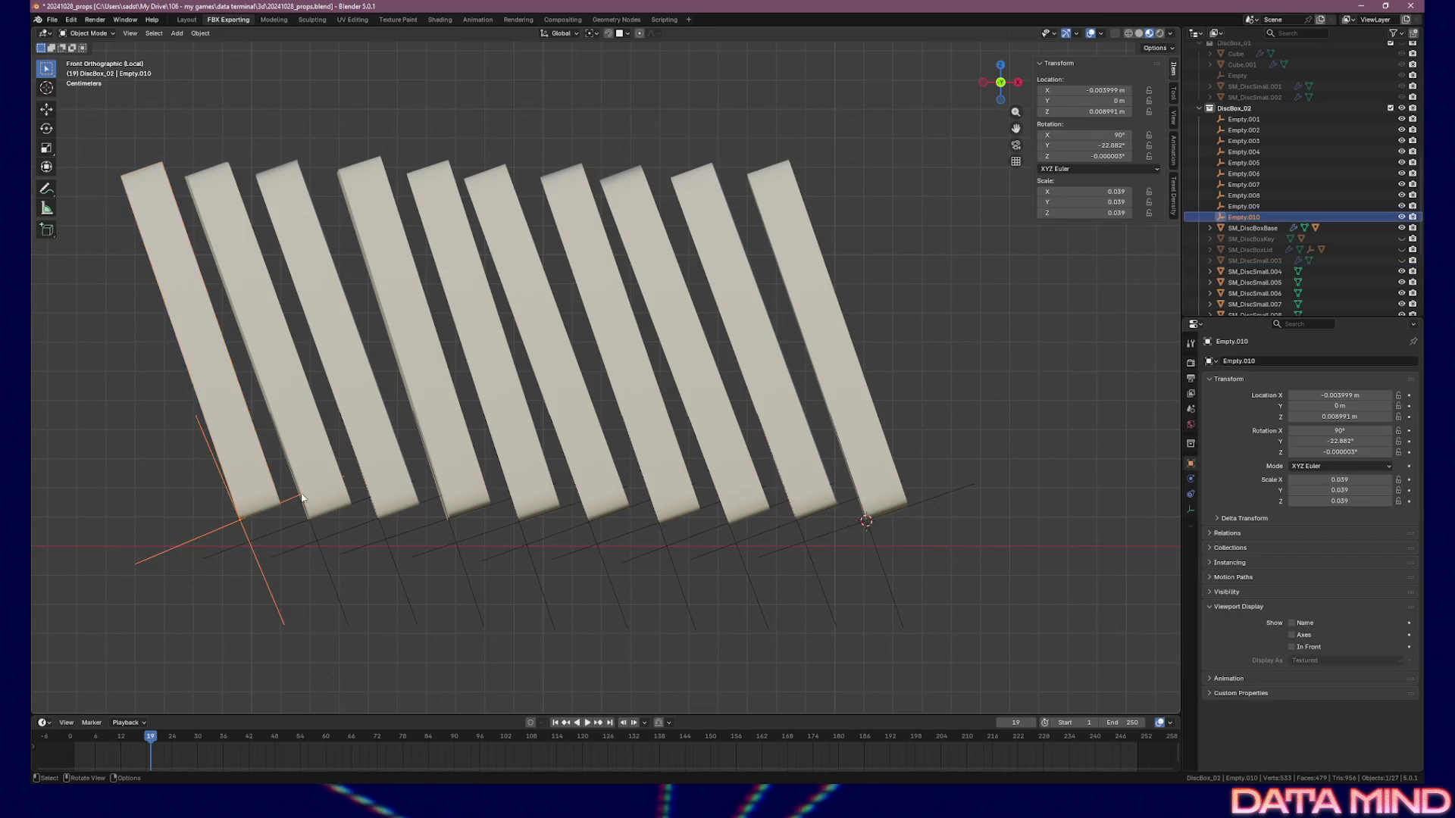
{"action": "key", "text": "r"}
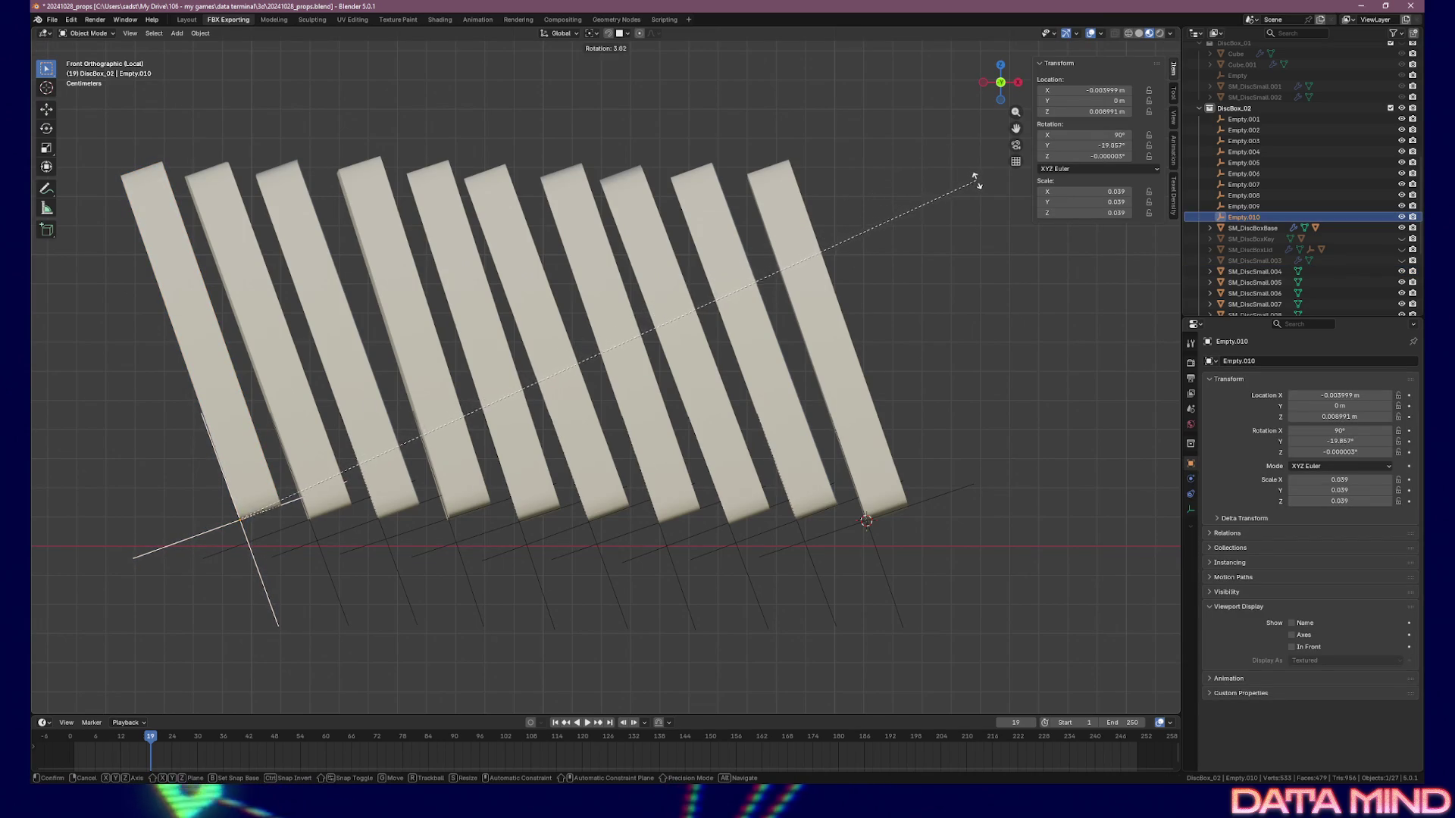
{"action": "left_click", "coordinate": [983, 188]}
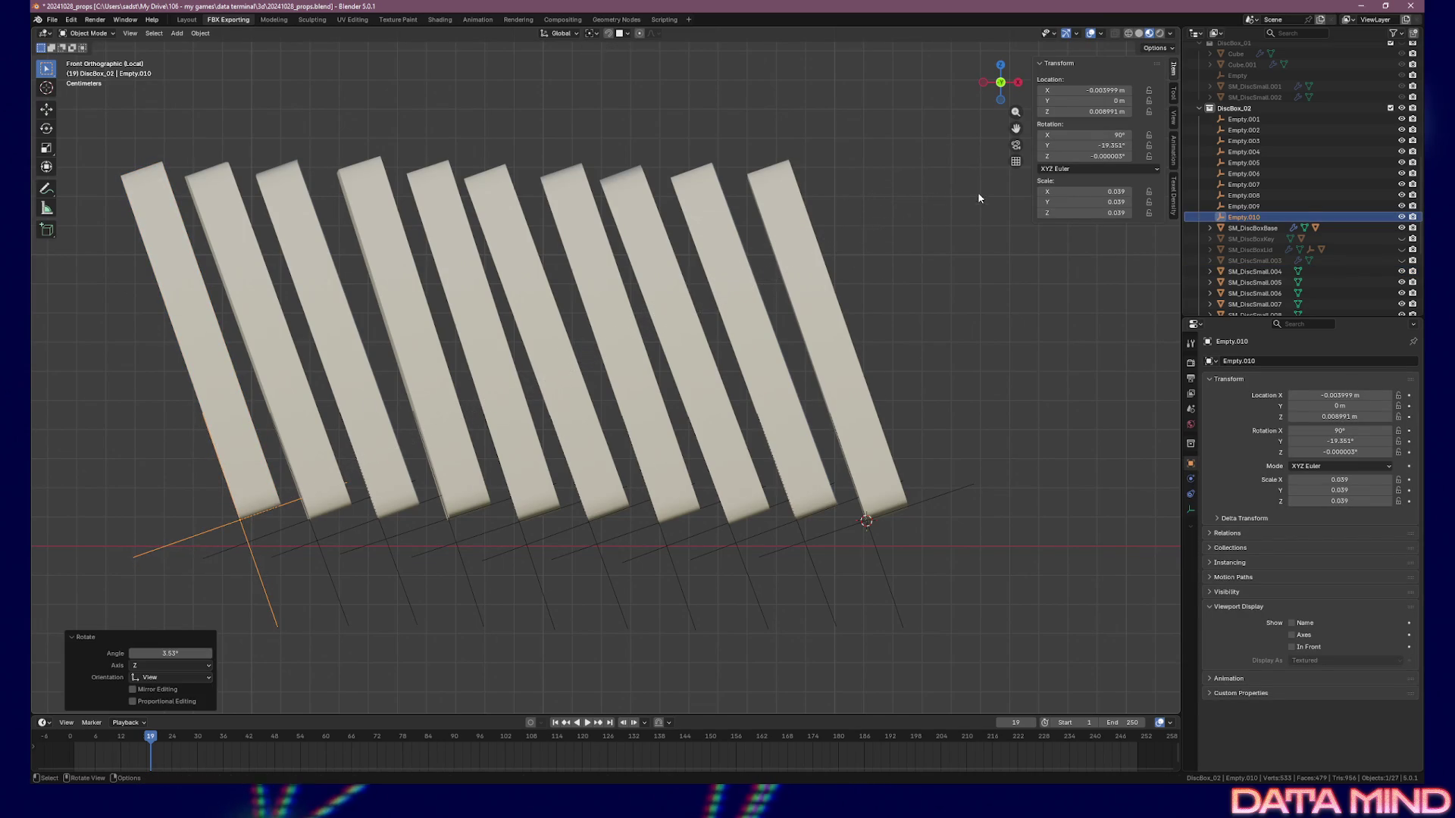
{"action": "left_click", "coordinate": [633, 614]}
{"action": "scroll", "coordinate": [650, 610], "scroll_direction": "down", "scroll_amount": 3}
{"action": "key", "text": "KP_7"}
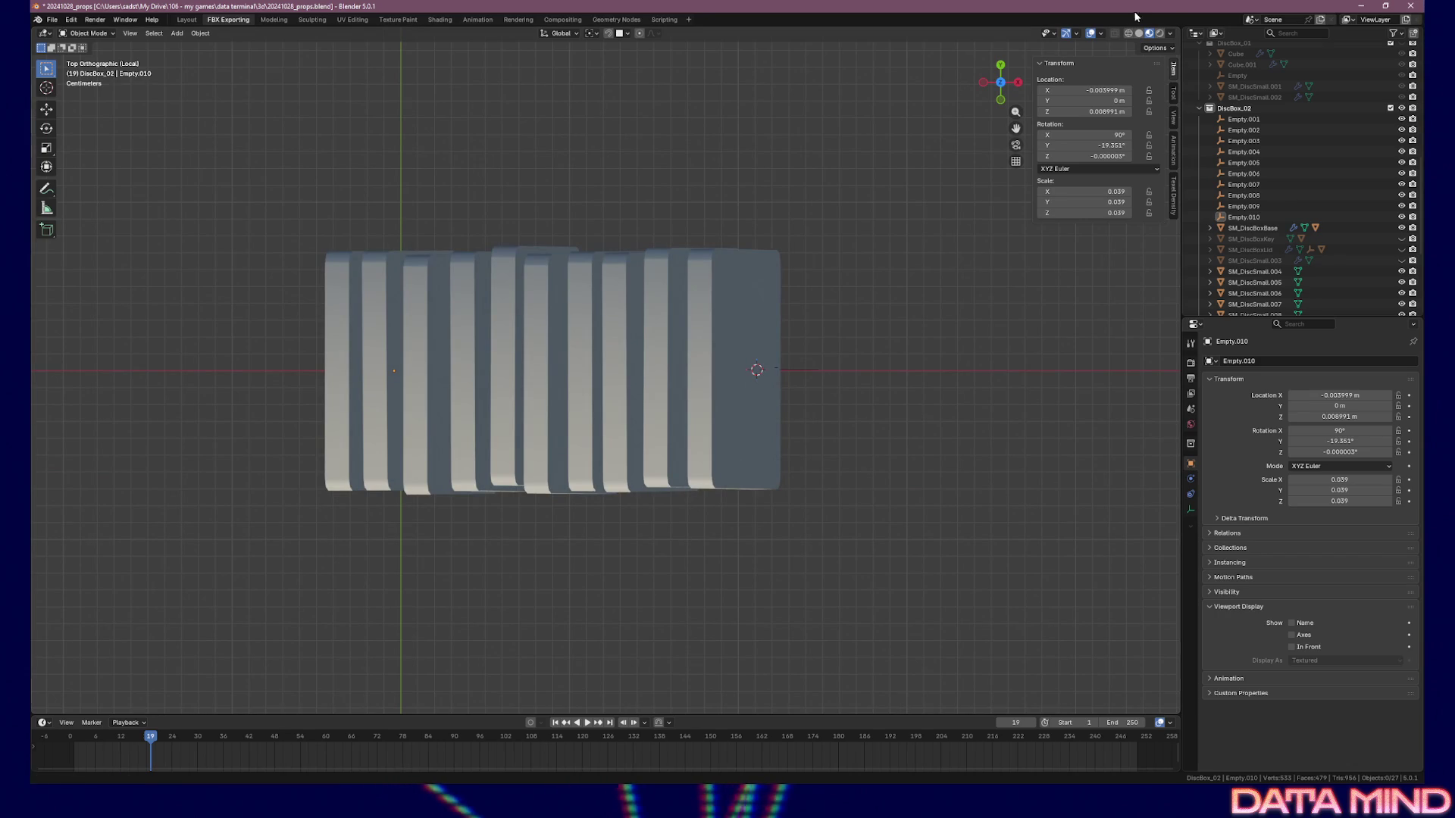
Switch to wireframe and inspect the leftmost disc and its empty from the top
{"action": "left_click", "coordinate": [1127, 34]}
{"action": "scroll", "coordinate": [796, 400], "scroll_direction": "up", "scroll_amount": 2}
{"action": "middle_click_drag", "start_coordinate": [802, 400], "coordinate": [741, 386], "text": "shift"}
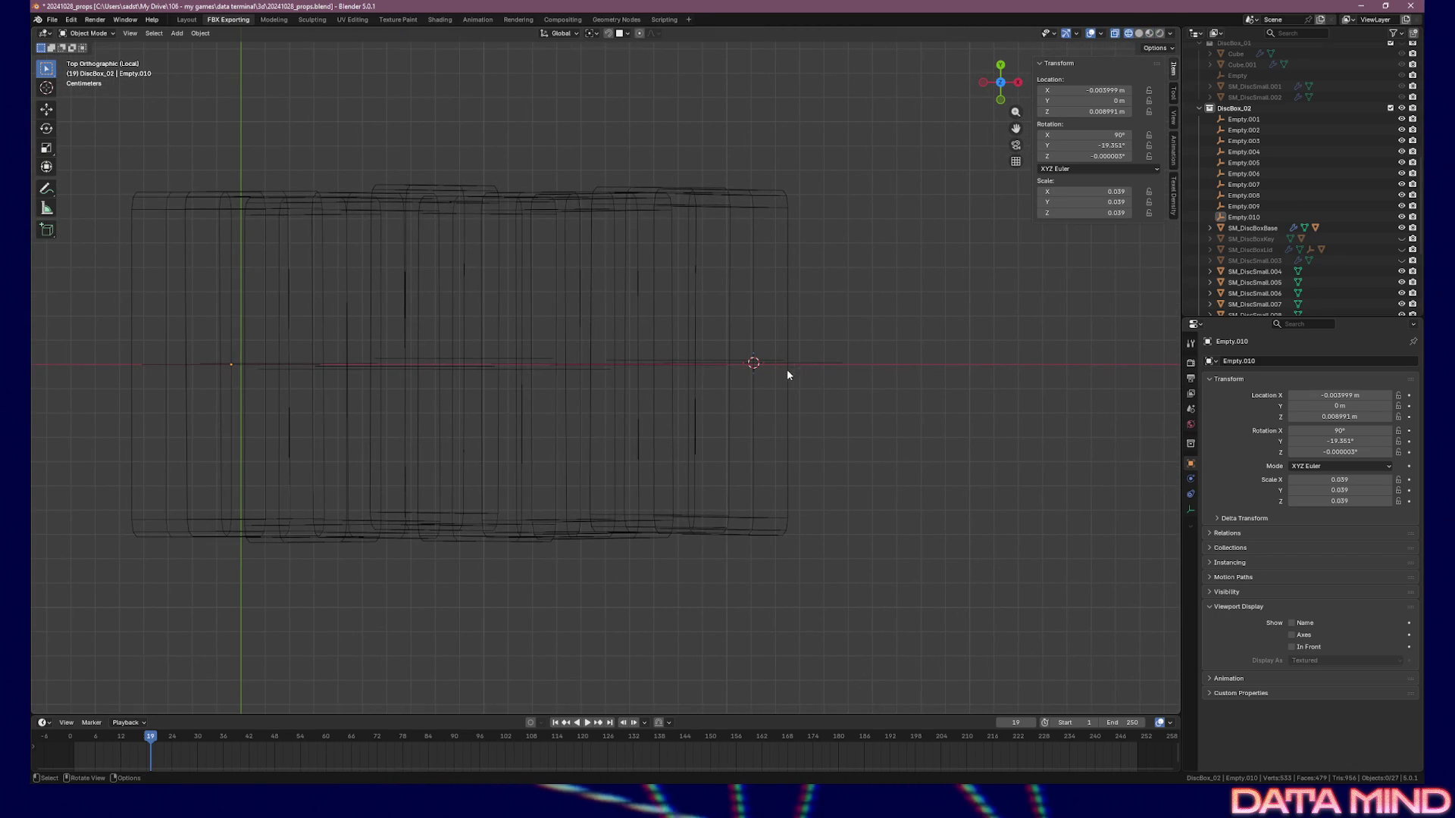
{"action": "middle_click_drag", "start_coordinate": [629, 393], "coordinate": [816, 391], "text": "shift"}
{"action": "left_click_drag", "start_coordinate": [300, 333], "coordinate": [341, 368]}
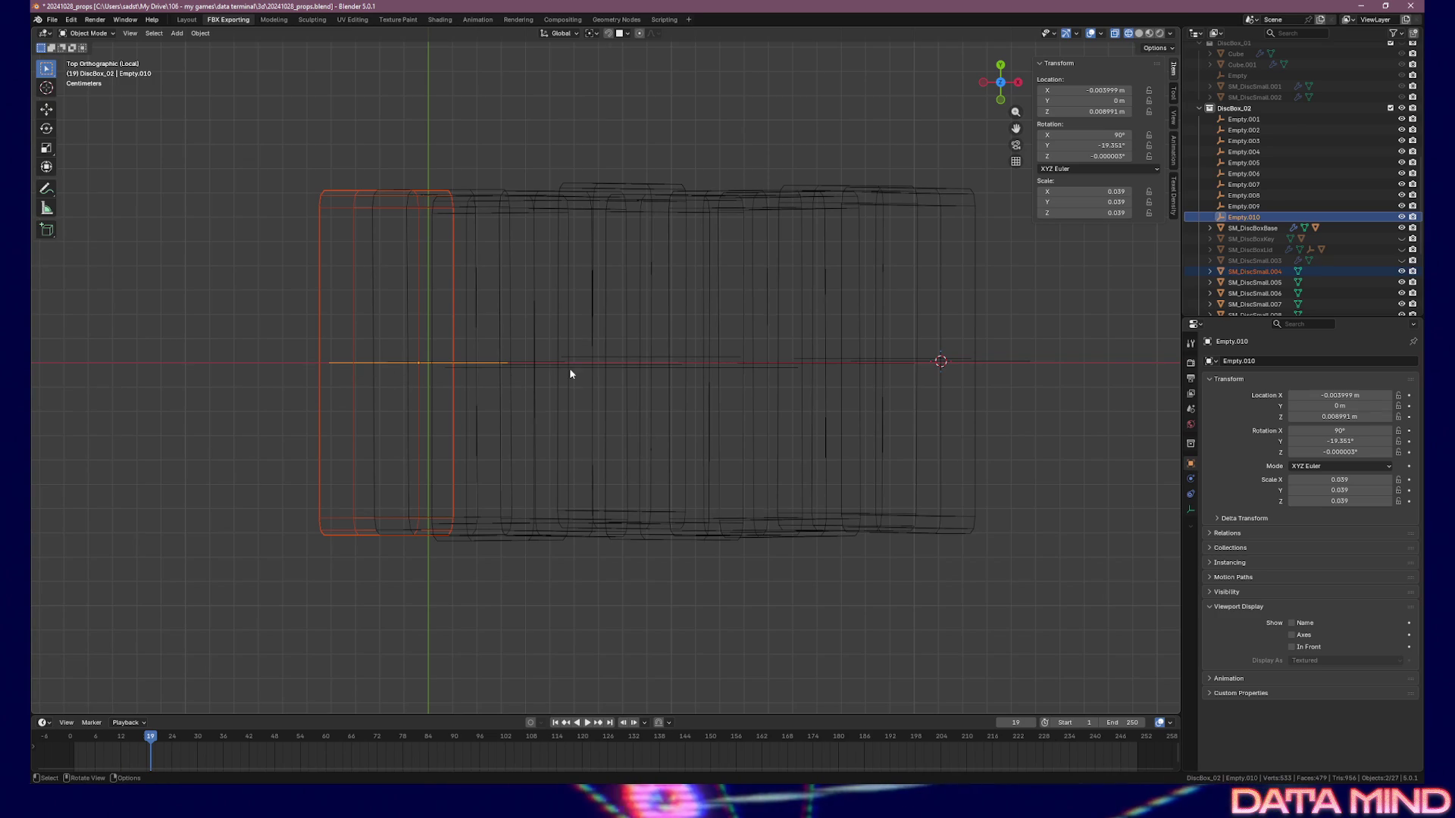
{"action": "middle_click_drag", "start_coordinate": [579, 376], "coordinate": [580, 377]}
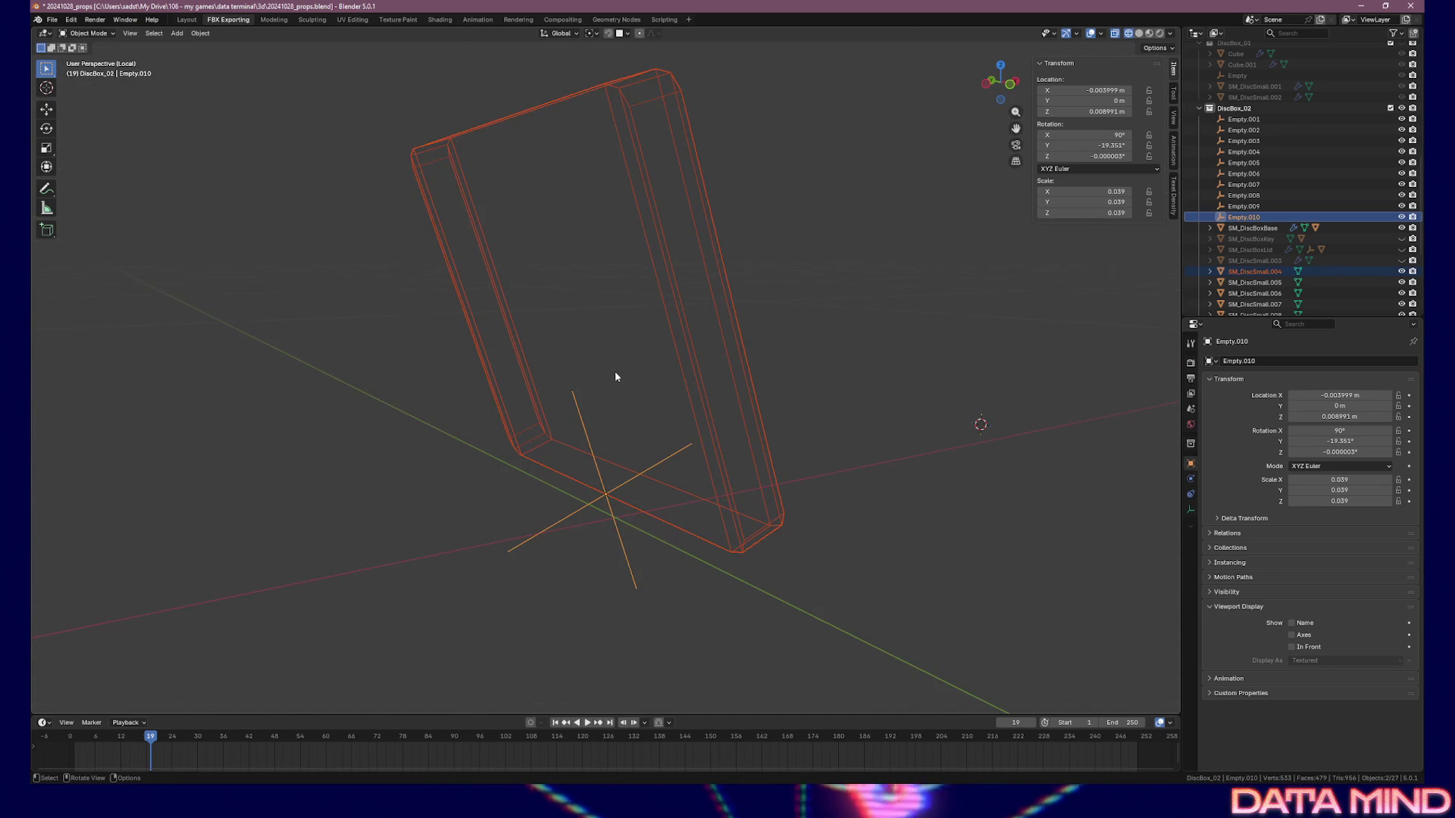
{"action": "key", "text": "KP_7"}
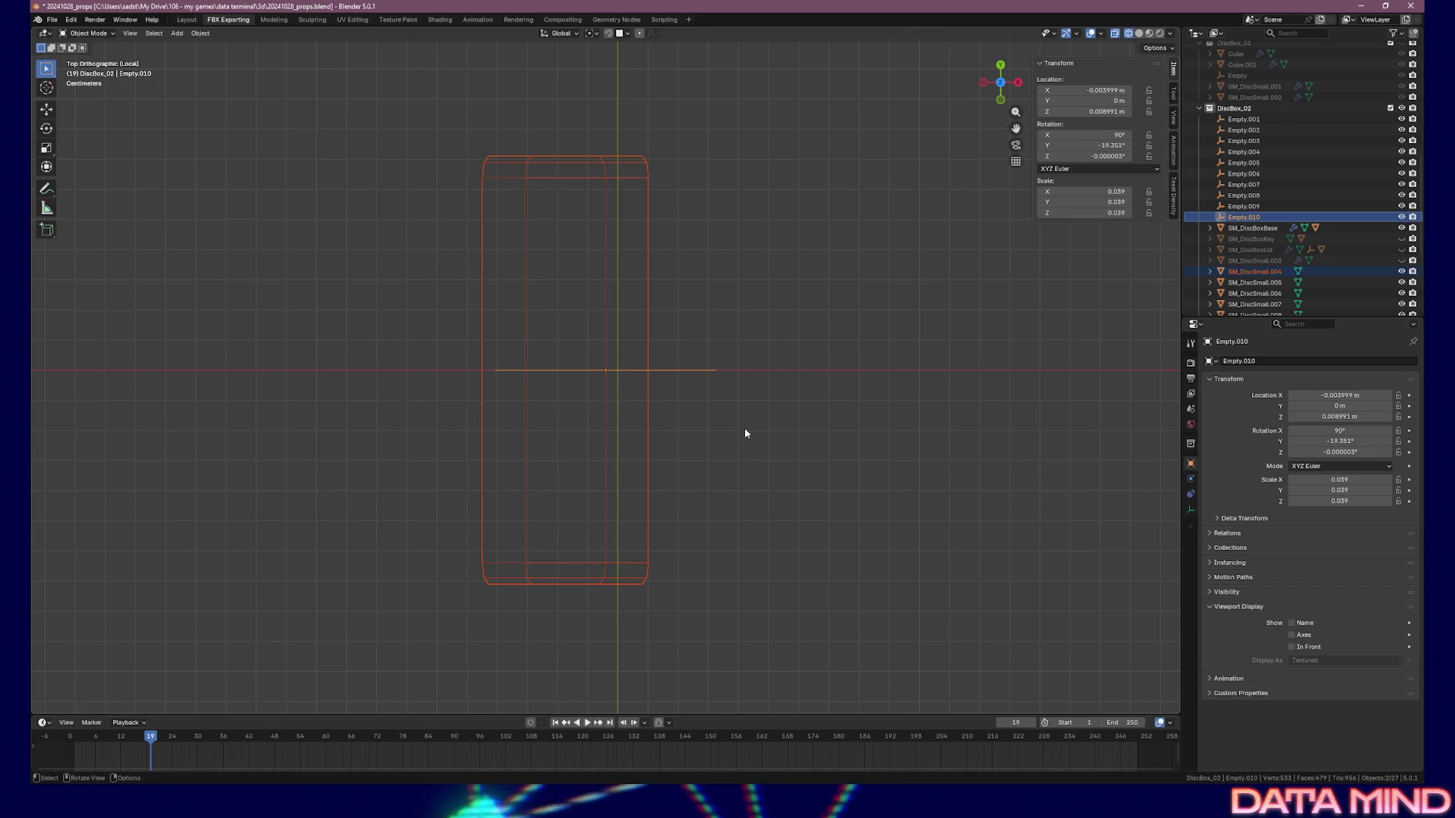
{"action": "middle_click_drag", "start_coordinate": [759, 432], "coordinate": [601, 411], "text": "shift"}
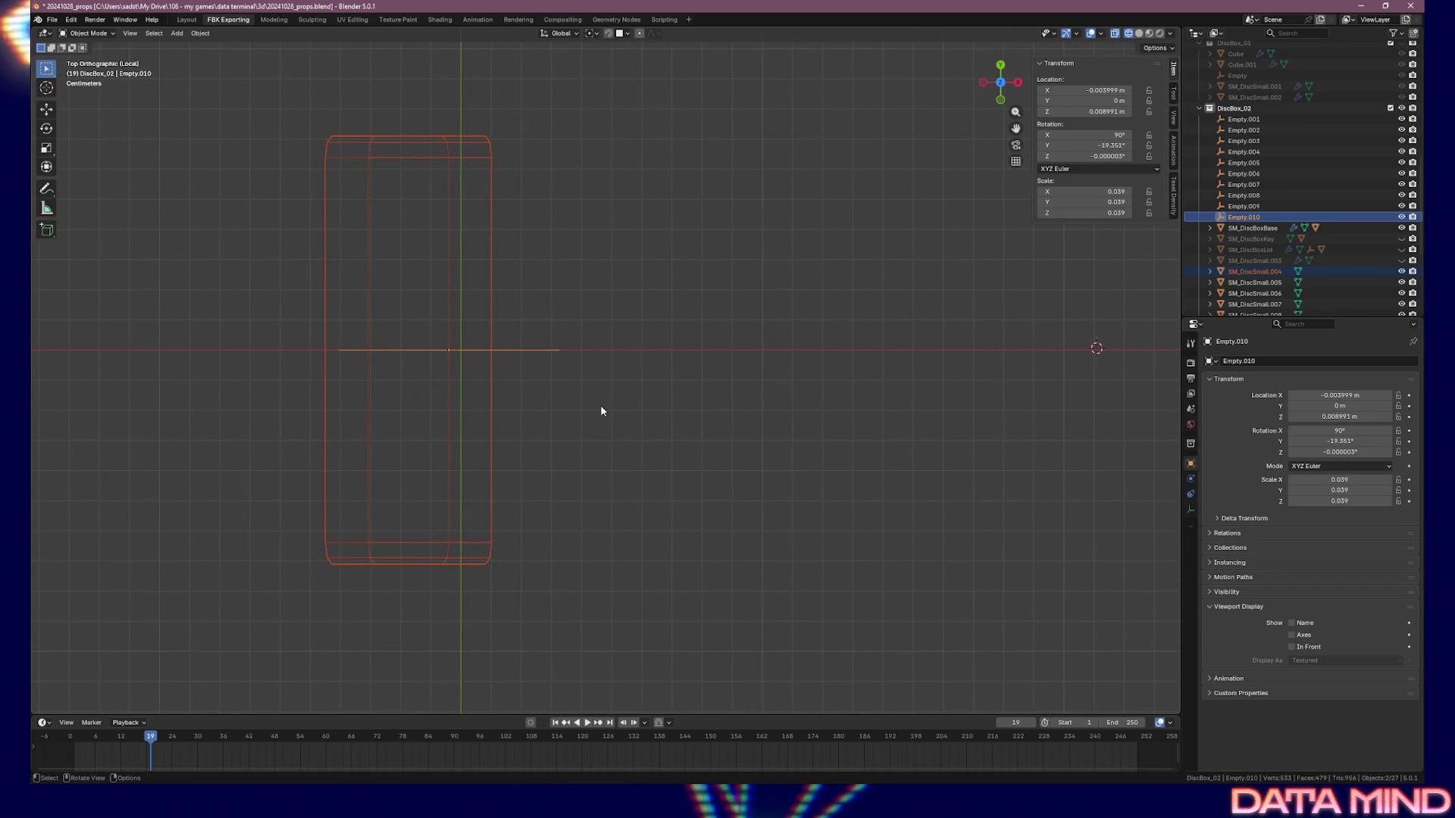
Isolate Empty.009 and SM_DiscSmall.005 in local view and look at them from the top
{"action": "left_click", "coordinate": [1252, 284]}
{"action": "left_click", "coordinate": [1244, 206], "text": "shift"}
{"action": "key", "text": "KP_Divide"}
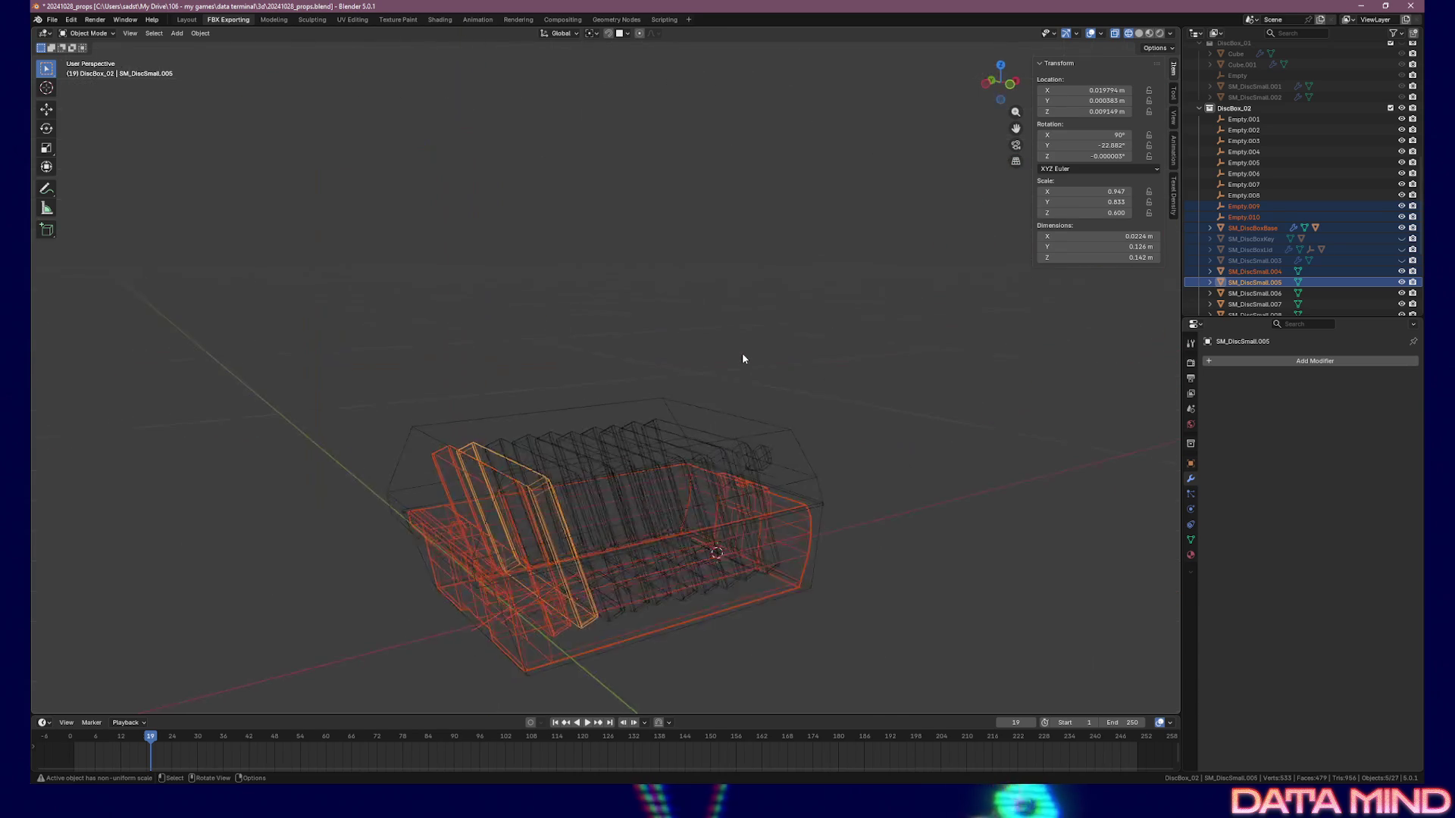
{"action": "key", "text": "KP_Divide"}
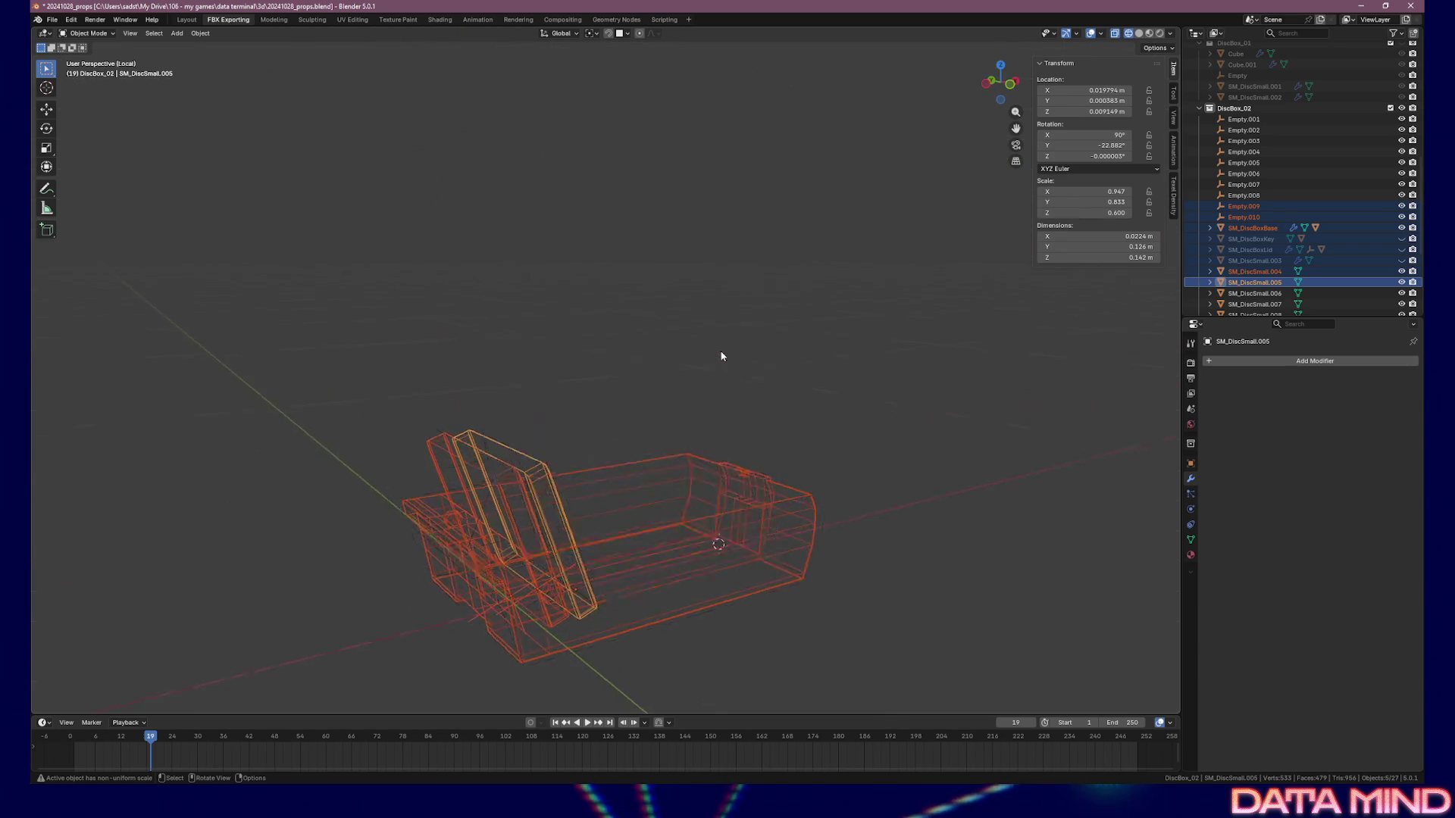
{"action": "left_click", "coordinate": [1255, 283]}
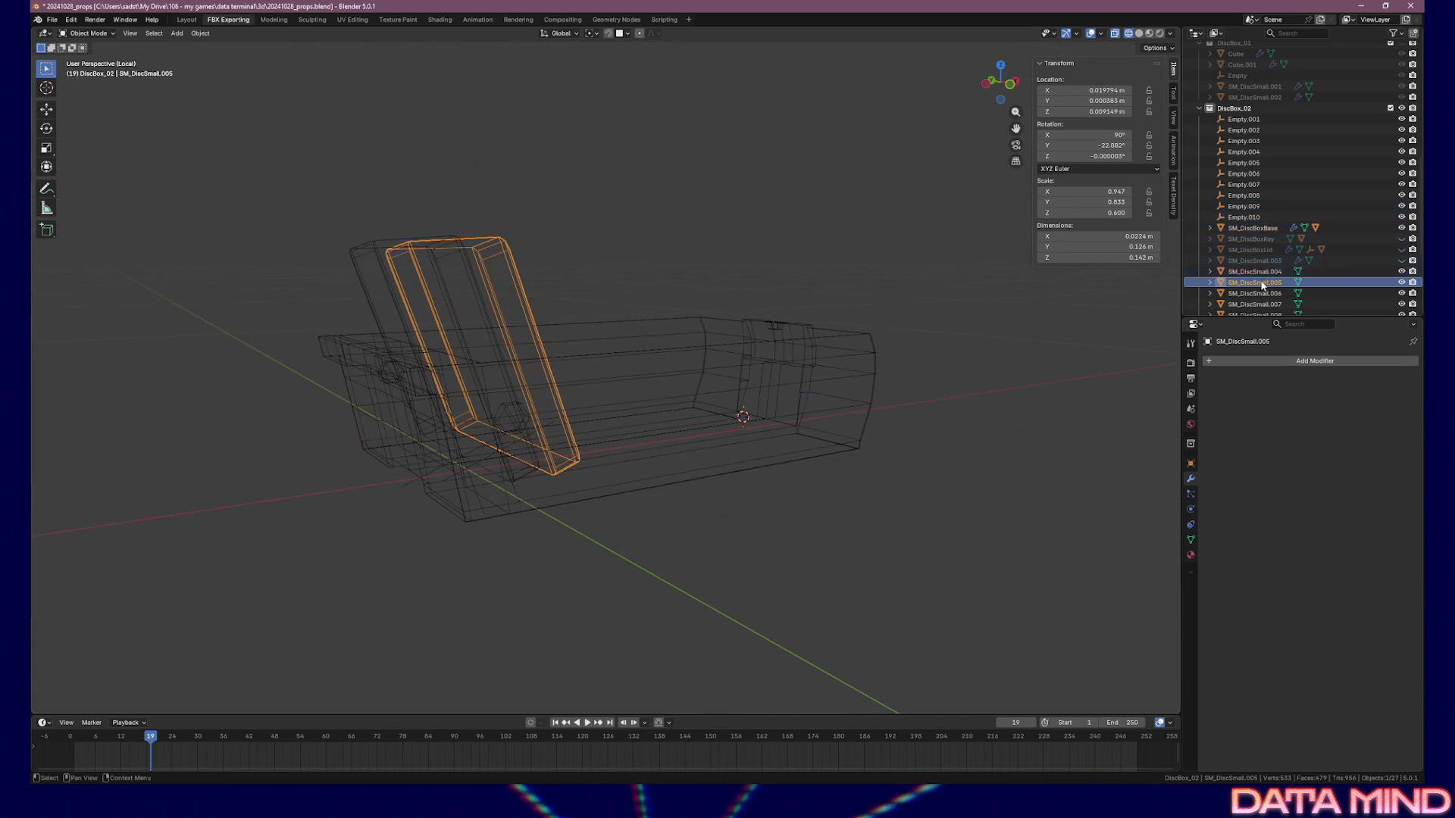
{"action": "left_click", "coordinate": [1244, 207], "text": "ctrl"}
{"action": "key", "text": "KP_Divide"}
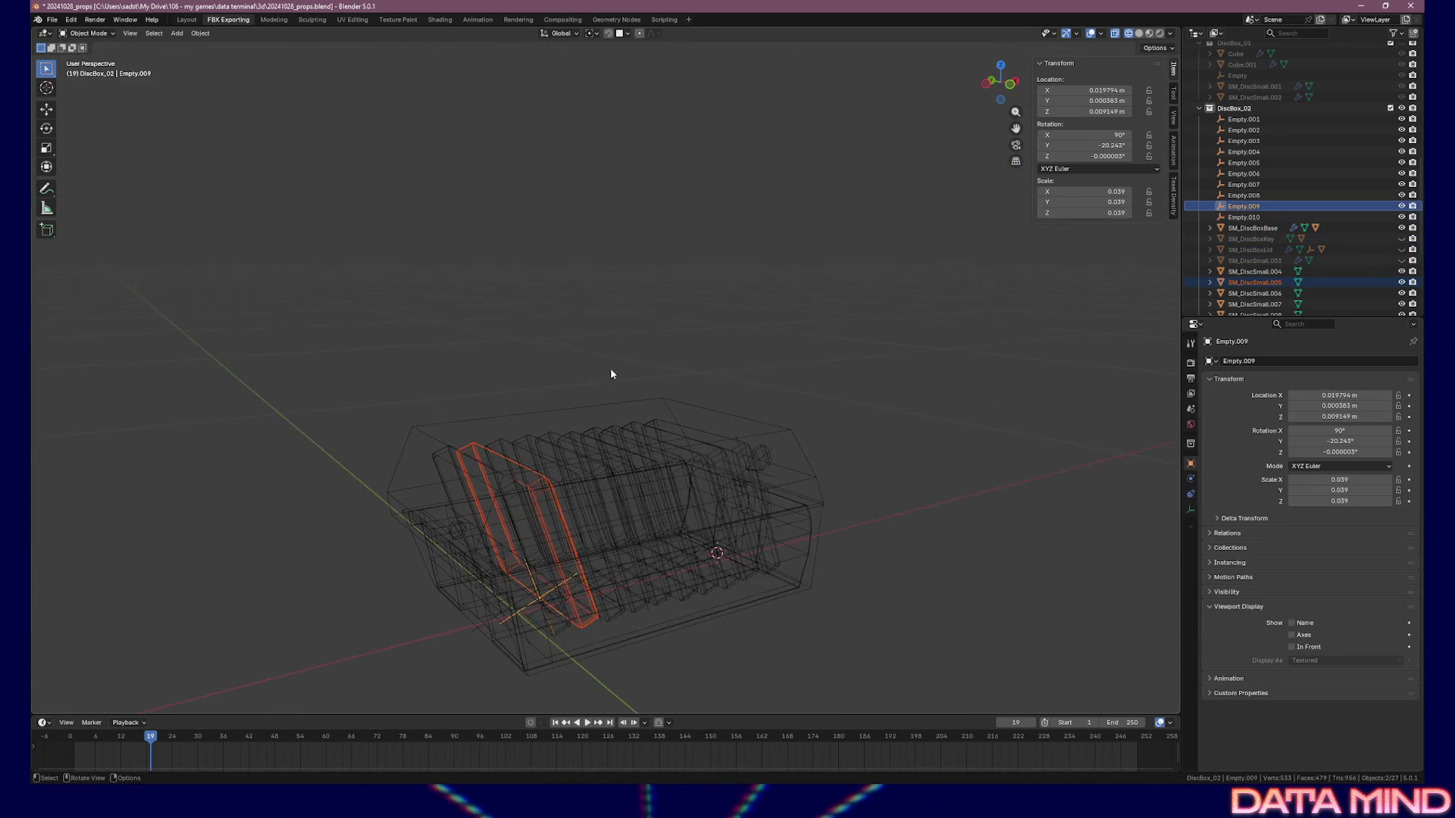
{"action": "key", "text": "KP_Divide"}
{"action": "key", "text": "KP_7"}
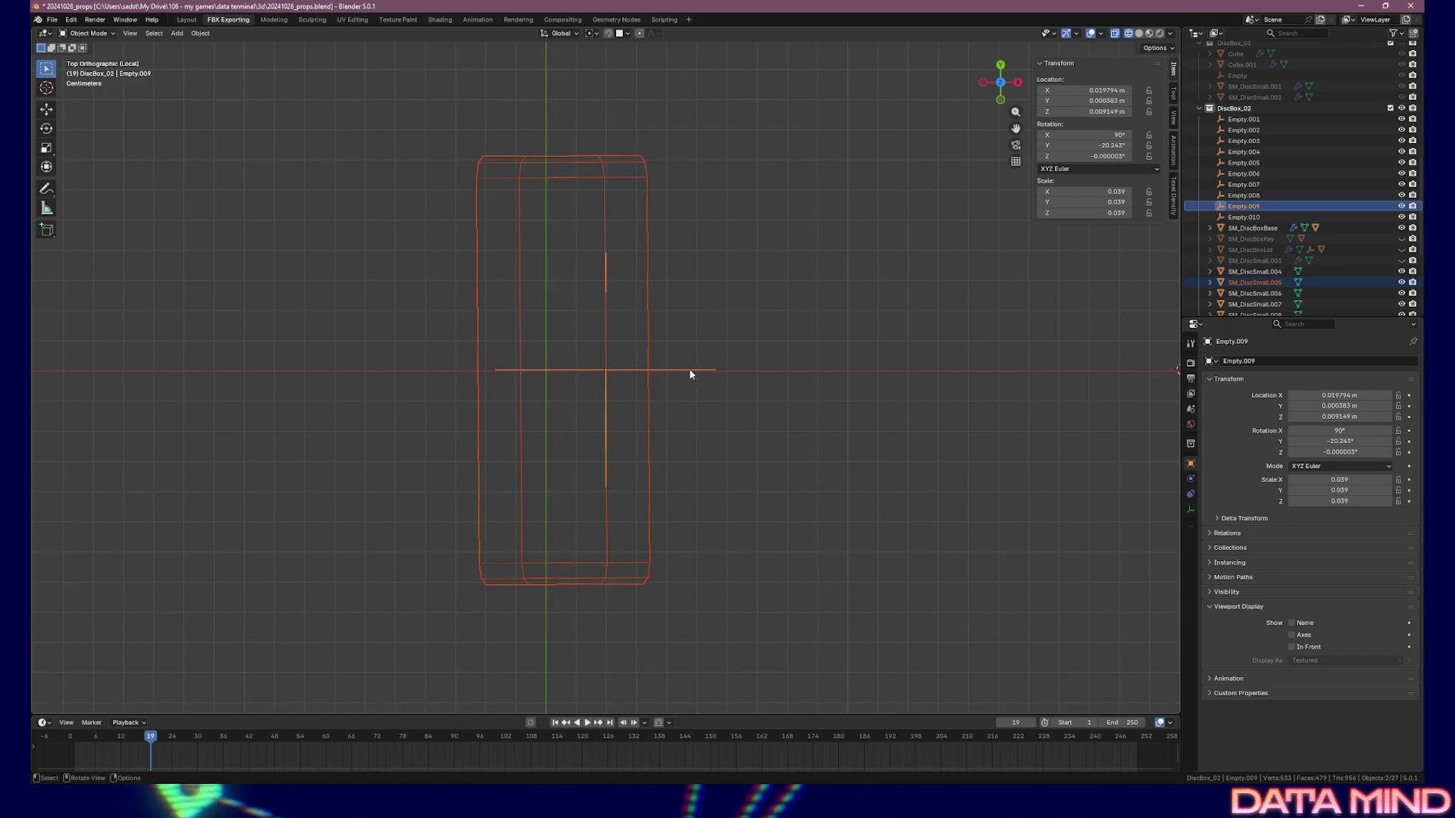
{"action": "scroll", "coordinate": [650, 370], "scroll_direction": "up", "scroll_amount": 1}
Check Empty.009's tilt against the disc, then show the whole model in Material Preview
{"action": "key", "text": "alt+a"}
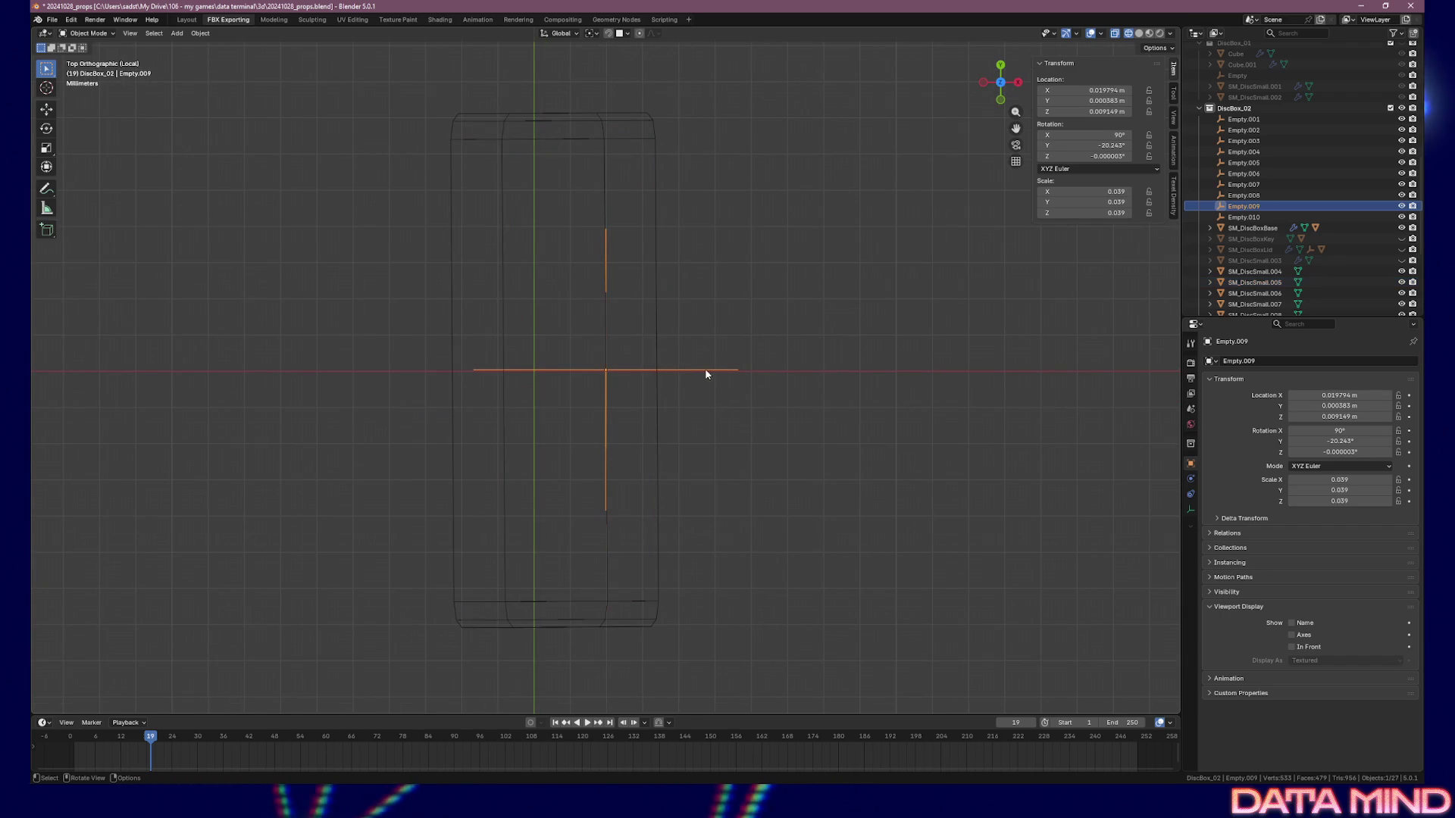
{"action": "left_click", "coordinate": [604, 182]}
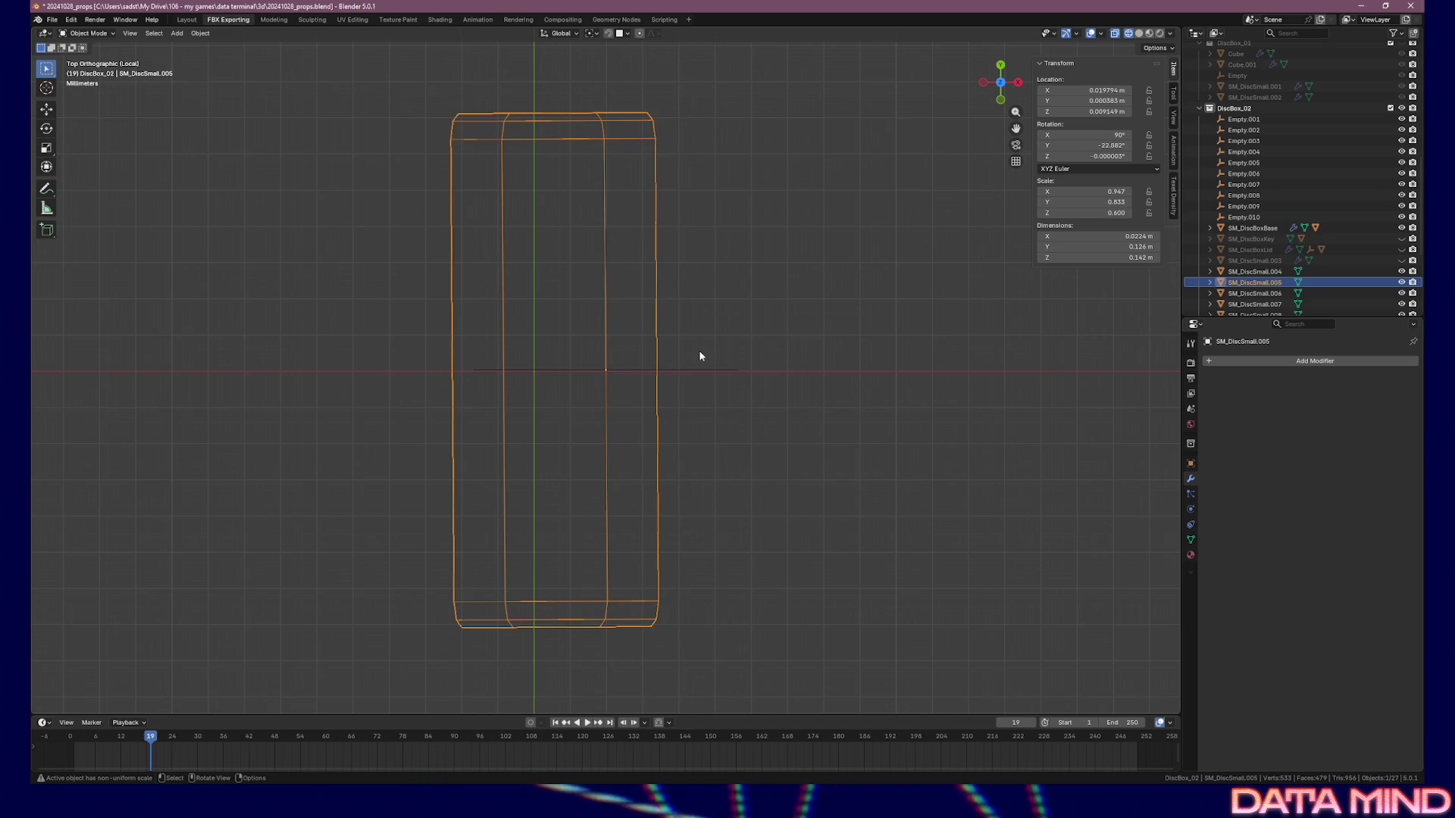
{"action": "left_click", "coordinate": [686, 370]}
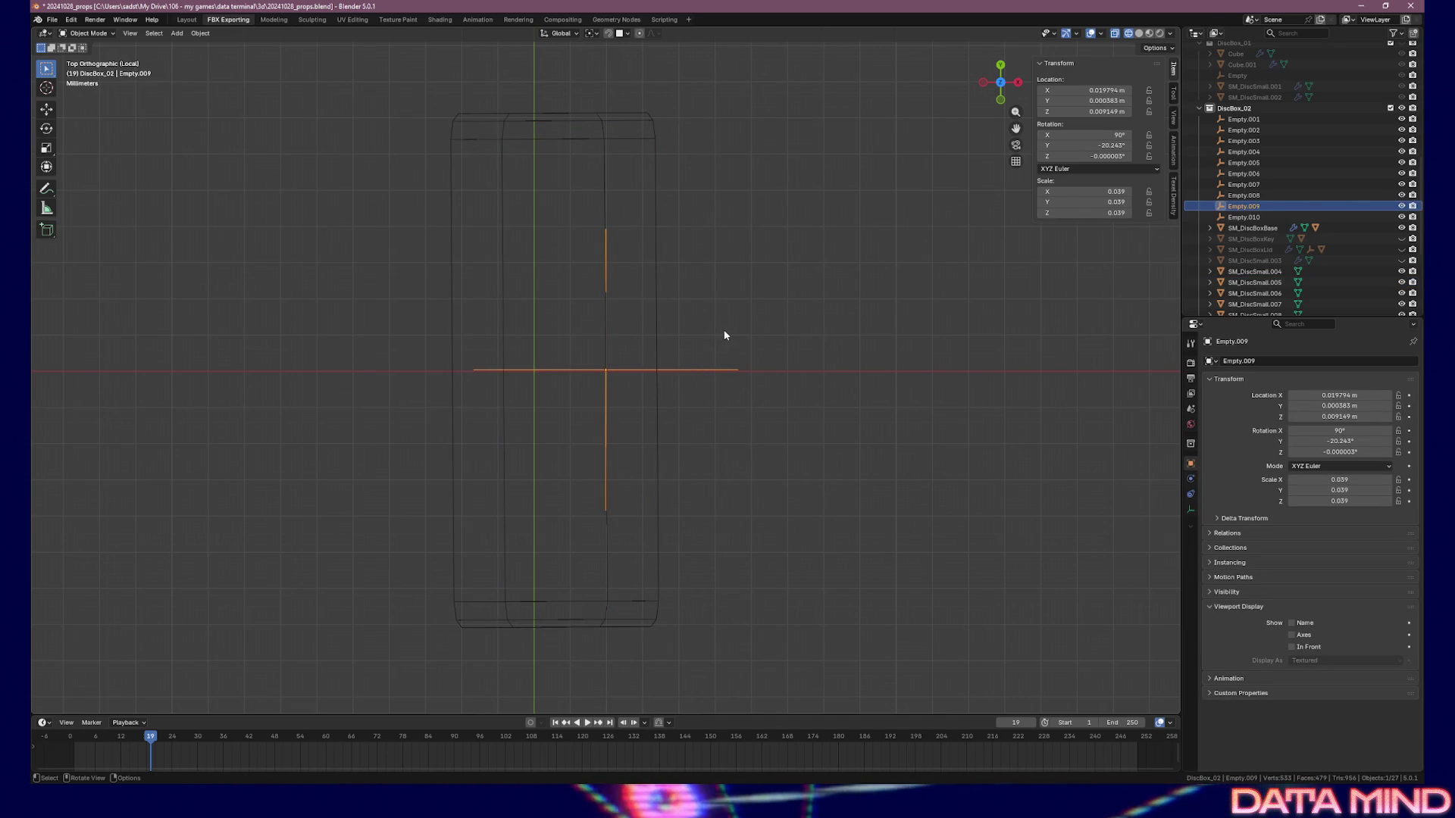
{"action": "mouse_move", "coordinate": [718, 338]}
{"action": "middle_mouse_down"}
{"action": "mouse_move", "coordinate": [675, 343]}
{"action": "mouse_move", "coordinate": [607, 270]}
{"action": "mouse_move", "coordinate": [637, 257]}
{"action": "middle_mouse_up"}
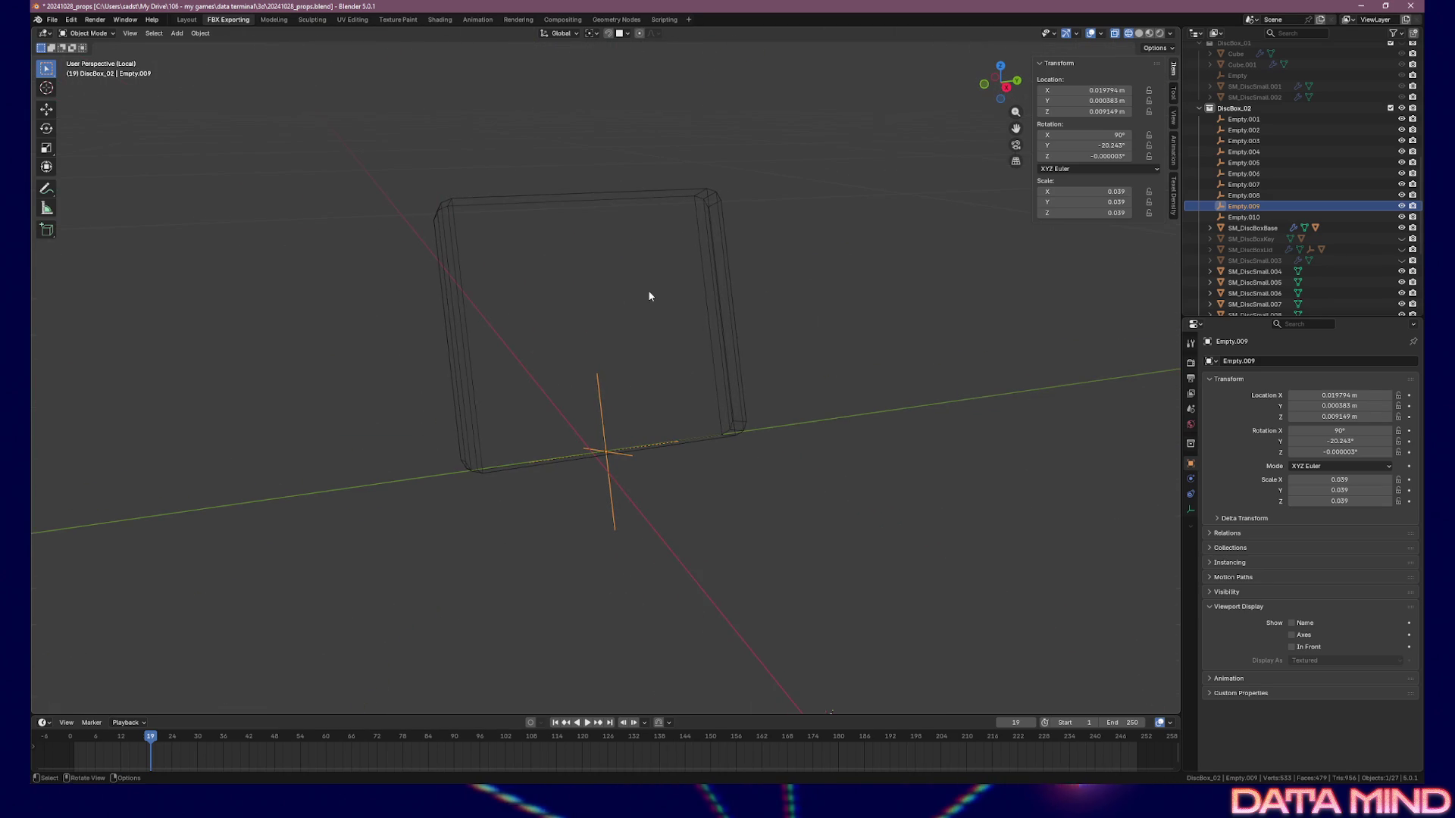
{"action": "key", "text": "KP_Divide"}
{"action": "left_click", "coordinate": [1149, 33]}
{"action": "mouse_move", "coordinate": [856, 478]}
{"action": "middle_mouse_down", "text": "shift"}
{"action": "mouse_move", "coordinate": [839, 489]}
{"action": "mouse_move", "coordinate": [811, 447]}
{"action": "mouse_move", "coordinate": [681, 448]}
{"action": "mouse_move", "coordinate": [636, 458]}
{"action": "mouse_move", "coordinate": [650, 488]}
{"action": "middle_mouse_up", "text": "shift"}
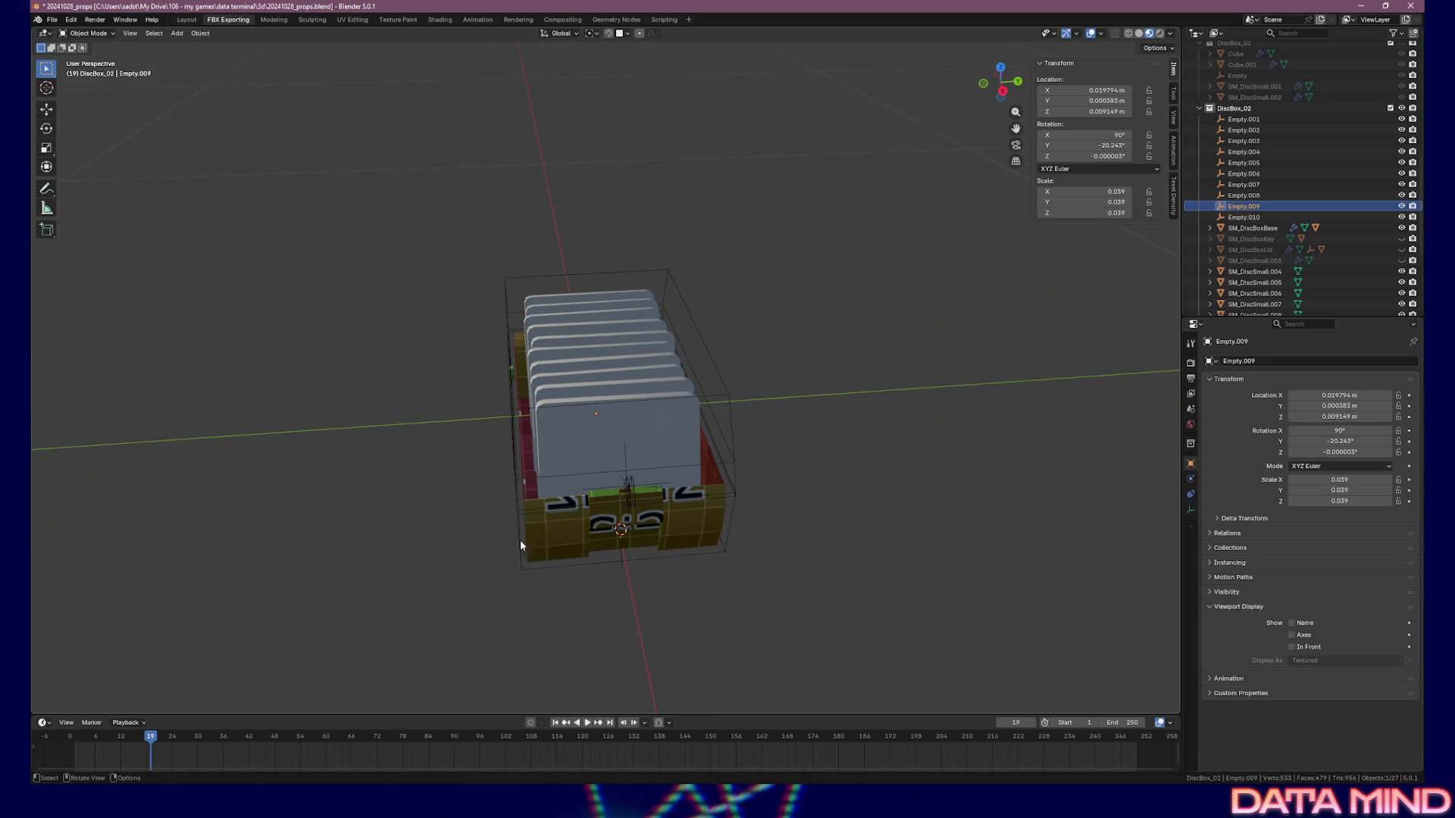
{"action": "left_click", "coordinate": [540, 530]}
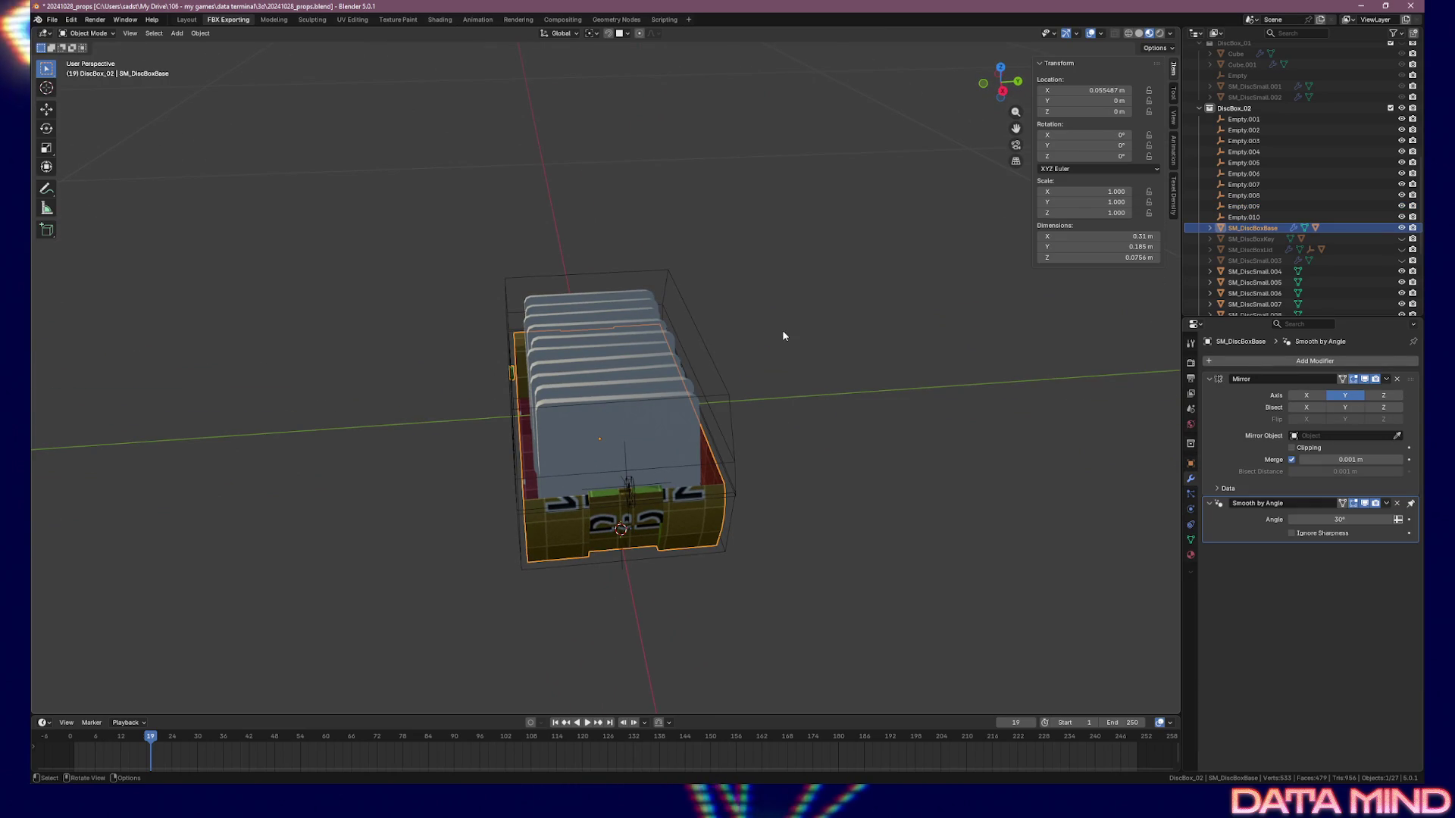
{"action": "key", "text": "F2"}
{"action": "key", "text": "Escape"}
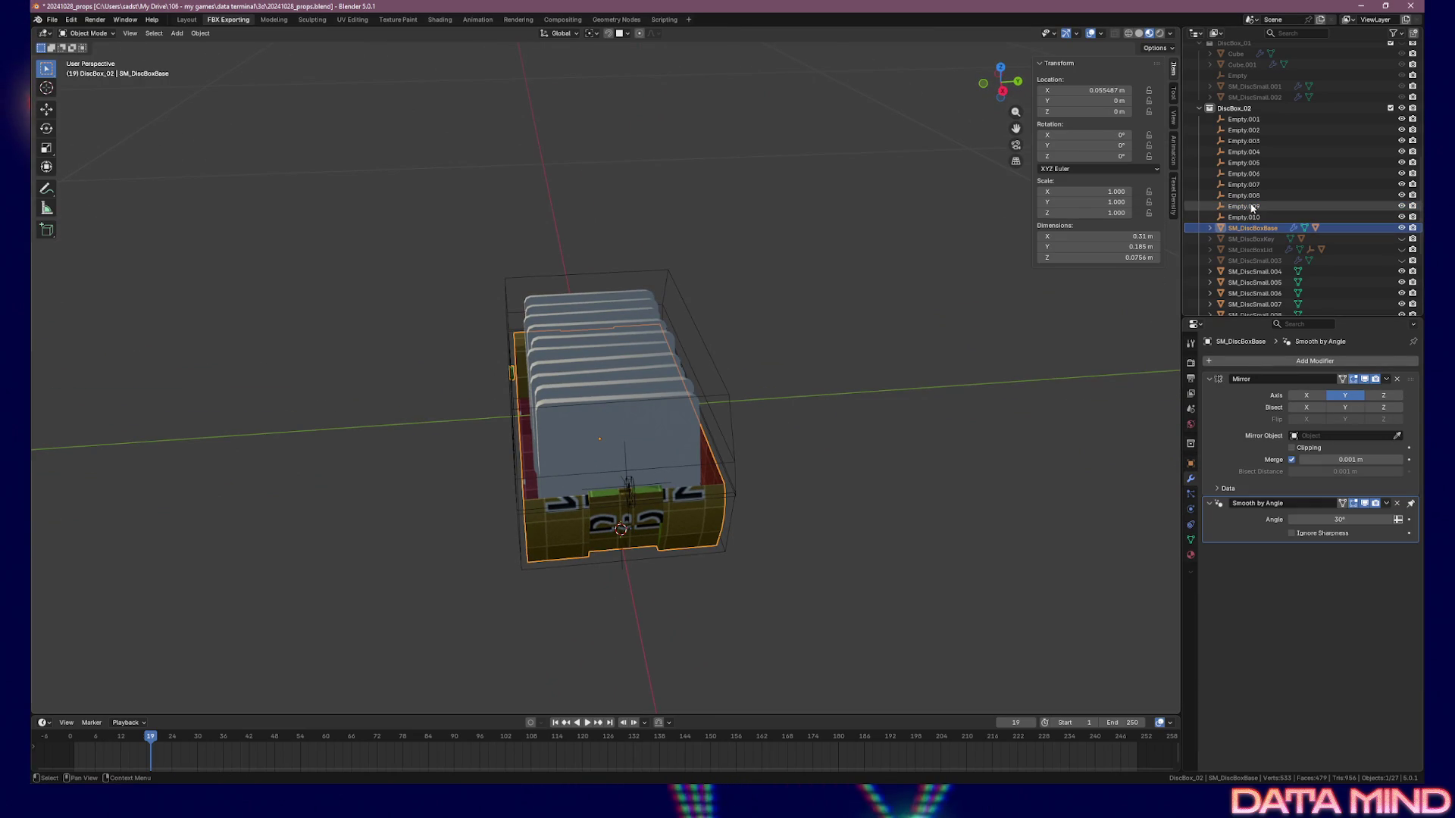
{"action": "left_click", "coordinate": [1244, 217]}
{"action": "mouse_move", "coordinate": [830, 341]}
{"action": "middle_mouse_down"}
{"action": "mouse_move", "coordinate": [853, 345]}
{"action": "mouse_move", "coordinate": [556, 426]}
{"action": "mouse_move", "coordinate": [584, 419]}
{"action": "middle_mouse_up"}
{"action": "left_click", "coordinate": [1249, 206]}
{"action": "left_click", "coordinate": [1252, 217]}
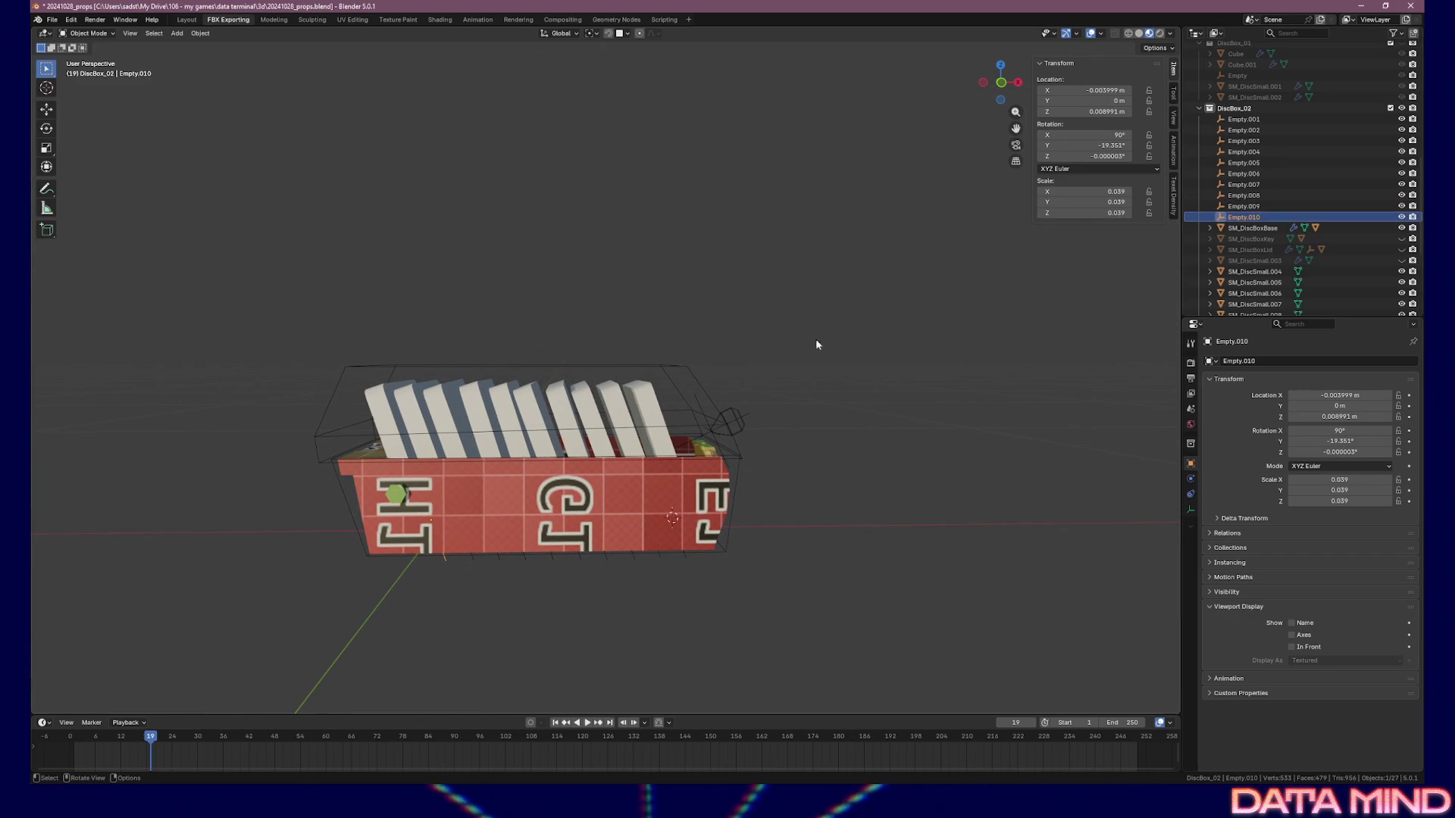
Rename Empty.010, Empty.009 and Empty.008 to SOCKET_SM_DiscBoxBase_01, _02 and _03
{"action": "key", "text": "F2"}
{"action": "type", "text": "SOCKET_"}
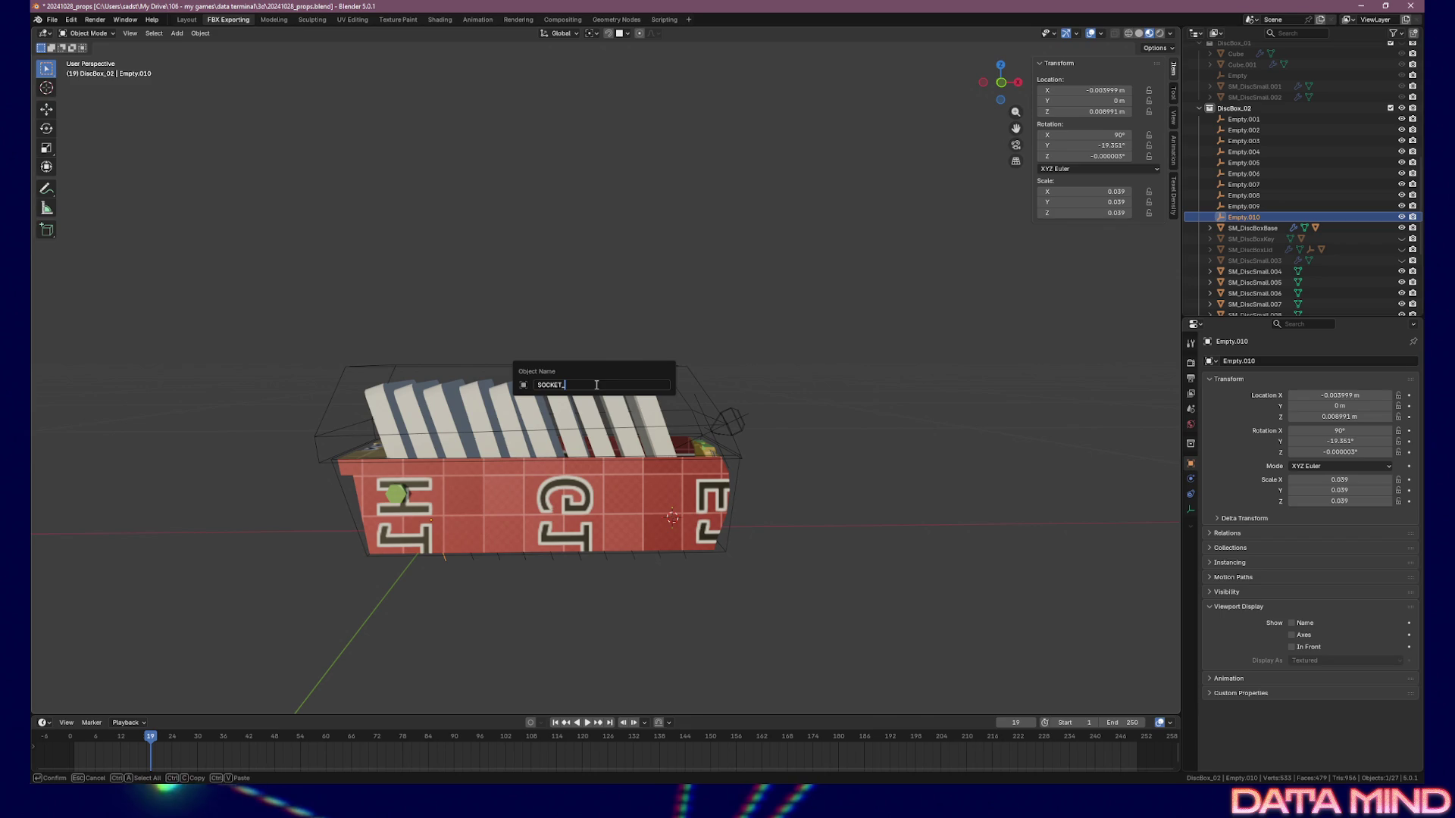
{"action": "type", "text": "SM_DiscBoxBase"}
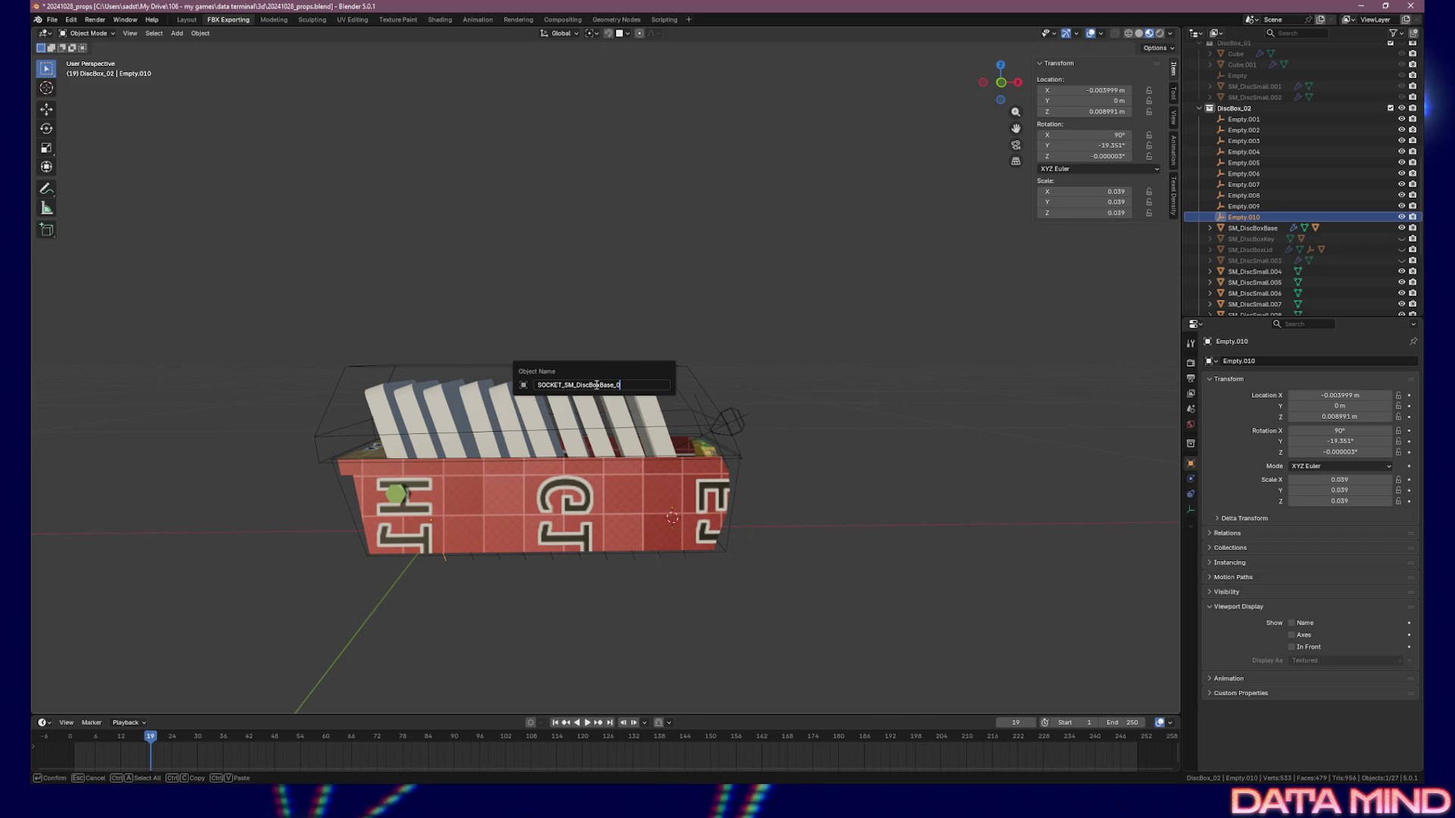
{"action": "key", "text": "ctrl+a"}
{"action": "key", "text": "ctrl+c"}
{"action": "key", "text": "End"}
{"action": "type", "text": "1"}
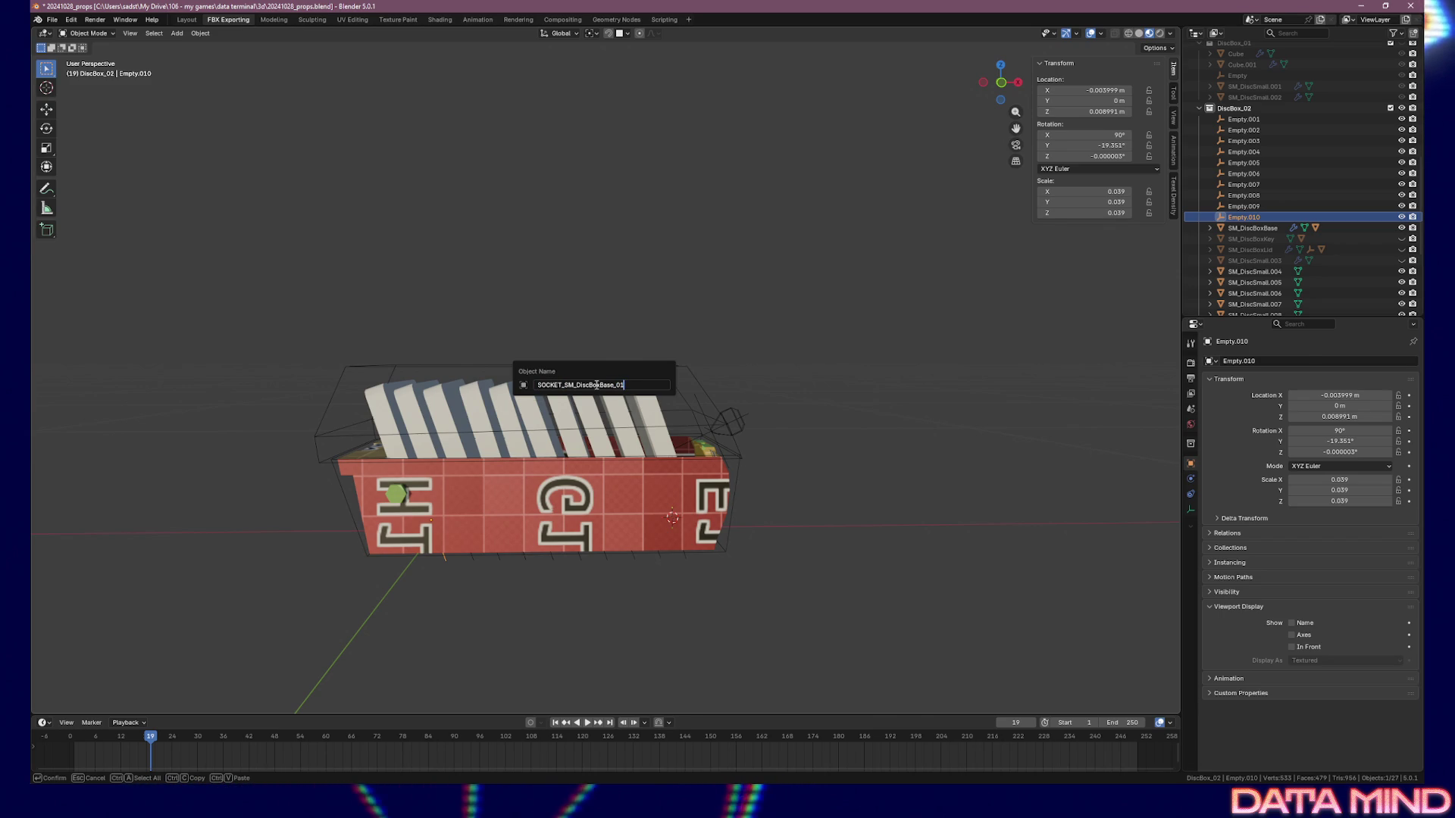
{"action": "key", "text": "Return"}
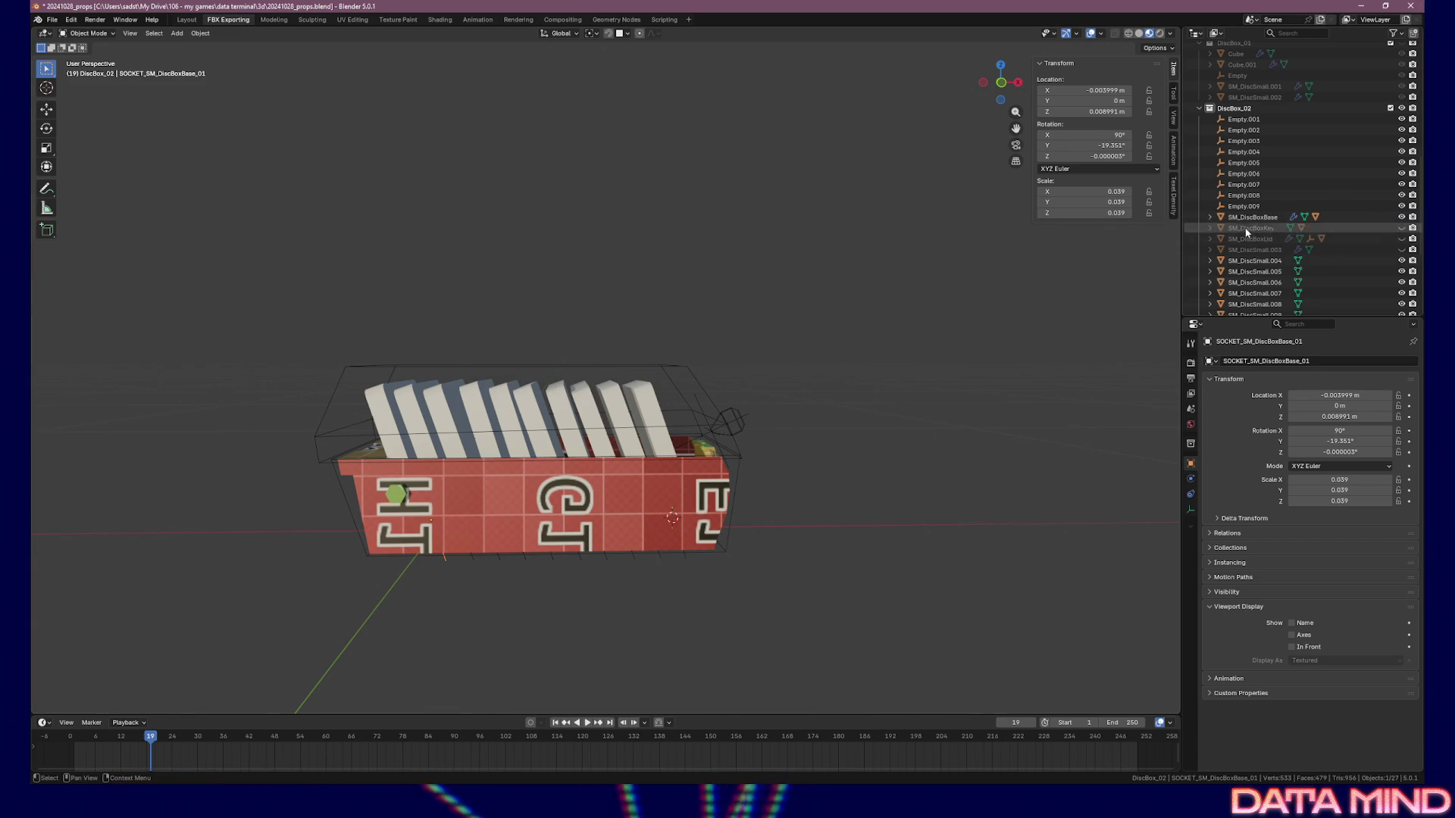
{"action": "left_click", "coordinate": [1246, 207]}
{"action": "key", "text": "F2"}
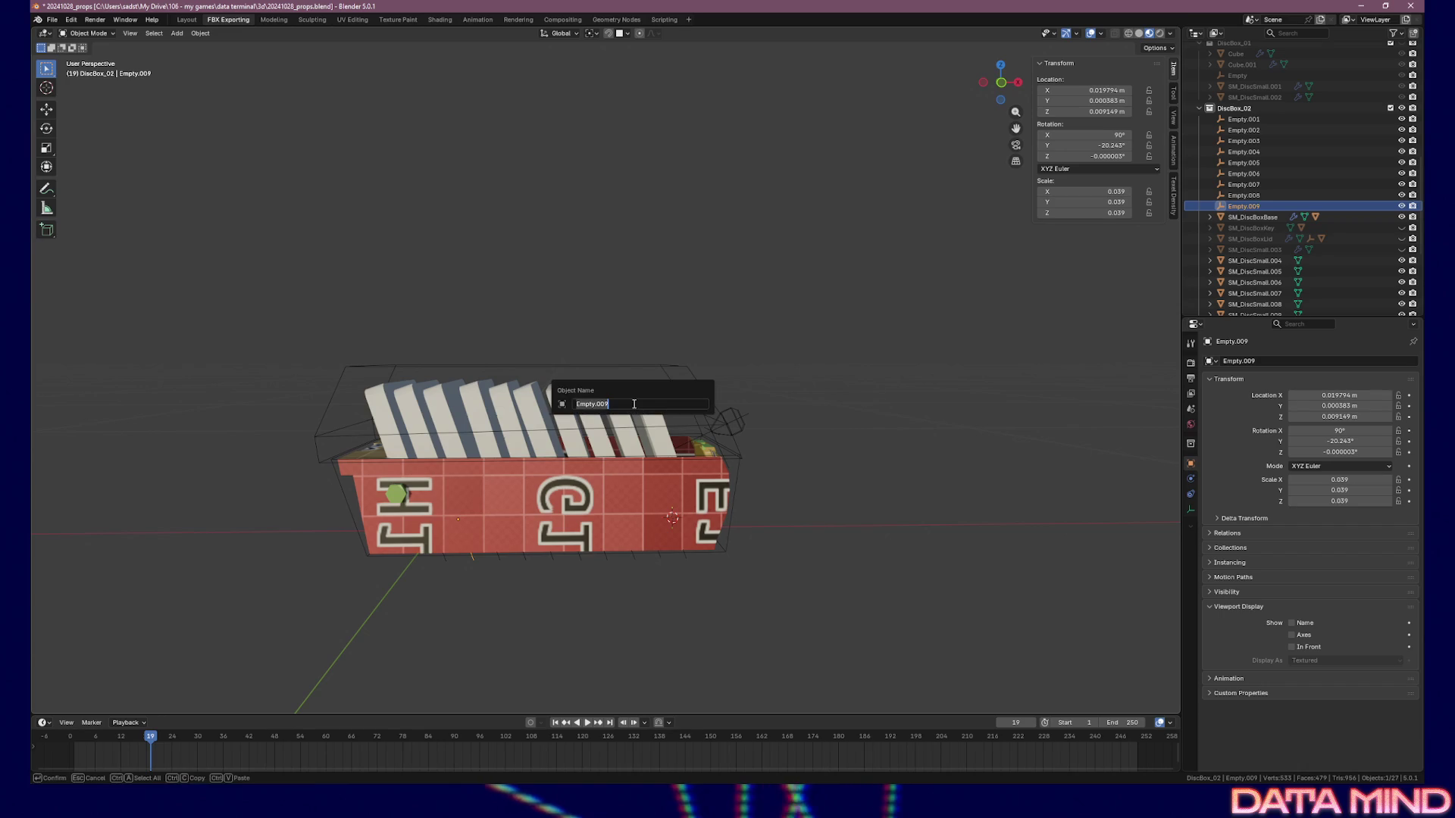
{"action": "key", "text": "Return"}
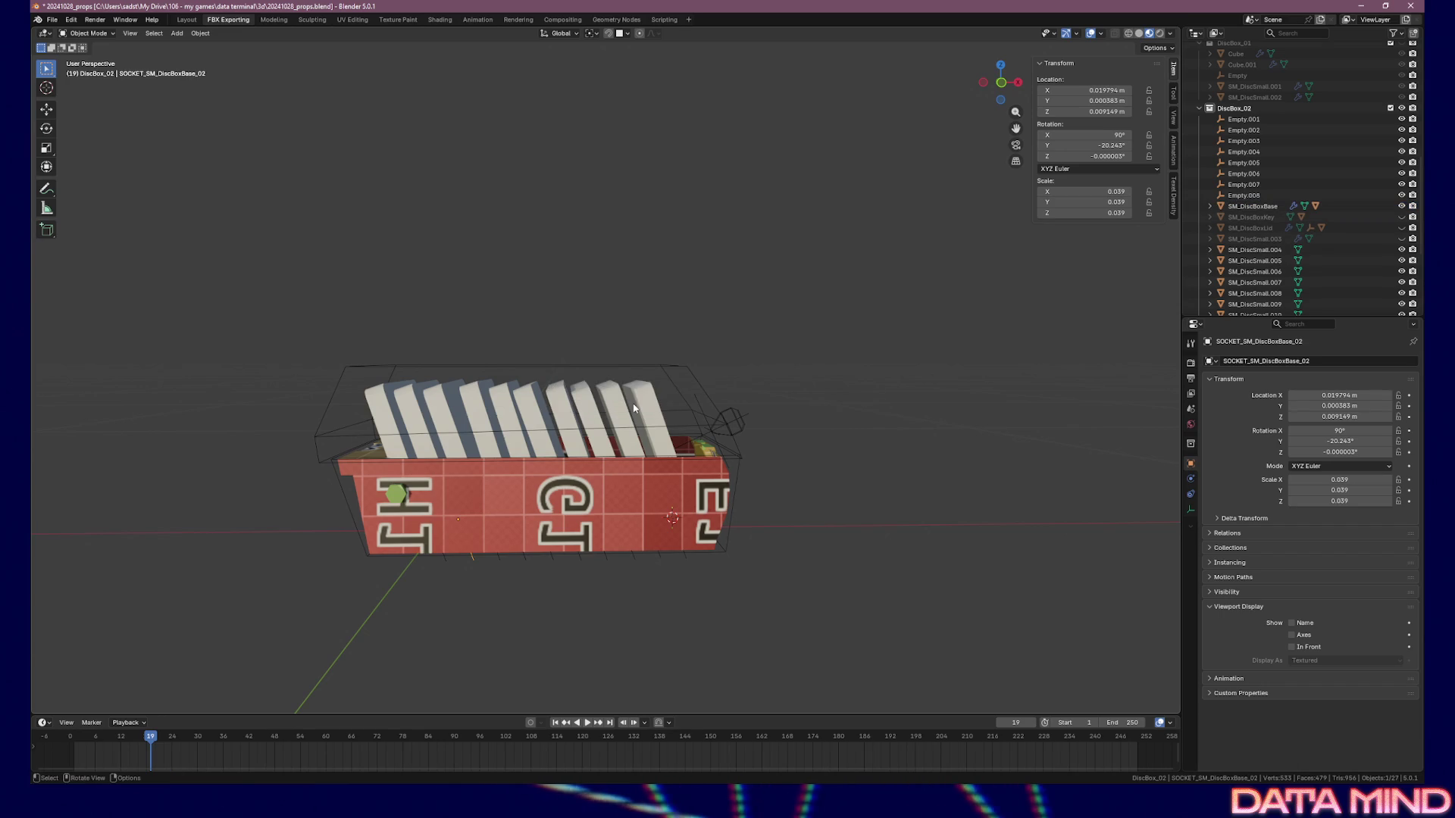
{"action": "left_click", "coordinate": [1243, 194]}
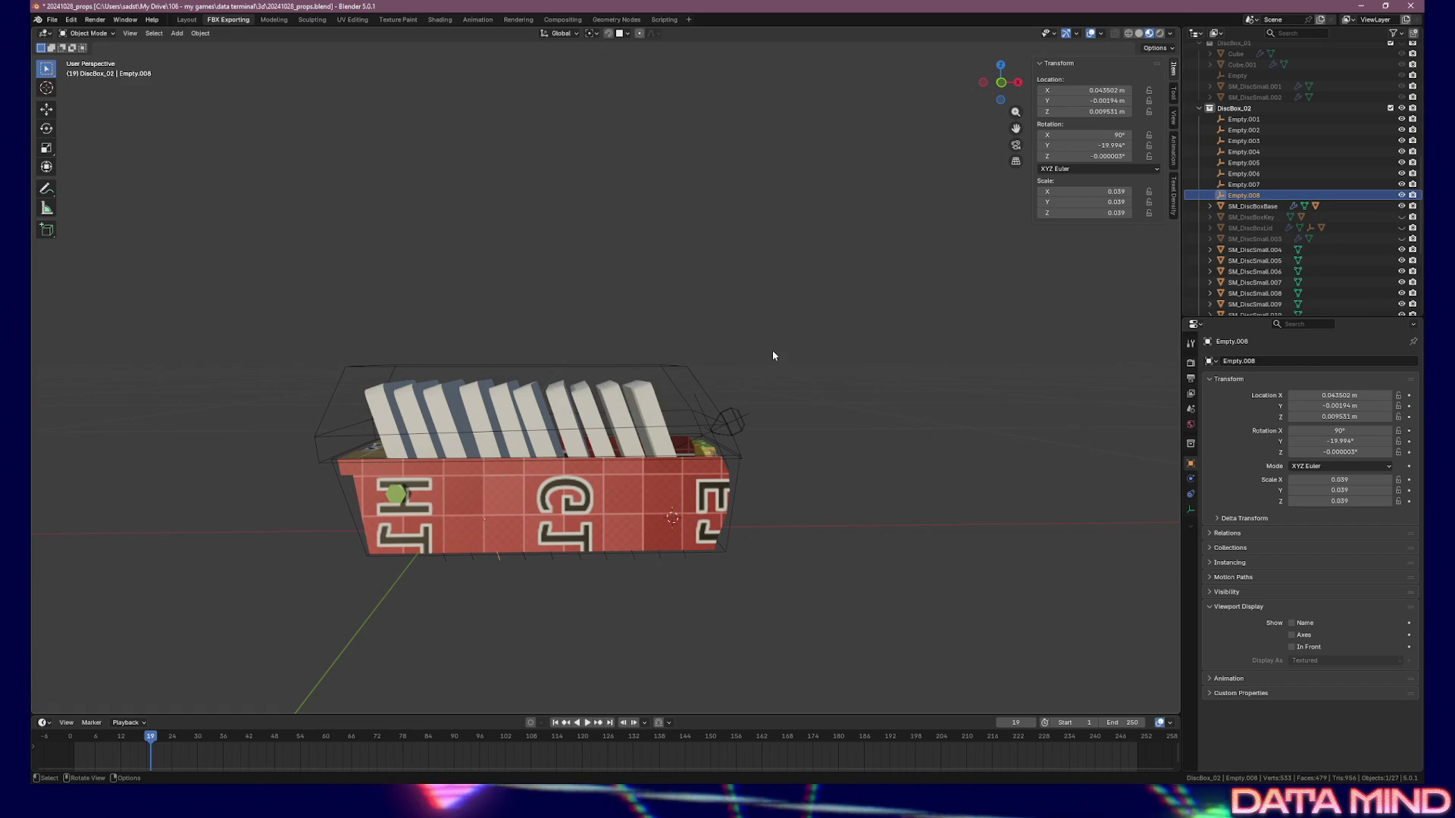
{"action": "key", "text": "F2"}
{"action": "key", "text": "ctrl+v"}
{"action": "type", "text": "3"}
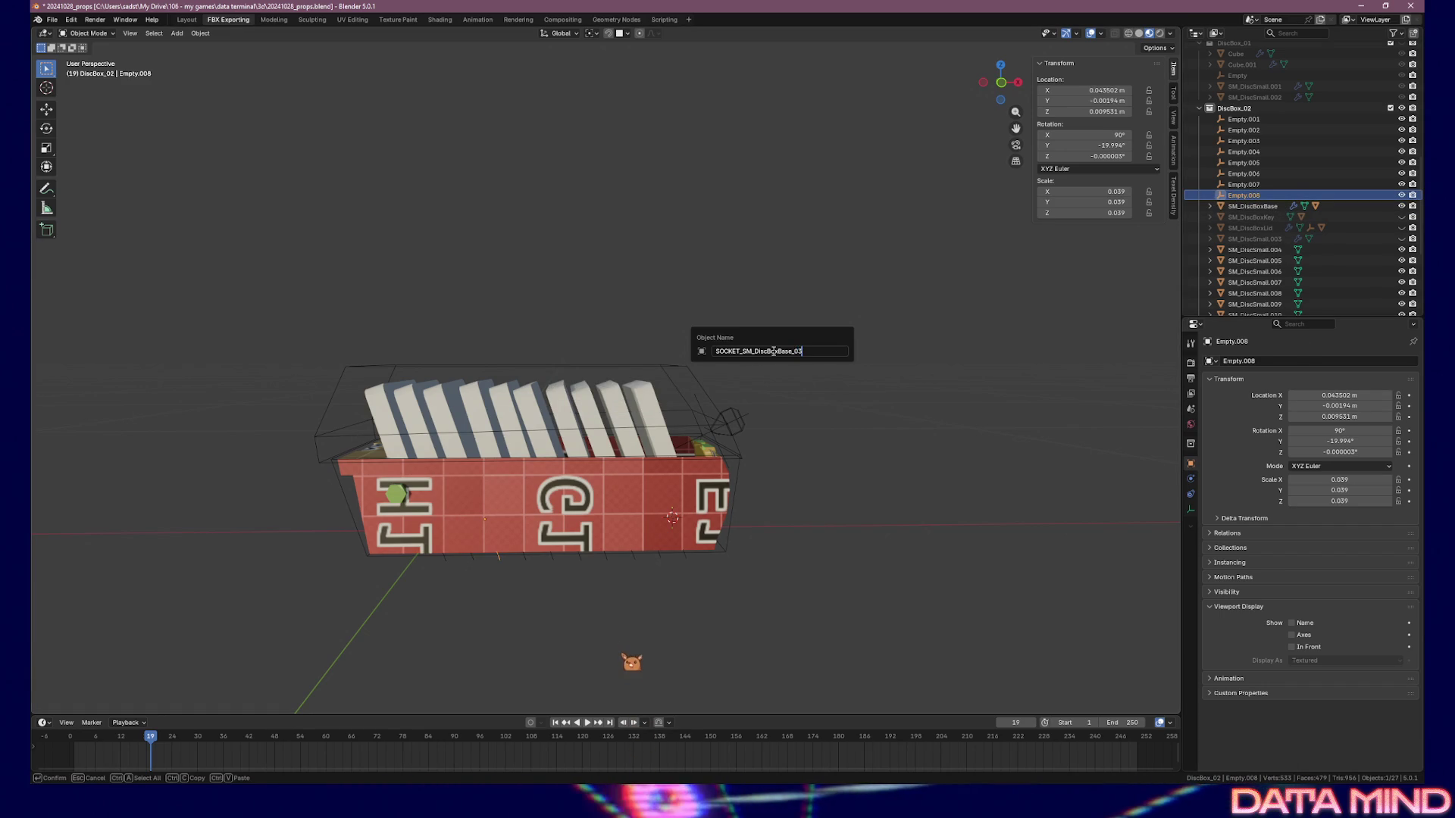
{"action": "key", "text": "Return"}
Rename Empty.007 through Empty.004 to SOCKET_SM_DiscBoxBase_04 through _07
{"action": "left_click", "coordinate": [1270, 181]}
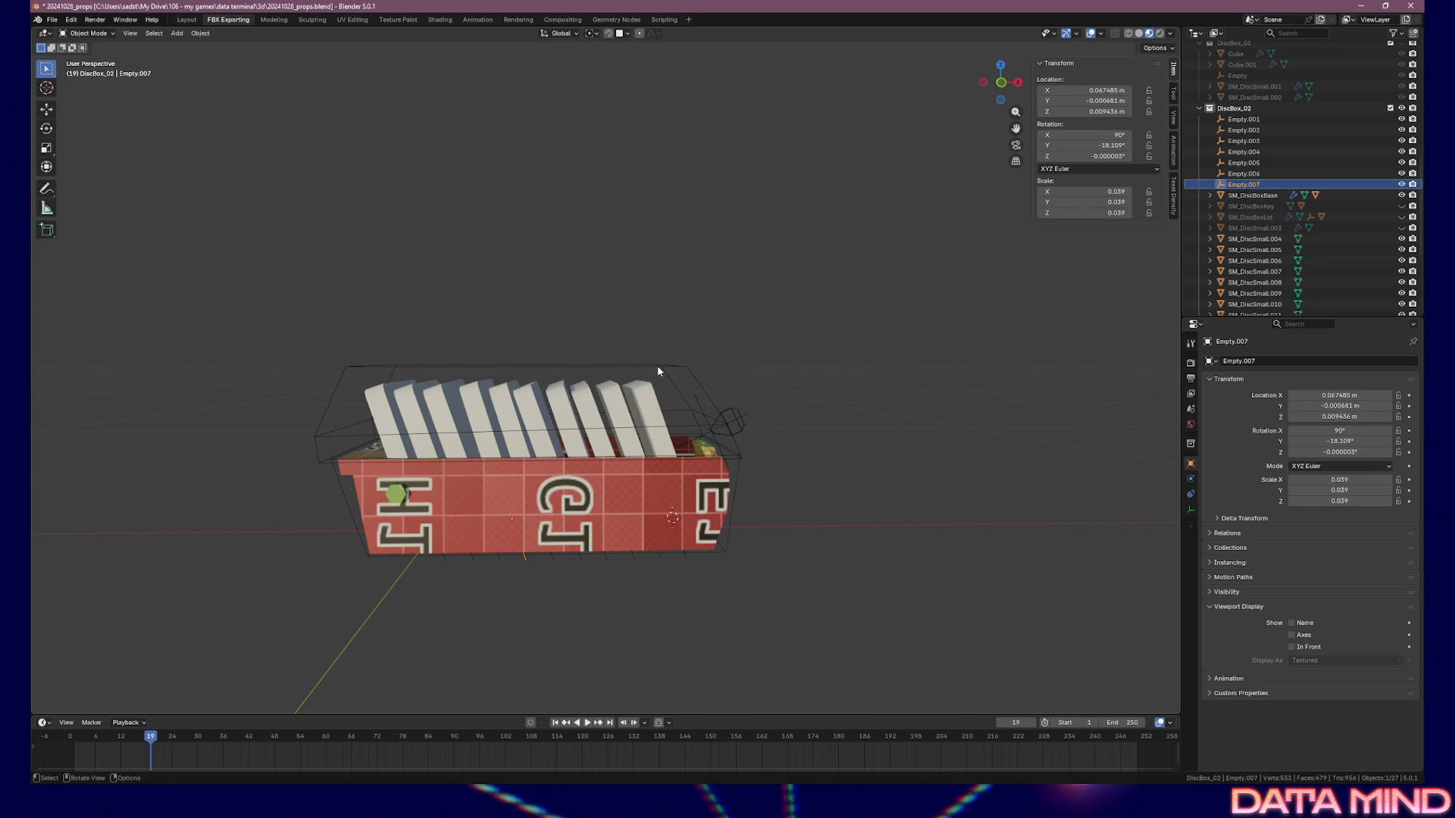
{"action": "key", "text": "F2"}
{"action": "type", "text": "4"}
{"action": "key", "text": "Return"}
{"action": "left_click", "coordinate": [1244, 174]}
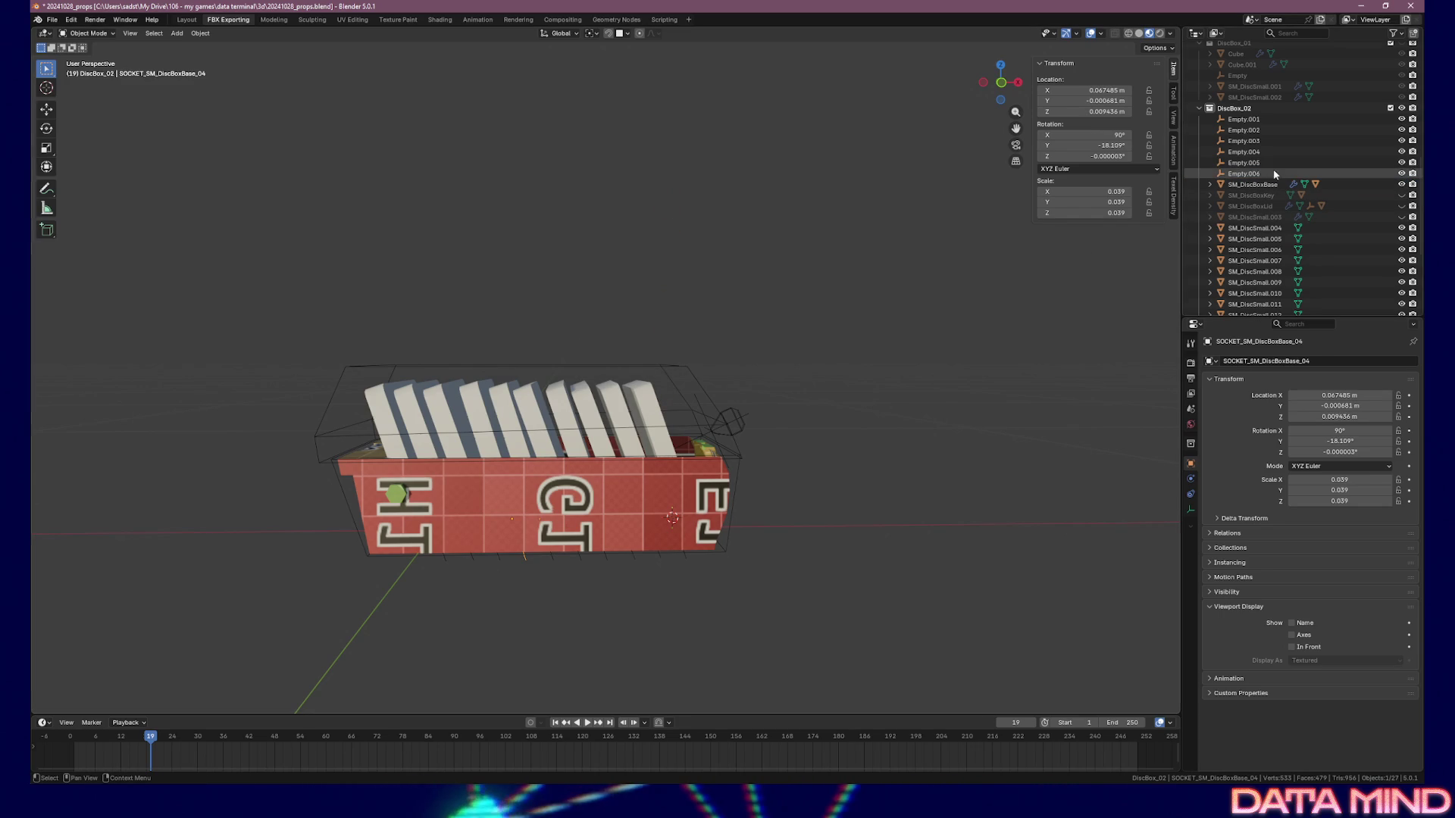
{"action": "key", "text": "F2"}
{"action": "type", "text": "SOCKET_SM_DiscBoxBase_05"}
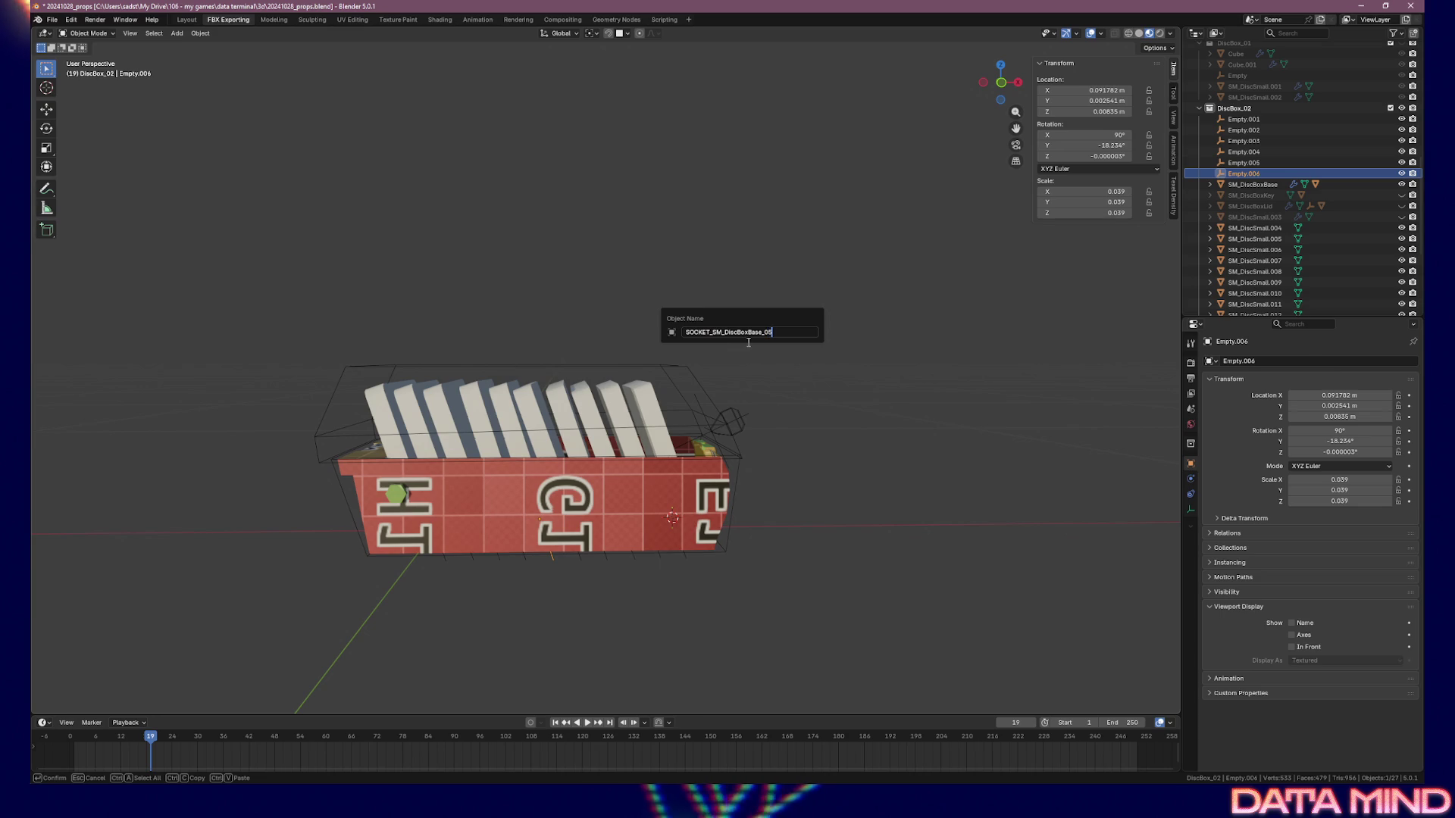
{"action": "key", "text": "Return"}
{"action": "left_click", "coordinate": [1273, 162]}
{"action": "key", "text": "F2"}
{"action": "key", "text": "ctrl+v"}
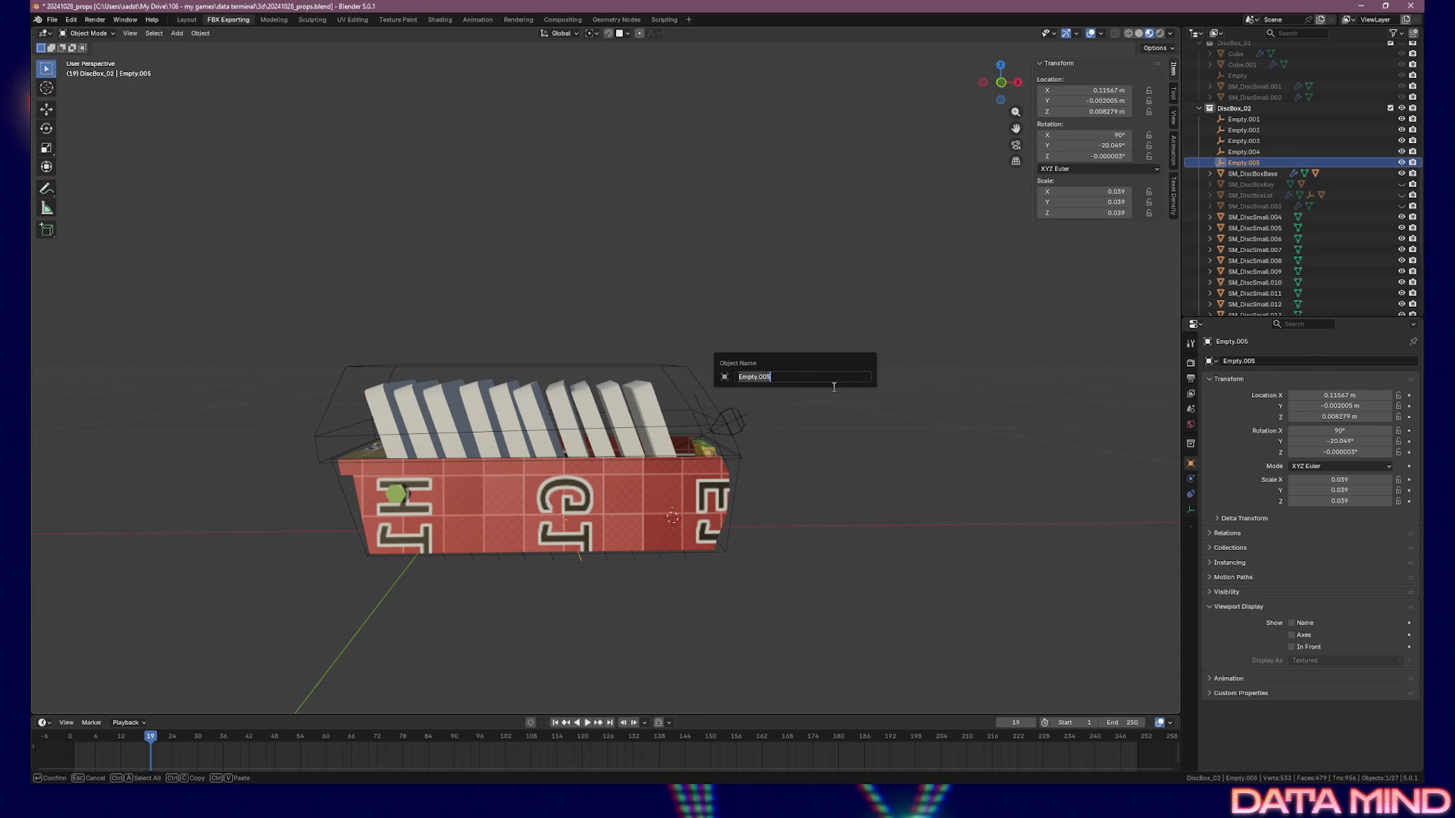
{"action": "key", "text": "Return"}
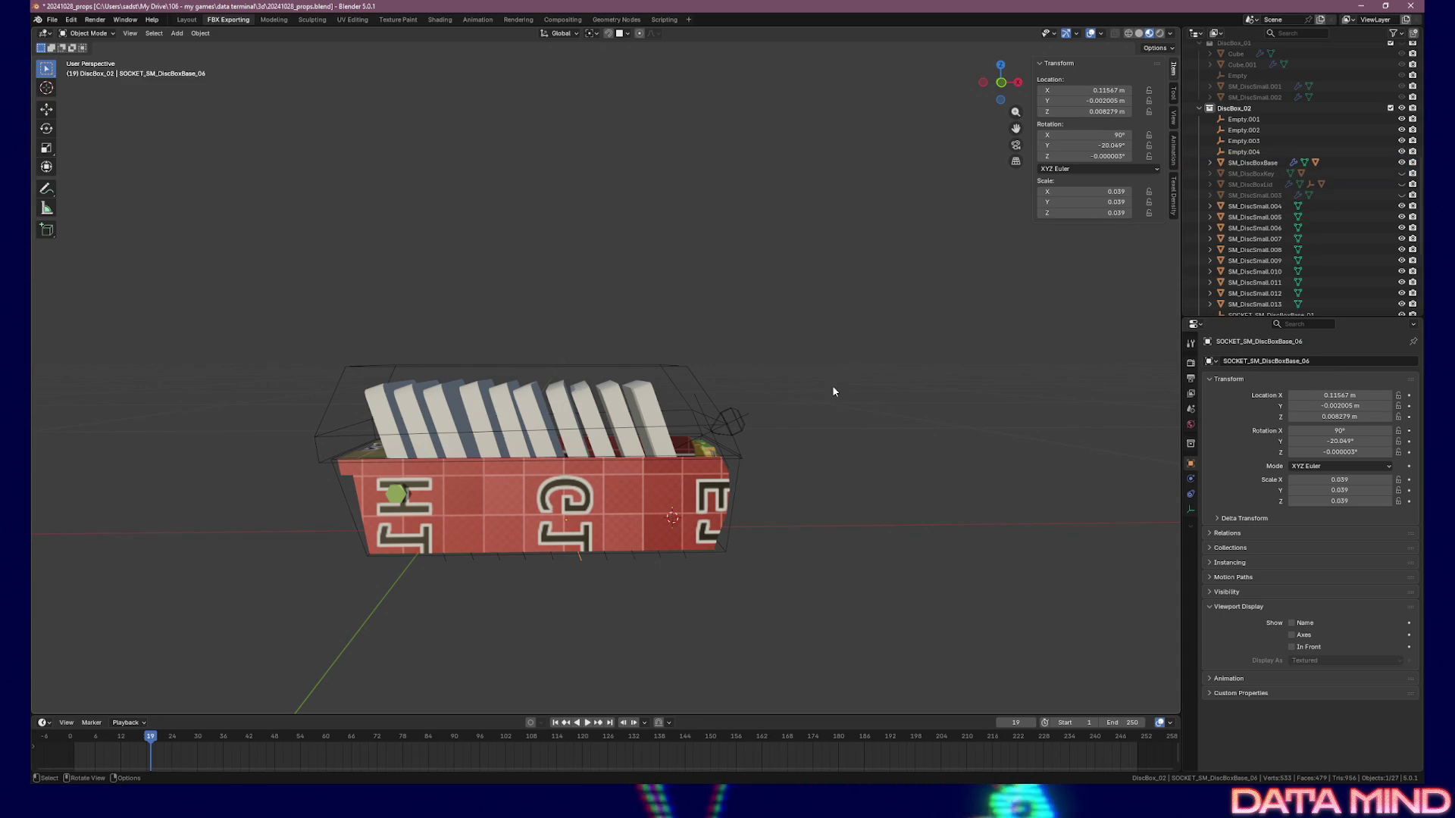
{"action": "left_click", "coordinate": [1243, 151]}
{"action": "key", "text": "F3"}
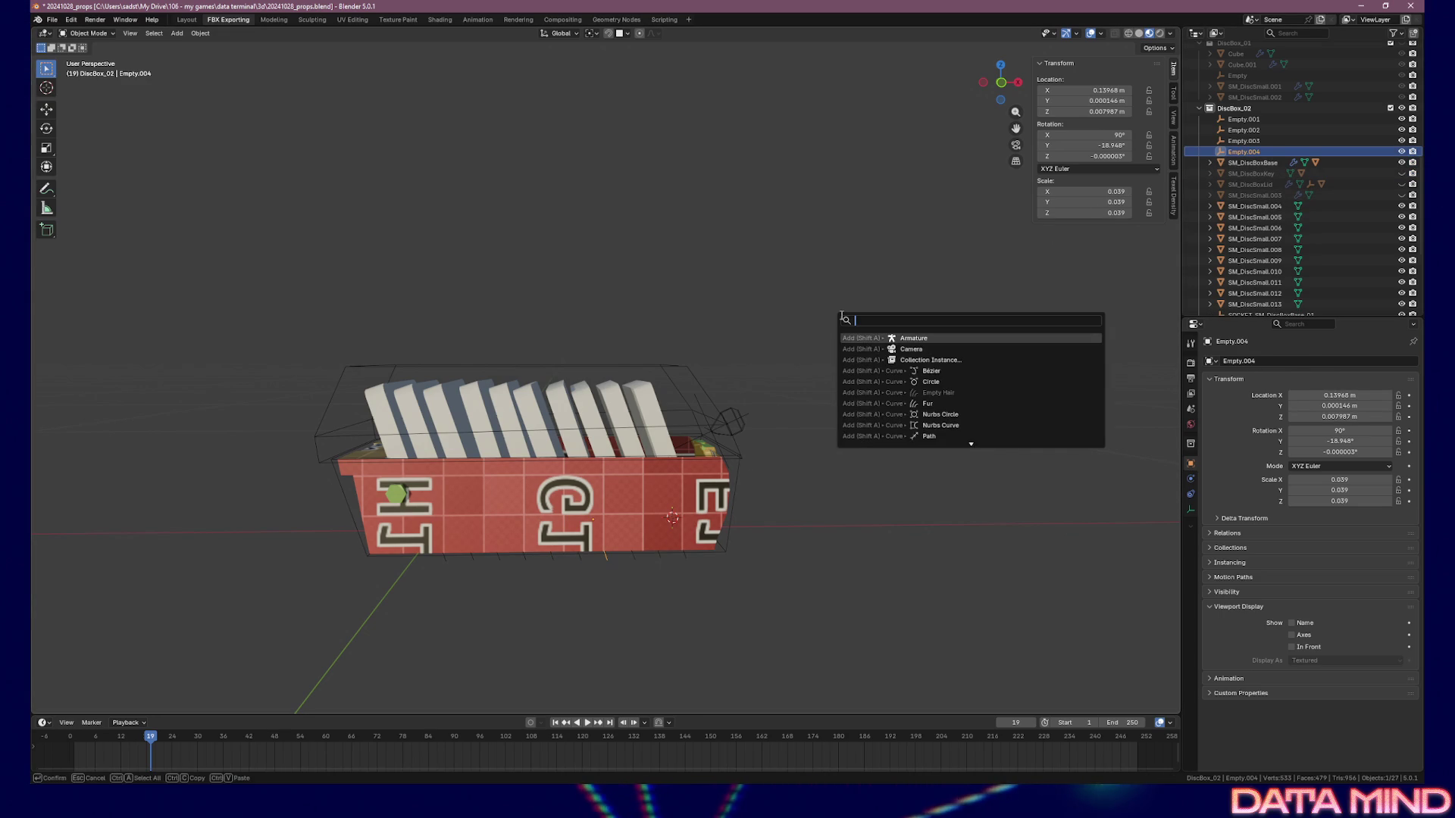
{"action": "key", "text": "Escape"}
{"action": "key", "text": "F2"}
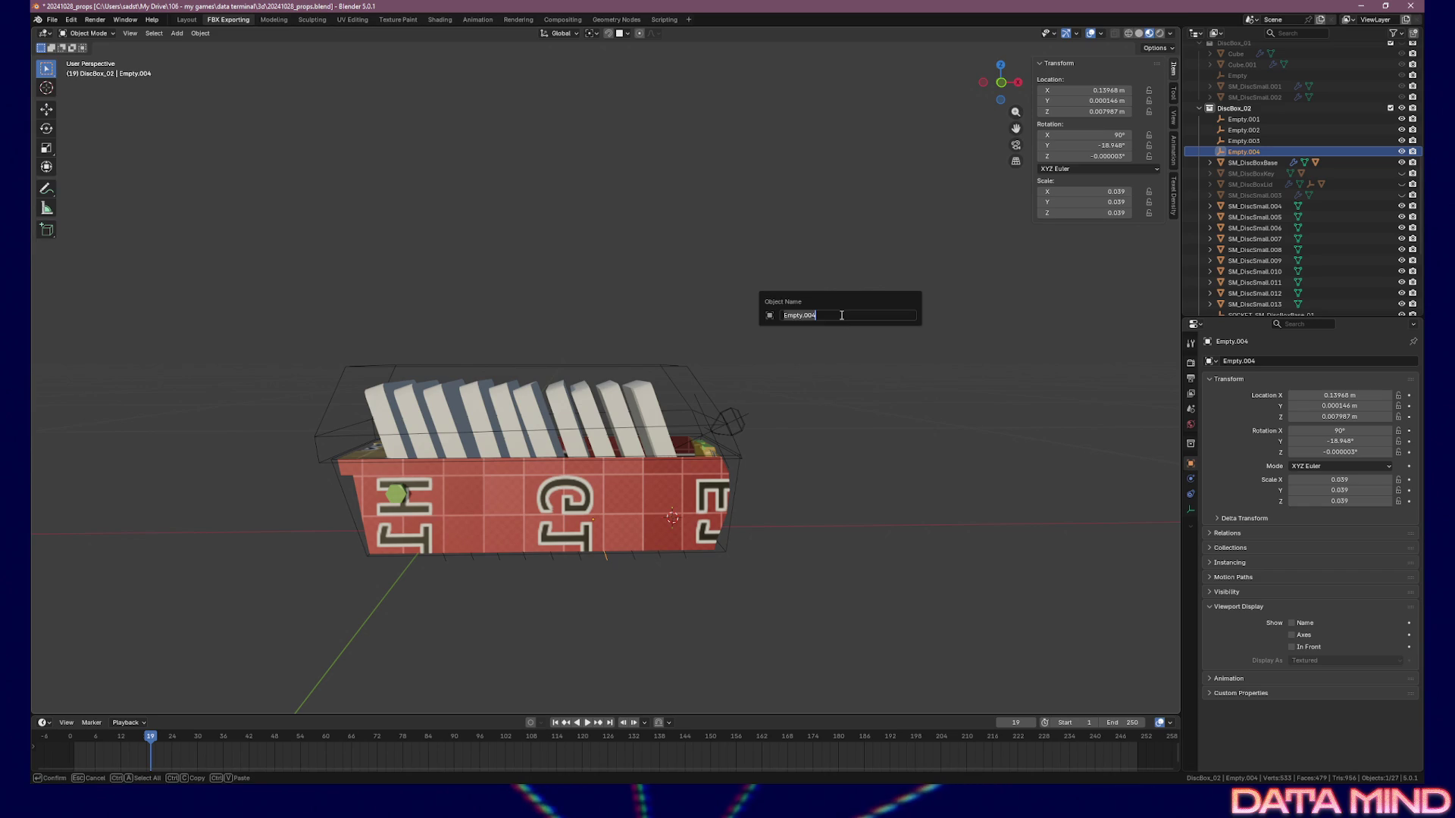
{"action": "type", "text": "SOCKET_SM_DiscBoxBase_07"}
{"action": "key", "text": "Return"}
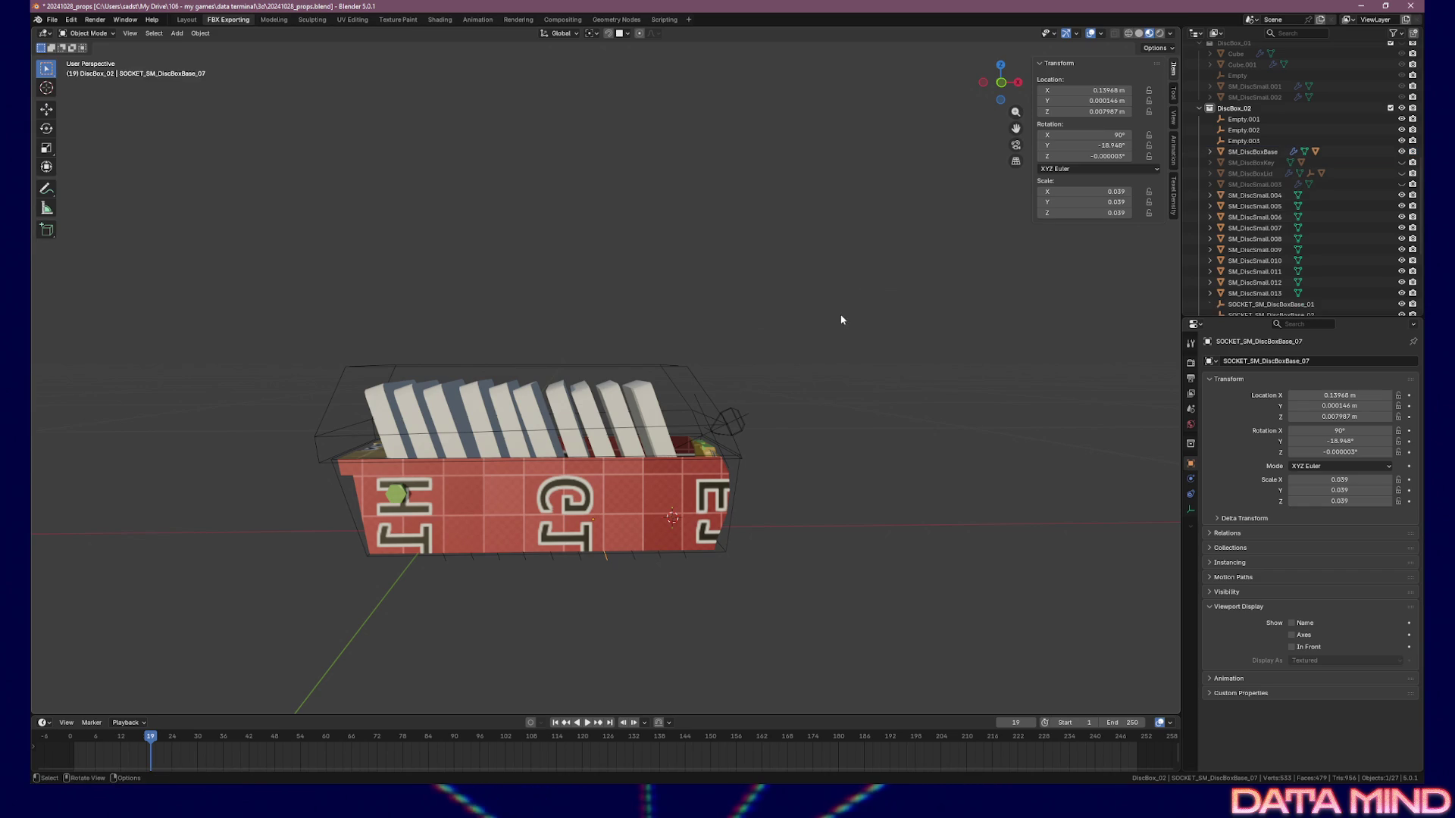
Rename Empty.003, Empty.002 and Empty.001 to SOCKET_SM_DiscBoxBase_08, _09 and _10
{"action": "left_click", "coordinate": [1243, 141]}
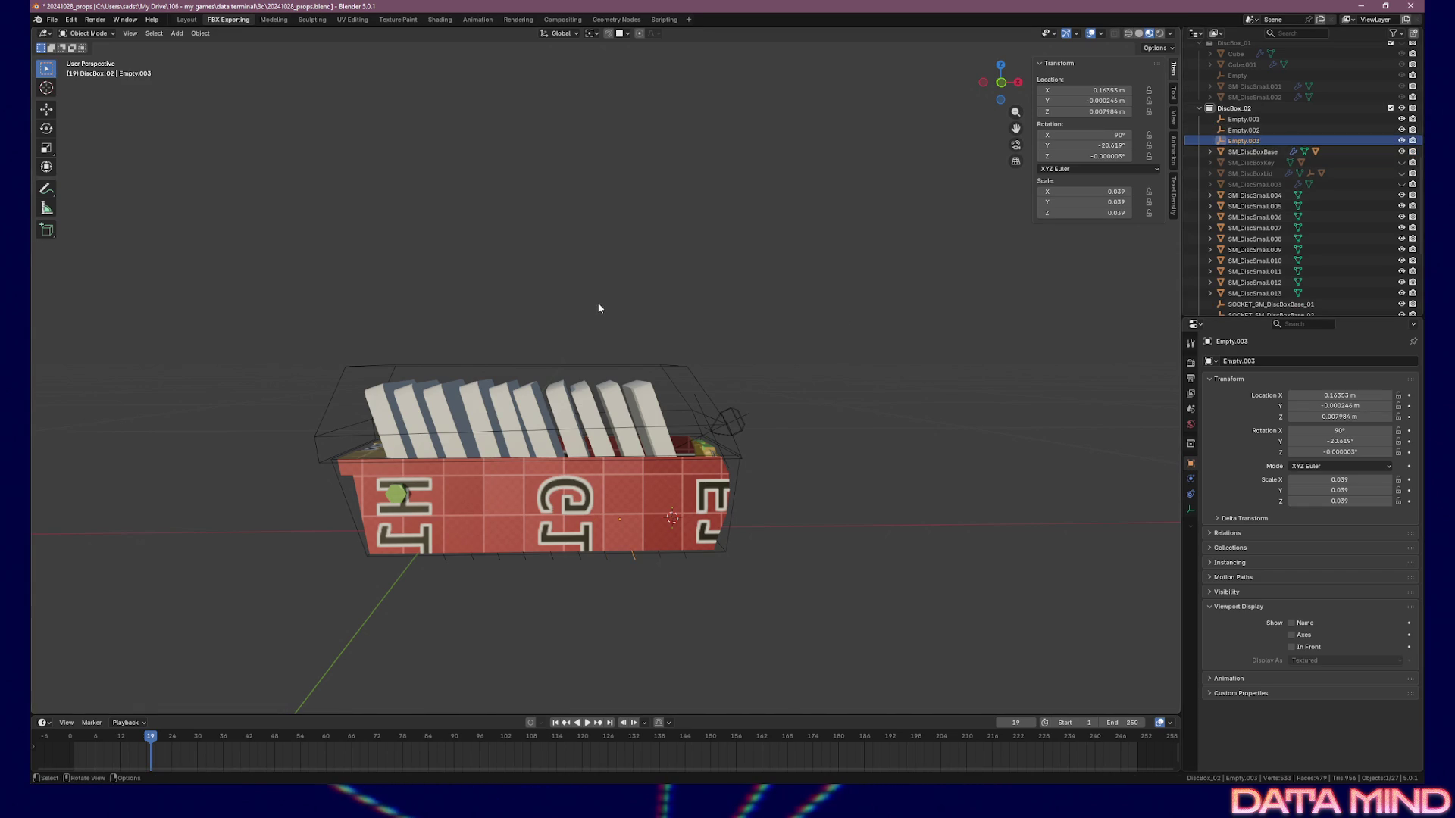
{"action": "key", "text": "F2"}
{"action": "type", "text": "SOCKET_SM_DiscBoxBase_08"}
{"action": "key", "text": "Return"}
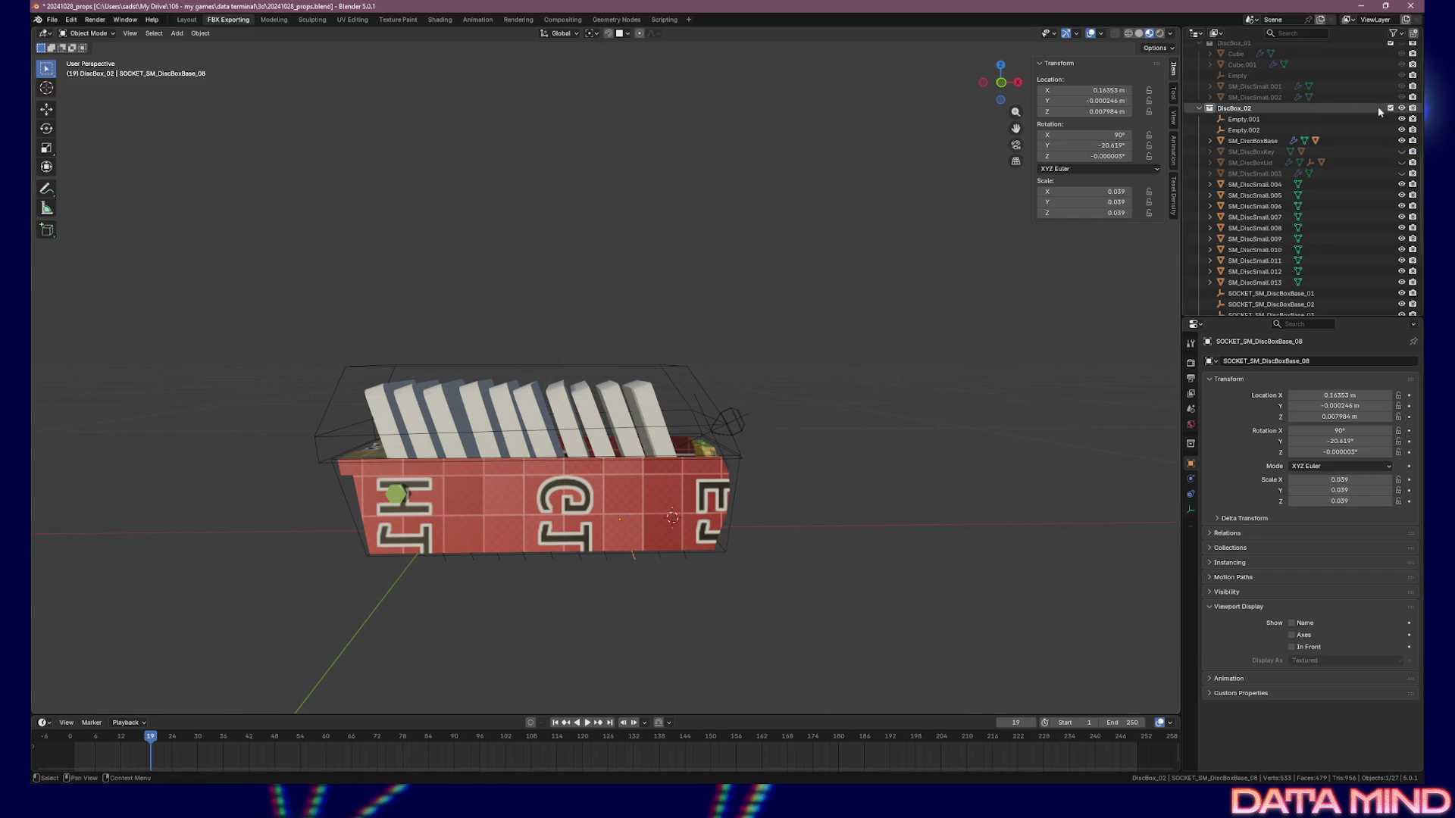
{"action": "left_click", "coordinate": [1288, 129]}
{"action": "key", "text": "F2"}
{"action": "type", "text": "SOCKET_SM_DiscBoxBase_0"}
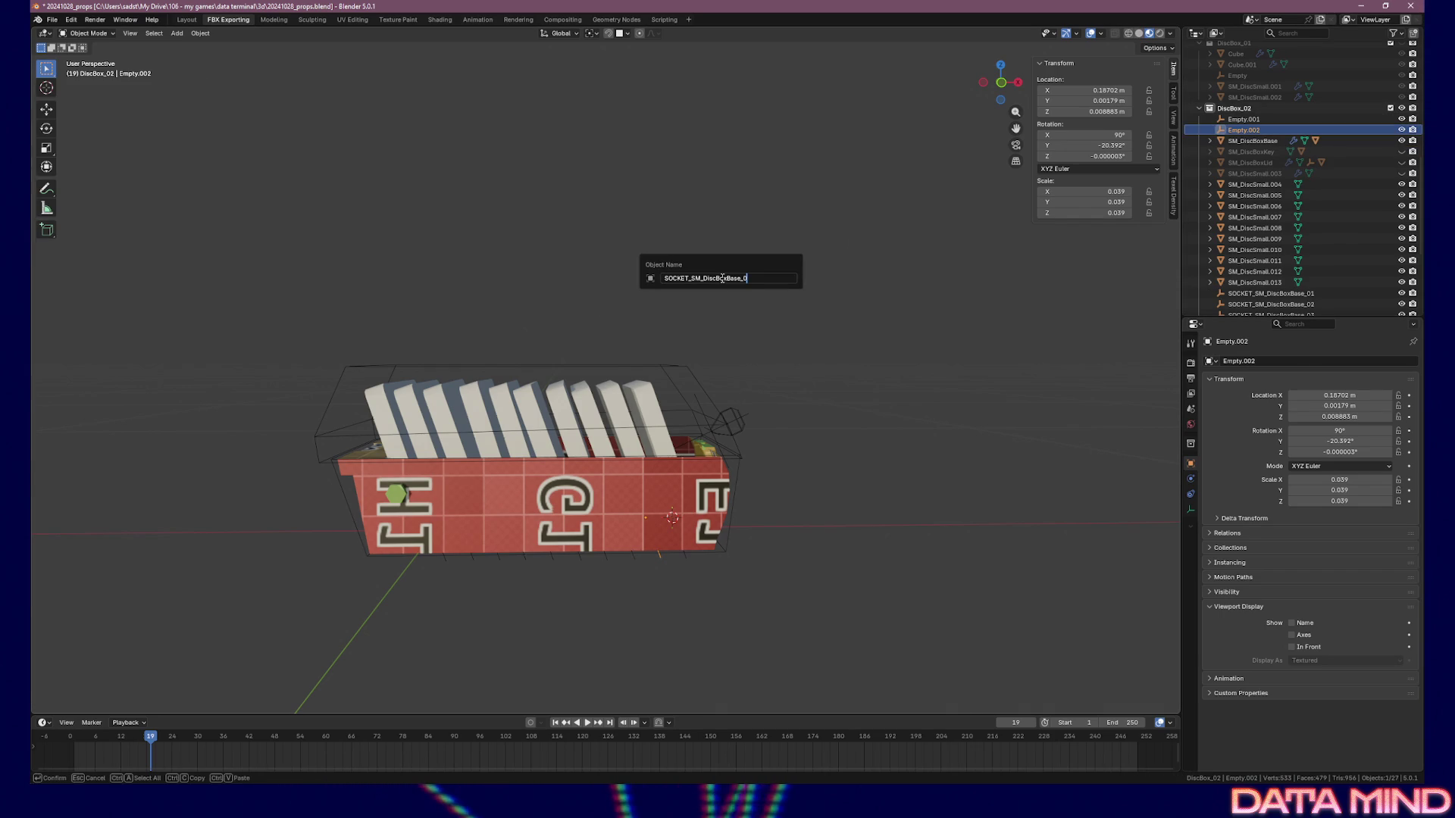
{"action": "key", "text": "Return"}
{"action": "left_click", "coordinate": [1318, 119]}
{"action": "key", "text": "F2"}
{"action": "type", "text": "SOCKET_SM_DiscBoxBase_10"}
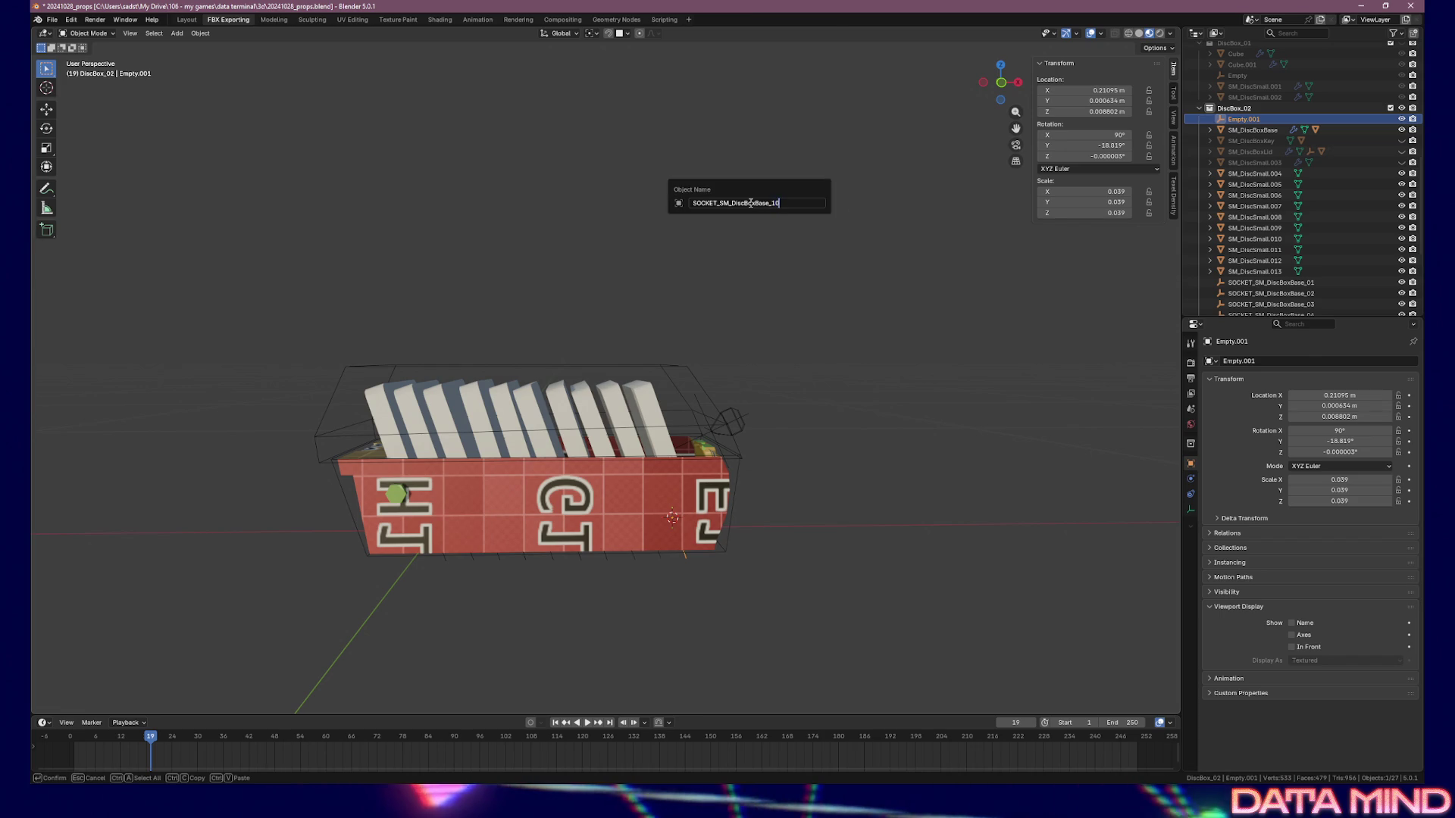
{"action": "key", "text": "Return"}
{"action": "scroll", "coordinate": [1334, 170], "scroll_direction": "down", "scroll_amount": 5}
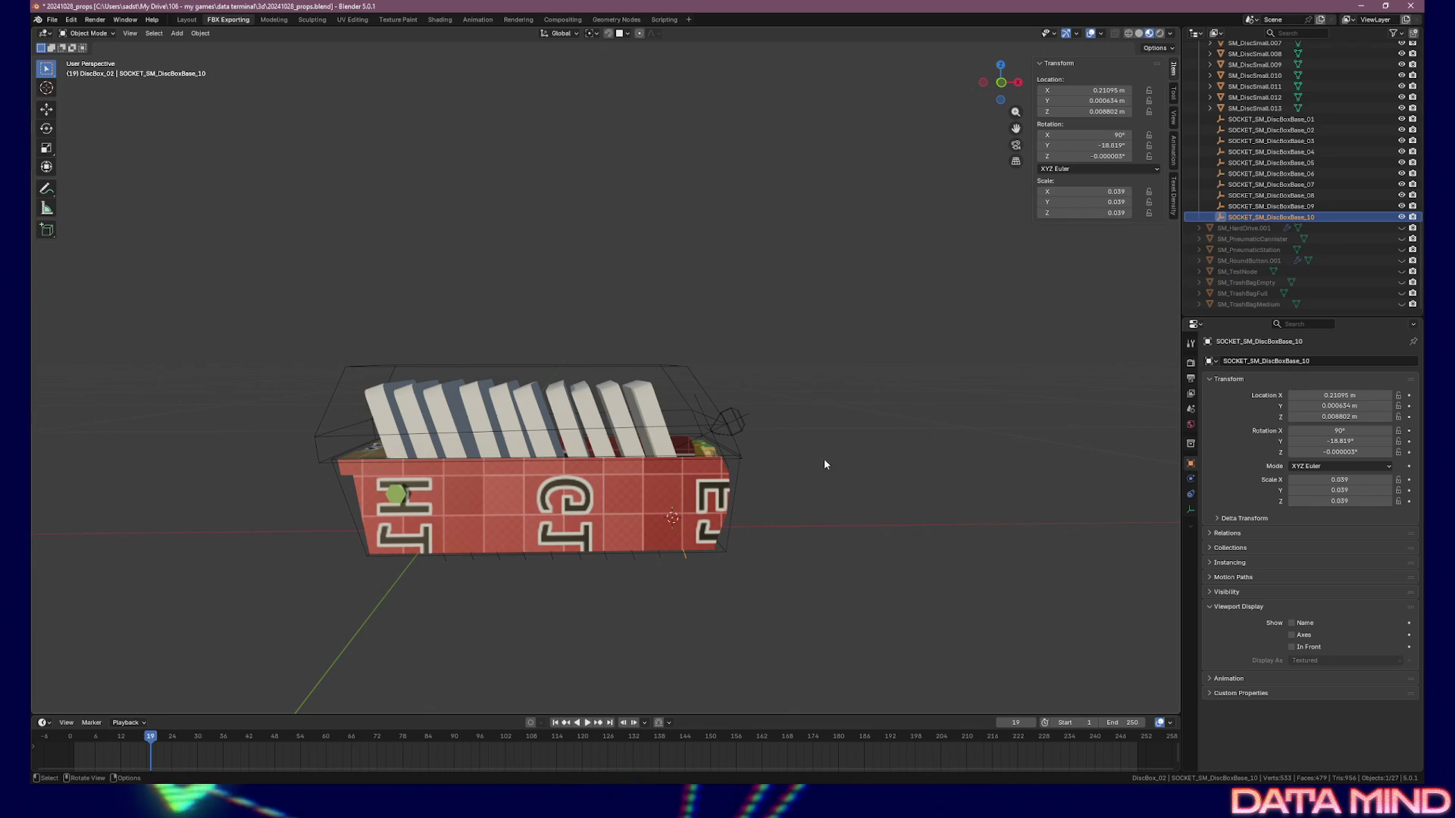
{"action": "left_click", "coordinate": [652, 591]}
Select all ten socket empties, SOCKET_SM_DiscBoxBase_01 through _10, in the Outliner
{"action": "mouse_move", "coordinate": [662, 584]}
{"action": "middle_mouse_down"}
{"action": "mouse_move", "coordinate": [639, 532]}
{"action": "mouse_move", "coordinate": [564, 564]}
{"action": "mouse_move", "coordinate": [649, 594]}
{"action": "mouse_move", "coordinate": [604, 588]}
{"action": "mouse_move", "coordinate": [635, 593]}
{"action": "middle_mouse_up"}
{"action": "left_click", "coordinate": [1286, 123]}
{"action": "left_click_drag", "start_coordinate": [1286, 123], "coordinate": [1282, 218]}
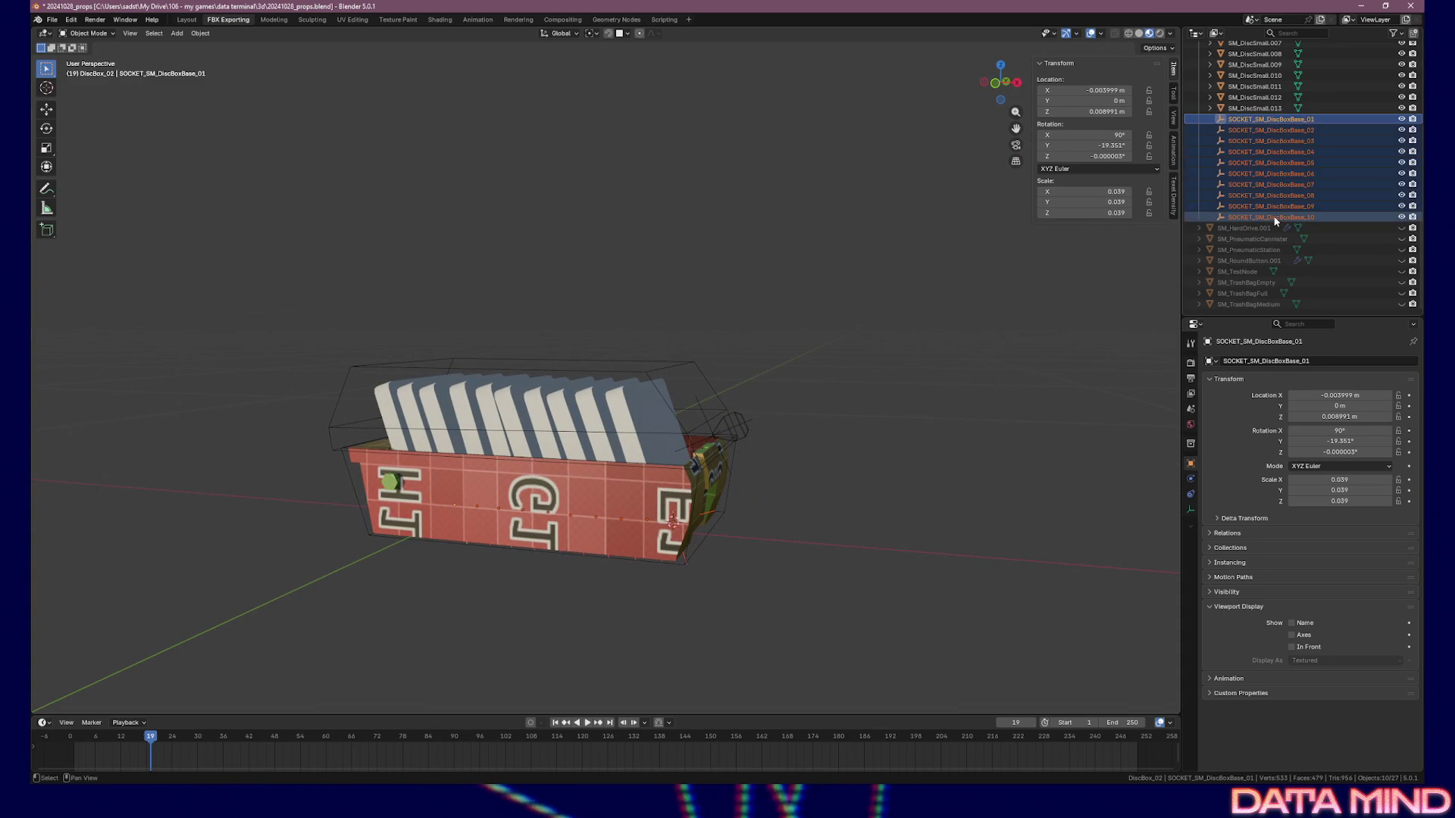
{"action": "left_click", "coordinate": [592, 513]}
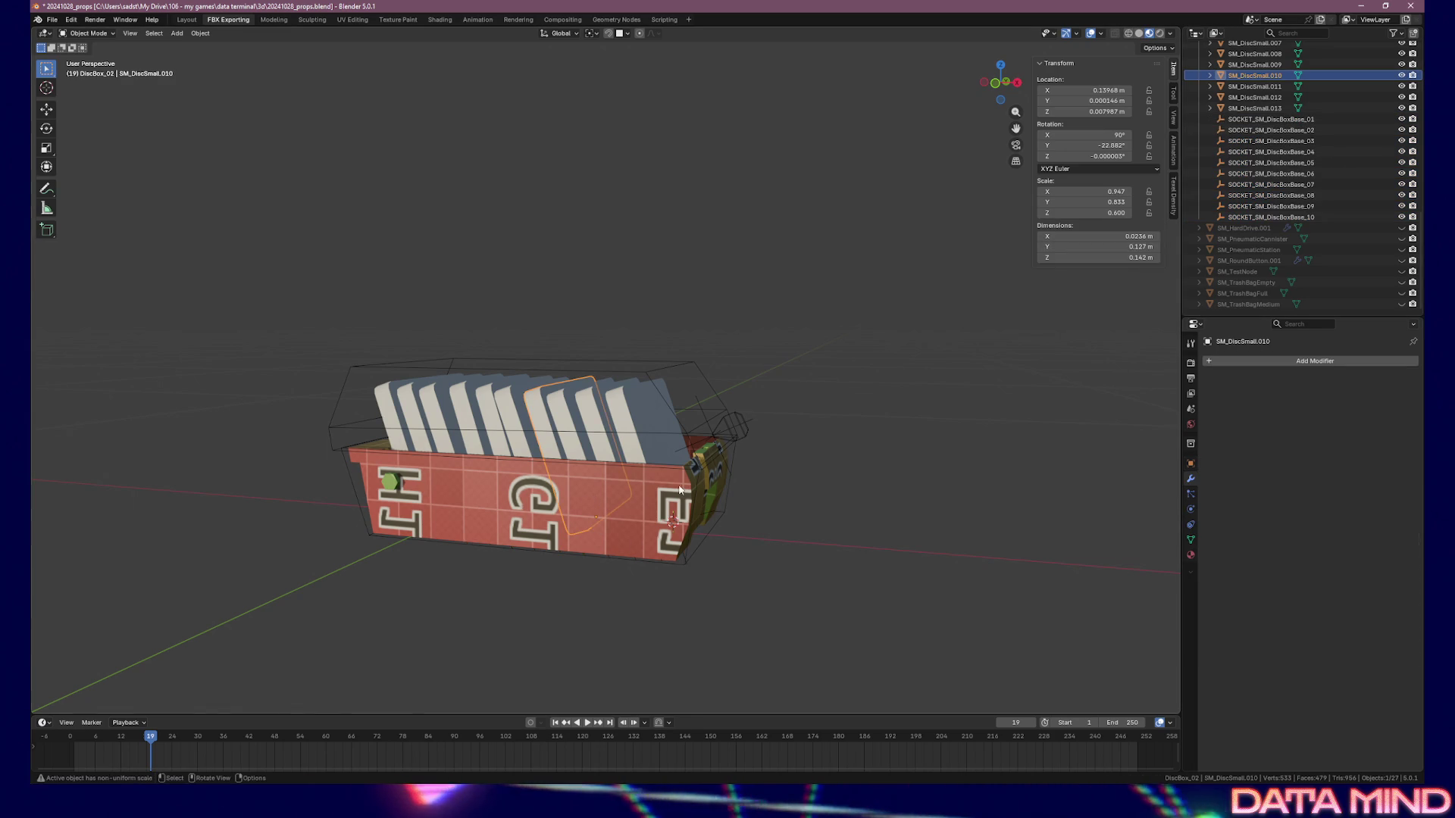
{"action": "left_click", "coordinate": [682, 482]}
{"action": "left_click", "coordinate": [1273, 119]}
{"action": "left_click", "coordinate": [1292, 142], "text": "shift"}
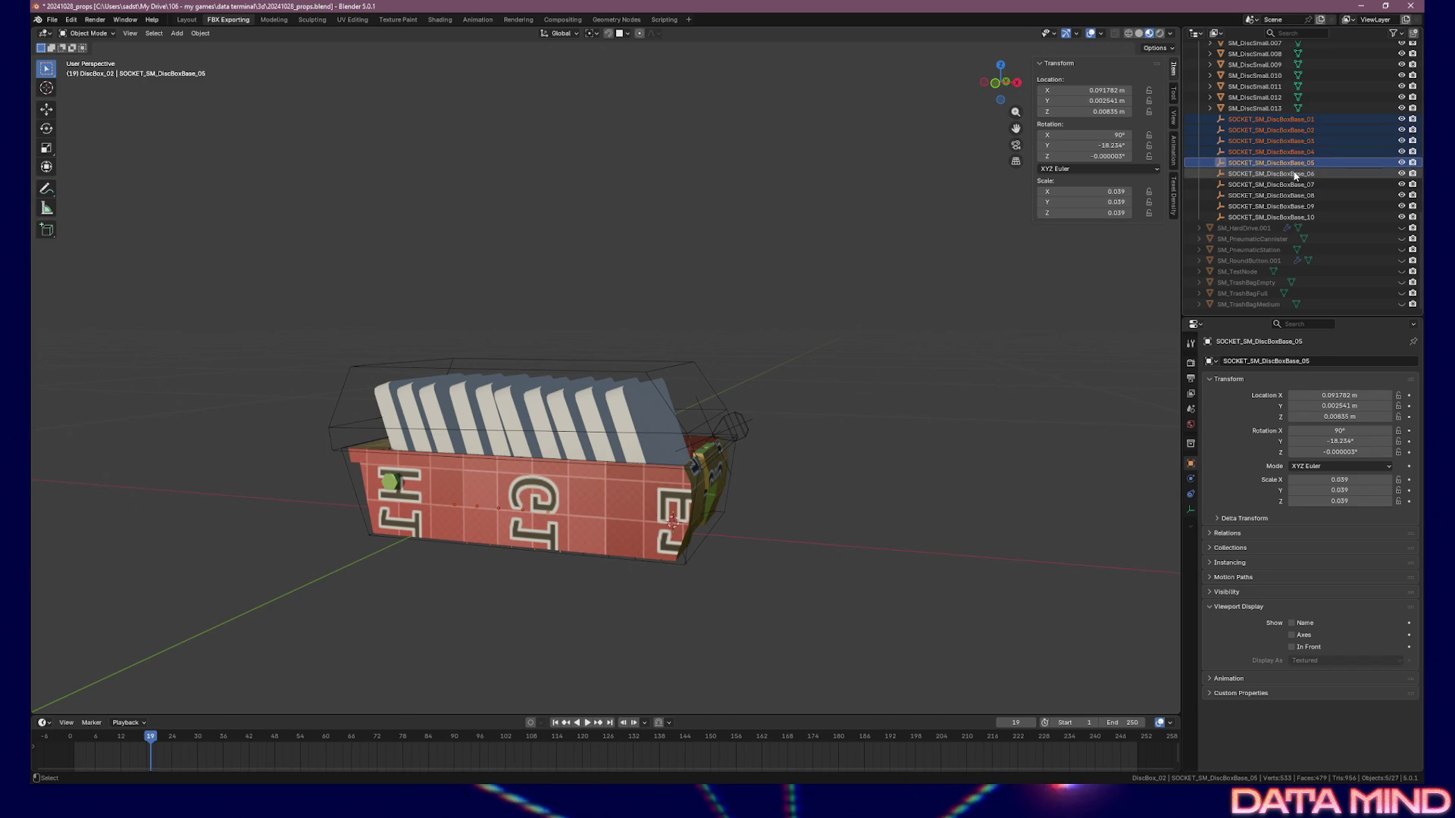
{"action": "left_click", "coordinate": [1296, 199], "text": "shift"}
{"action": "left_click", "coordinate": [1292, 217], "text": "shift"}
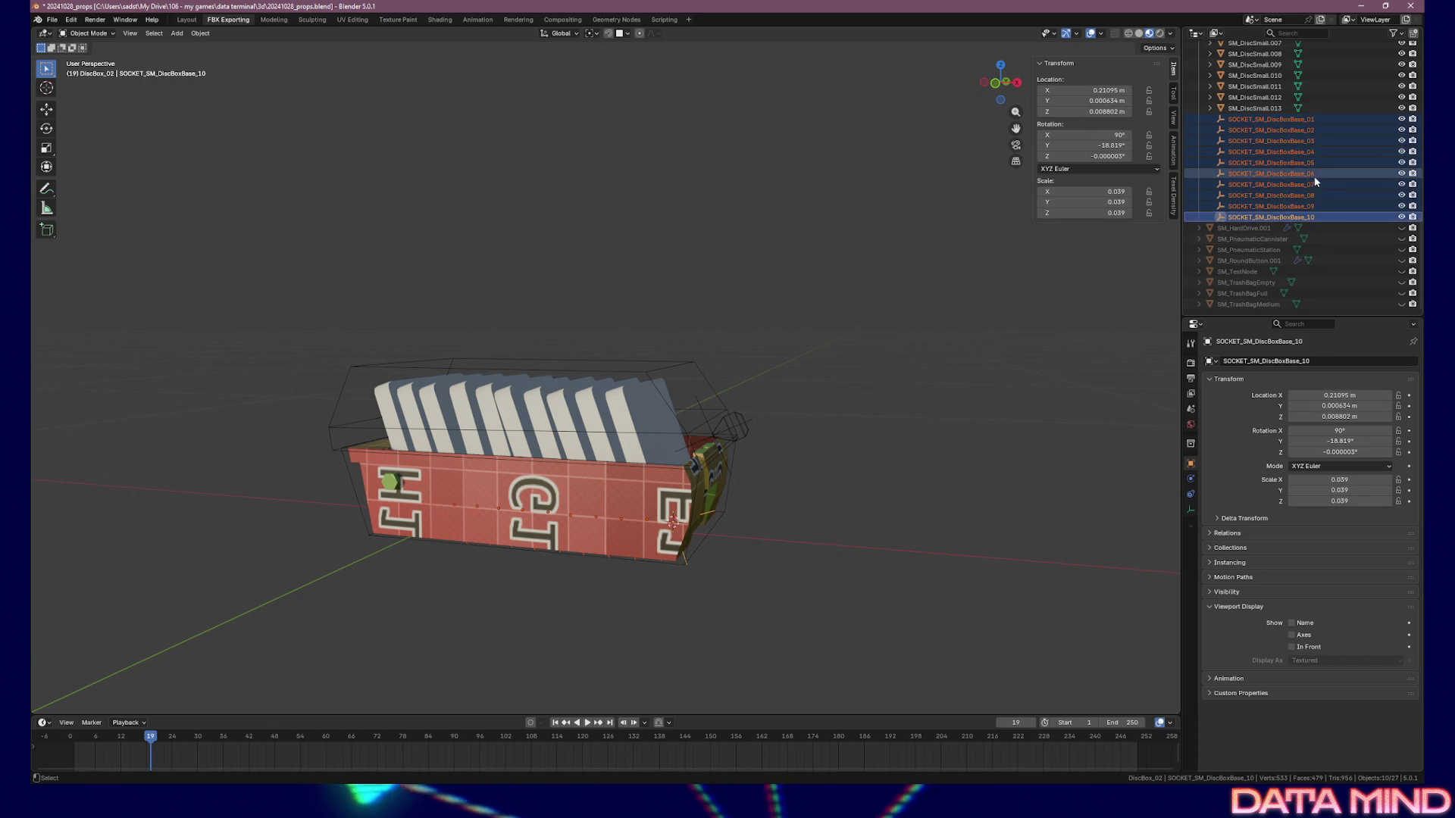
{"action": "scroll", "coordinate": [1317, 168], "scroll_direction": "up", "scroll_amount": 4}
Parent the selected sockets to SM_DiscBoxBase as Object and verify its children
{"action": "left_click", "coordinate": [1260, 99], "text": "ctrl"}
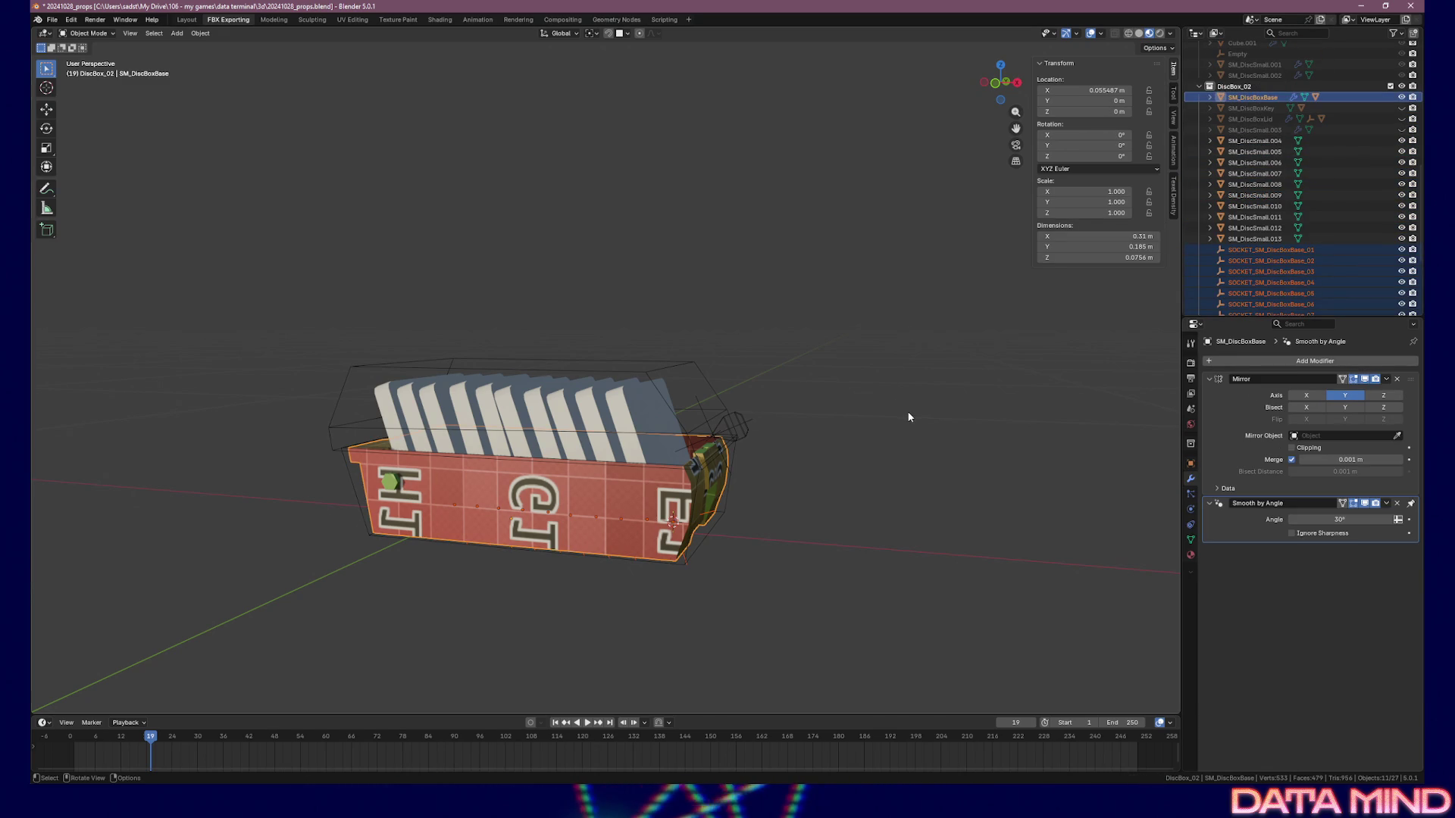
{"action": "key", "text": "ctrl+p"}
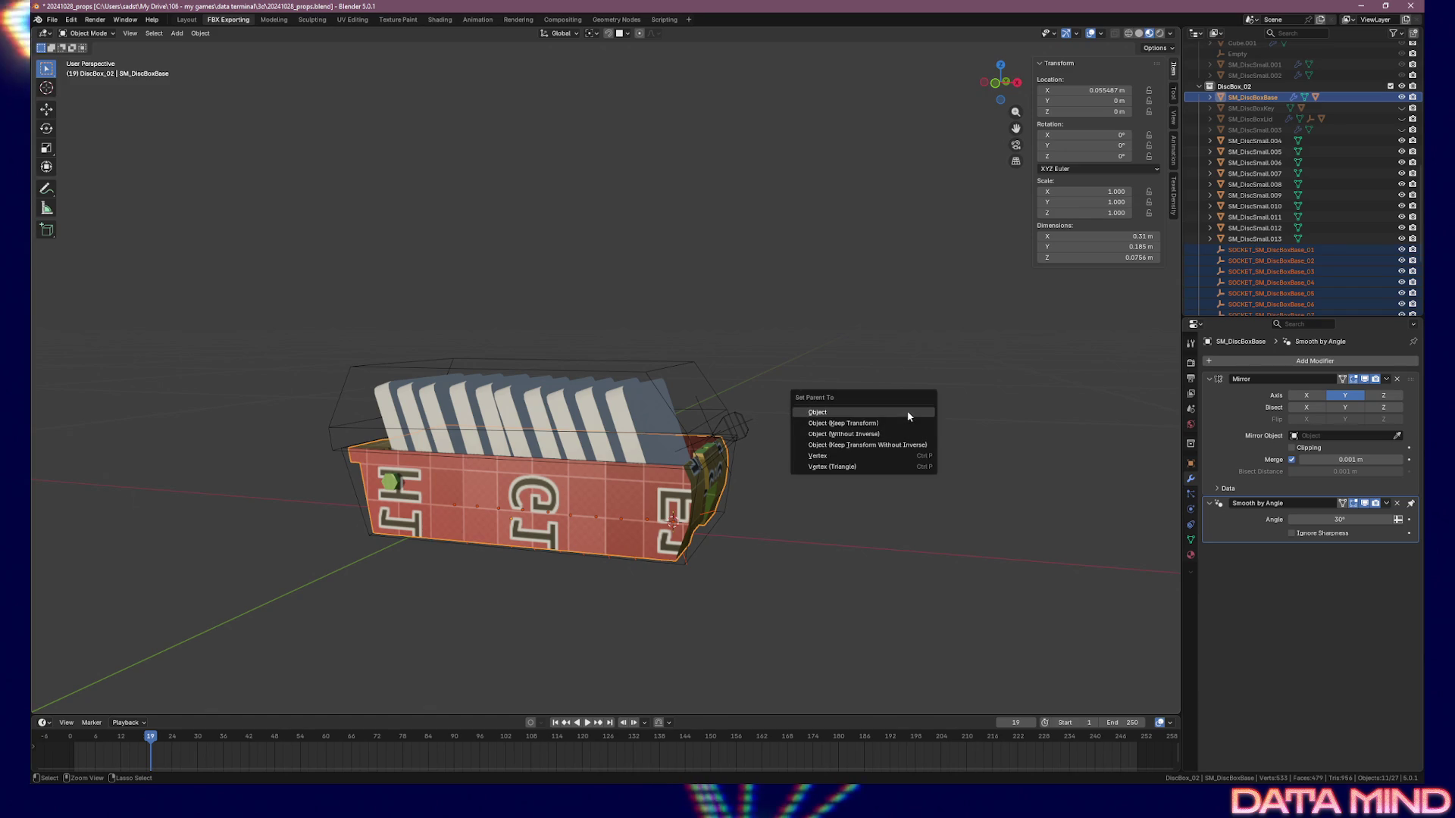
{"action": "left_click", "coordinate": [909, 416]}
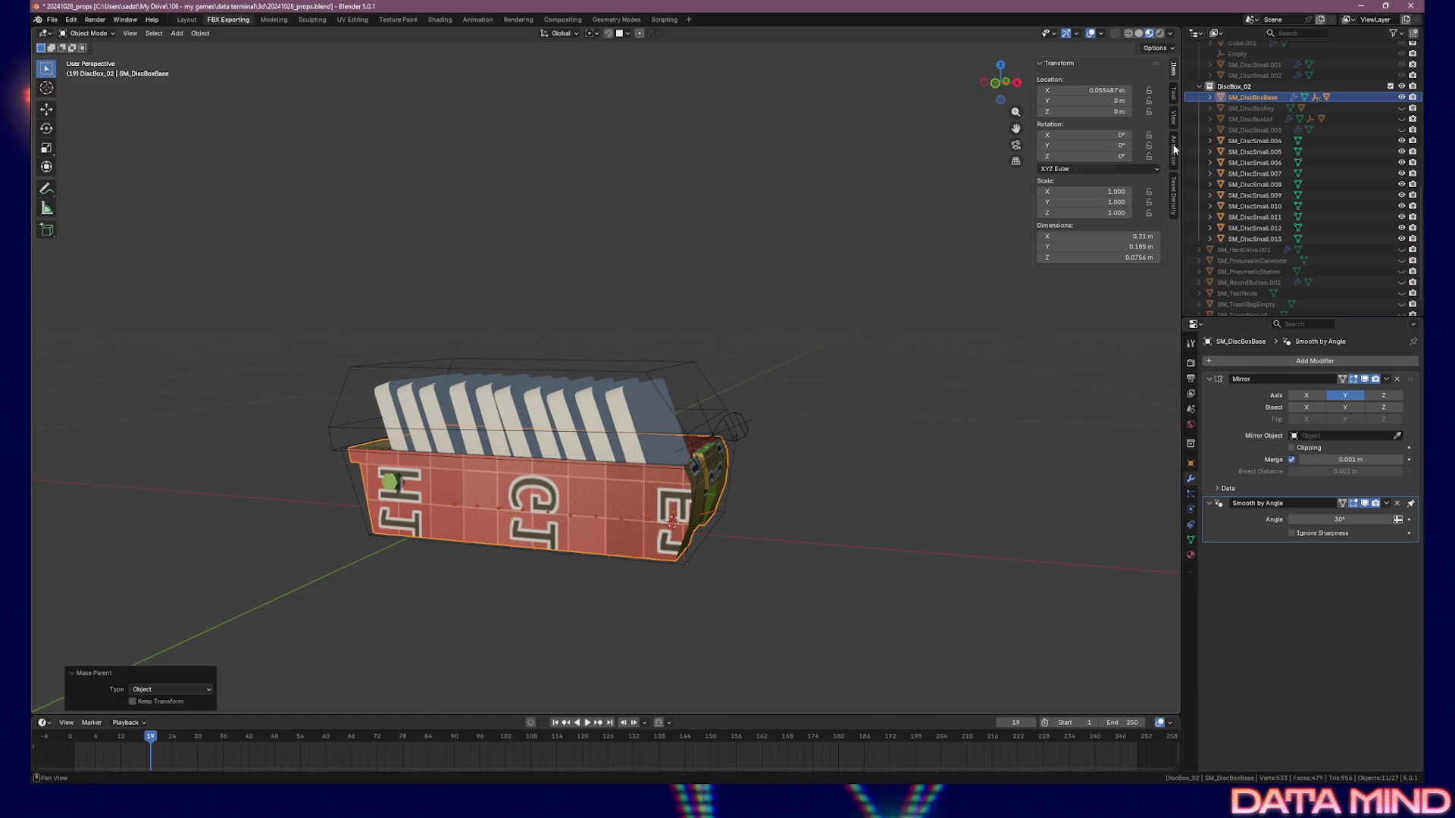
{"action": "left_click", "coordinate": [1210, 97]}
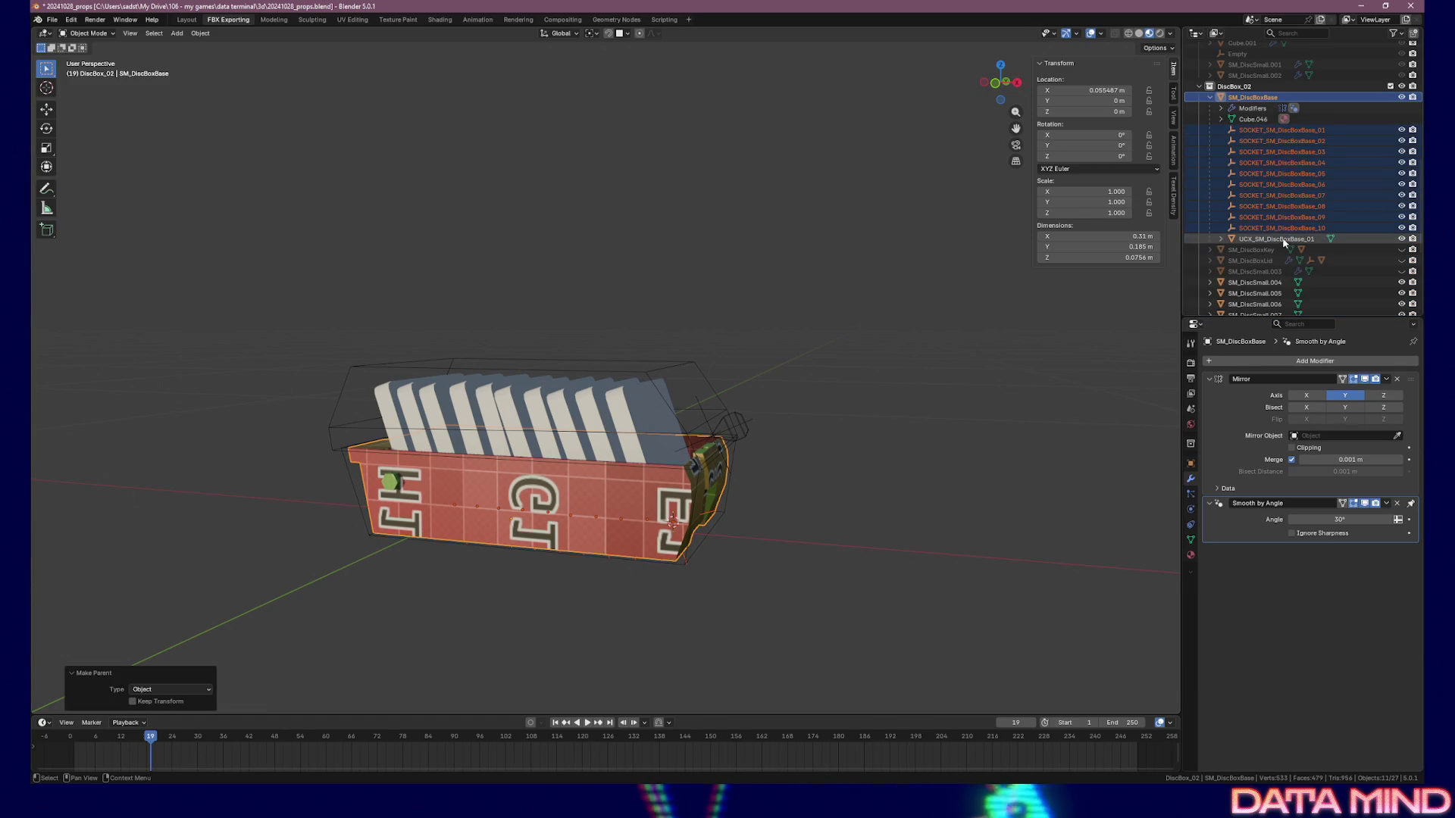
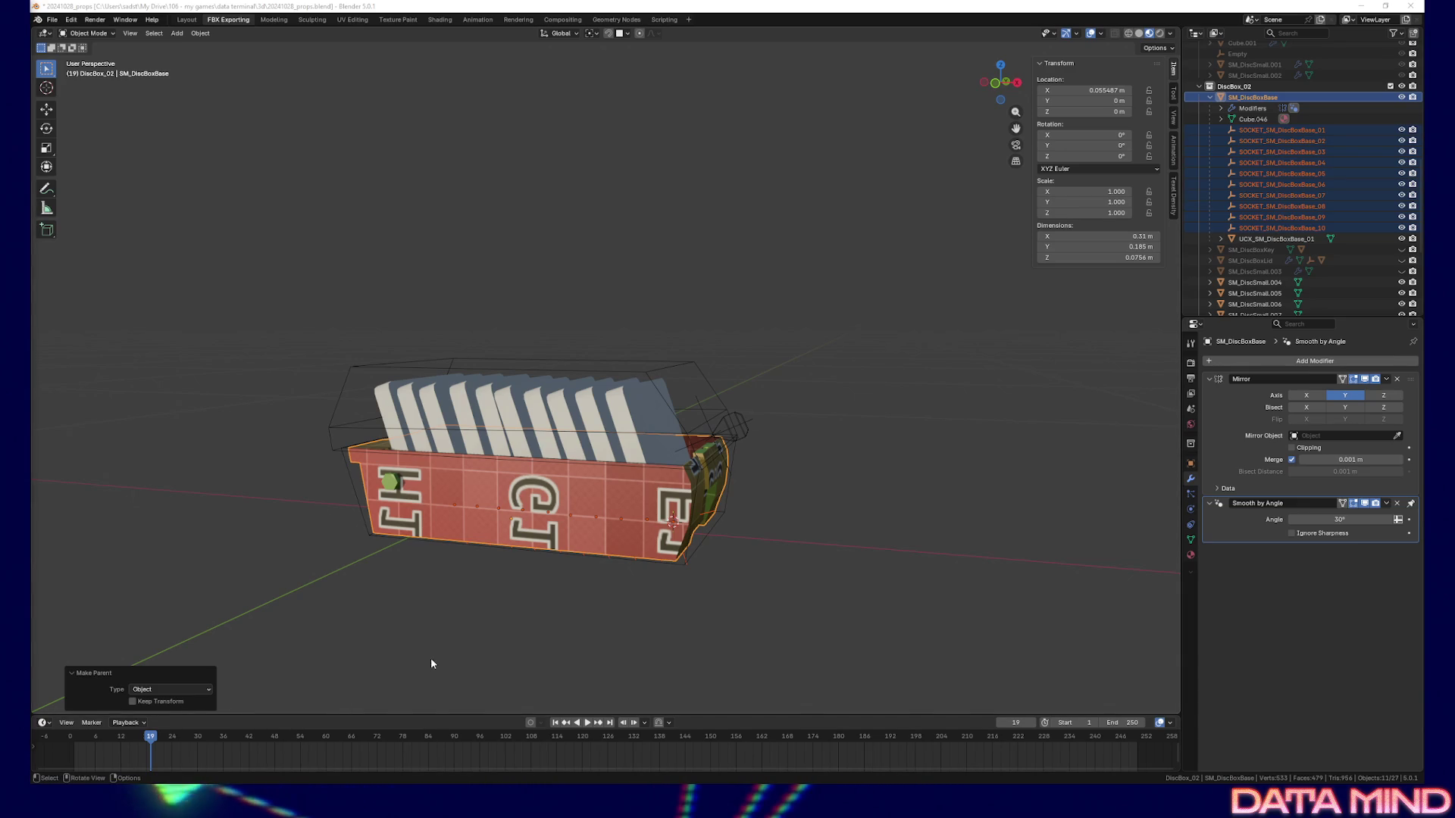
Select the ten small discs SM_DiscSmall.004 through SM_DiscSmall.013 in the Outliner
{"action": "mouse_move", "coordinate": [857, 579]}
{"action": "middle_mouse_down"}
{"action": "mouse_move", "coordinate": [863, 513]}
{"action": "mouse_move", "coordinate": [818, 490]}
{"action": "mouse_move", "coordinate": [773, 495]}
{"action": "mouse_move", "coordinate": [739, 526]}
{"action": "mouse_move", "coordinate": [608, 543]}
{"action": "mouse_move", "coordinate": [796, 534]}
{"action": "middle_mouse_up"}
{"action": "left_click", "coordinate": [1212, 98]}
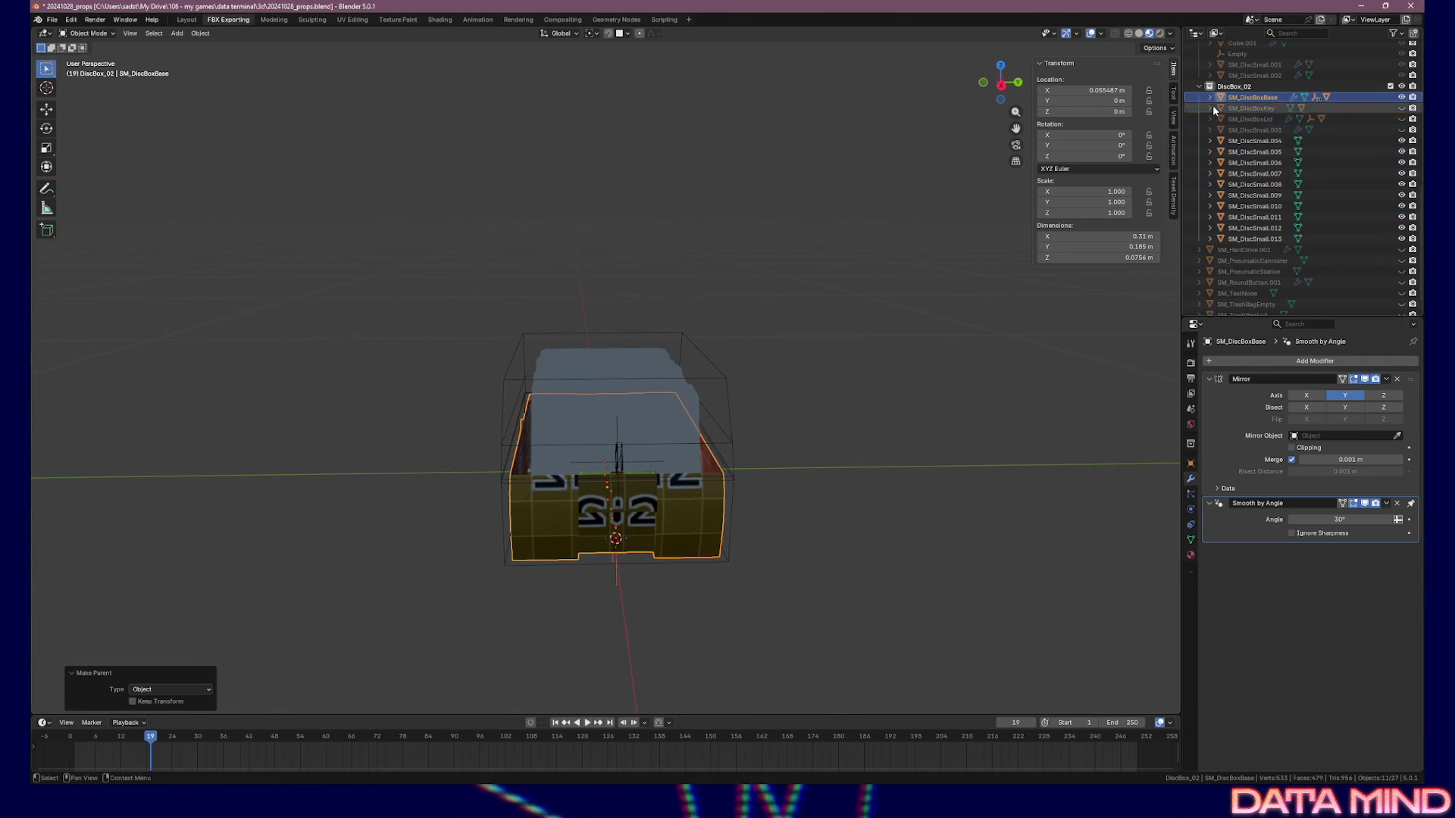
{"action": "left_click", "coordinate": [1250, 141]}
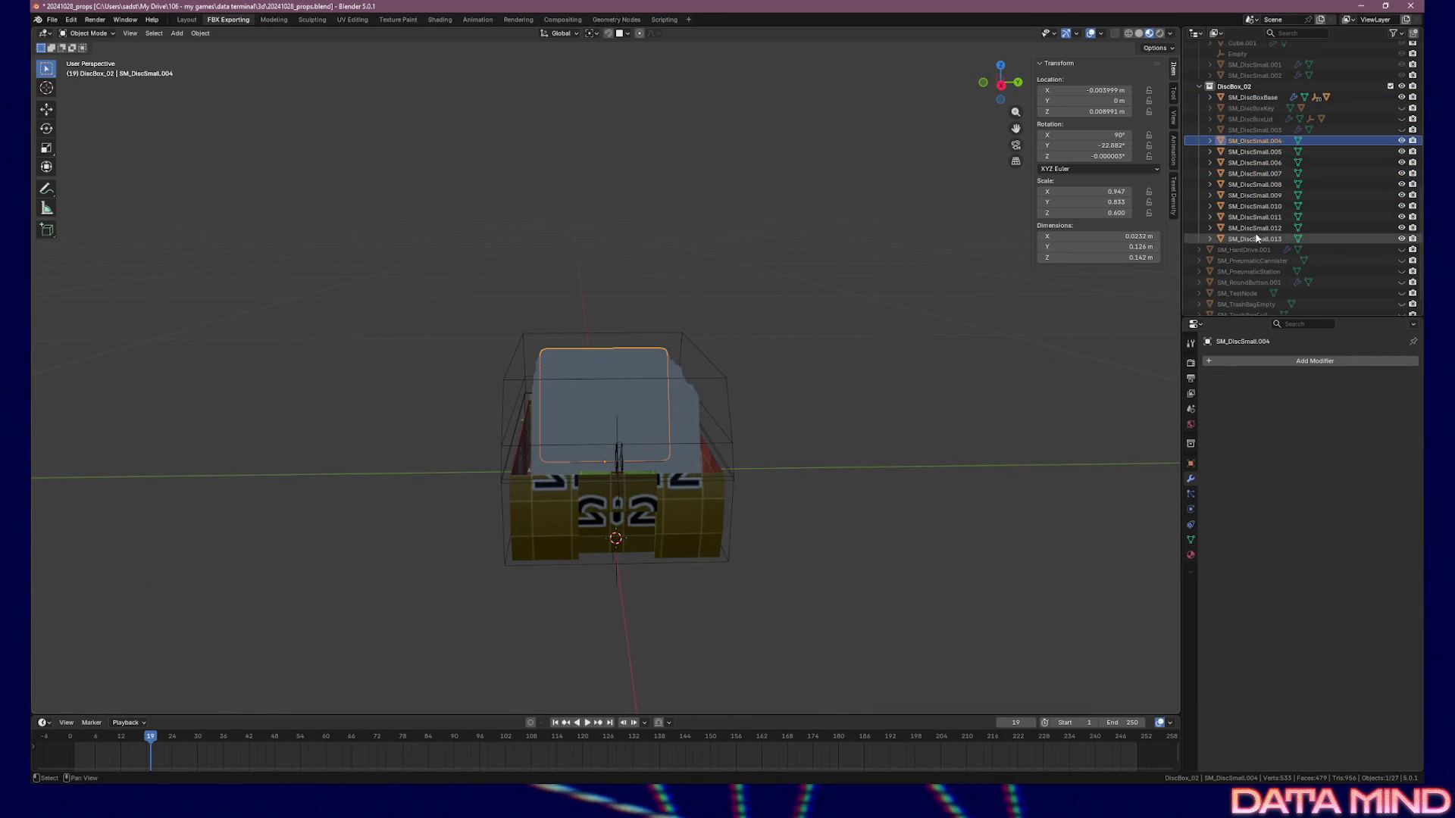
{"action": "left_click", "coordinate": [1255, 239], "text": "shift"}
{"action": "mouse_move", "coordinate": [872, 252]}
{"action": "middle_mouse_down"}
{"action": "mouse_move", "coordinate": [839, 294]}
{"action": "mouse_move", "coordinate": [939, 284]}
{"action": "mouse_move", "coordinate": [945, 260]}
{"action": "mouse_move", "coordinate": [943, 282]}
{"action": "middle_mouse_up"}
{"action": "middle_click_drag", "start_coordinate": [943, 281], "coordinate": [942, 283]}
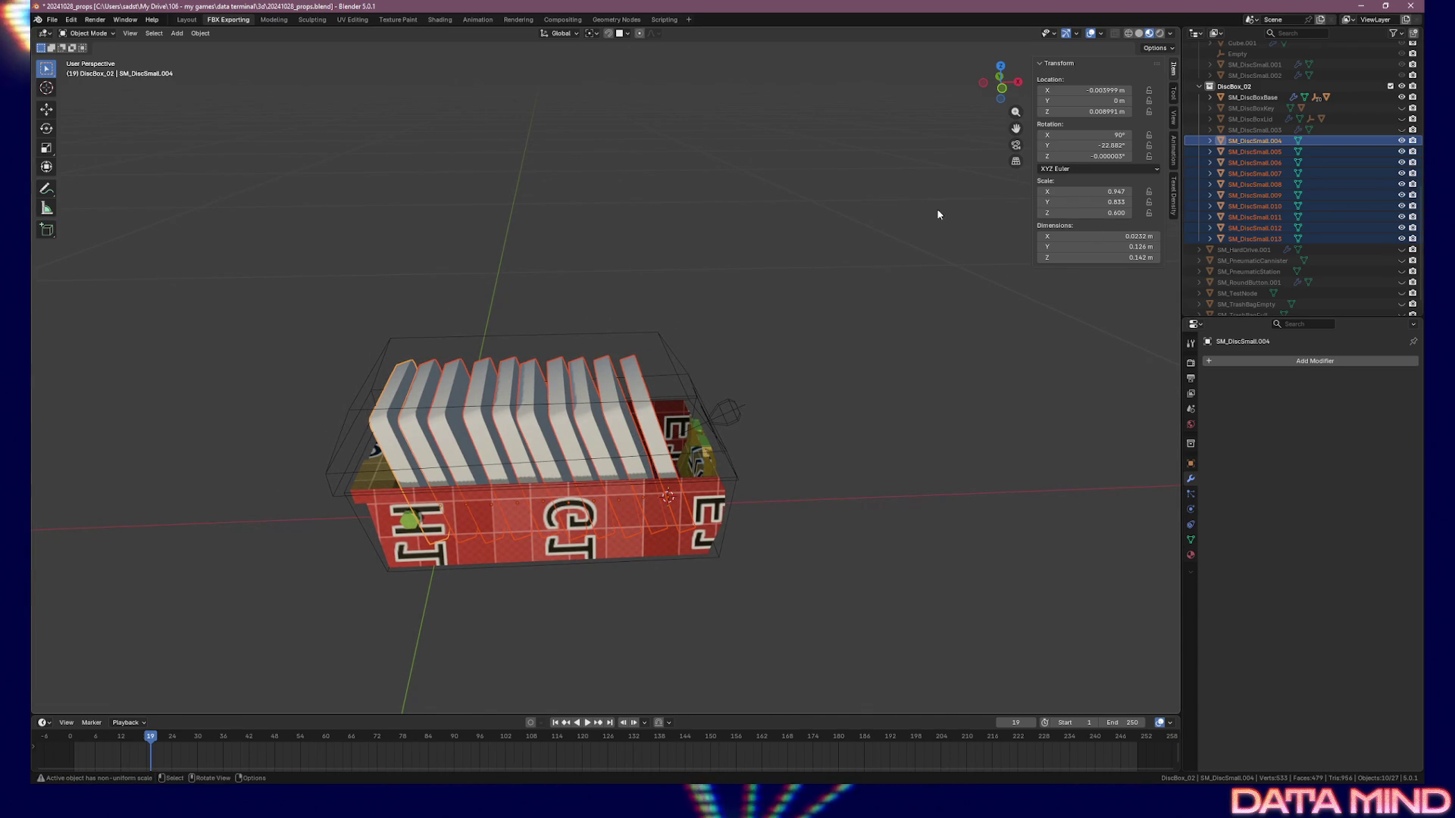
Delete the selected discs and orbit around the now empty disc box base
{"action": "key", "text": "Delete"}
{"action": "mouse_move", "coordinate": [826, 205]}
{"action": "middle_mouse_down"}
{"action": "mouse_move", "coordinate": [743, 240]}
{"action": "mouse_move", "coordinate": [630, 210]}
{"action": "mouse_move", "coordinate": [530, 215]}
{"action": "mouse_move", "coordinate": [867, 205]}
{"action": "mouse_move", "coordinate": [749, 311]}
{"action": "middle_mouse_up"}
{"action": "mouse_move", "coordinate": [608, 421]}
{"action": "middle_mouse_down"}
{"action": "mouse_move", "coordinate": [666, 396]}
{"action": "mouse_move", "coordinate": [503, 383]}
{"action": "mouse_move", "coordinate": [594, 416]}
{"action": "mouse_move", "coordinate": [662, 492]}
{"action": "middle_mouse_up"}
{"action": "left_click", "coordinate": [1249, 190]}
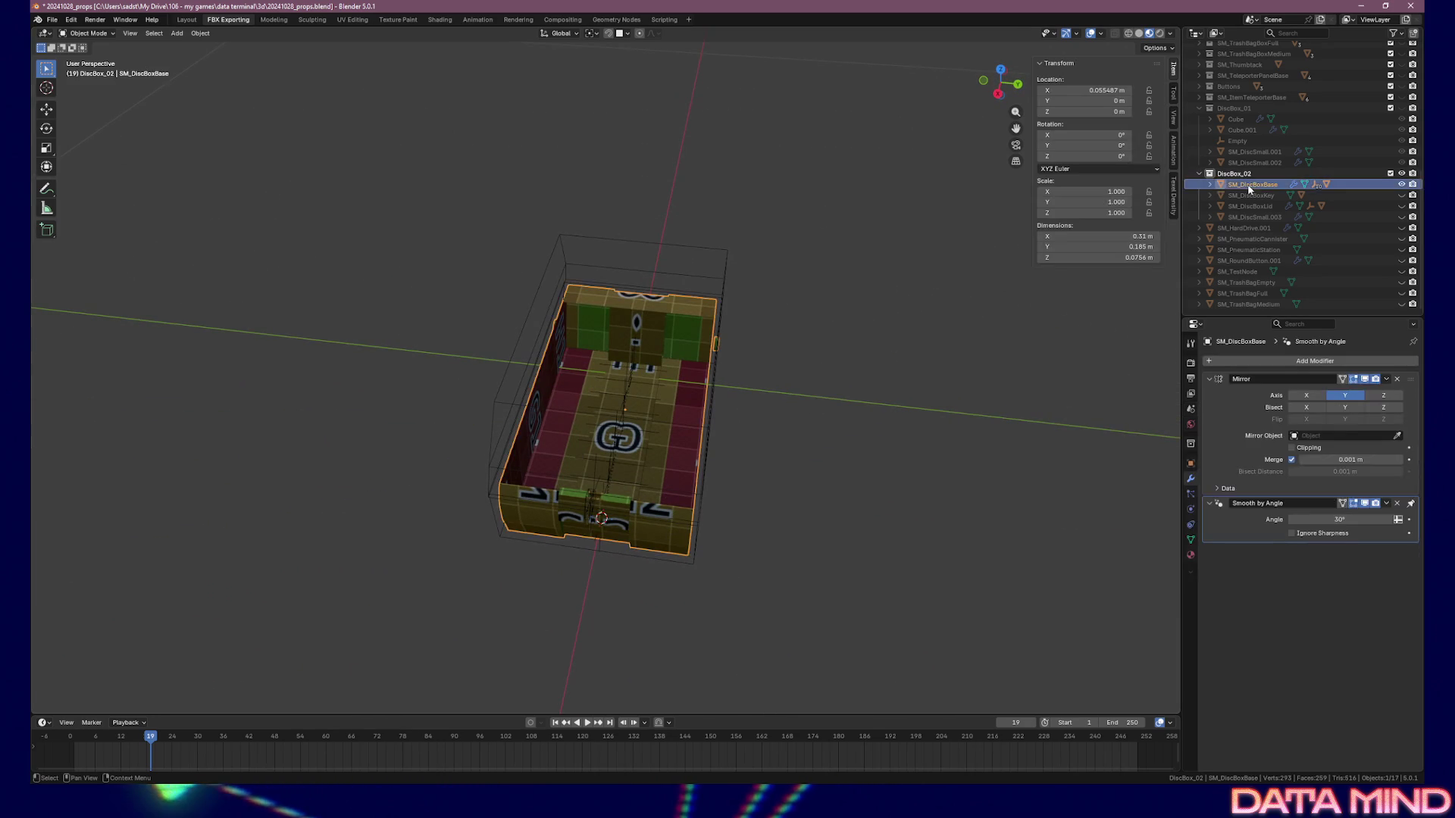
Select SM_DiscBoxBase together with all its child sockets and collision mesh
{"action": "left_click", "coordinate": [1211, 185]}
{"action": "scroll", "coordinate": [1250, 174], "scroll_direction": "down", "scroll_amount": 1}
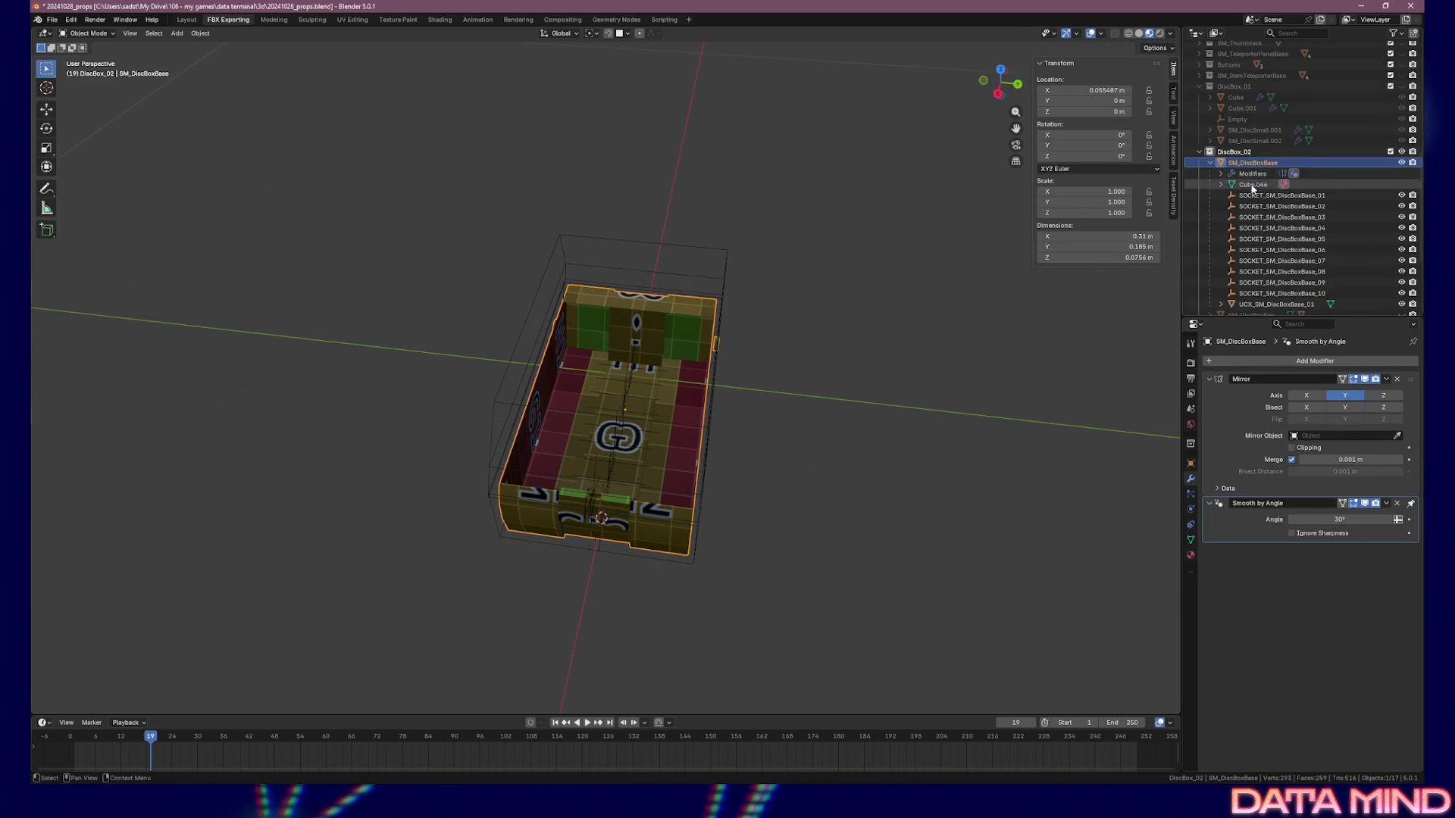
{"action": "right_click", "coordinate": [1251, 165]}
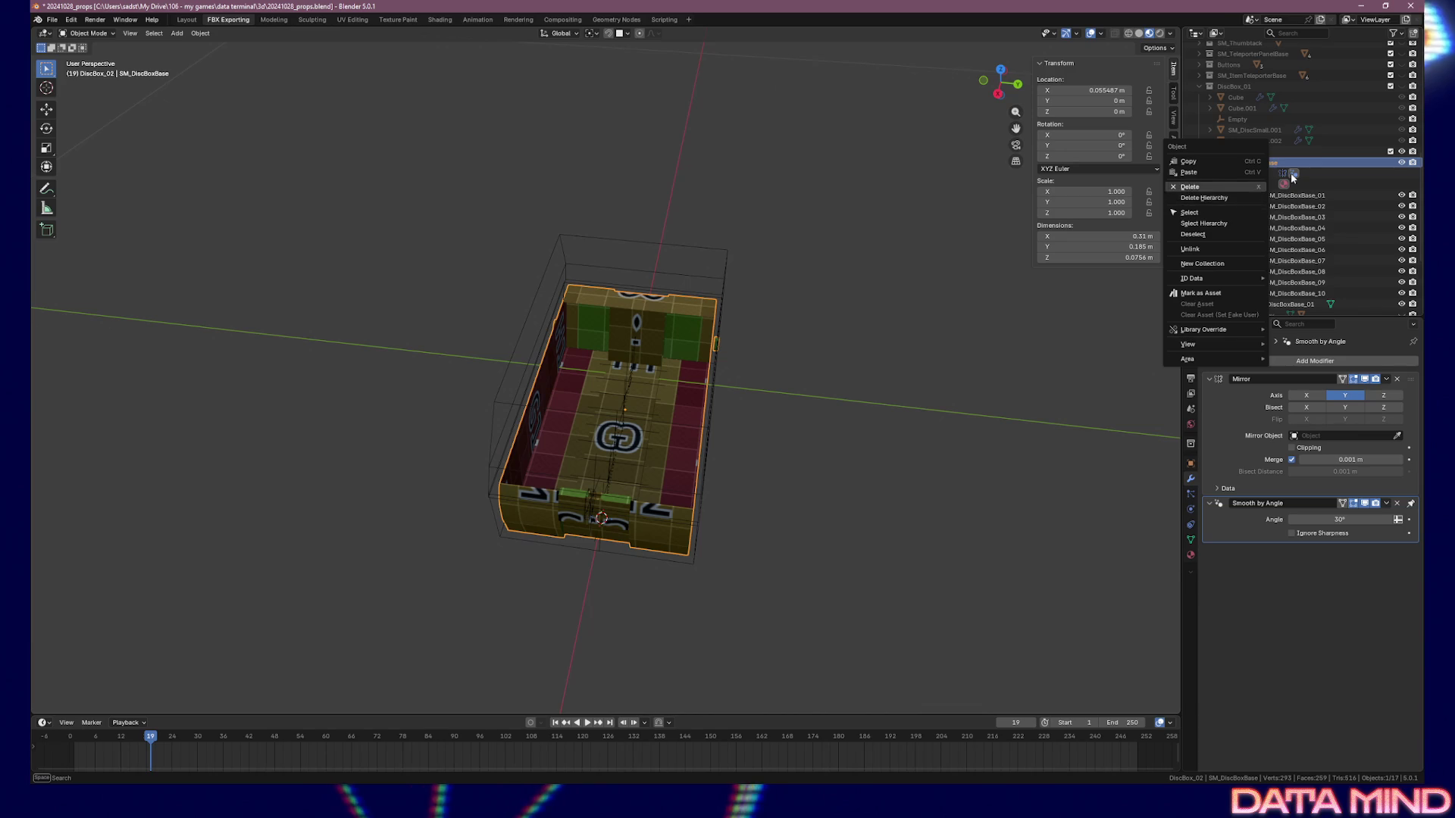
{"action": "key", "text": "F2"}
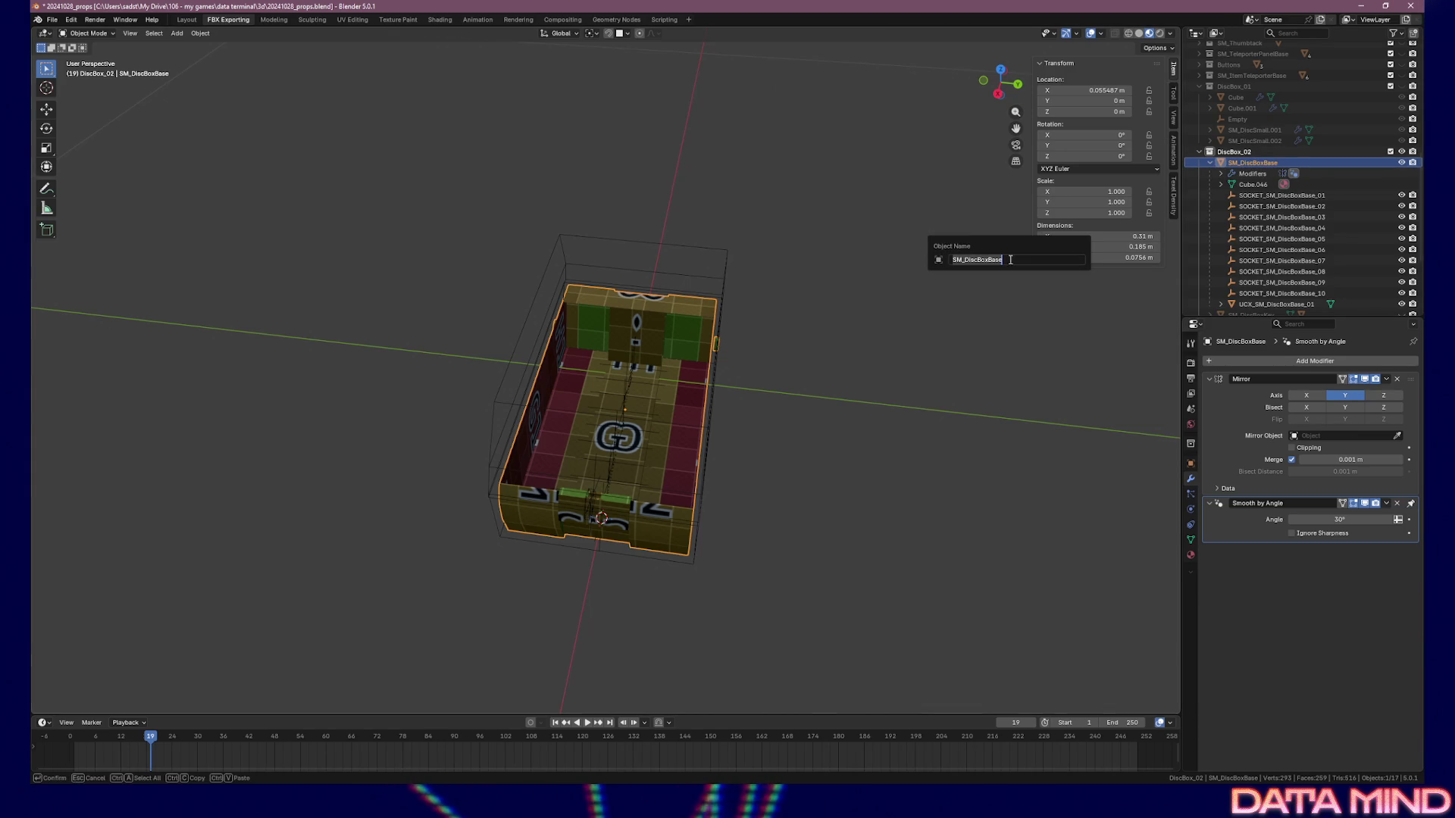
{"action": "key", "text": "Escape"}
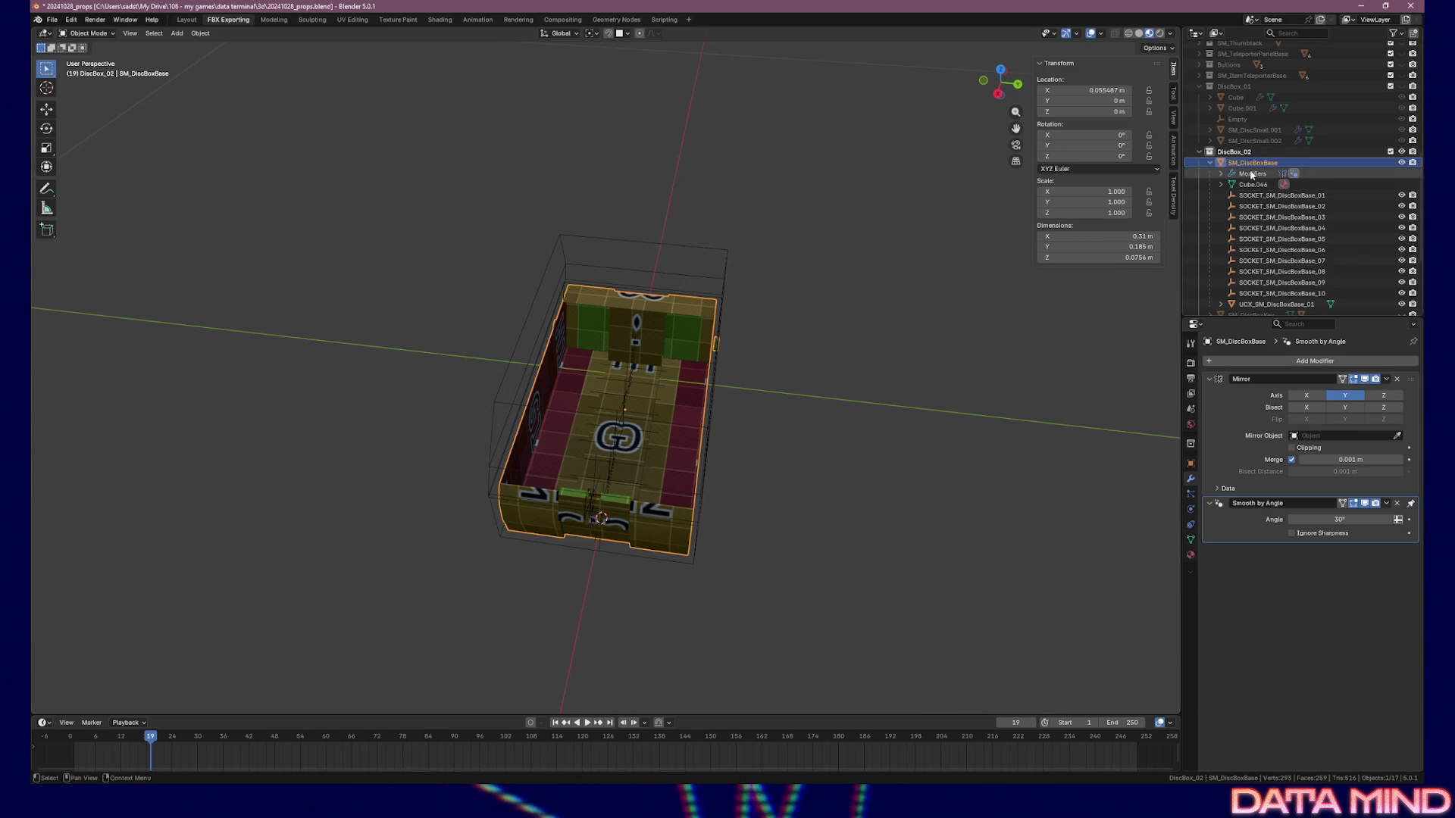
{"action": "right_click", "coordinate": [1254, 165]}
{"action": "left_click", "coordinate": [1205, 225]}
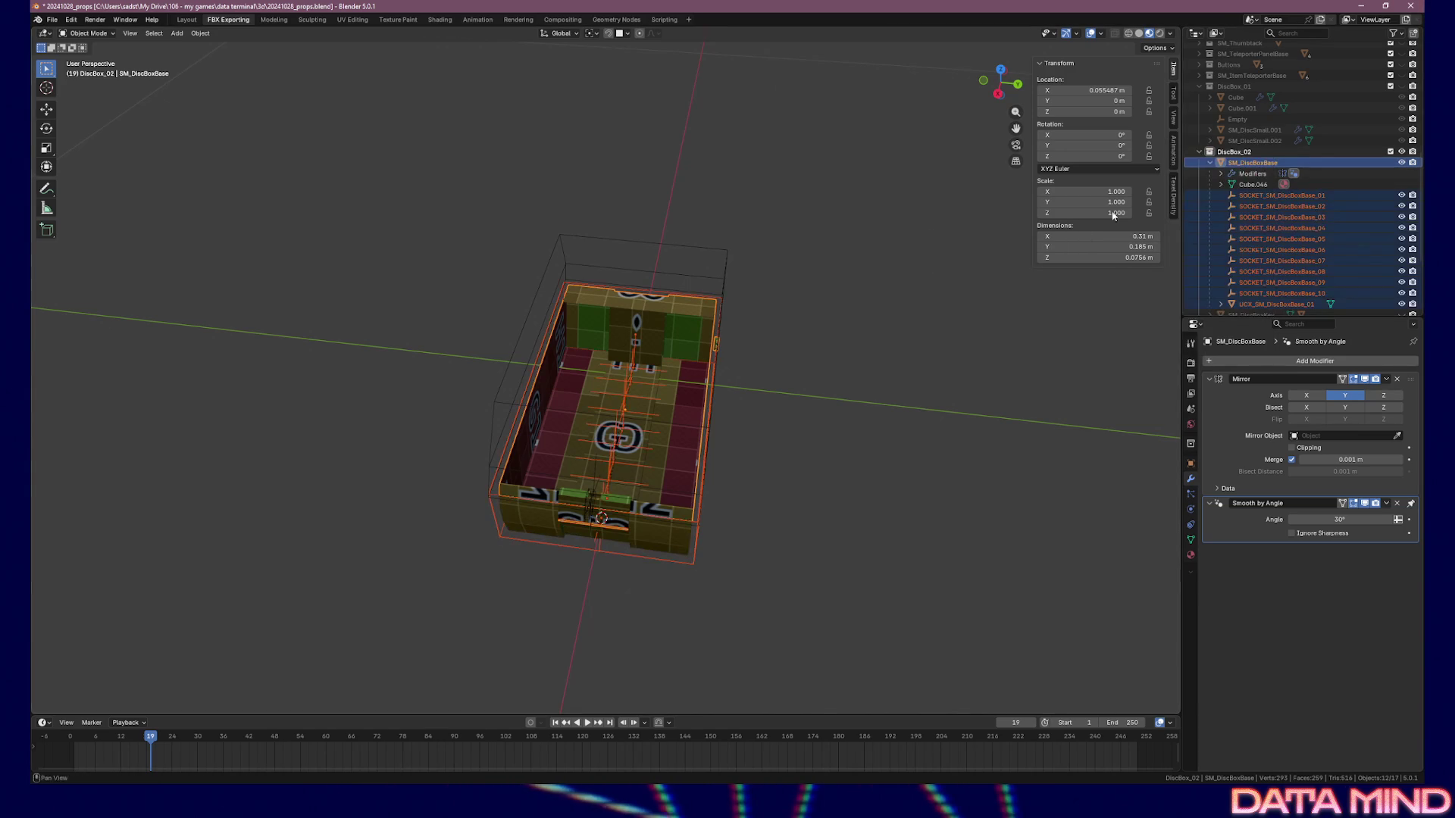
Export the selection as an FBX file named SM_DiscBoxBase
{"action": "left_click", "coordinate": [55, 24]}
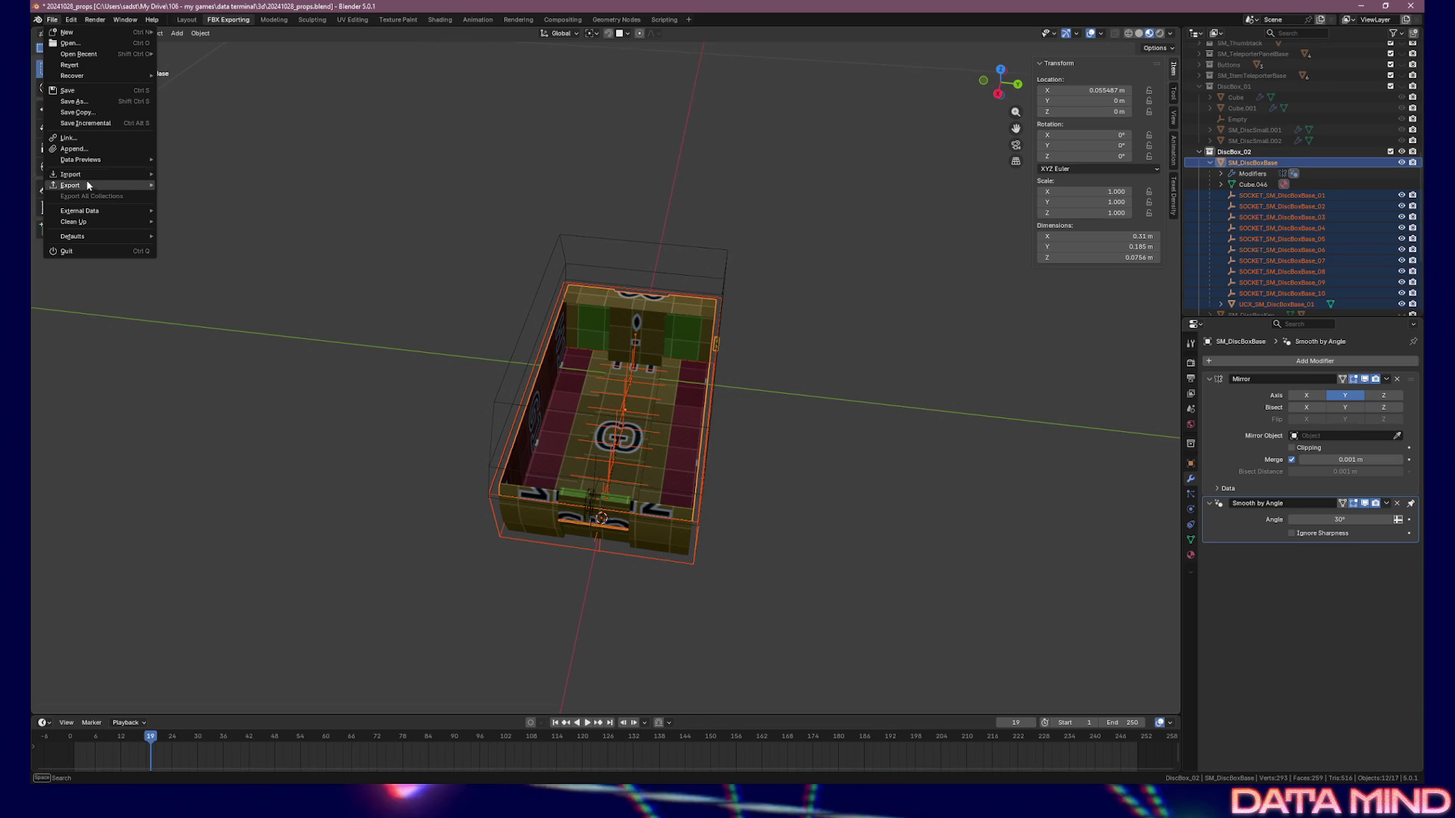
{"action": "mouse_move", "coordinate": [76, 185]}
{"action": "left_click", "coordinate": [203, 275]}
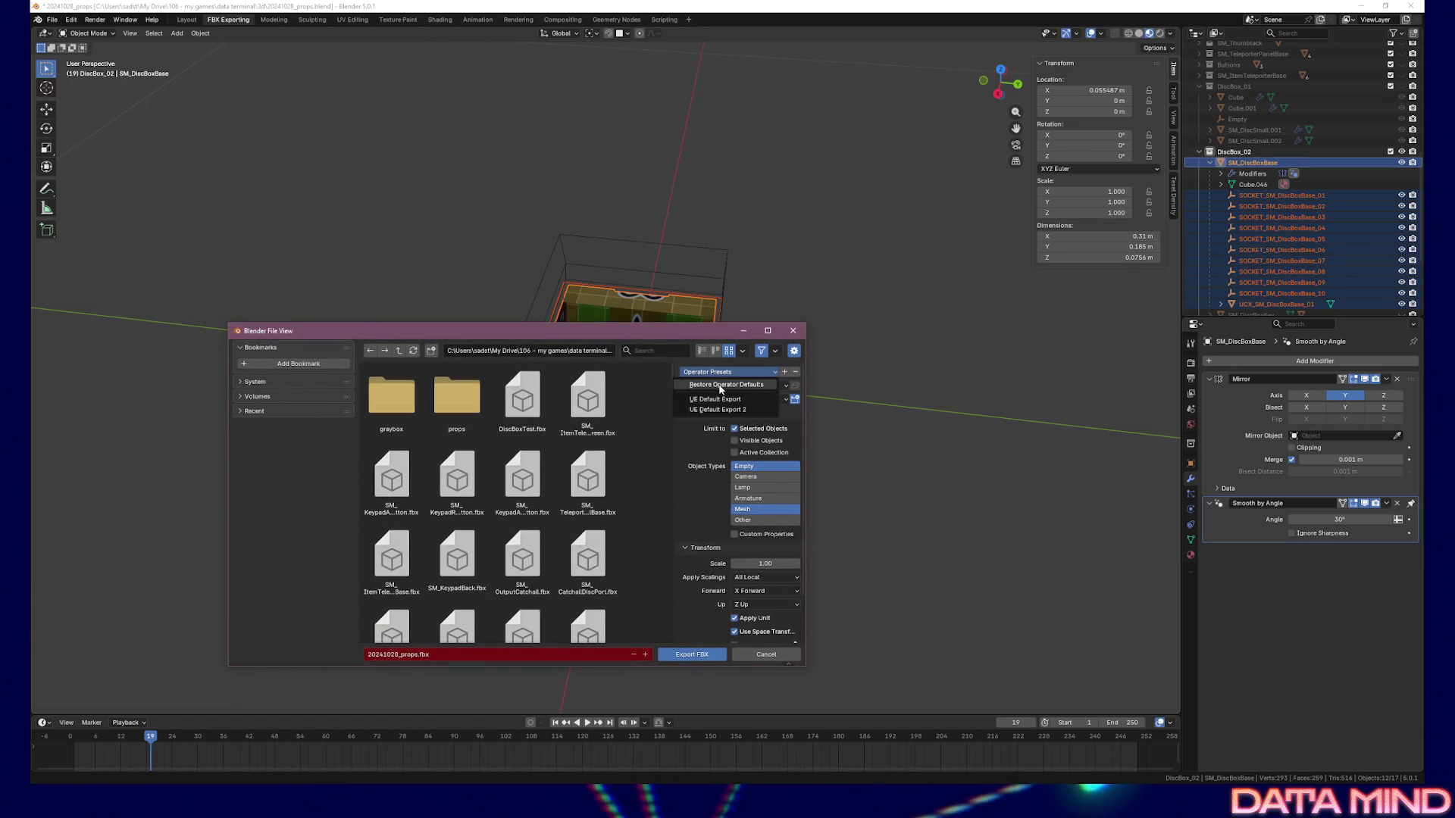
{"action": "scroll", "coordinate": [760, 530], "scroll_direction": "down", "scroll_amount": 3}
{"action": "scroll", "coordinate": [691, 583], "scroll_direction": "up", "scroll_amount": 3}
{"action": "scroll", "coordinate": [698, 573], "scroll_direction": "down", "scroll_amount": 3}
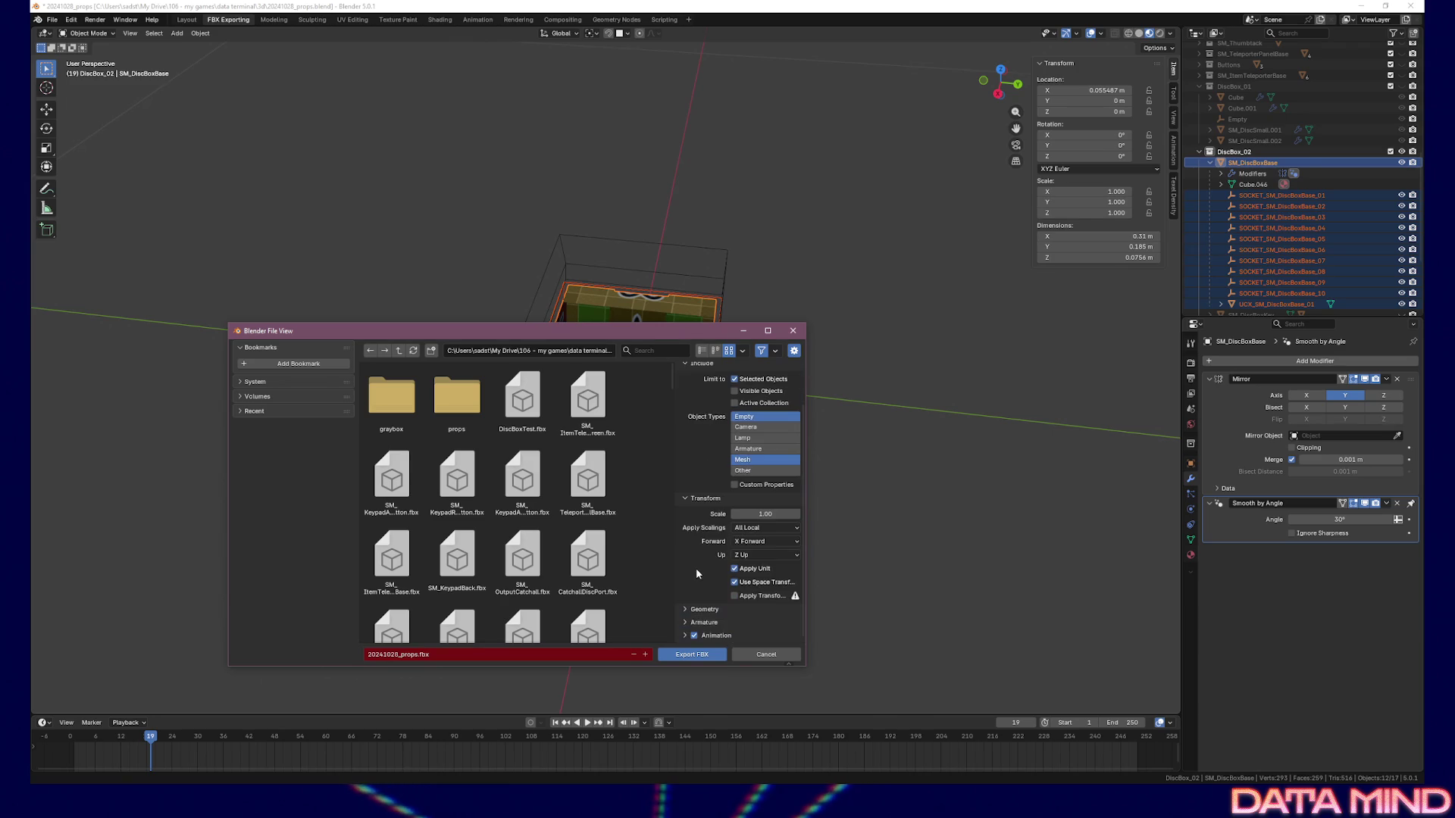
{"action": "left_click", "coordinate": [409, 655]}
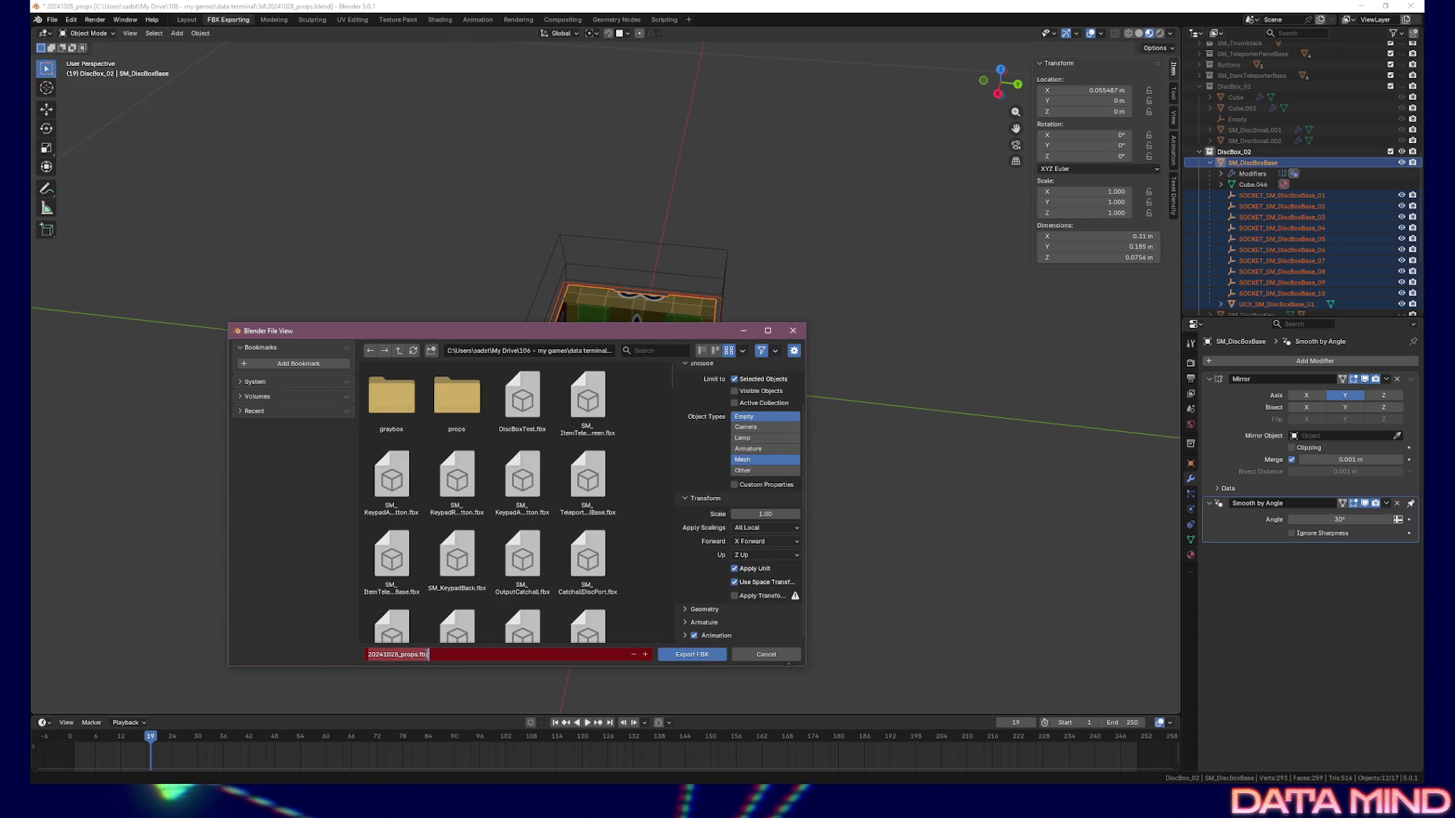
{"action": "type", "text": "SM_DiscBoxBase"}
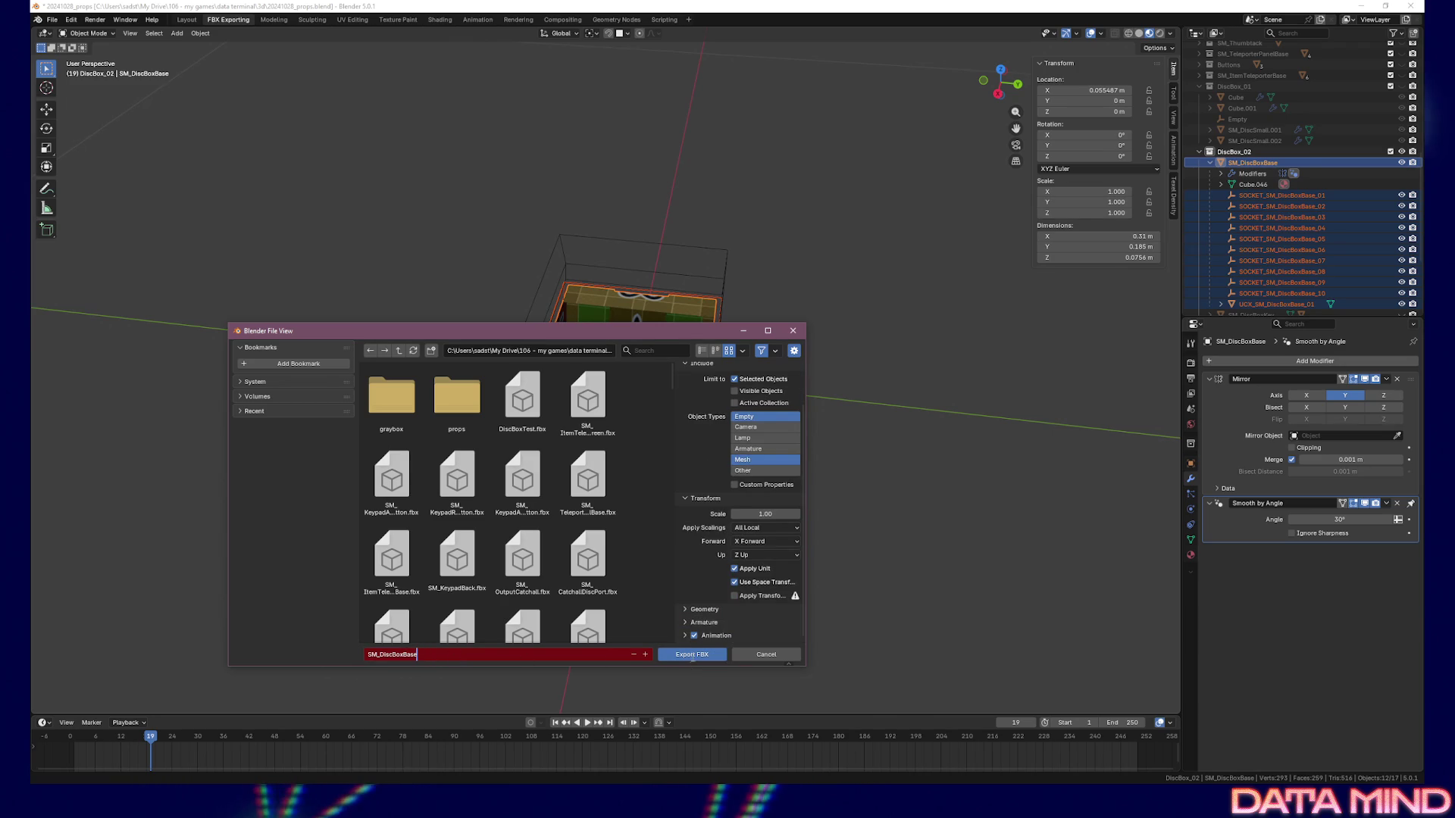
{"action": "left_click", "coordinate": [692, 655]}
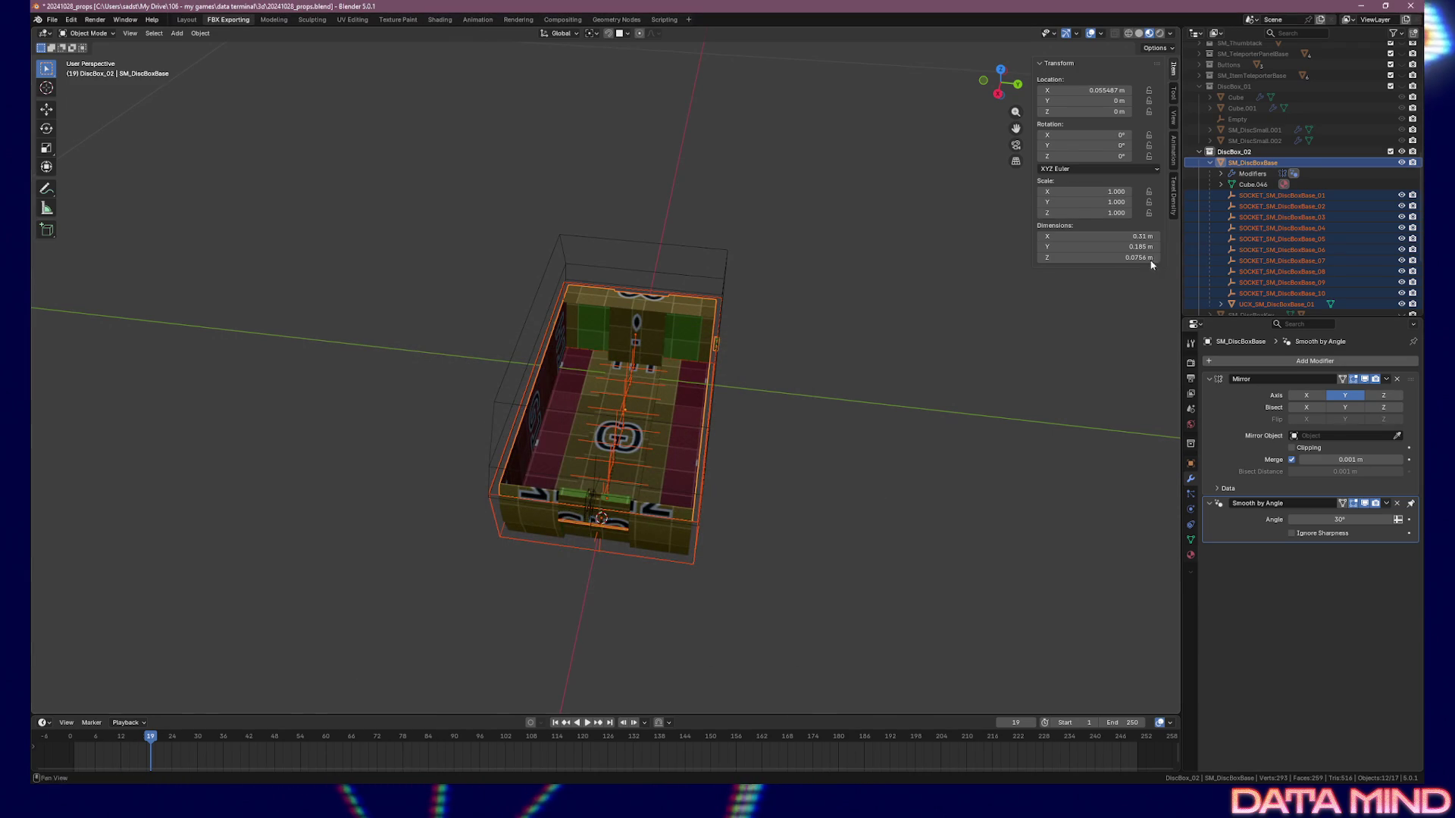
{"action": "left_click", "coordinate": [1211, 162]}
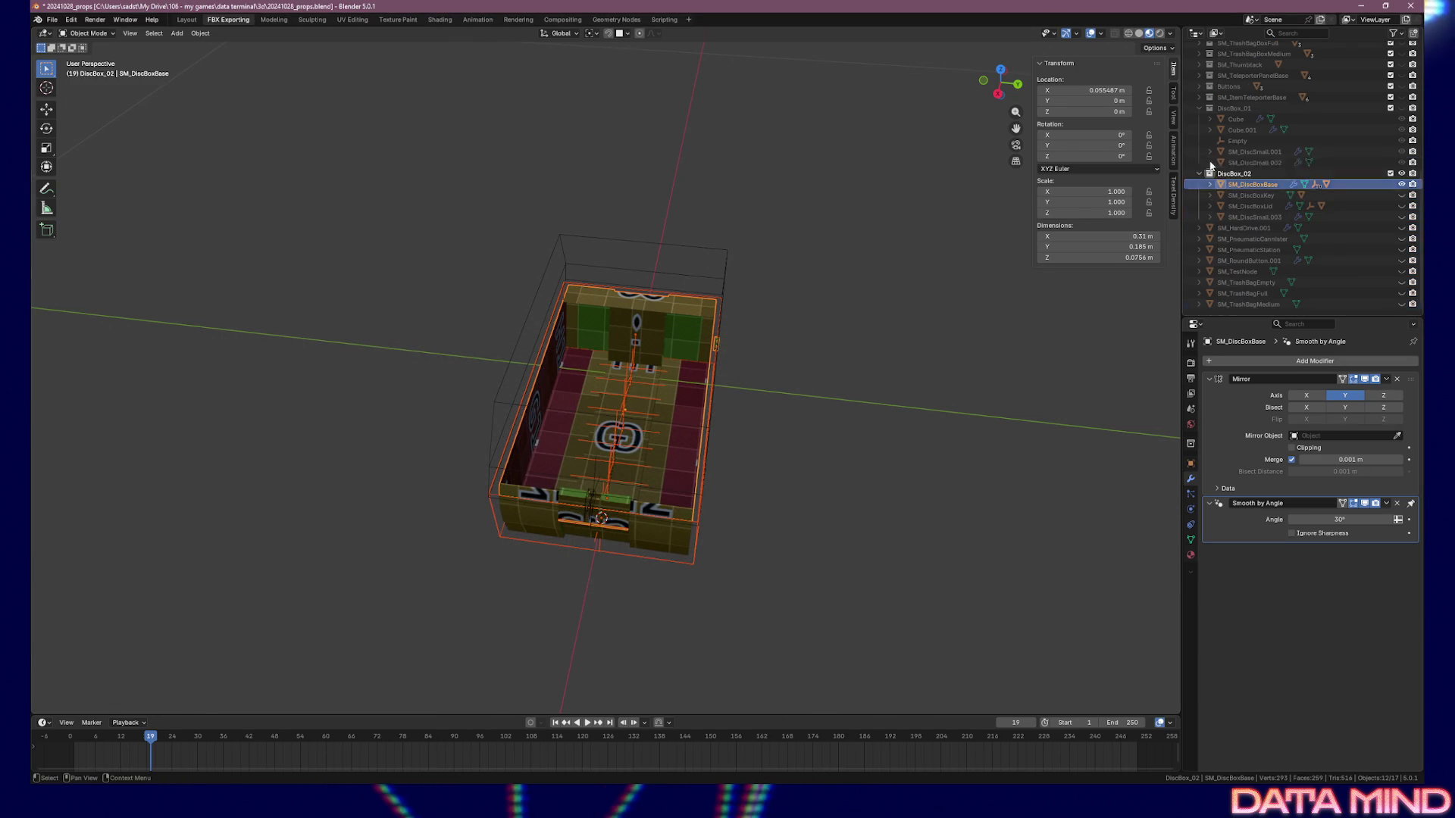
Select SM_DiscBoxKey together with its collision child via Select Hierarchy
{"action": "left_click", "coordinate": [1251, 196]}
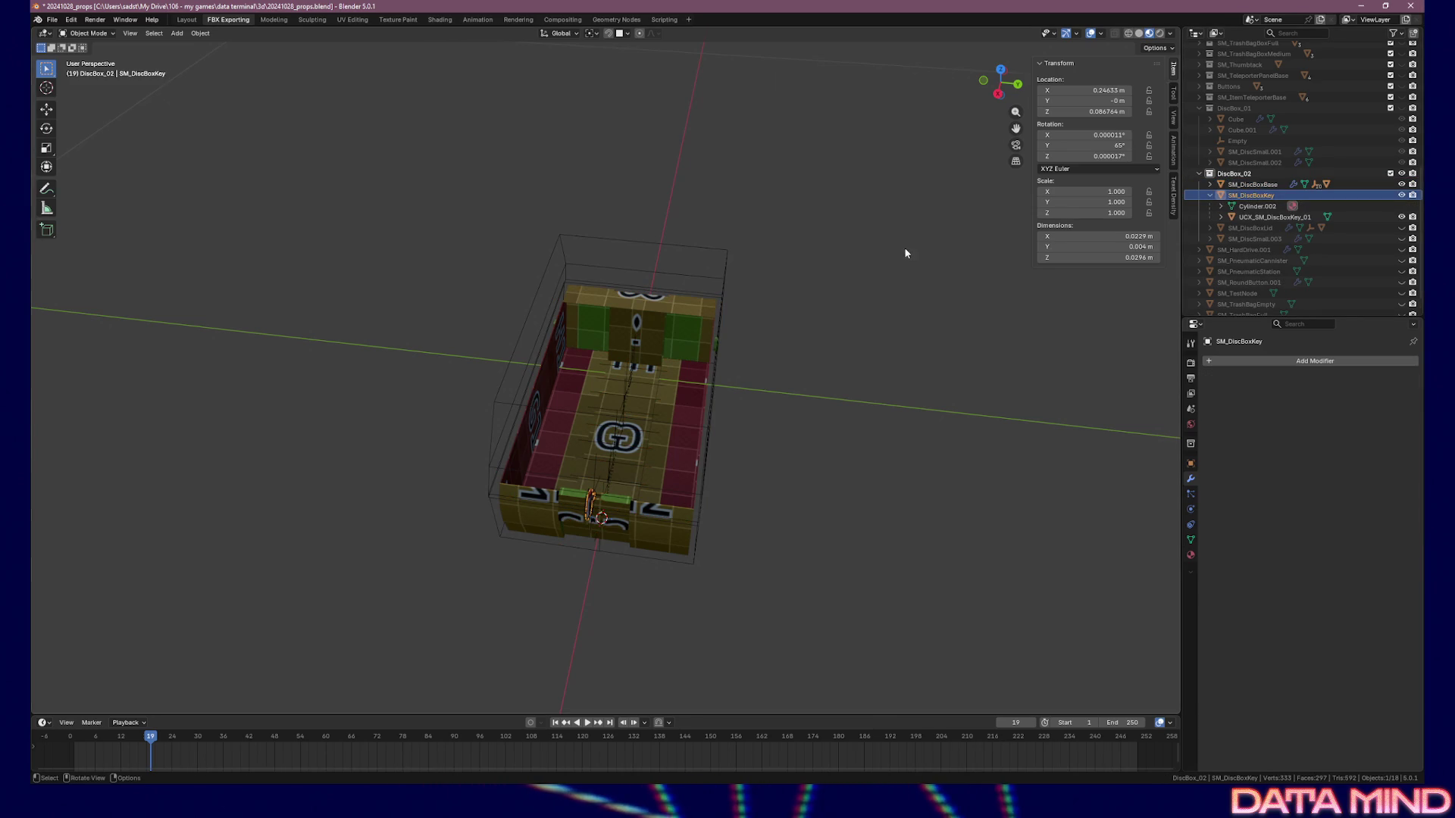
{"action": "key", "text": "F2"}
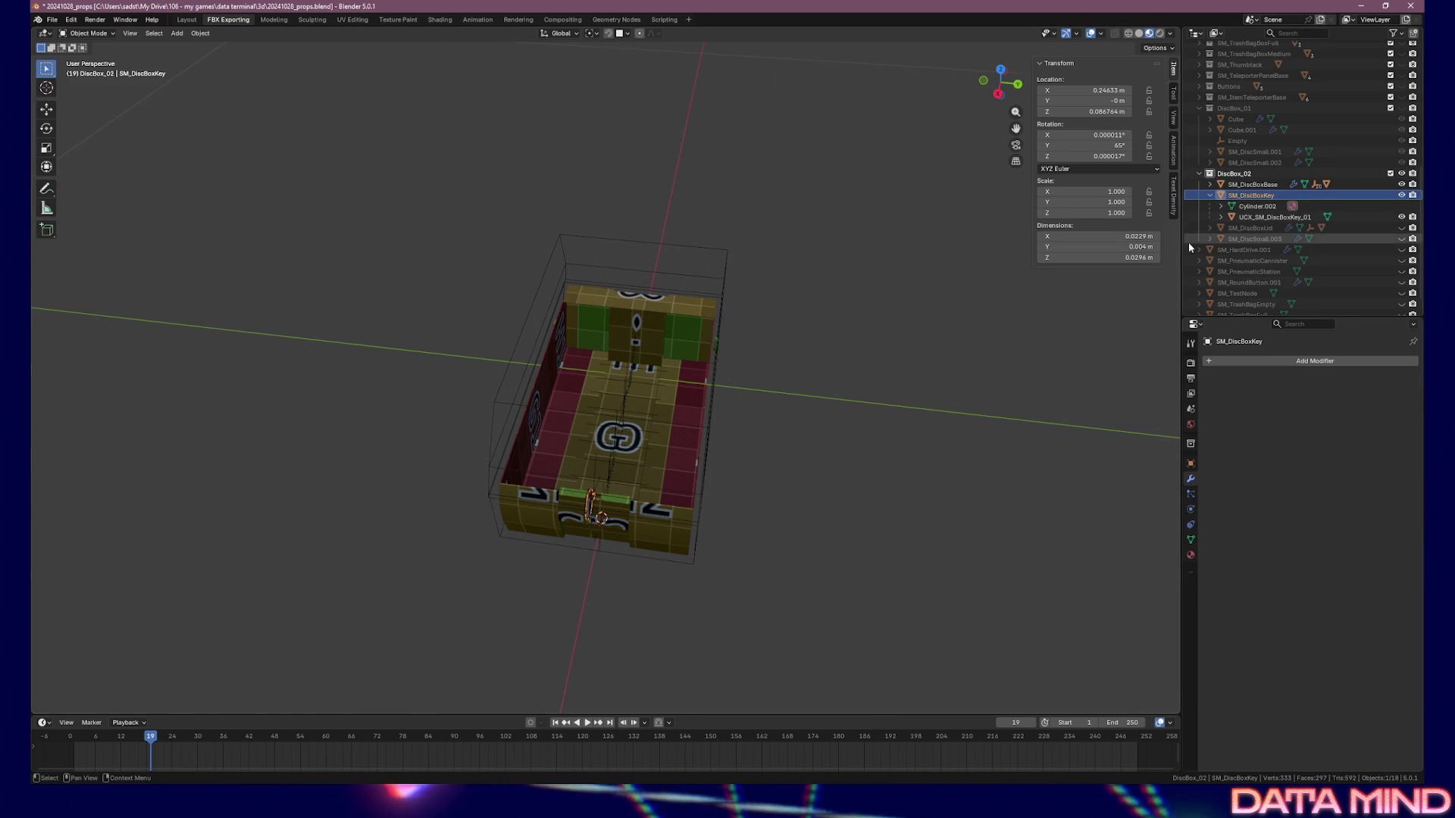
{"action": "right_click", "coordinate": [1248, 195]}
{"action": "left_click", "coordinate": [1247, 193]}
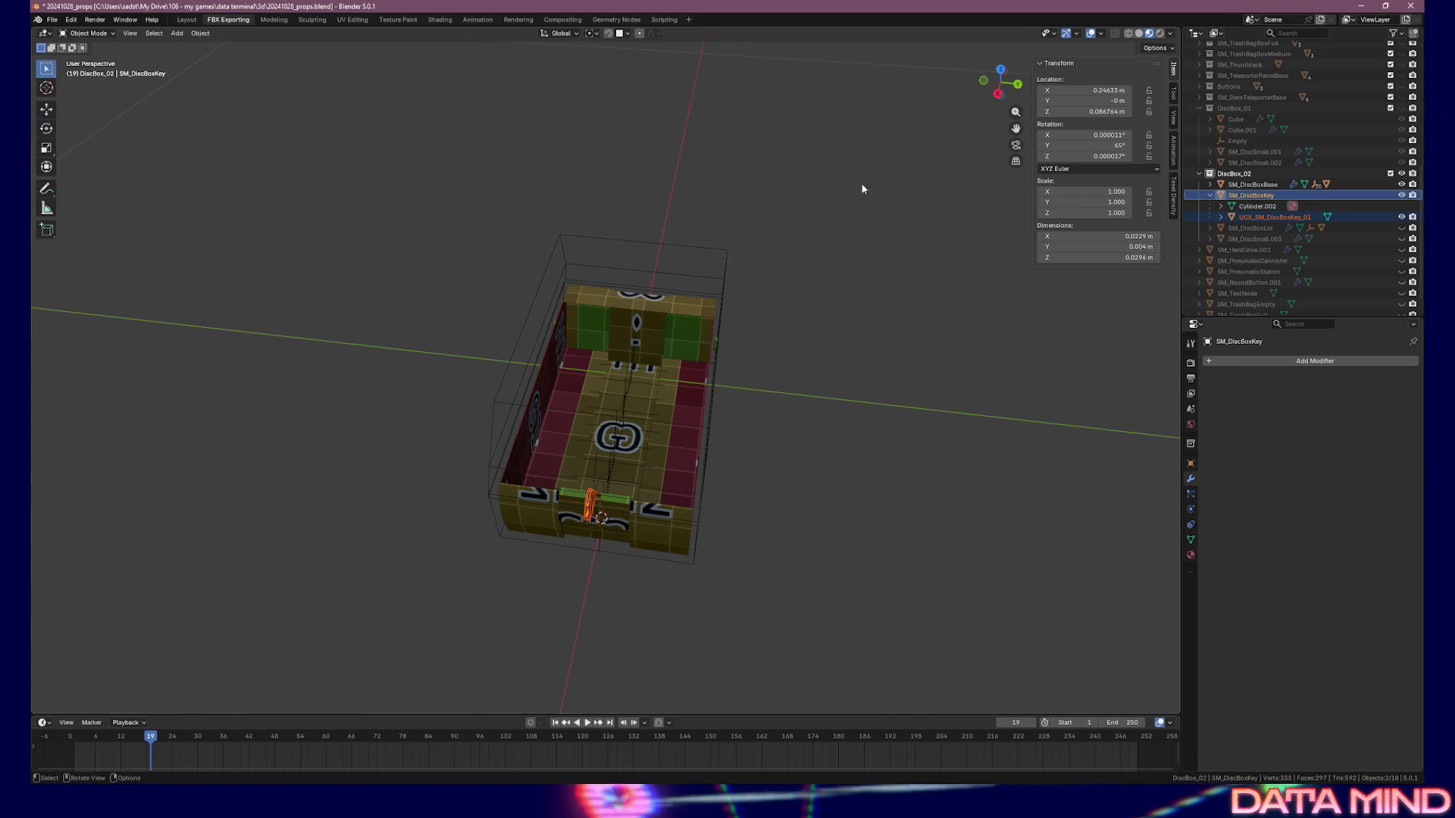
Export the key selection as an FBX file named SM_DiscBoxKey
{"action": "left_click", "coordinate": [51, 19]}
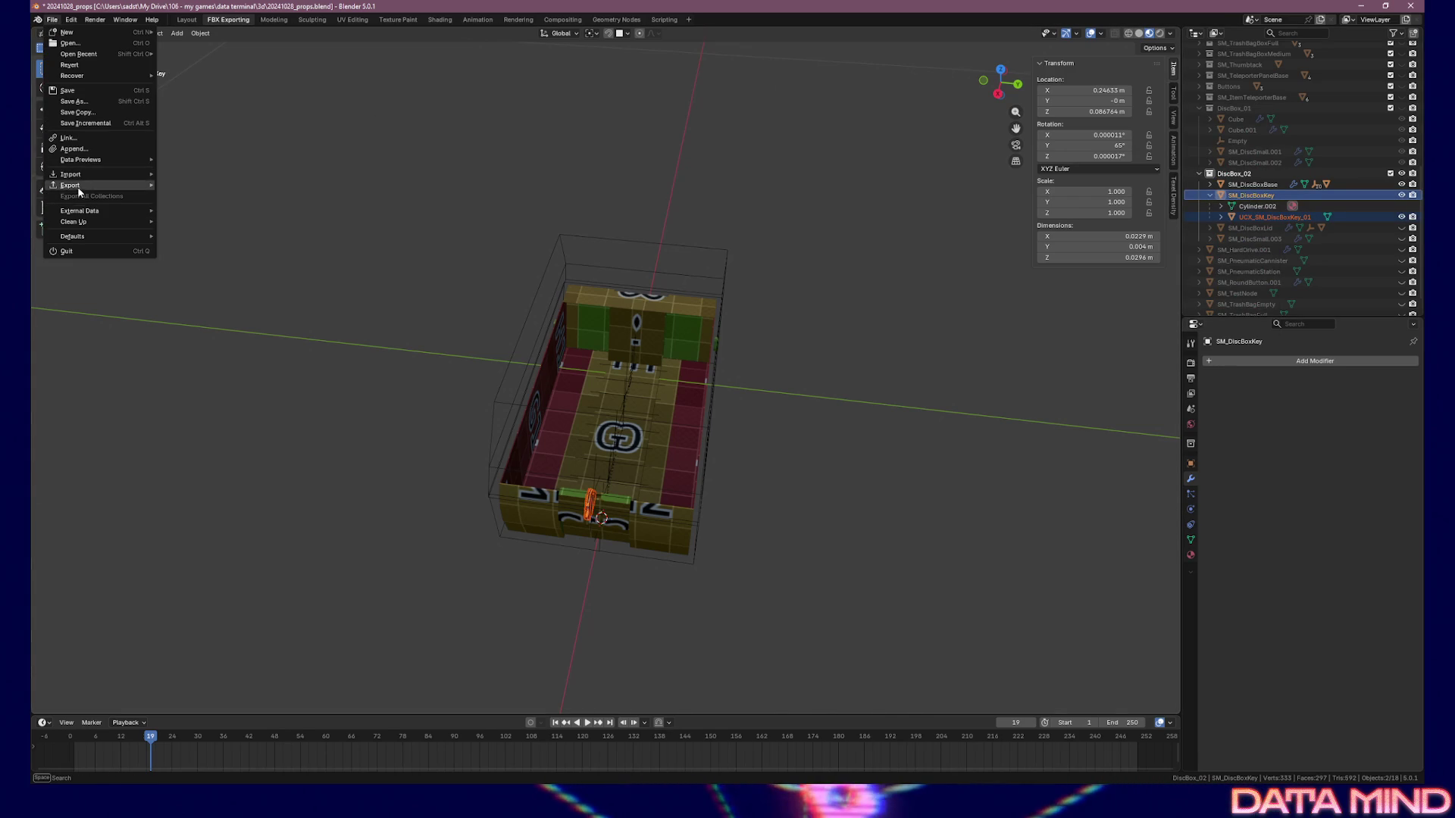
{"action": "mouse_move", "coordinate": [82, 185]}
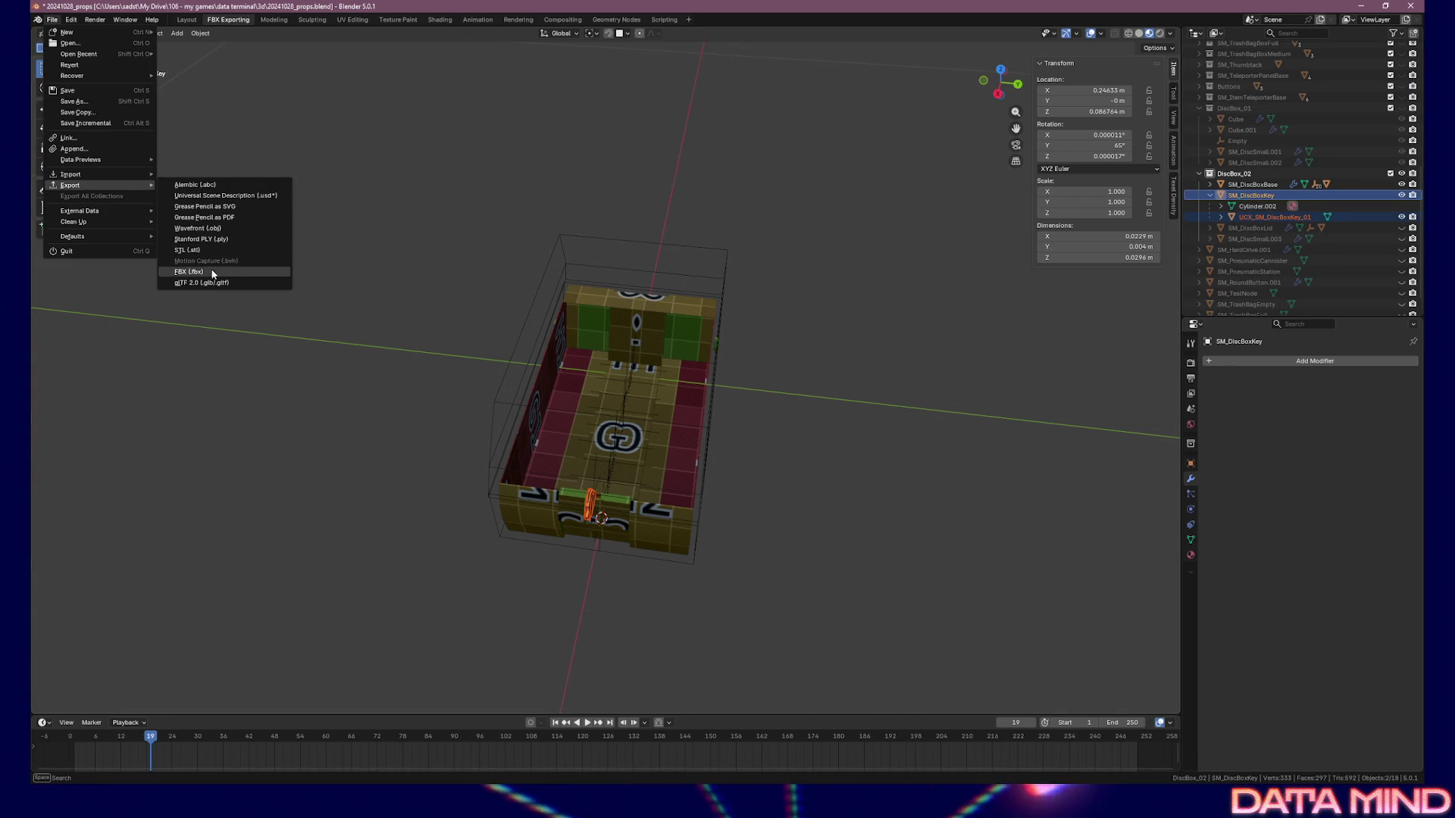
{"action": "left_click", "coordinate": [191, 271]}
{"action": "left_click_drag", "start_coordinate": [243, 381], "coordinate": [242, 396]}
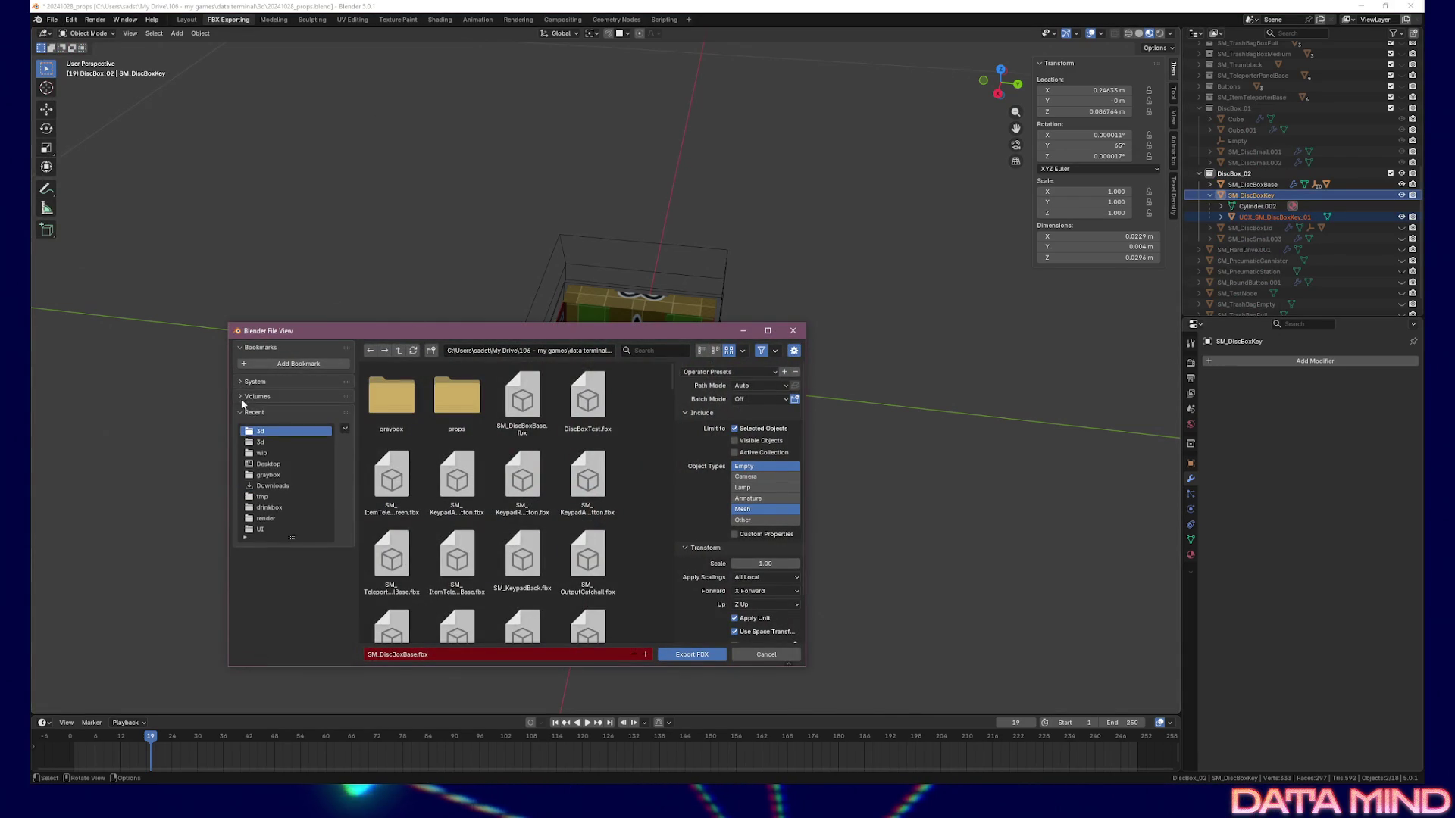
{"action": "left_click", "coordinate": [243, 411]}
{"action": "left_click", "coordinate": [496, 655]}
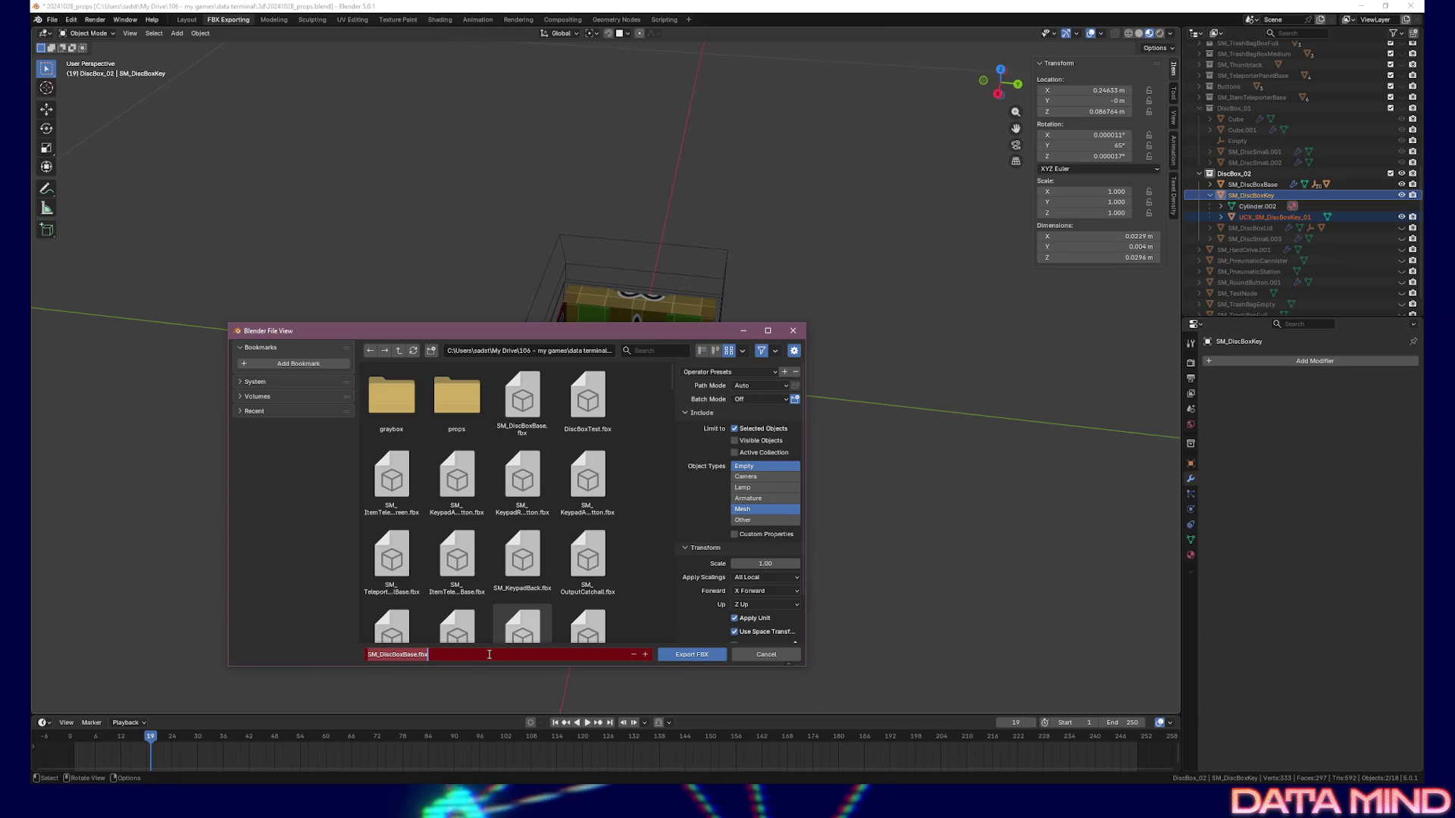
{"action": "type", "text": "SM_DiscBoxKey"}
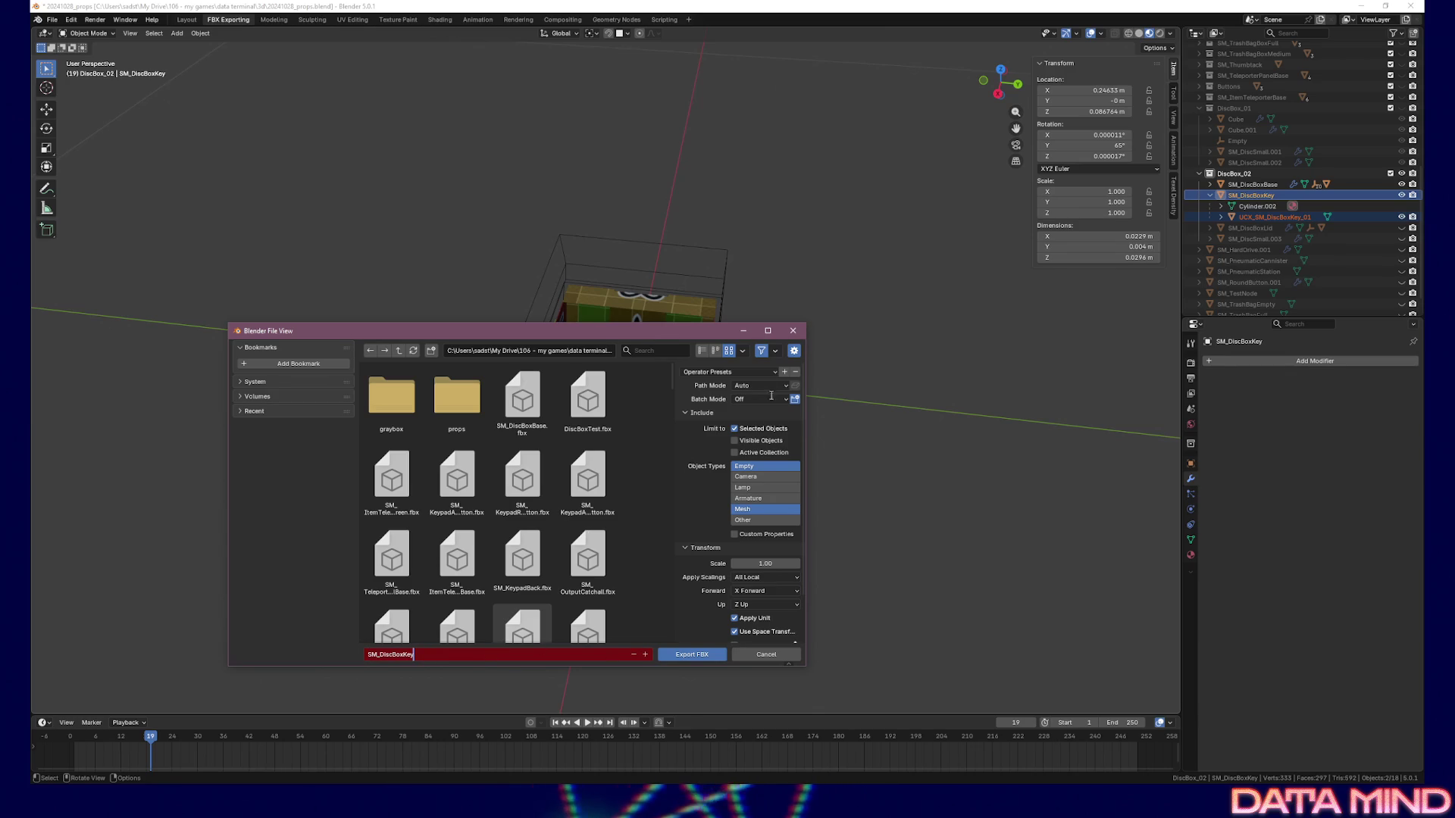
{"action": "left_click", "coordinate": [687, 655]}
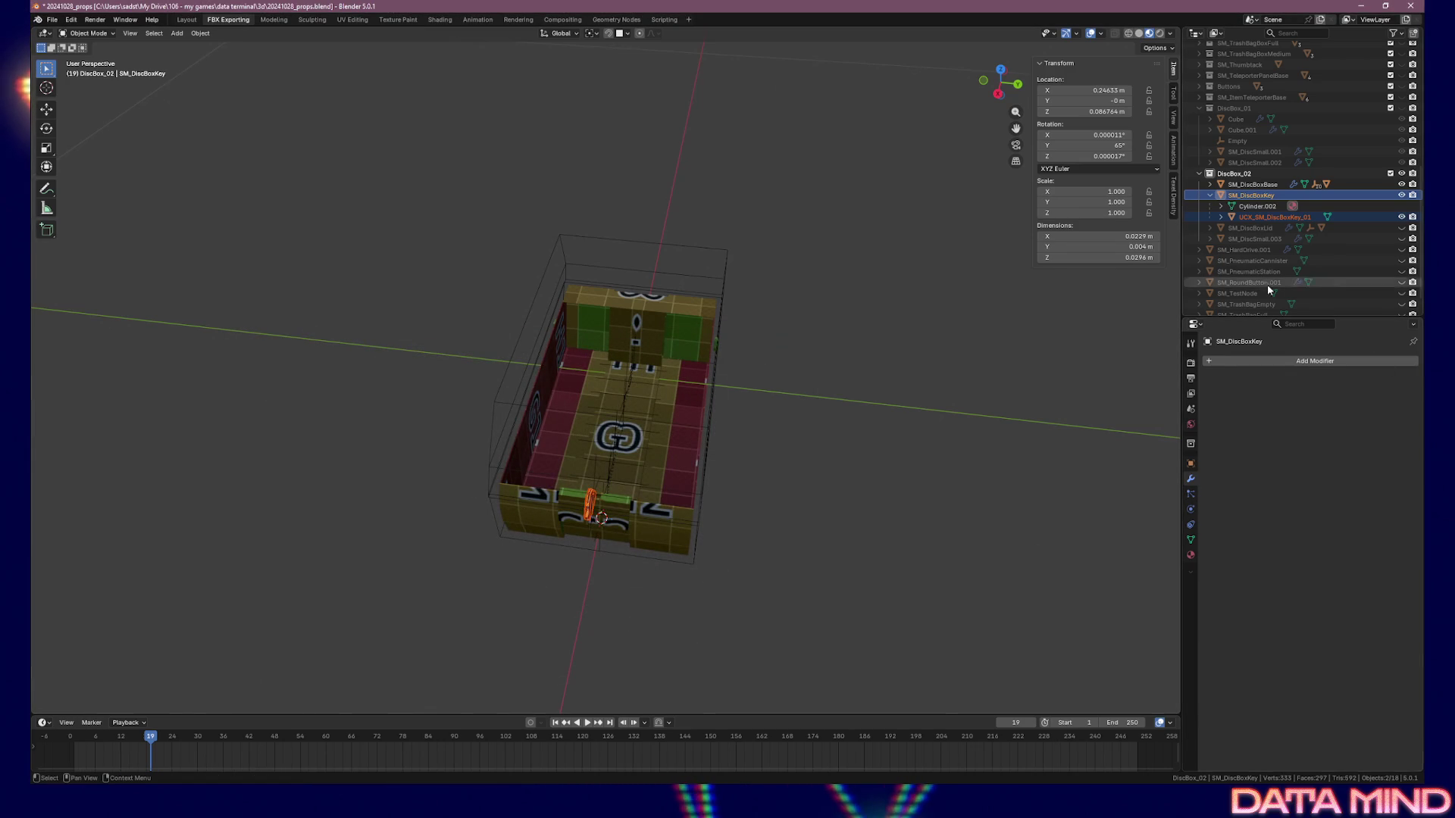
{"action": "left_click", "coordinate": [1211, 195]}
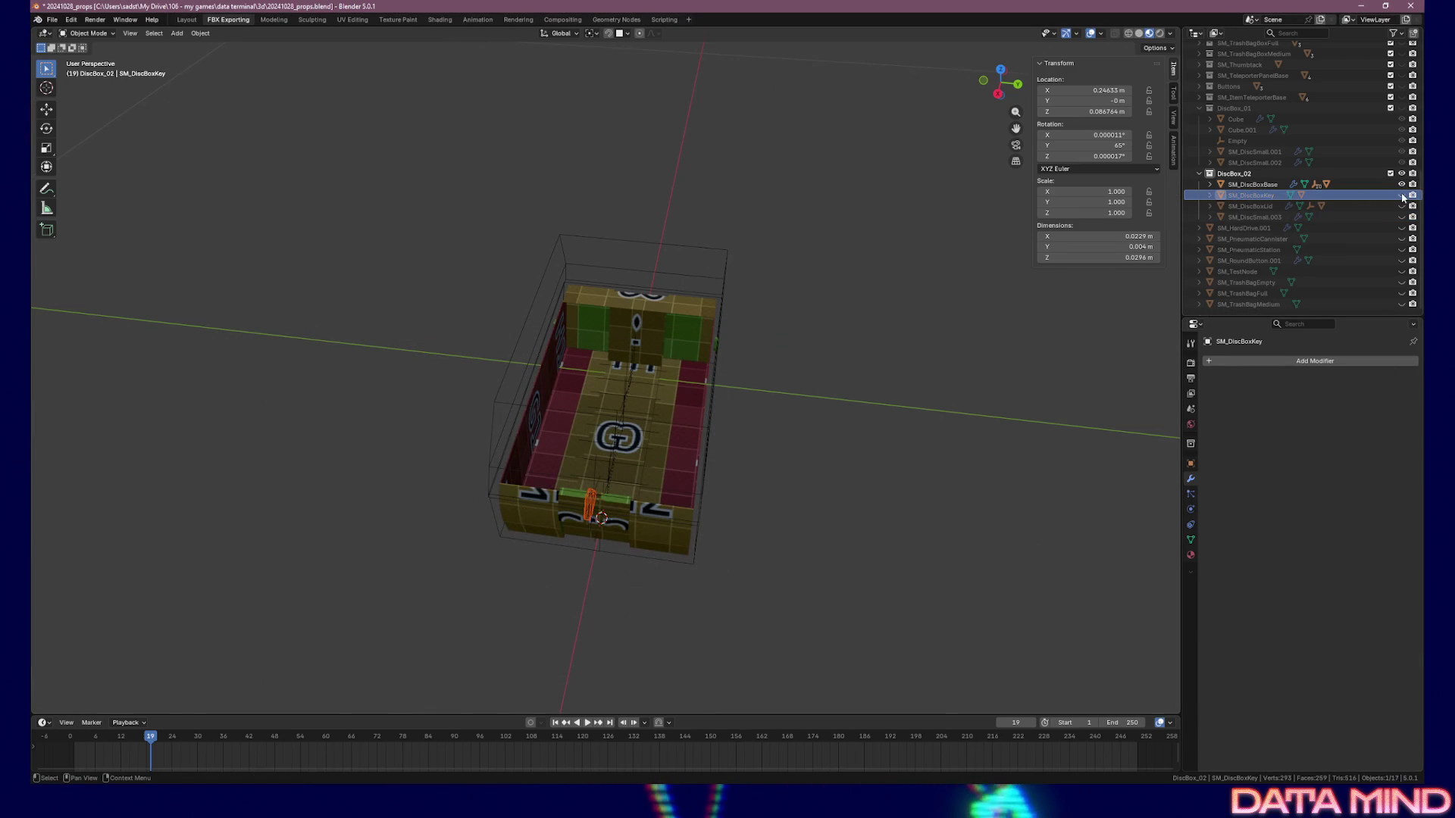
Hide SM_DiscBoxKey, show SM_DiscBoxLid, and select the lid with its socket and collision children
{"action": "left_click", "coordinate": [1402, 196]}
{"action": "left_click", "coordinate": [1401, 206]}
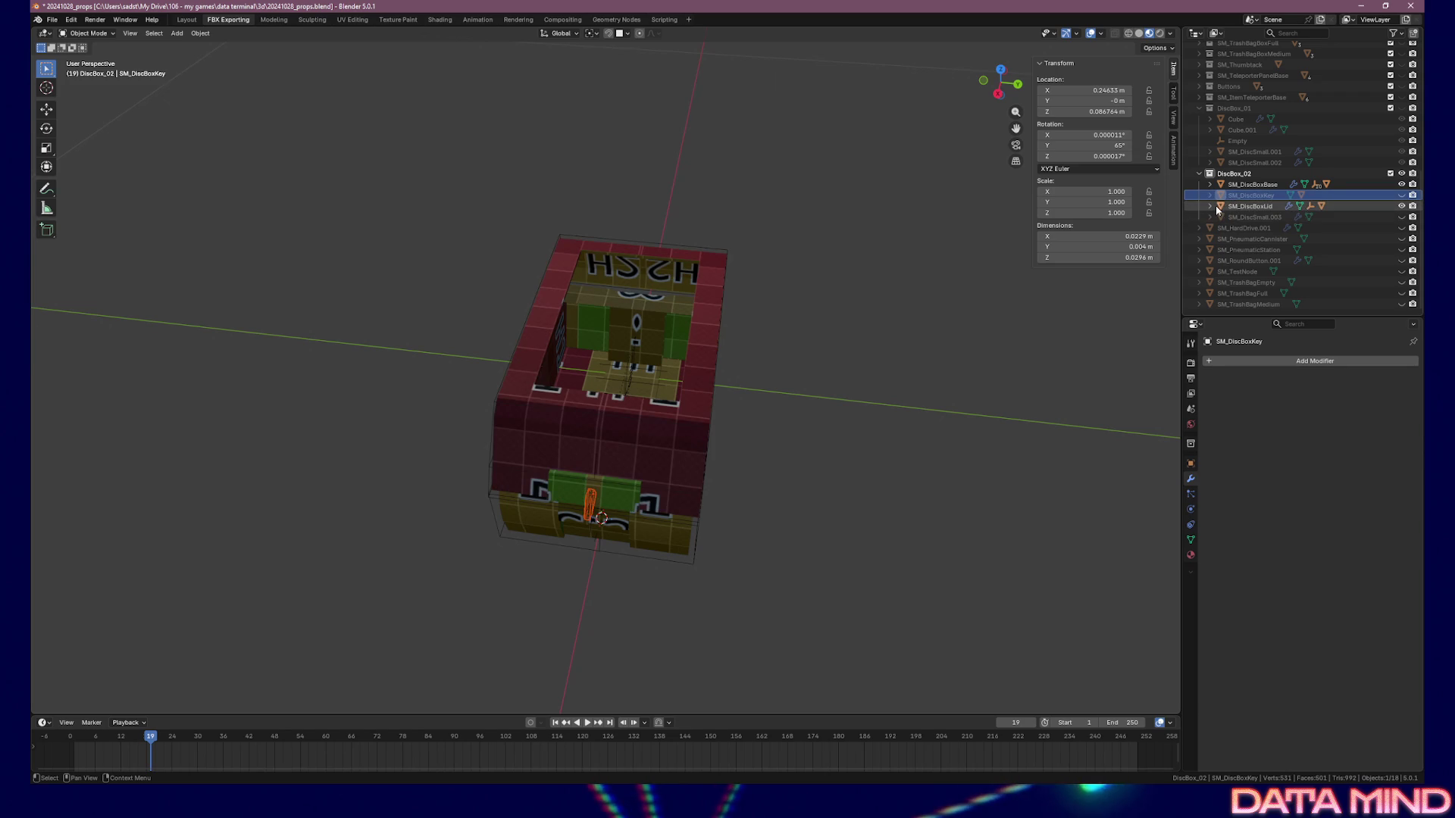
{"action": "left_click", "coordinate": [1219, 206]}
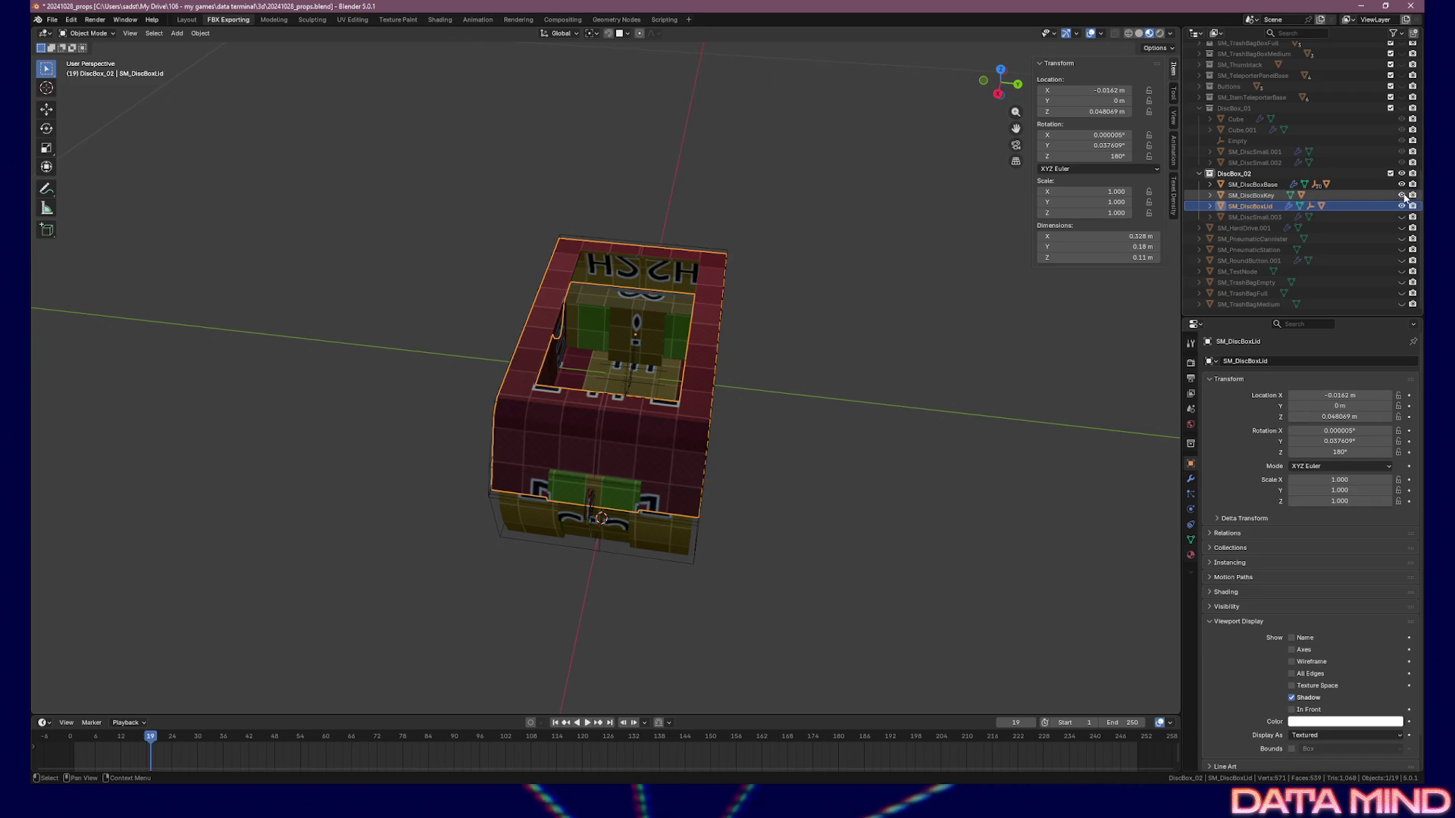
{"action": "left_click", "coordinate": [1210, 207]}
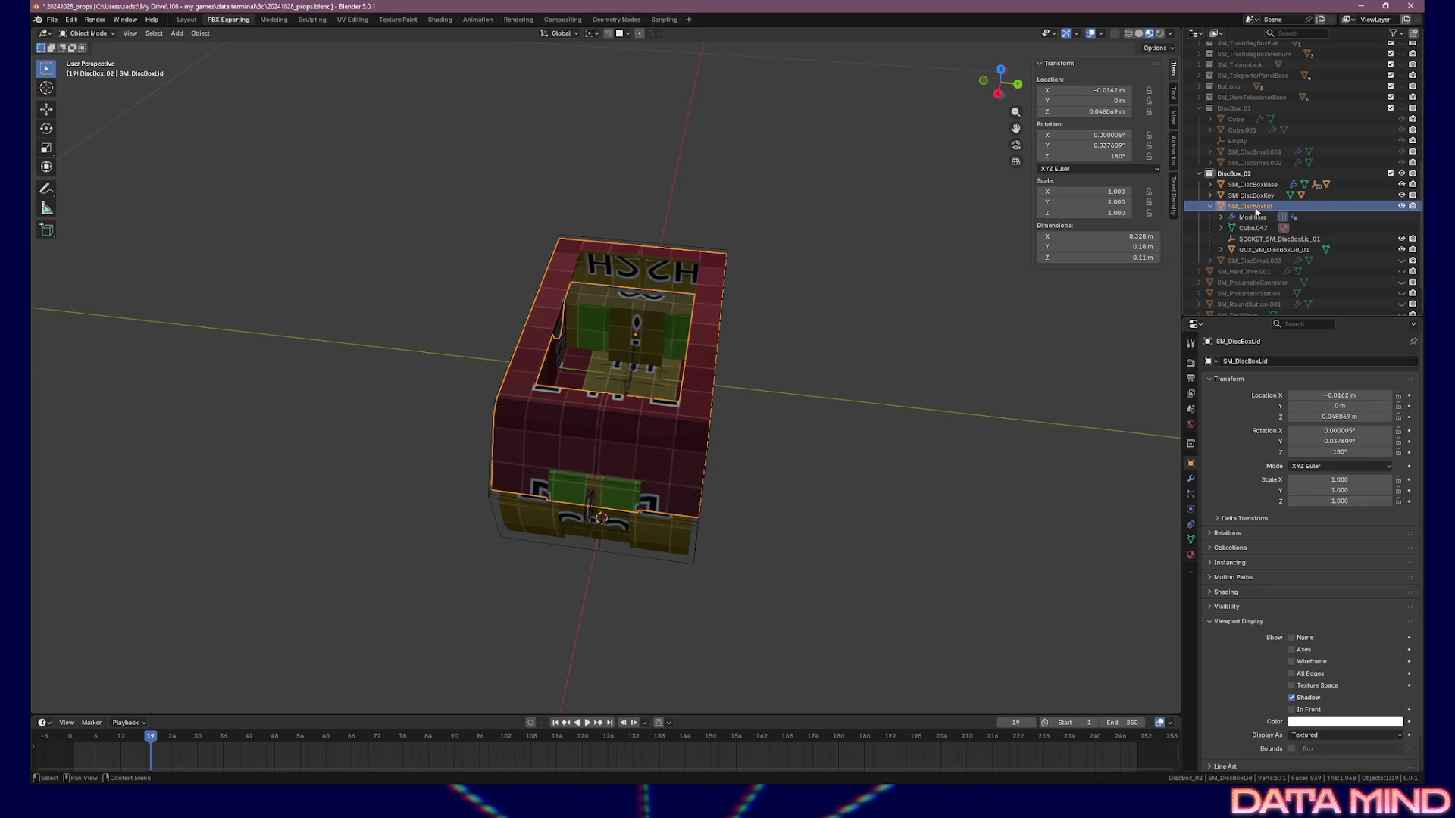
{"action": "key", "text": "F2"}
{"action": "key", "text": "Escape"}
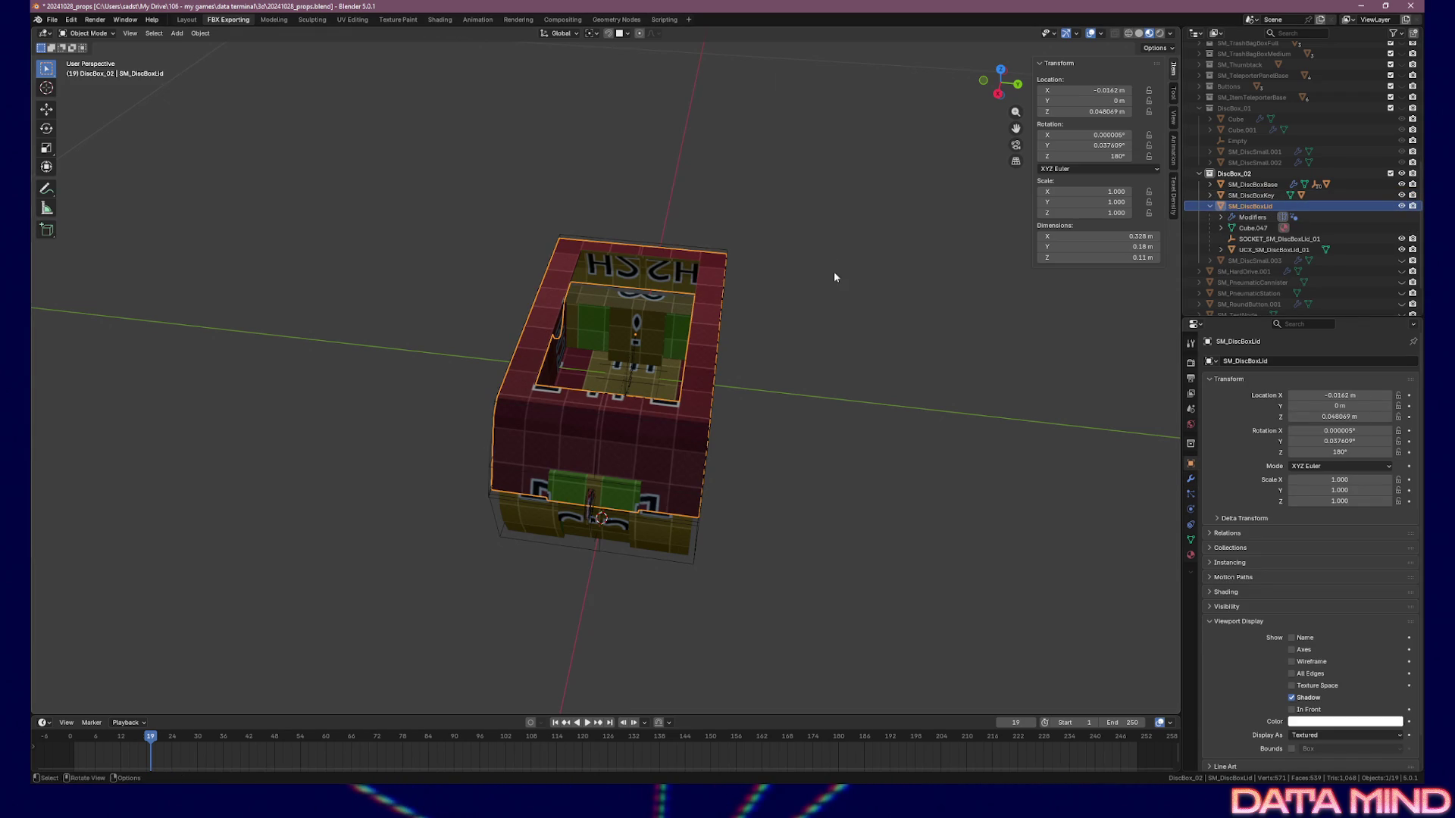
{"action": "right_click", "coordinate": [1237, 208]}
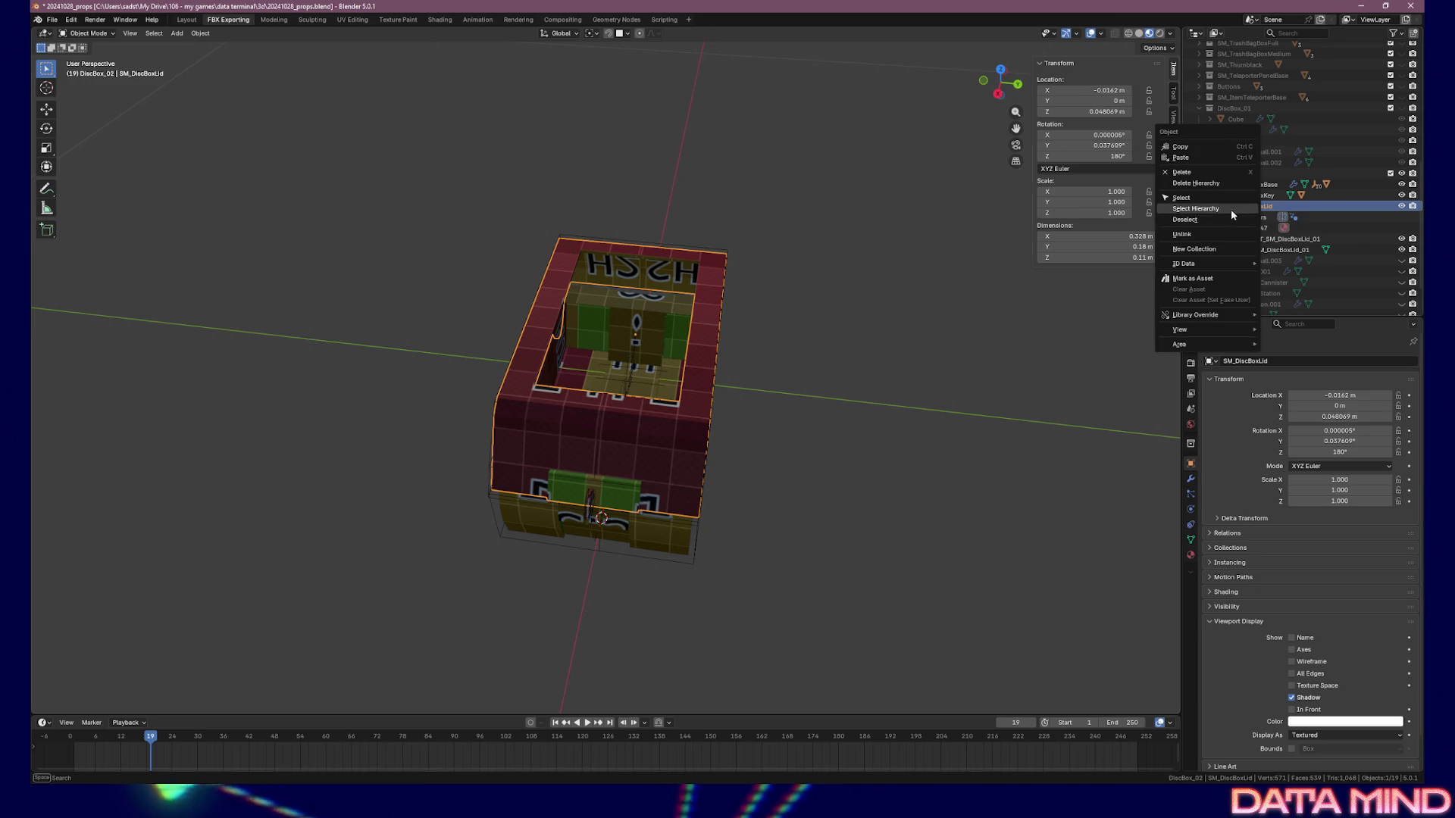
{"action": "left_click", "coordinate": [1231, 210]}
Export the lid hierarchy as FBX and save 20241028_props.blend
{"action": "left_click", "coordinate": [60, 20]}
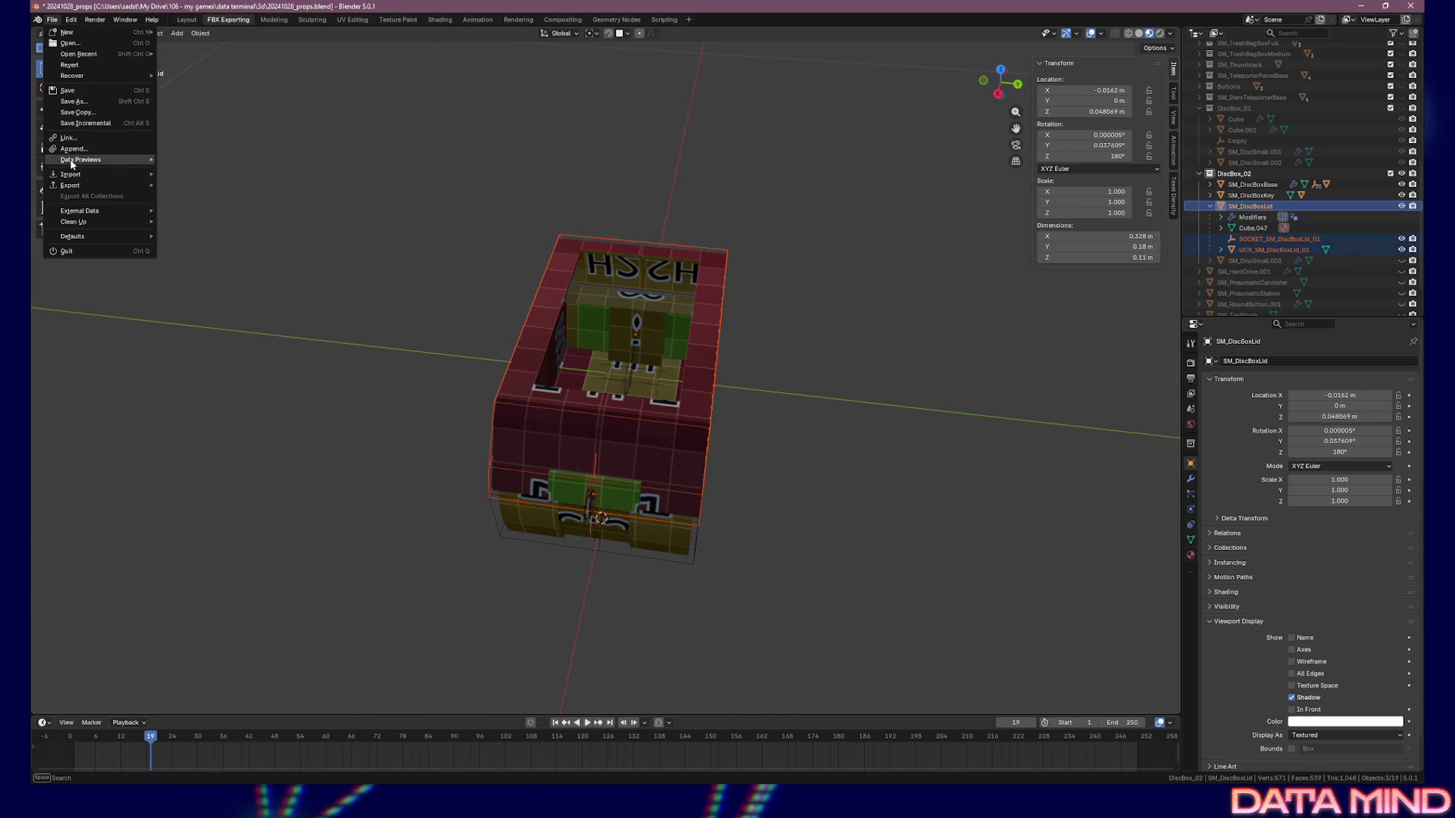
{"action": "mouse_move", "coordinate": [155, 184]}
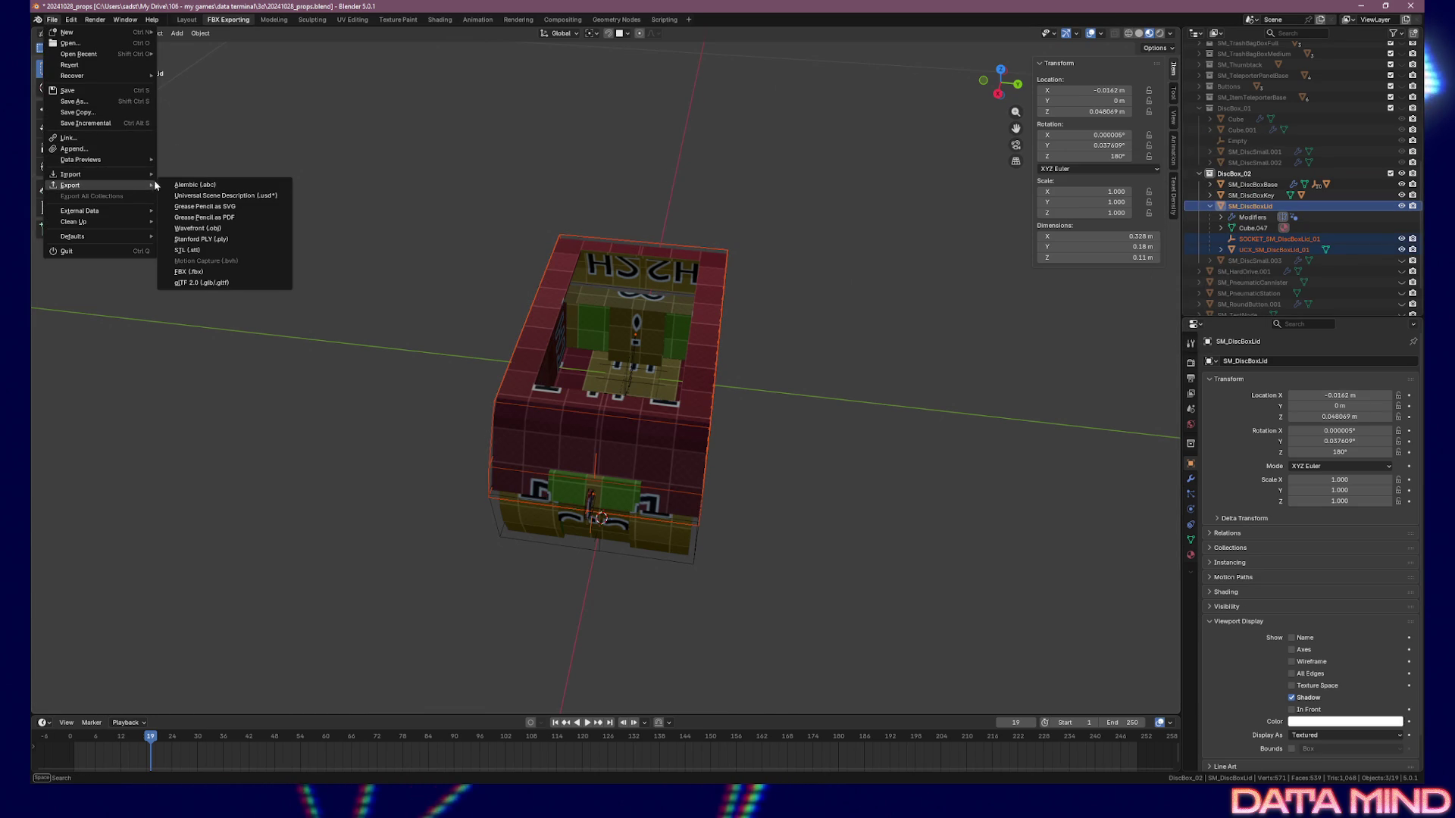
{"action": "left_click", "coordinate": [245, 269]}
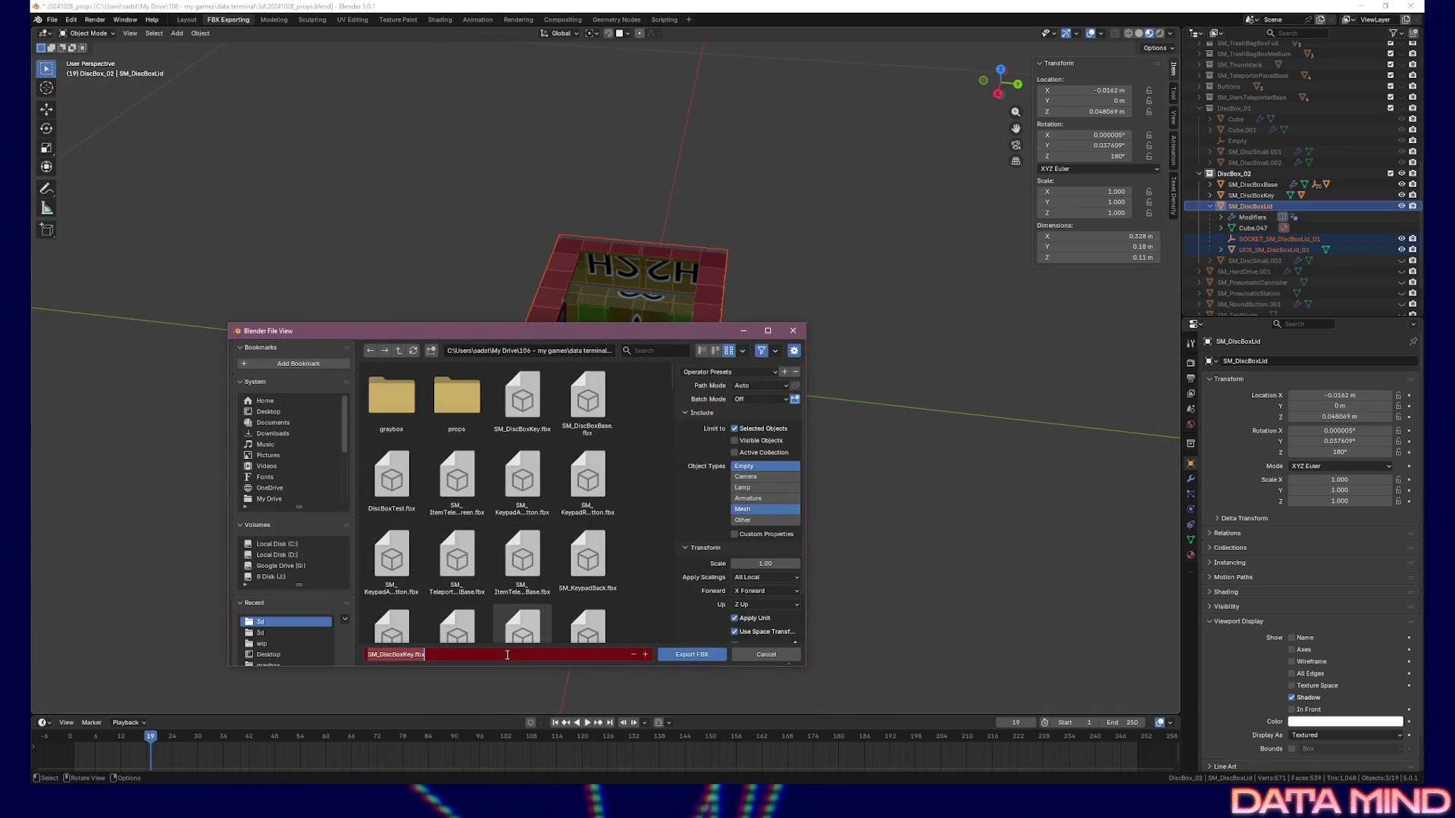
{"action": "left_click", "coordinate": [700, 657]}
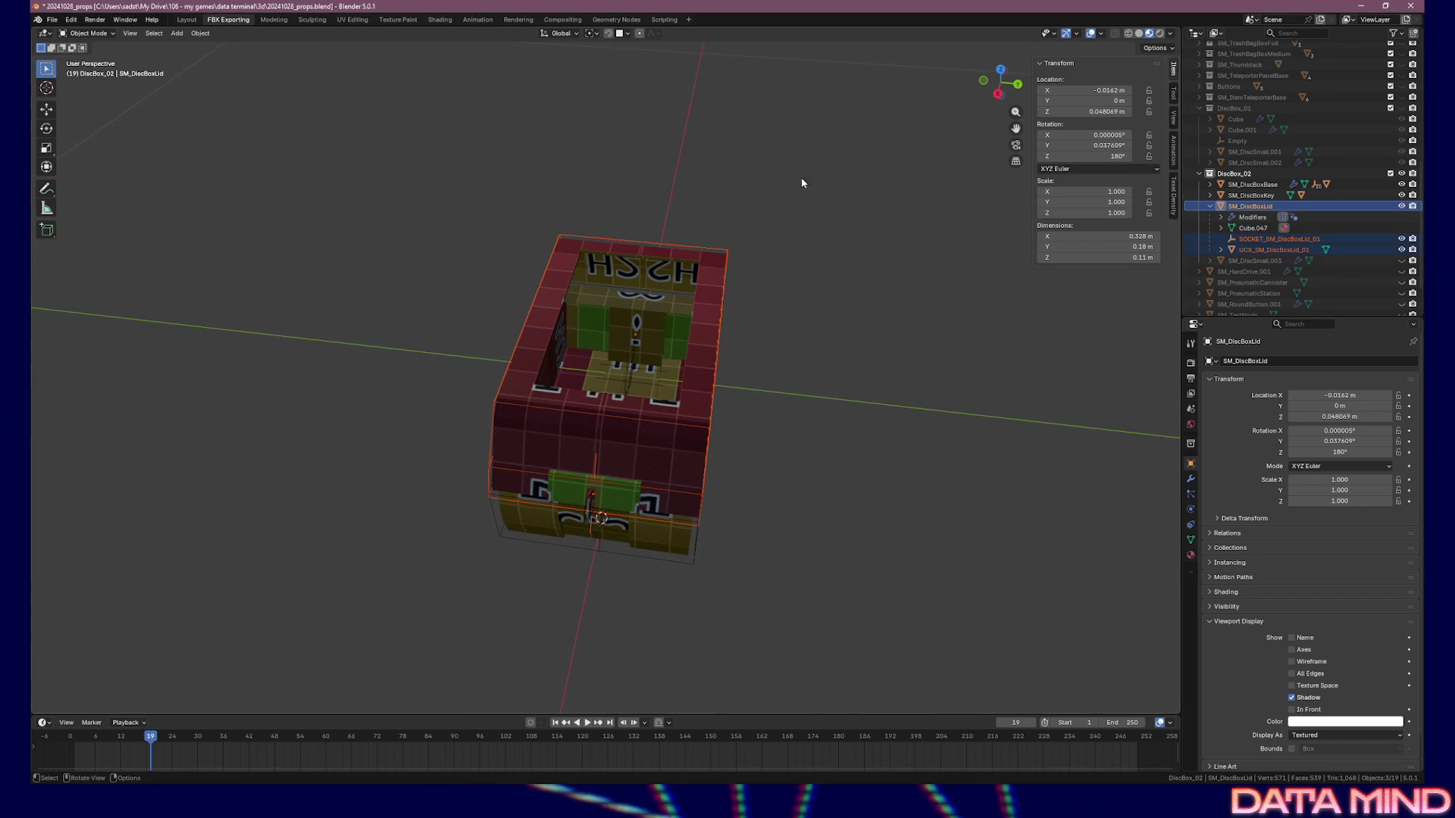
{"action": "mouse_move", "coordinate": [619, 219]}
{"action": "middle_mouse_down"}
{"action": "mouse_move", "coordinate": [730, 162]}
{"action": "mouse_move", "coordinate": [510, 156]}
{"action": "mouse_move", "coordinate": [779, 162]}
{"action": "mouse_move", "coordinate": [721, 253]}
{"action": "mouse_move", "coordinate": [702, 185]}
{"action": "middle_mouse_up"}
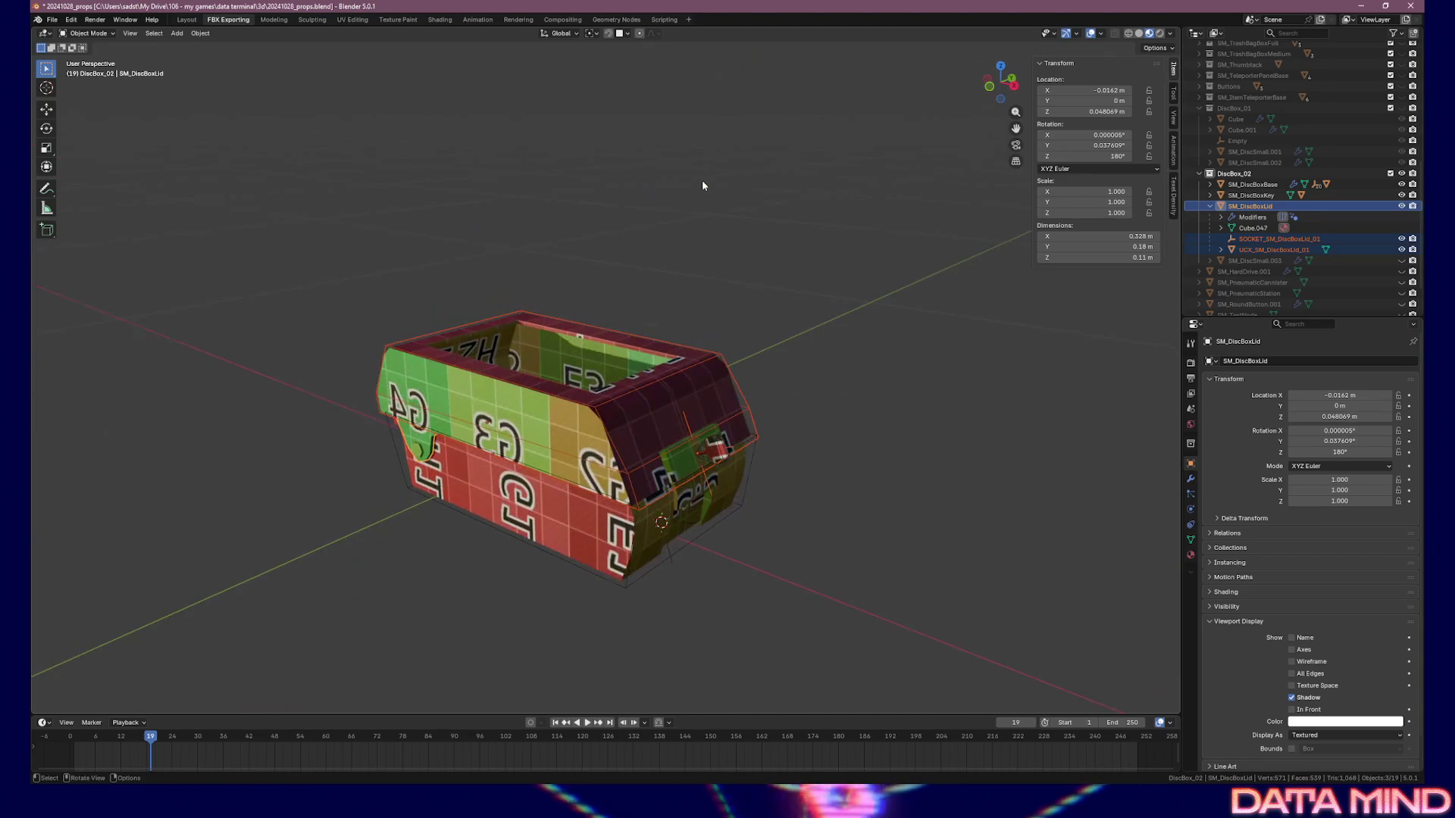
{"action": "key", "text": "ctrl+s"}
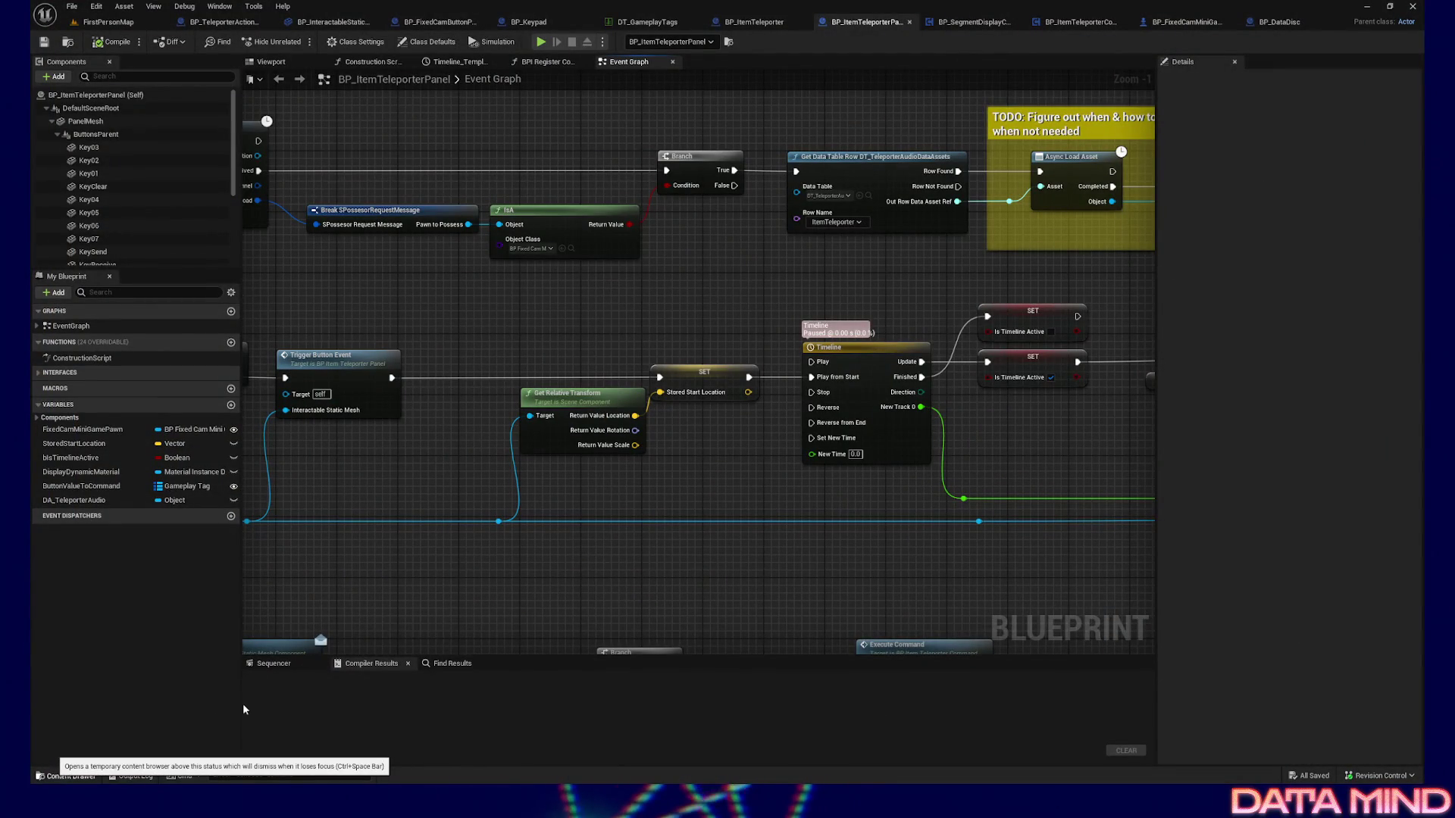
{"action": "left_click", "coordinate": [66, 775]}
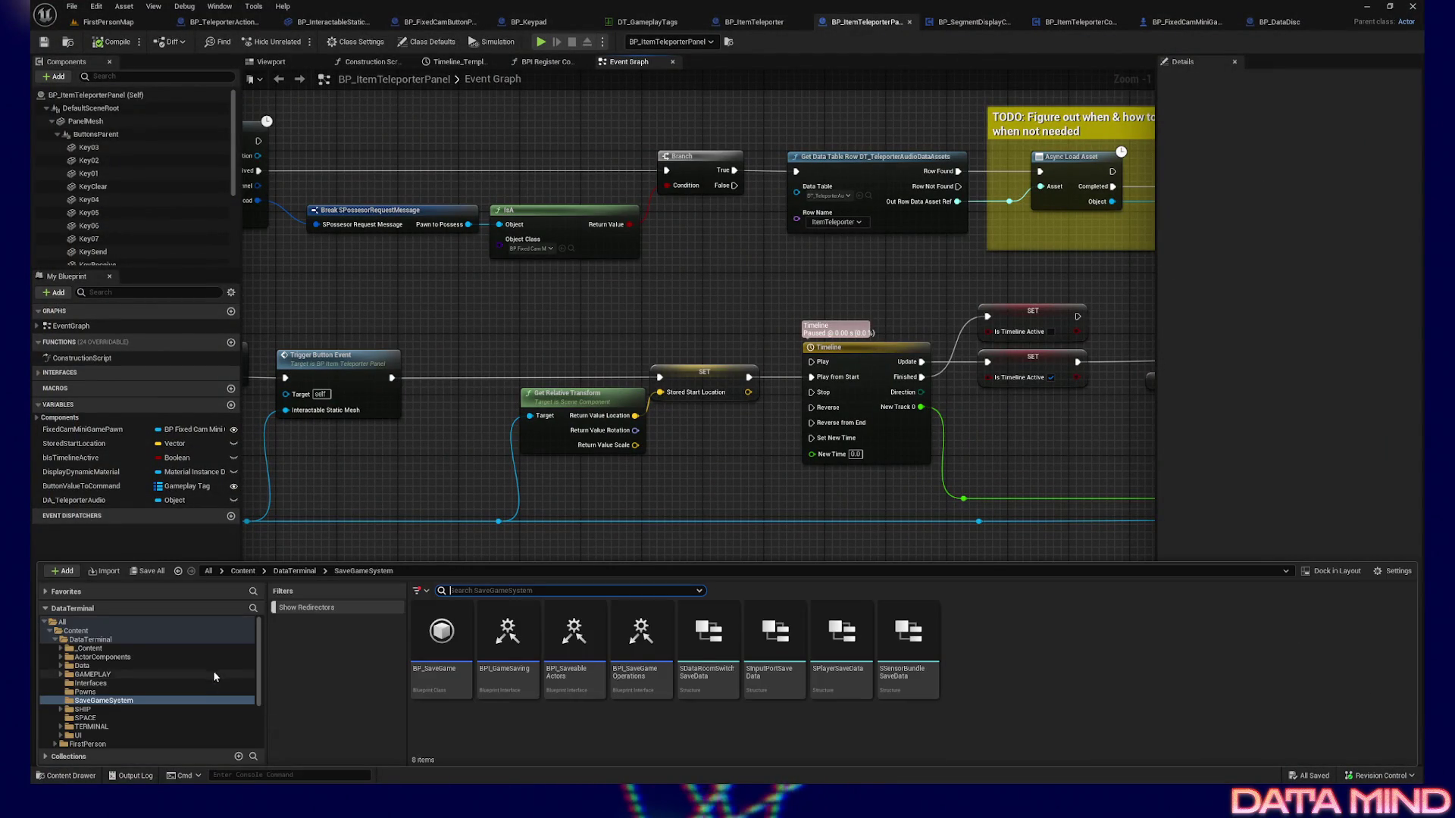
{"action": "left_click", "coordinate": [60, 649]}
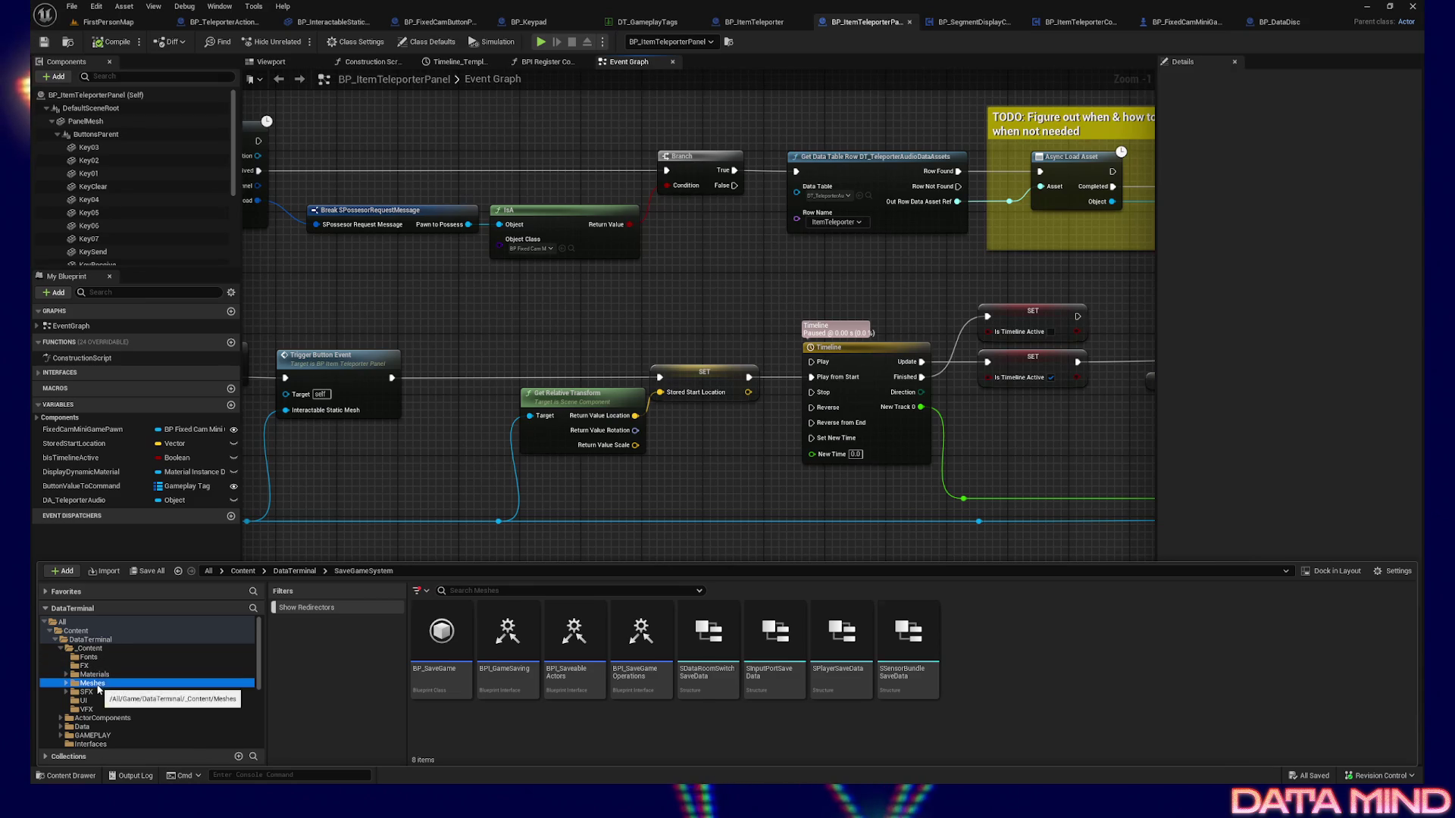
{"action": "left_click", "coordinate": [93, 682]}
{"action": "double_click", "coordinate": [515, 638]}
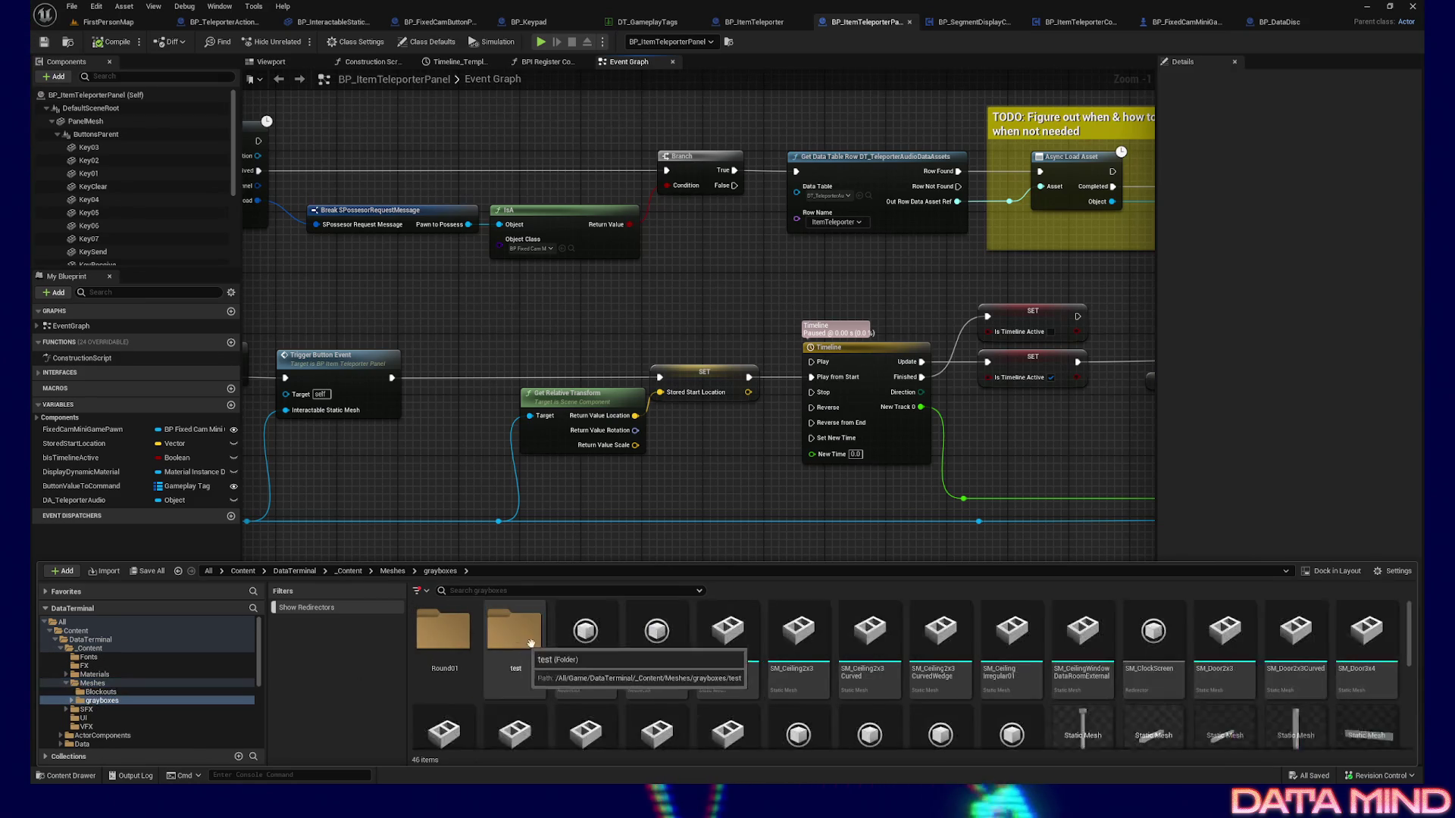
{"action": "scroll", "coordinate": [768, 674], "scroll_direction": "down", "scroll_amount": 1}
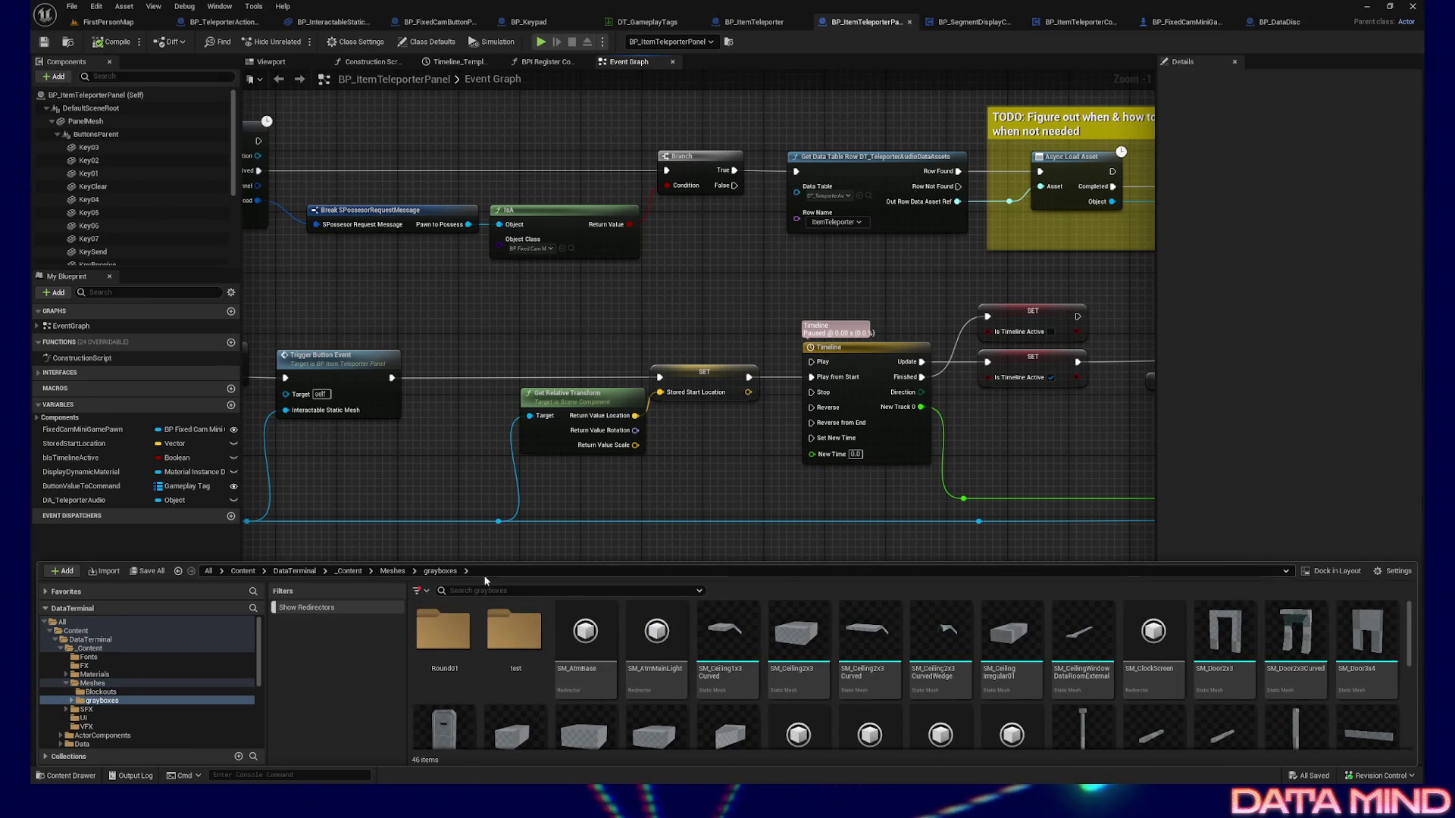
{"action": "left_click", "coordinate": [393, 571]}
{"action": "double_click", "coordinate": [438, 630]}
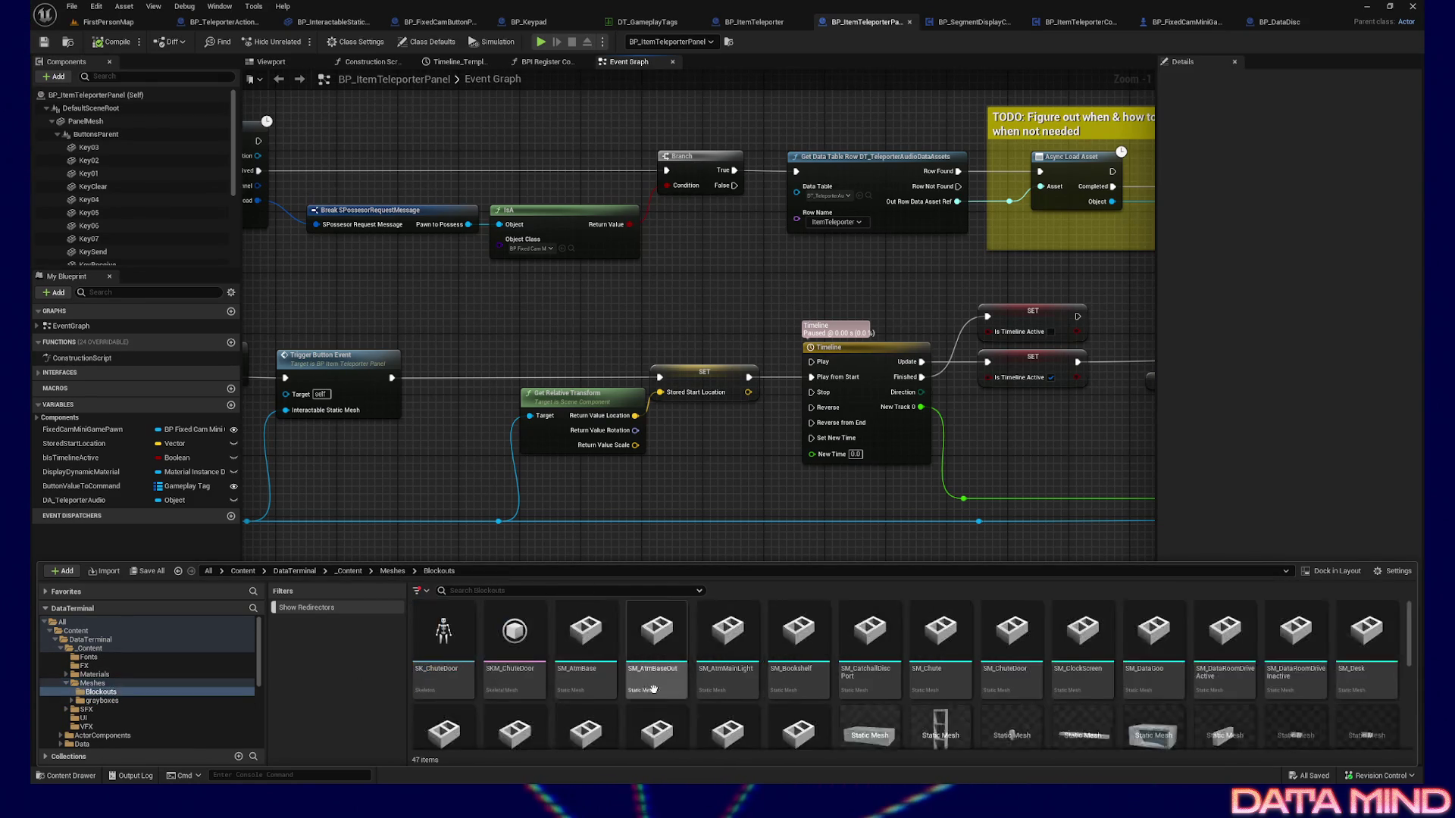
{"action": "scroll", "coordinate": [668, 684], "scroll_direction": "down", "scroll_amount": 5}
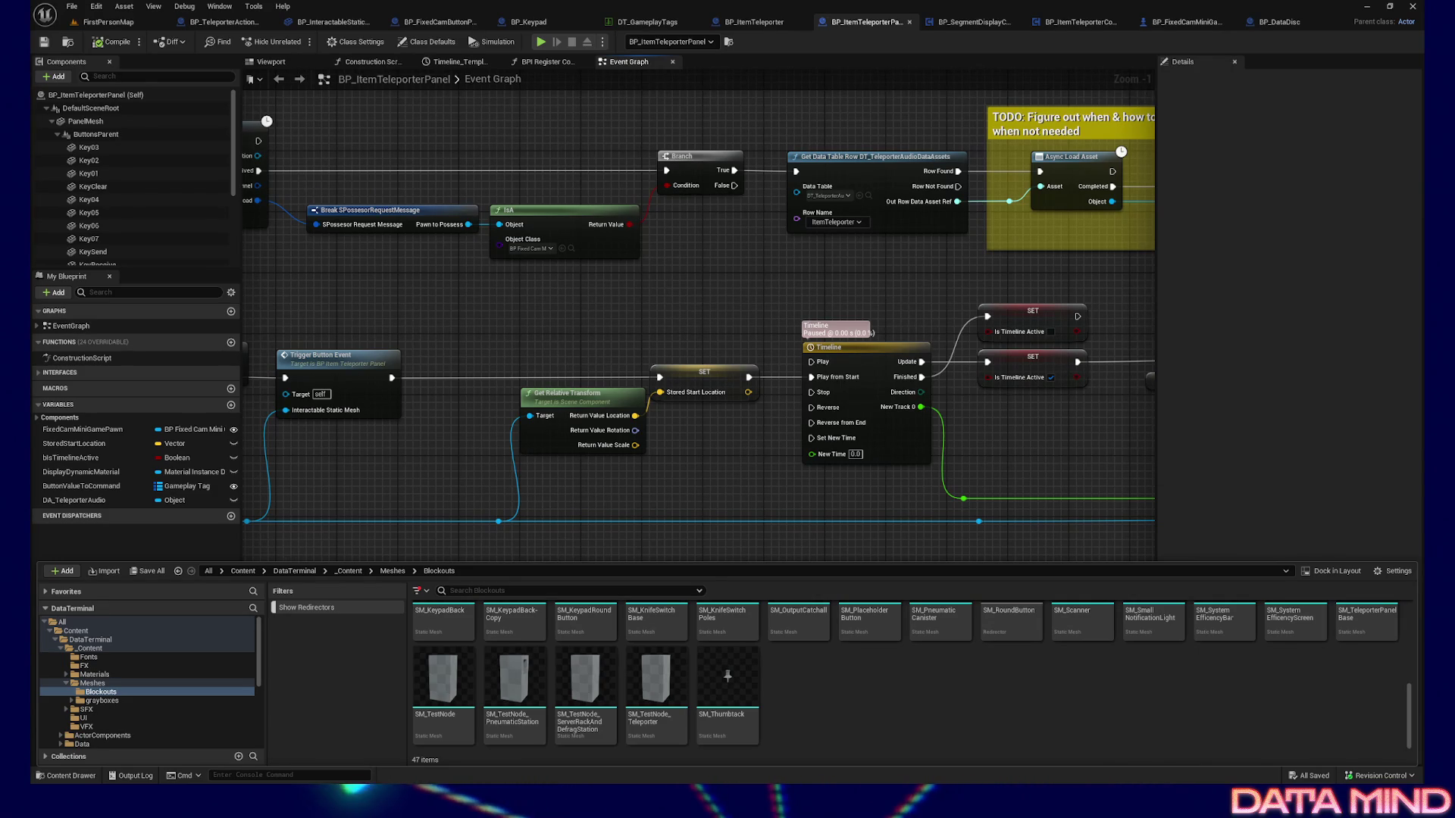
{"action": "mouse_move", "coordinate": [607, 344]}
{"action": "right_mouse_down"}
{"action": "mouse_move", "coordinate": [472, 328]}
{"action": "mouse_move", "coordinate": [806, 403]}
{"action": "mouse_move", "coordinate": [464, 382]}
{"action": "mouse_move", "coordinate": [529, 315]}
{"action": "mouse_move", "coordinate": [341, 387]}
{"action": "right_mouse_up"}
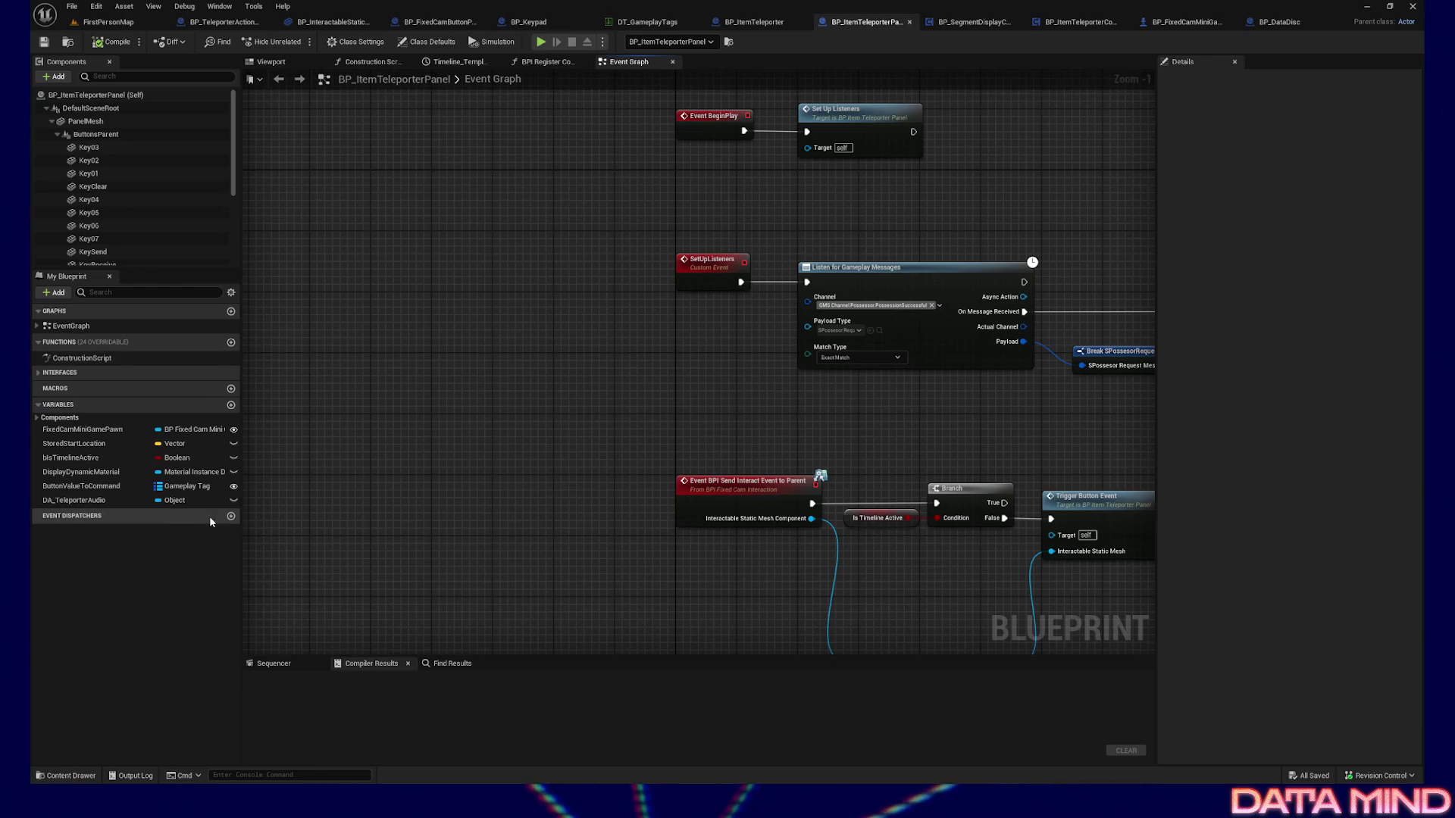
Search all Blueprints for "call on" with Find in Blueprints
{"action": "right_click_drag", "start_coordinate": [503, 342], "coordinate": [468, 407]}
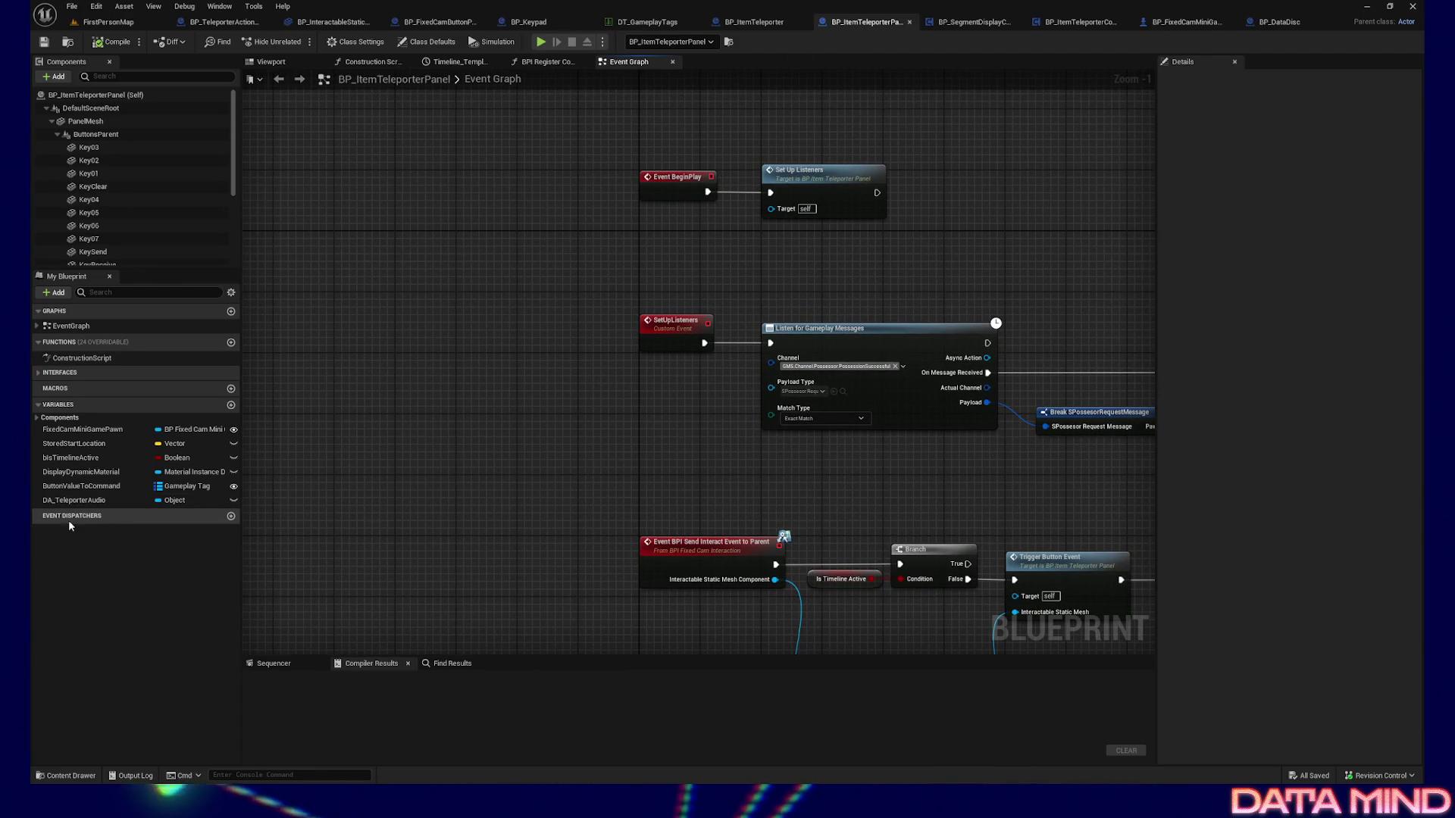
{"action": "right_click", "coordinate": [402, 440]}
{"action": "left_click", "coordinate": [403, 361]}
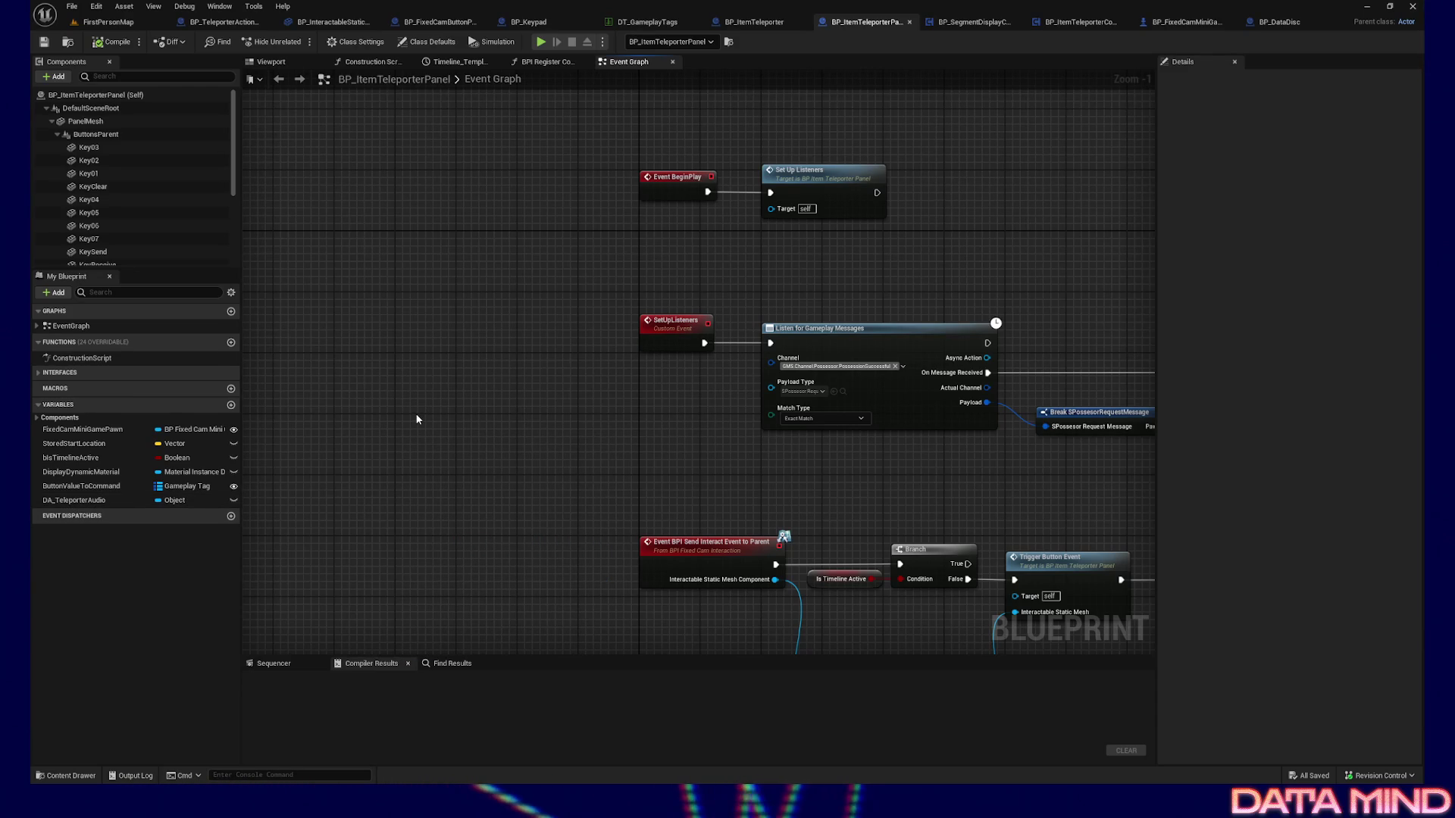
{"action": "key", "text": "ctrl+f"}
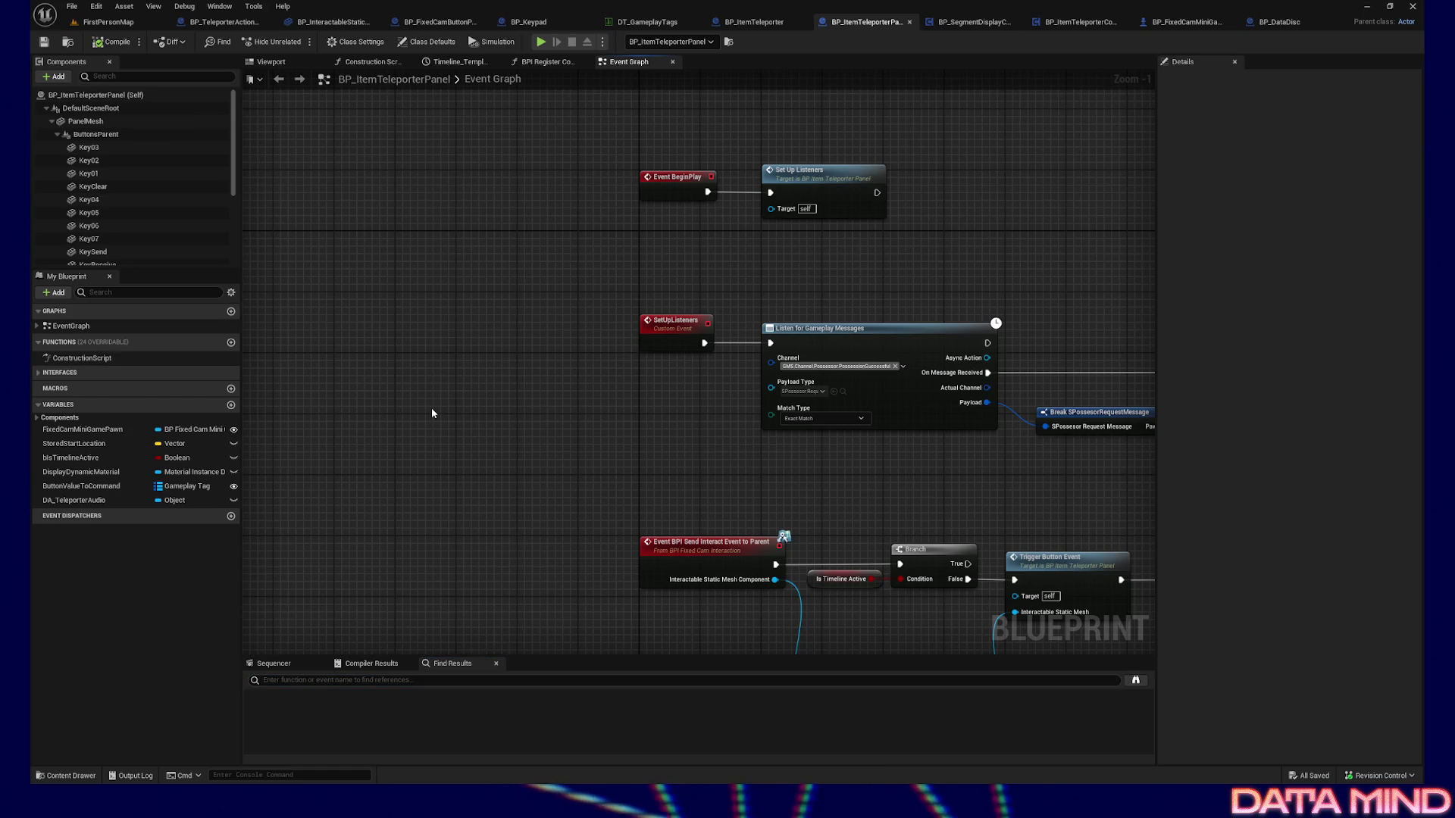
{"action": "key", "text": "ctrl+shift+f"}
{"action": "type", "text": "call on"}
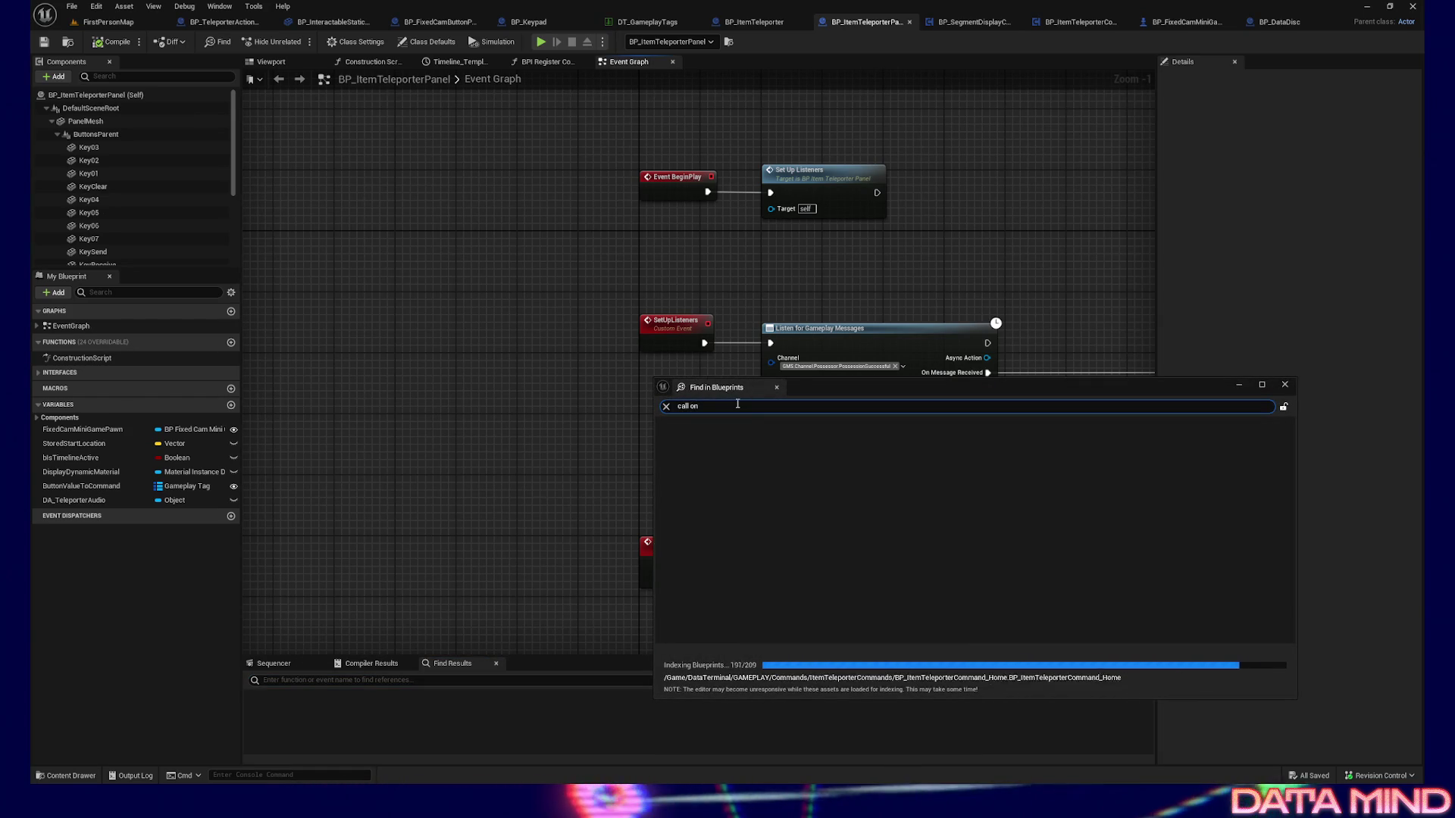
{"action": "key", "text": "Return"}
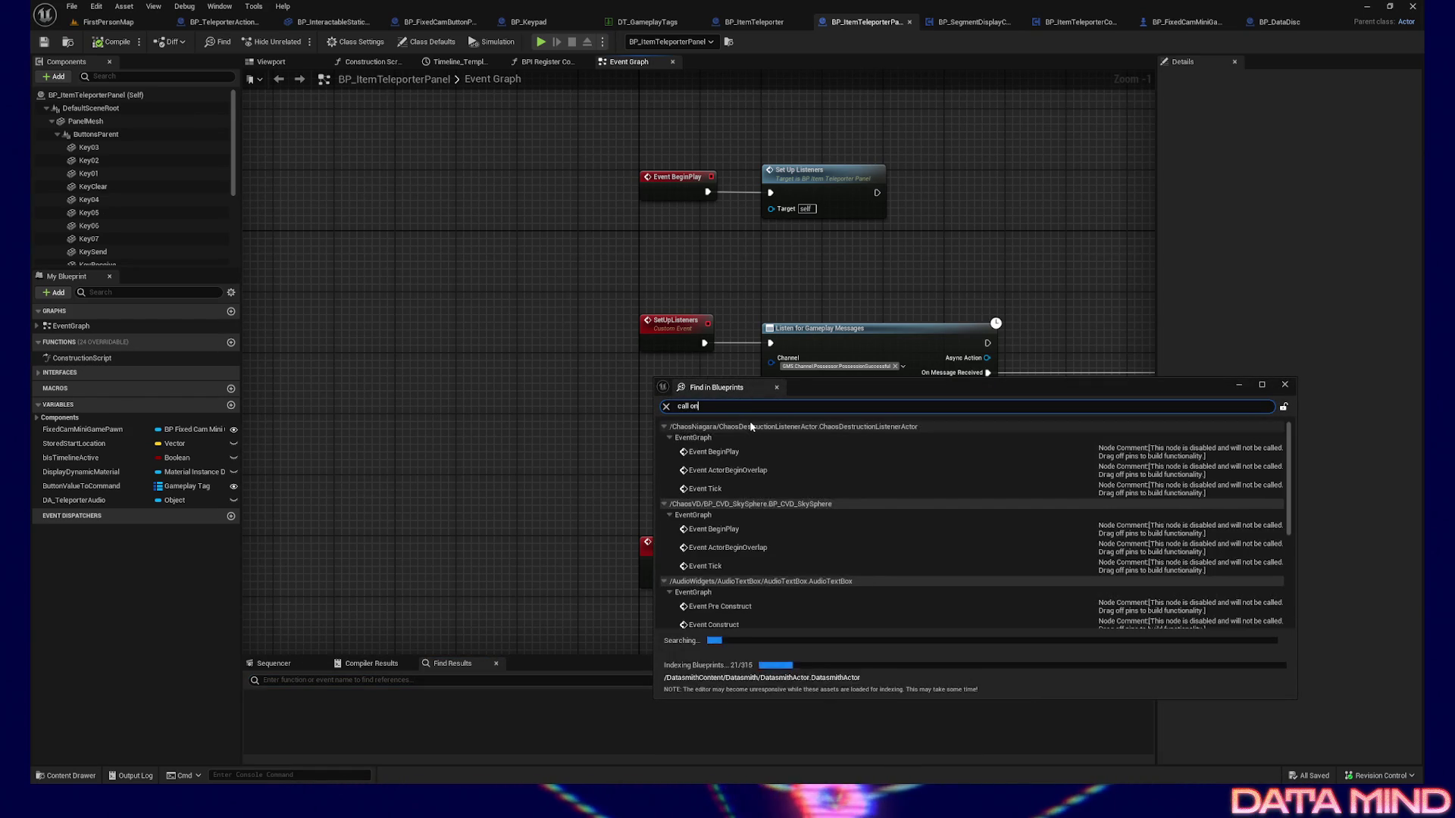
Collapse the unrelated engine results and select BP_GameInstance's Call On Save Completed result
{"action": "left_click", "coordinate": [665, 427]}
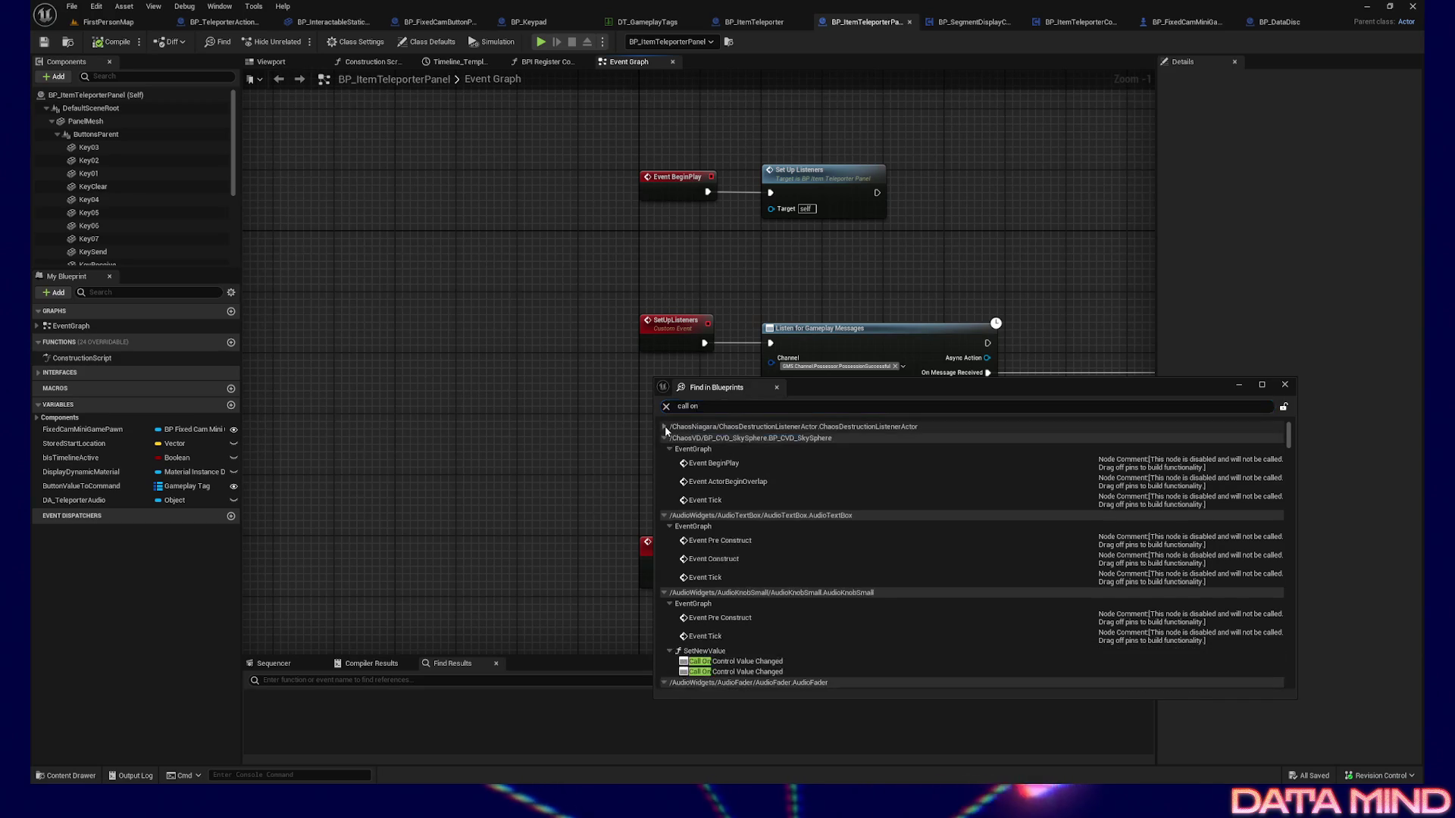
{"action": "left_click", "coordinate": [665, 440]}
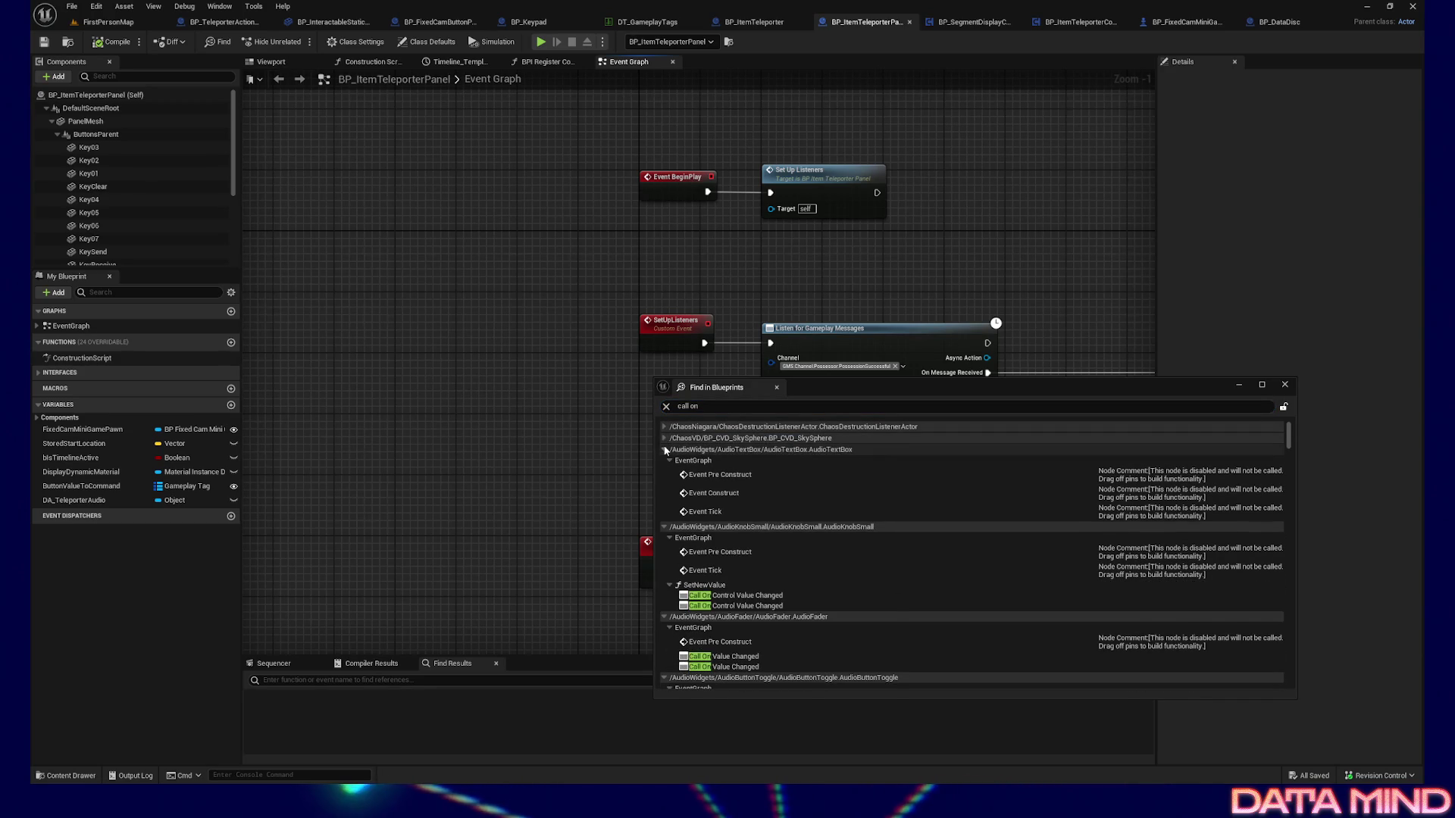
{"action": "left_click", "coordinate": [664, 451]}
{"action": "left_click", "coordinate": [664, 462]}
{"action": "left_click", "coordinate": [664, 473]}
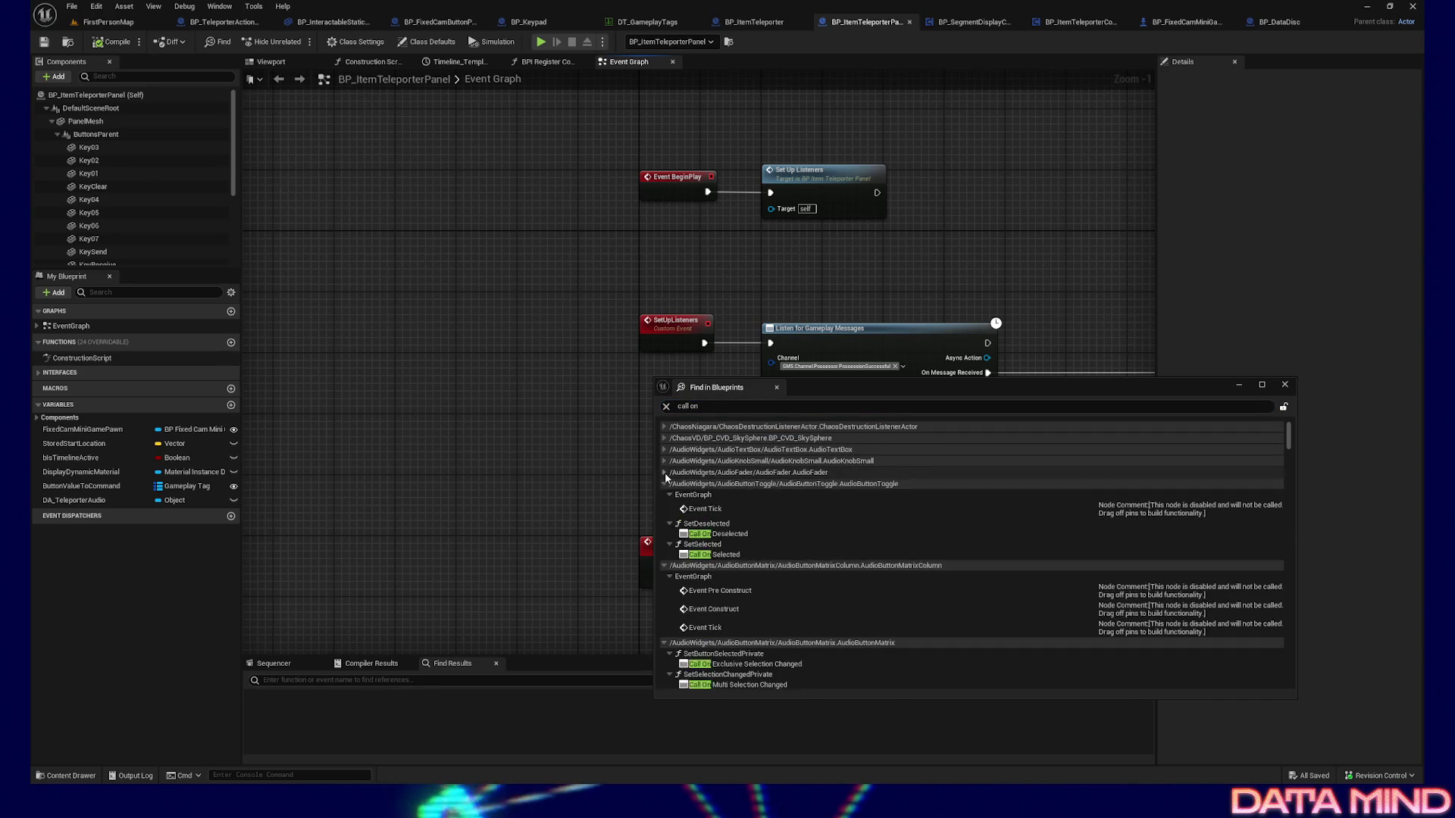
{"action": "left_click", "coordinate": [664, 483]}
{"action": "left_click", "coordinate": [665, 494]}
{"action": "left_click", "coordinate": [665, 506]}
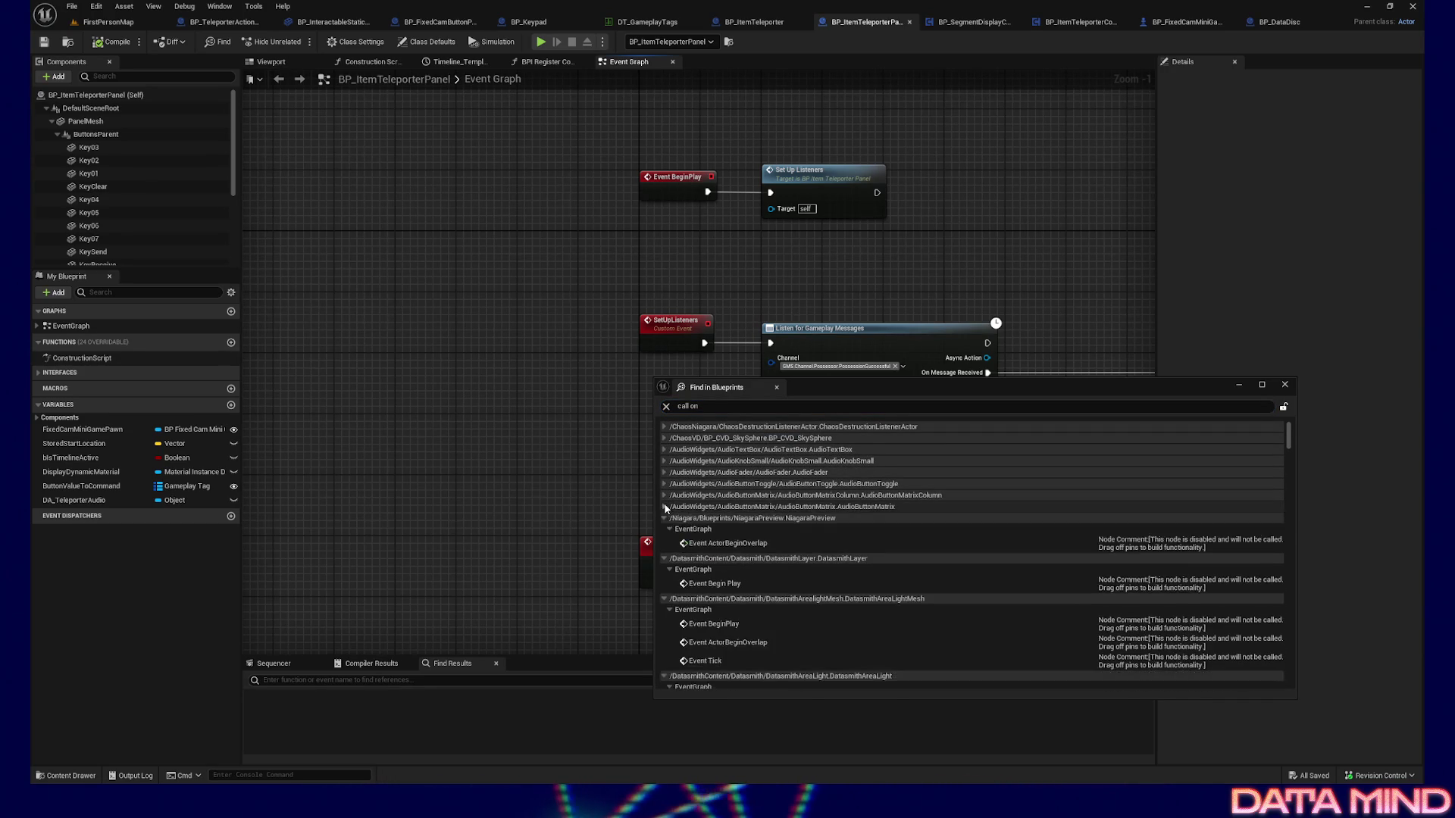
{"action": "left_click", "coordinate": [665, 517]}
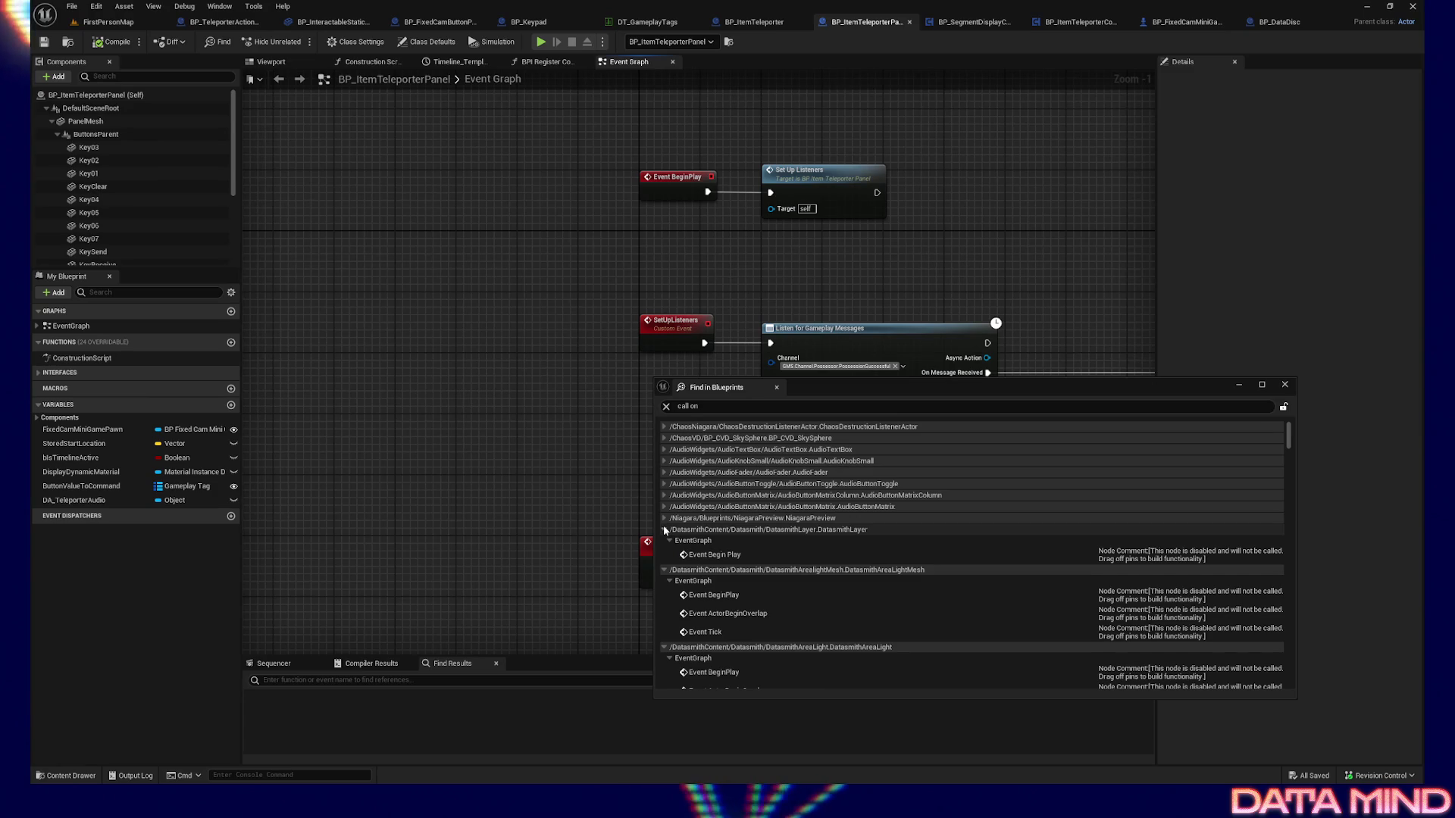
{"action": "left_click", "coordinate": [665, 529]}
{"action": "left_click", "coordinate": [665, 540]}
{"action": "left_click", "coordinate": [664, 552]}
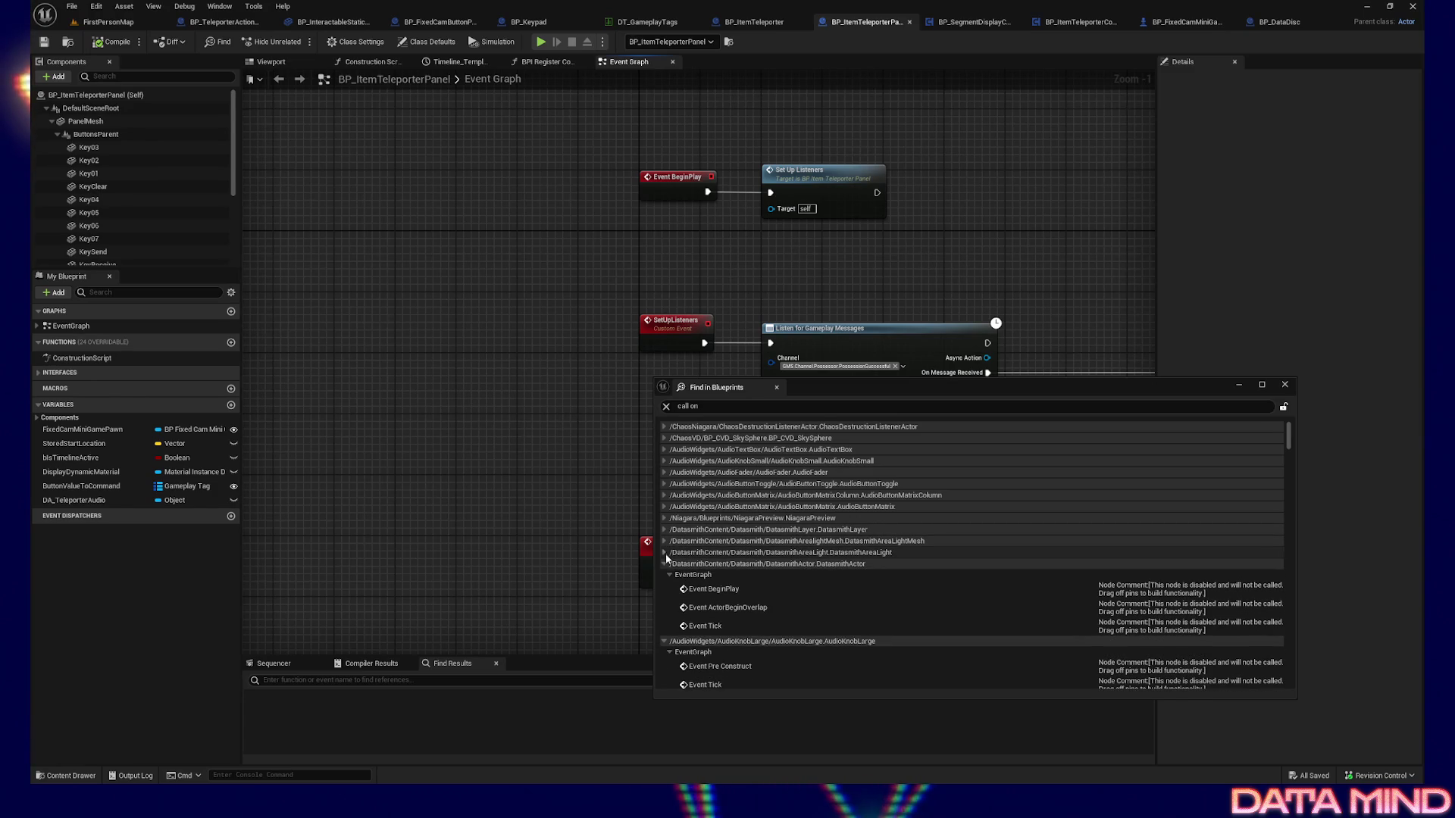
{"action": "left_click", "coordinate": [665, 563]}
{"action": "left_click", "coordinate": [664, 575]}
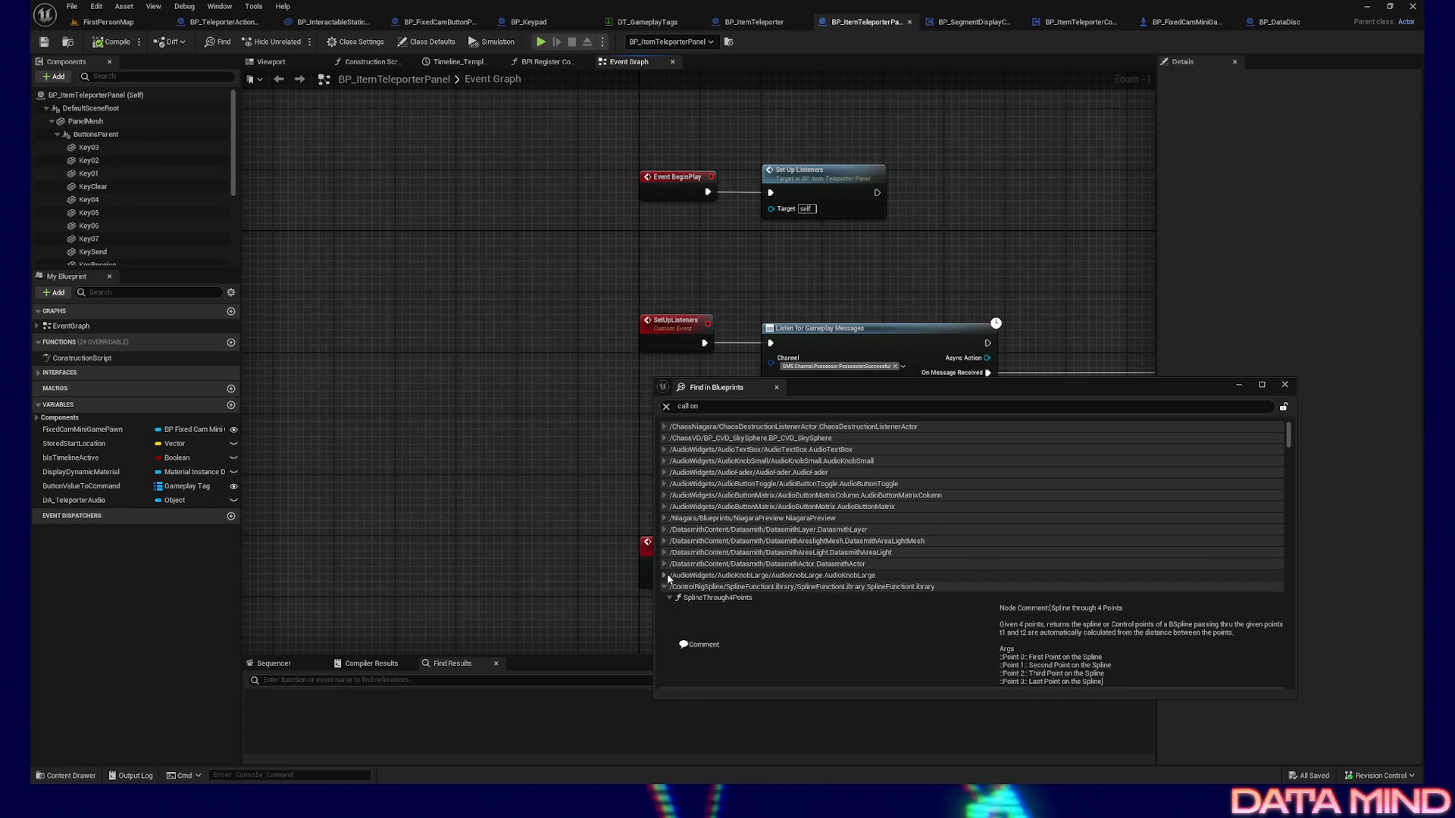
{"action": "scroll", "coordinate": [666, 574], "scroll_direction": "down", "scroll_amount": 1}
{"action": "left_click", "coordinate": [665, 570]}
{"action": "left_click", "coordinate": [664, 581]}
{"action": "scroll", "coordinate": [887, 610], "scroll_direction": "down", "scroll_amount": 5}
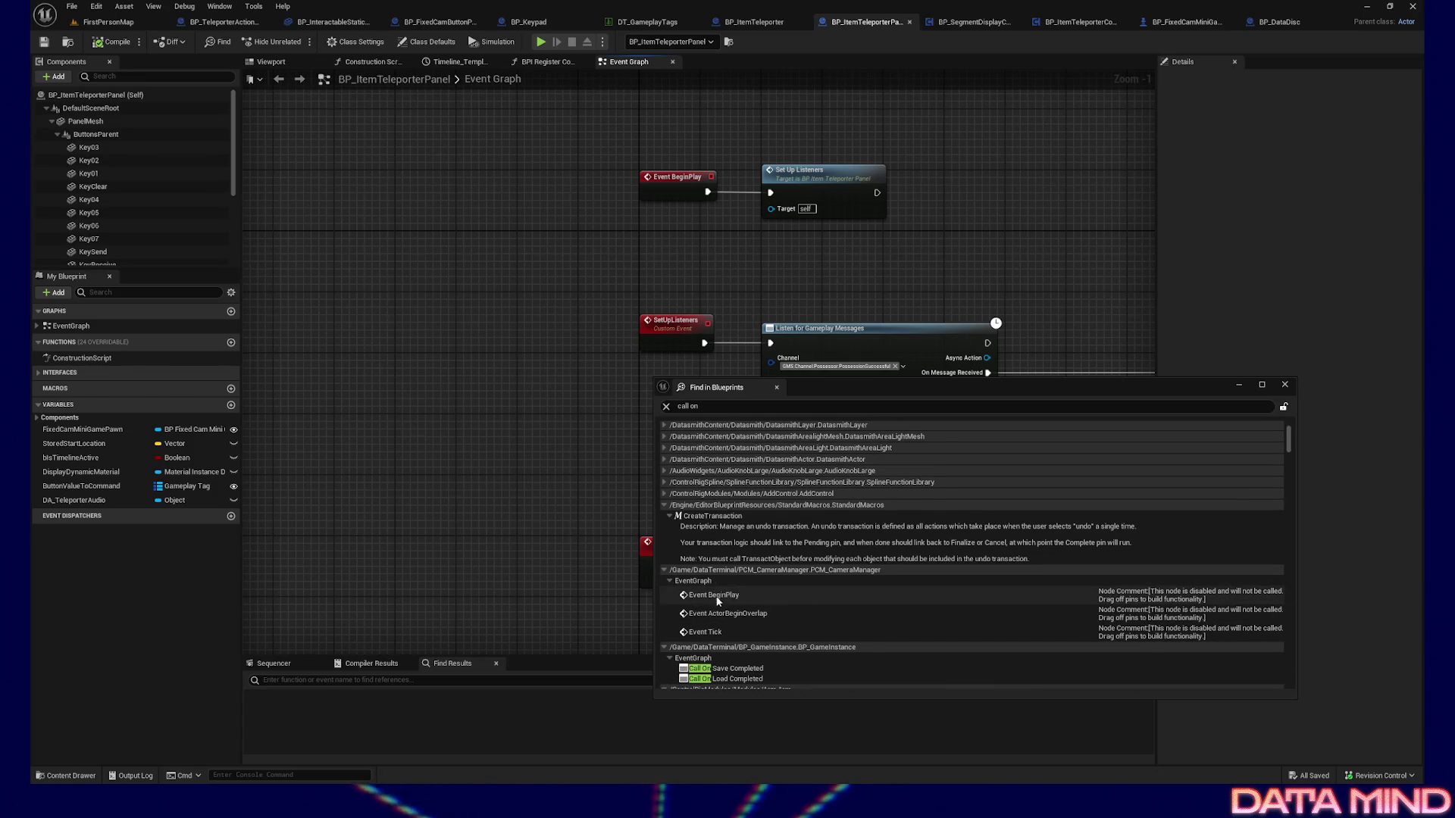
{"action": "scroll", "coordinate": [784, 612], "scroll_direction": "down", "scroll_amount": 3}
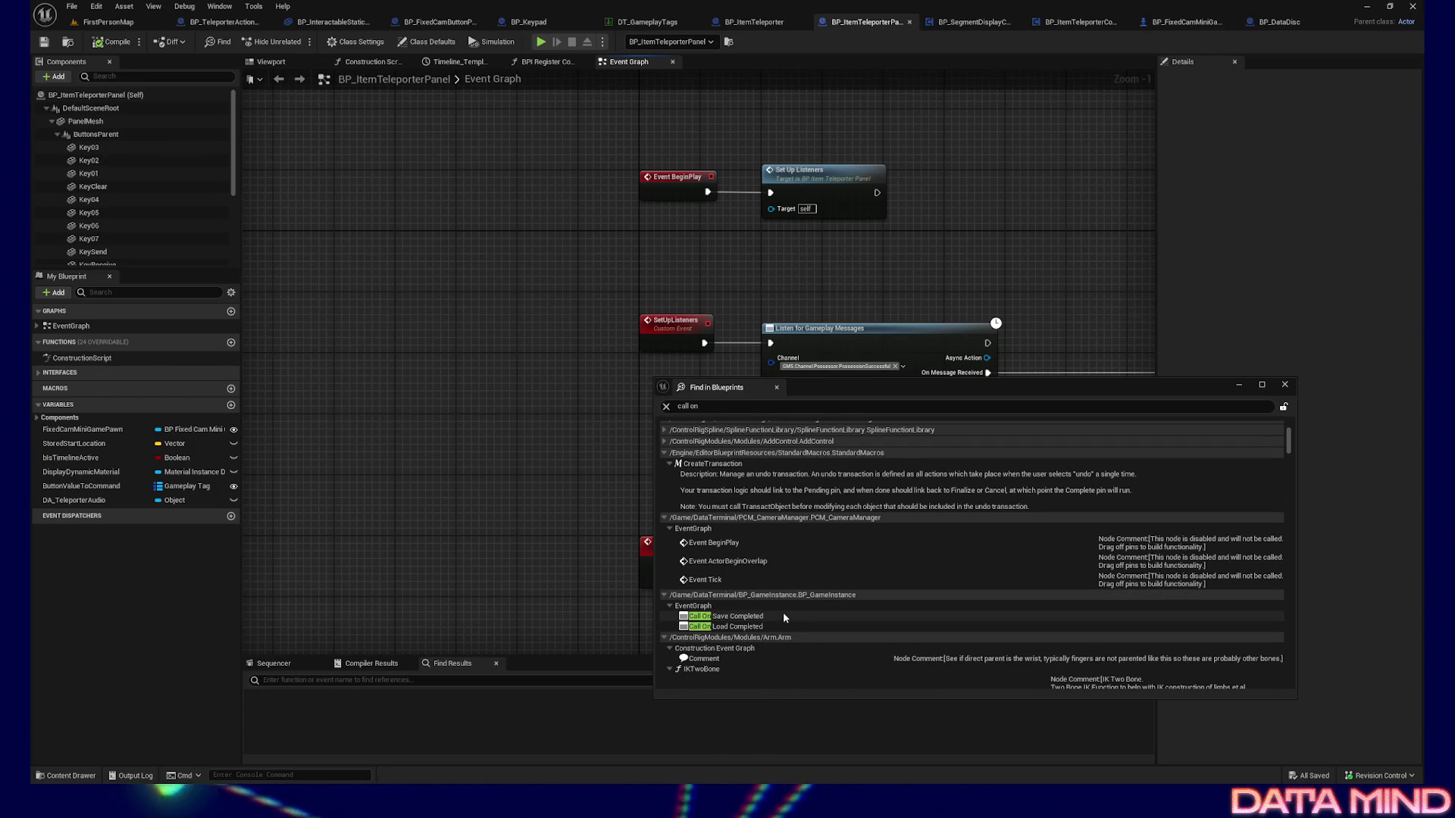
{"action": "left_click", "coordinate": [735, 618]}
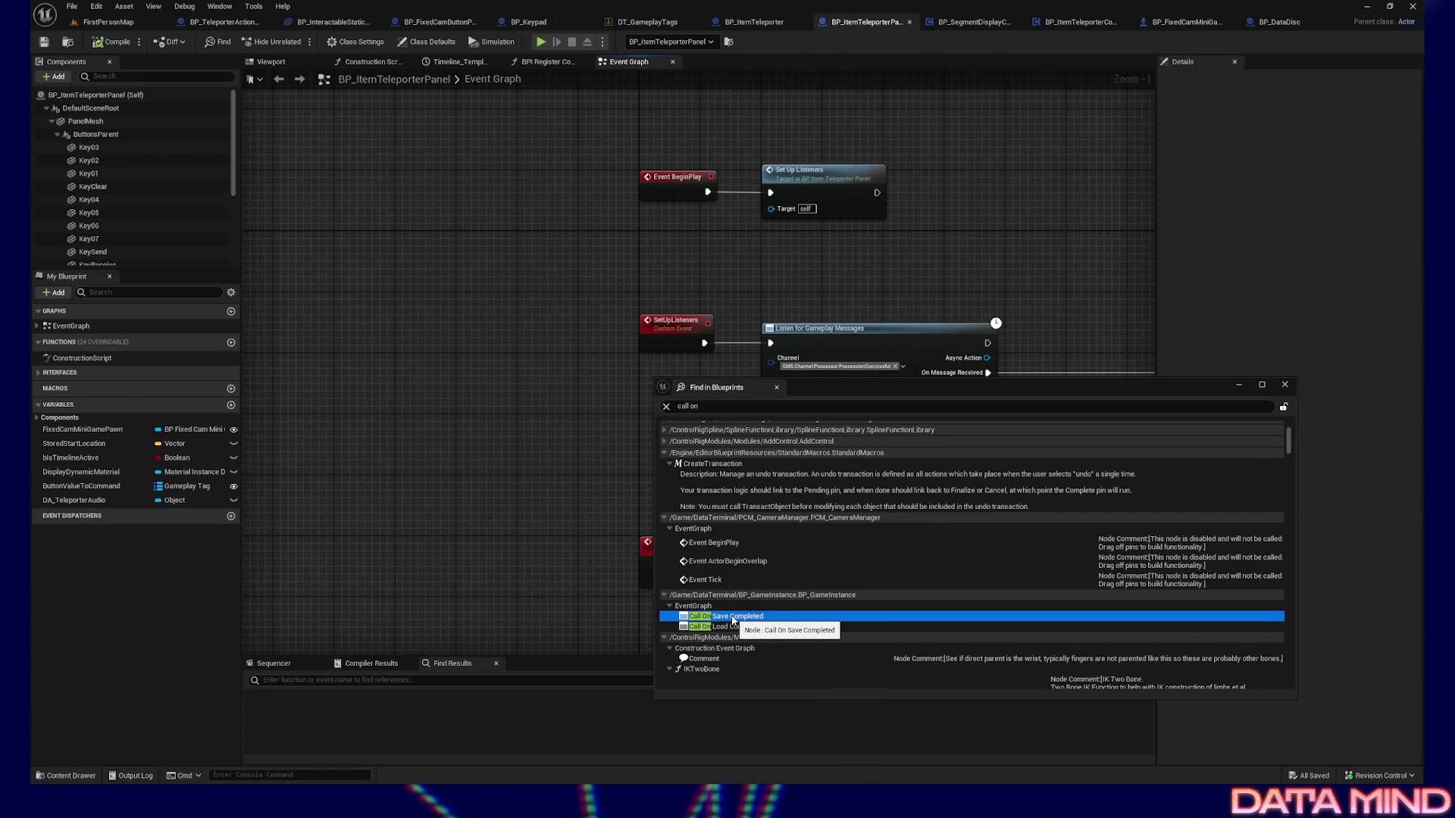
Open BP_GameInstance from the result, dock it as a tab, and close Find in Blueprints
{"action": "double_click", "coordinate": [734, 617]}
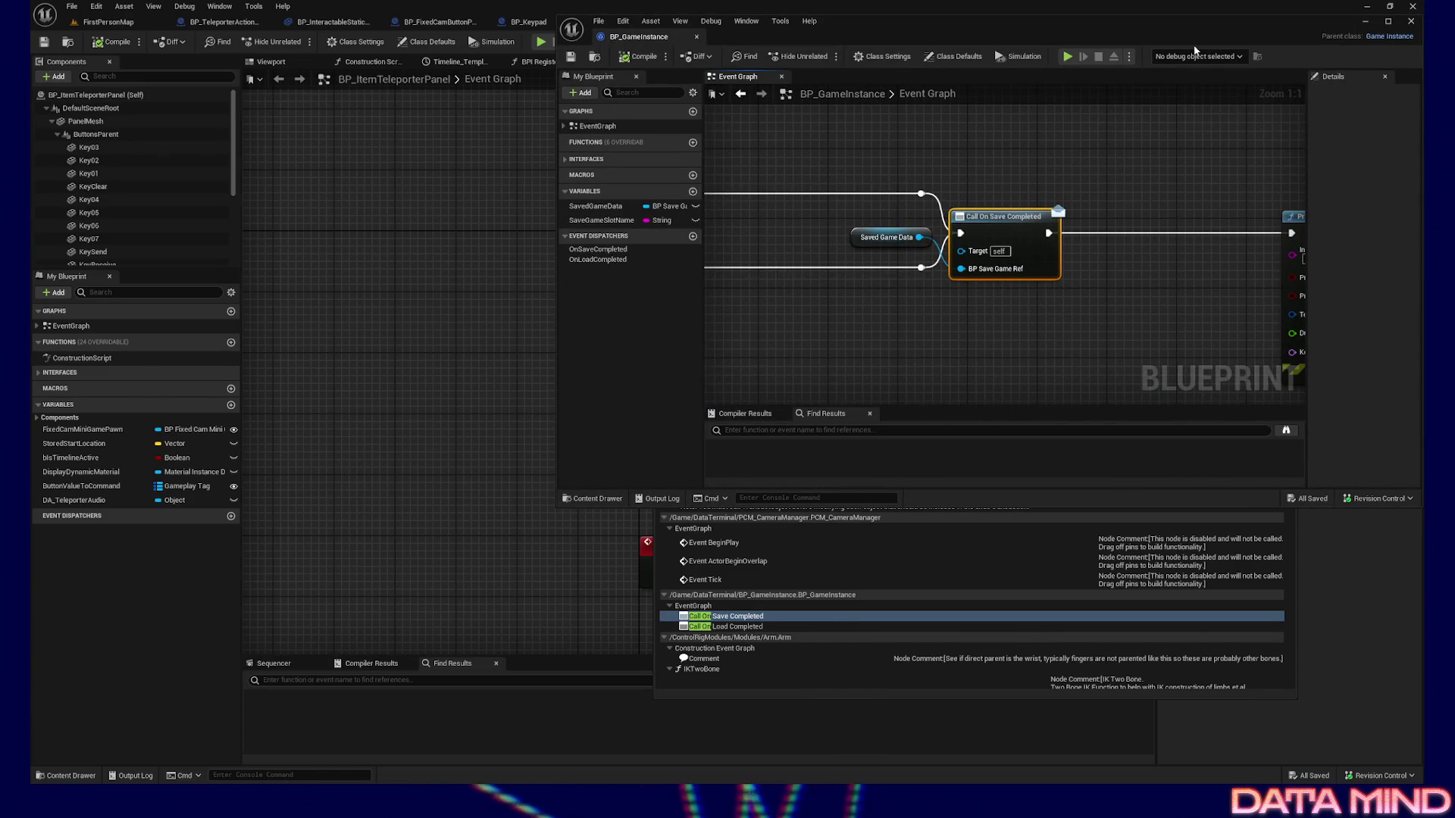
{"action": "left_click_drag", "start_coordinate": [624, 45], "coordinate": [1251, 22]}
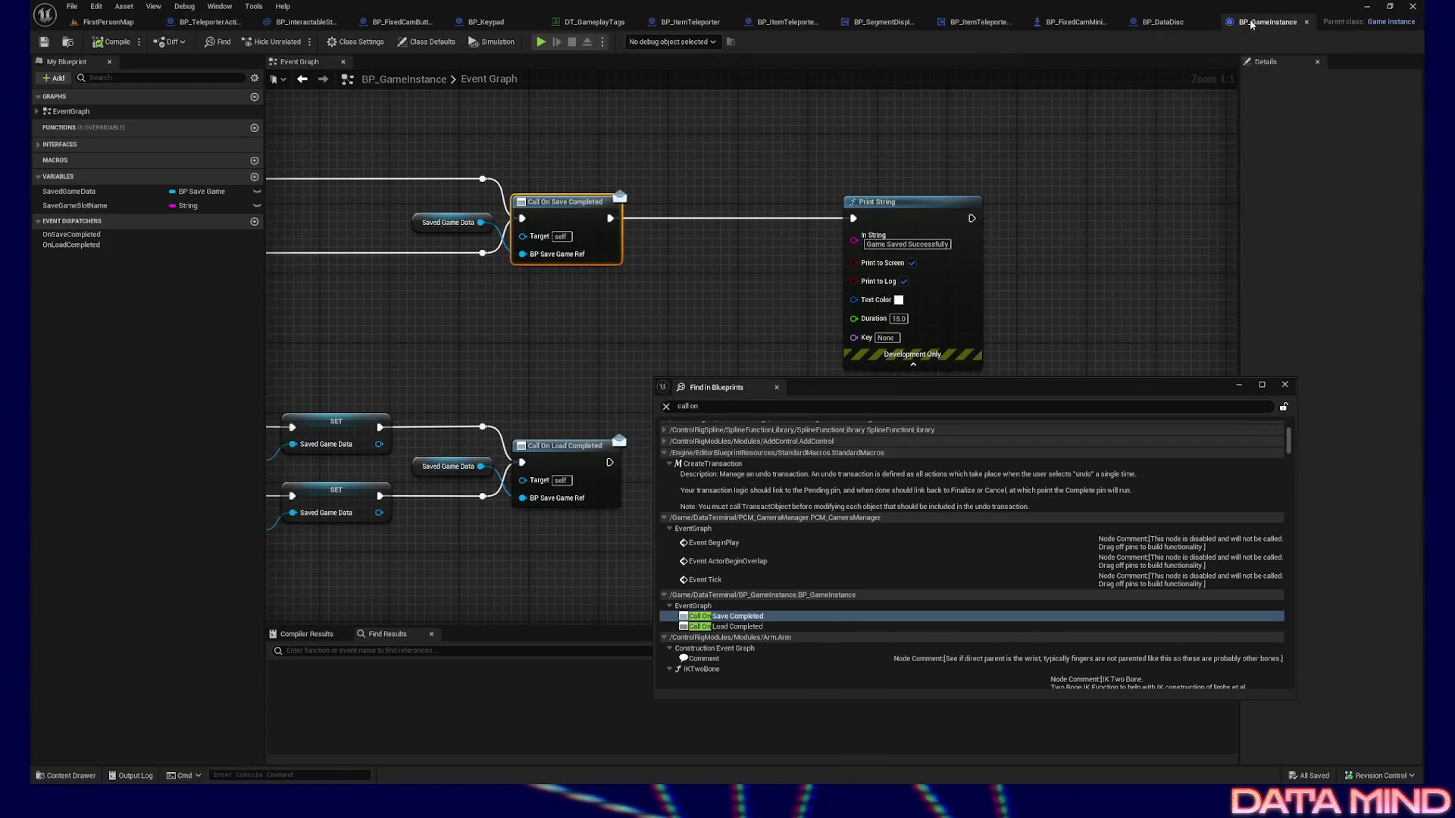
{"action": "left_click", "coordinate": [1286, 386]}
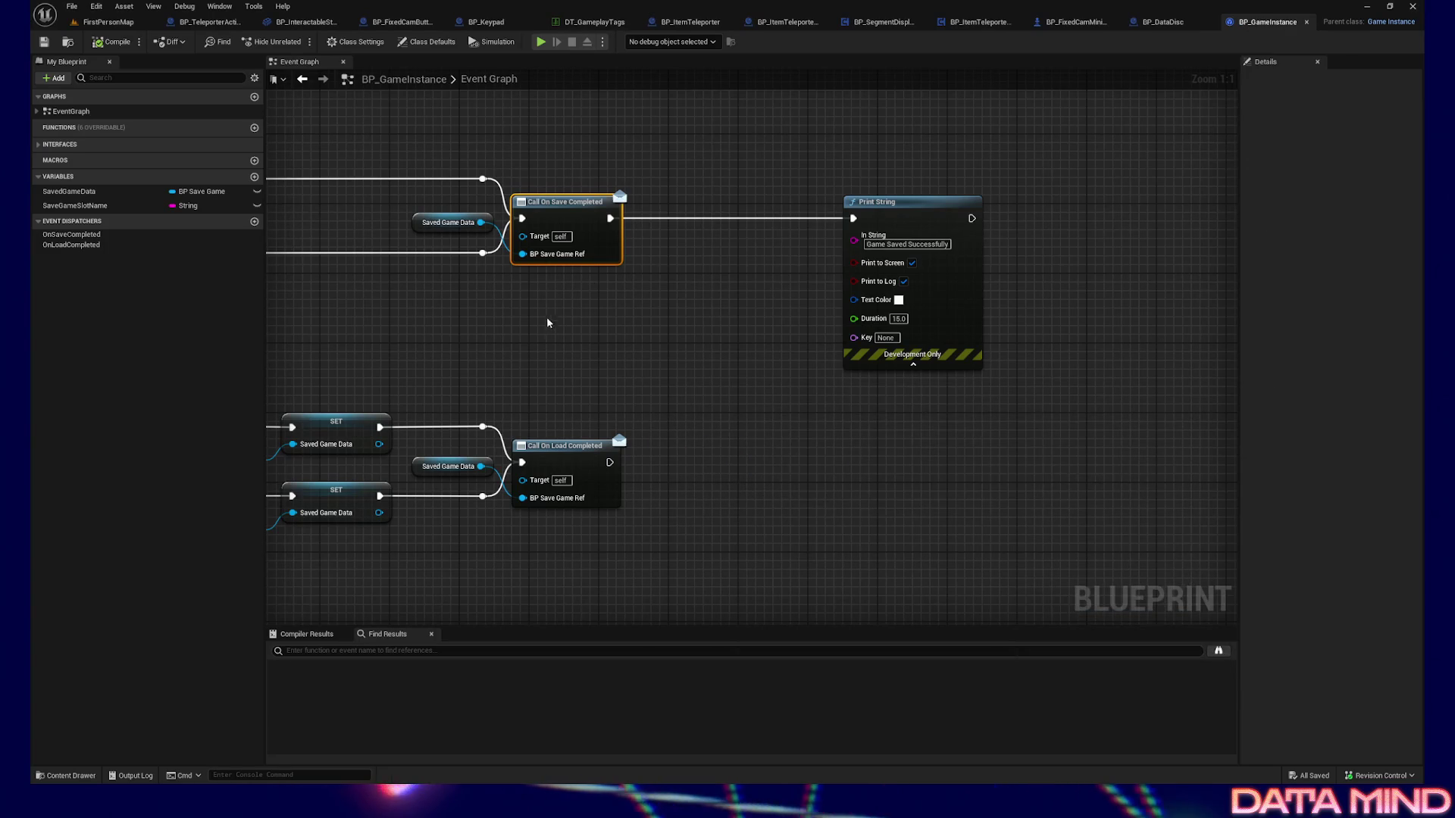
Pan to Call On Save Completed and its "Game Saved Successfully" Print String, inspecting the OnSaveCompleted dispatcher
{"action": "right_click_drag", "start_coordinate": [483, 335], "coordinate": [954, 374]}
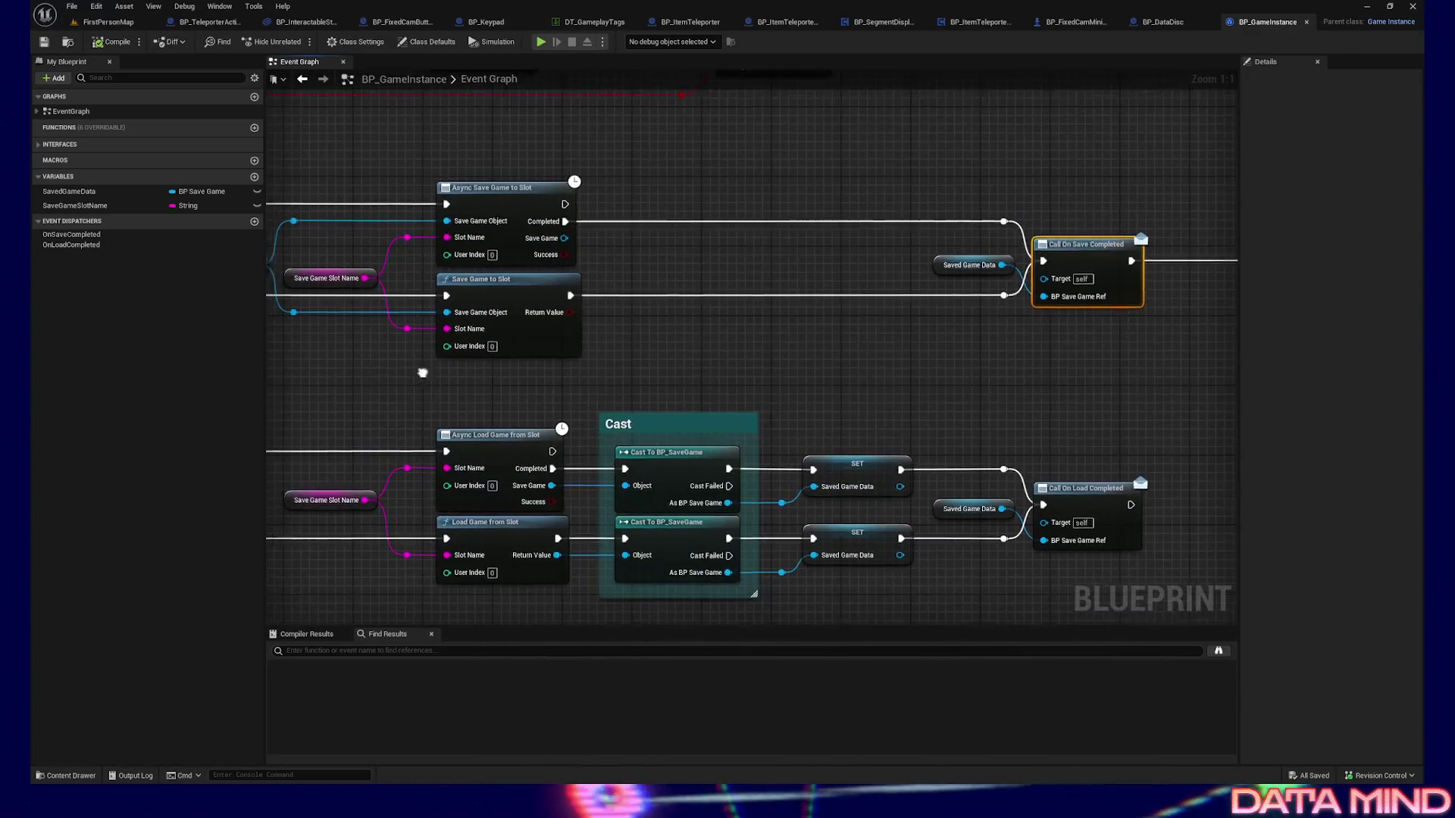
{"action": "right_click_drag", "start_coordinate": [413, 370], "coordinate": [801, 391]}
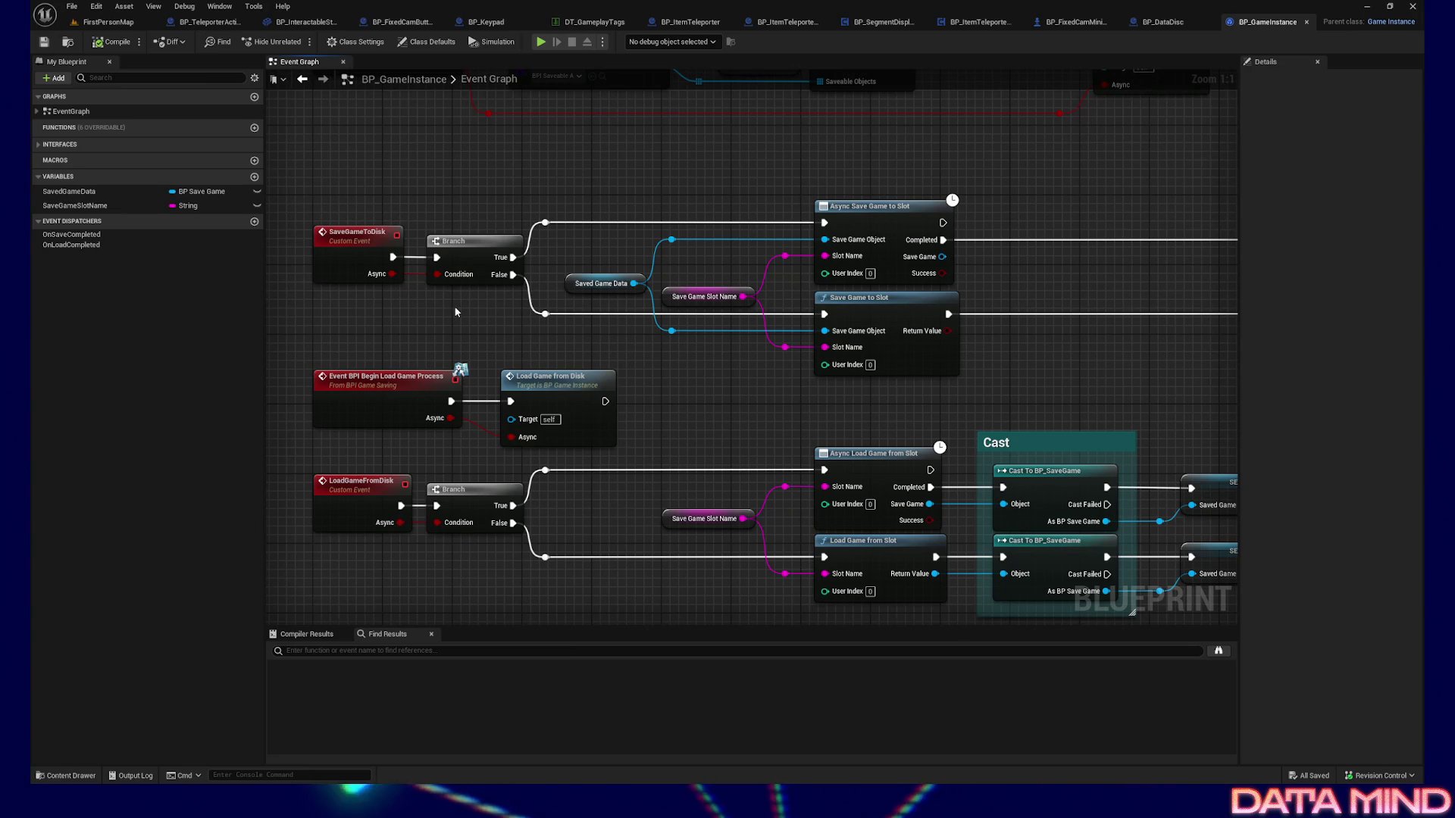
{"action": "right_click_drag", "start_coordinate": [1069, 366], "coordinate": [758, 371]}
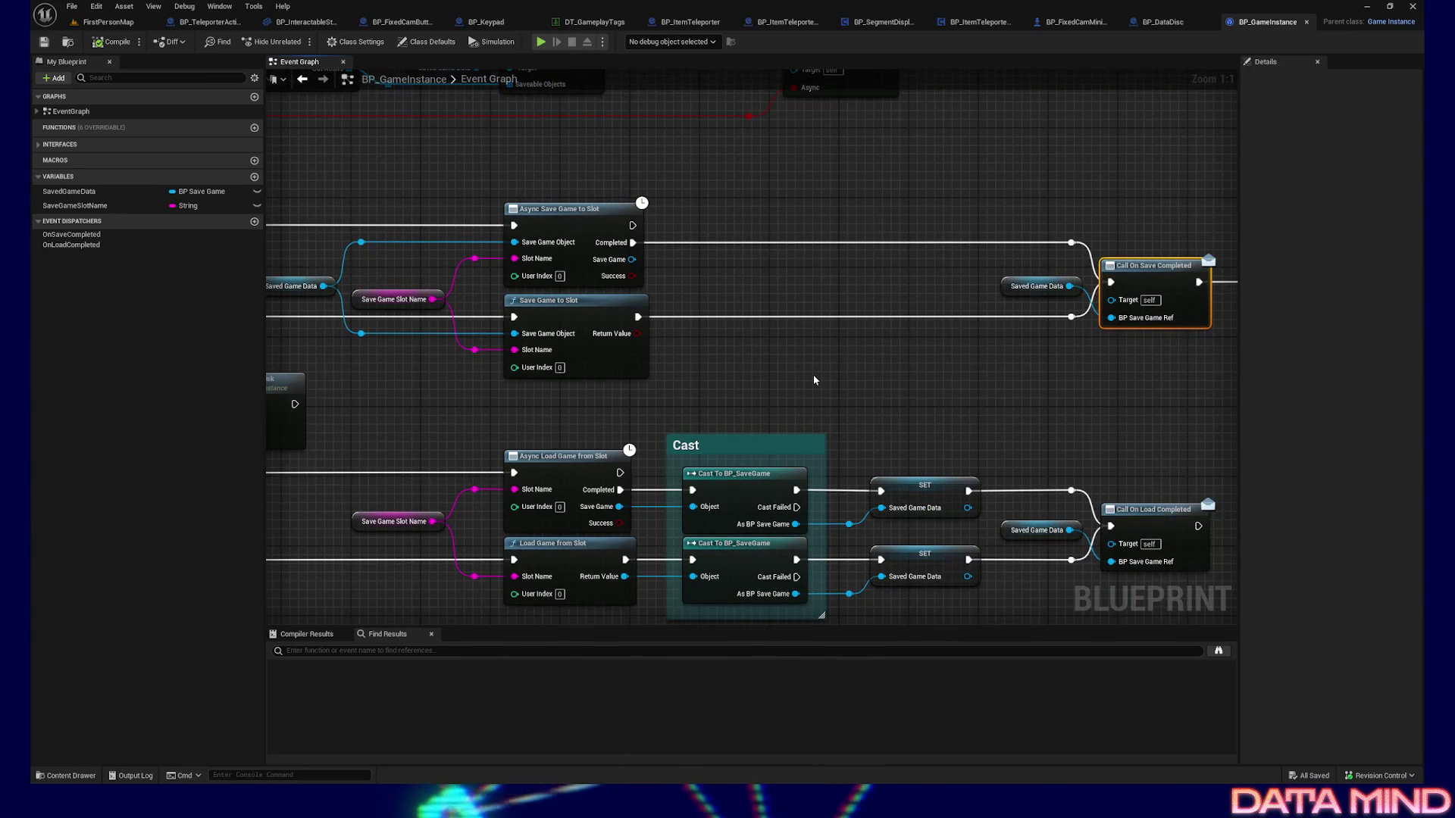
{"action": "mouse_move", "coordinate": [888, 381]}
{"action": "right_mouse_down"}
{"action": "mouse_move", "coordinate": [839, 412]}
{"action": "mouse_move", "coordinate": [611, 420]}
{"action": "right_mouse_up"}
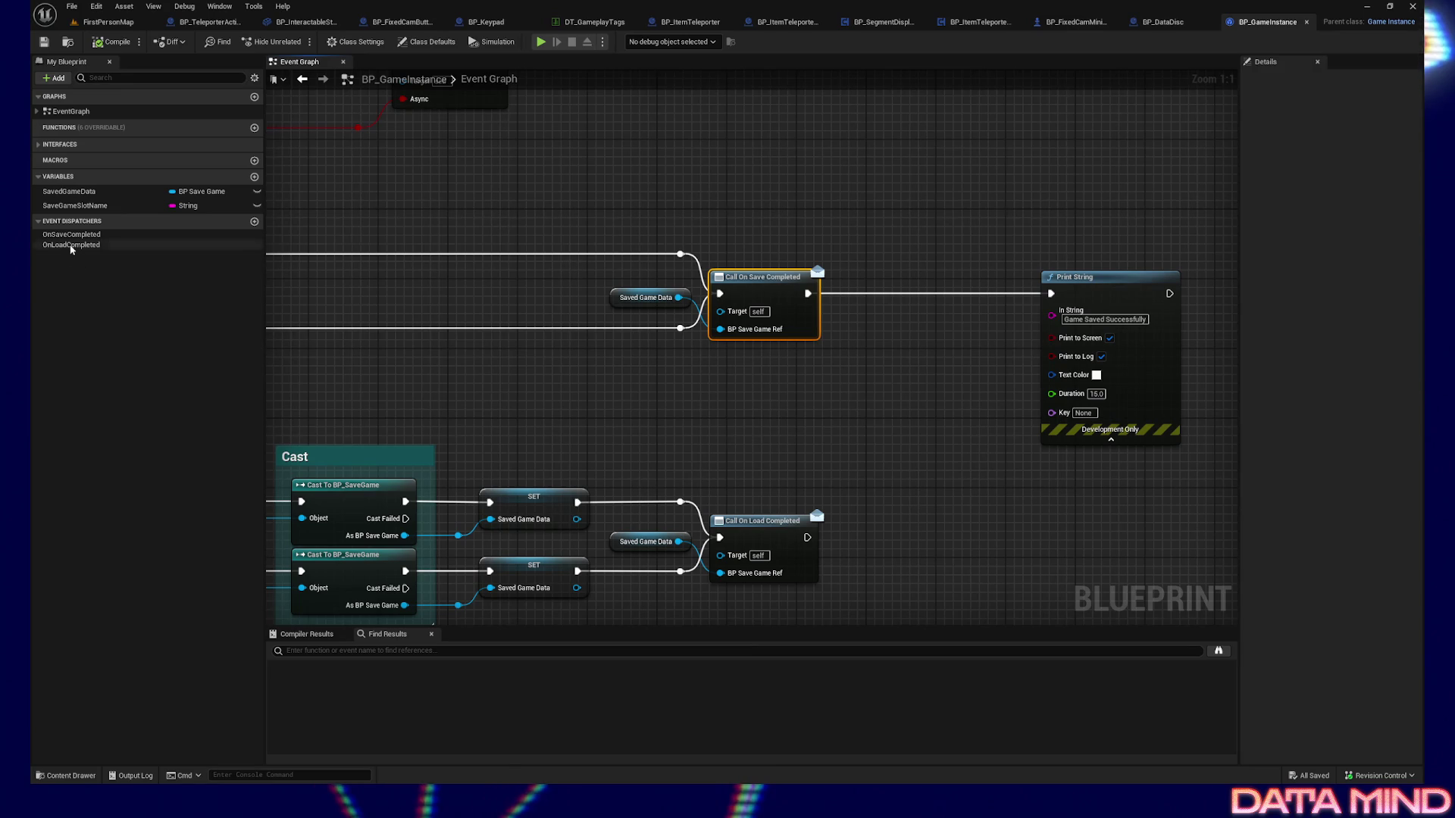
{"action": "left_click_drag", "start_coordinate": [729, 236], "coordinate": [786, 374]}
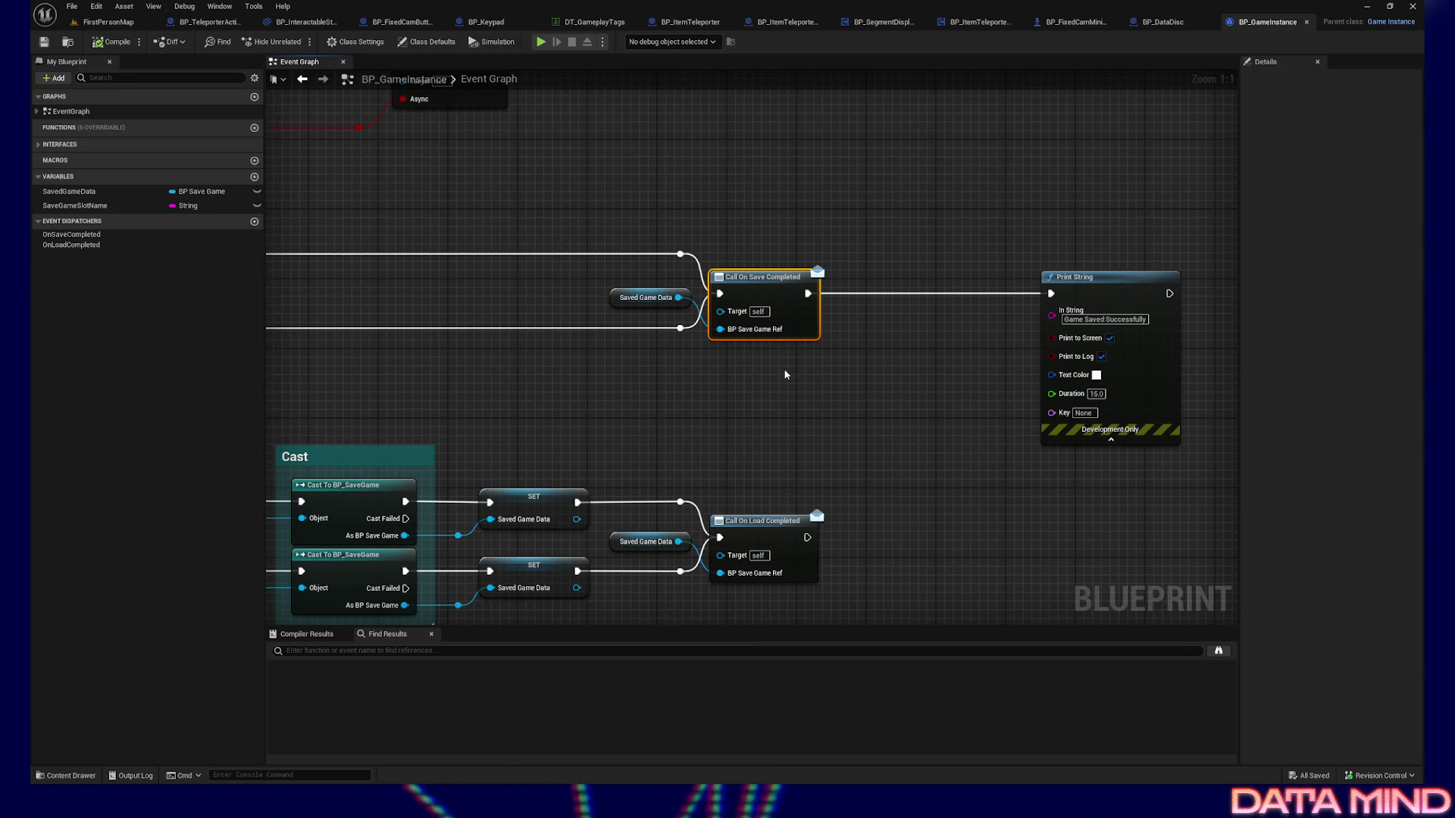
{"action": "left_click", "coordinate": [76, 234]}
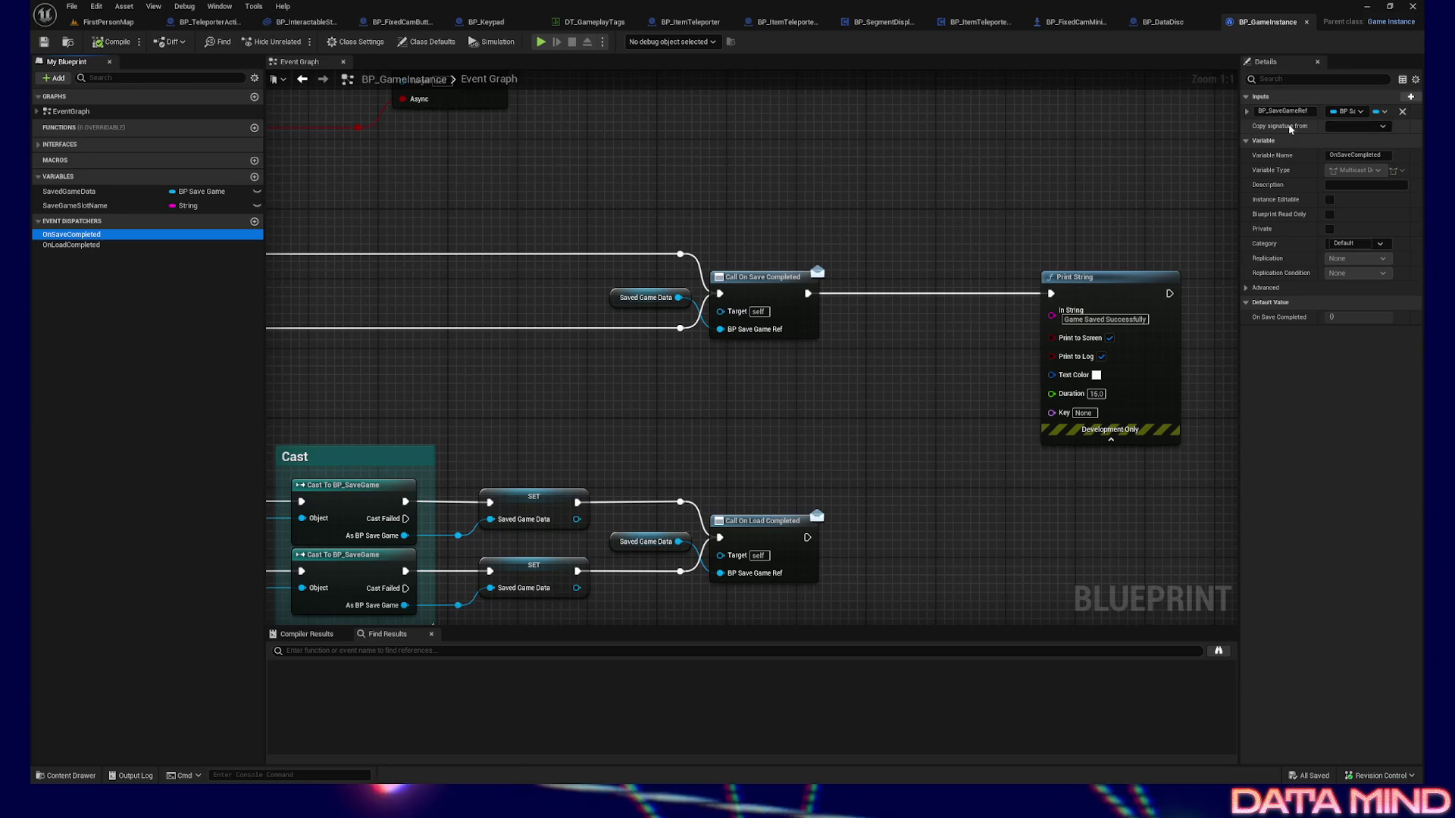
{"action": "left_click_drag", "start_coordinate": [724, 210], "coordinate": [782, 409]}
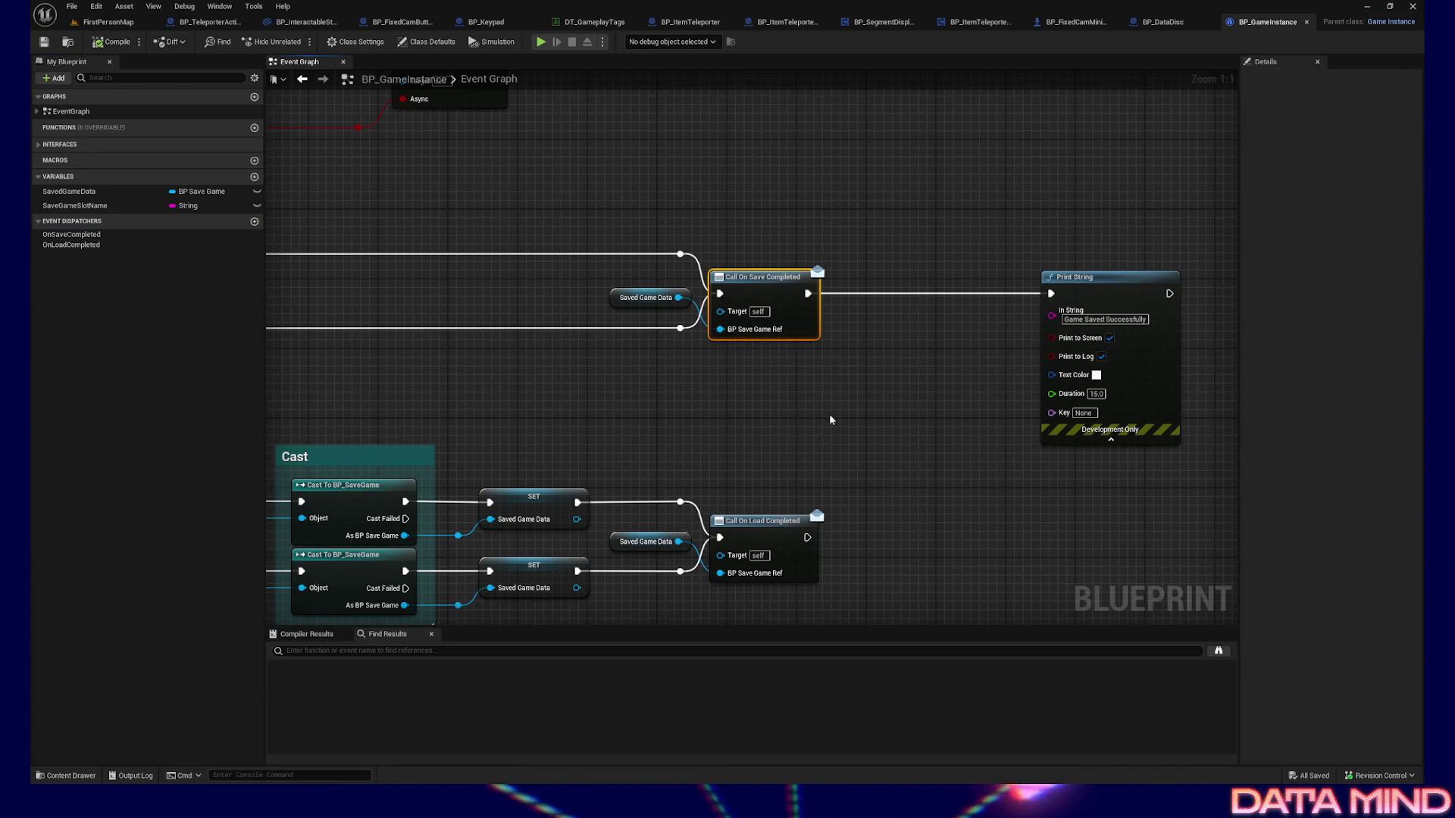
{"action": "key", "text": "ctrl+shift+f"}
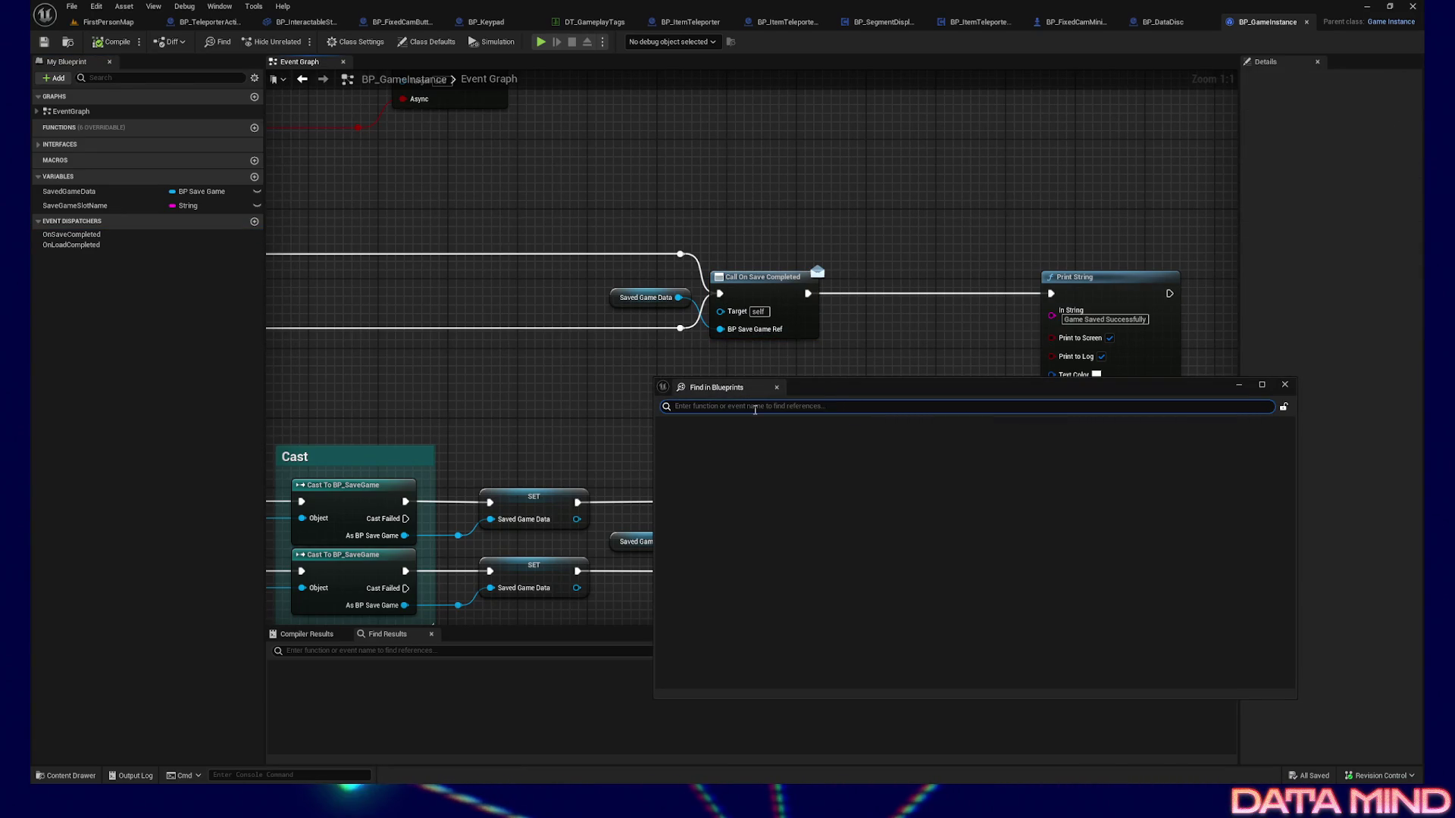
Search all Blueprints for "bind event to" and open WBP_PauseMenu at Bind Event to On Save Completed
{"action": "type", "text": "bind event to"}
{"action": "type", "text": " \""}
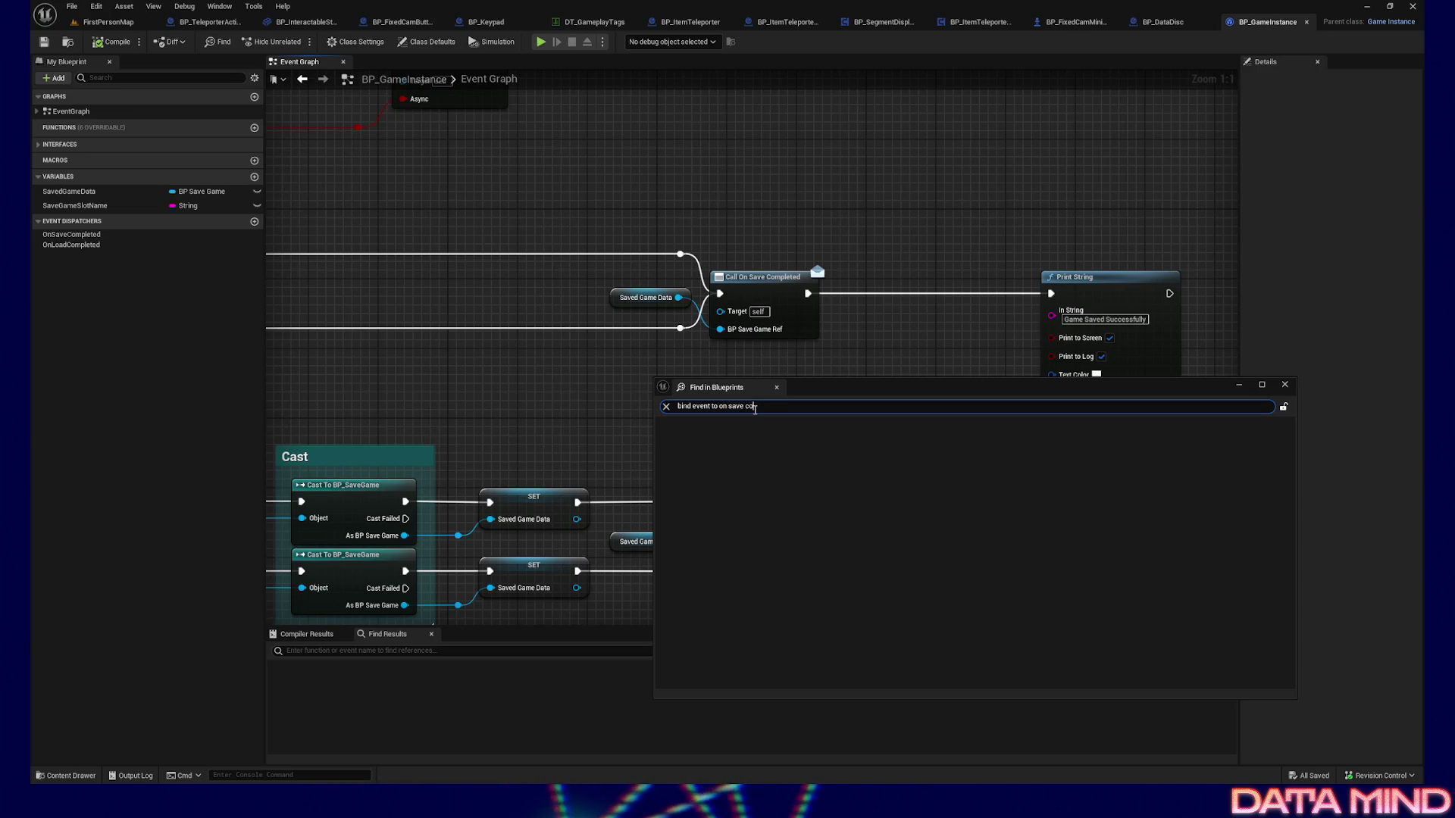
{"action": "key", "text": "Return"}
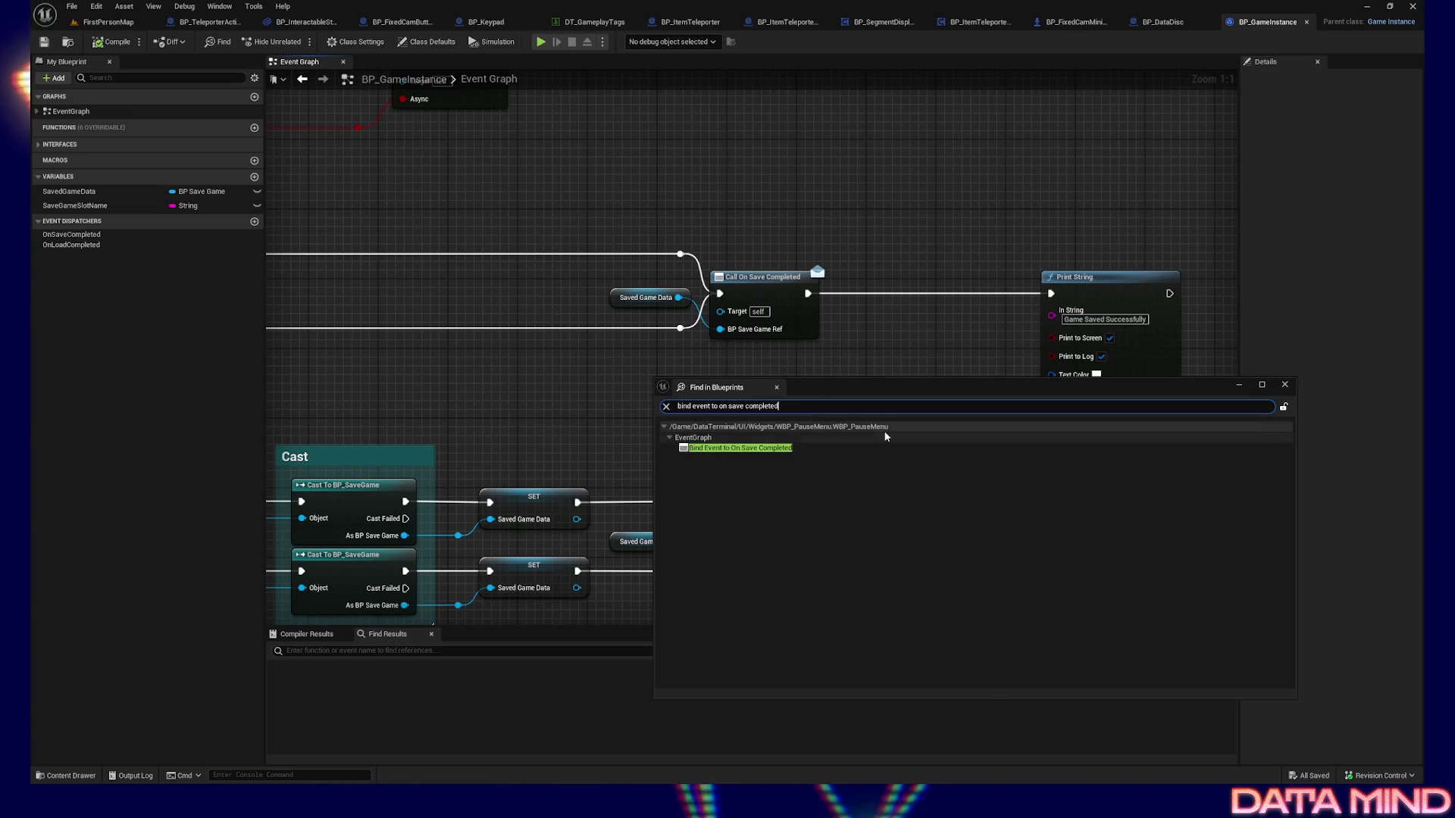
{"action": "left_click", "coordinate": [740, 449]}
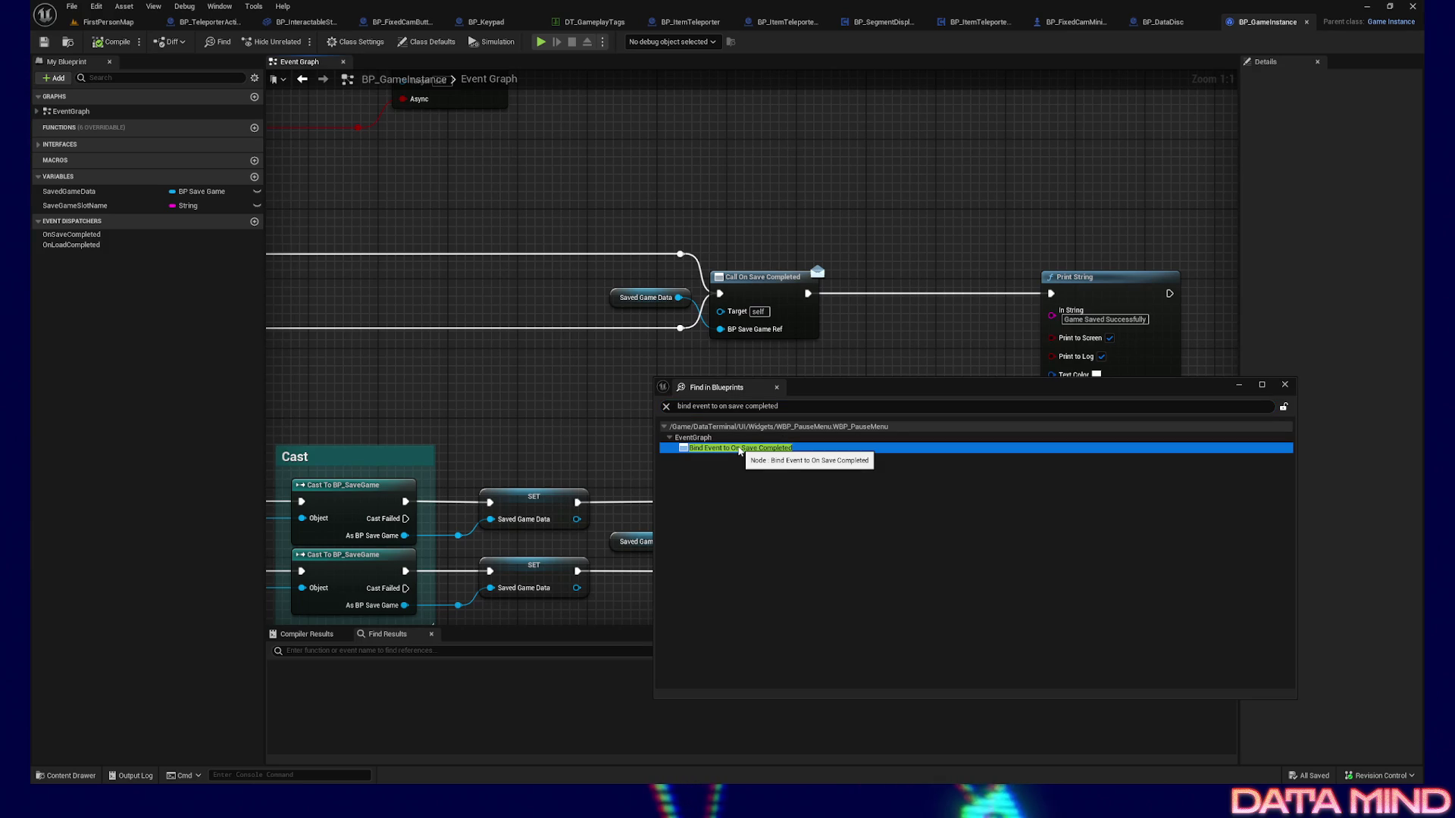
{"action": "double_click", "coordinate": [740, 449]}
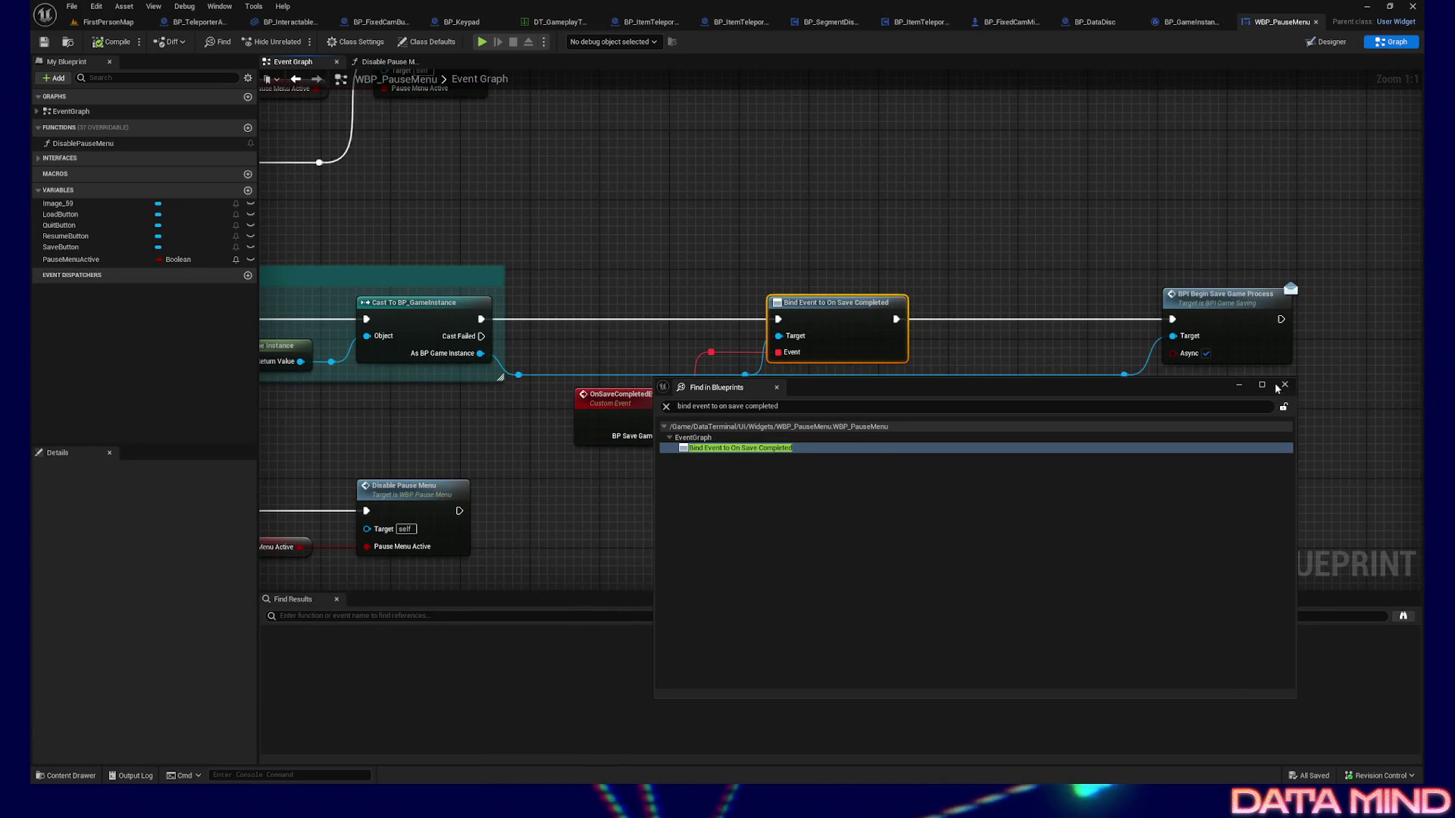
{"action": "left_click", "coordinate": [1284, 385]}
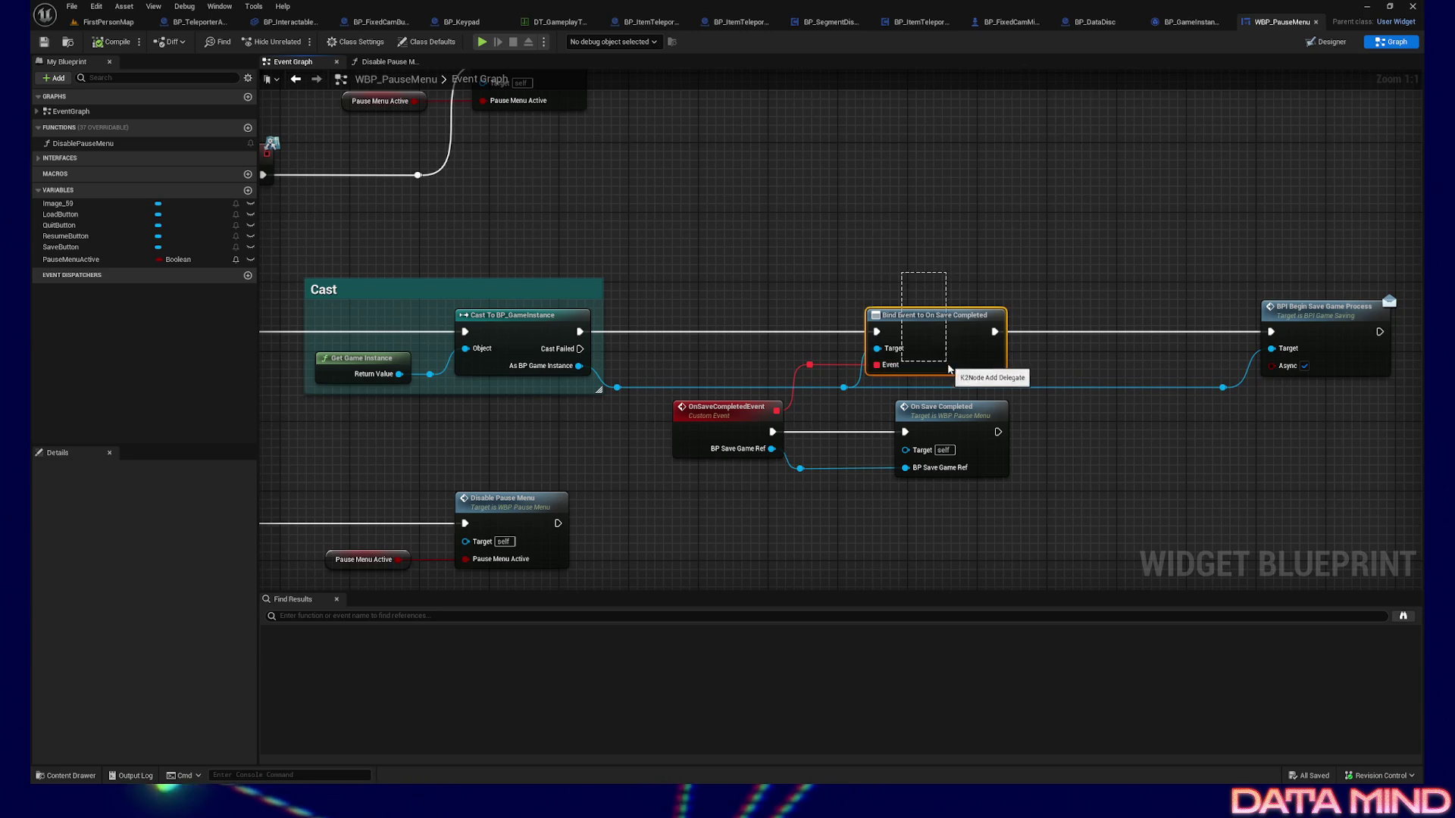
Inspect the Bind Event to On Save Completed node and its OnSaveCompletedEvent custom event
{"action": "right_click_drag", "start_coordinate": [795, 268], "coordinate": [1169, 278]}
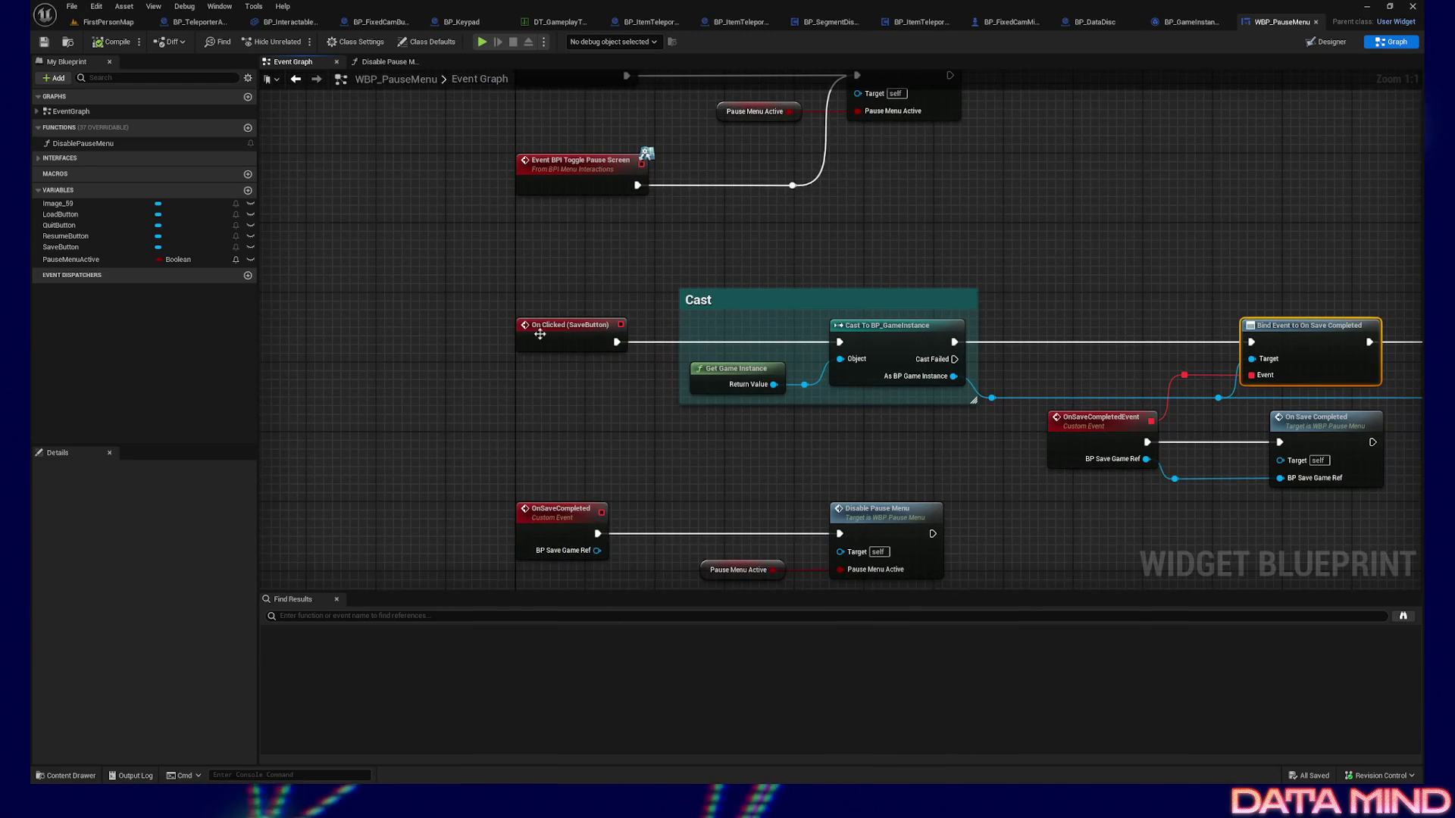
{"action": "right_click_drag", "start_coordinate": [991, 271], "coordinate": [846, 265]}
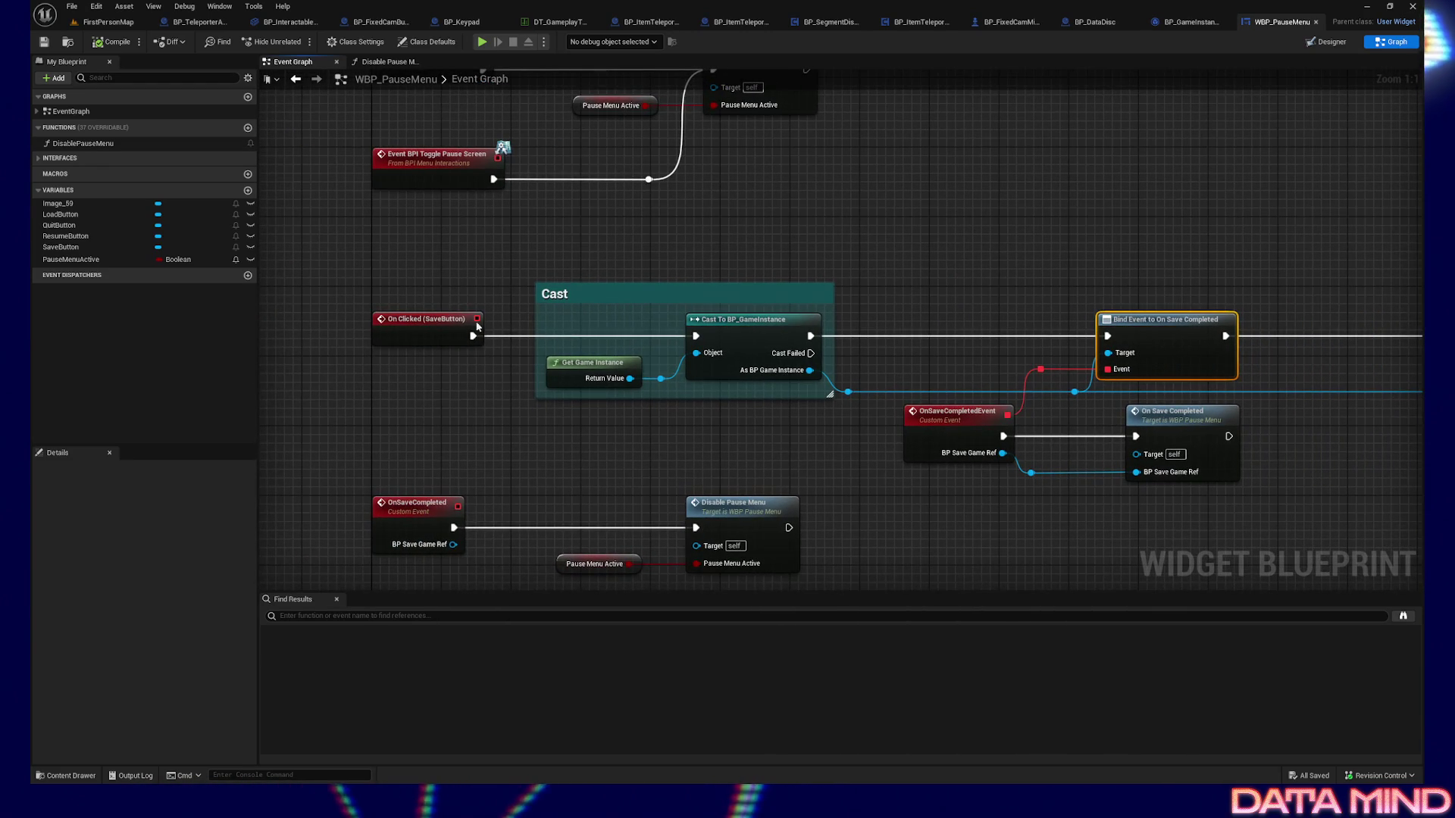
{"action": "right_click_drag", "start_coordinate": [1189, 329], "coordinate": [1043, 292]}
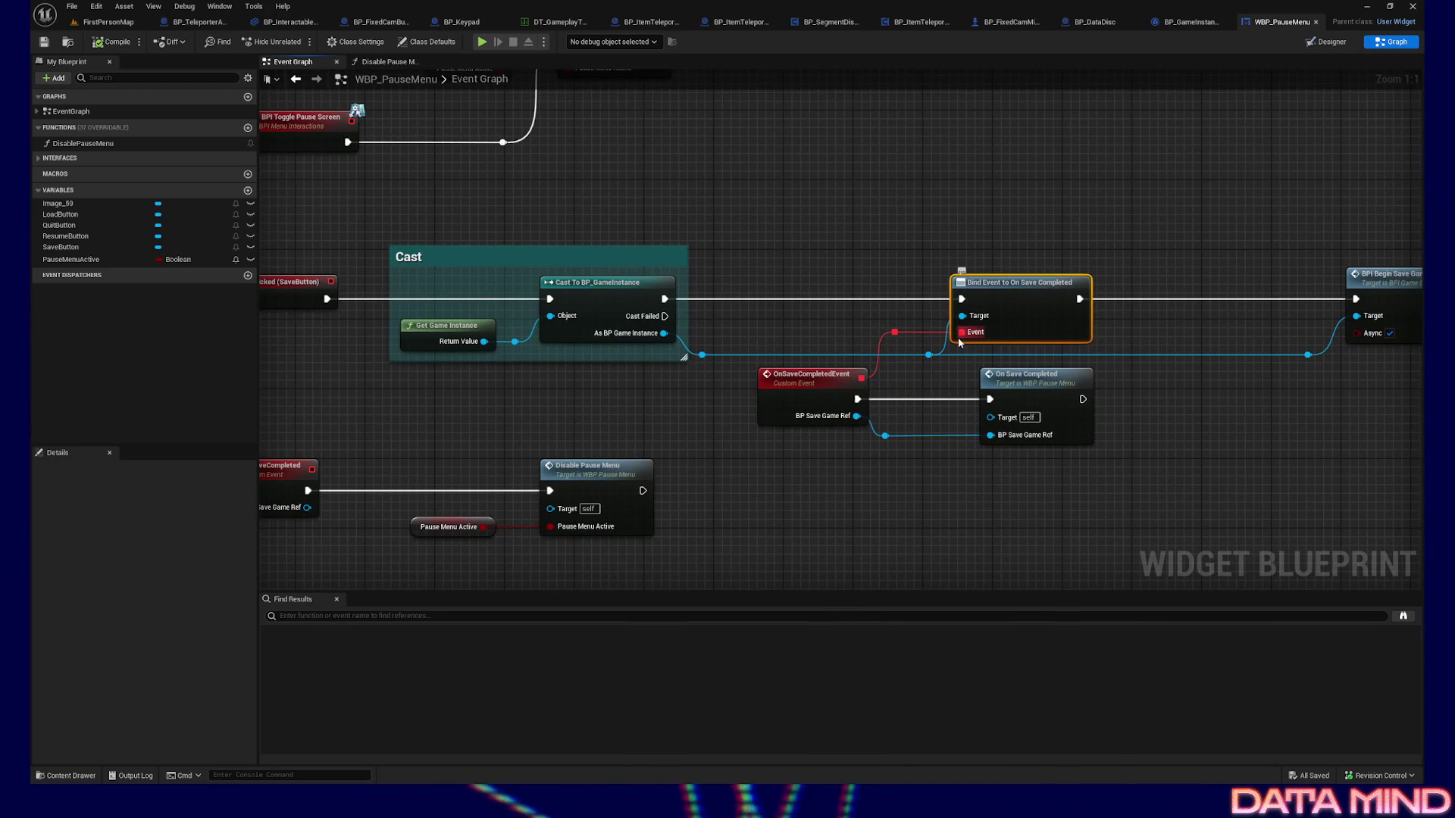
{"action": "left_click", "coordinate": [808, 379]}
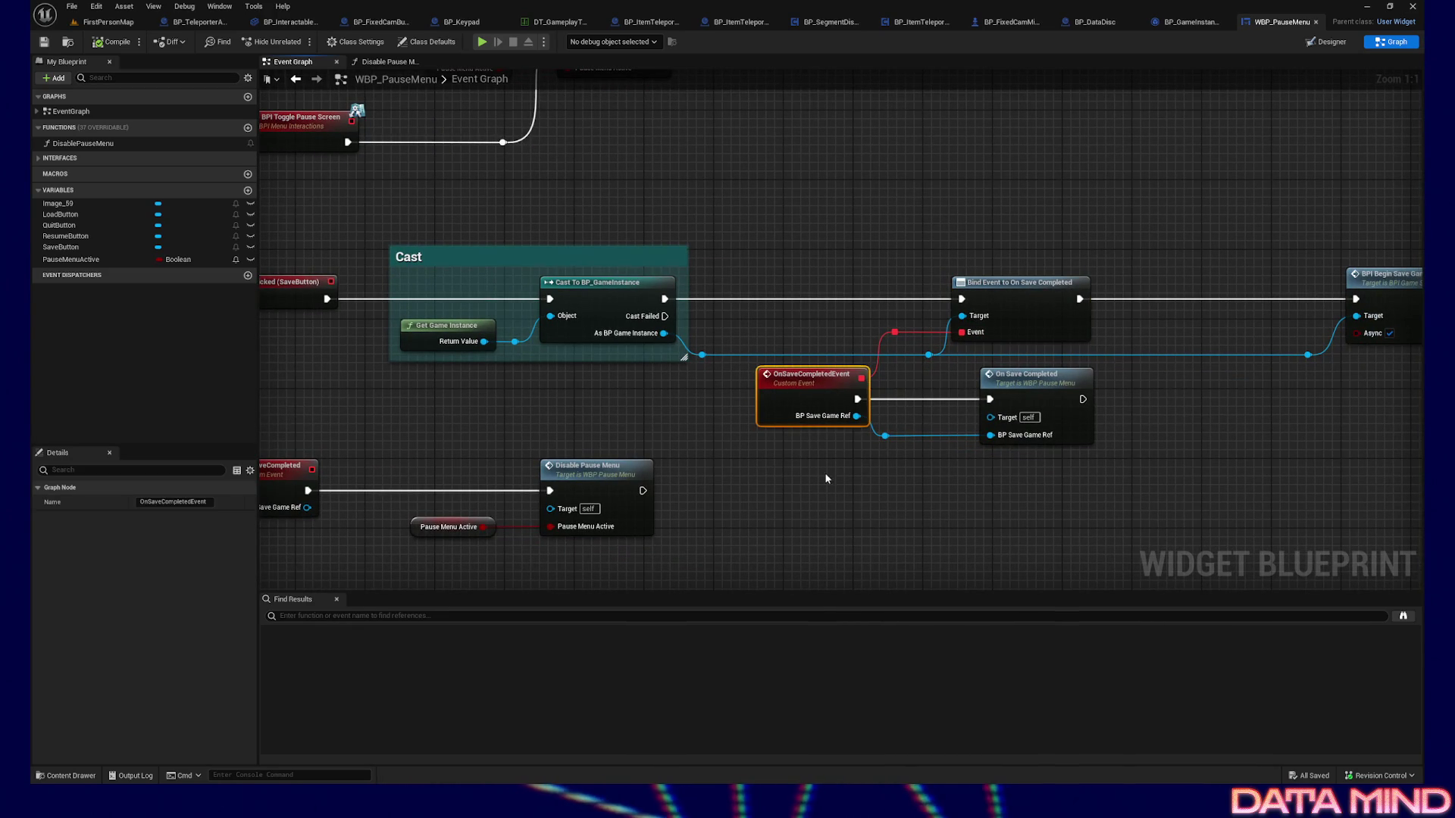
{"action": "left_click", "coordinate": [1031, 333]}
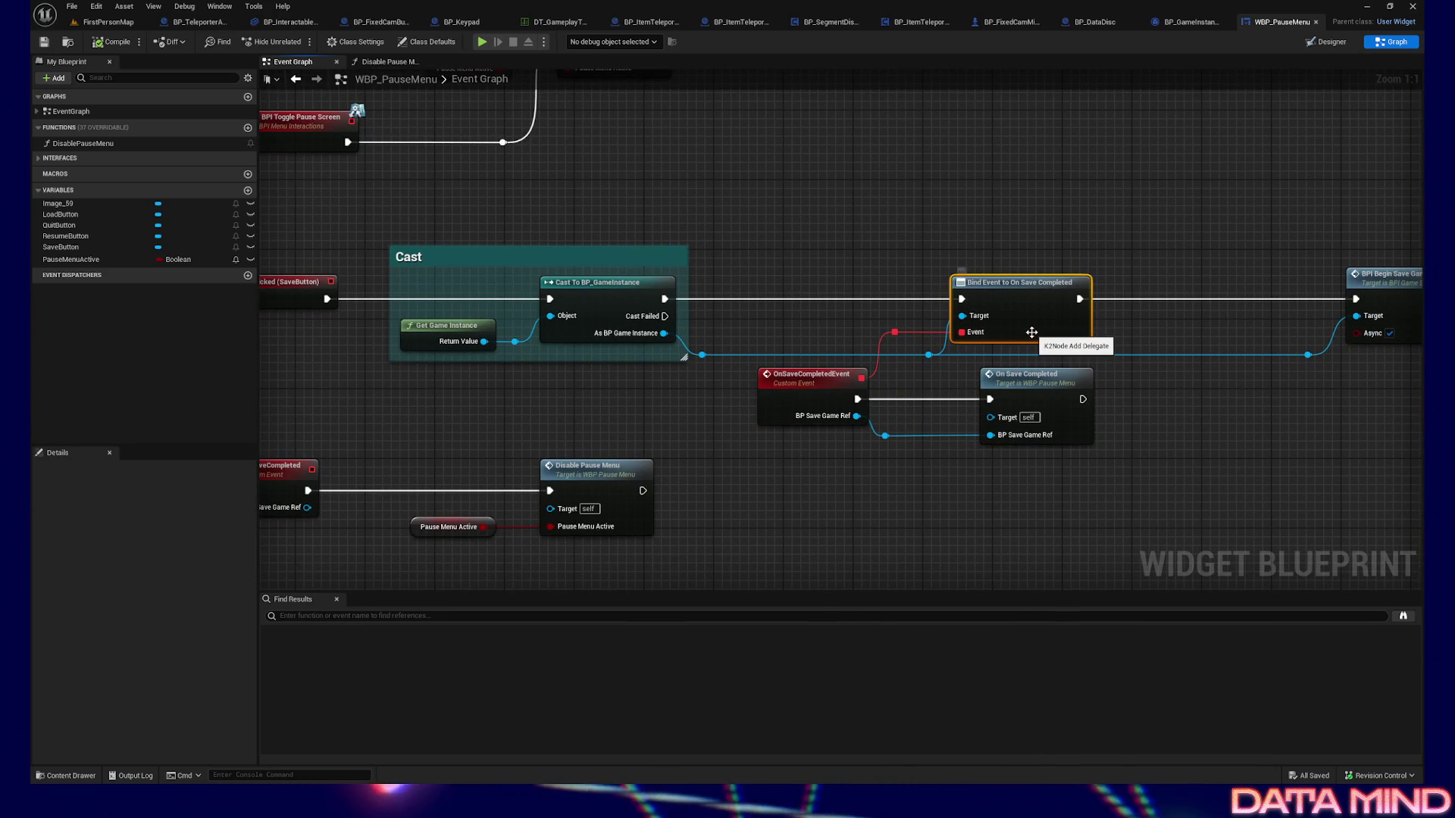
{"action": "left_click_drag", "start_coordinate": [979, 235], "coordinate": [1008, 341]}
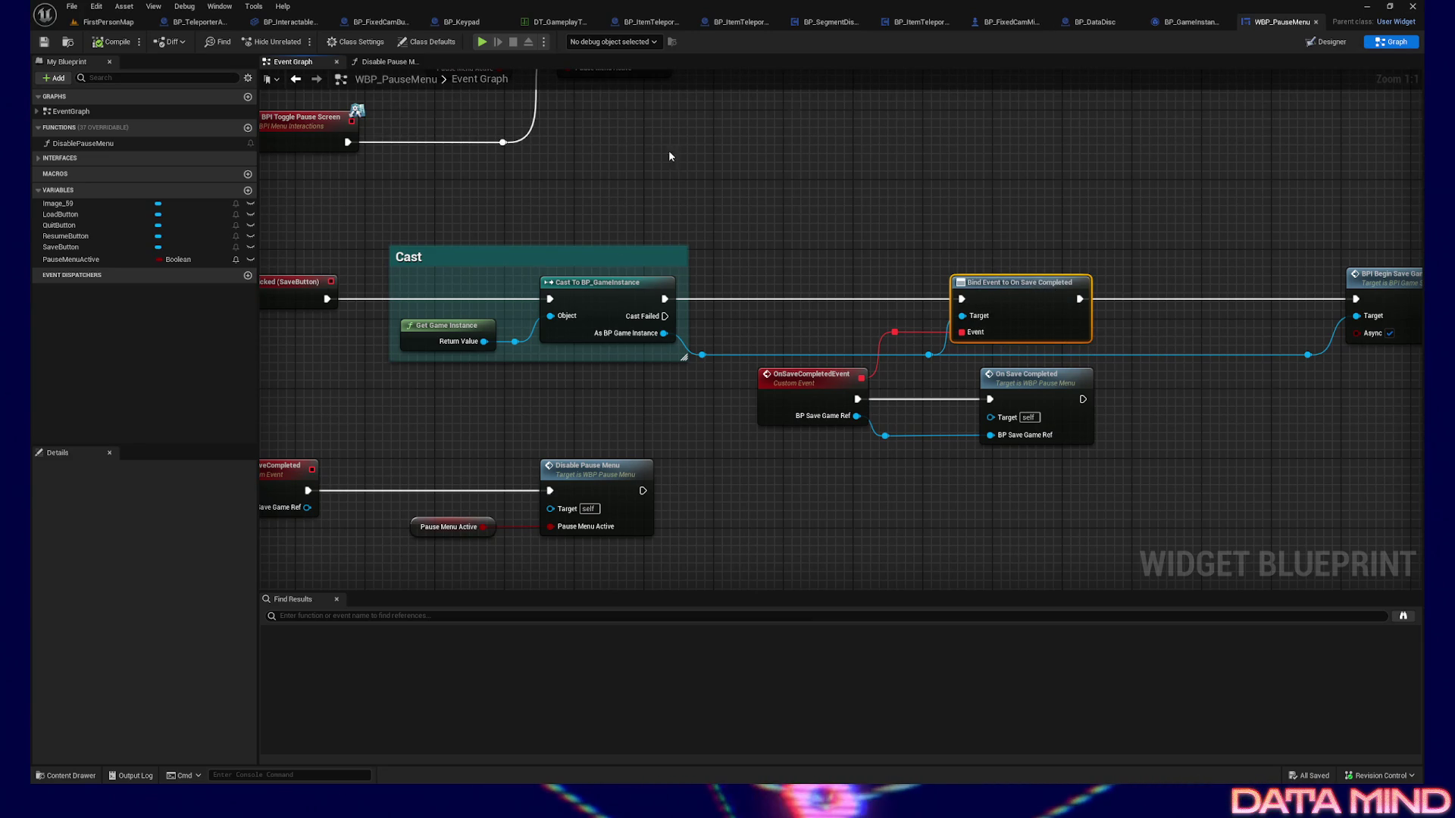
{"action": "mouse_move", "coordinate": [804, 318]}
{"action": "left_mouse_down"}
{"action": "mouse_move", "coordinate": [757, 475]}
{"action": "mouse_move", "coordinate": [804, 473]}
{"action": "left_mouse_up"}
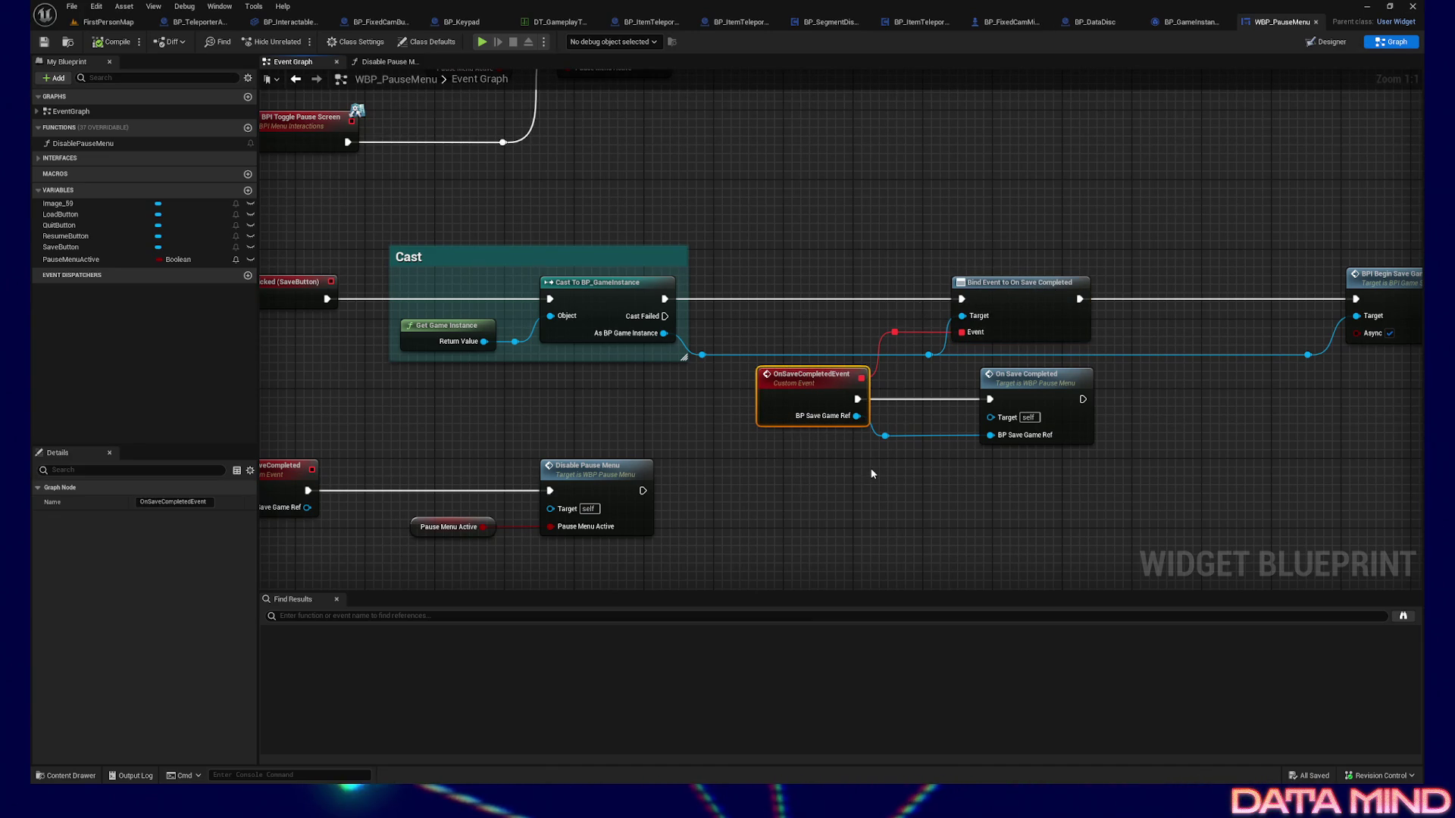
{"action": "right_click_drag", "start_coordinate": [895, 465], "coordinate": [883, 465]}
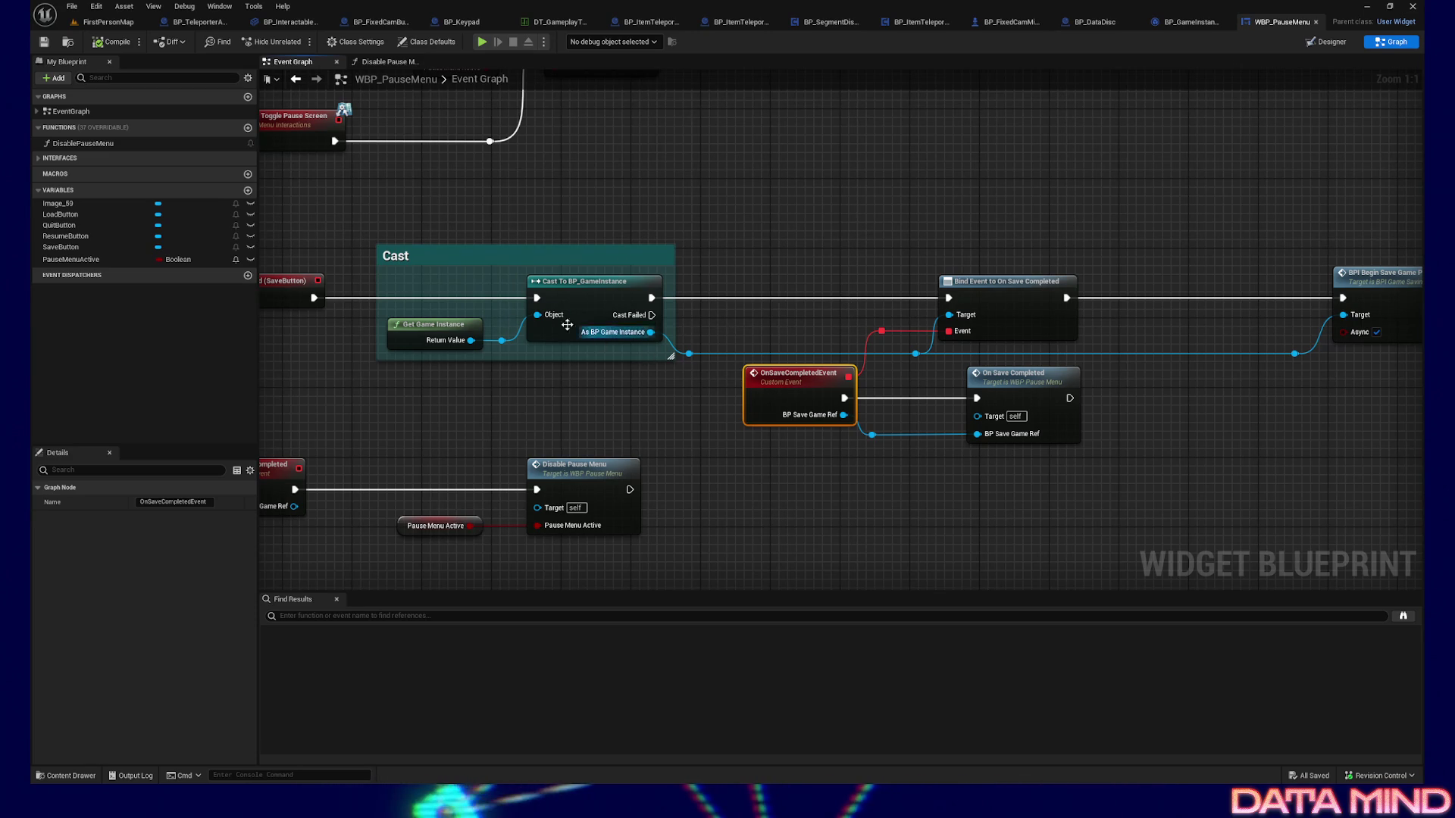
{"action": "right_click_drag", "start_coordinate": [741, 234], "coordinate": [771, 220]}
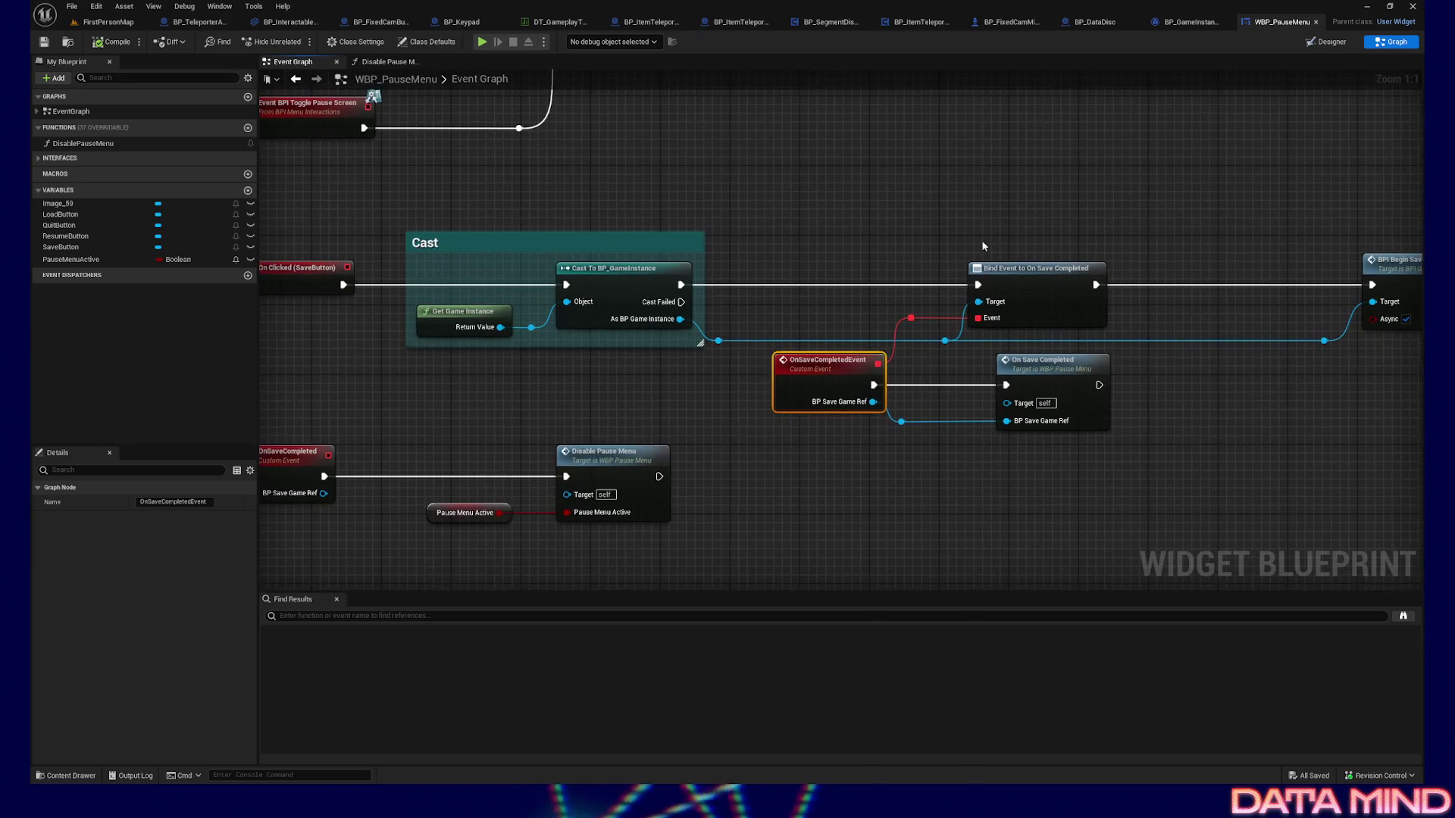
{"action": "left_click_drag", "start_coordinate": [1067, 336], "coordinate": [973, 235]}
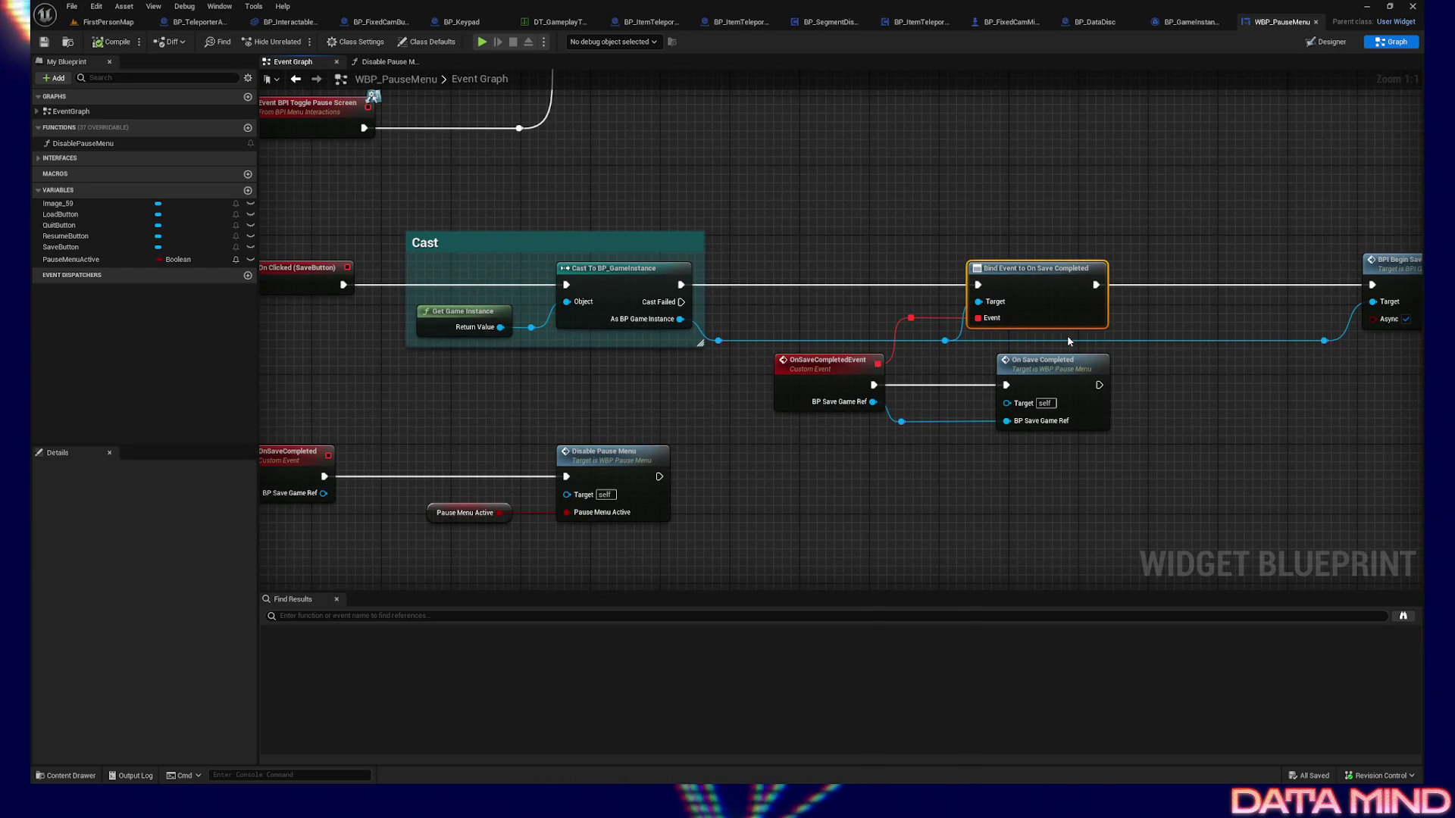